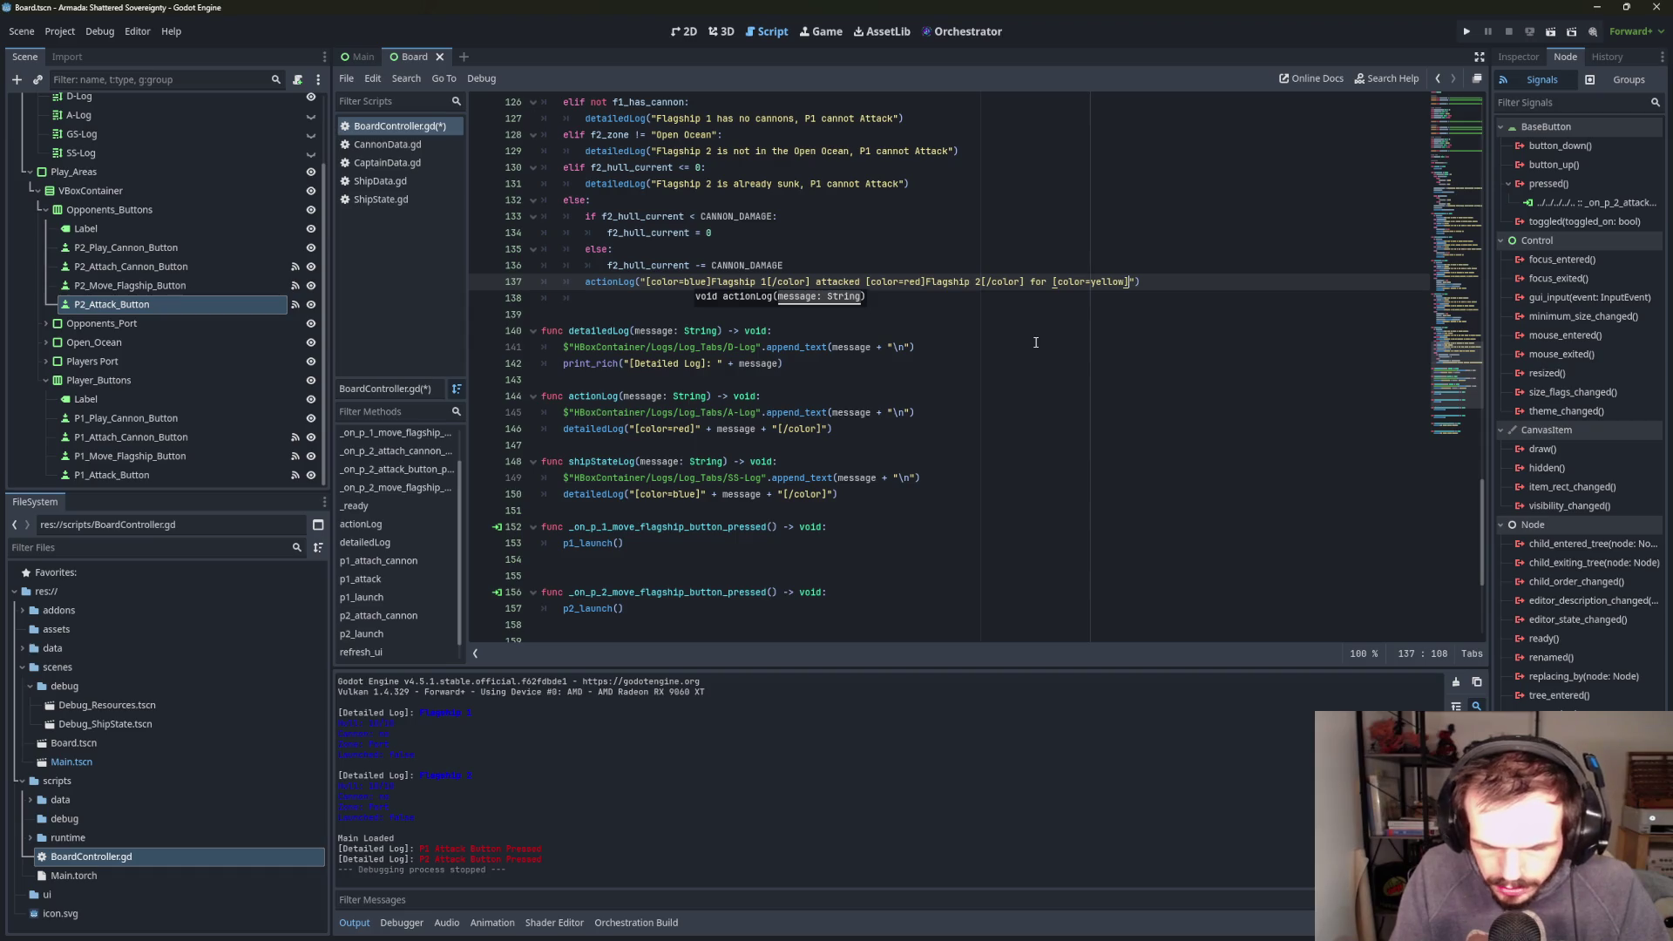
- Finish the attack log line with '%s[/color] damage' % CANNON_DAMAGE and add a new line below it
{"action": "type", "text": "%s"}
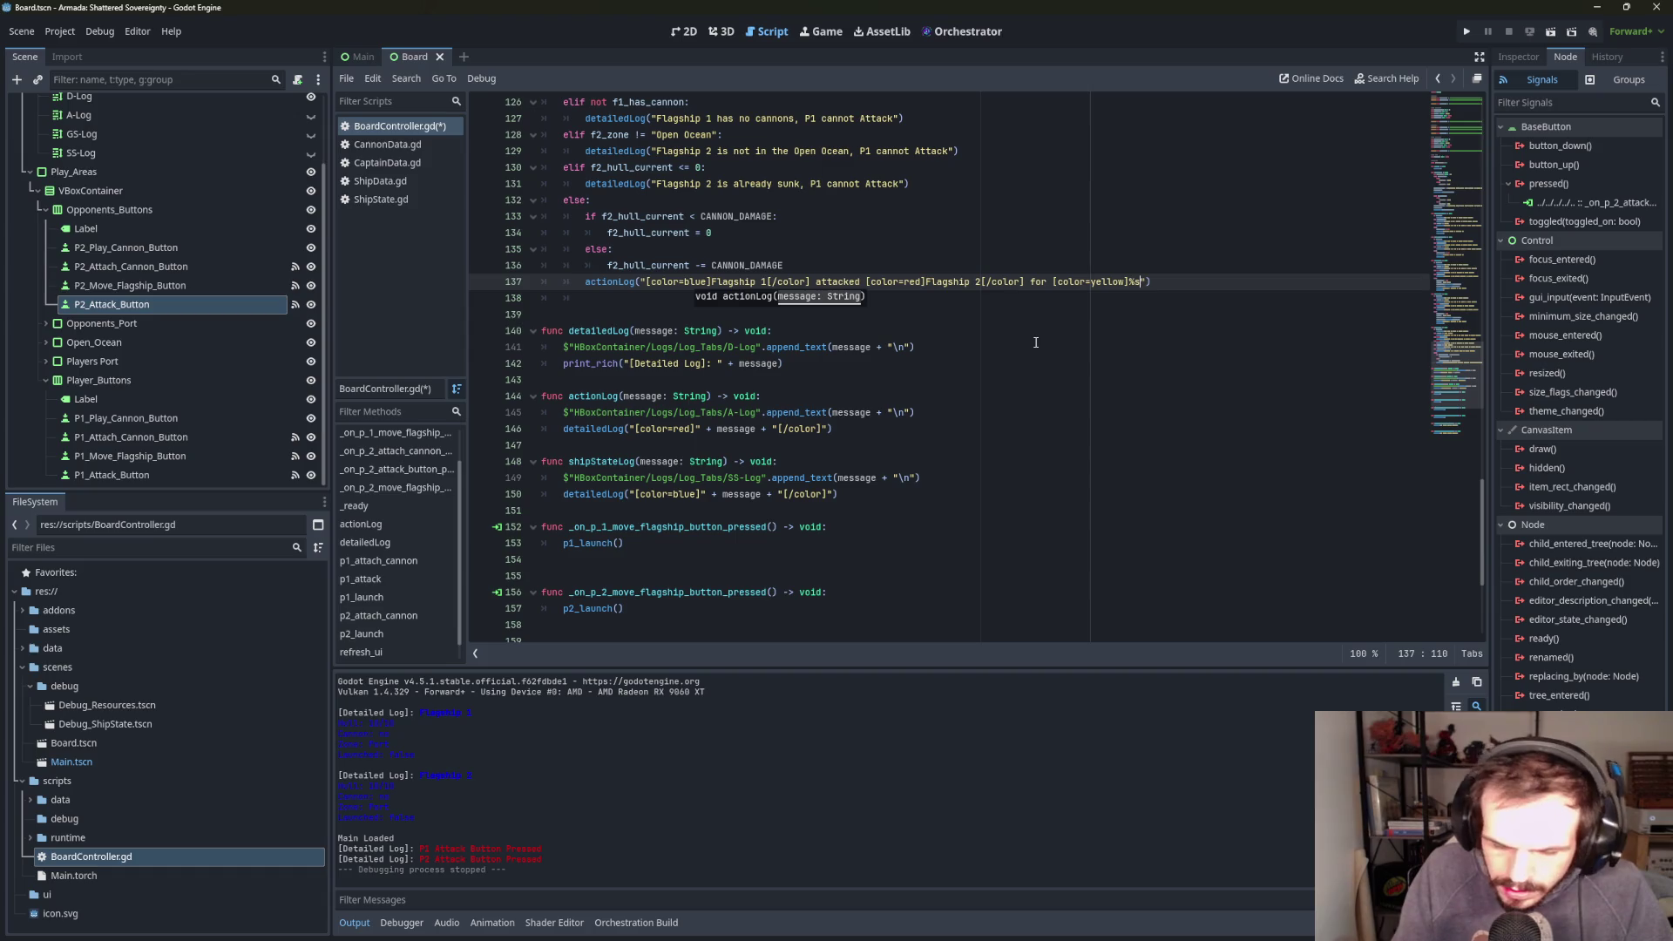
{"action": "type", "text": "[c"}
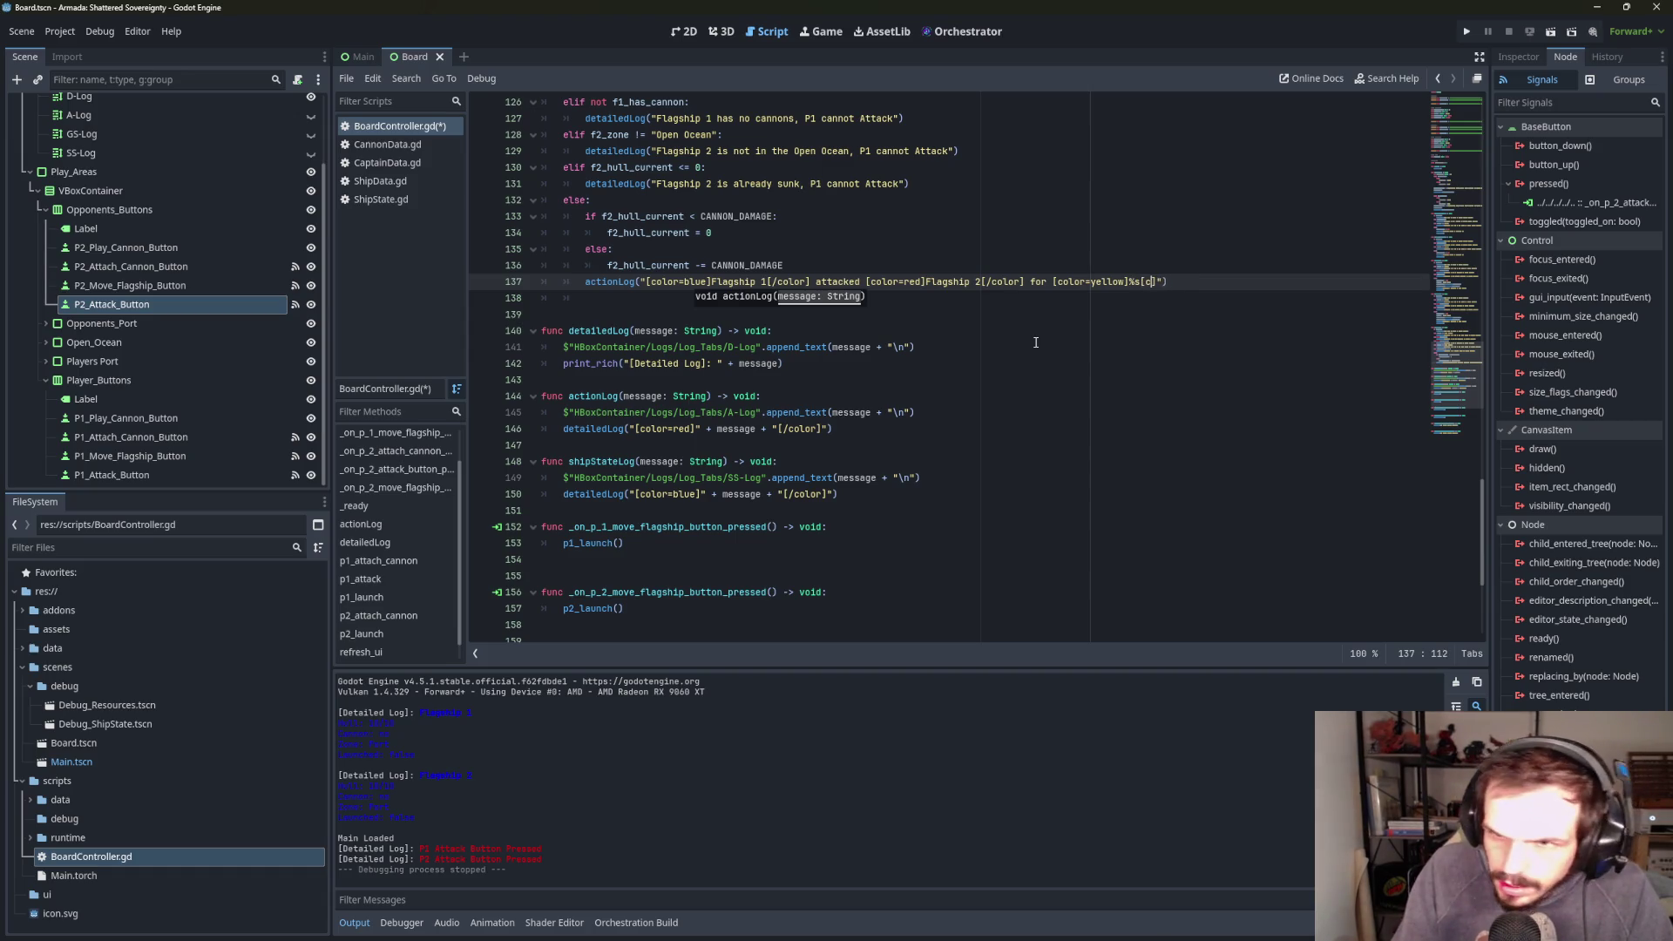
{"action": "type", "text": "/color]"}
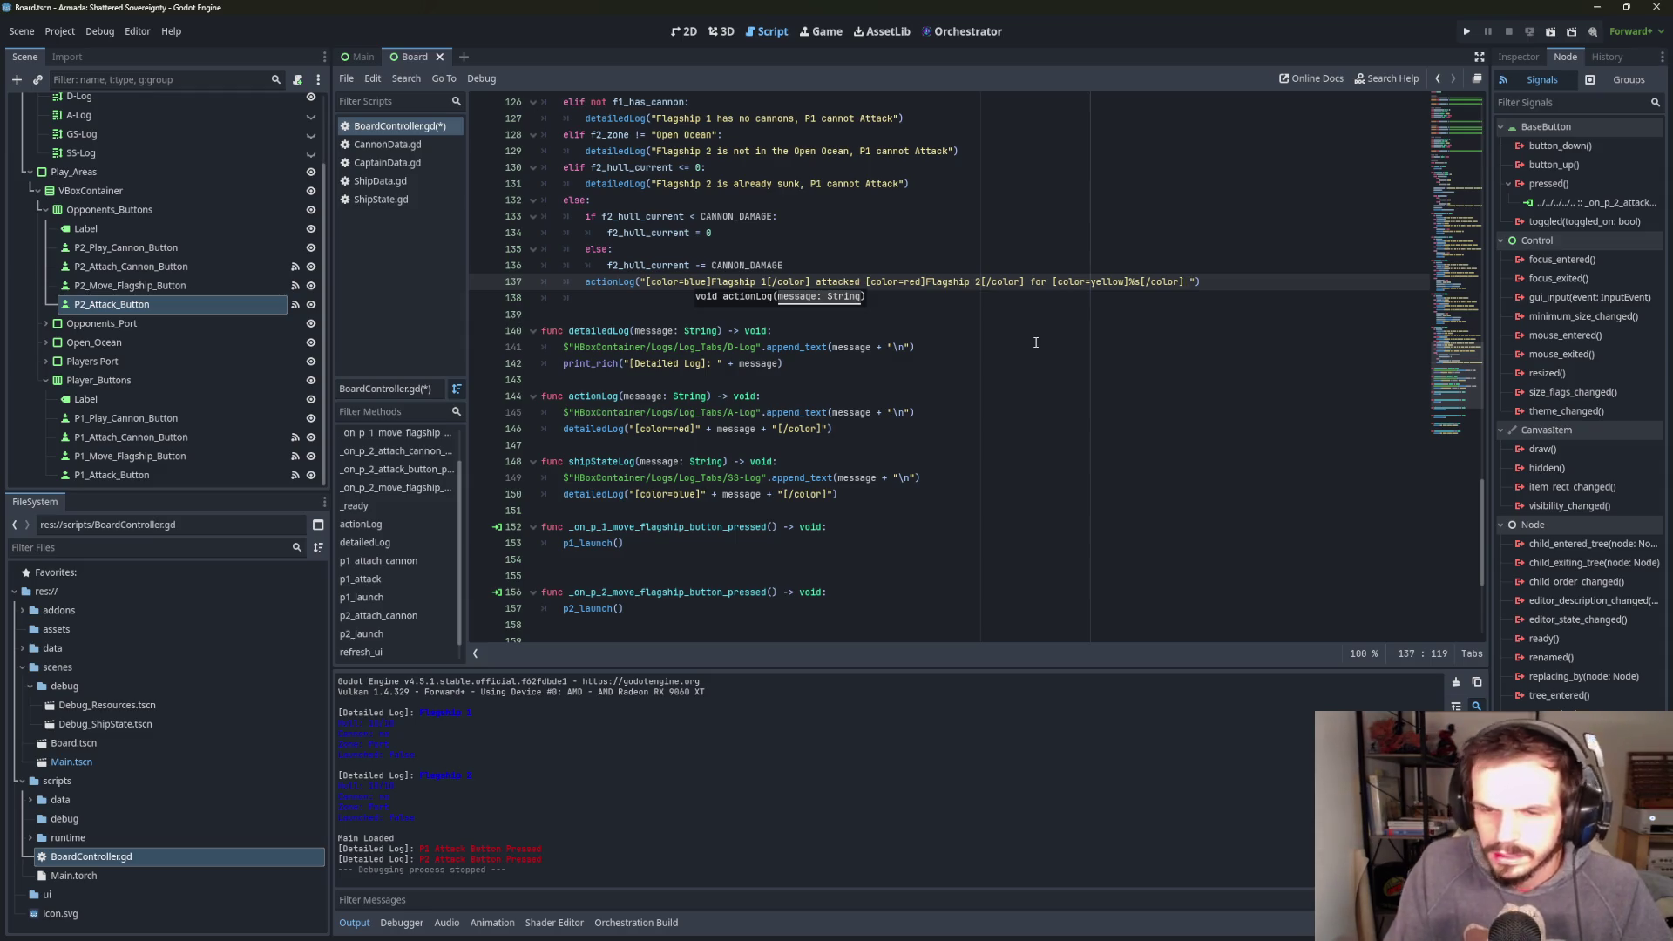
{"action": "type", "text": " damage\""}
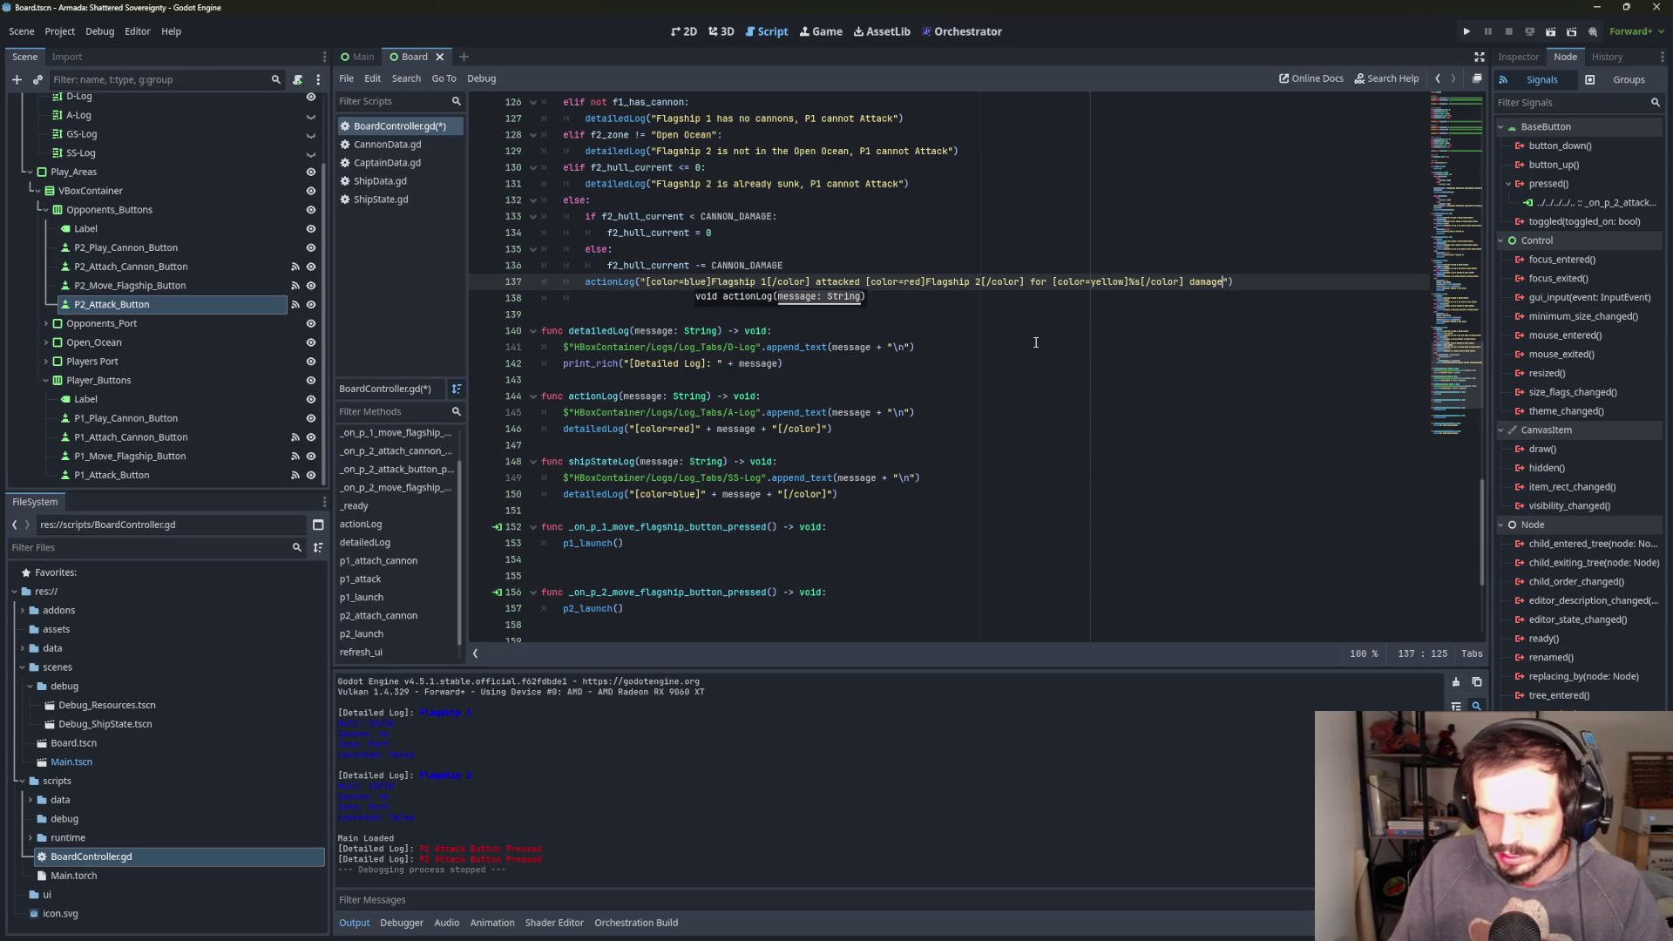
{"action": "type", "text": " % "}
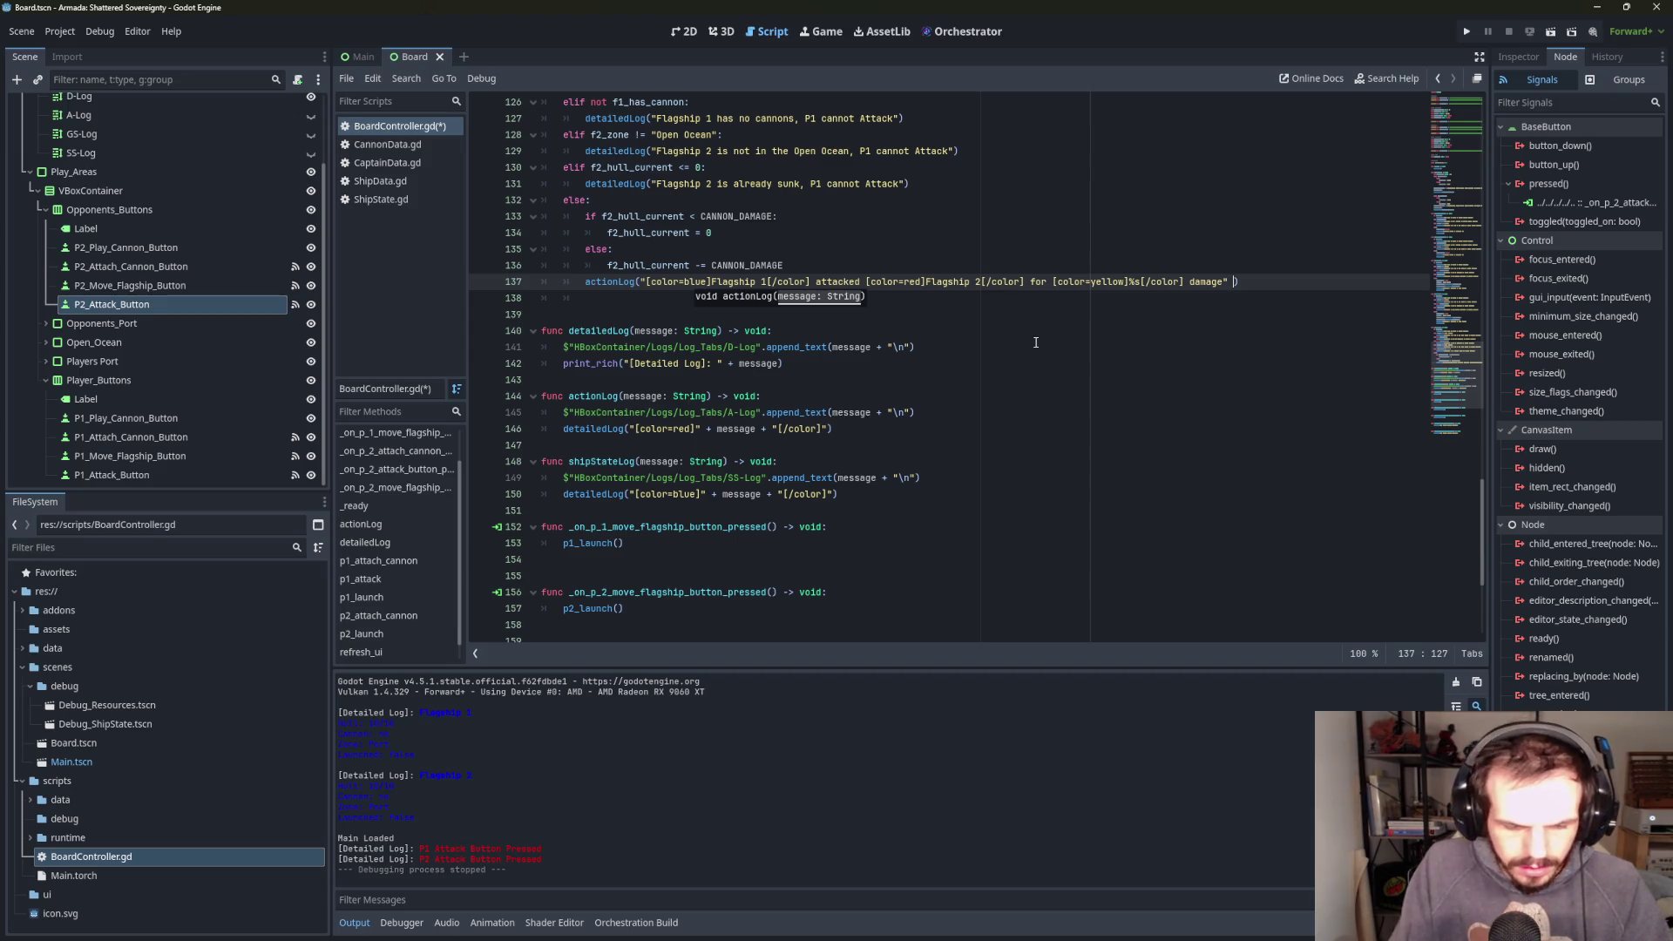
{"action": "type", "text": "ca"}
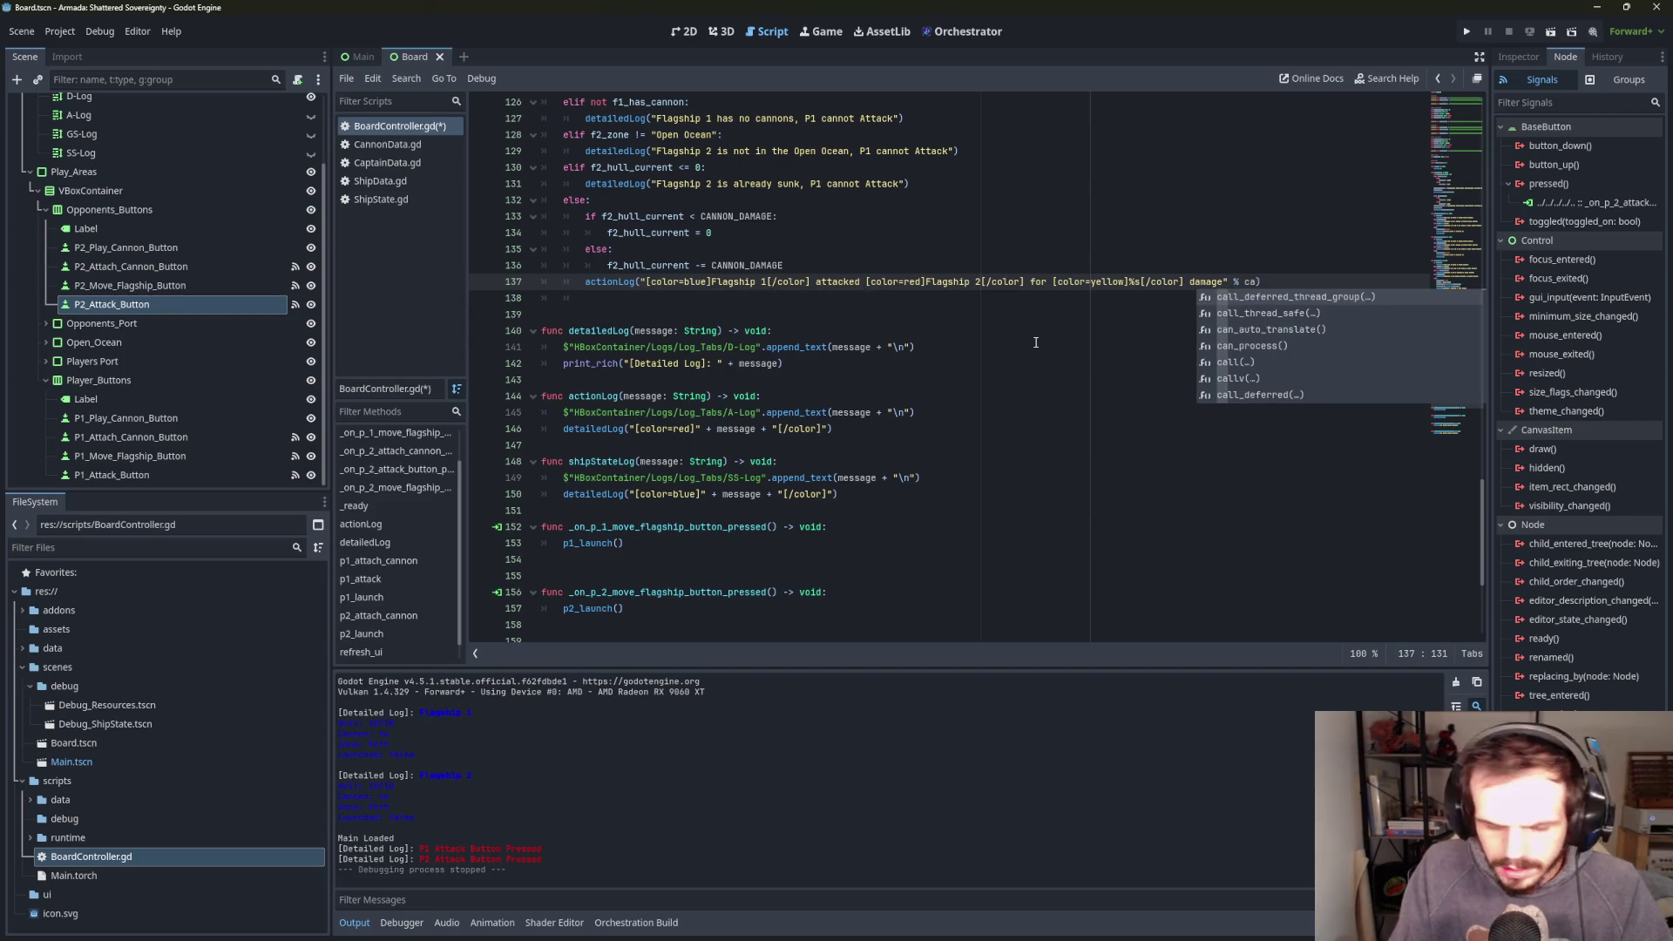
{"action": "type", "text": "nn"}
{"action": "key", "text": "Down"}
{"action": "key", "text": "Return"}
{"action": "left_click", "coordinate": [1128, 416]}
{"action": "left_click", "coordinate": [1028, 304]}
{"action": "scroll", "coordinate": [804, 318], "scroll_direction": "up", "scroll_amount": 1}
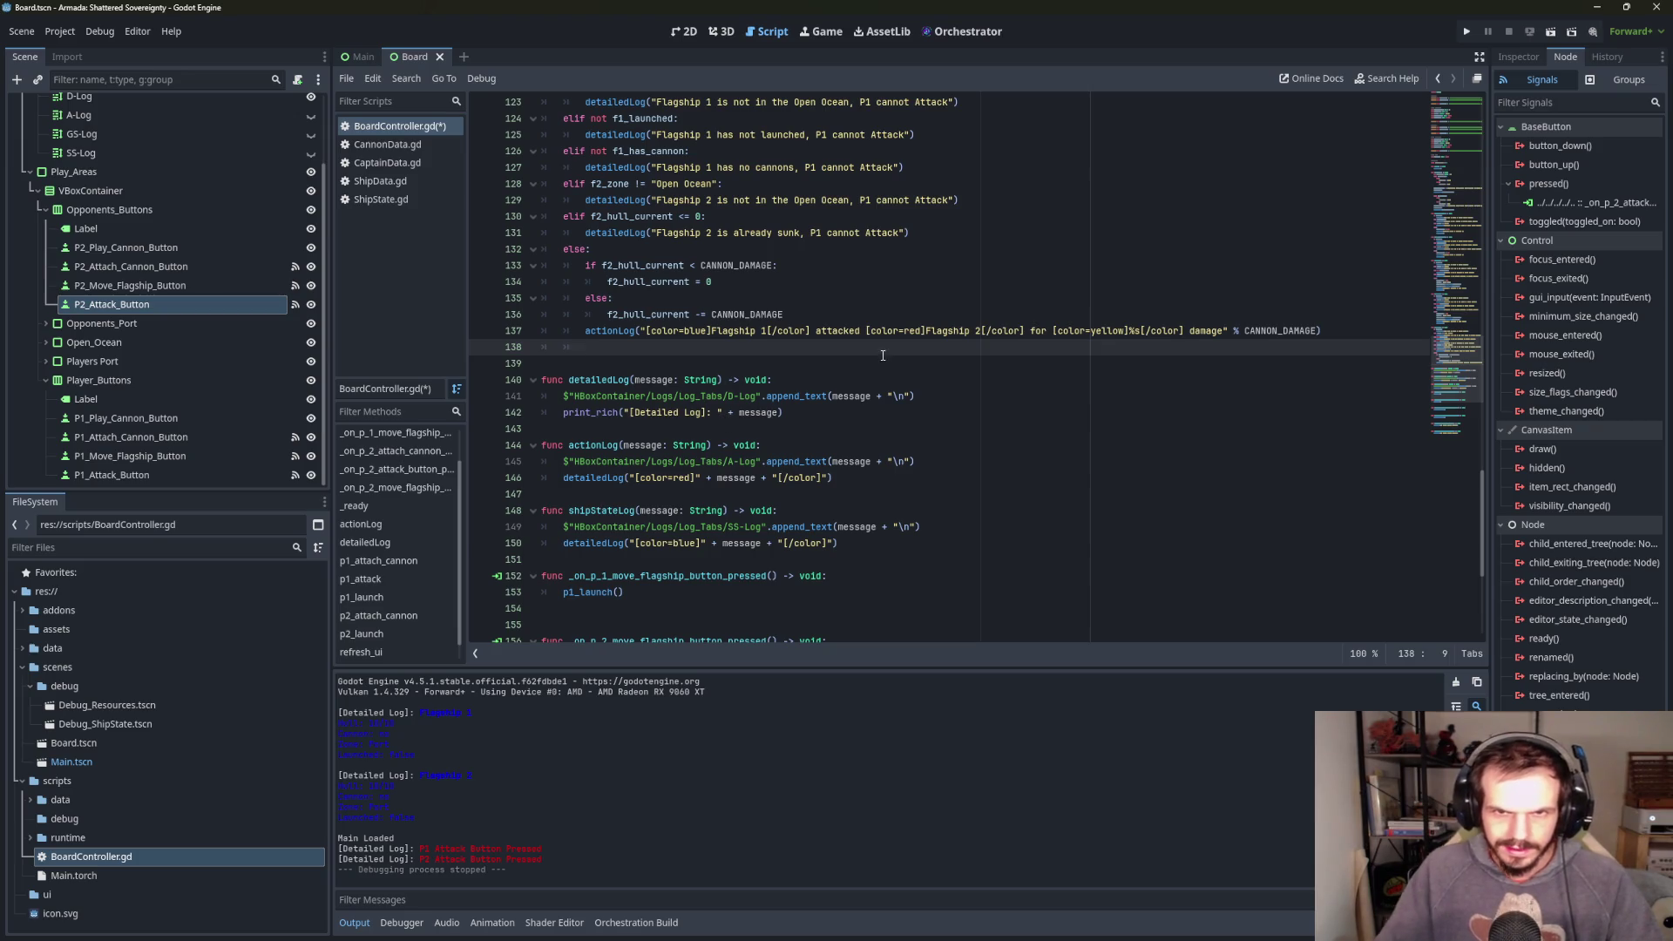
{"action": "key", "text": "Return"}
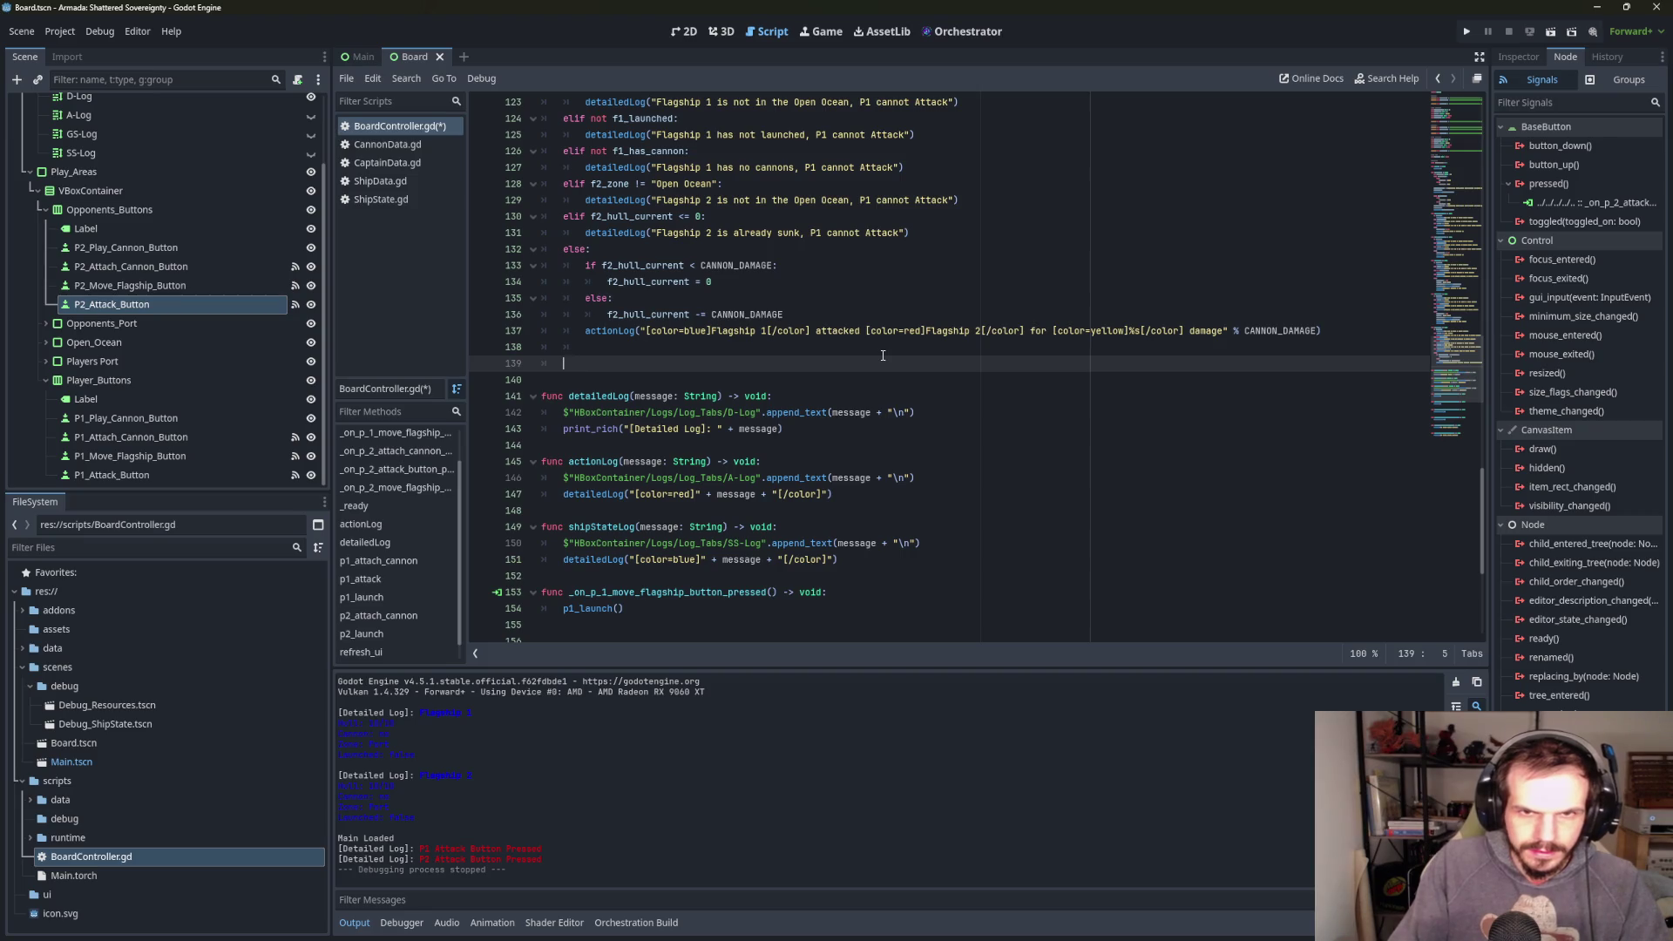
- Start an if block that checks whether f2_hull_current has reached 0
{"action": "key", "text": "BackSpace"}
{"action": "key", "text": "BackSpace"}
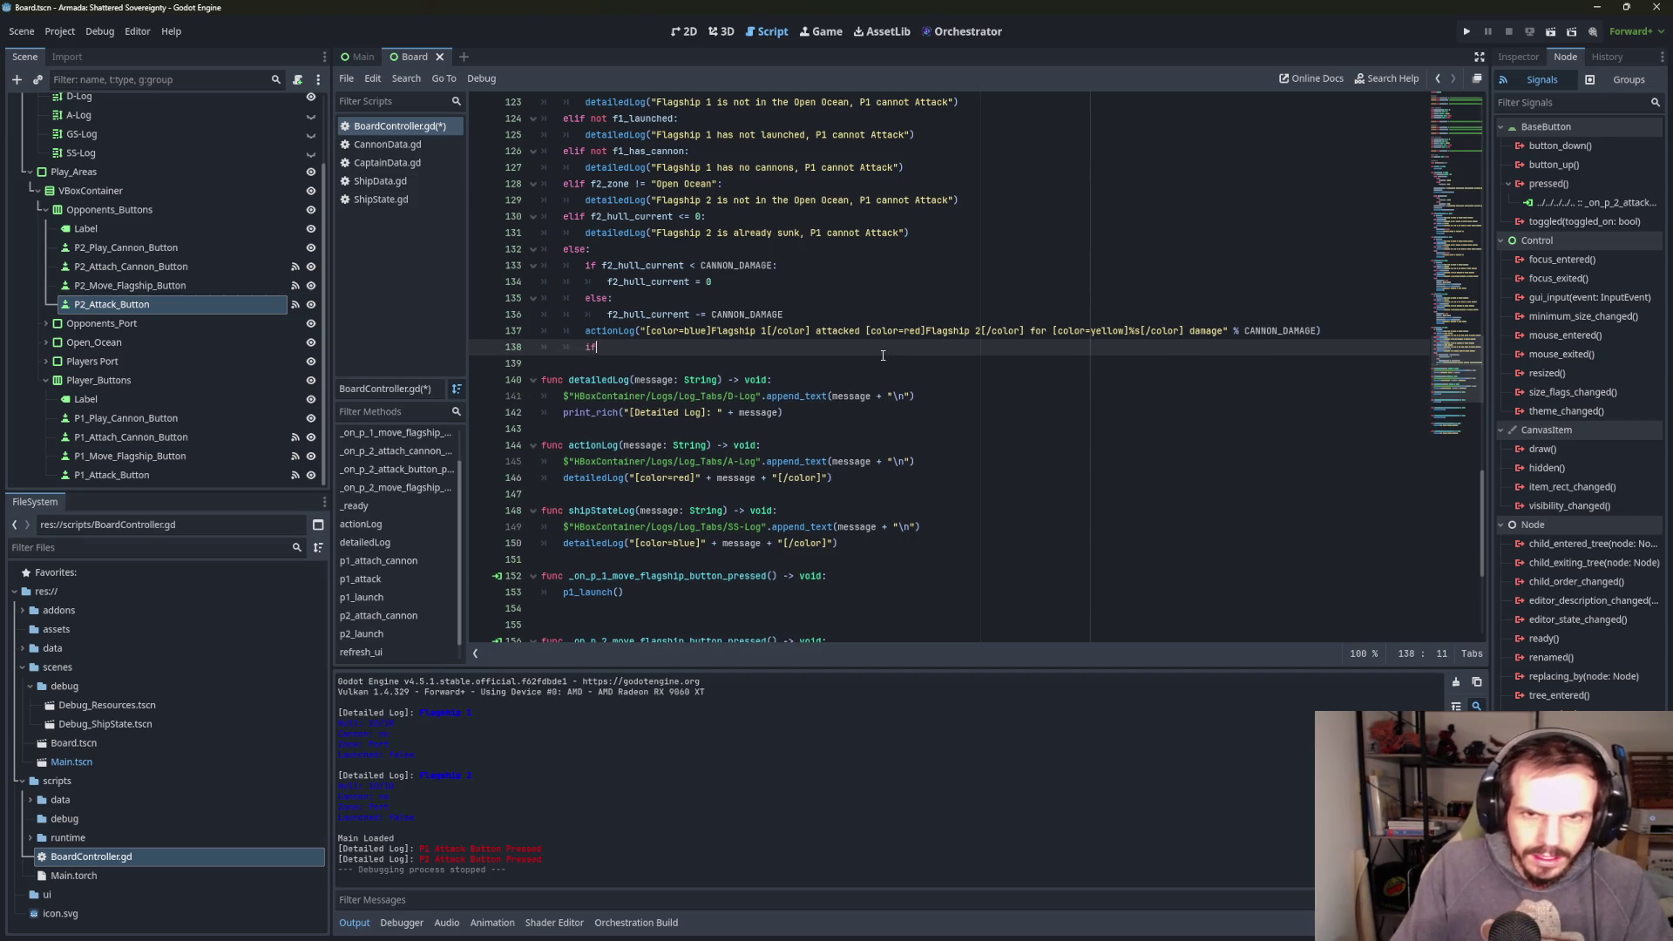
{"action": "type", "text": "if f2"}
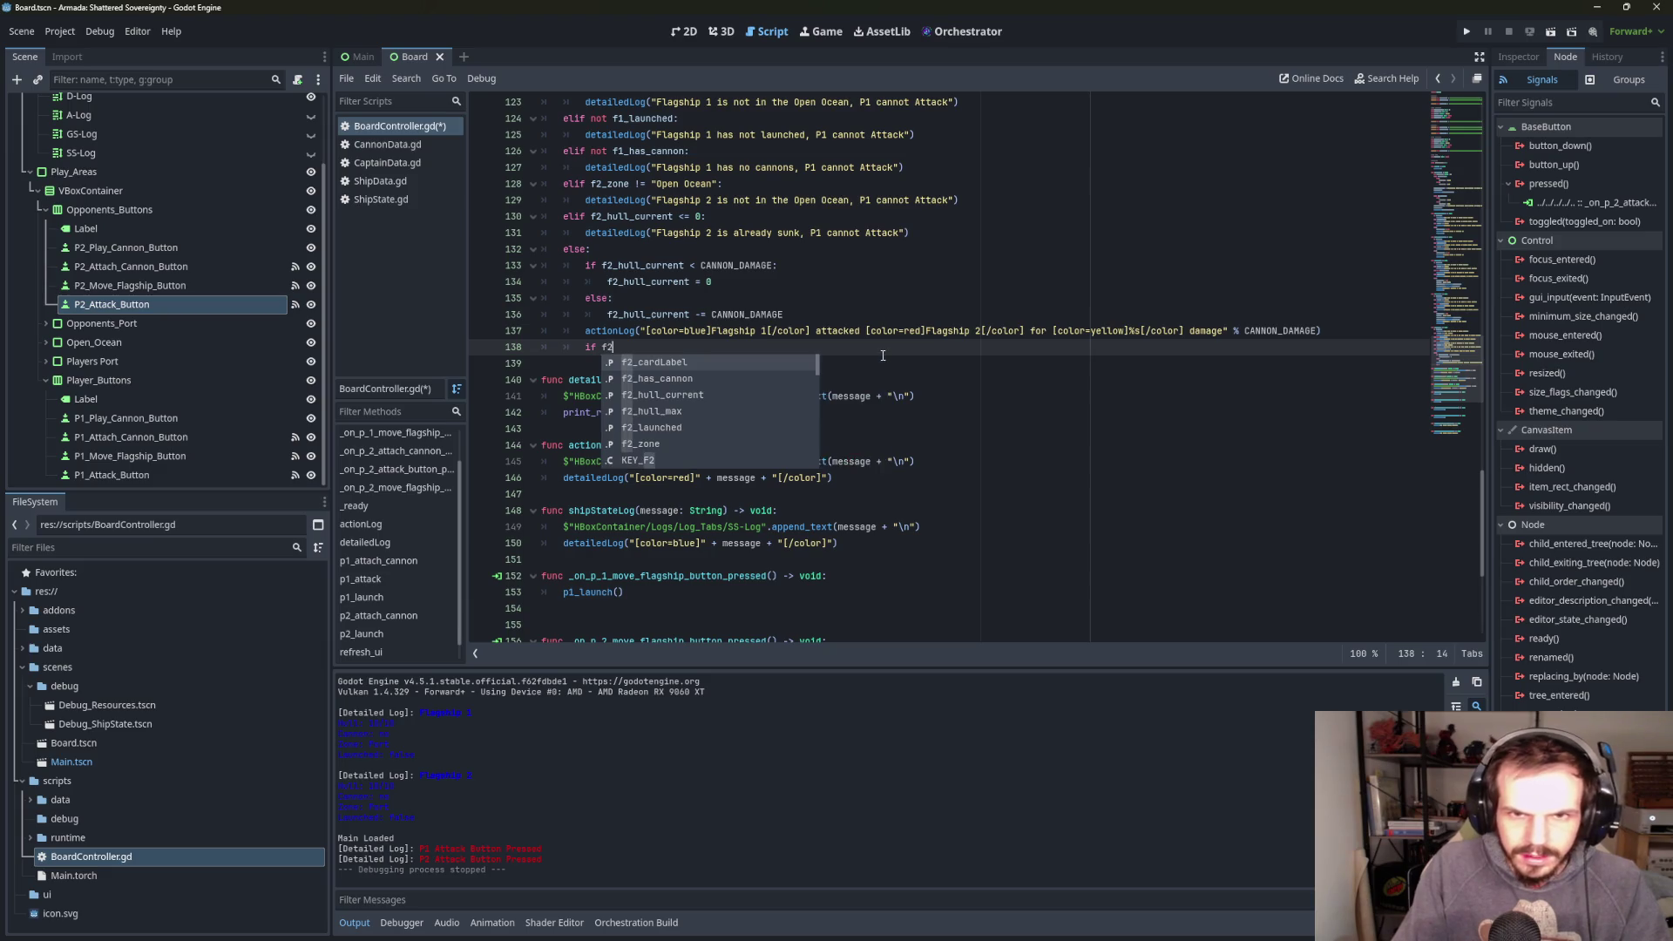
{"action": "key", "text": "Down"}
{"action": "key", "text": "Down"}
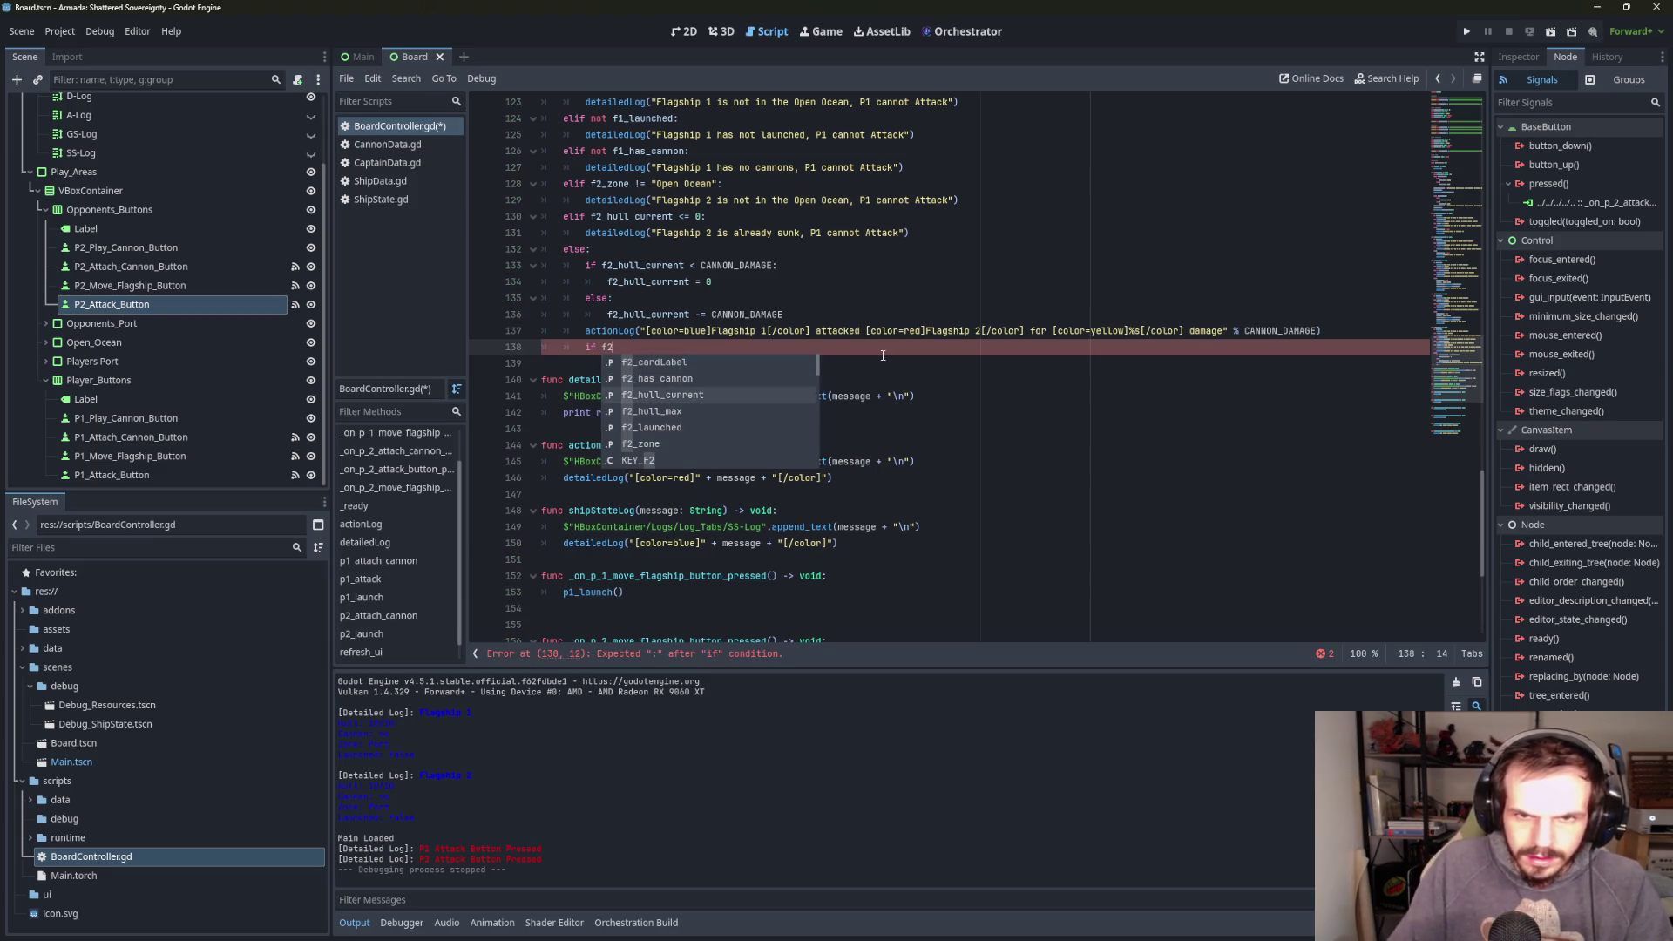
{"action": "key", "text": "Return"}
{"action": "type", "text": "= "}
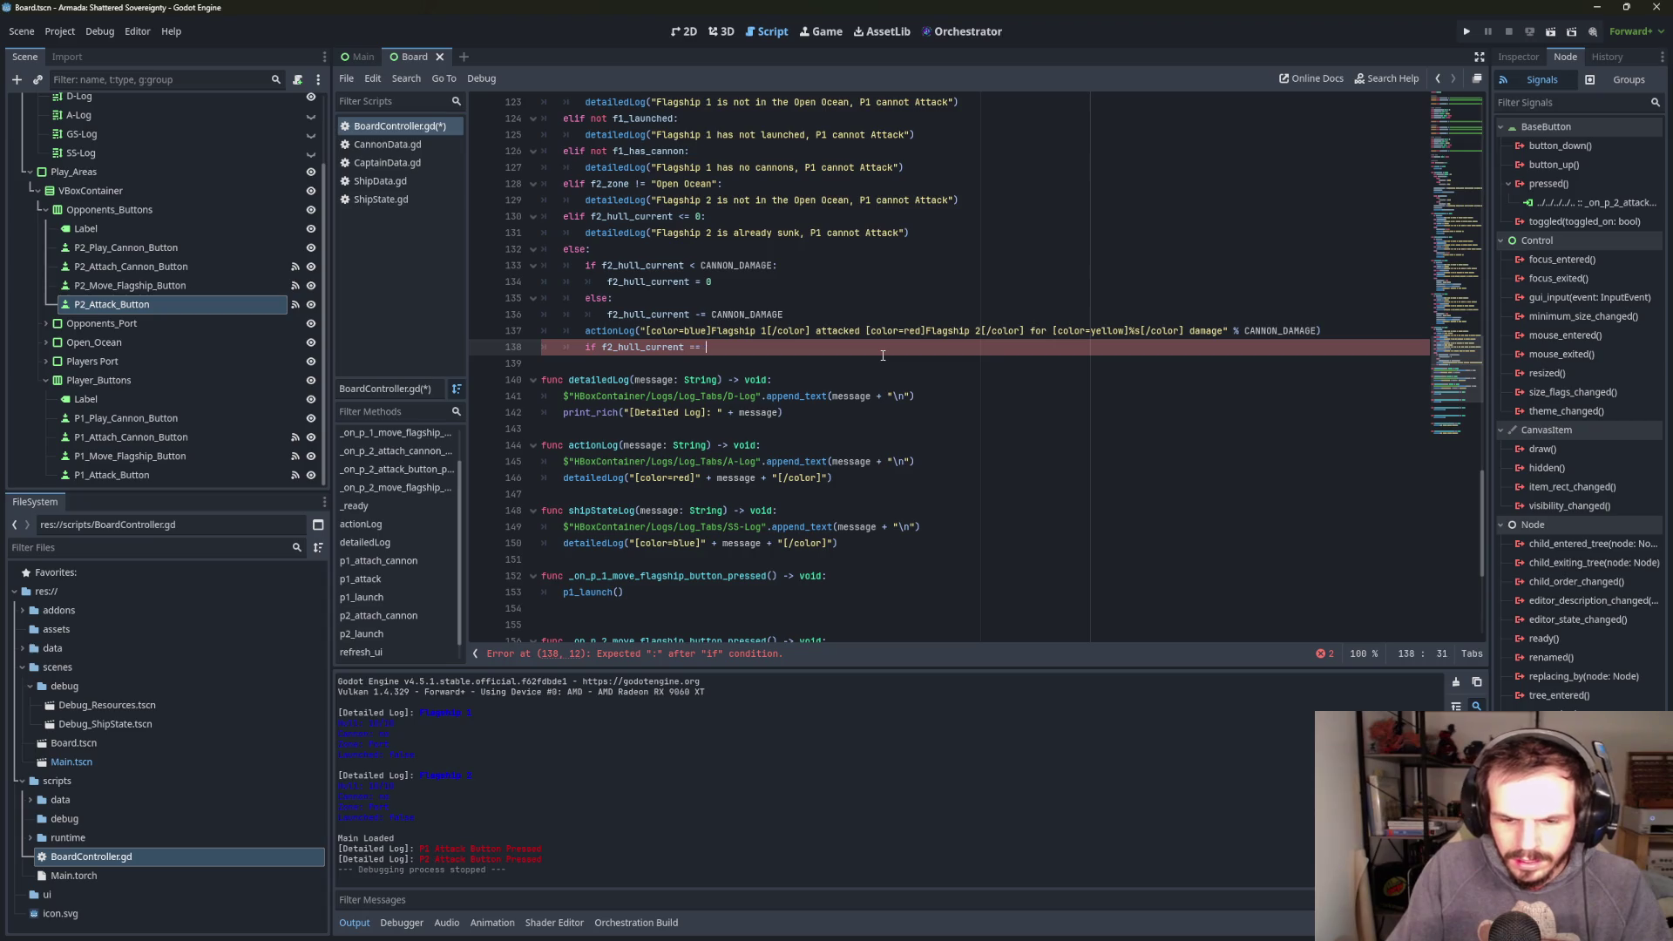
{"action": "type", "text": "0:"}
{"action": "key", "text": "Return"}
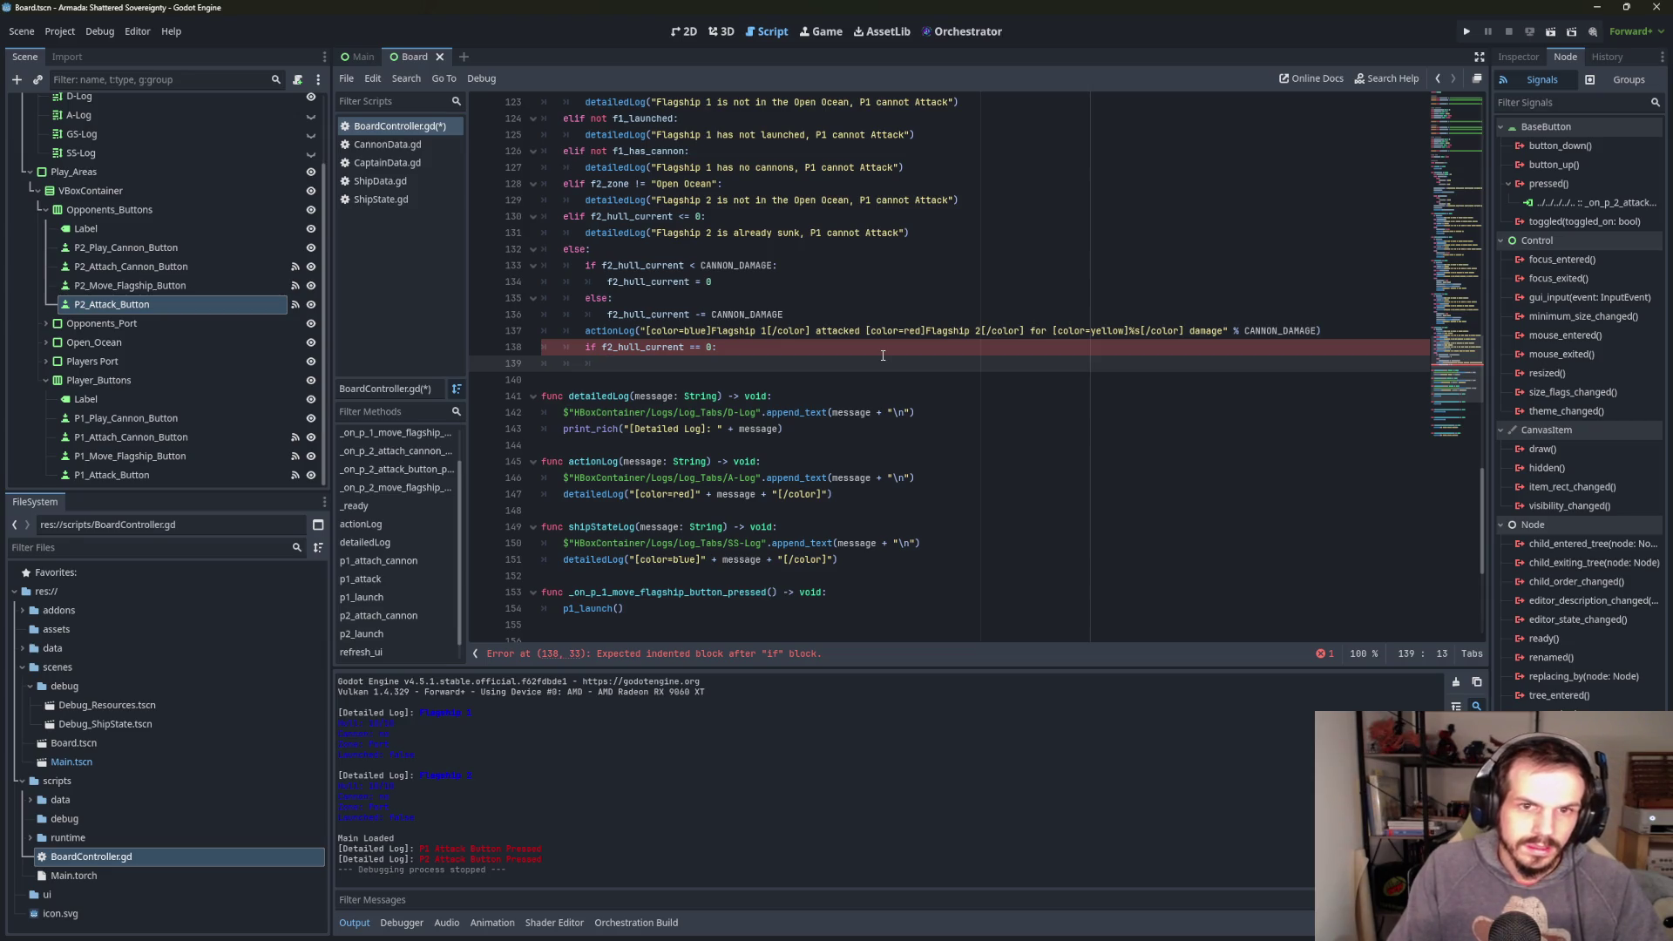
- Inside it, log '[color=red]Flagship 2[/color] has sunk!' with actionLog
{"action": "type", "text": "act"}
{"action": "key", "text": "Return"}
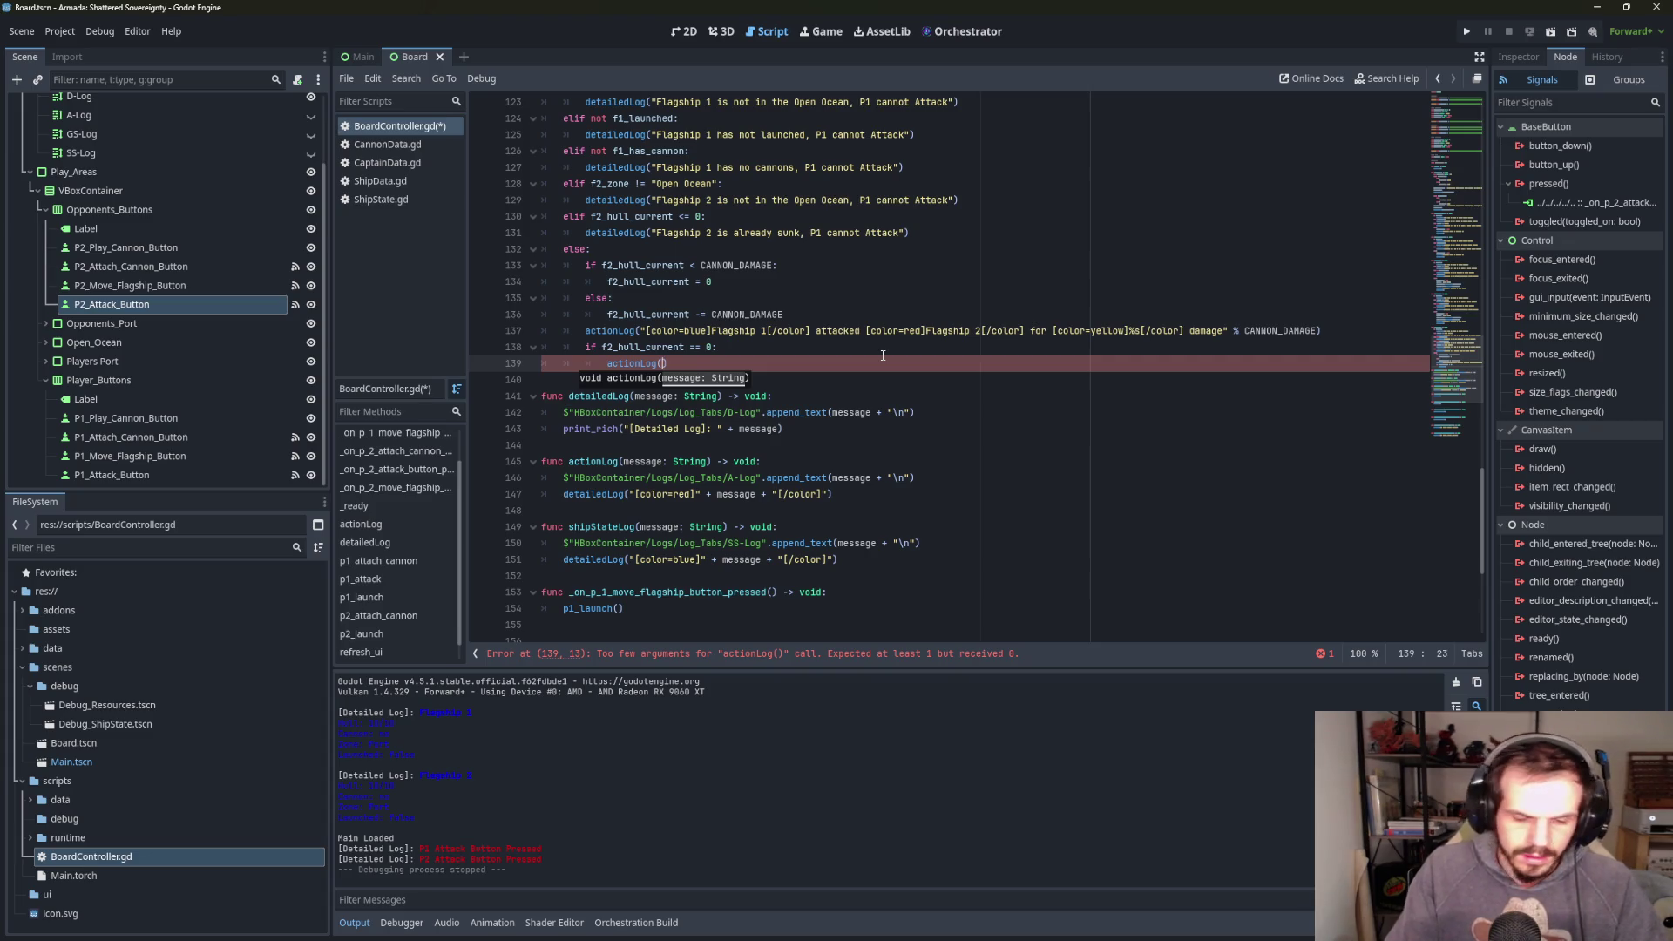
{"action": "key", "text": "Escape"}
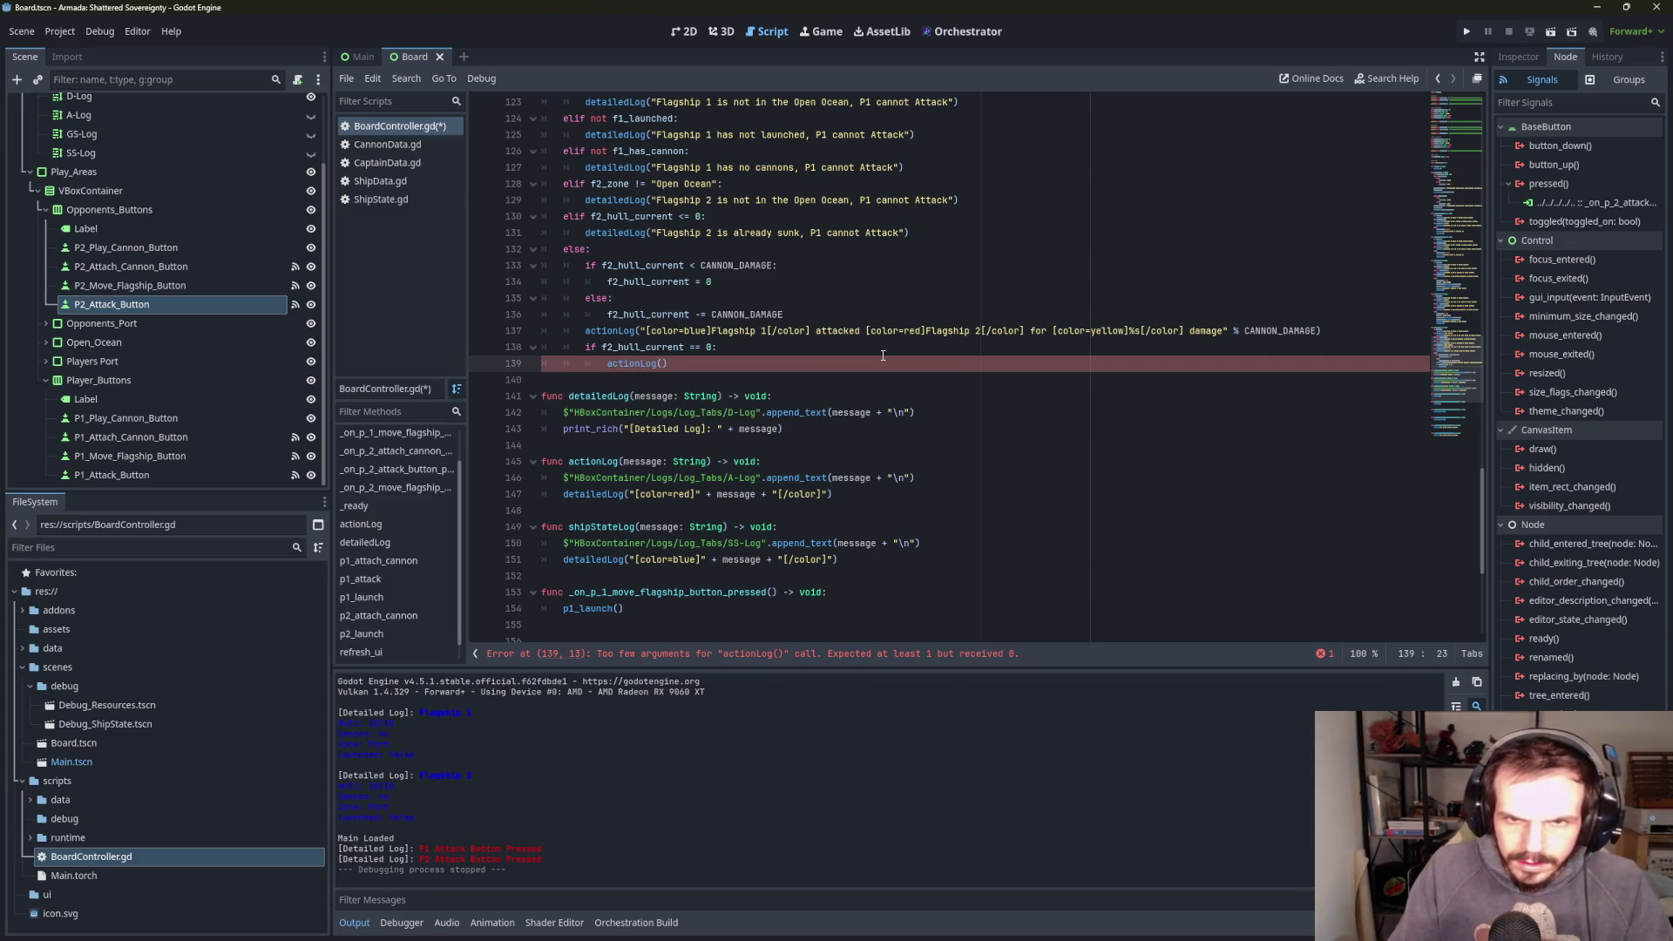
{"action": "type", "text": "["}
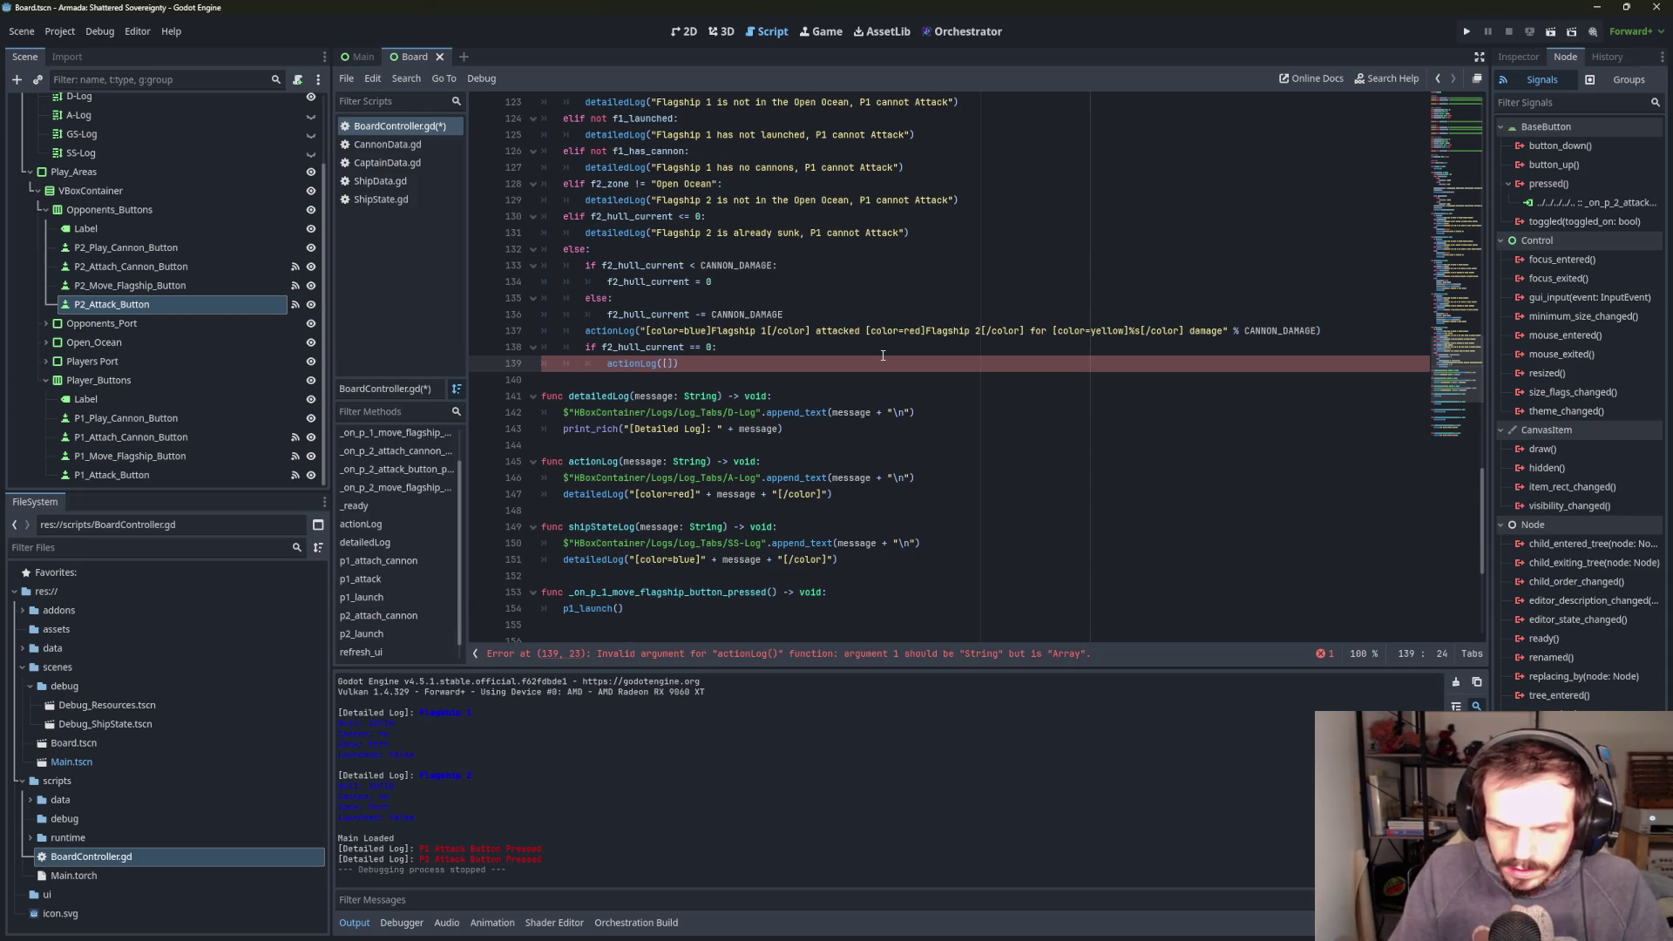
{"action": "type", "text": "color="}
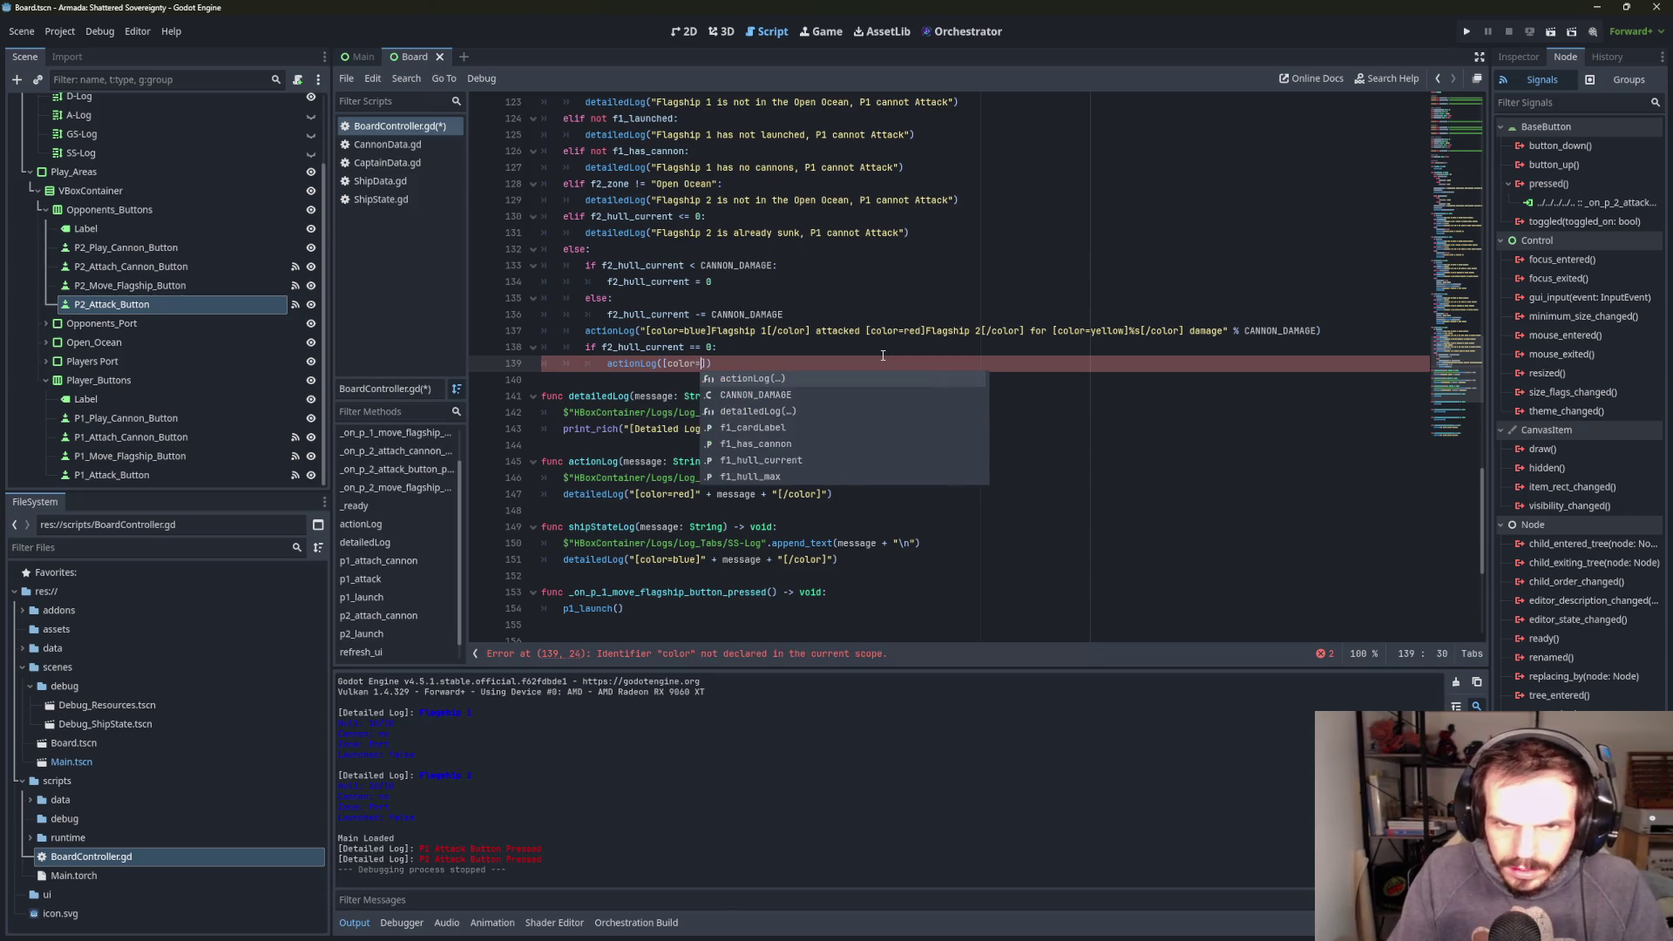
{"action": "type", "text": "red"}
{"action": "key", "text": "BackSpace"}
{"action": "key", "text": "BackSpace"}
{"action": "key", "text": "BackSpace"}
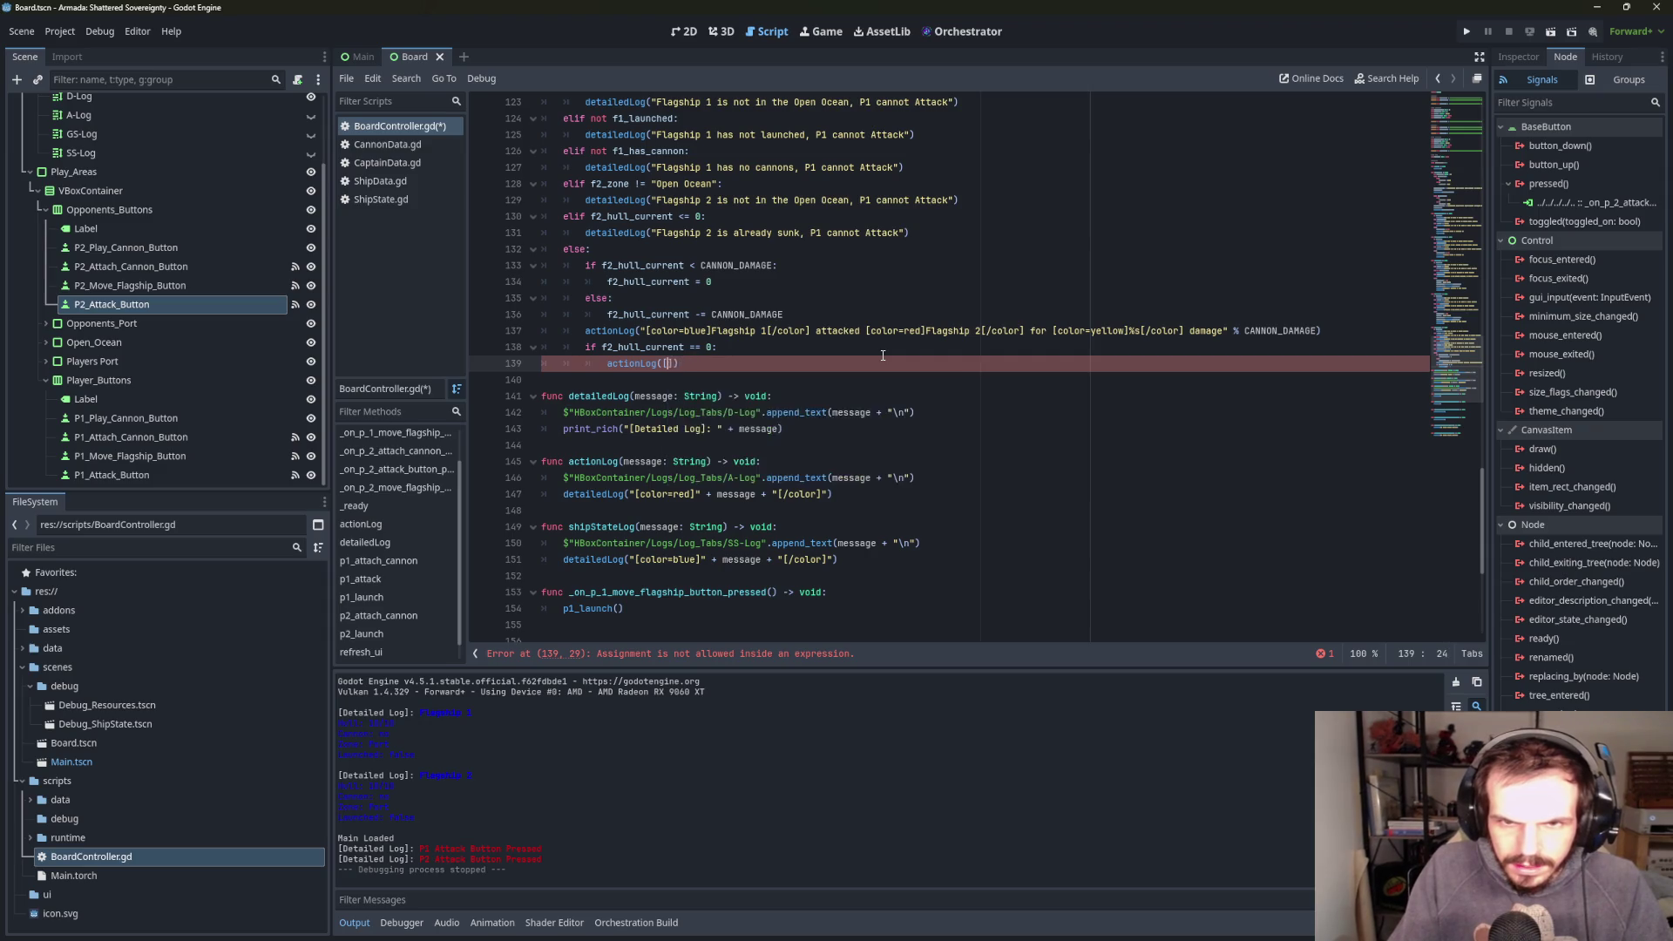
{"action": "key", "text": "BackSpace"}
{"action": "type", "text": "\"[color=red]"}
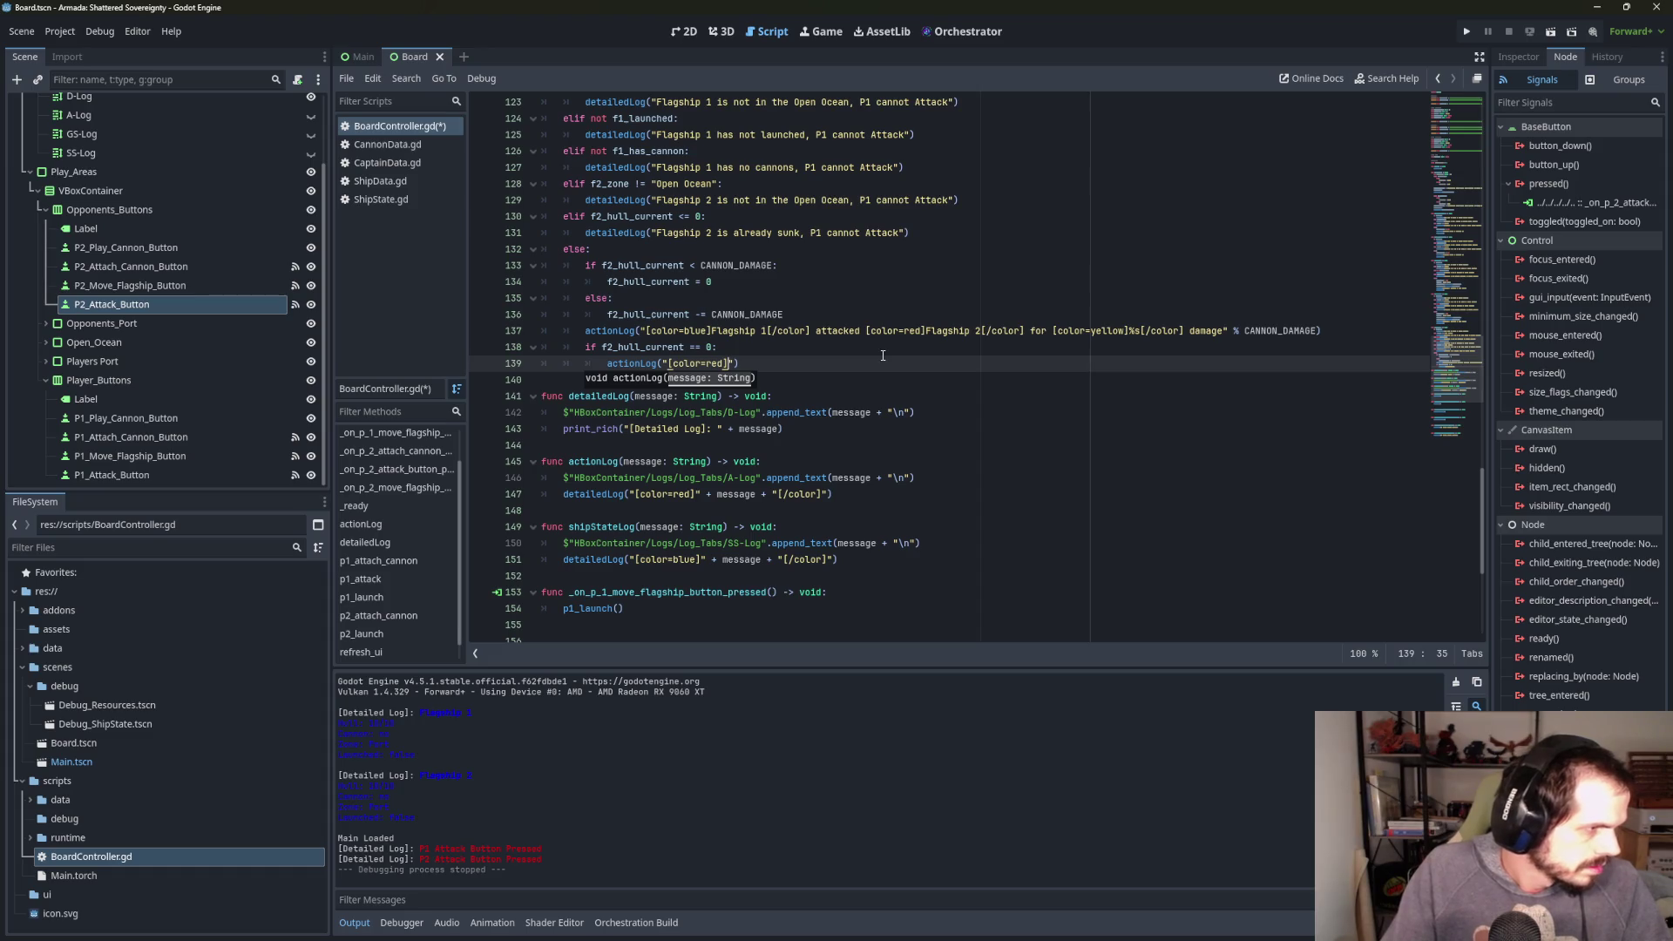
{"action": "type", "text": "Flagship 1"}
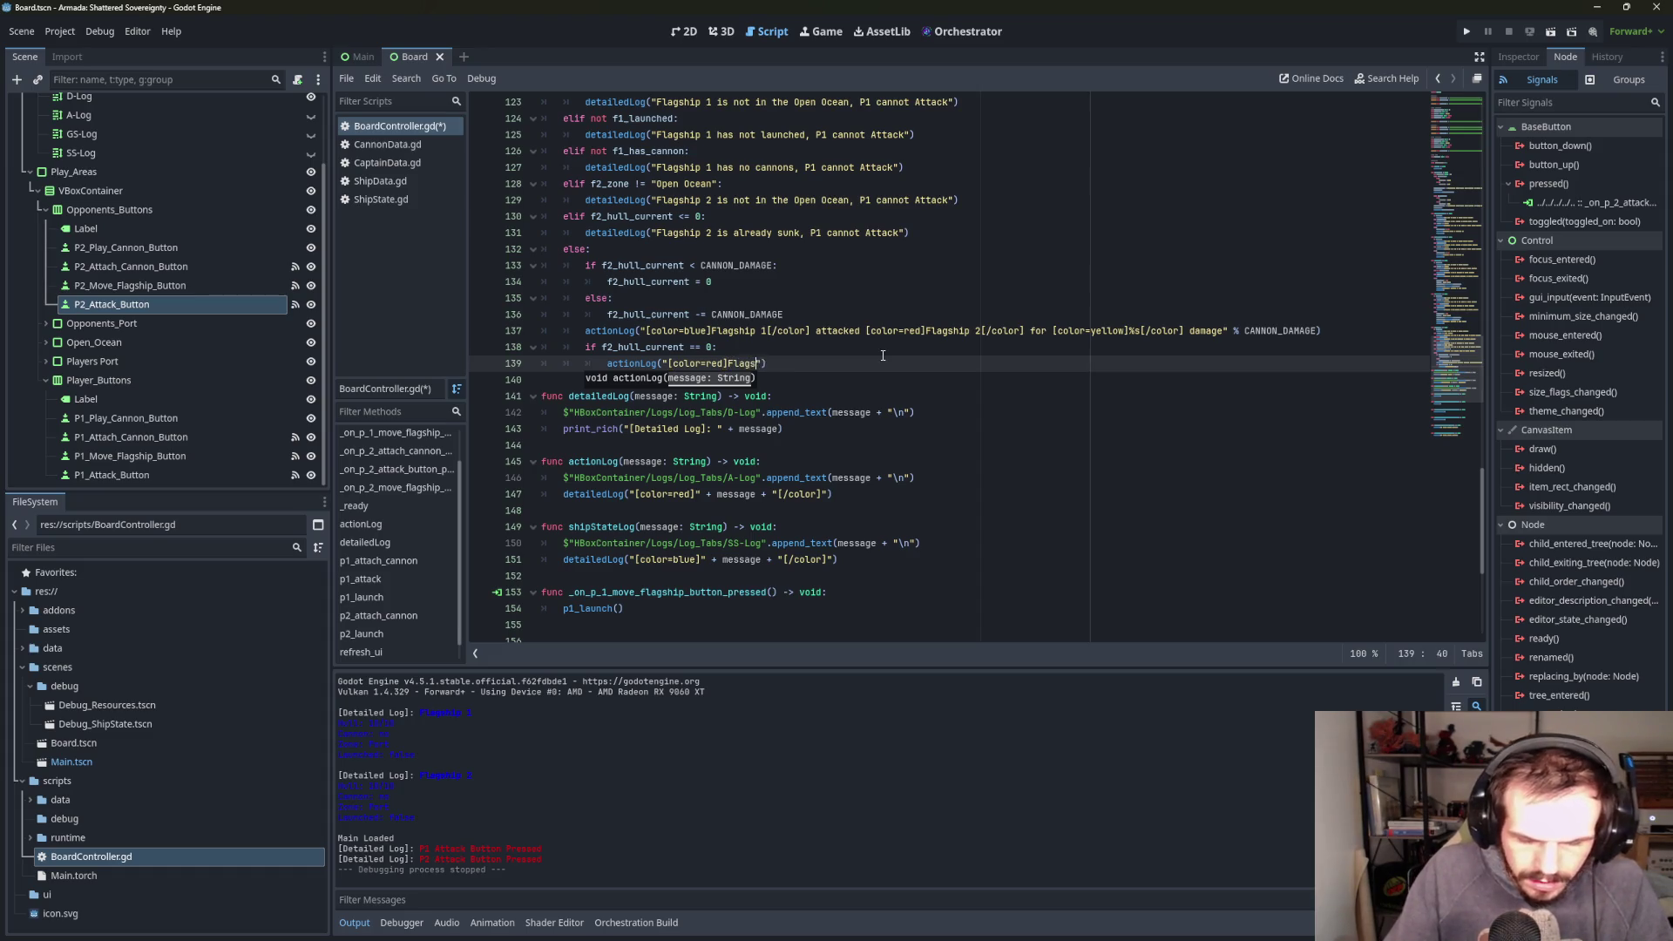
{"action": "key", "text": "BackSpace"}
{"action": "type", "text": "2"}
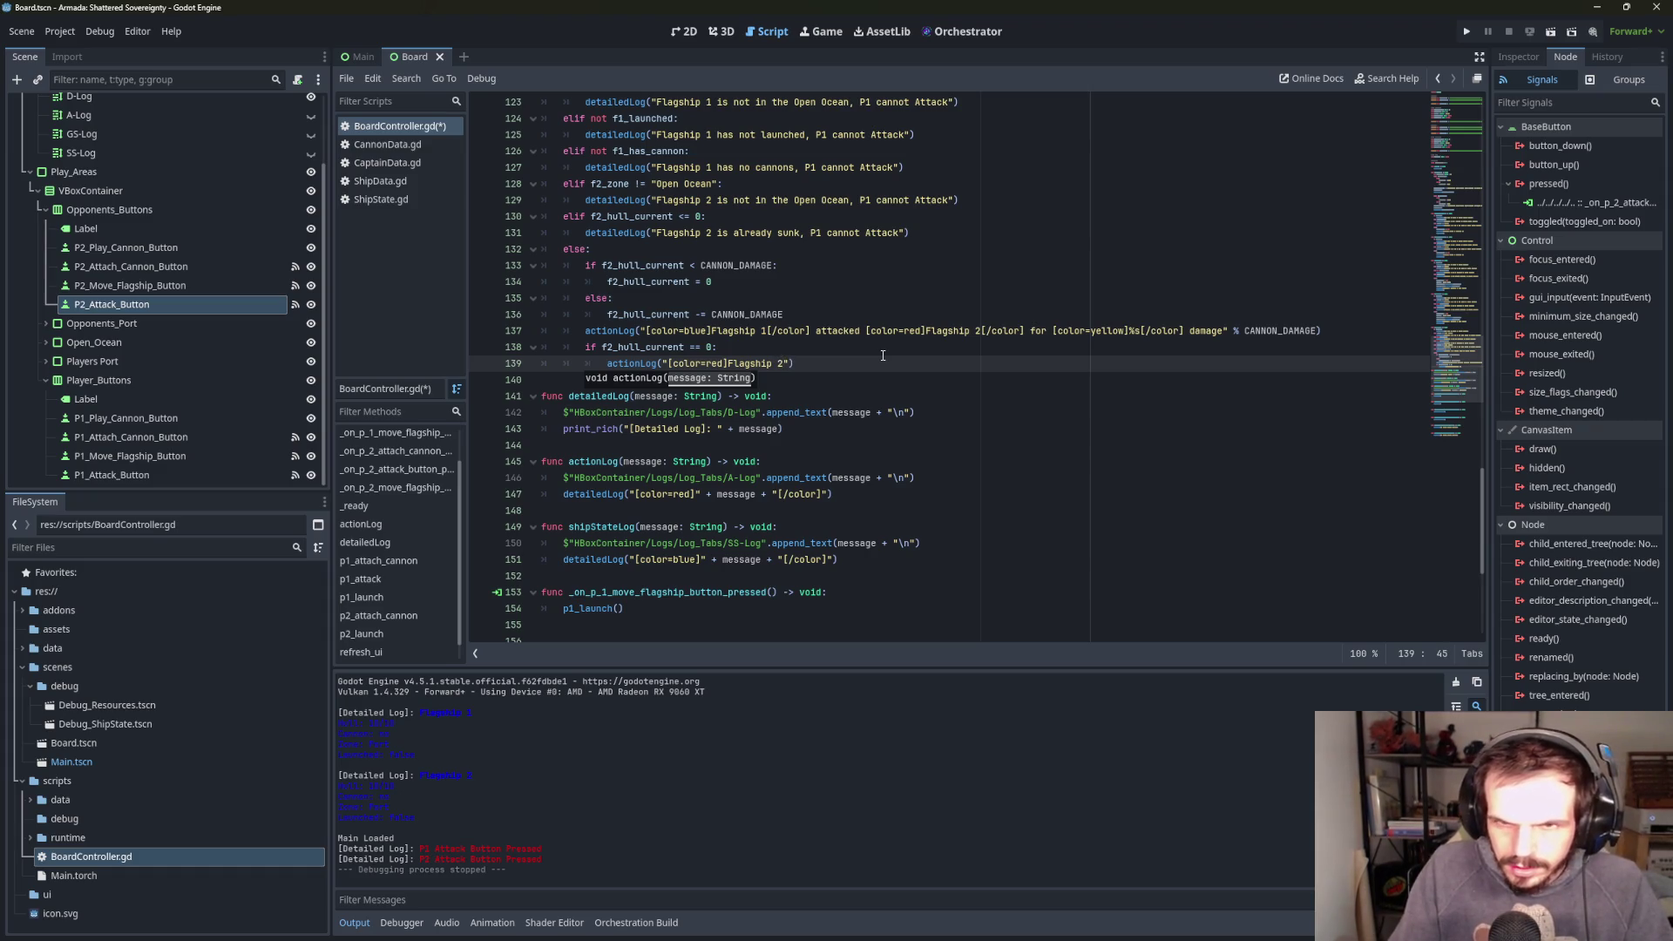
{"action": "type", "text": "[/color]"}
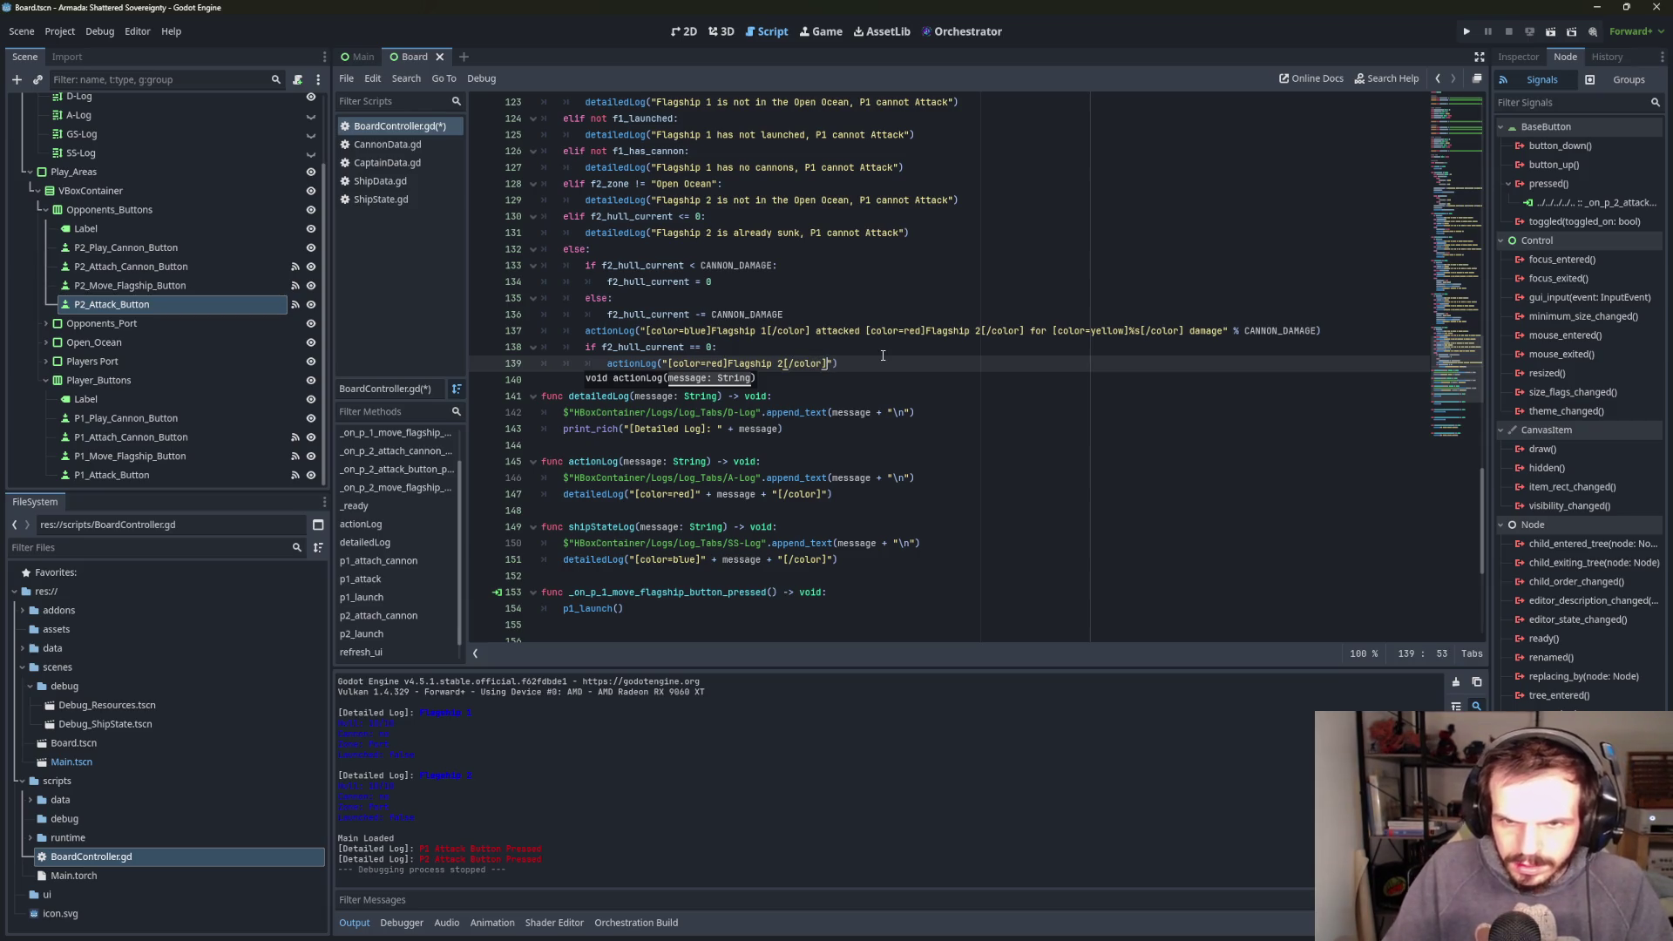
{"action": "type", "text": " has sunk"}
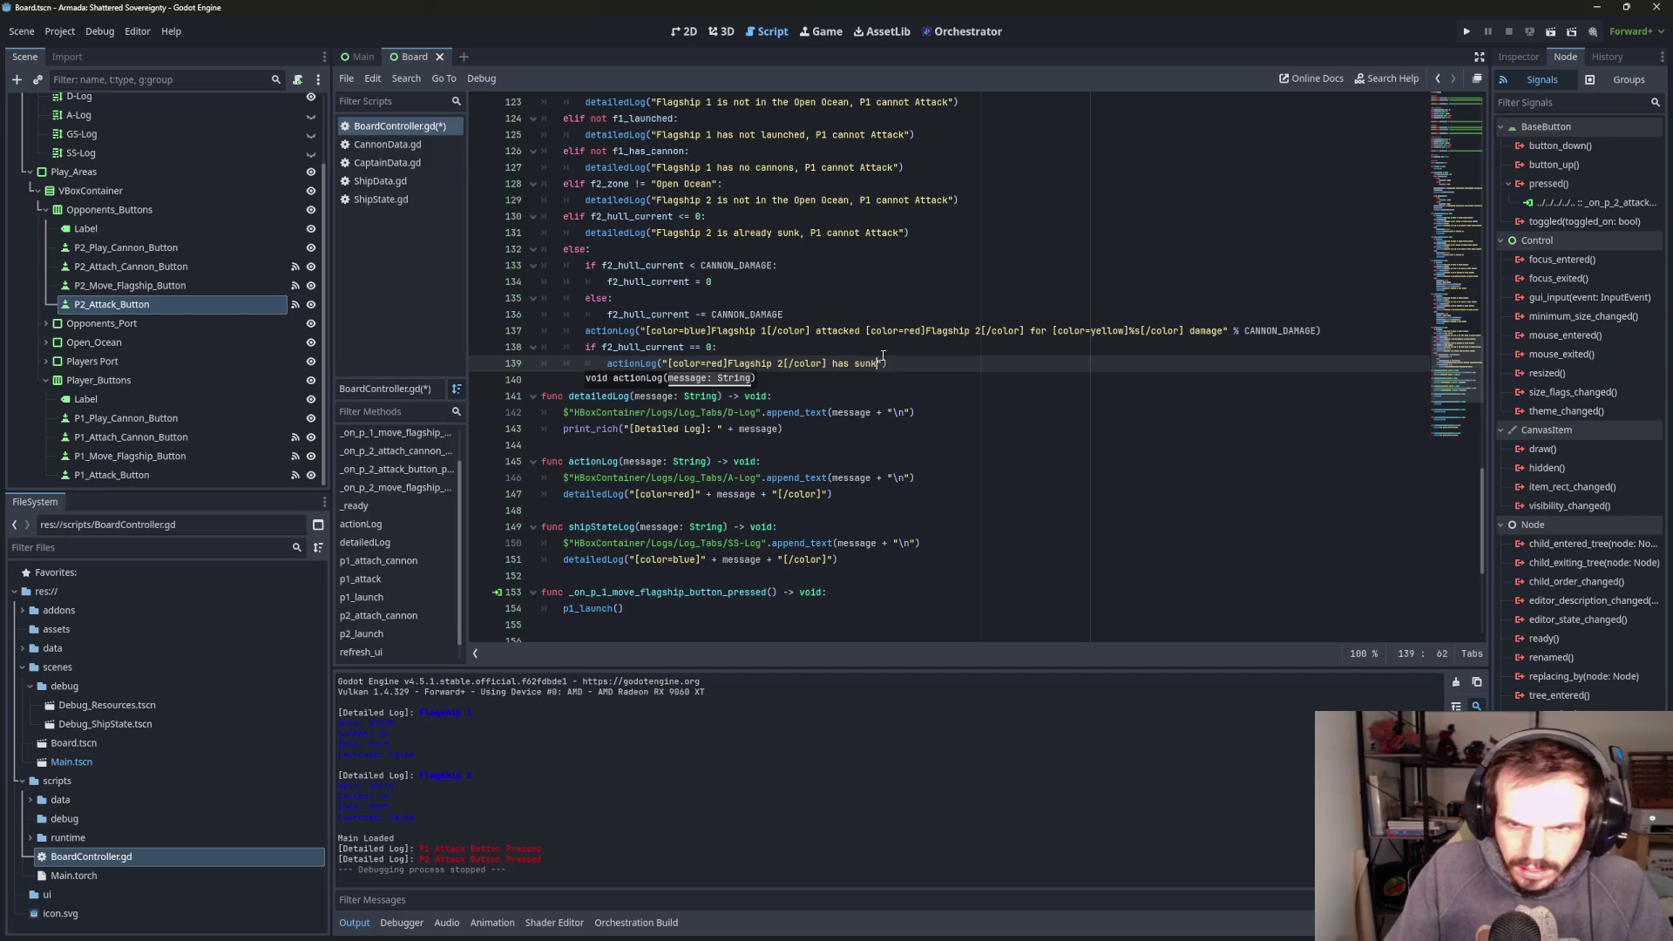
{"action": "type", "text": "!"}
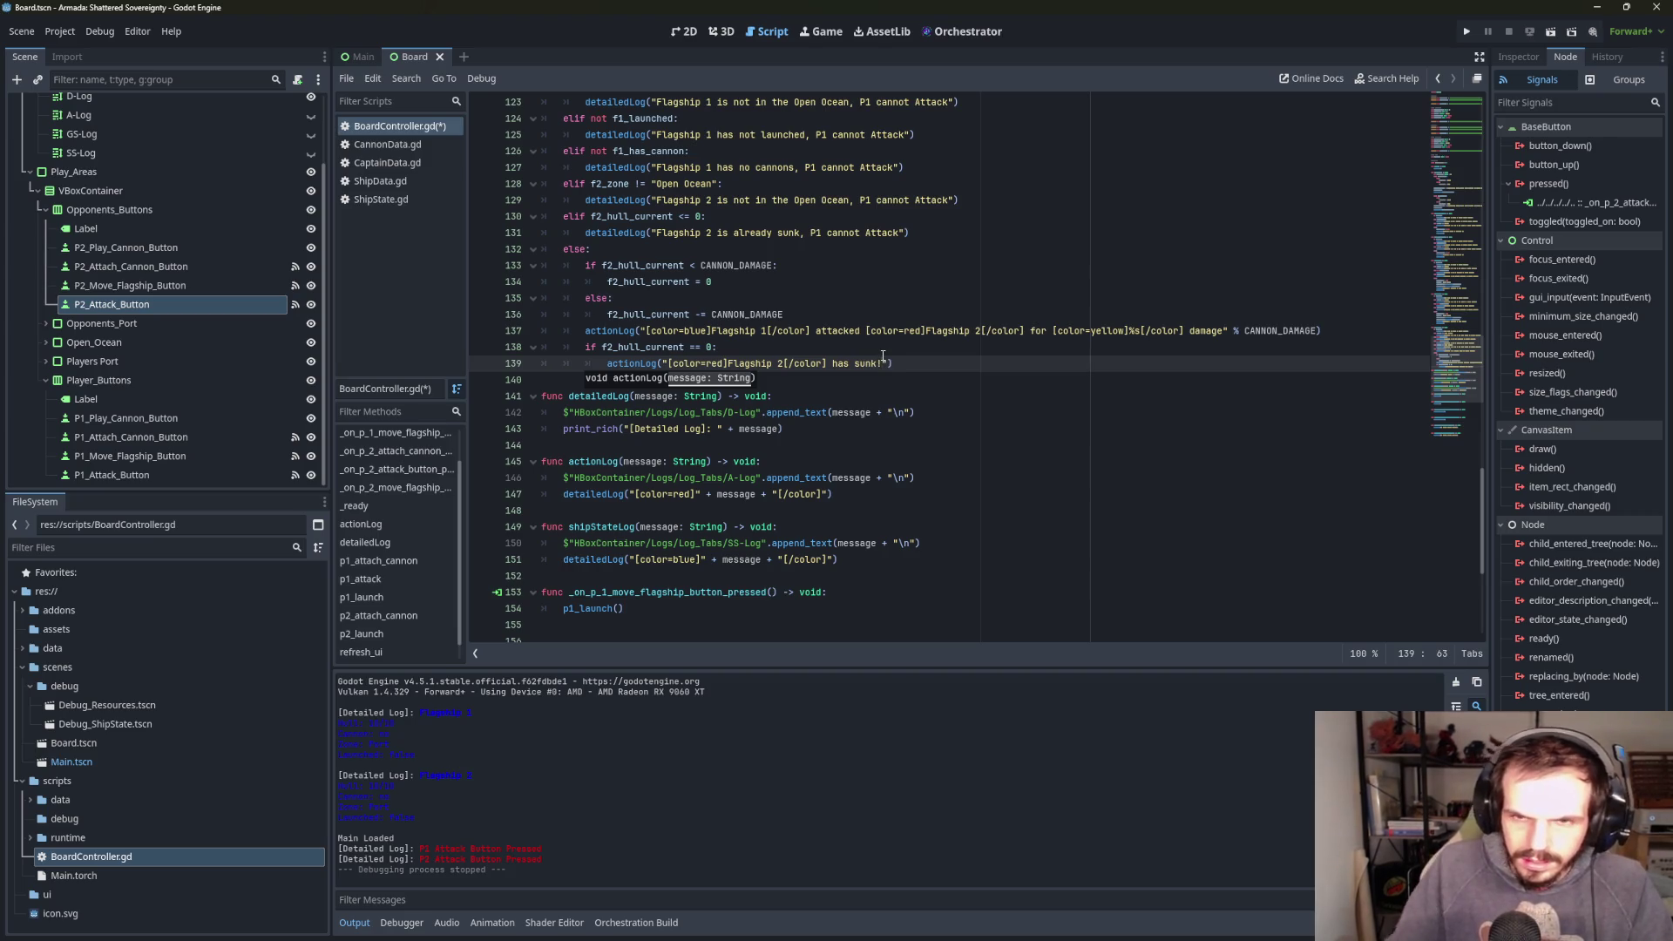
- Append 'P1 Wins' to the sunk message
{"action": "left_click", "coordinate": [841, 379]}
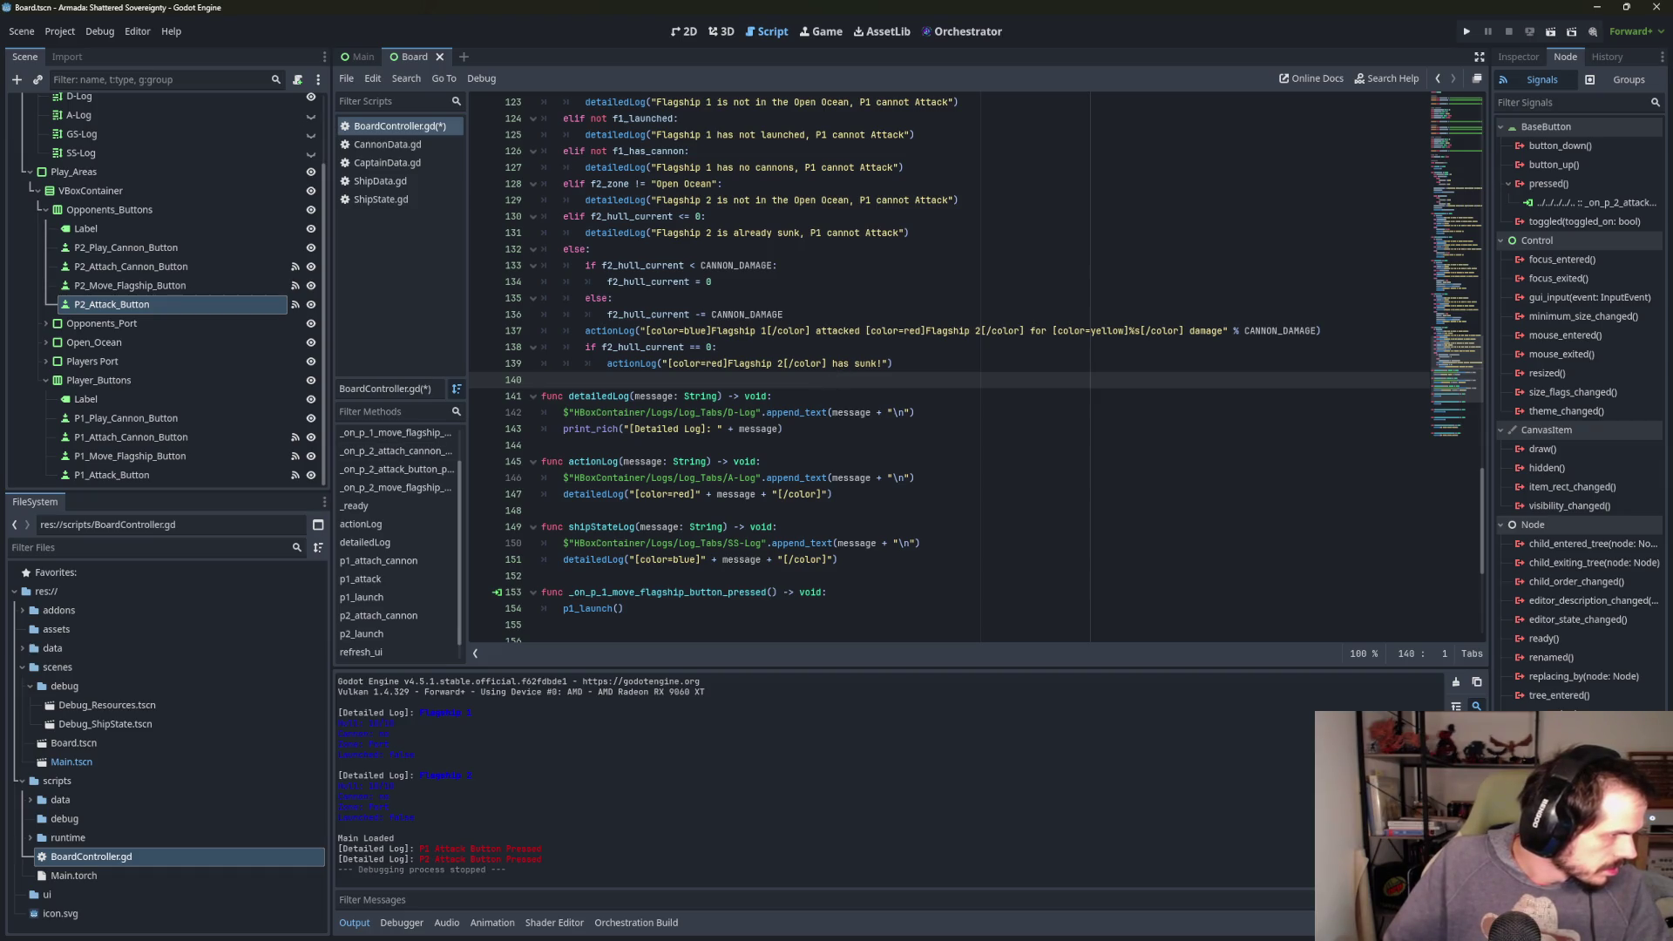
{"action": "left_click", "coordinate": [882, 362]}
{"action": "type", "text": "P"}
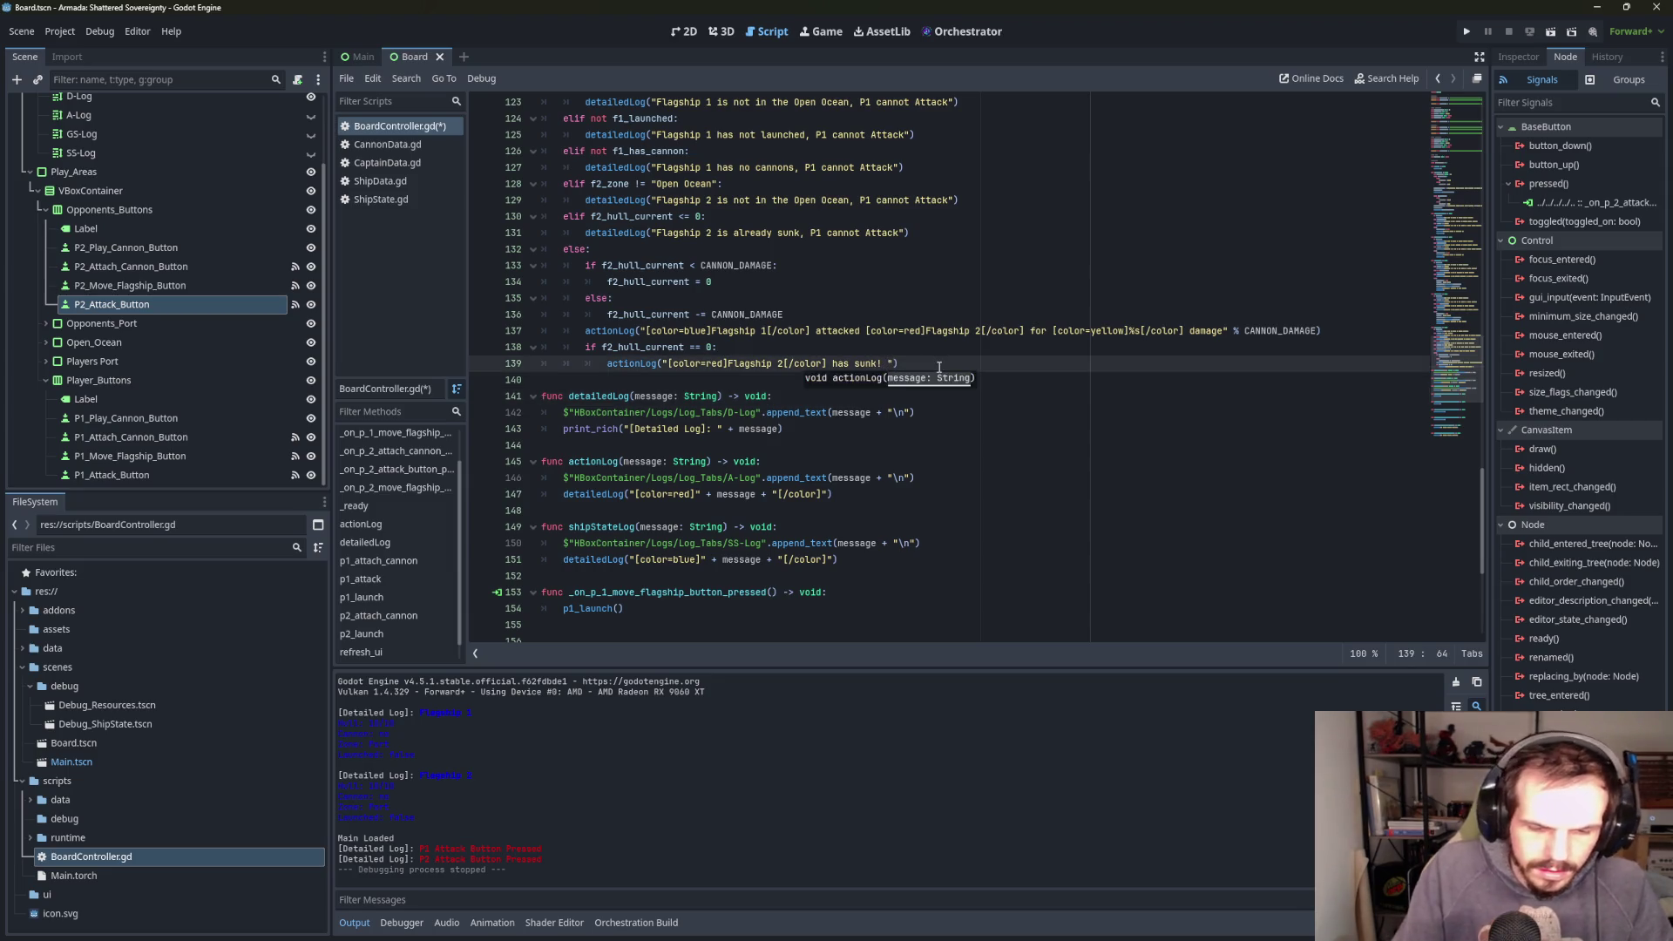
{"action": "type", "text": "1 Wins"}
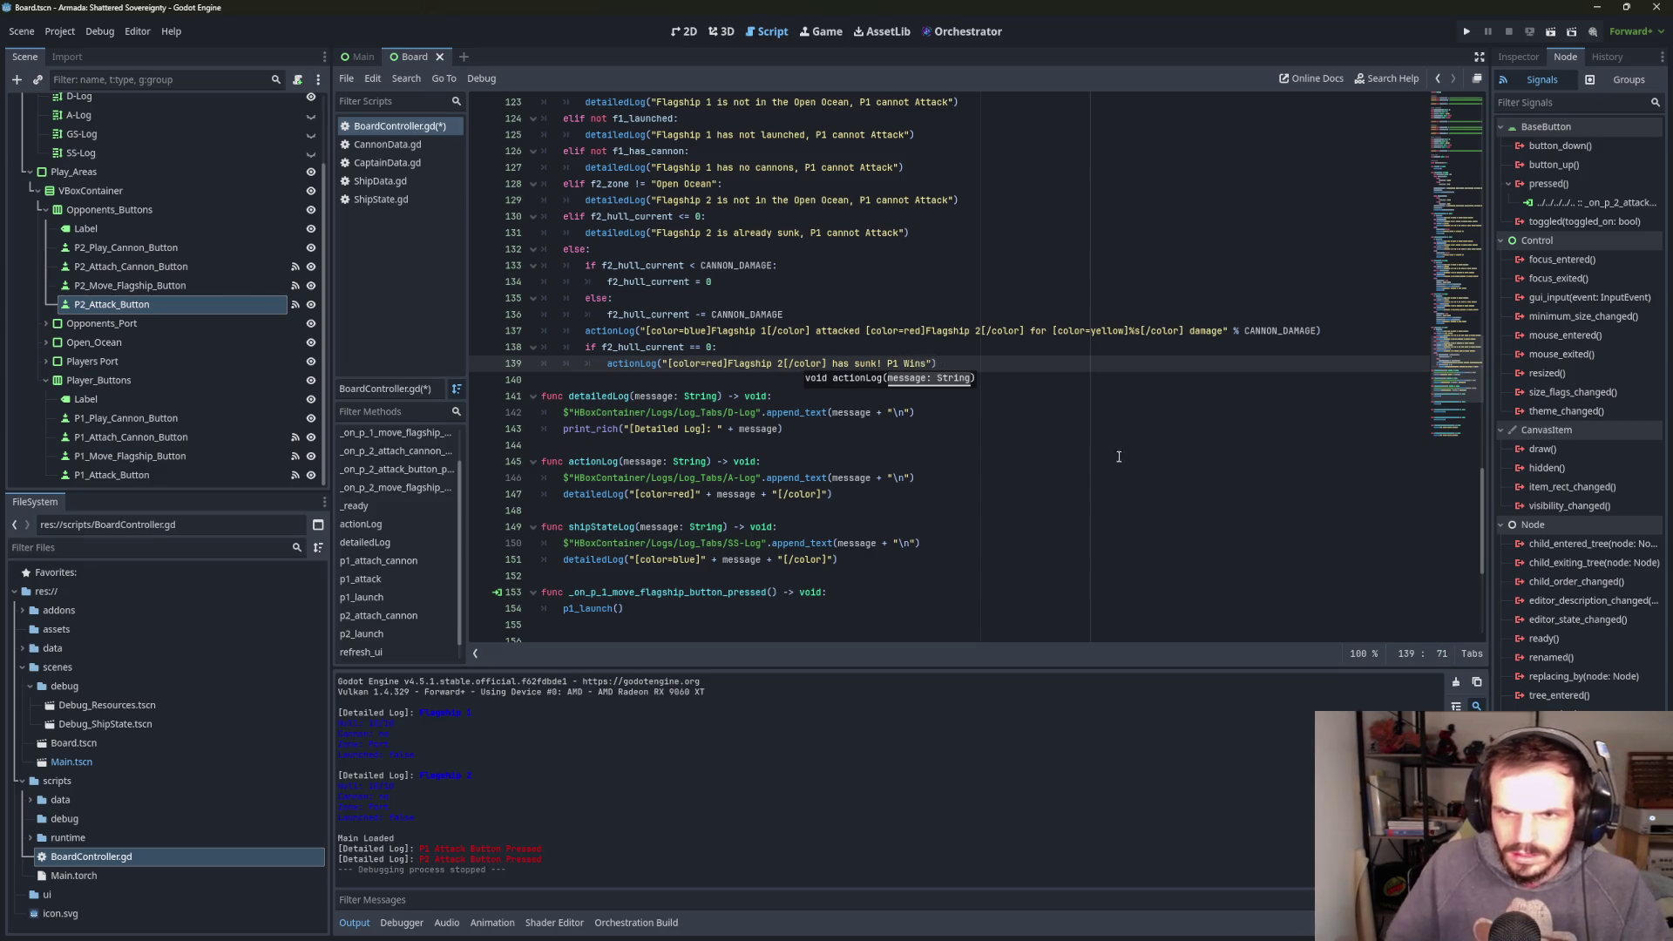
{"action": "left_click", "coordinate": [1119, 448]}
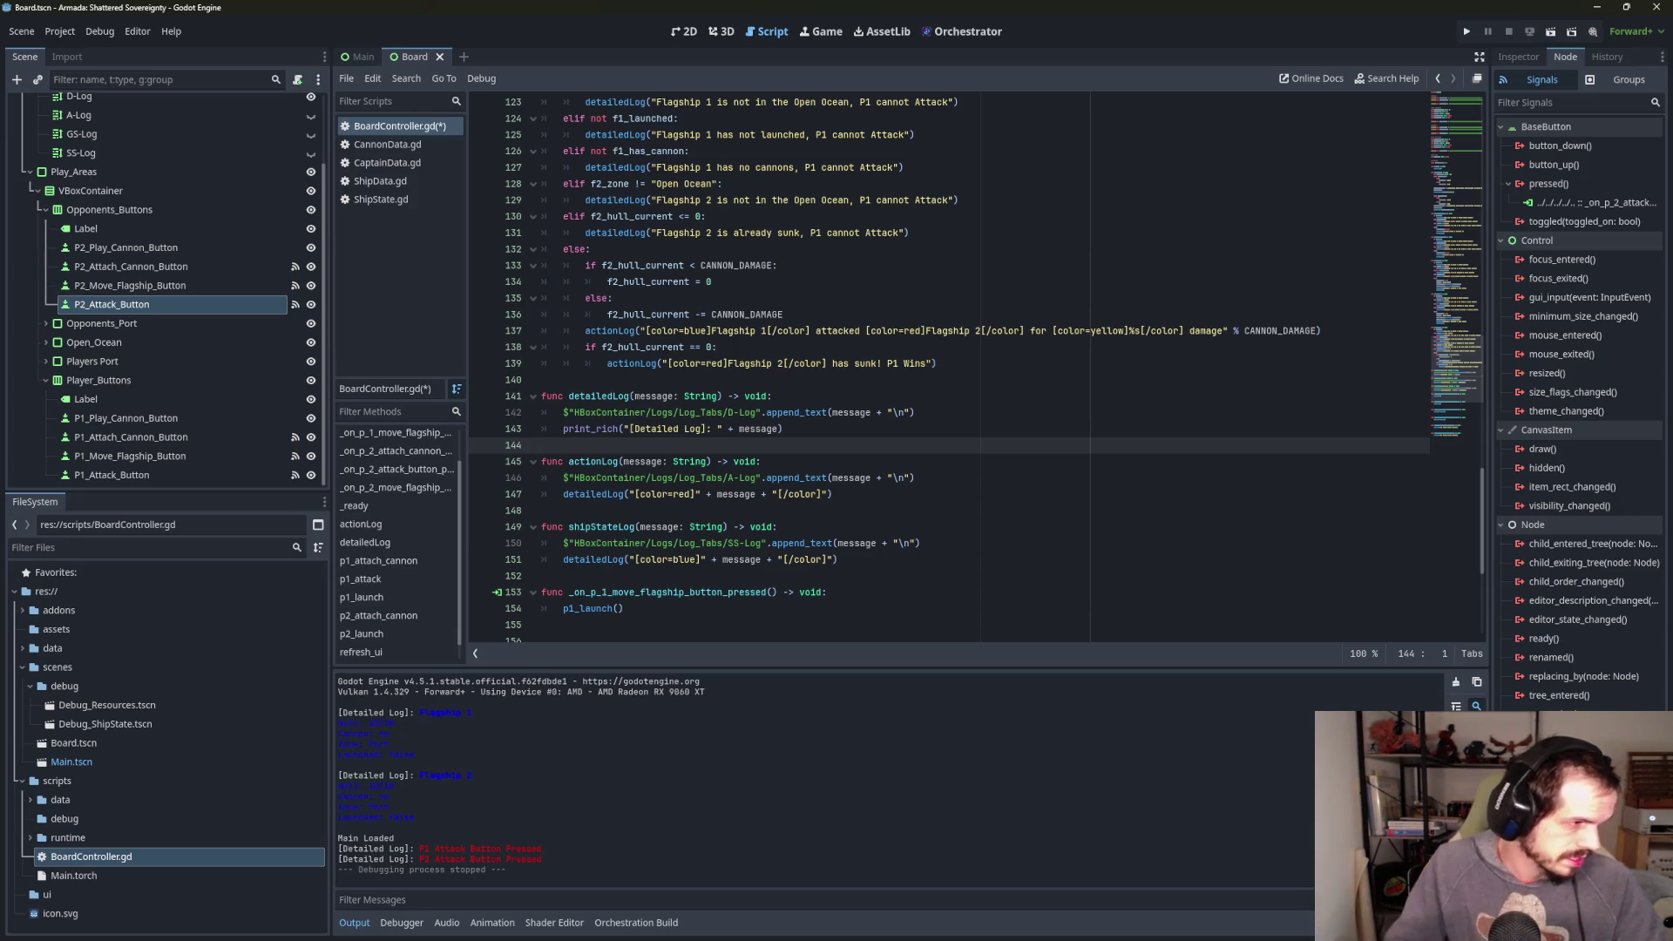
{"action": "left_click", "coordinate": [993, 380]}
{"action": "left_click", "coordinate": [993, 366]}
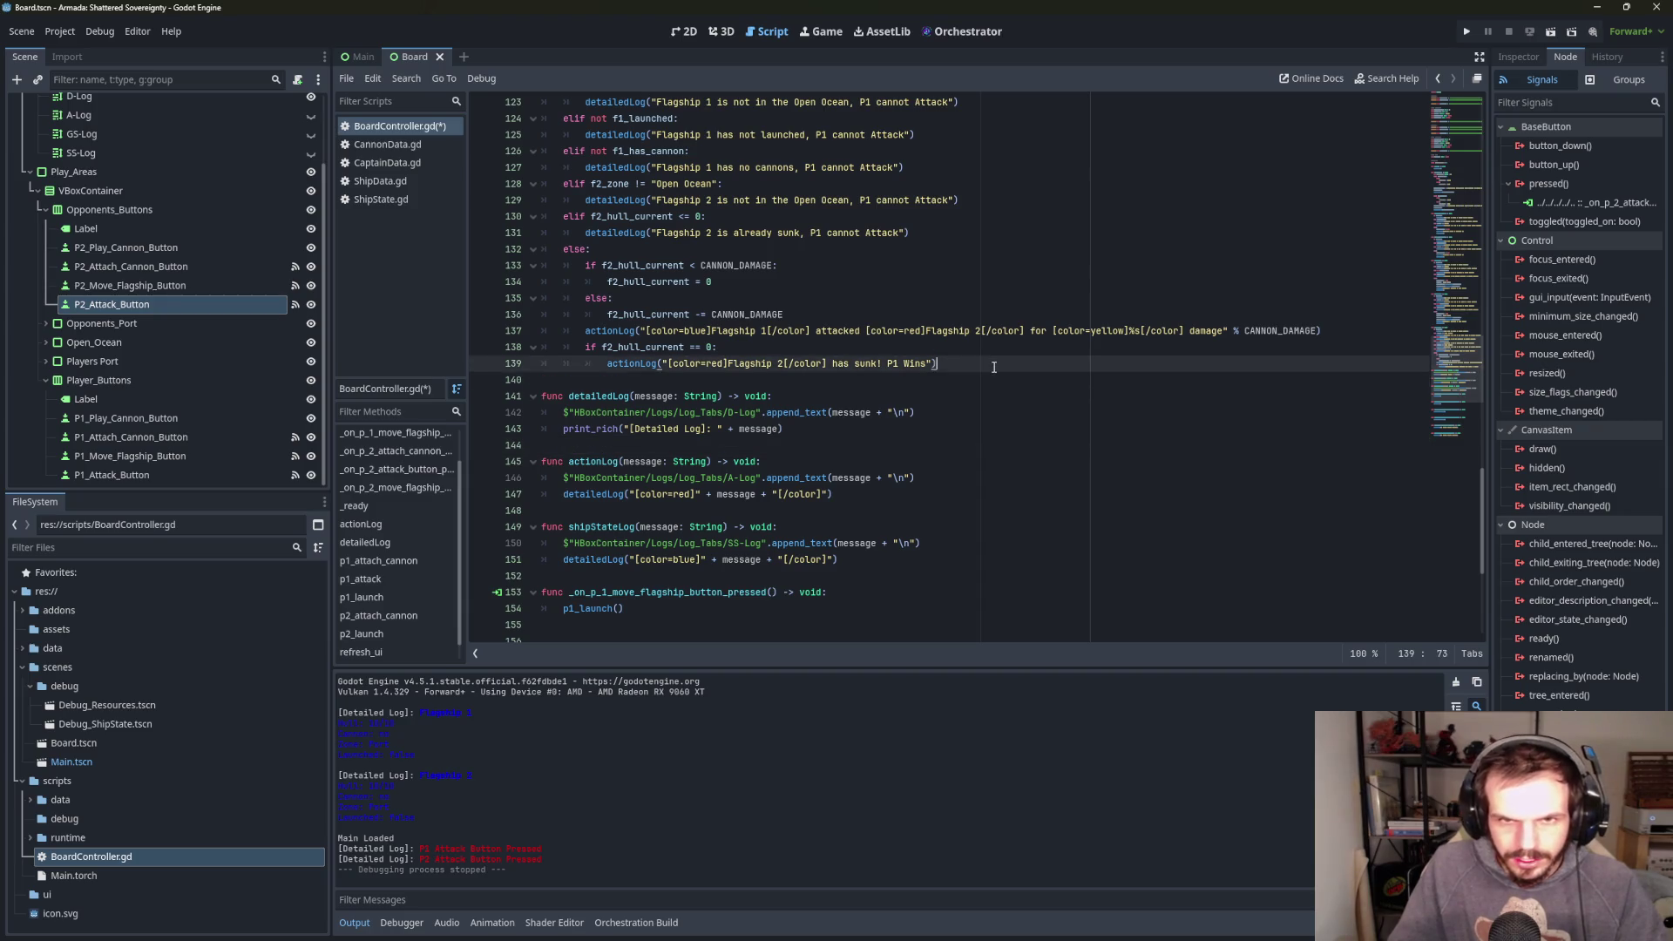
- Add a refresh_ui() call inside the sunk check, then run the game
{"action": "key", "text": "Return"}
{"action": "type", "text": "ref"}
{"action": "key", "text": "Return"}
{"action": "right_click", "coordinate": [993, 367]}
{"action": "key", "text": "Escape"}
{"action": "key", "text": "Up"}
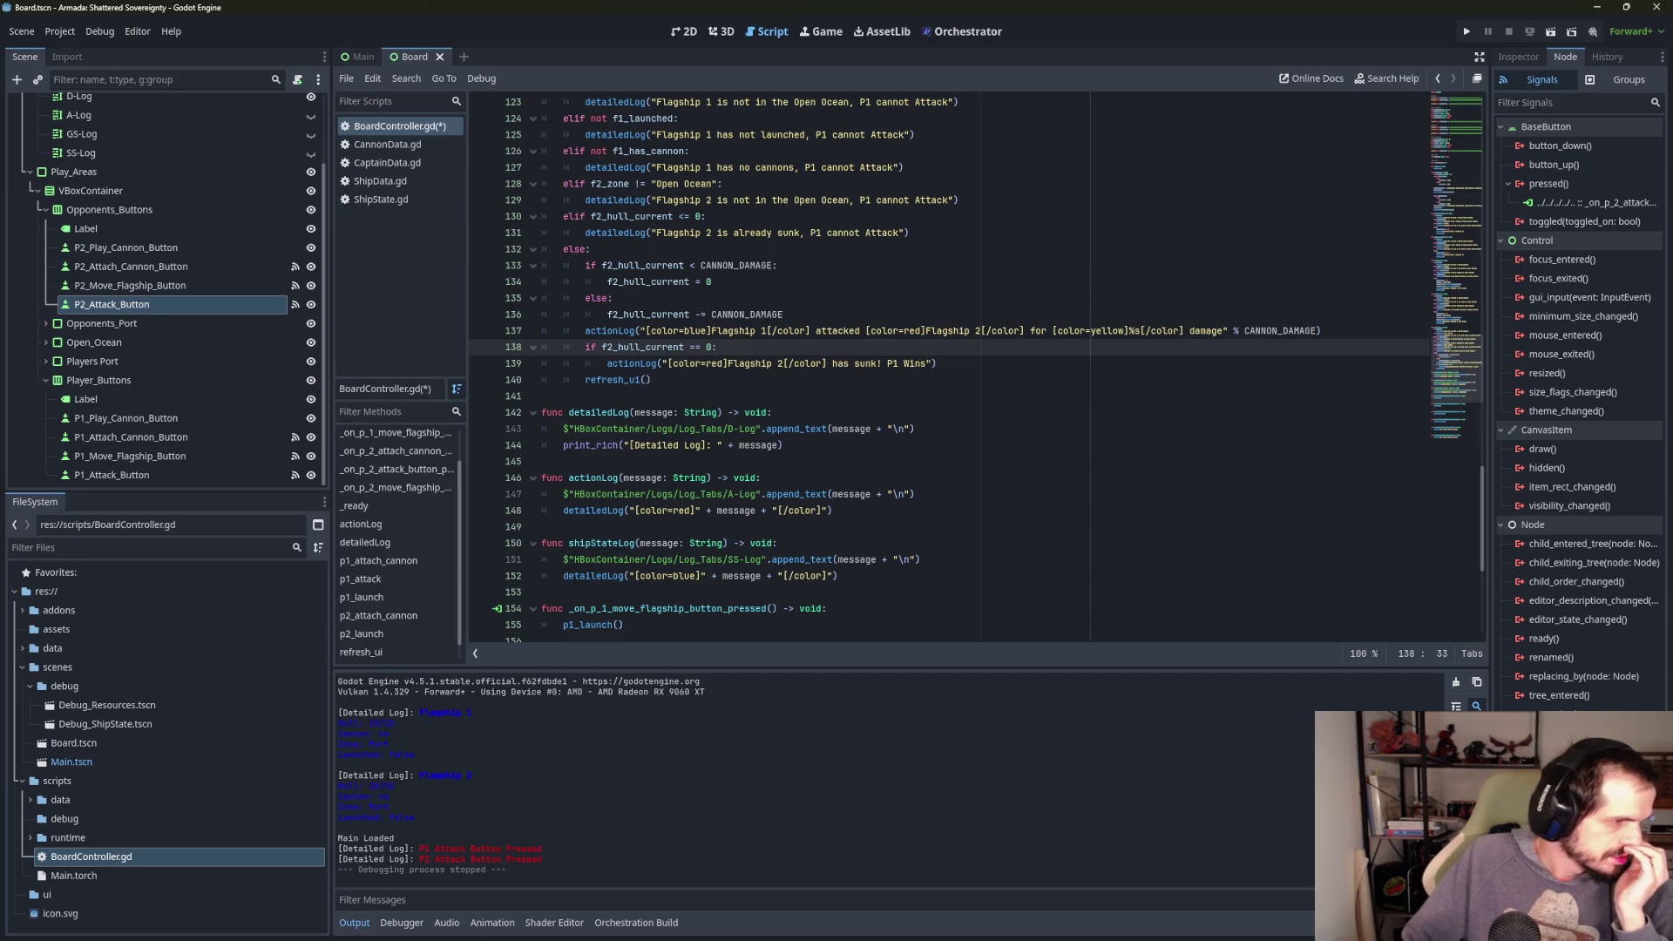
{"action": "left_click", "coordinate": [1466, 32]}
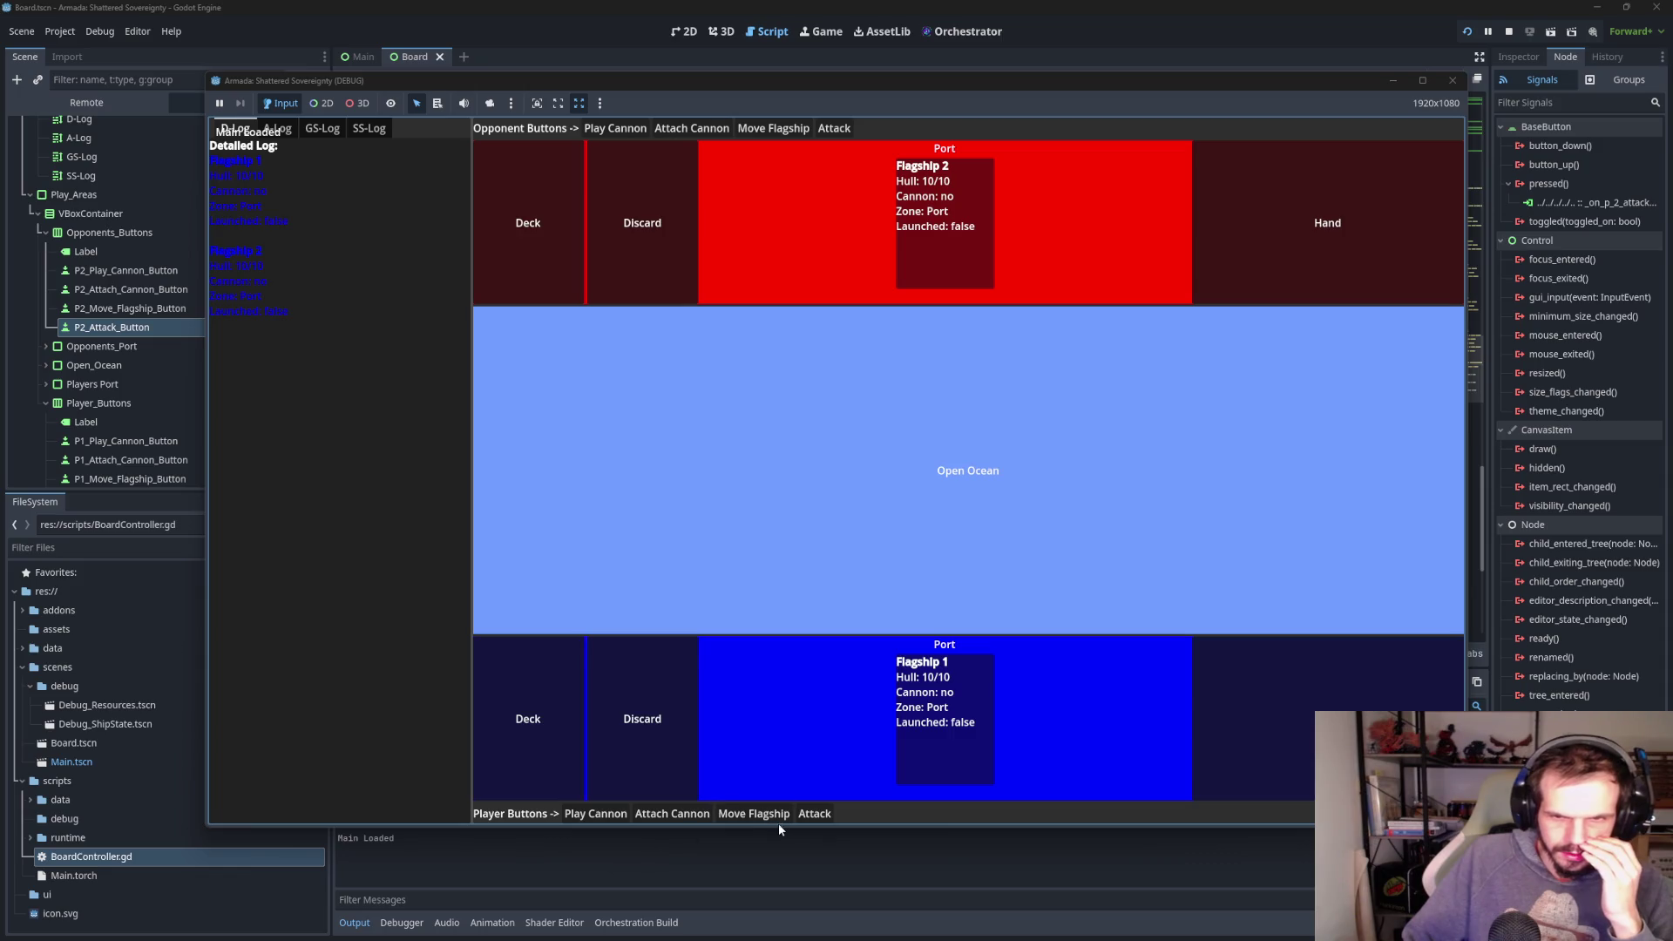
- Test Attack, close the game, and replace the placeholder actionLog on line 171 with p1_attack()
{"action": "left_click", "coordinate": [813, 815]}
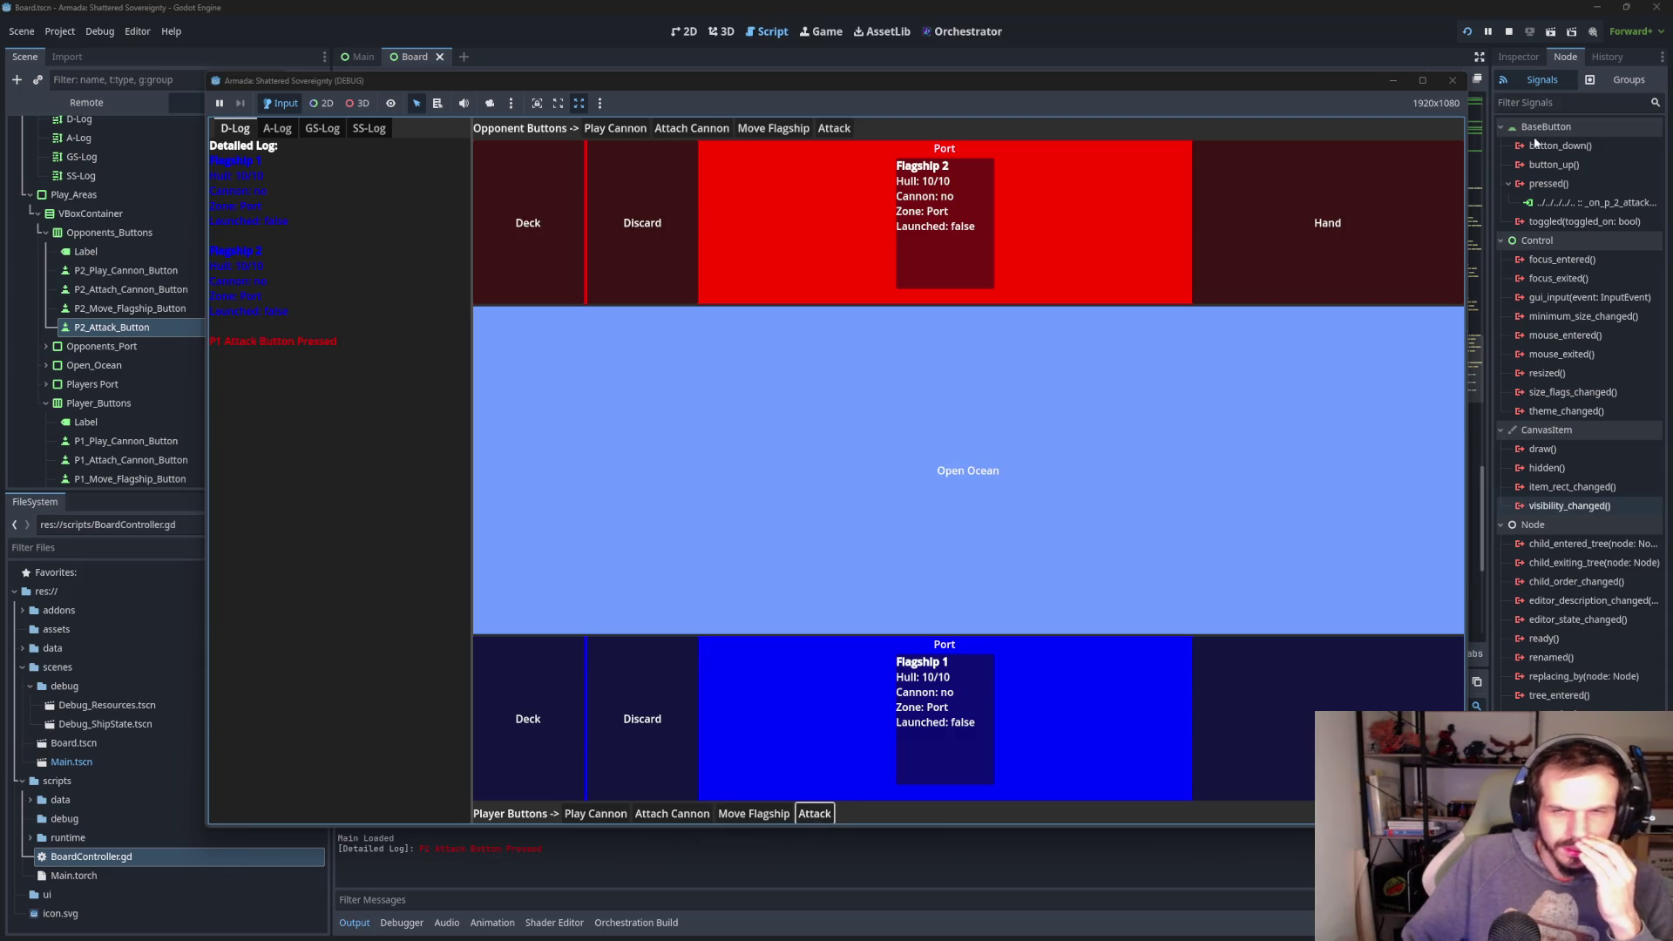
{"action": "left_click", "coordinate": [1453, 82]}
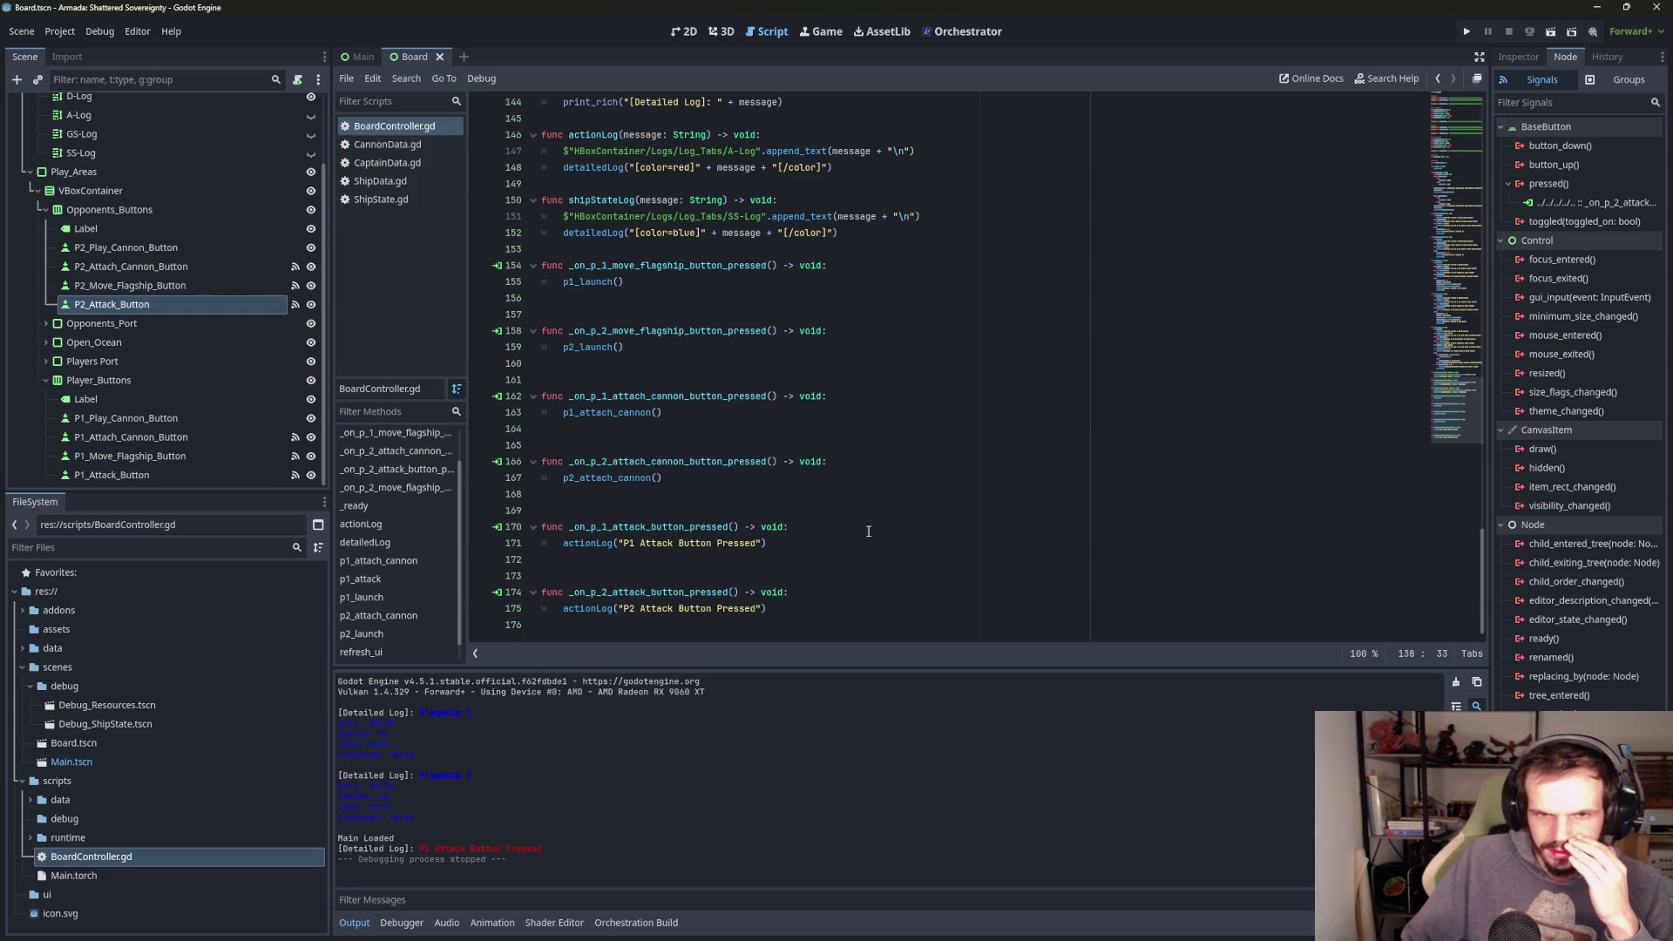
{"action": "left_click_drag", "start_coordinate": [768, 542], "coordinate": [561, 544]}
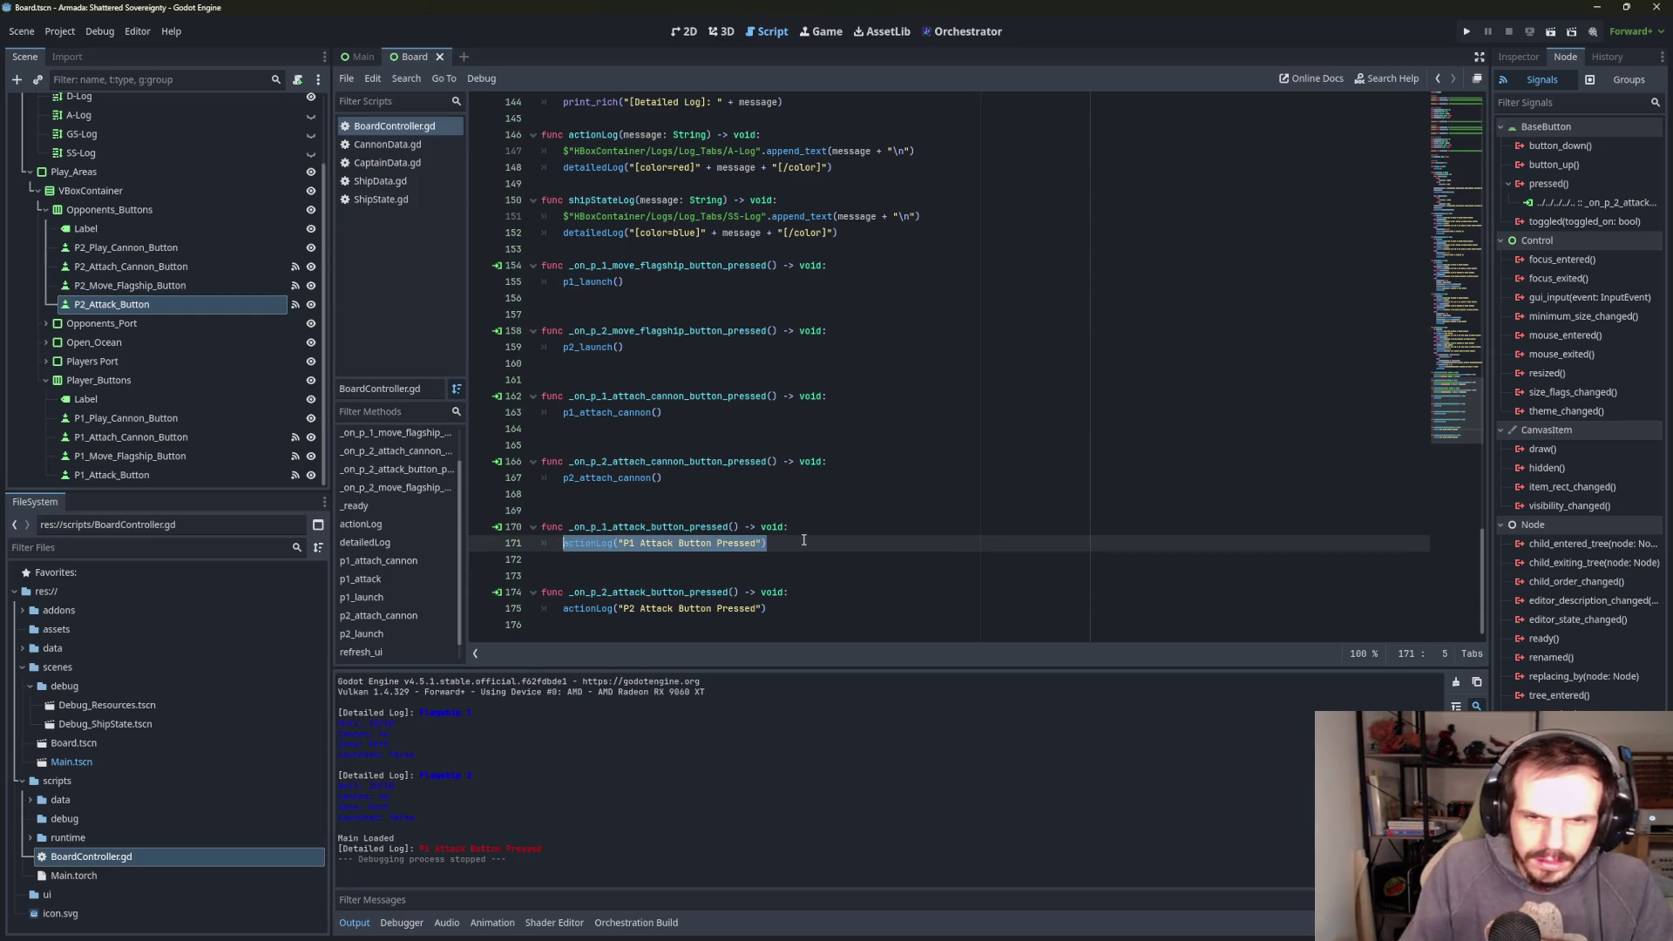
{"action": "type", "text": "p"}
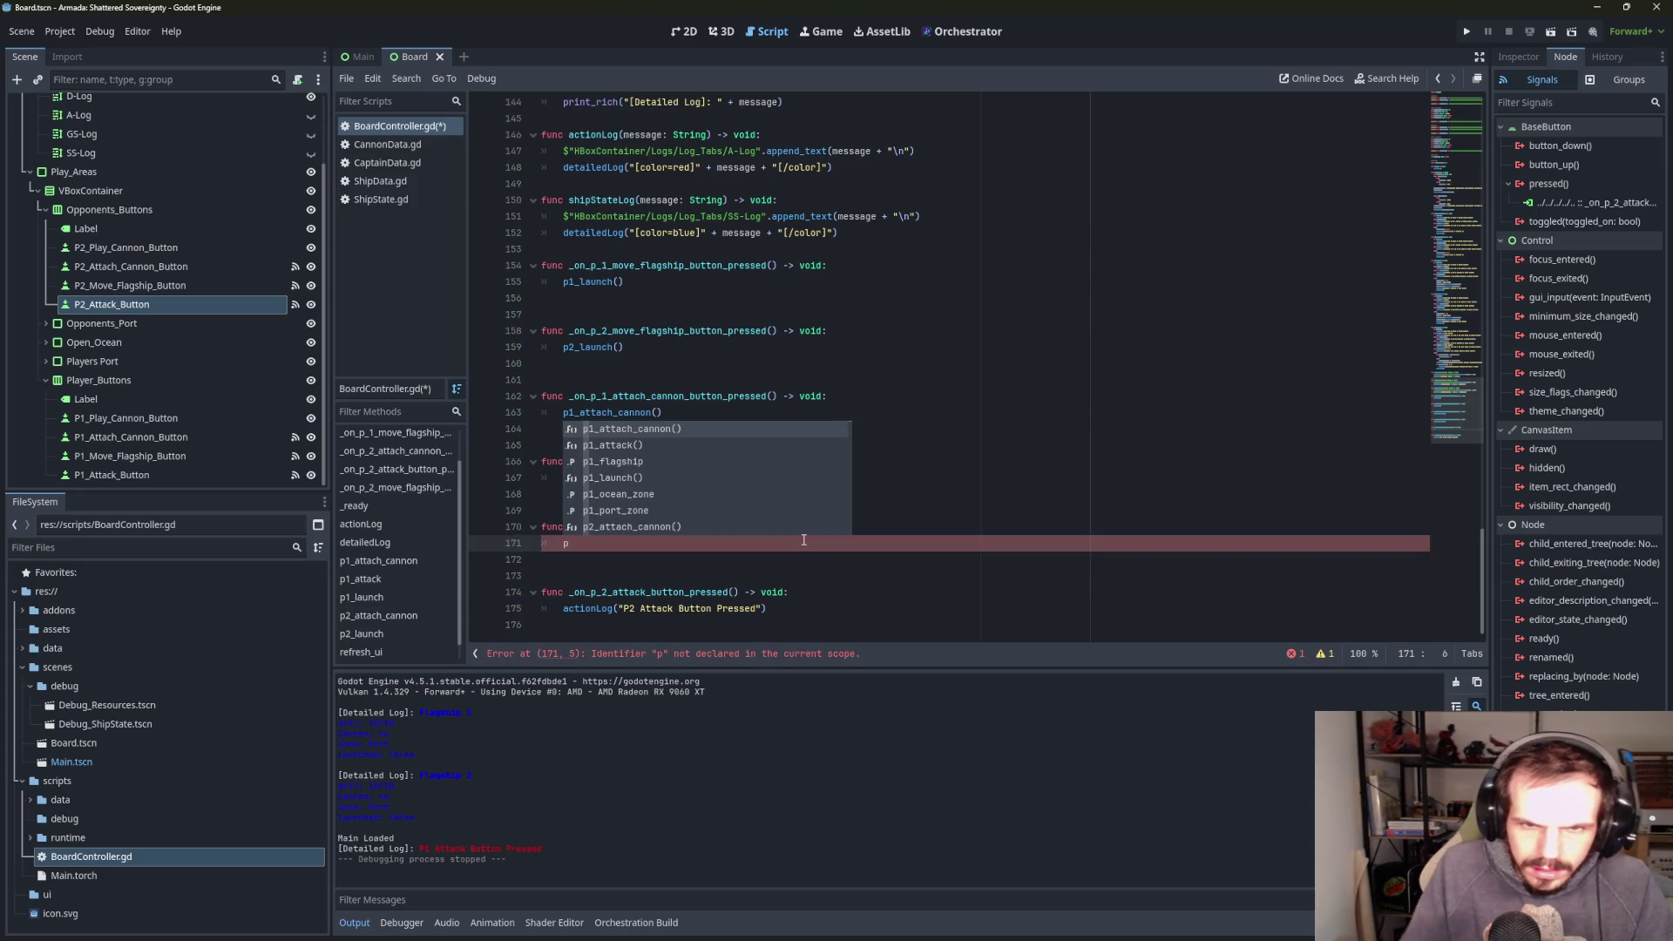
{"action": "key", "text": "Down"}
{"action": "key", "text": "Return"}
{"action": "left_click", "coordinate": [1019, 365]}
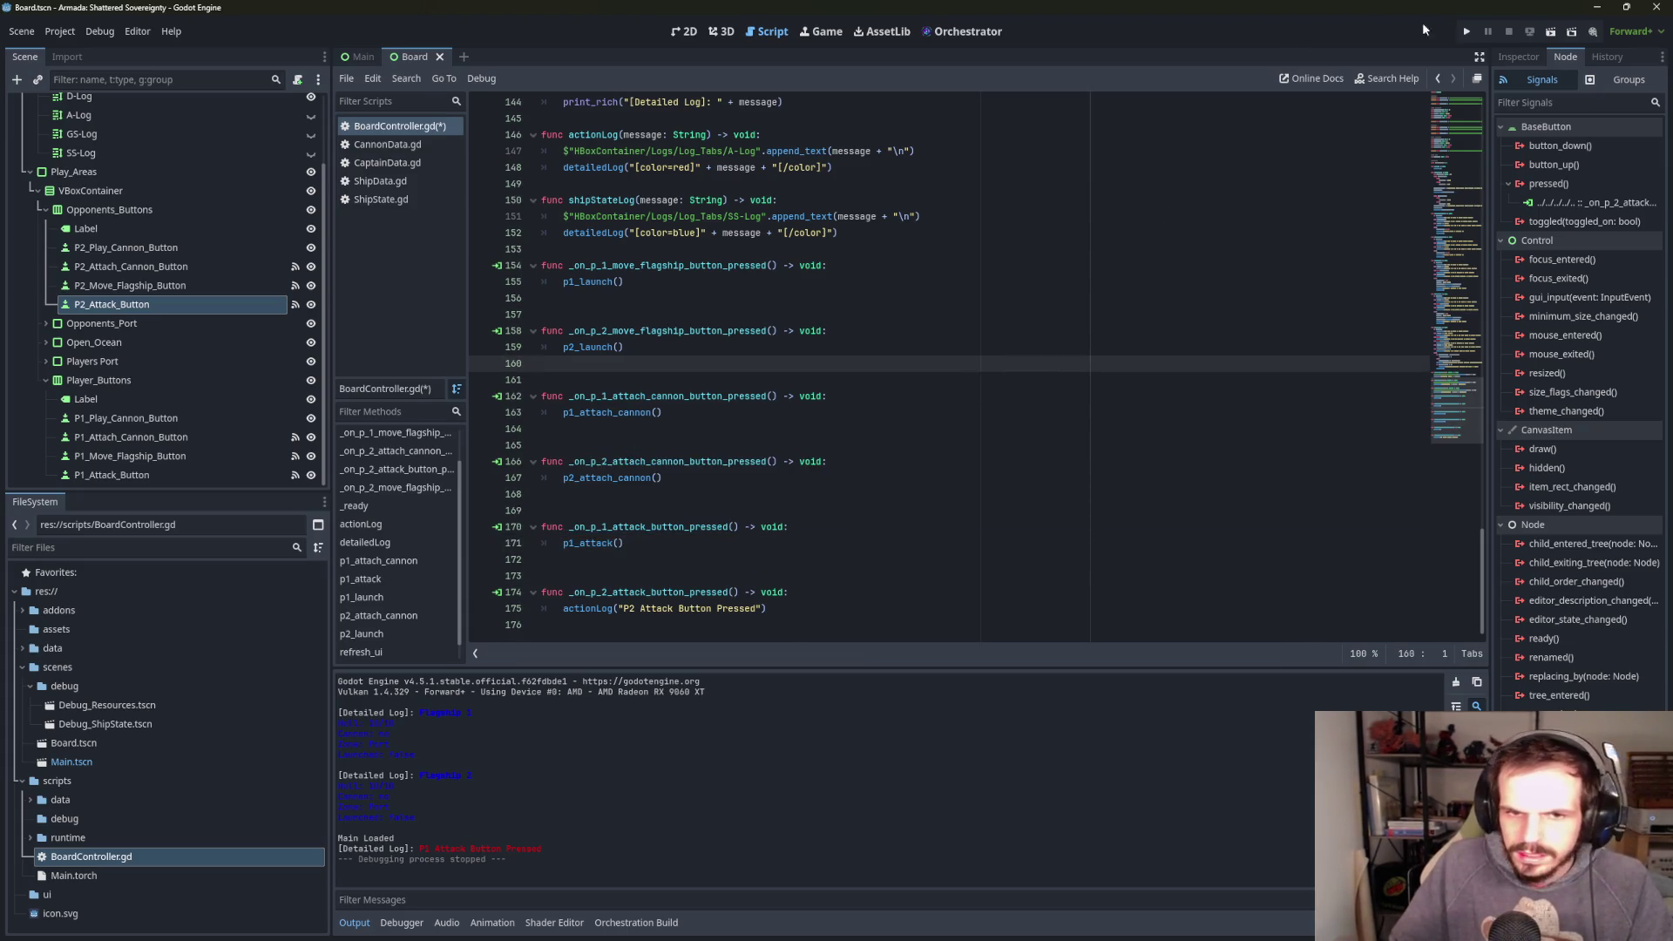
- Run the game, arm both flagships with cannons, launch them to Open Ocean, and attack
{"action": "left_click", "coordinate": [1468, 32]}
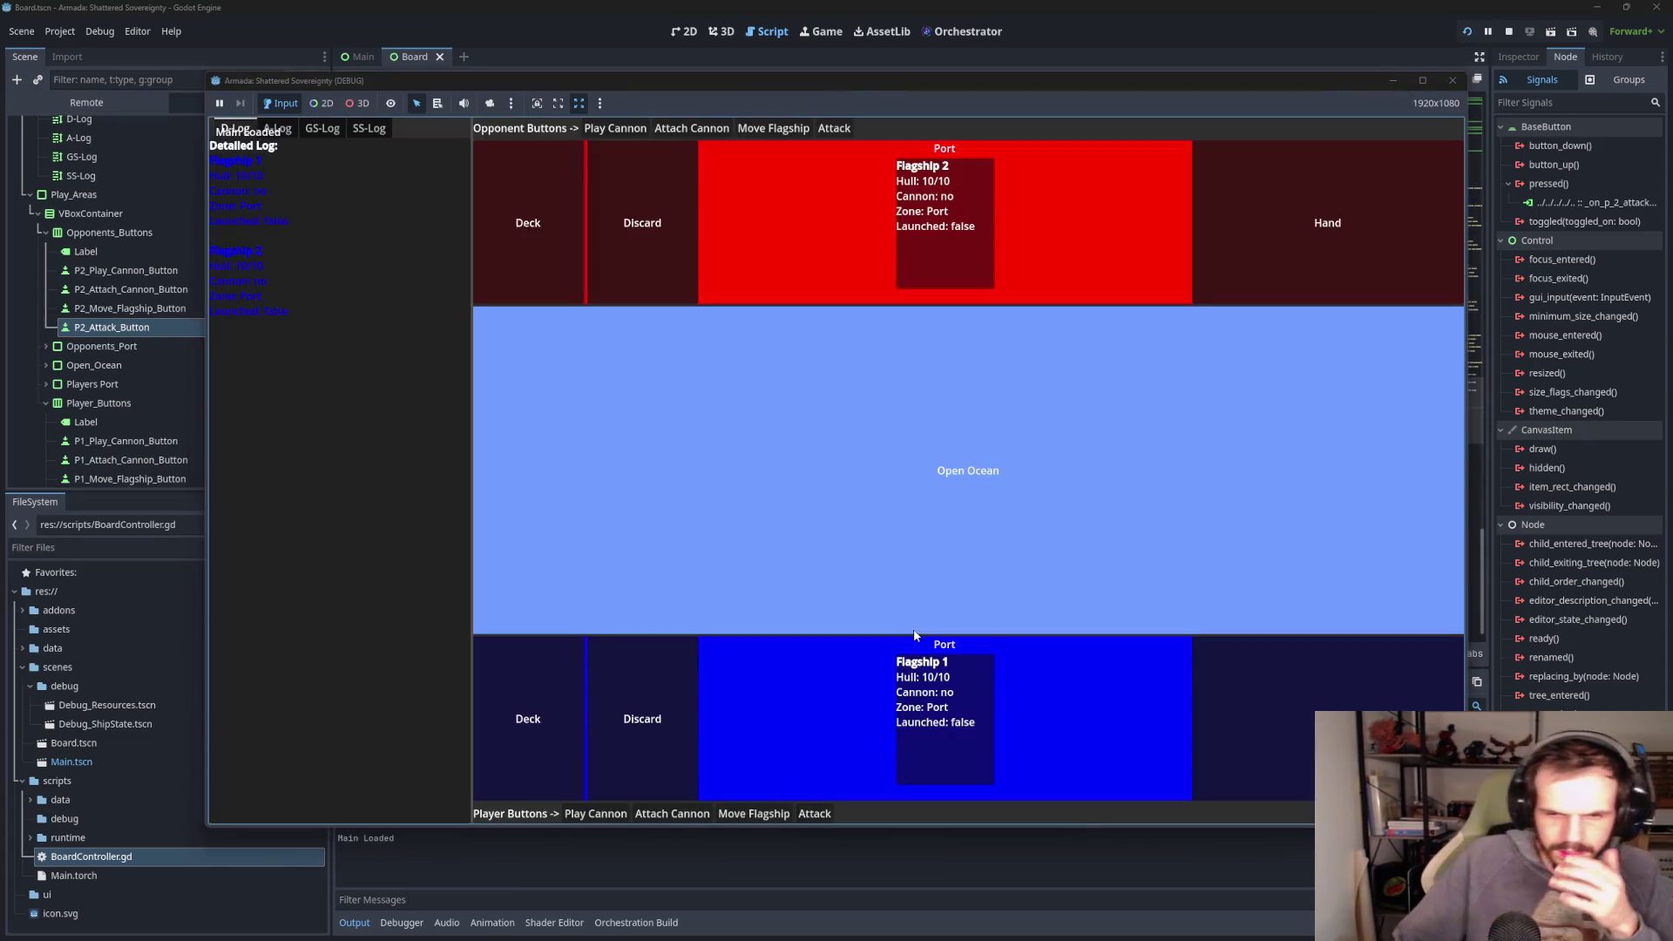
{"action": "left_click", "coordinate": [810, 814]}
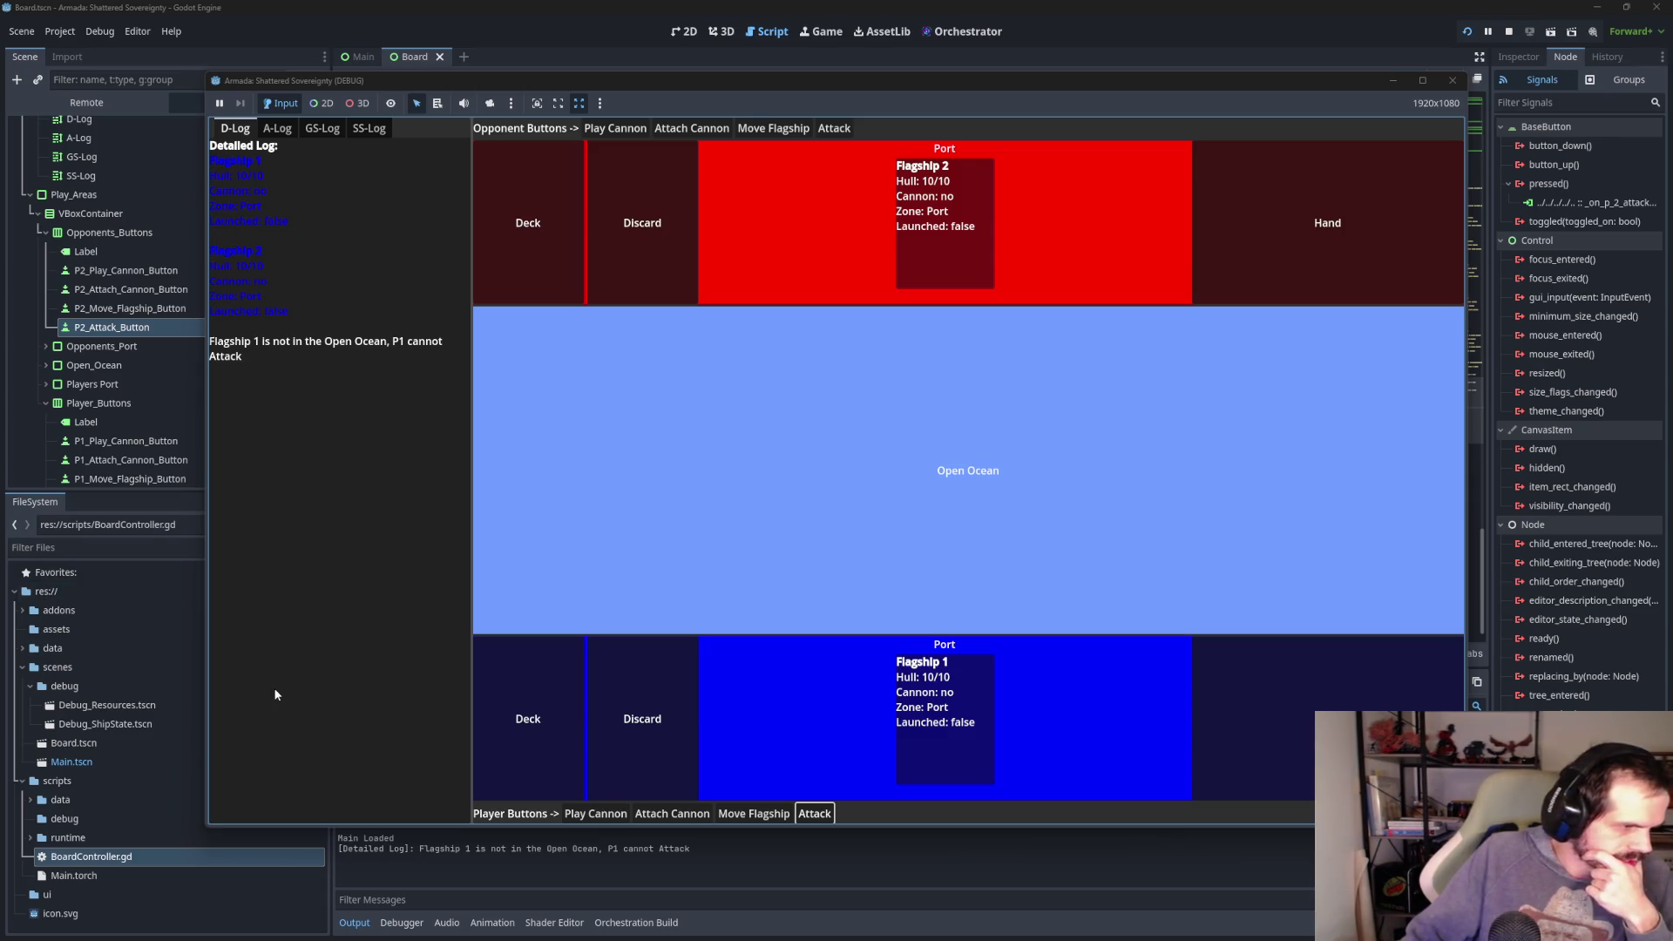
{"action": "left_click", "coordinate": [701, 815]}
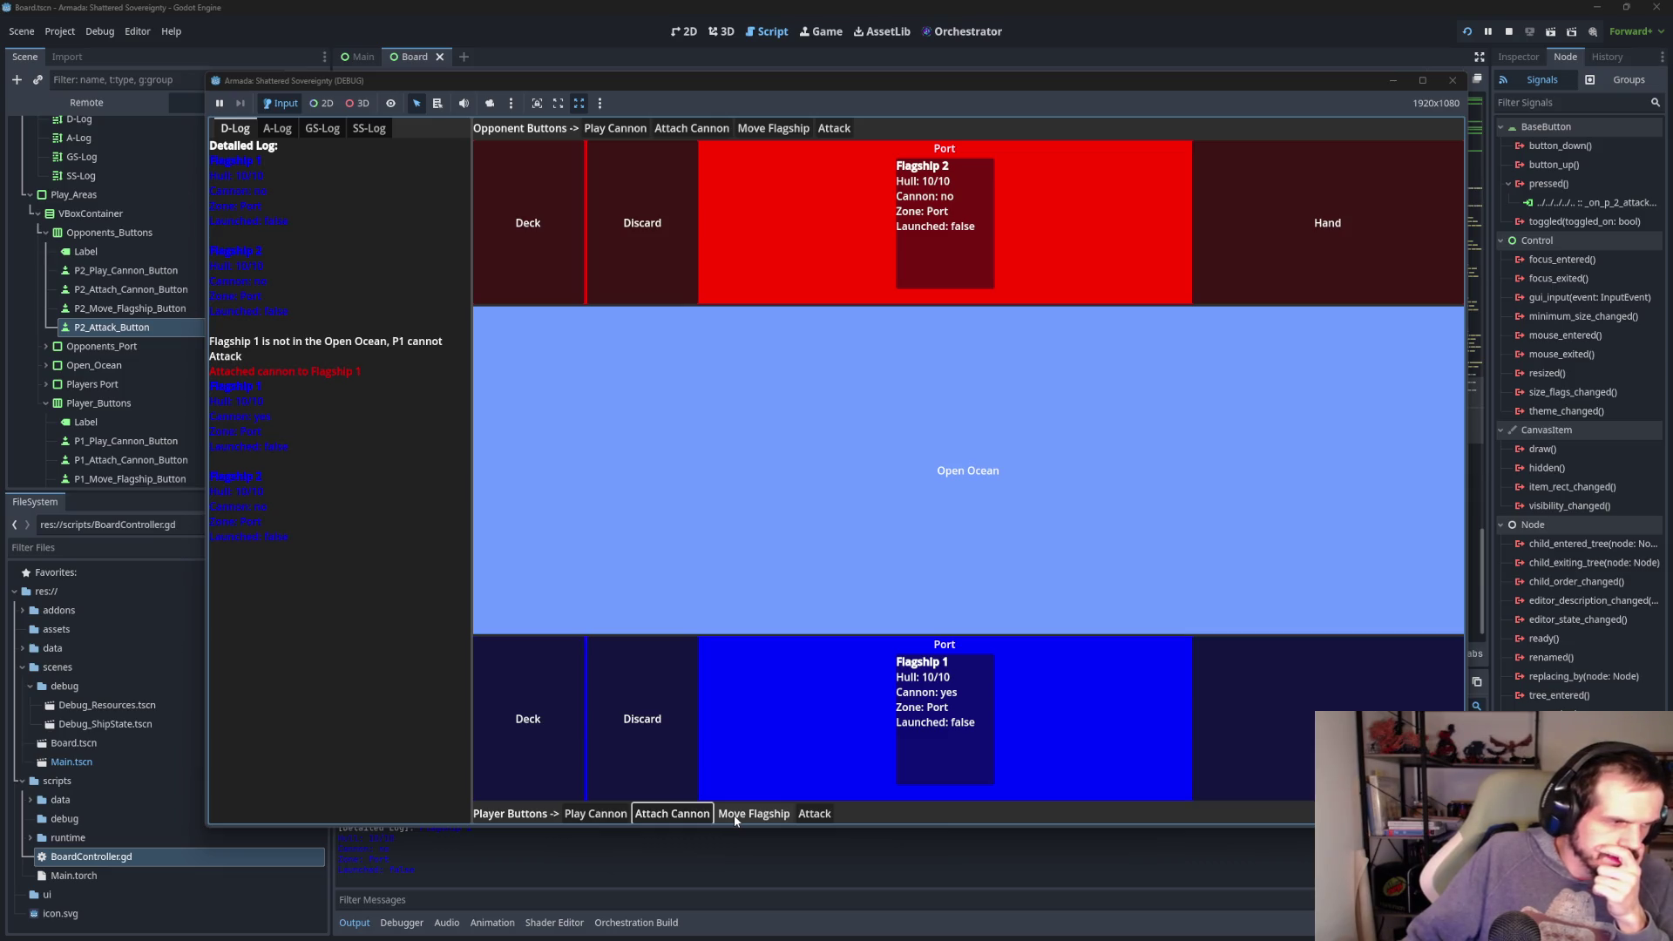
{"action": "left_click", "coordinate": [745, 814]}
{"action": "left_click", "coordinate": [817, 813]}
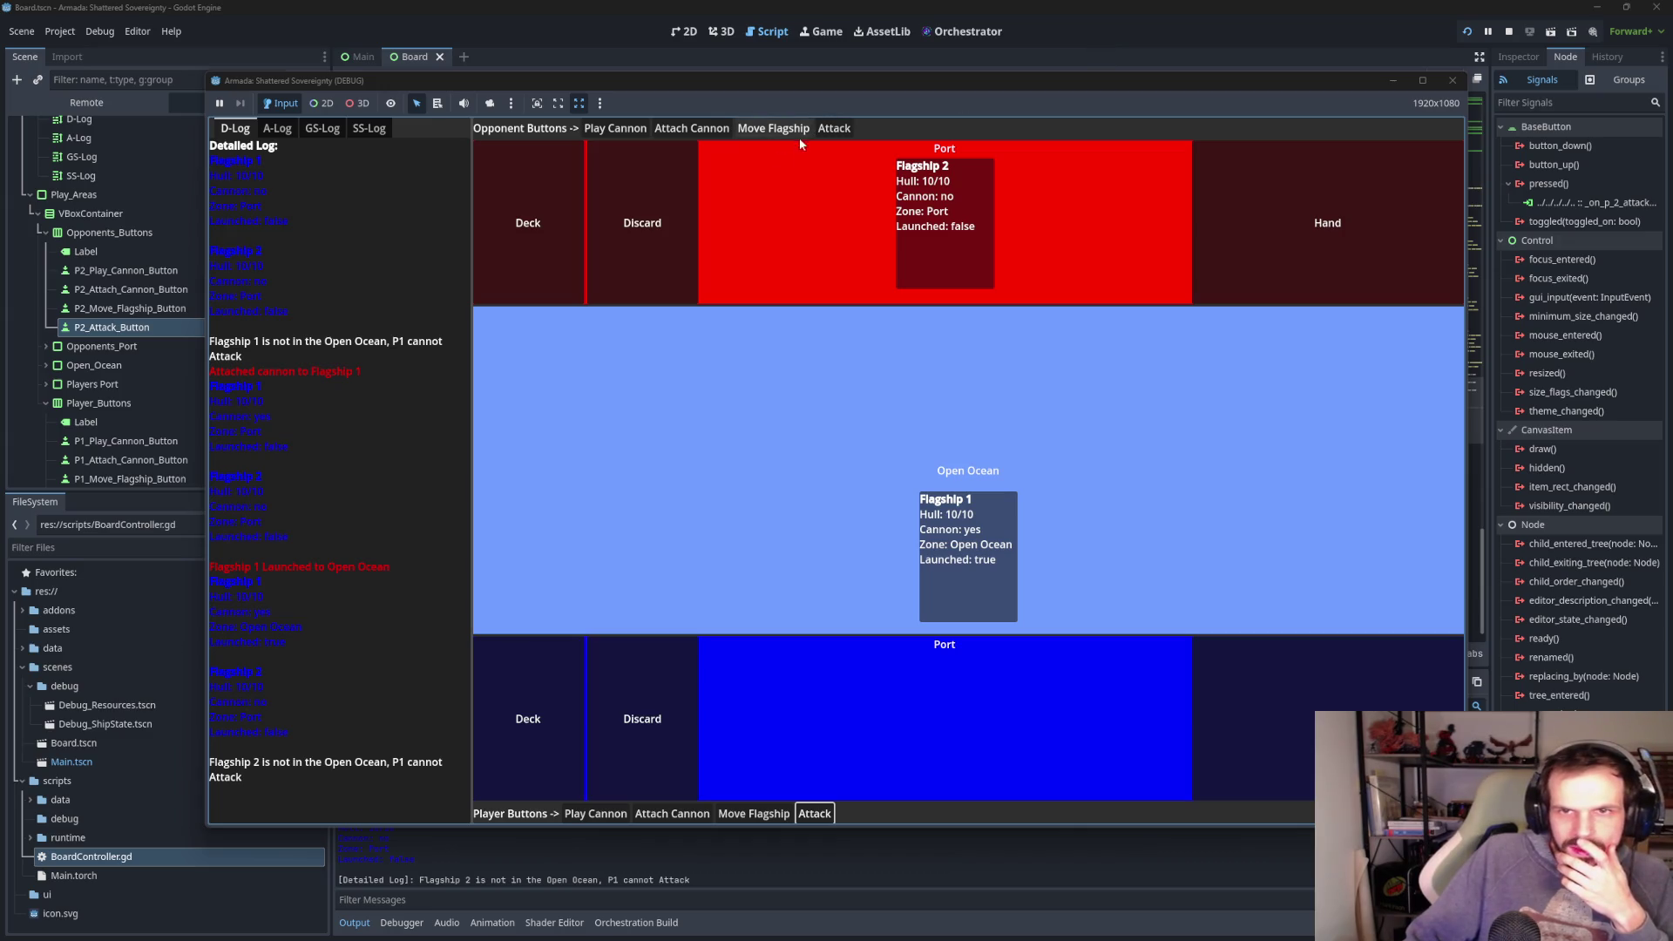
{"action": "left_click", "coordinate": [713, 130]}
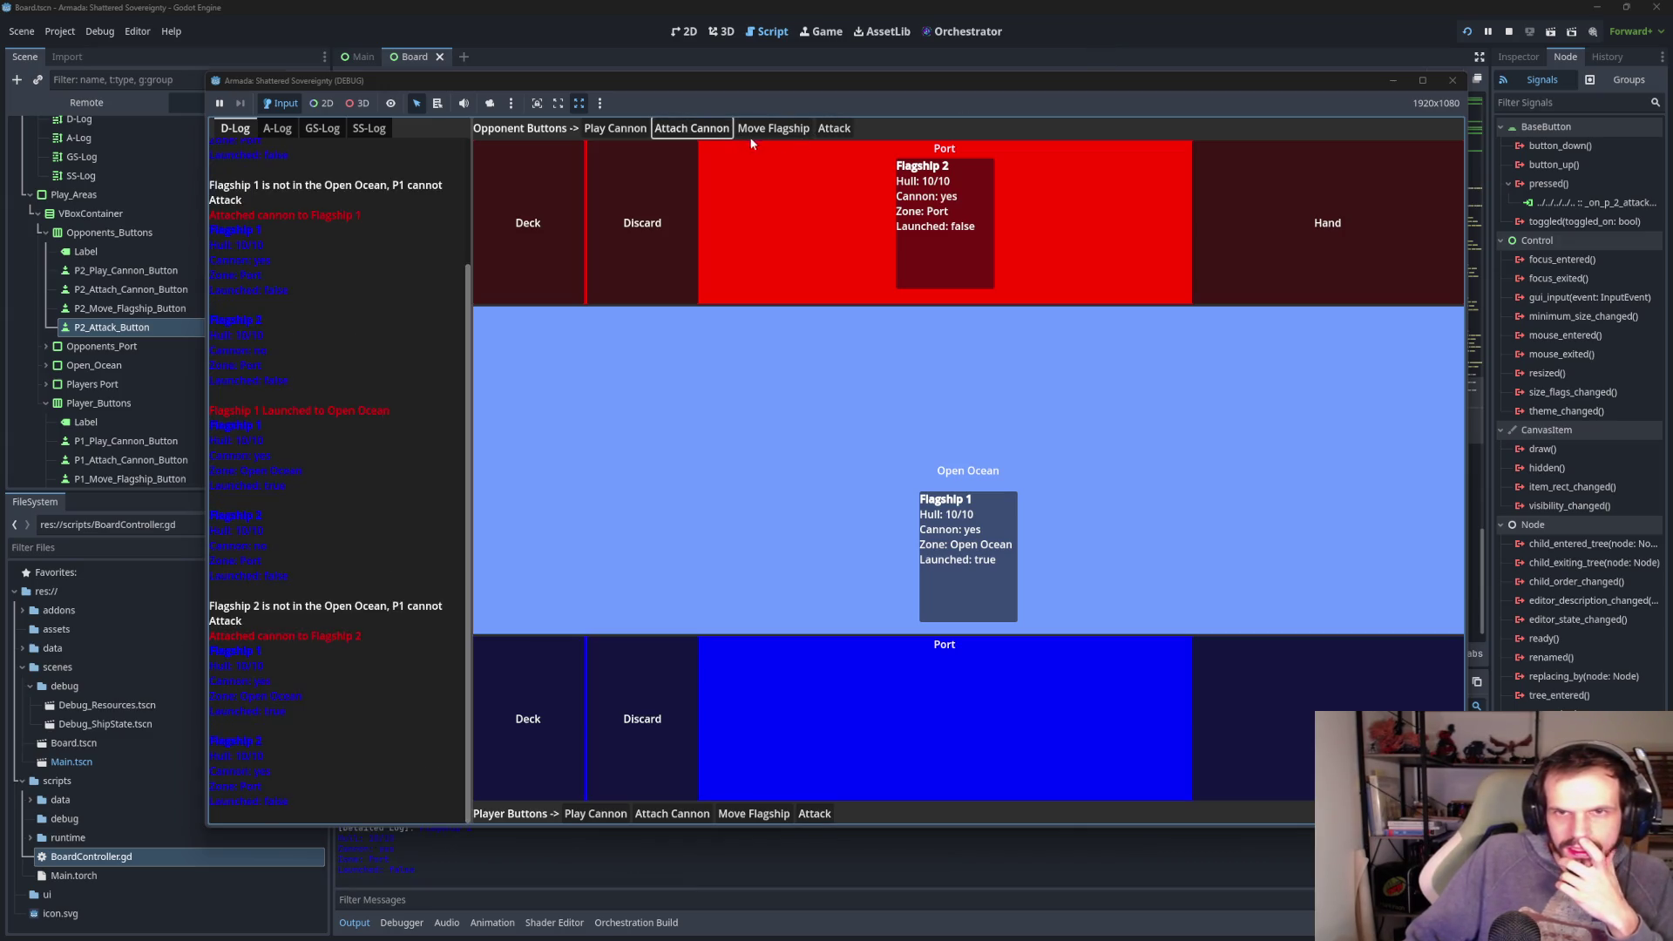
{"action": "left_click", "coordinate": [804, 132]}
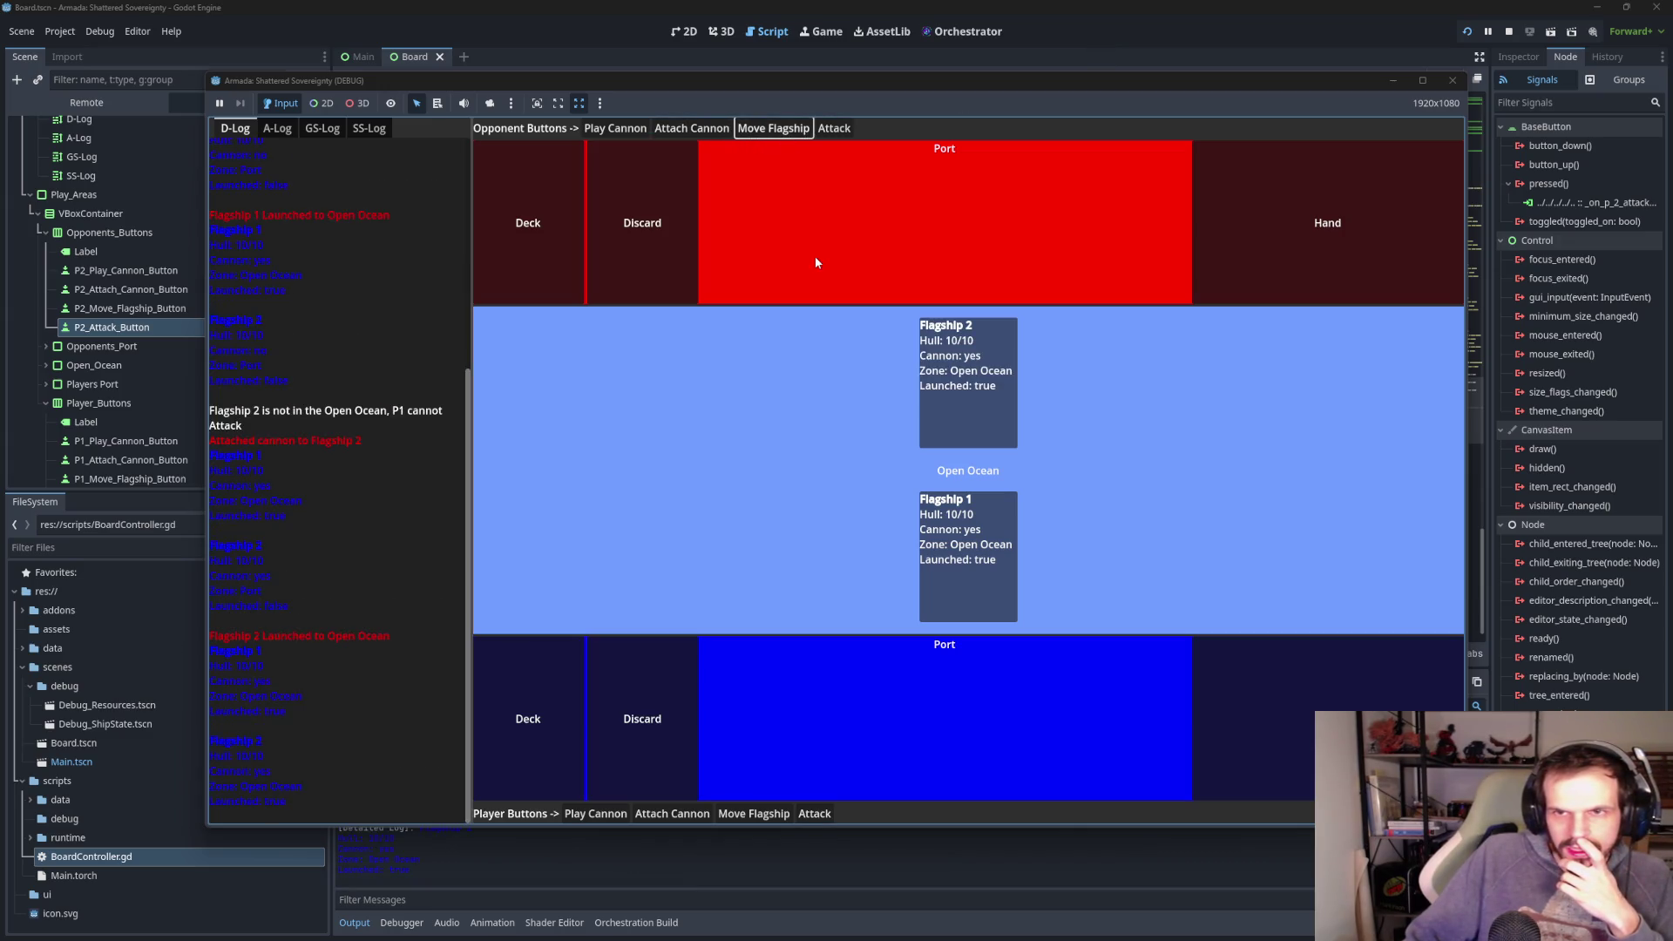
{"action": "left_click", "coordinate": [807, 813]}
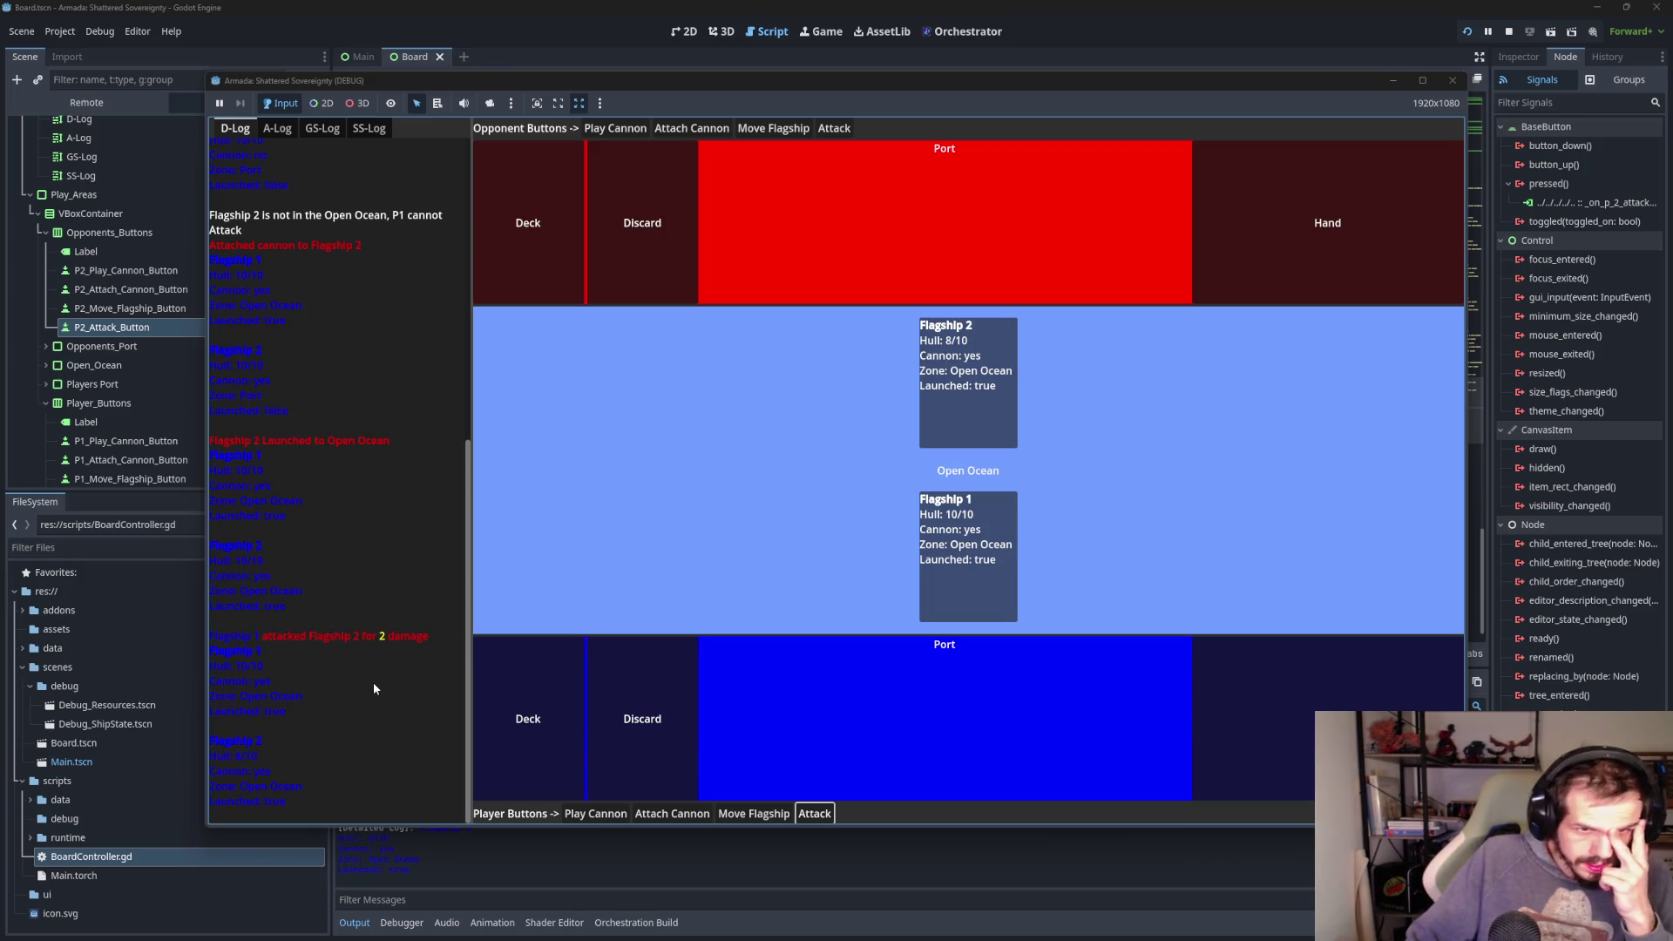
- Switch between the action, game state, ship state and detailed debug log tabs
{"action": "left_click", "coordinate": [277, 129]}
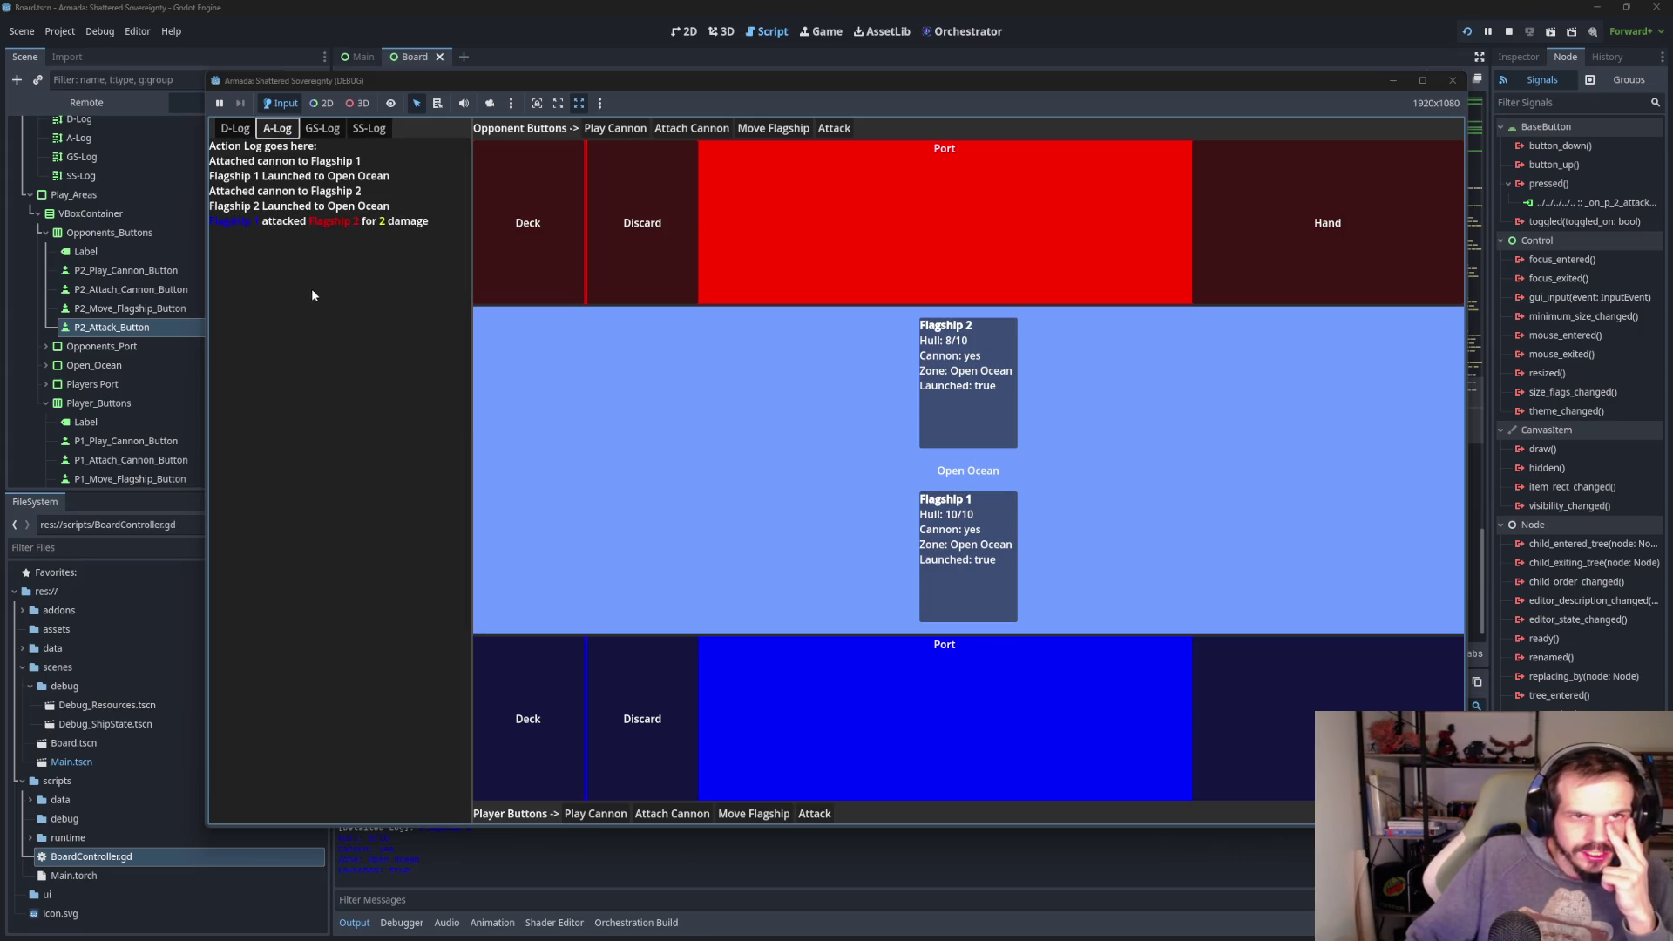
{"action": "left_click", "coordinate": [323, 128]}
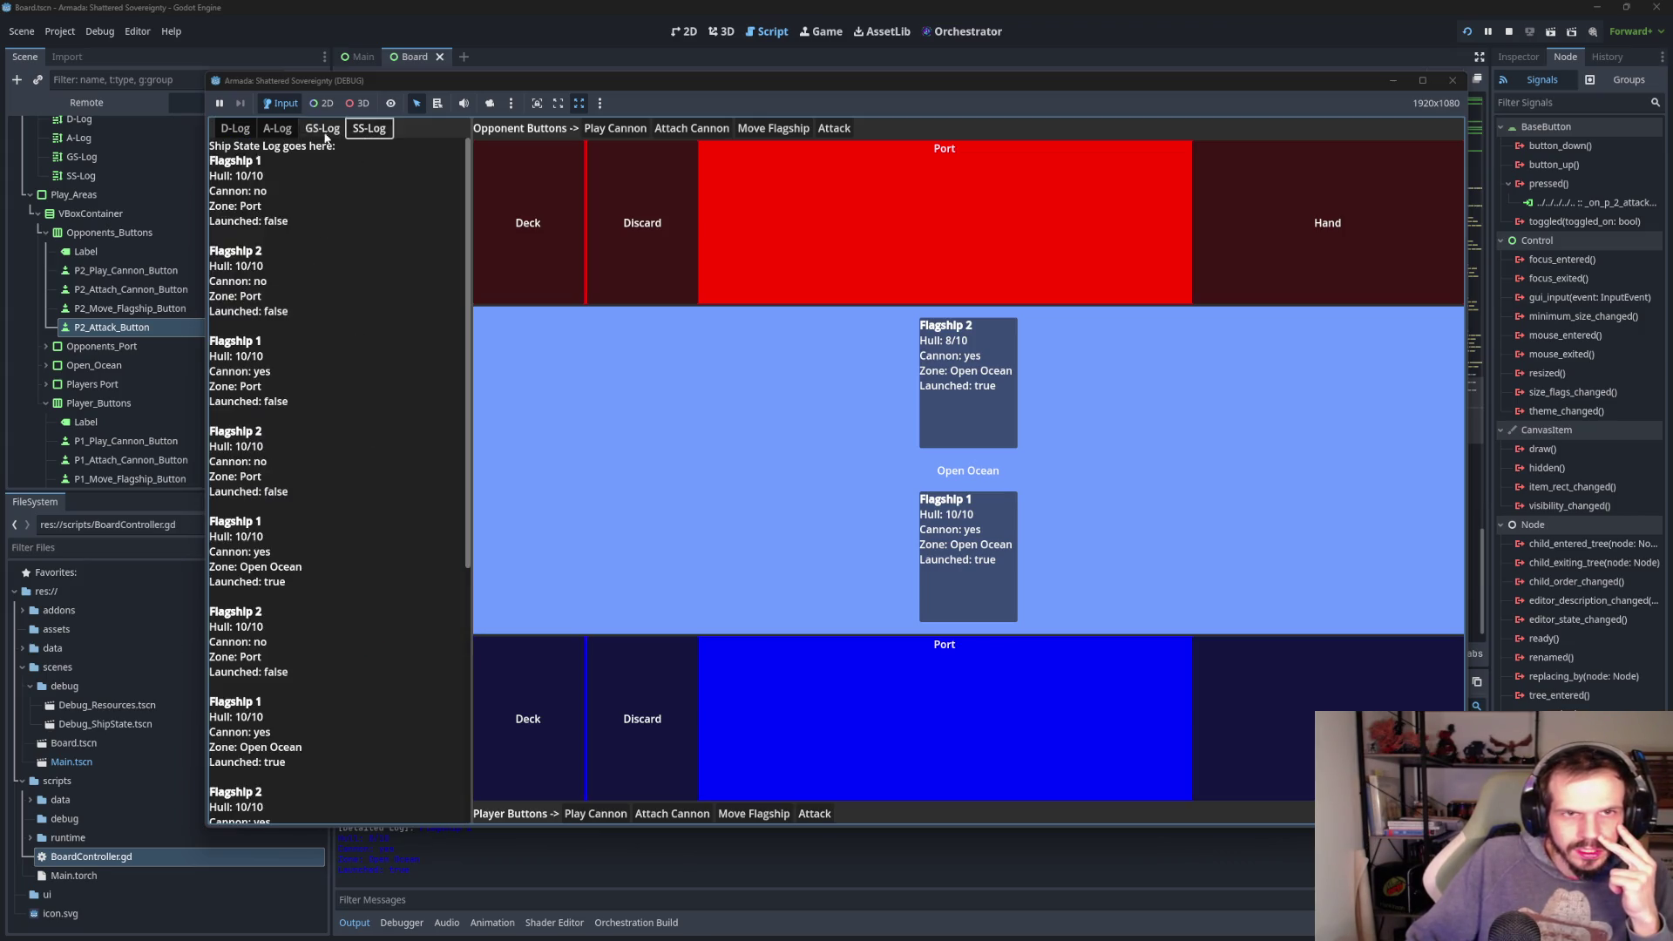
{"action": "left_click", "coordinate": [277, 128]}
{"action": "left_click", "coordinate": [232, 131]}
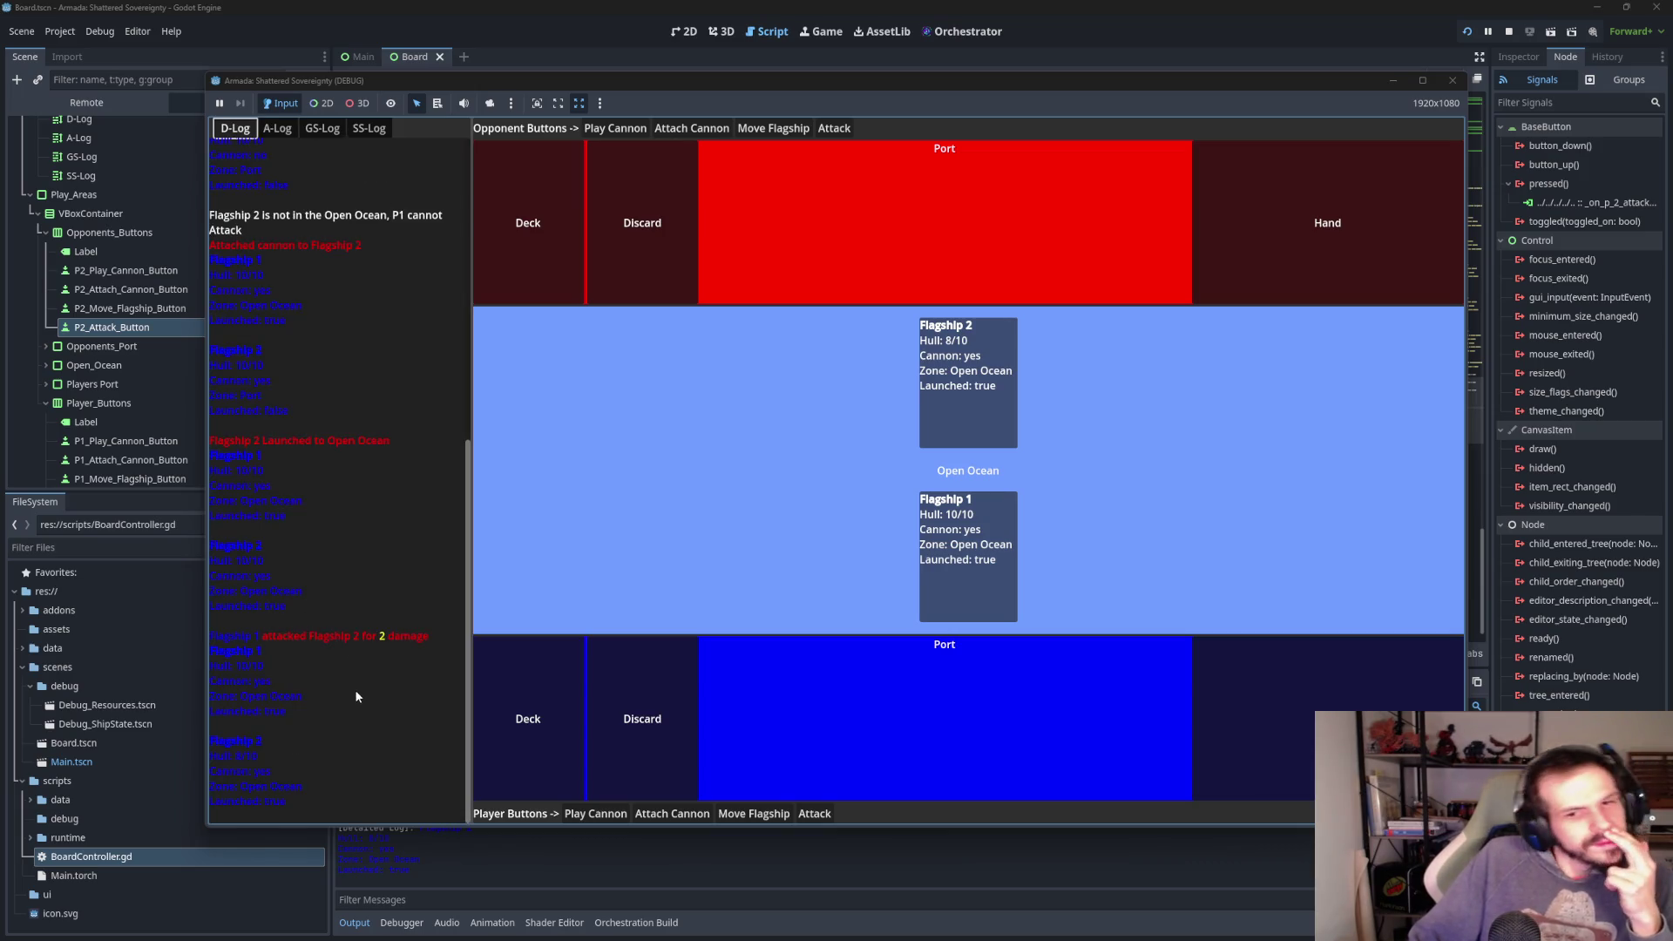
{"action": "left_click", "coordinate": [370, 130]}
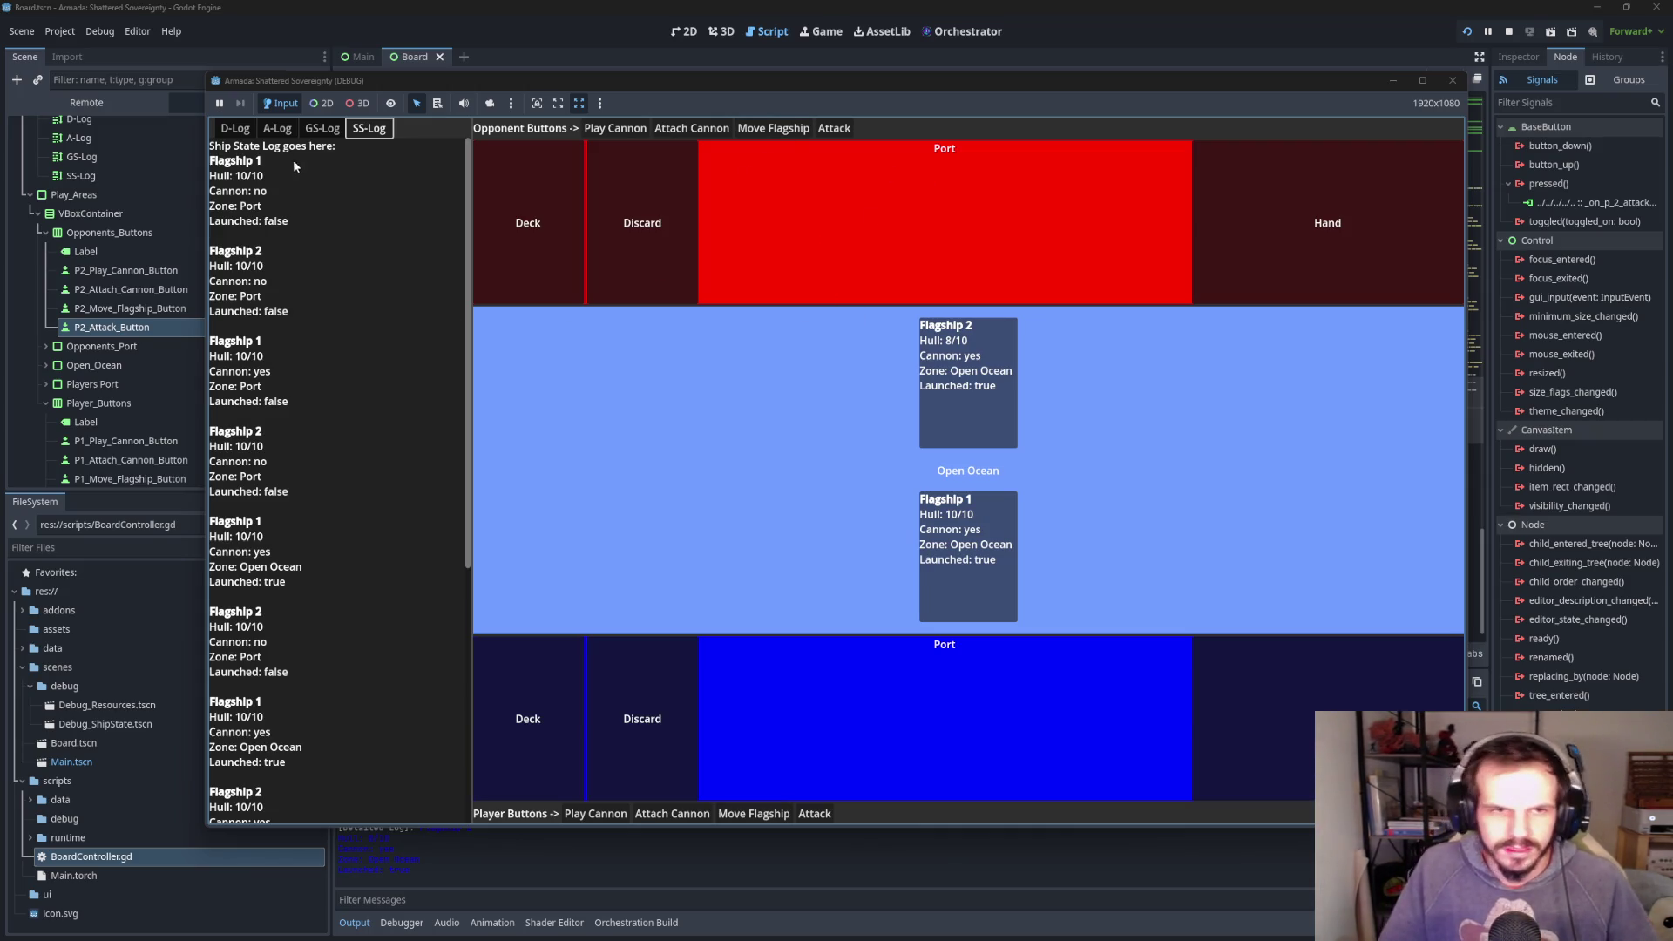
{"action": "left_click", "coordinate": [235, 128]}
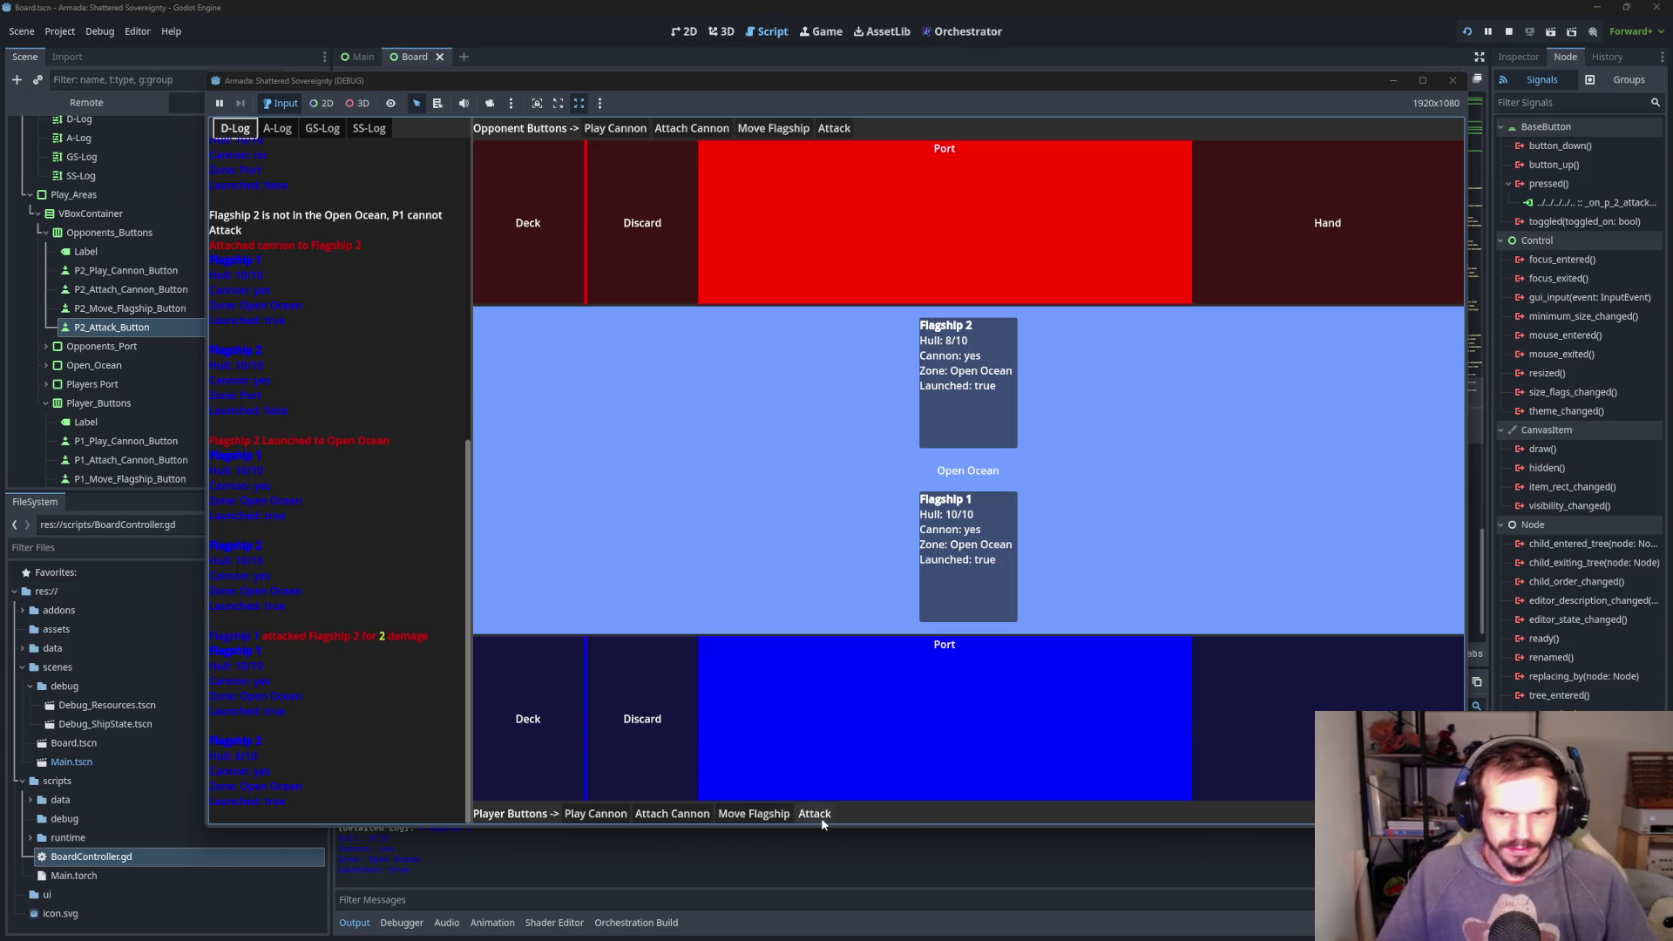
{"action": "left_click", "coordinate": [277, 128]}
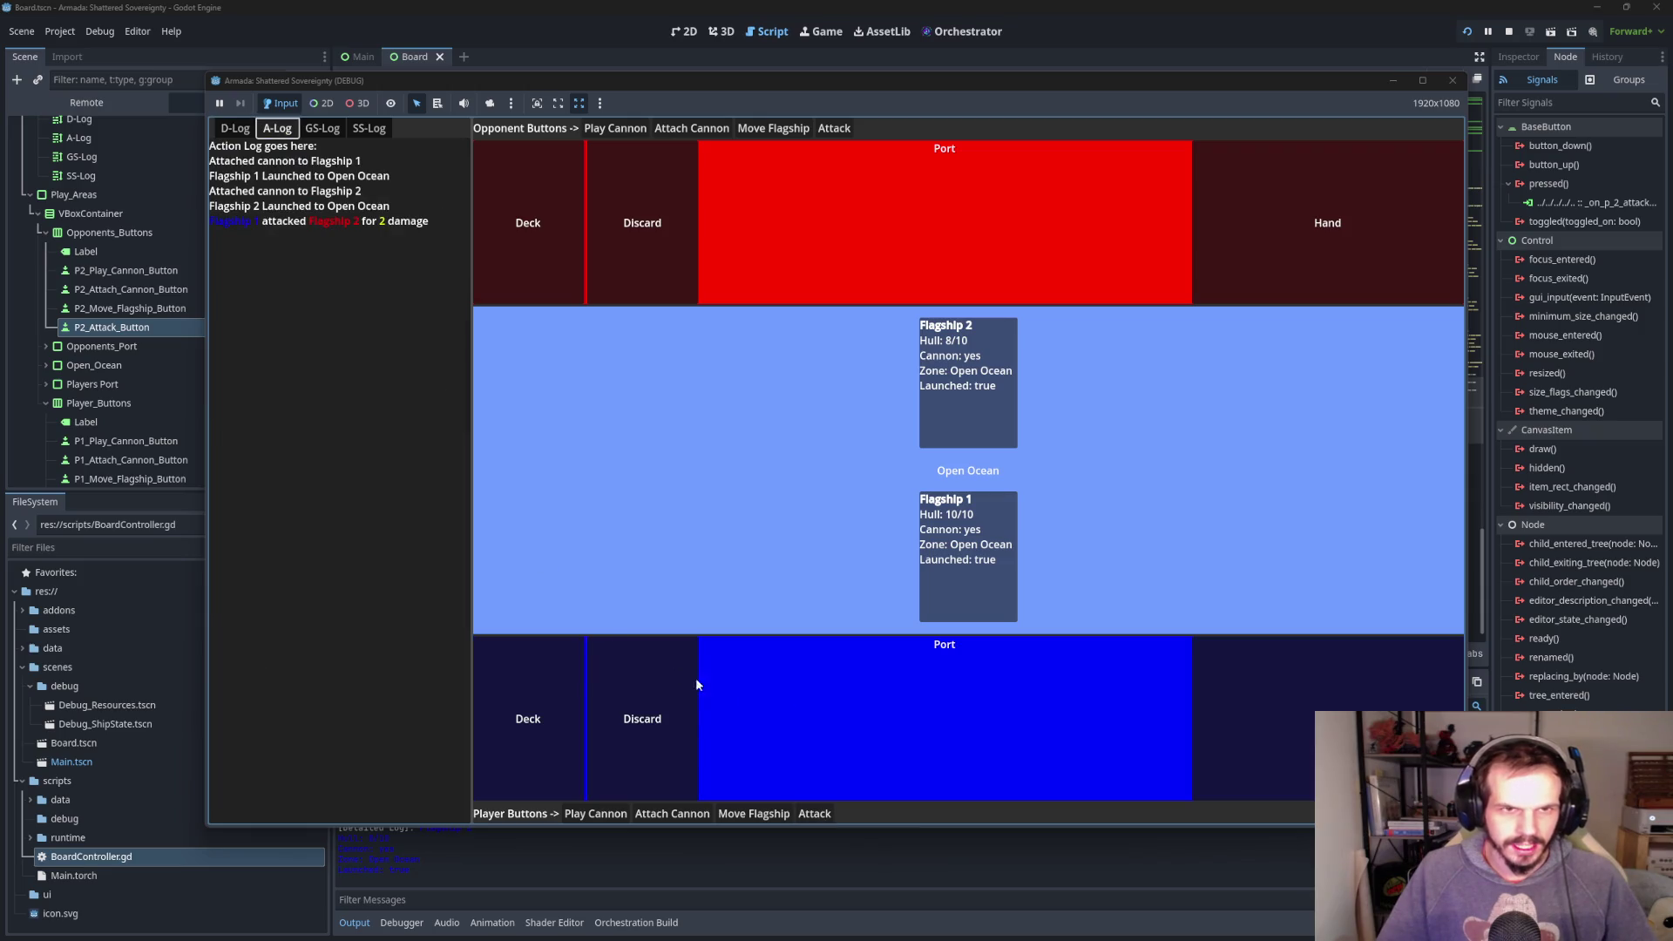
{"action": "left_click", "coordinate": [235, 128]}
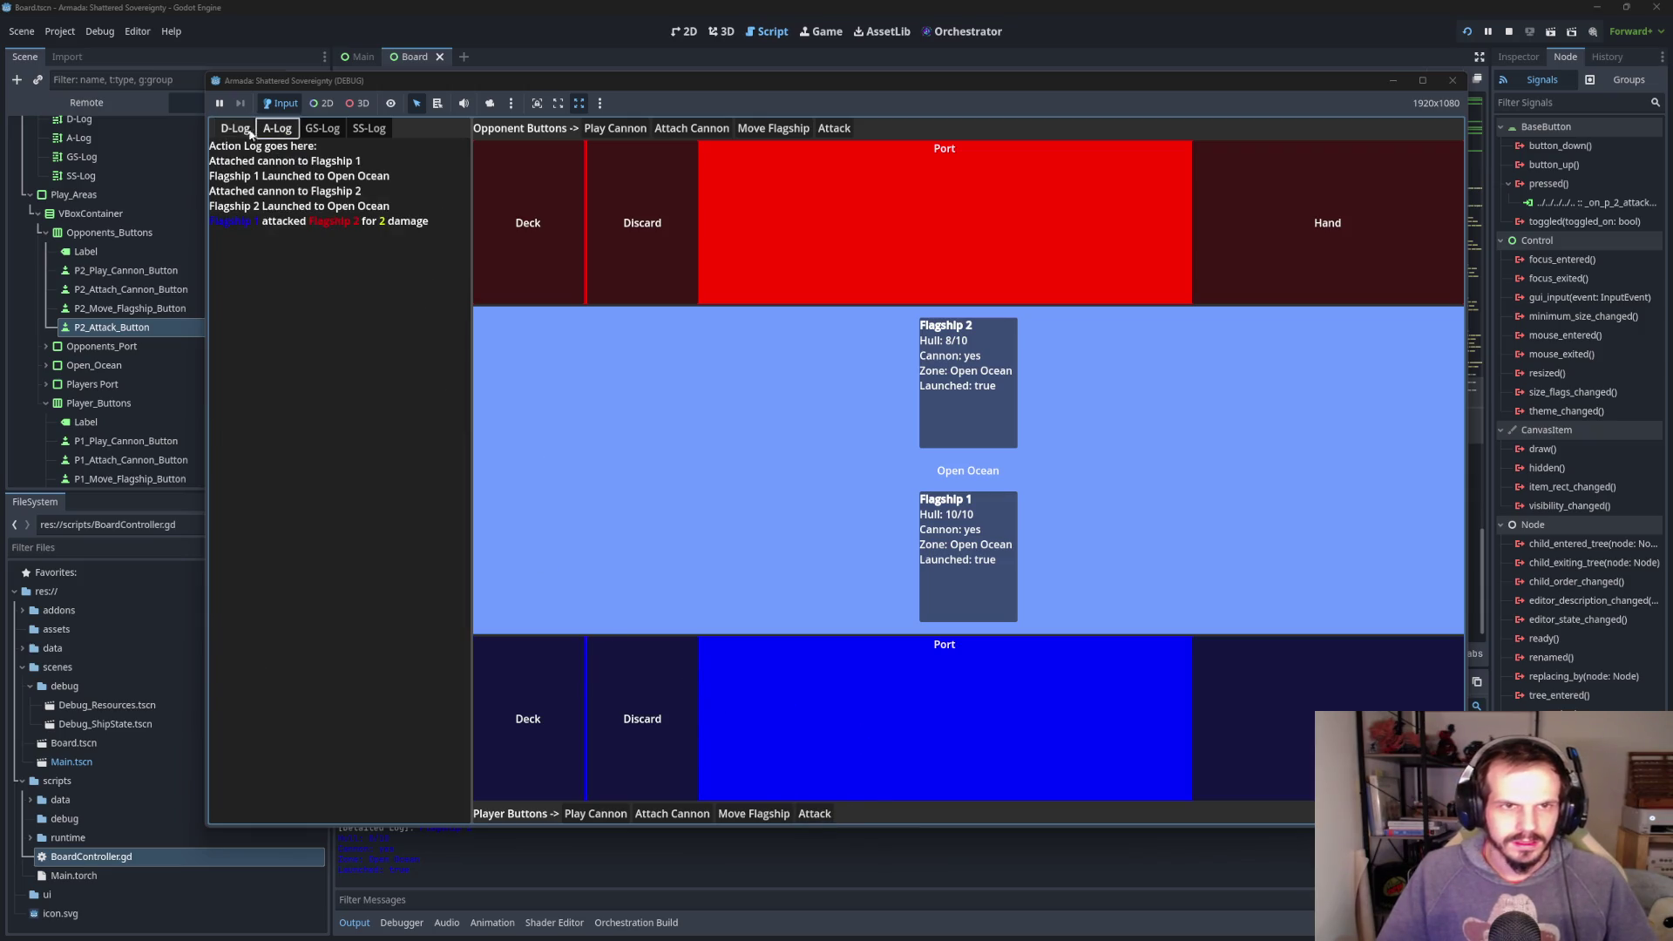
{"action": "left_click", "coordinate": [277, 128]}
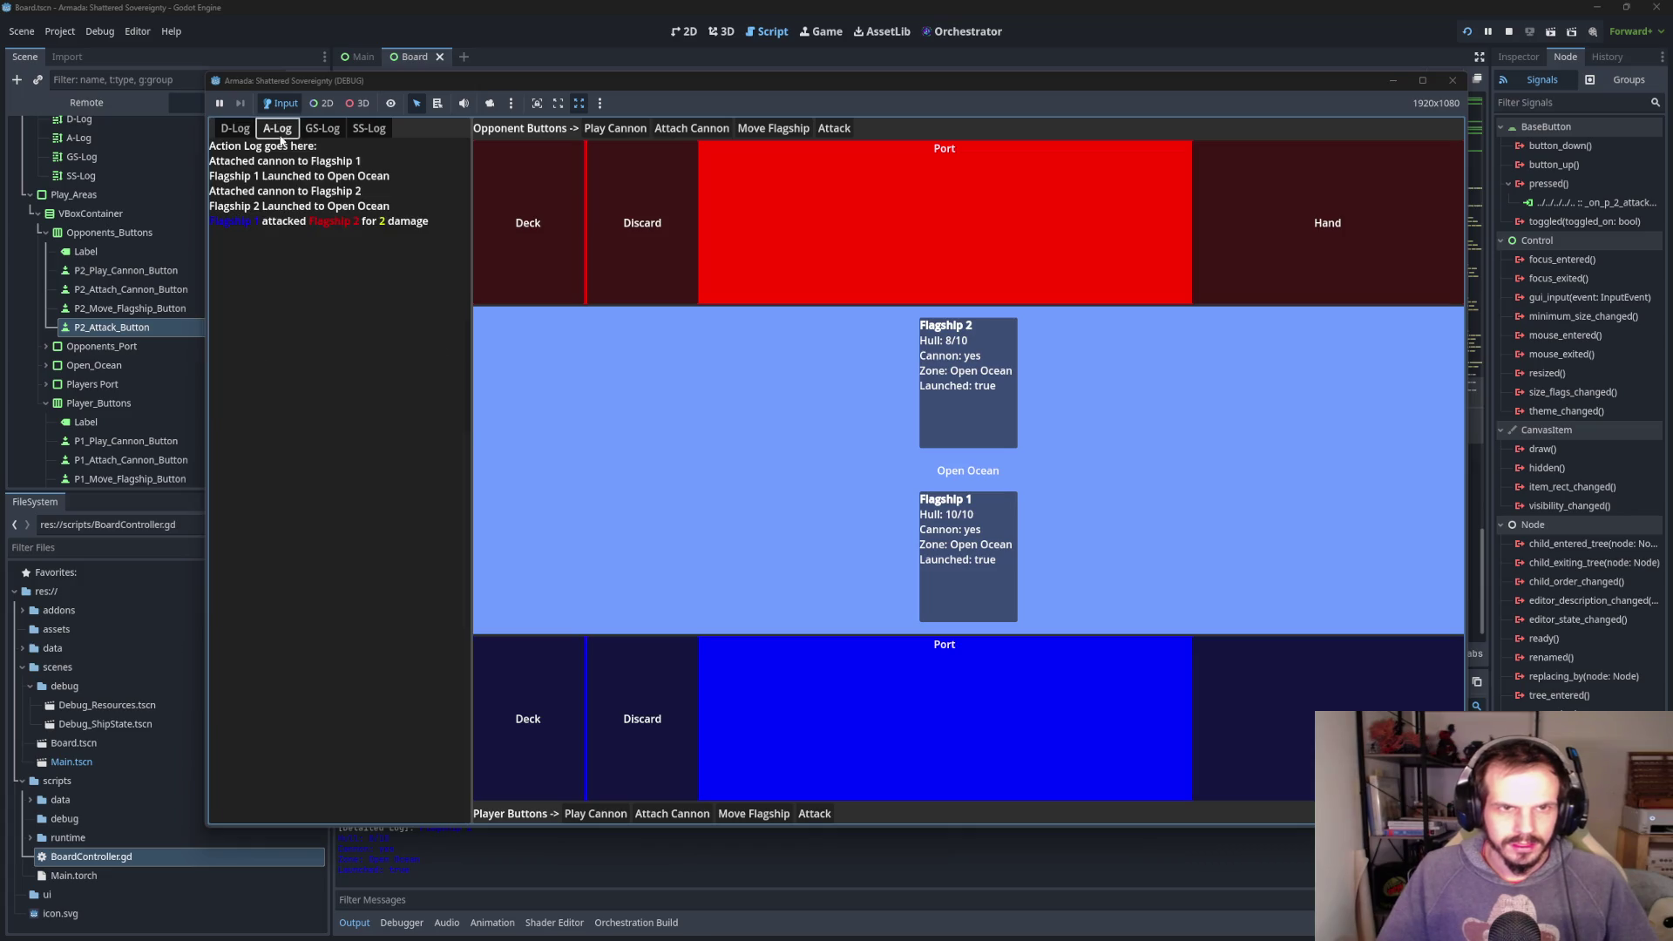
- Attack repeatedly until Flagship 2 sinks at 0/10 hull, then check the debug log
{"action": "left_click", "coordinate": [817, 814]}
{"action": "left_click", "coordinate": [818, 814]}
{"action": "left_click", "coordinate": [822, 814]}
{"action": "left_click", "coordinate": [823, 814]}
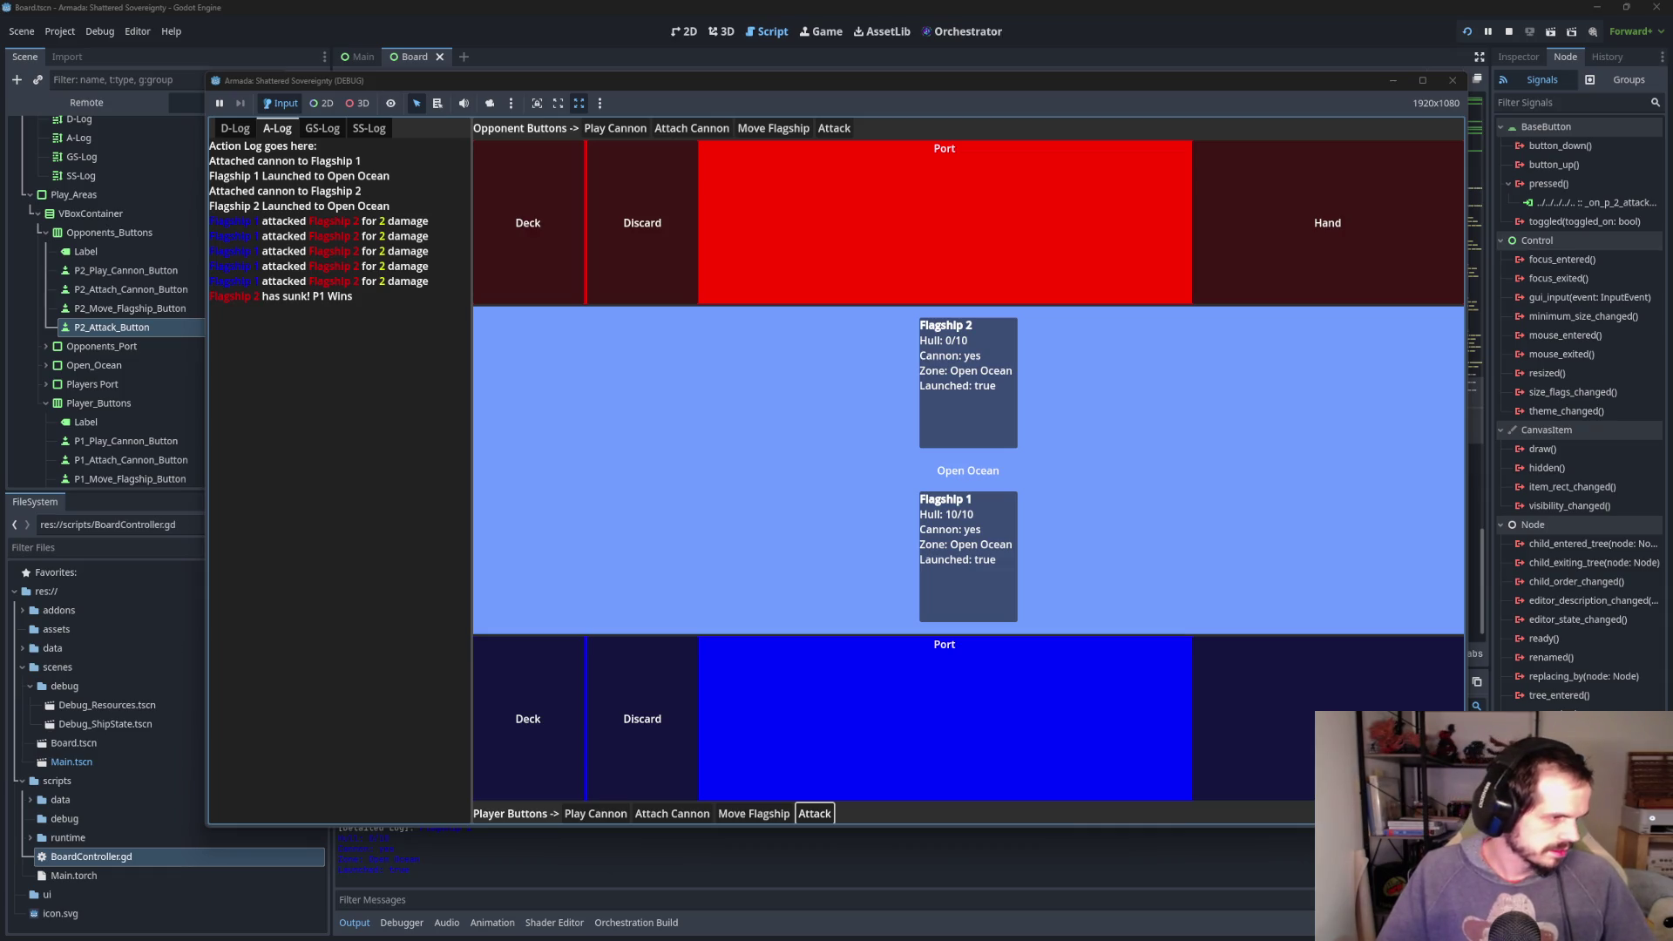
{"action": "left_click", "coordinate": [823, 814]}
{"action": "left_click", "coordinate": [235, 128]}
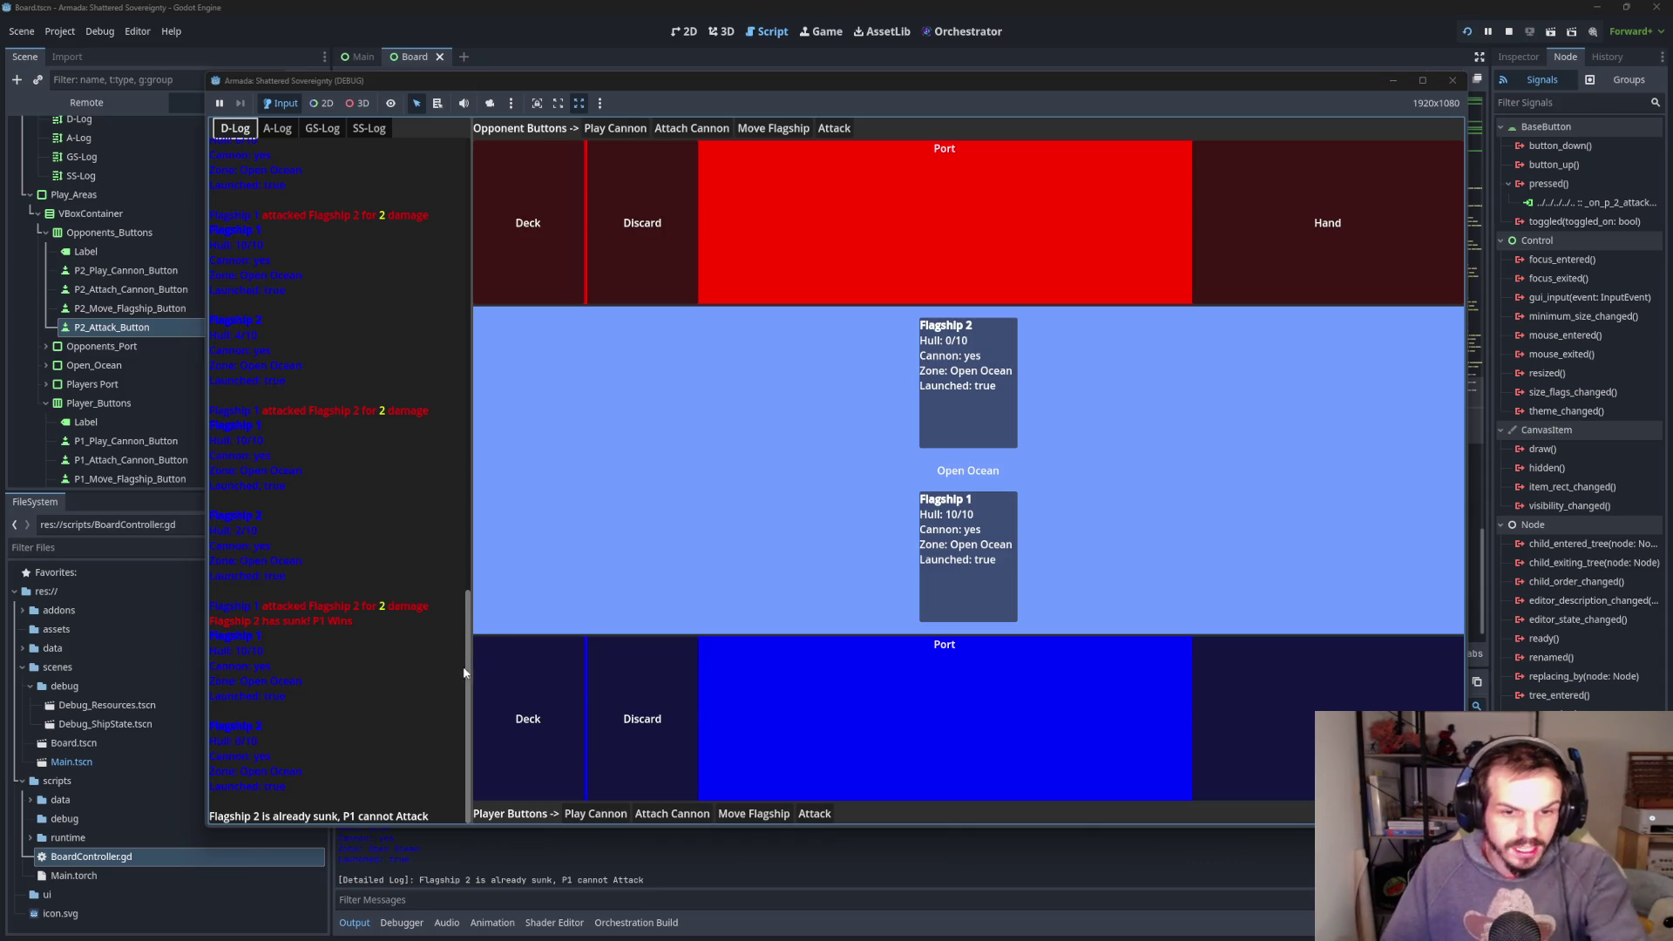
{"action": "mouse_move", "coordinate": [435, 939]}
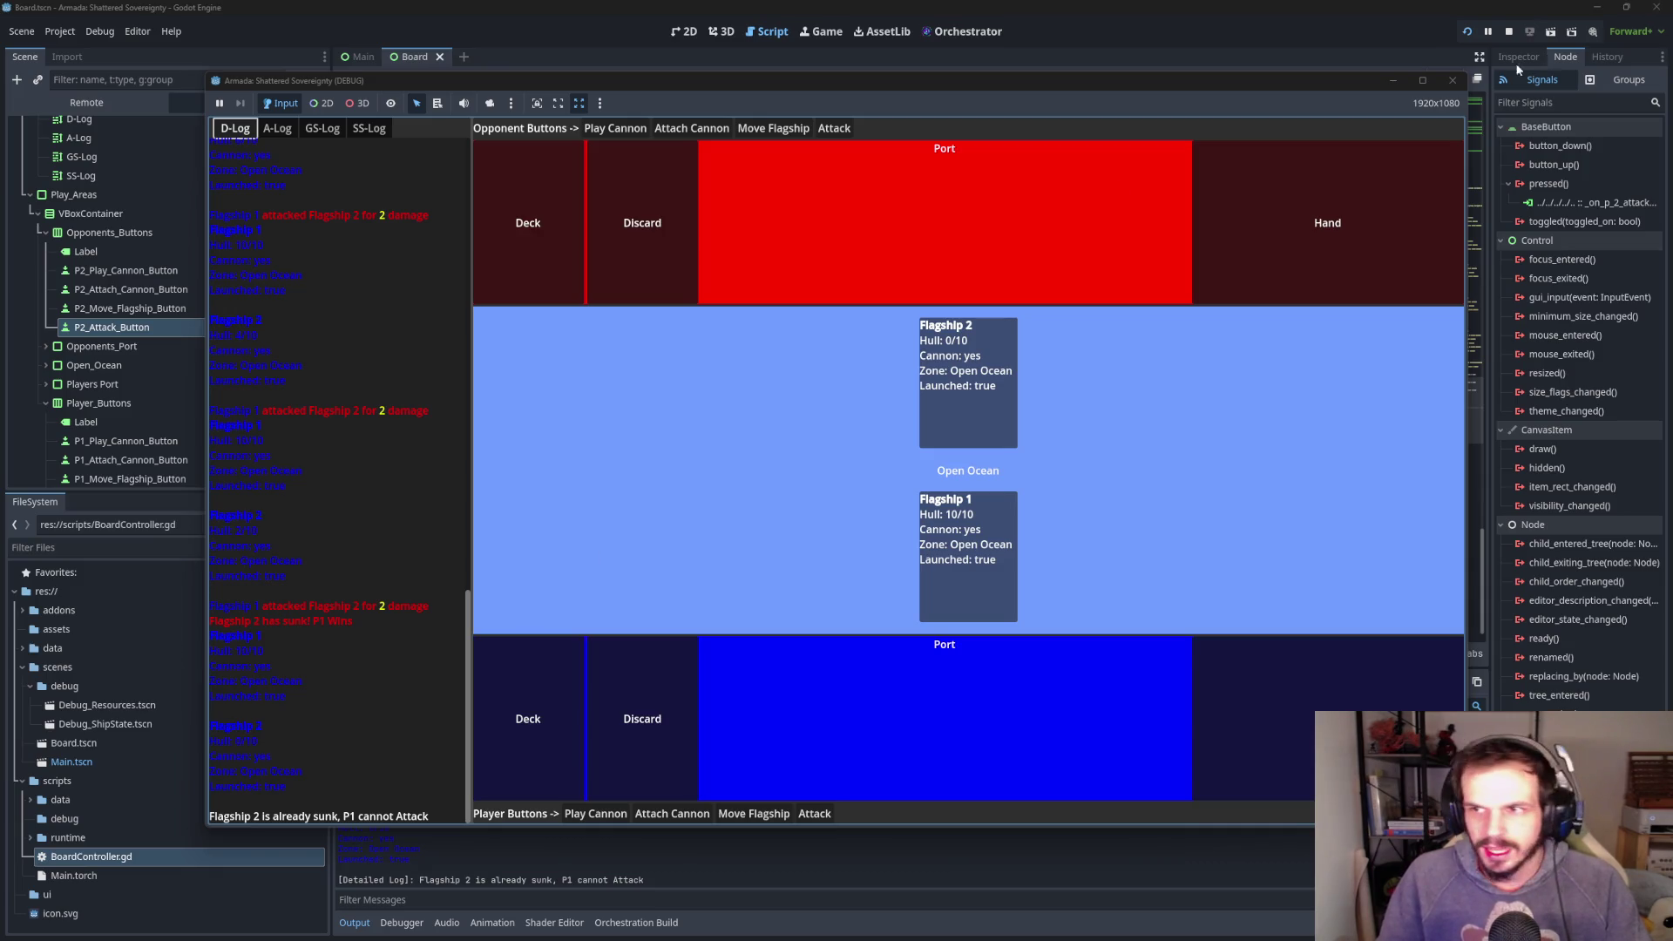
{"action": "left_click", "coordinate": [1458, 86]}
- In refresh_ui, change Flagship 1's [b] tags to [color=blue]…[/color]
{"action": "scroll", "coordinate": [1003, 430], "scroll_direction": "up", "scroll_amount": 4}
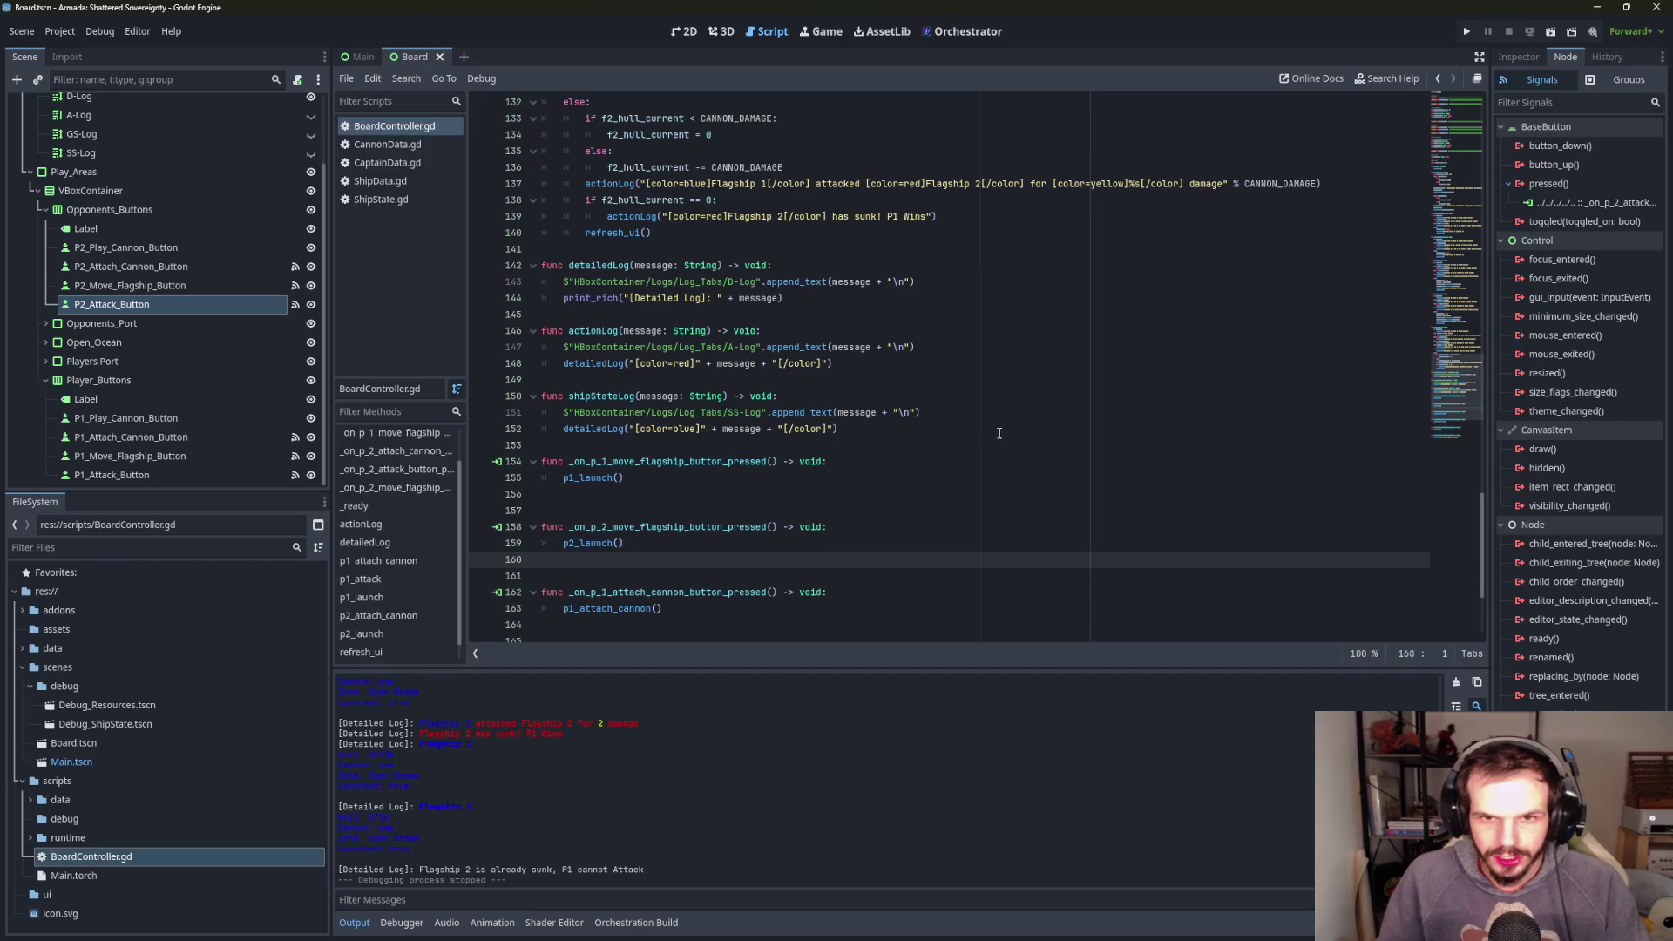
{"action": "scroll", "coordinate": [1004, 430], "scroll_direction": "up", "scroll_amount": 1}
{"action": "scroll", "coordinate": [1004, 430], "scroll_direction": "up", "scroll_amount": 10}
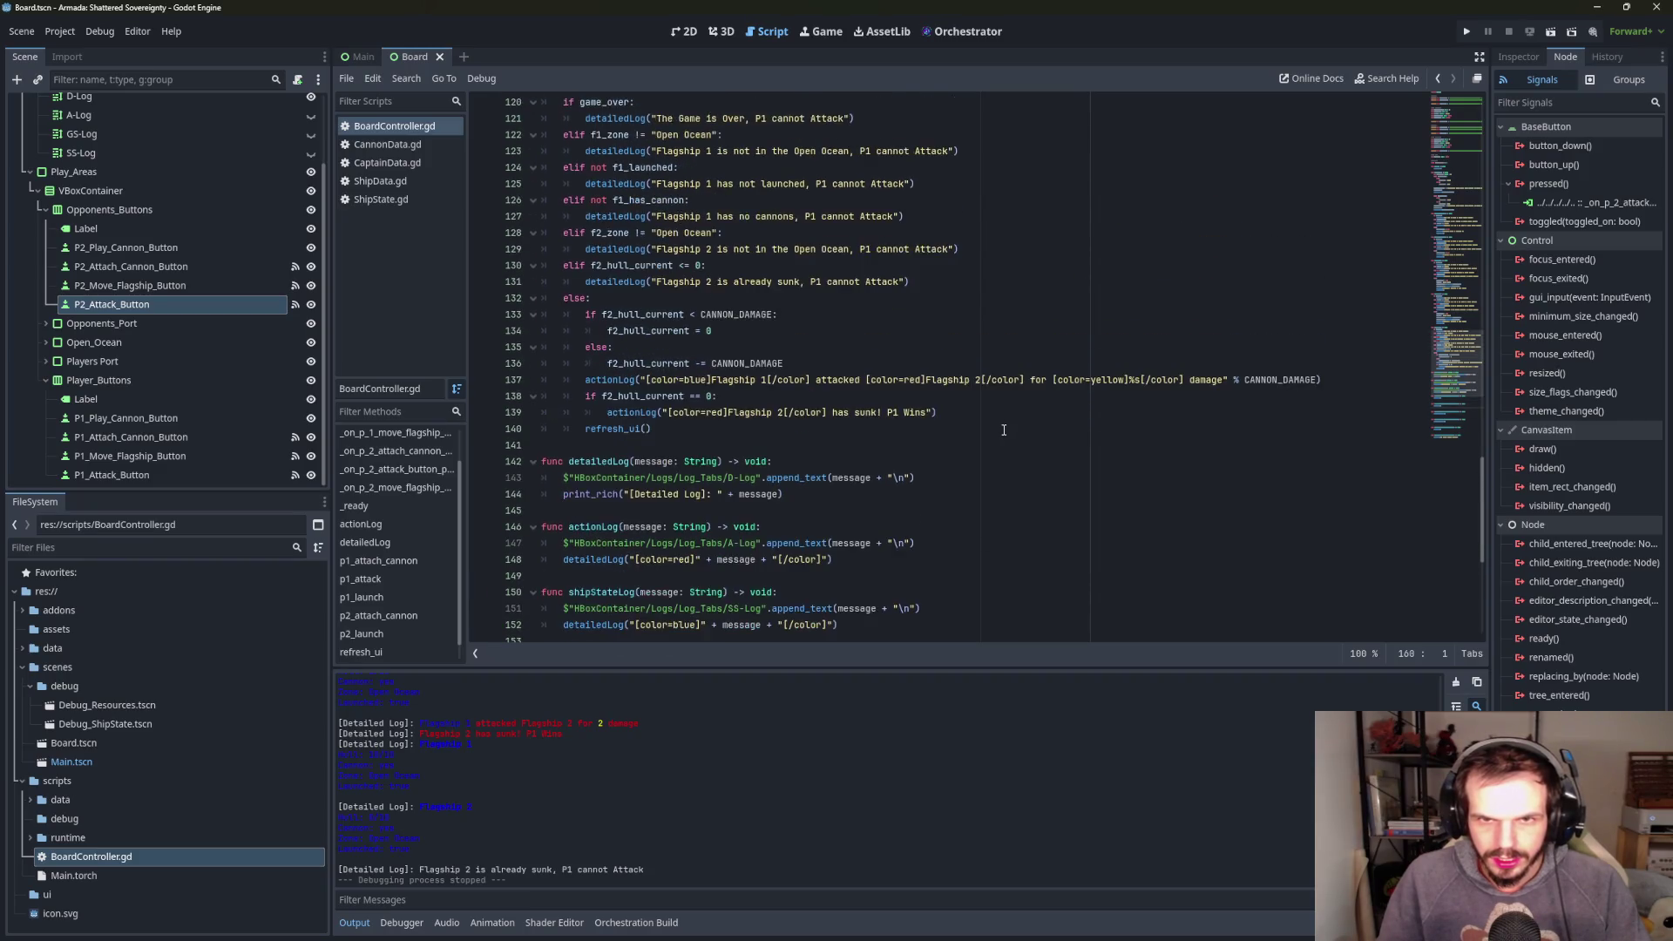
{"action": "scroll", "coordinate": [993, 427], "scroll_direction": "up", "scroll_amount": 5}
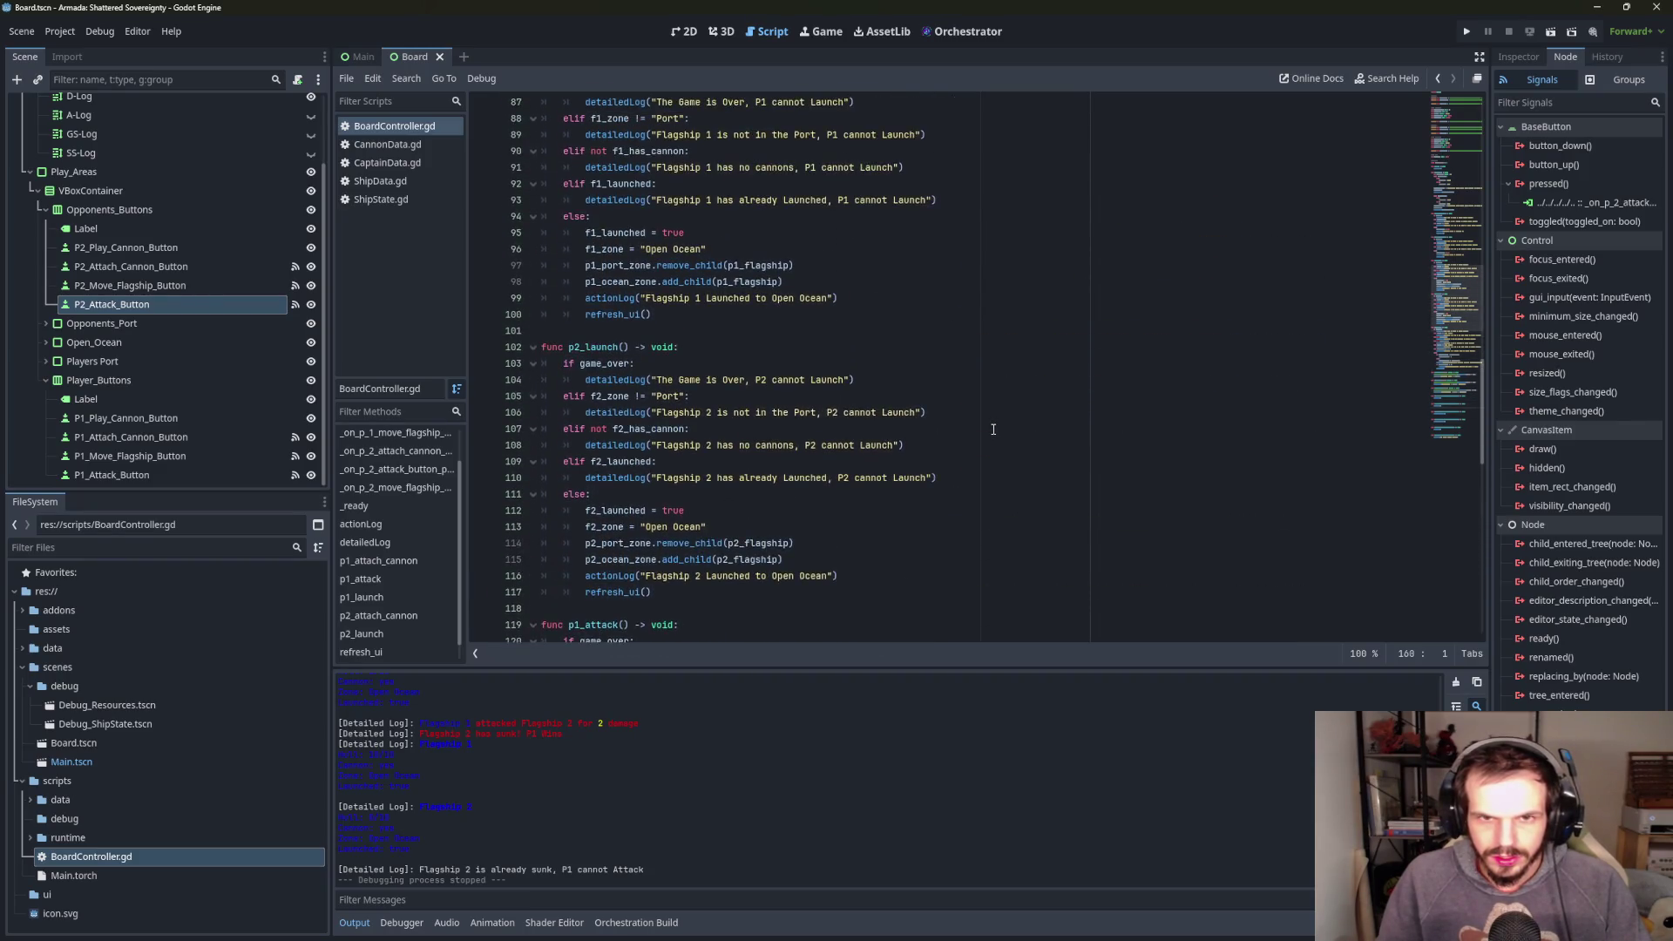
{"action": "scroll", "coordinate": [435, 570], "scroll_direction": "down", "scroll_amount": 1}
{"action": "left_click", "coordinate": [396, 633]}
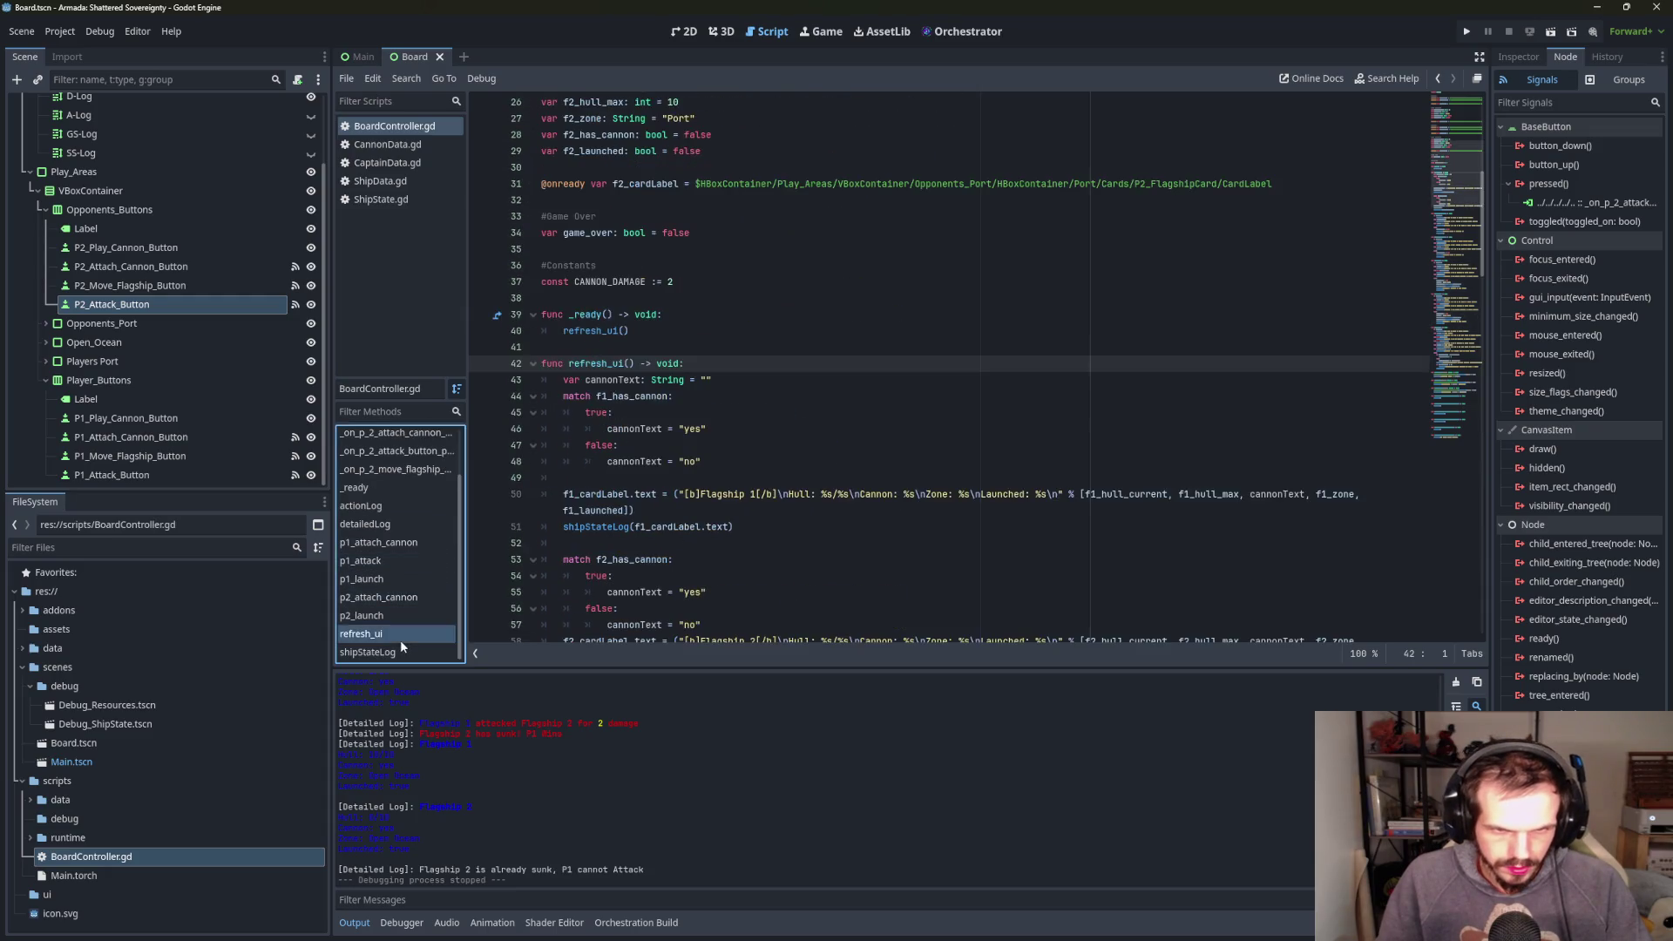
{"action": "scroll", "coordinate": [748, 364], "scroll_direction": "down", "scroll_amount": 2}
{"action": "left_click", "coordinate": [699, 461]}
{"action": "left_click", "coordinate": [696, 396]}
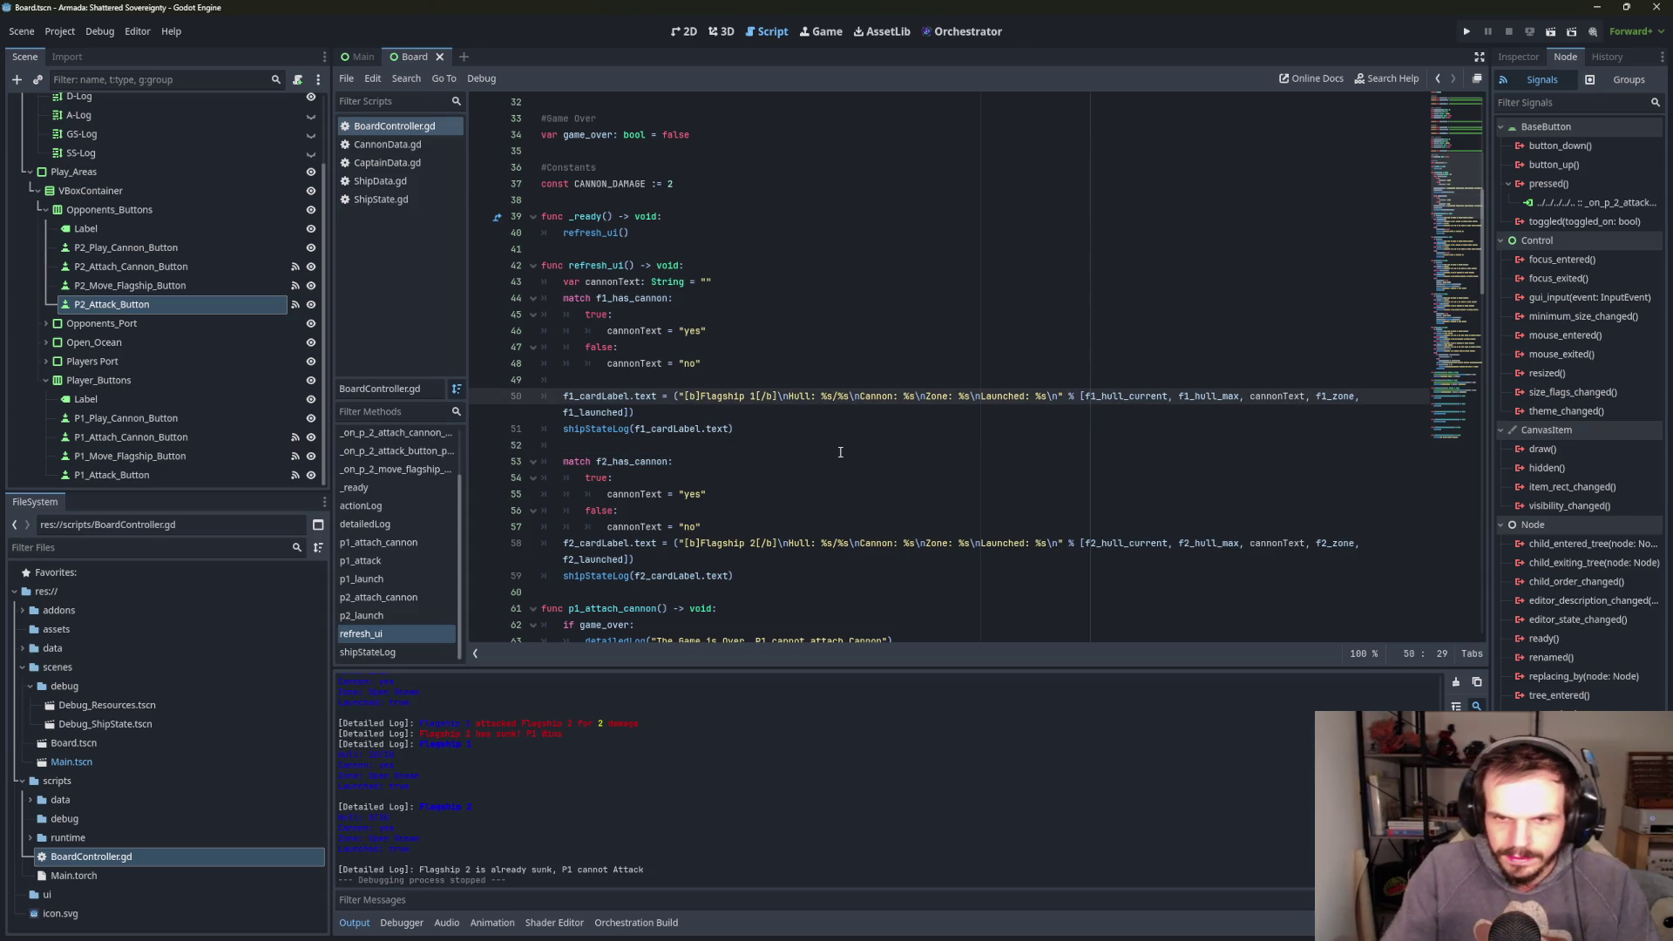
{"action": "key", "text": "BackSpace"}
{"action": "type", "text": "color"}
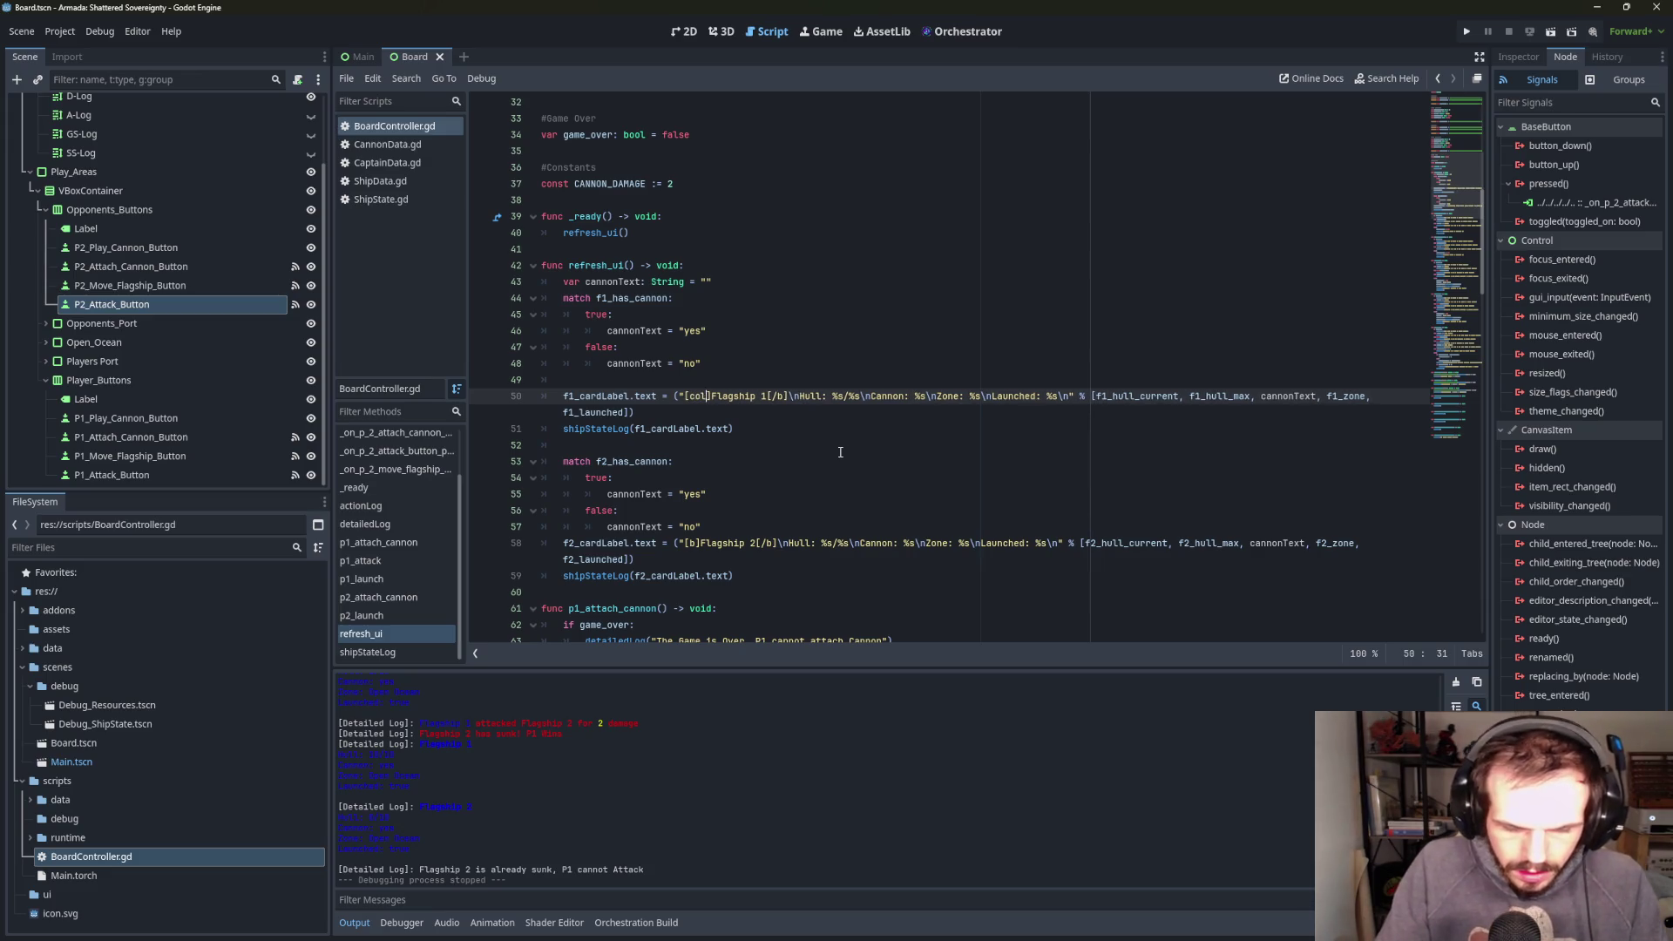
{"action": "type", "text": "=blue"}
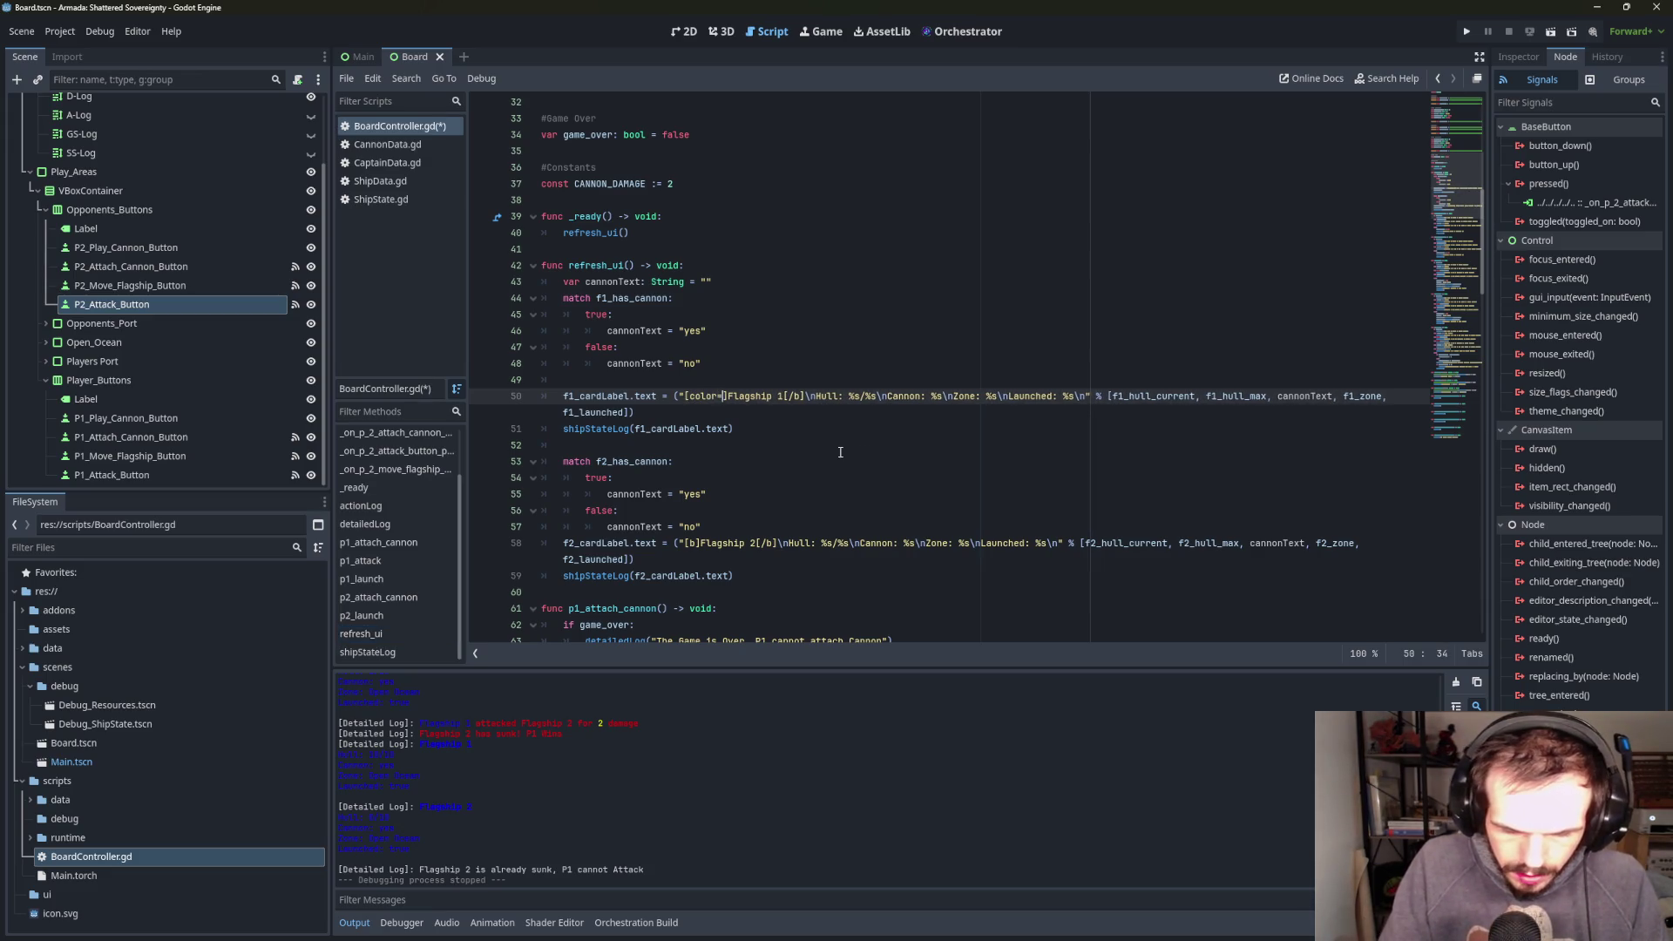
{"action": "key", "text": "BackSpace"}
{"action": "type", "text": "color"}
{"action": "left_click", "coordinate": [722, 445]}
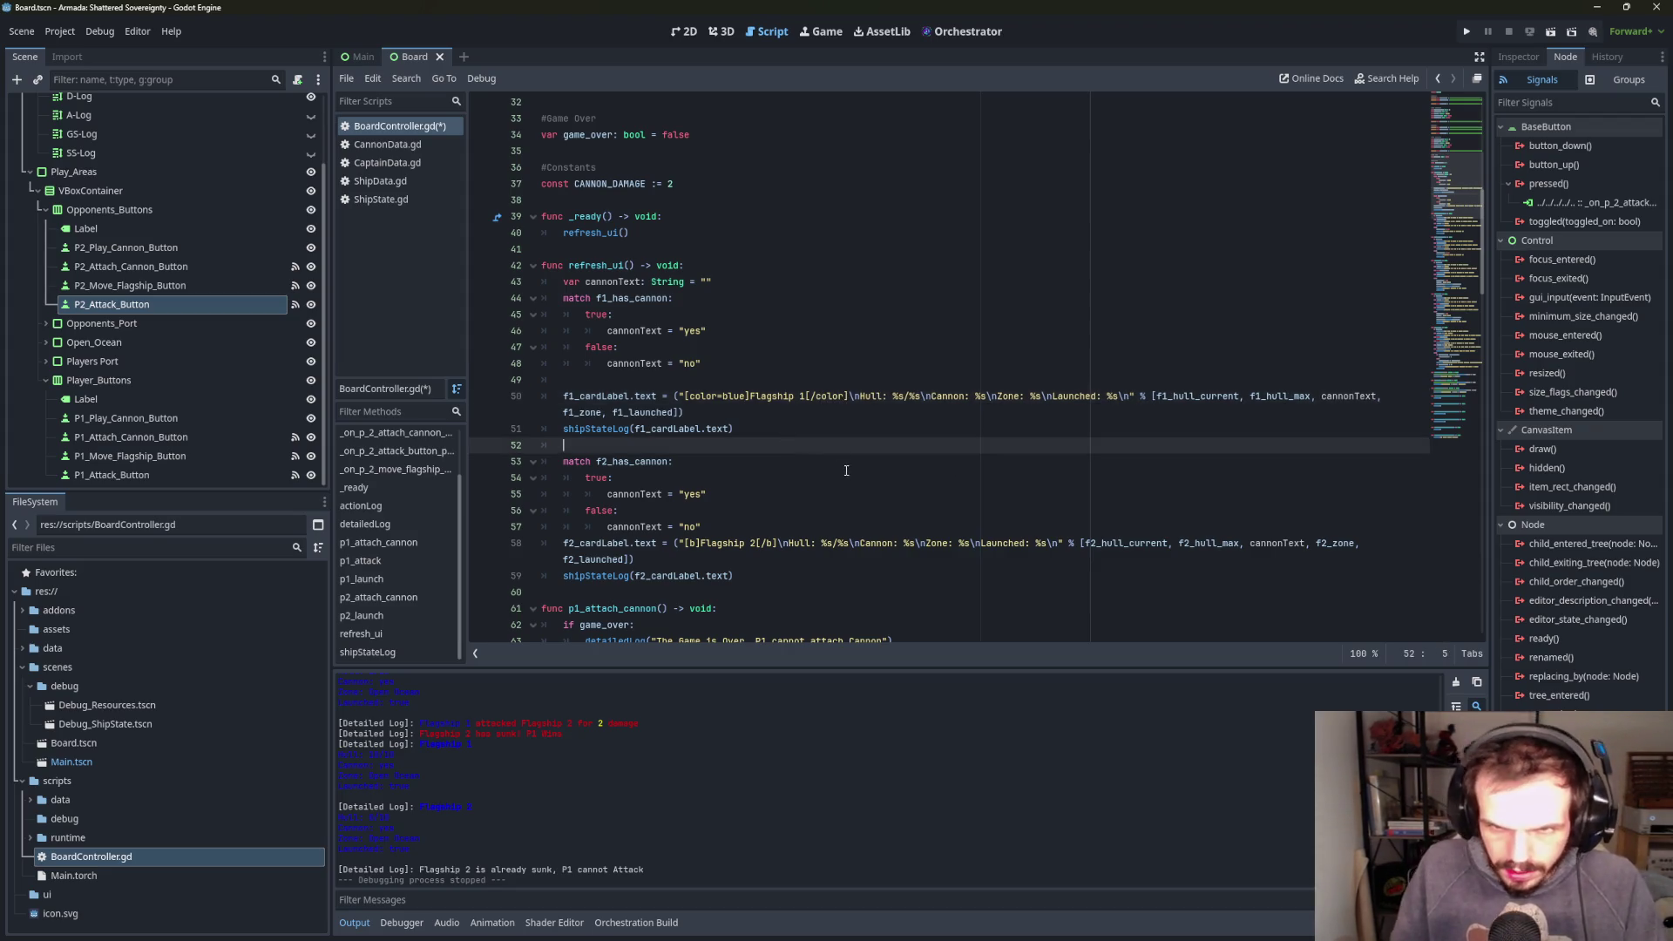
- Change Flagship 2's [b] tags to [color=red]…[/color]
{"action": "left_click", "coordinate": [689, 542]}
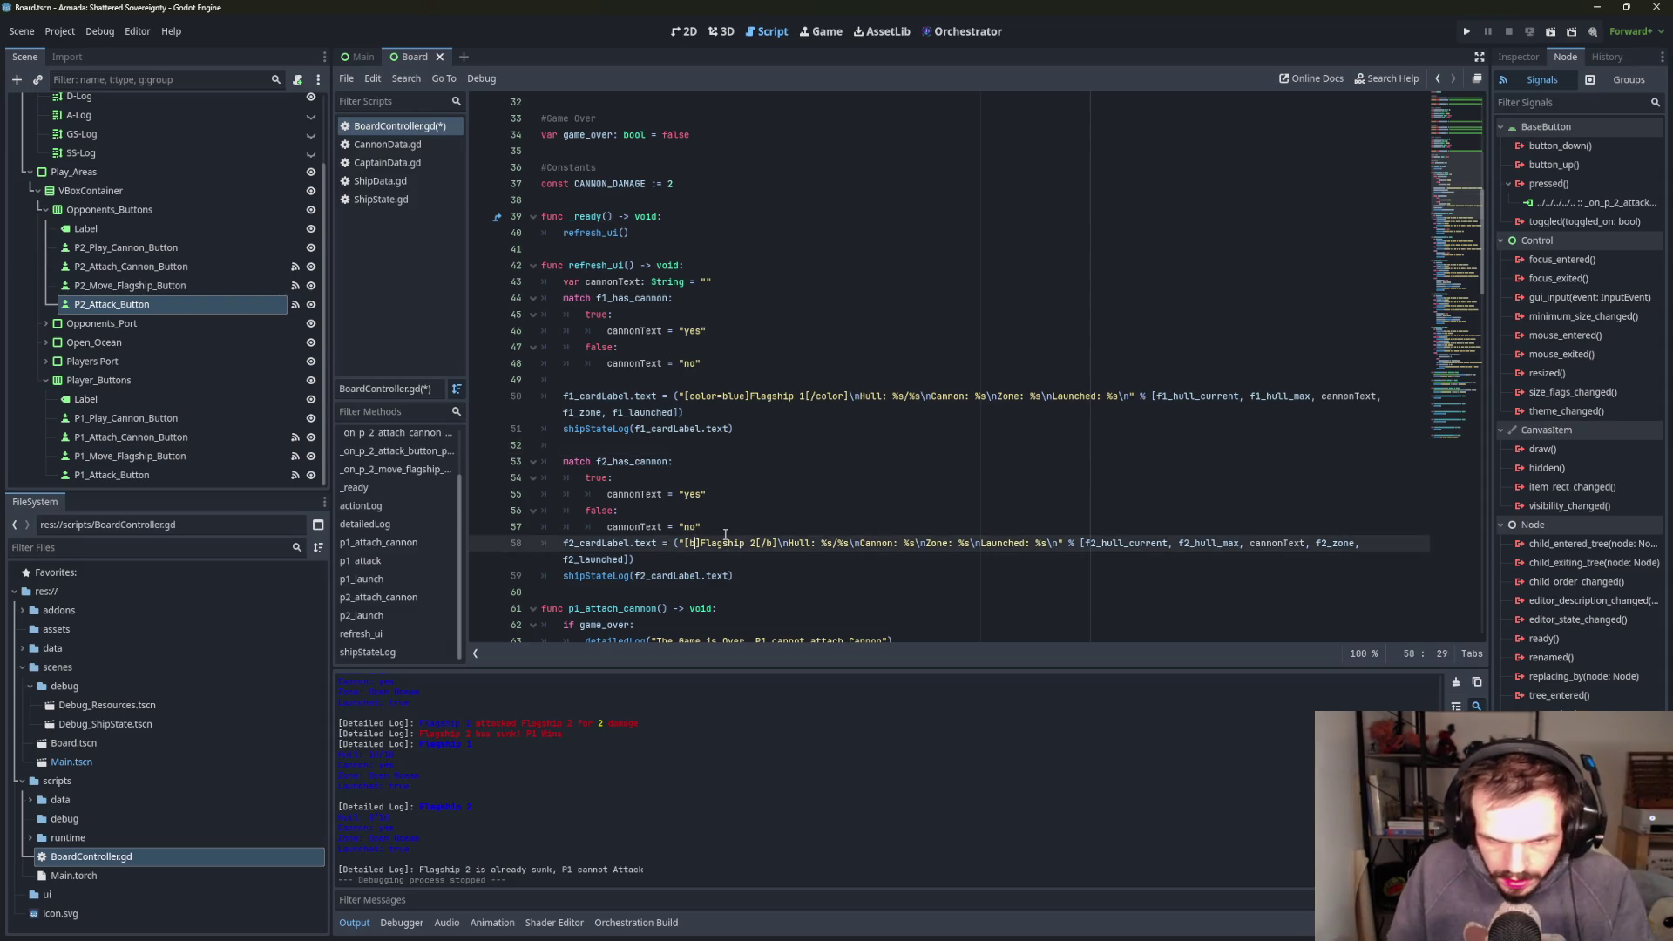
{"action": "key", "text": "BackSpace"}
{"action": "type", "text": "color=red"}
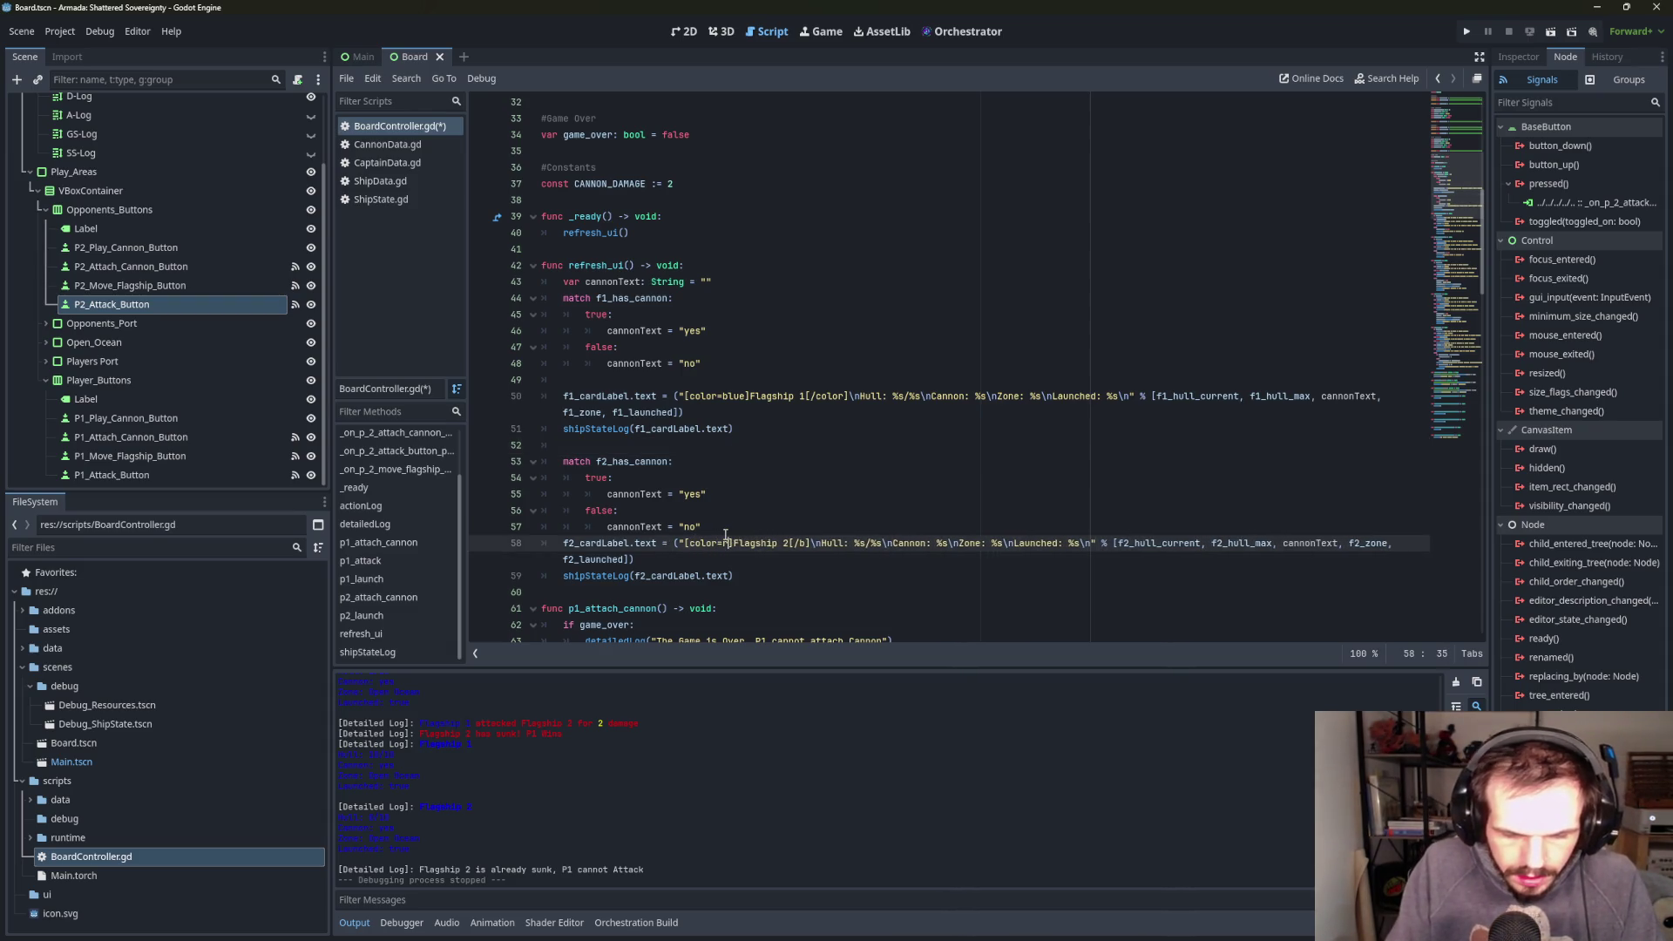
{"action": "left_click", "coordinate": [817, 543]}
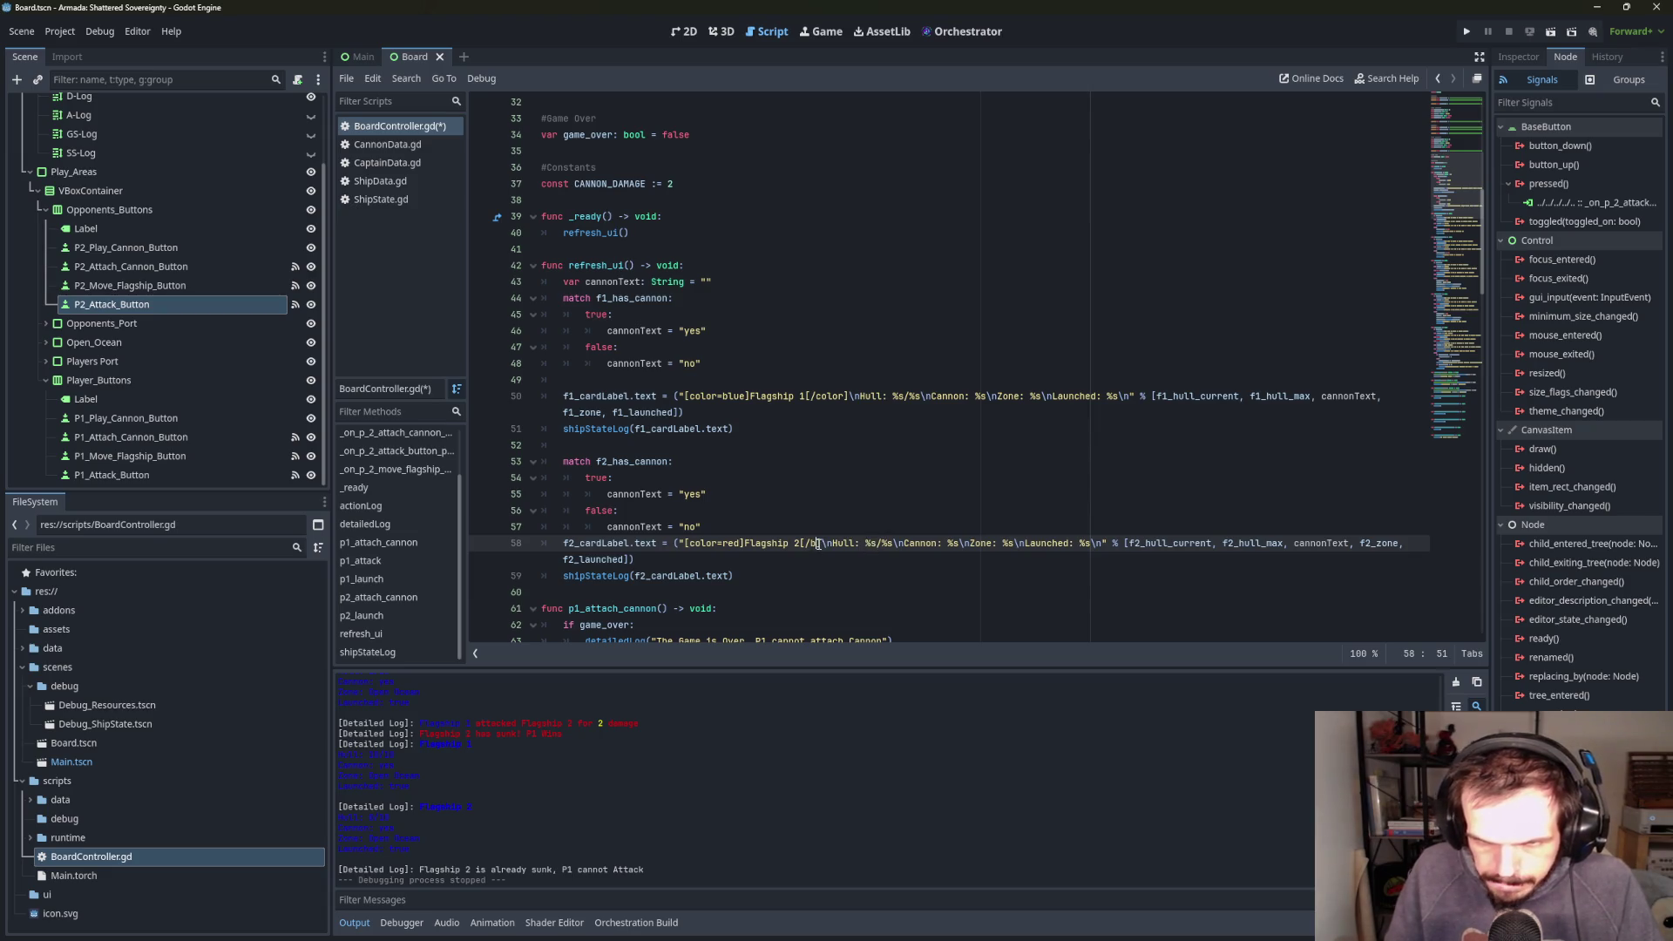
{"action": "key", "text": "BackSpace"}
{"action": "type", "text": "color"}
{"action": "key", "text": "Up"}
{"action": "key", "text": "Up"}
{"action": "key", "text": "Up"}
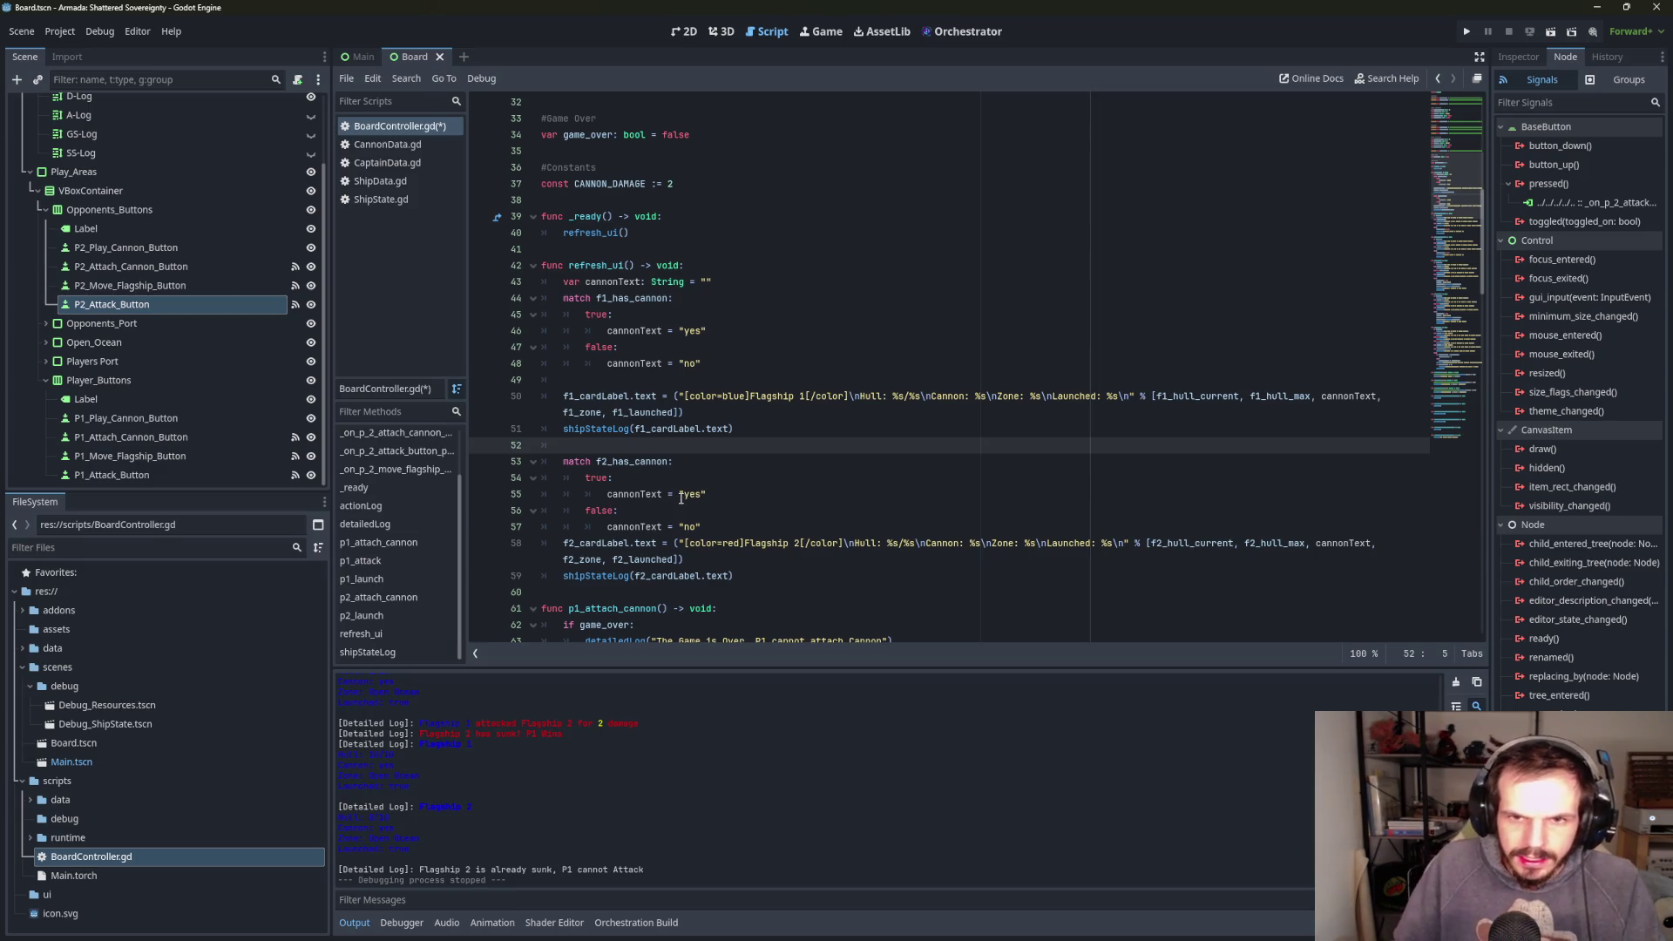
- In actionLog, change the message colour from red to purple
{"action": "scroll", "coordinate": [680, 497], "scroll_direction": "down", "scroll_amount": 5}
{"action": "scroll", "coordinate": [741, 518], "scroll_direction": "down", "scroll_amount": 5}
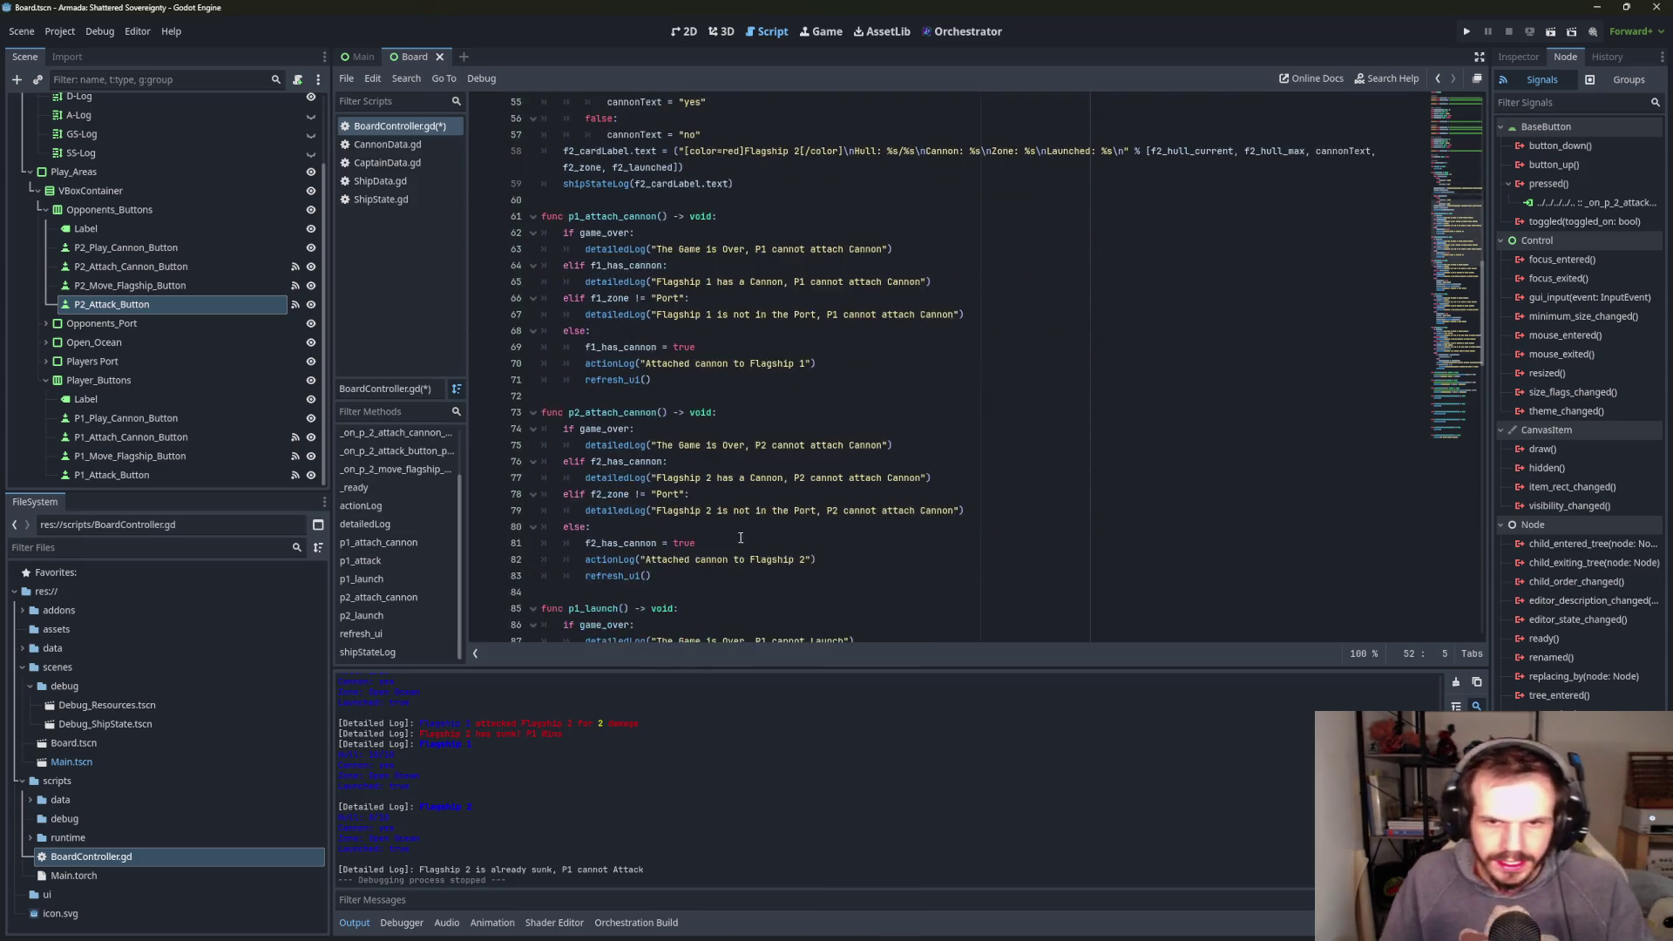
{"action": "scroll", "coordinate": [814, 498], "scroll_direction": "down", "scroll_amount": 2}
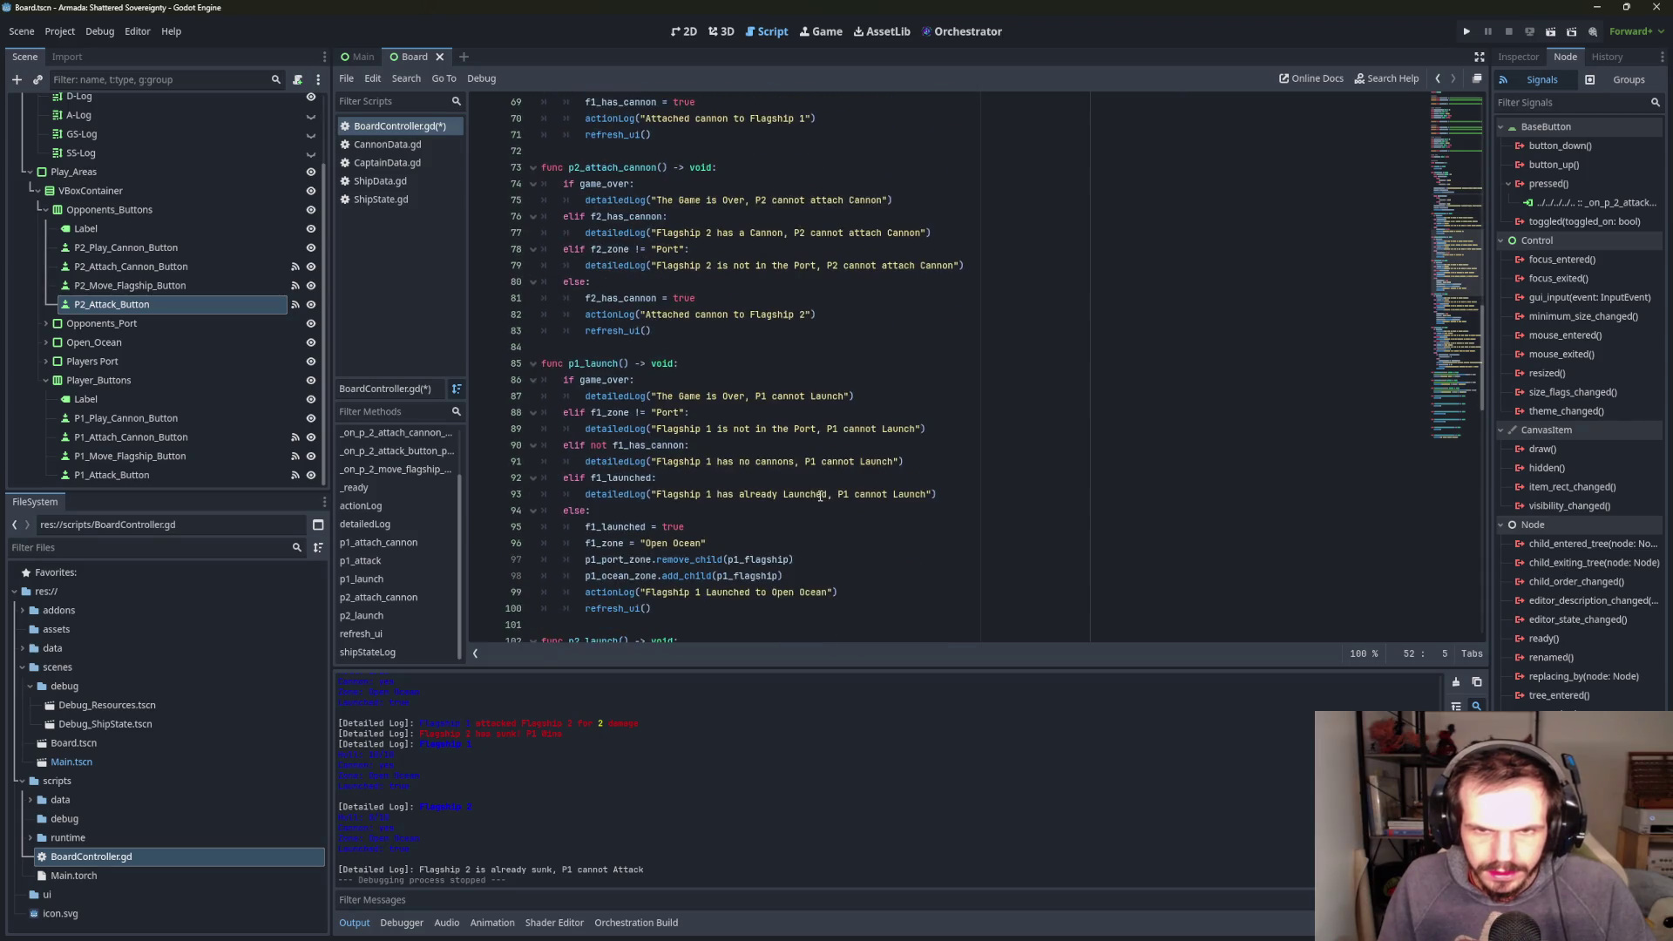
{"action": "left_click", "coordinate": [404, 507]}
{"action": "left_click", "coordinate": [768, 397]}
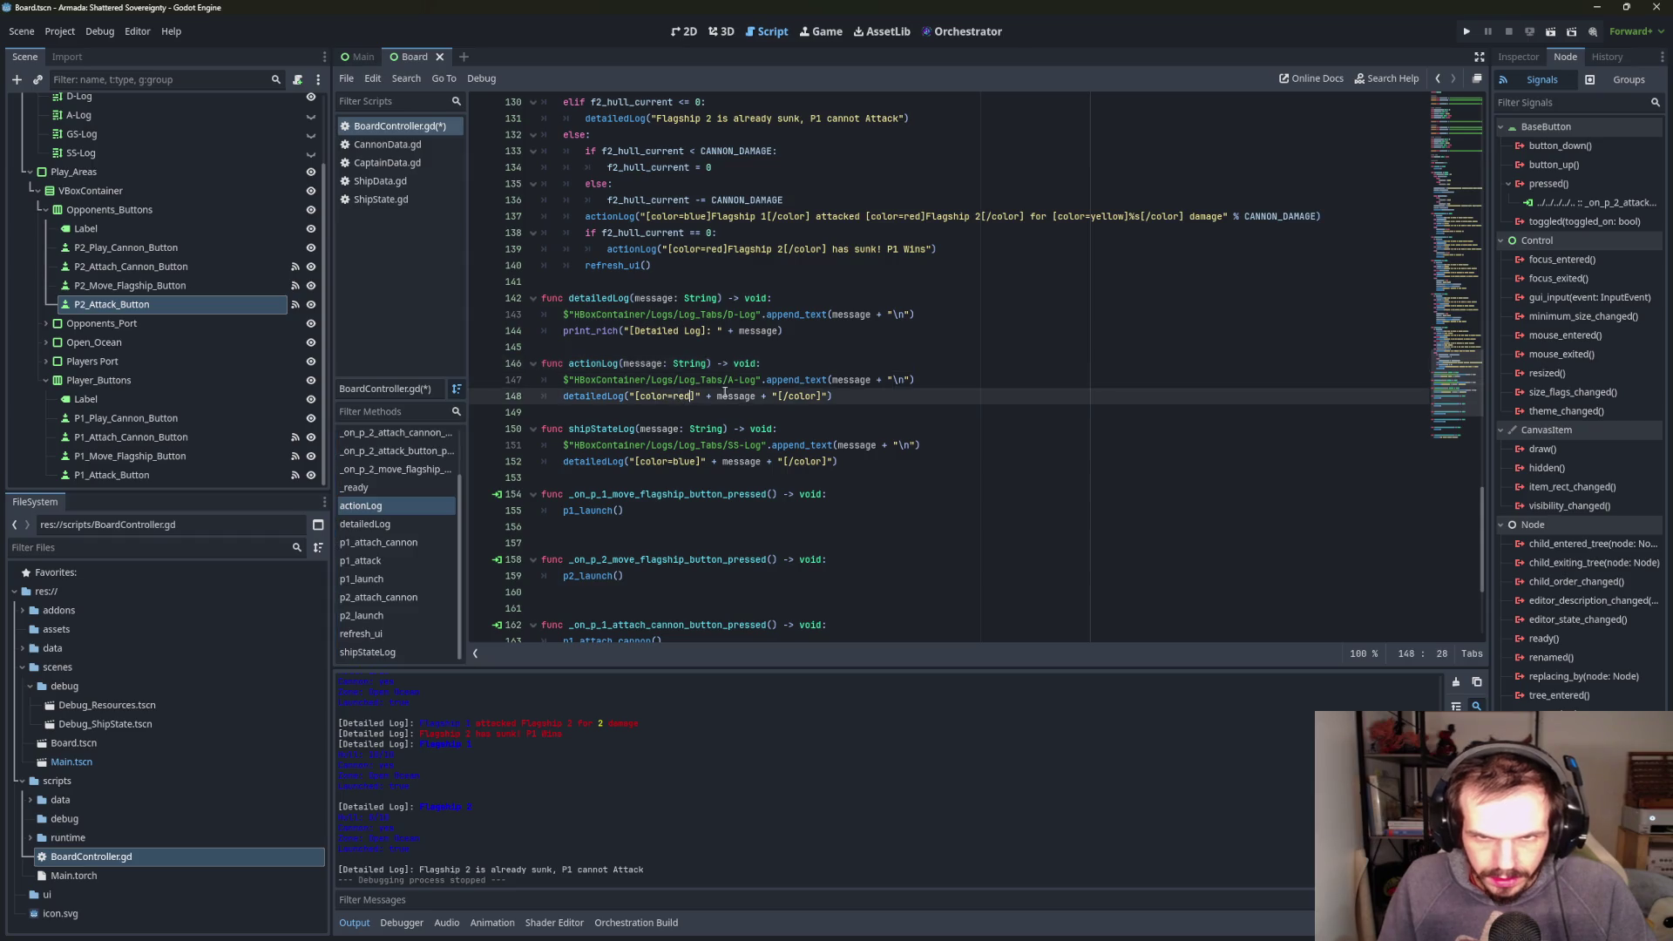
{"action": "key", "text": "BackSpace"}
{"action": "key", "text": "BackSpace"}
{"action": "key", "text": "BackSpace"}
{"action": "type", "text": "purple"}
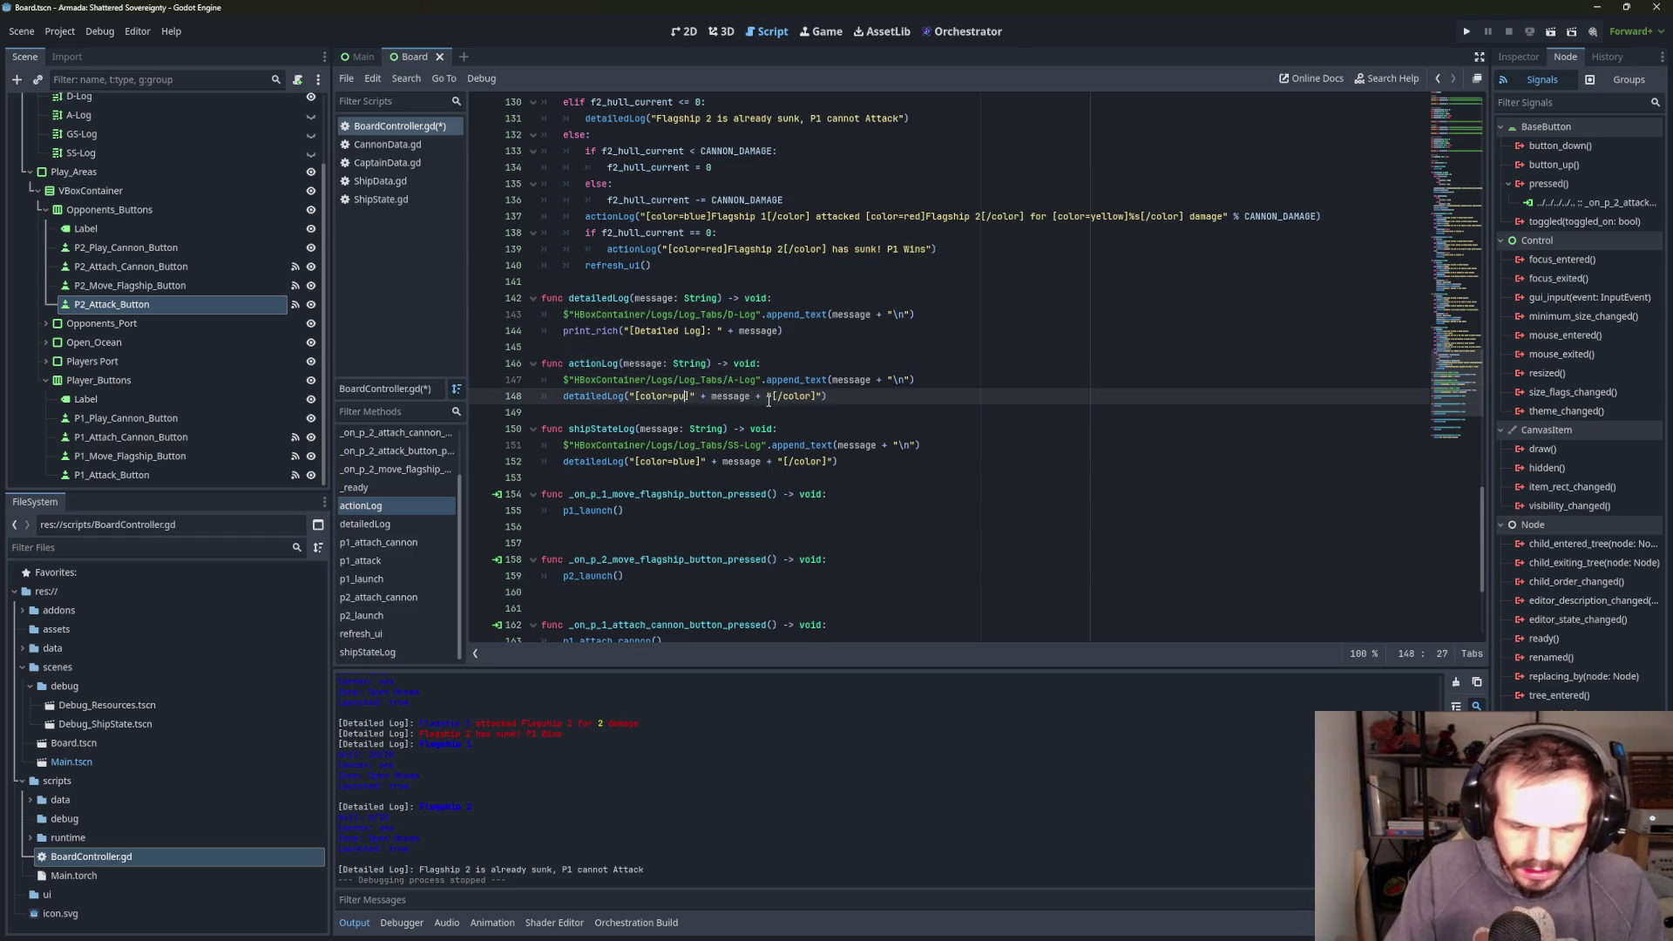
{"action": "left_click", "coordinate": [819, 429]}
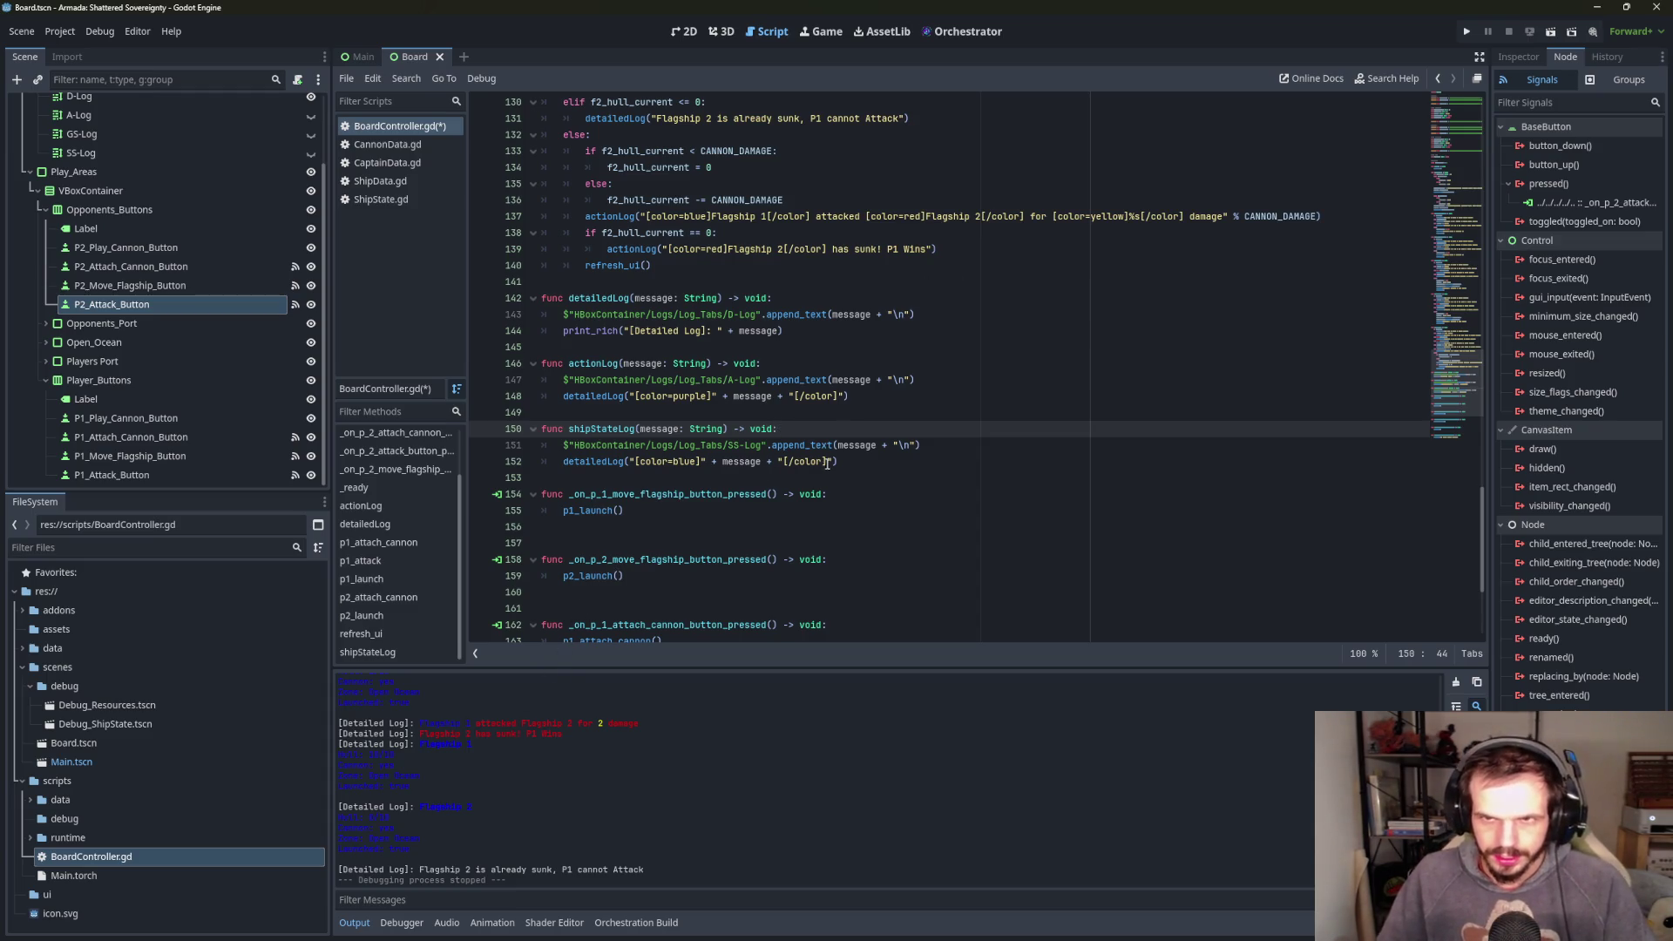
{"action": "left_click", "coordinate": [366, 634]}
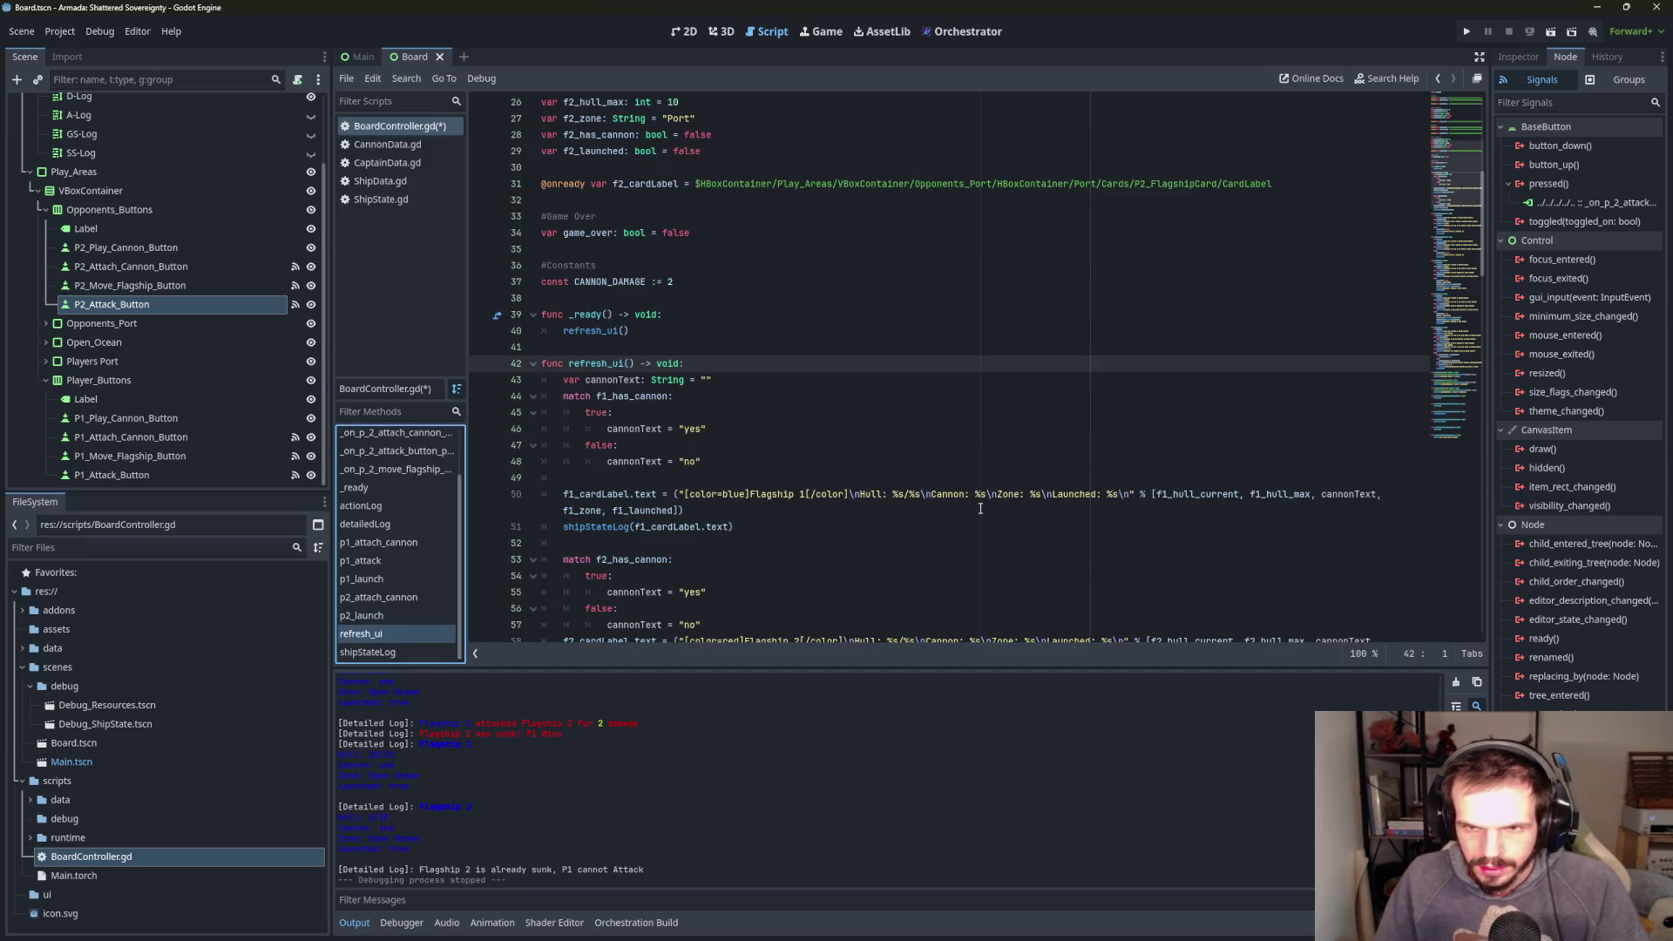
- Duplicate the whole p1_attack function directly below itself
{"action": "scroll", "coordinate": [765, 510], "scroll_direction": "down", "scroll_amount": 4}
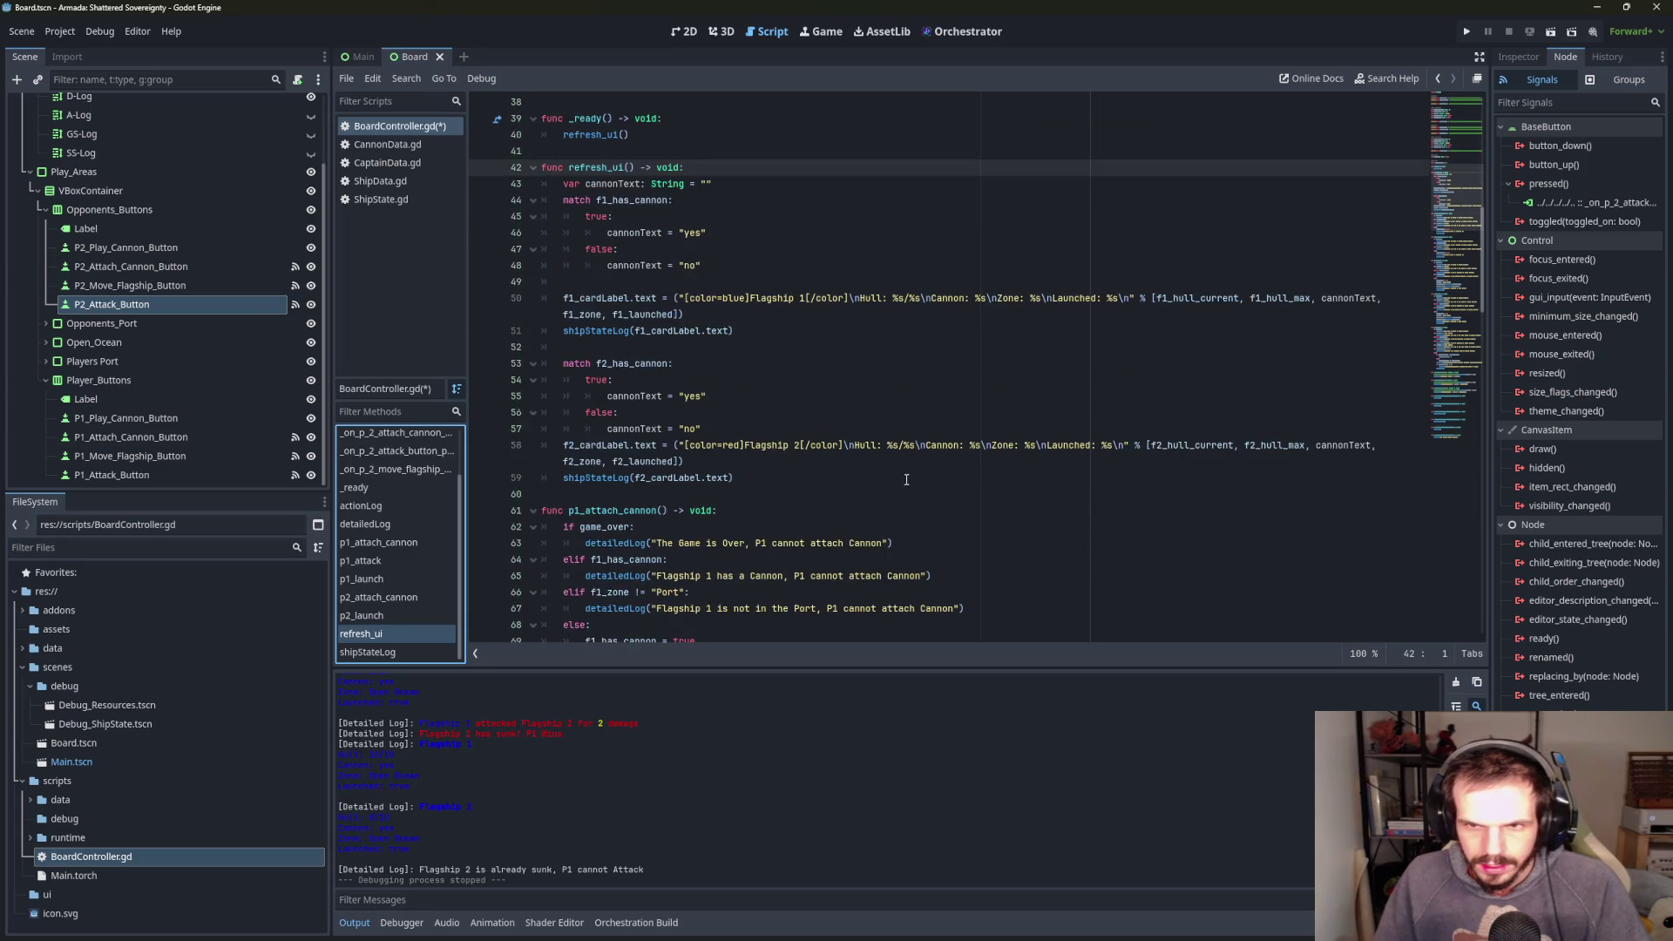
{"action": "scroll", "coordinate": [926, 528], "scroll_direction": "down", "scroll_amount": 2}
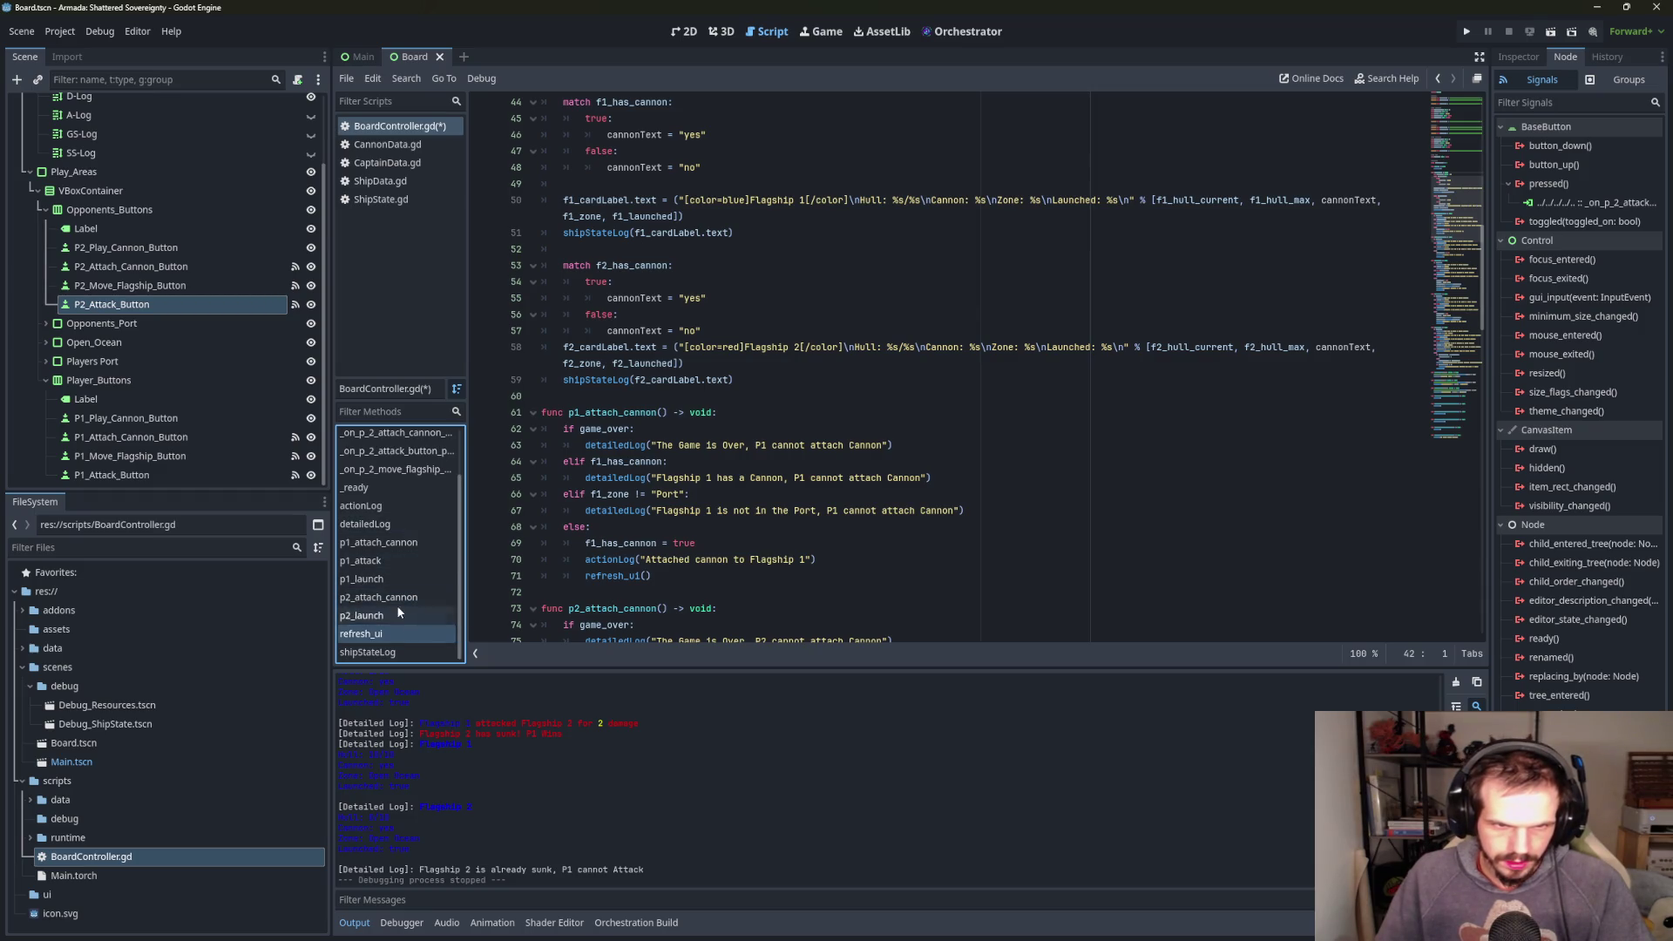
{"action": "left_click", "coordinate": [396, 562]}
{"action": "mouse_move", "coordinate": [497, 475]}
{"action": "left_mouse_down"}
{"action": "mouse_move", "coordinate": [496, 139]}
{"action": "mouse_move", "coordinate": [481, 126]}
{"action": "left_mouse_up"}
{"action": "key", "text": "ctrl+c"}
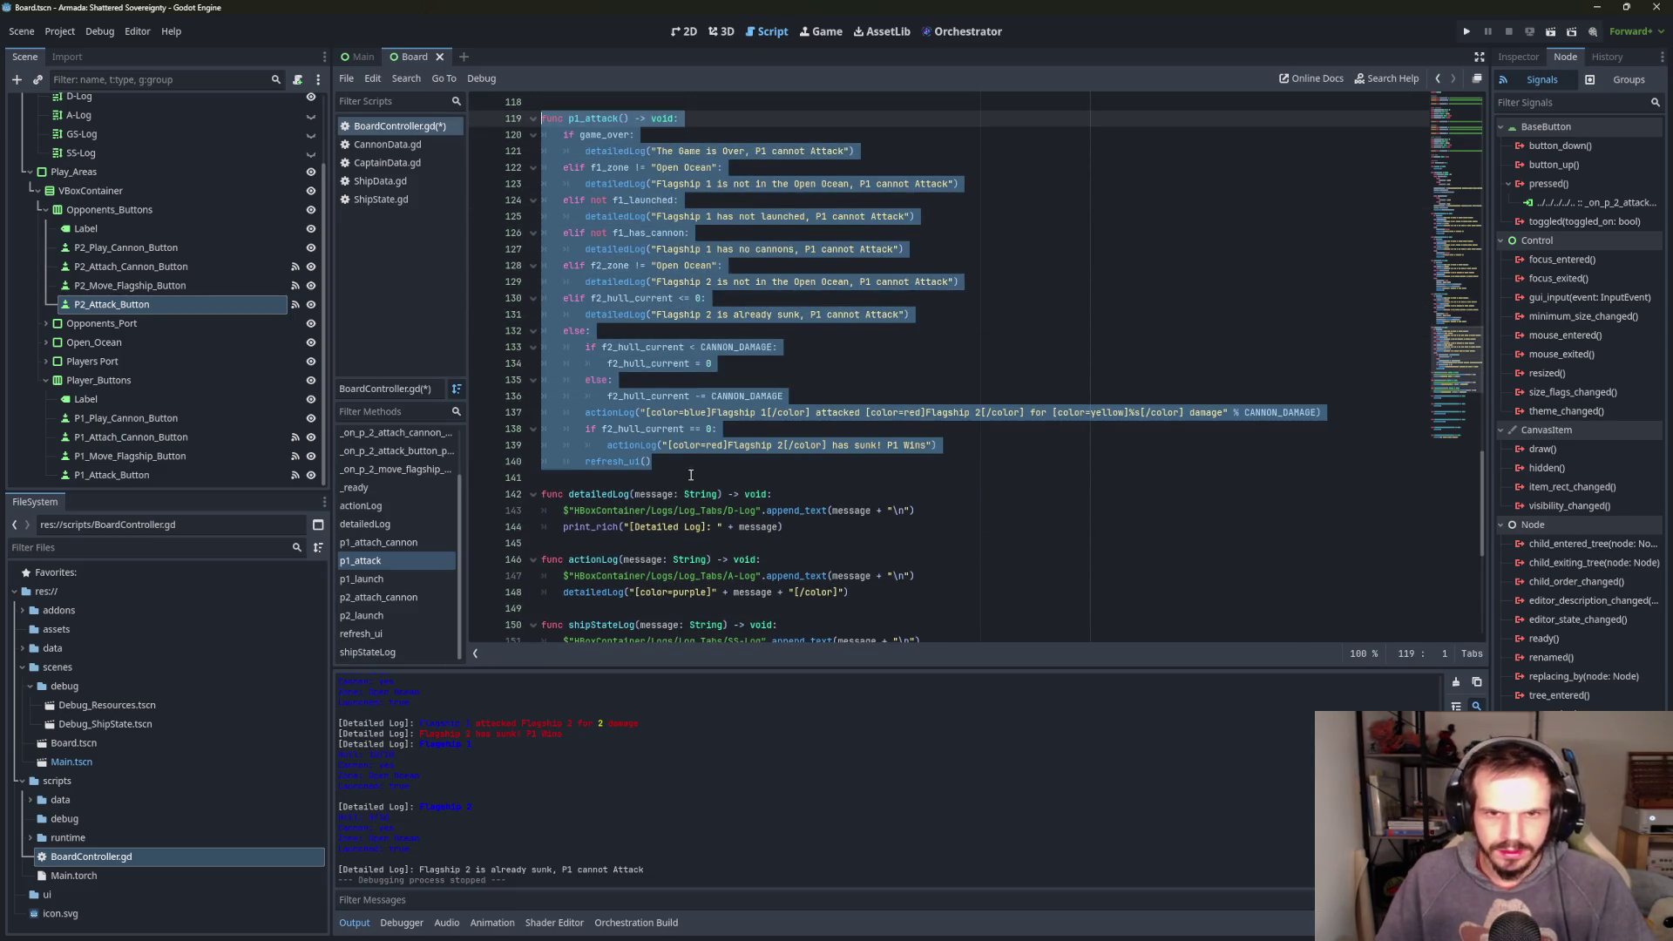
{"action": "left_click", "coordinate": [688, 462]}
{"action": "key", "text": "Return"}
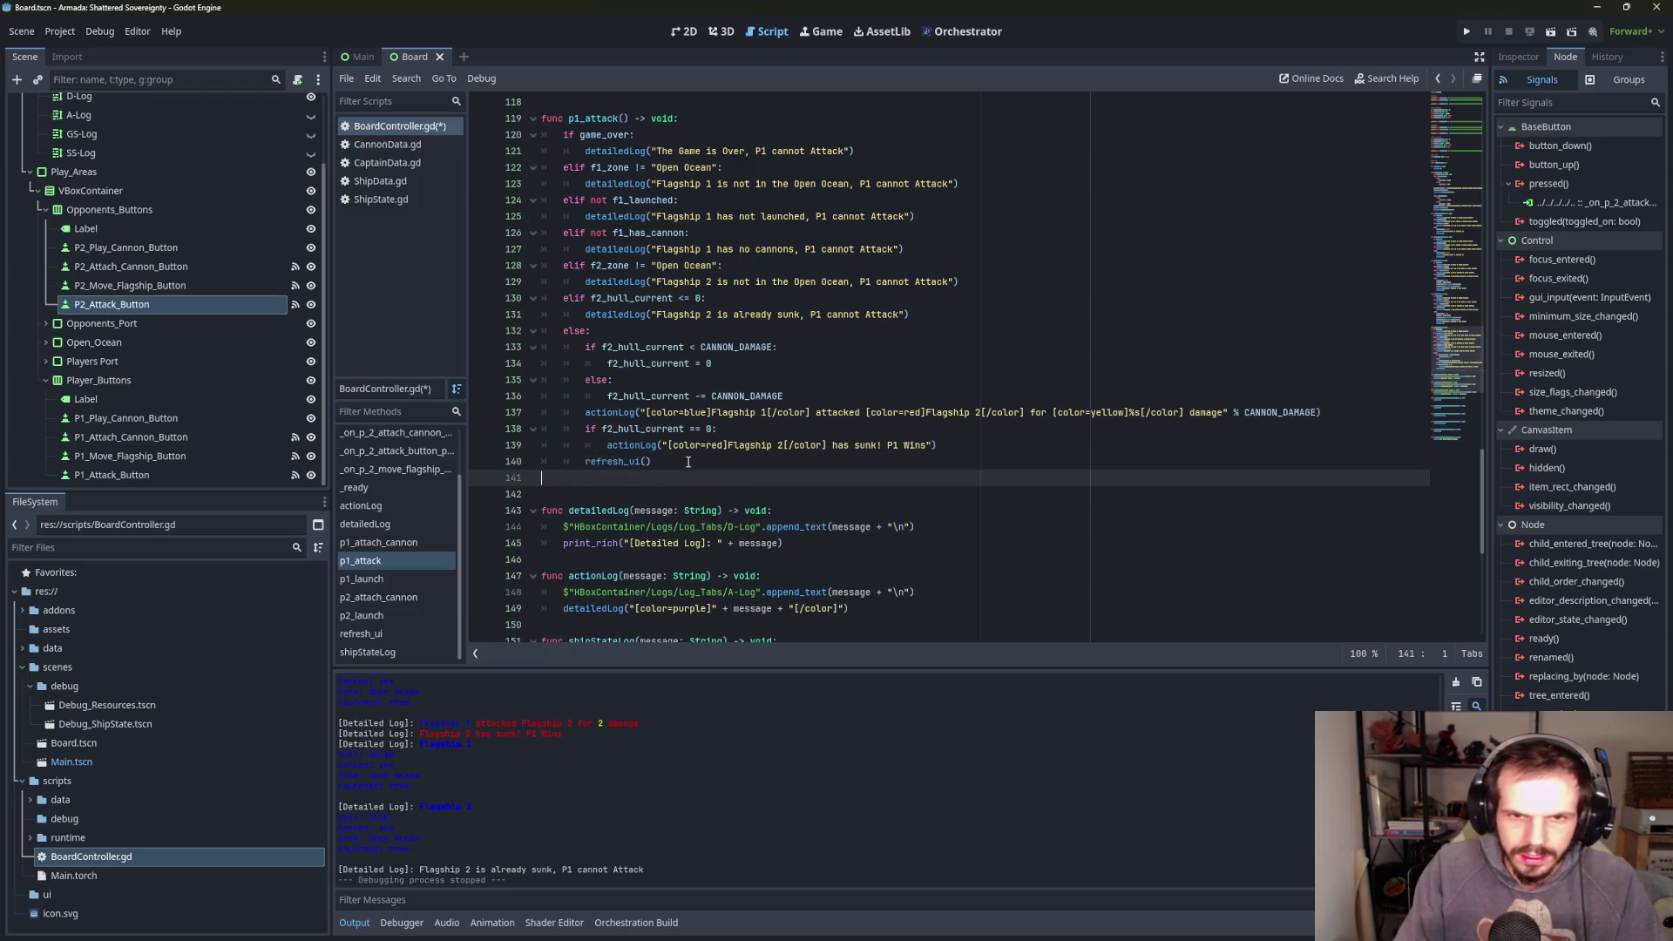
{"action": "key", "text": "Return"}
{"action": "key", "text": "ctrl+v"}
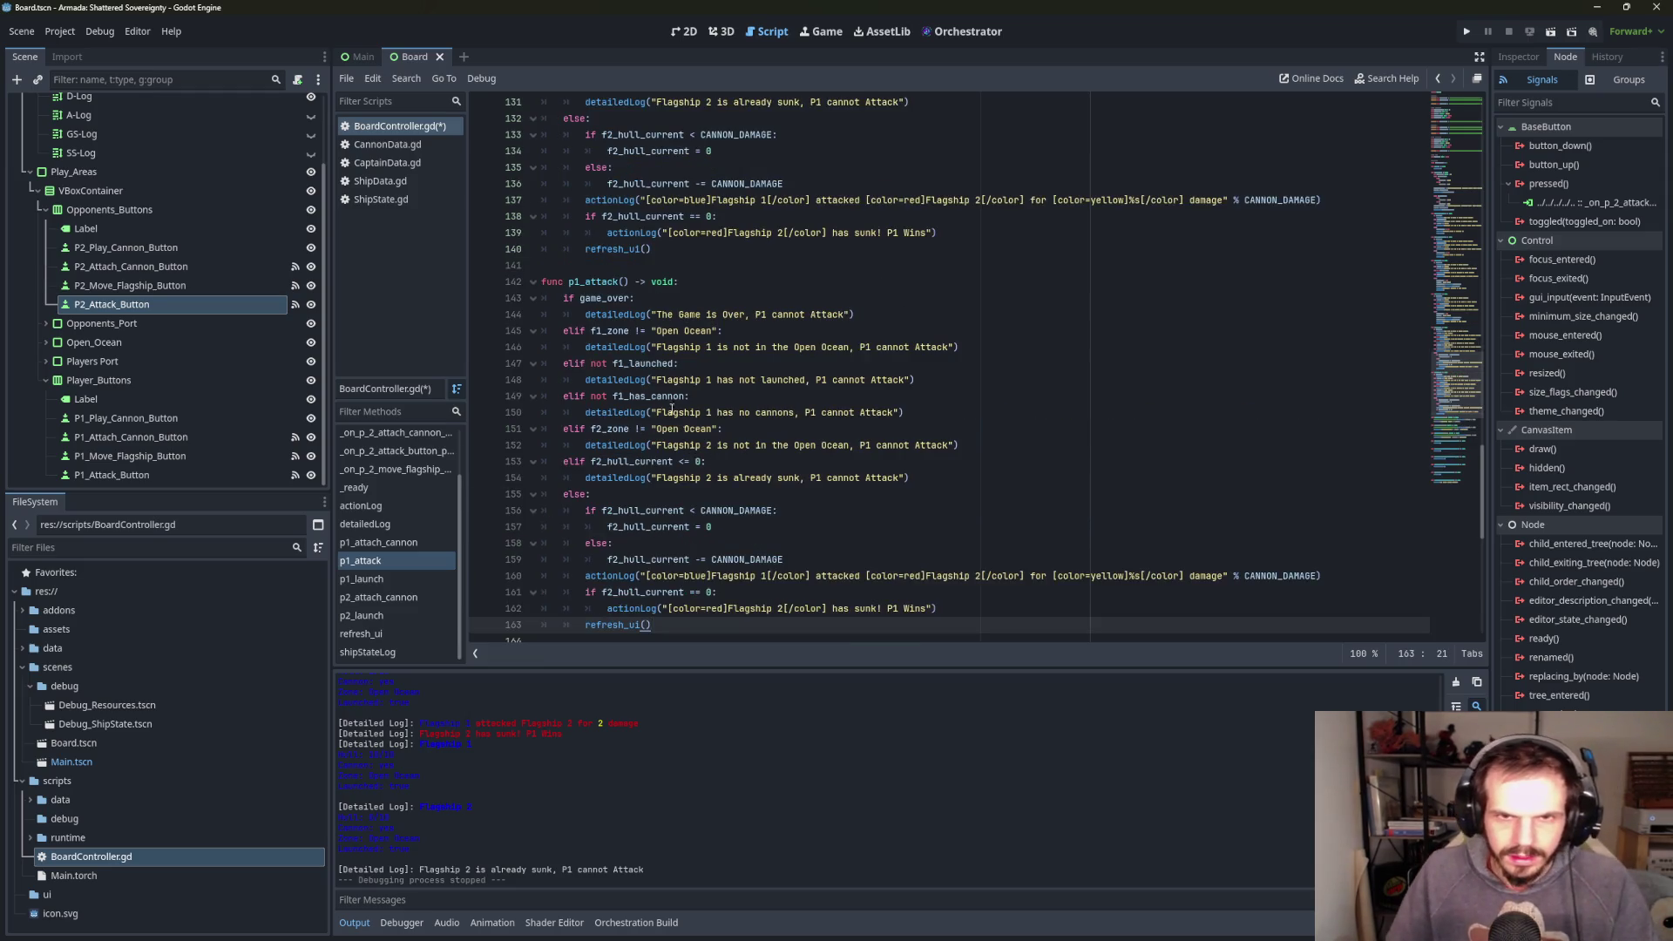
- Rename the copied function to p2_attack
{"action": "left_click", "coordinate": [584, 281]}
{"action": "key", "text": "BackSpace"}
{"action": "type", "text": "2"}
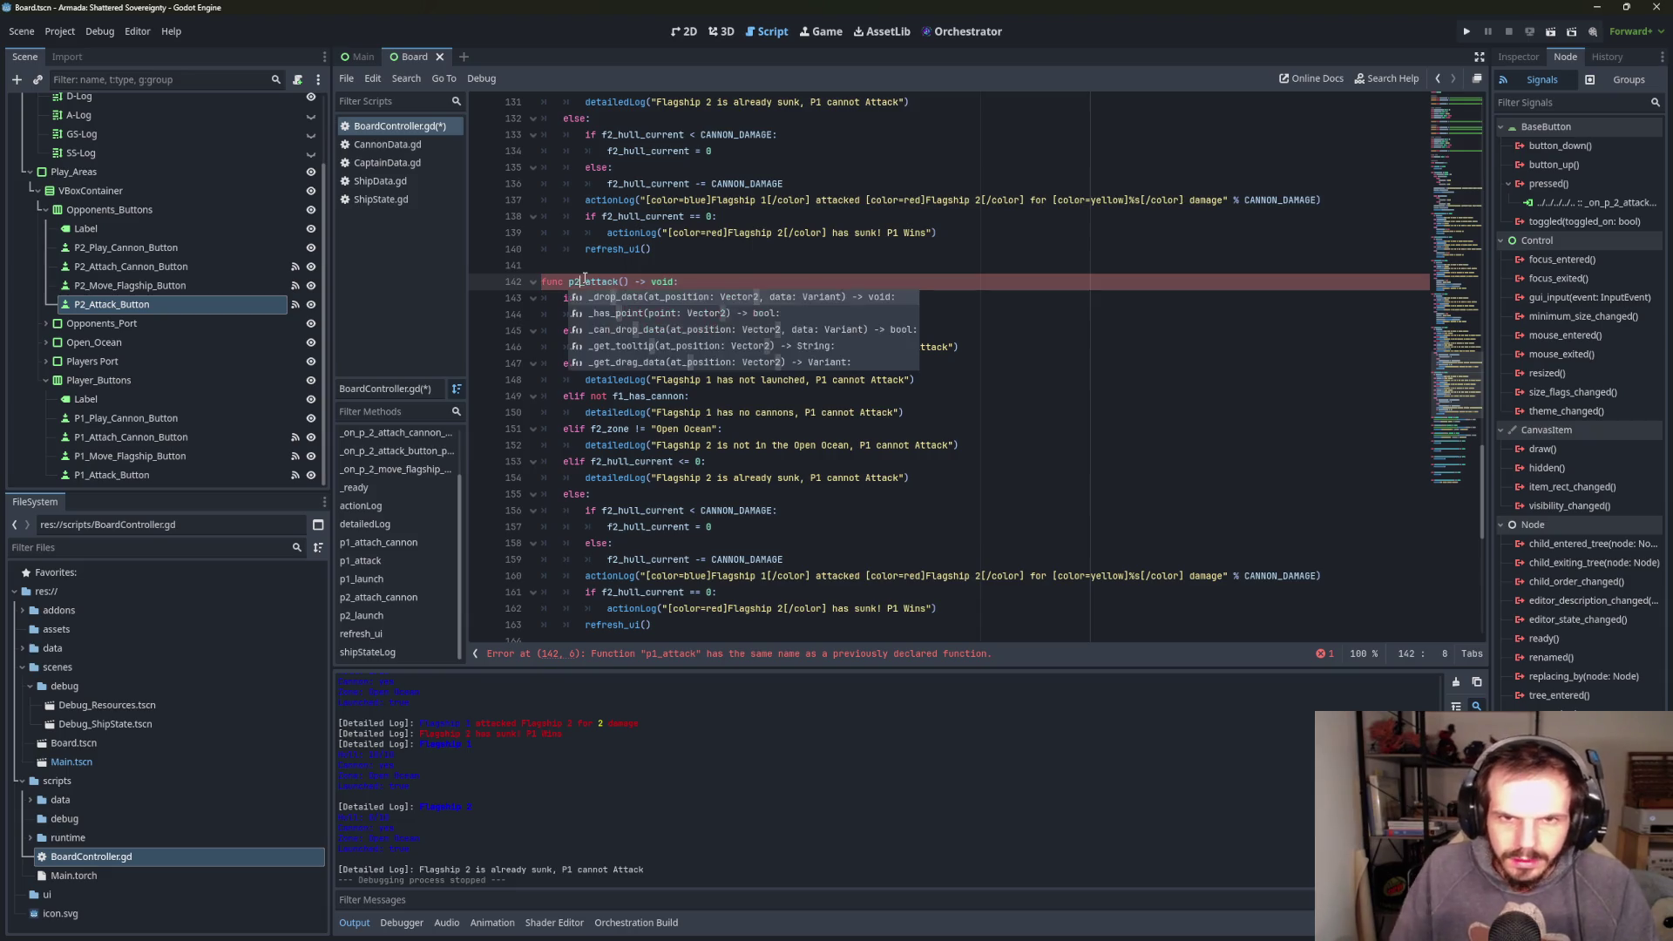
{"action": "left_click", "coordinate": [549, 364]}
- Make the game-over message say P2 and the zone check use f2_zone
{"action": "left_click", "coordinate": [700, 313]}
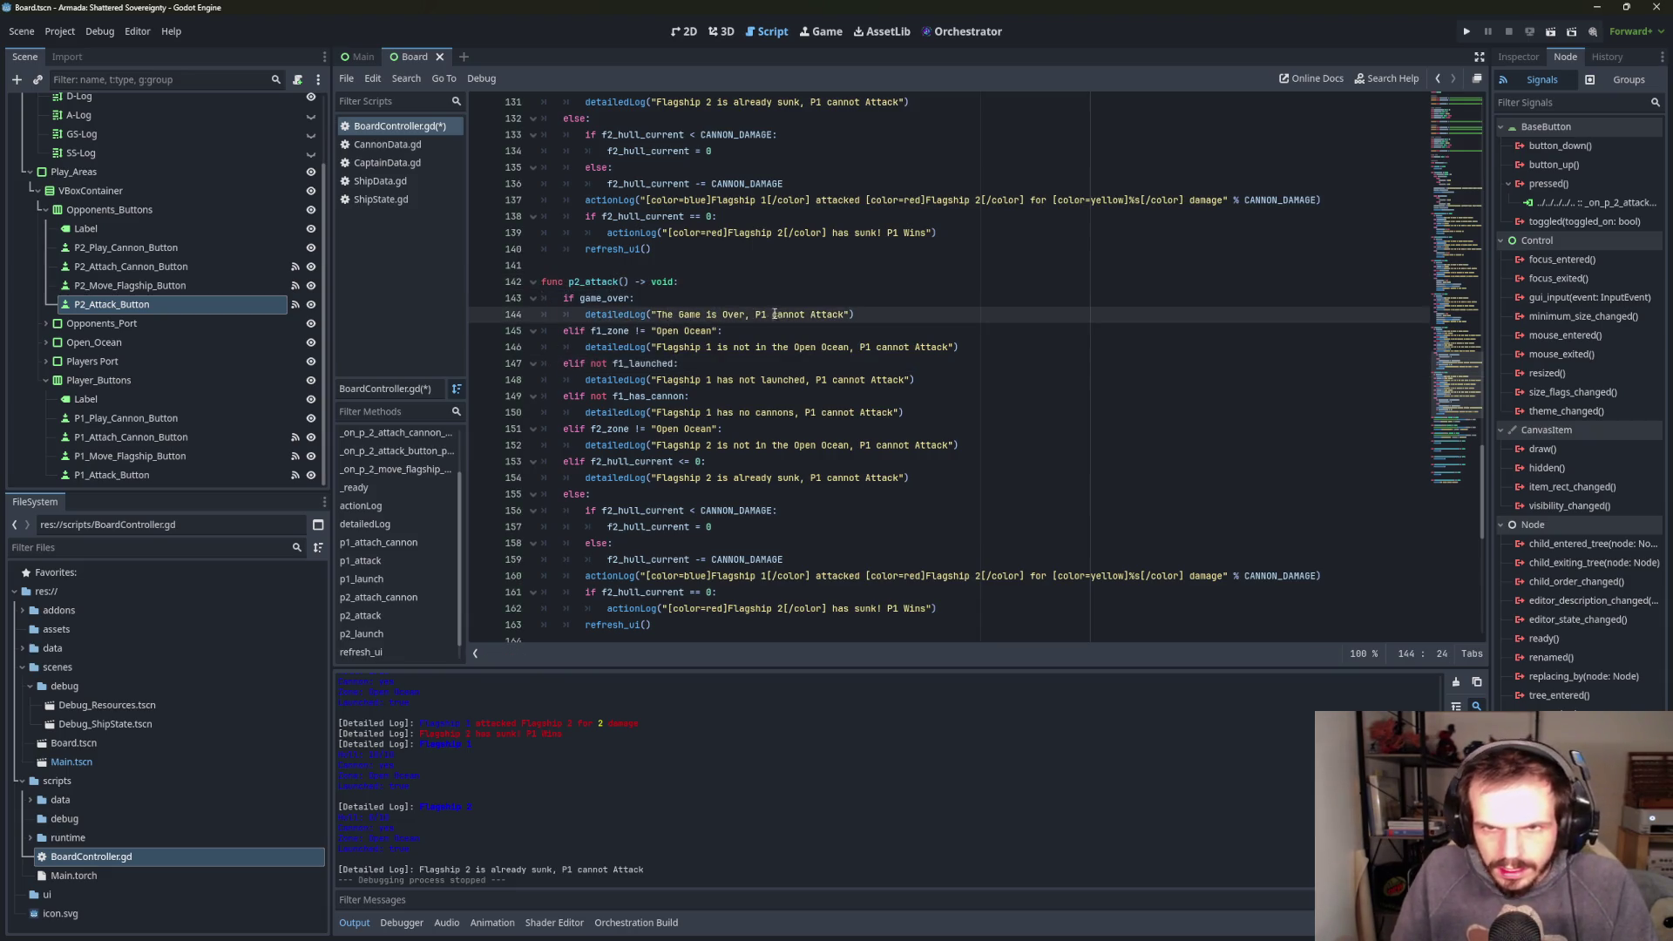
{"action": "left_click", "coordinate": [768, 314]}
{"action": "key", "text": "BackSpace"}
{"action": "type", "text": "2"}
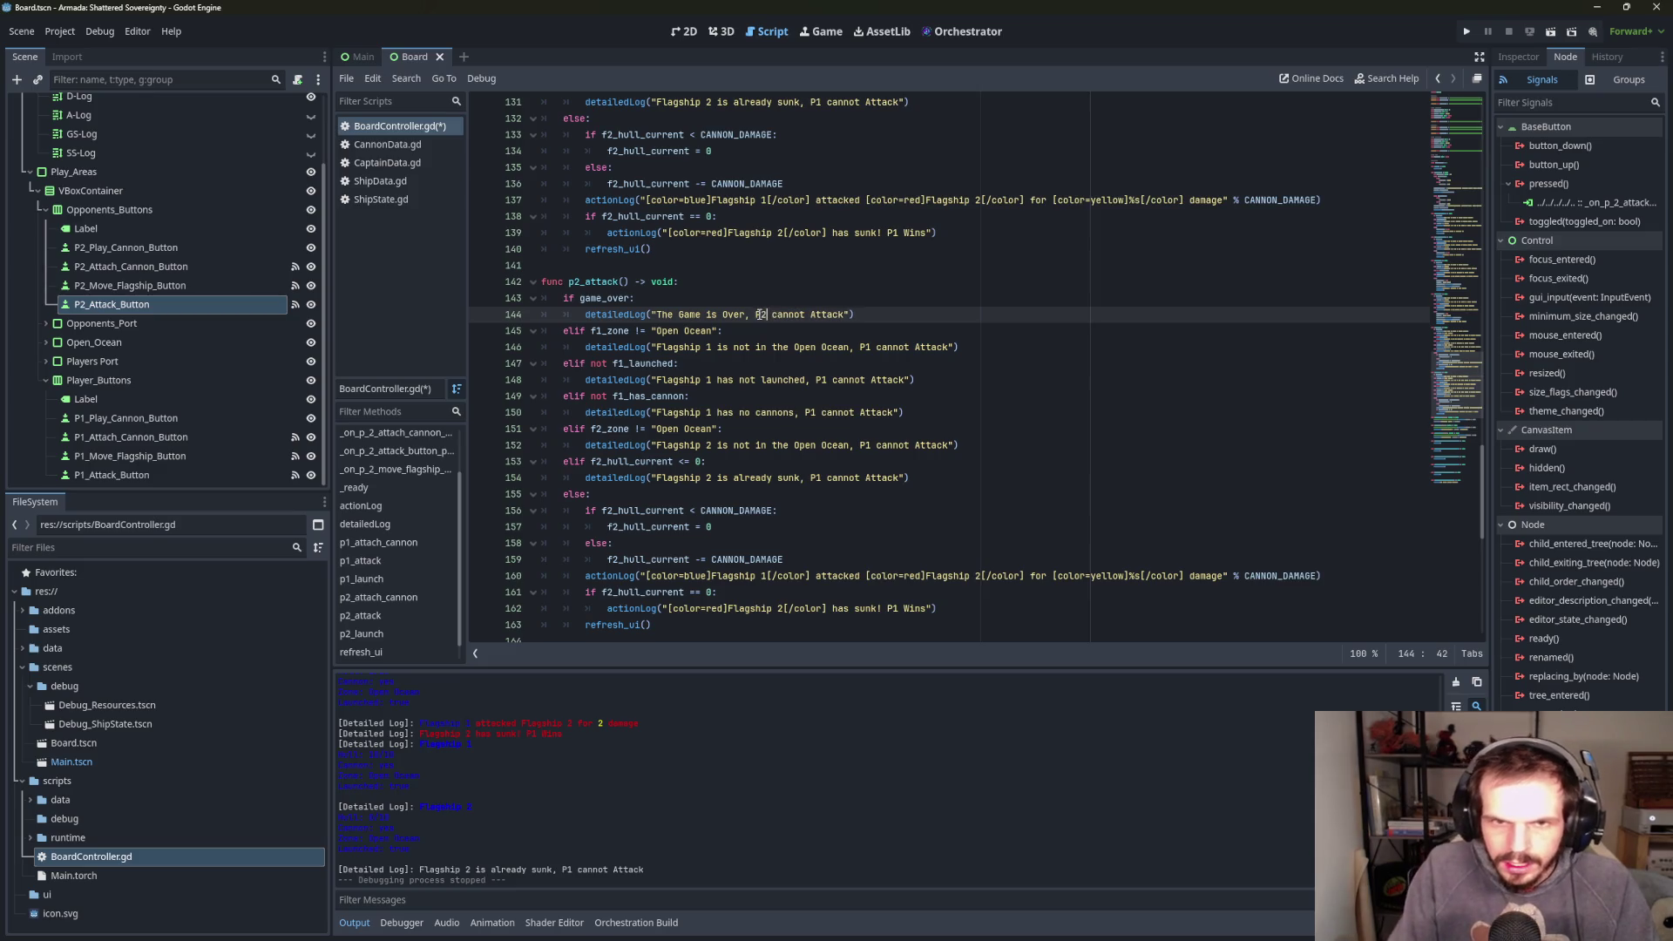
{"action": "left_click", "coordinate": [644, 330]}
{"action": "left_click", "coordinate": [601, 332]}
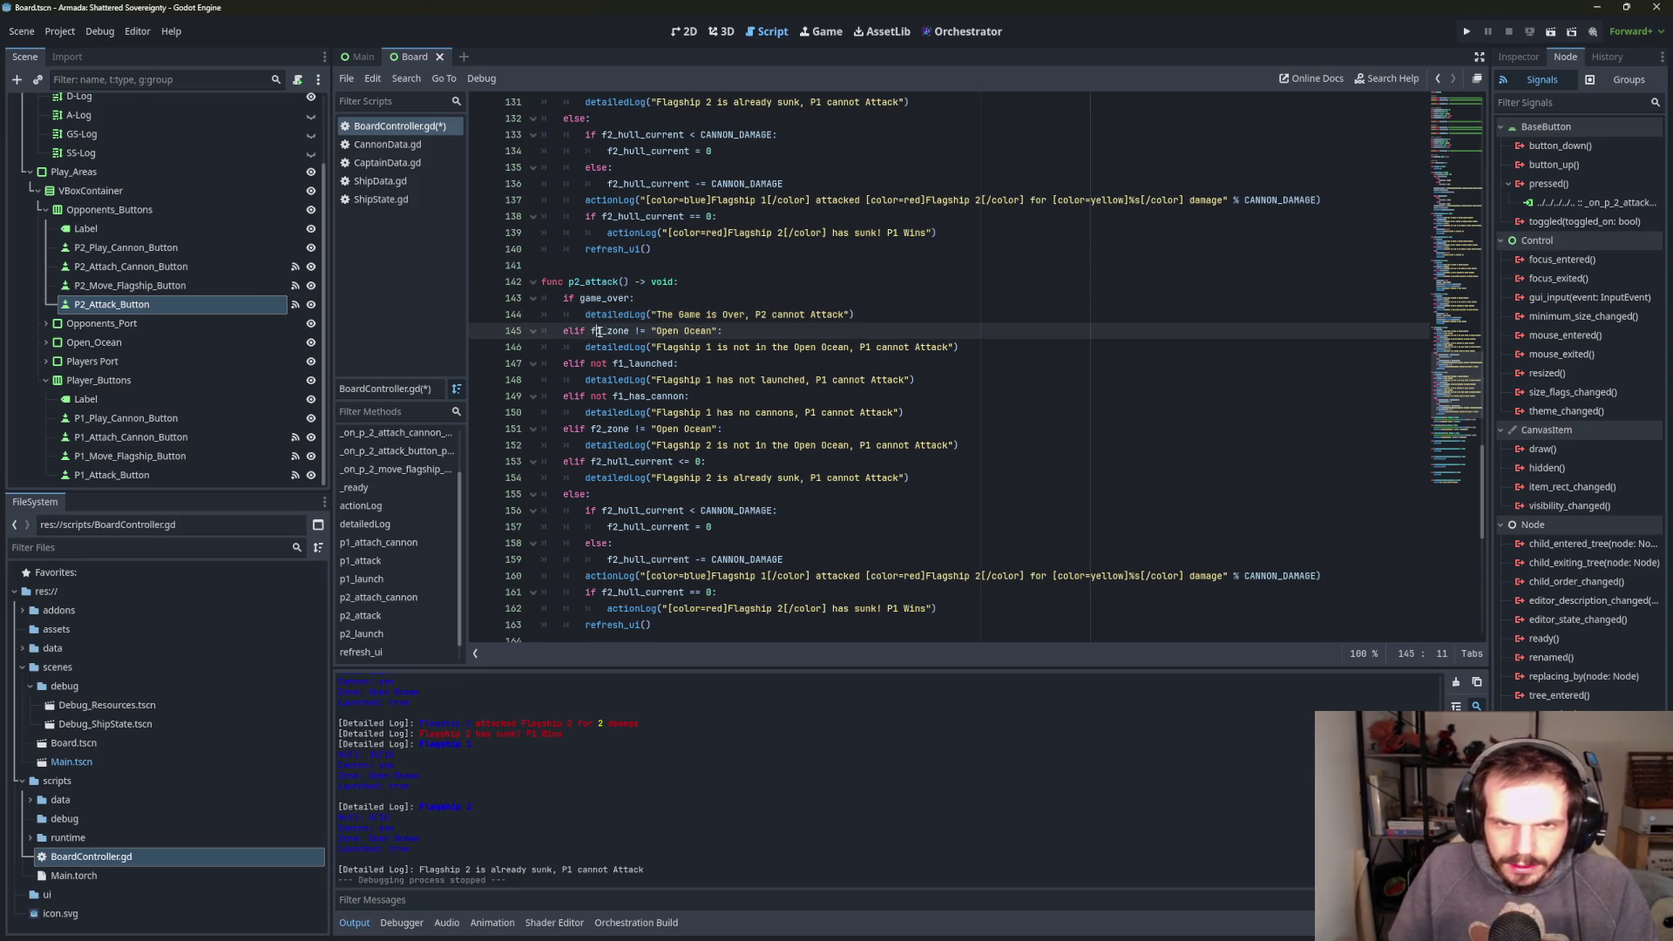
{"action": "key", "text": "BackSpace"}
{"action": "type", "text": "2"}
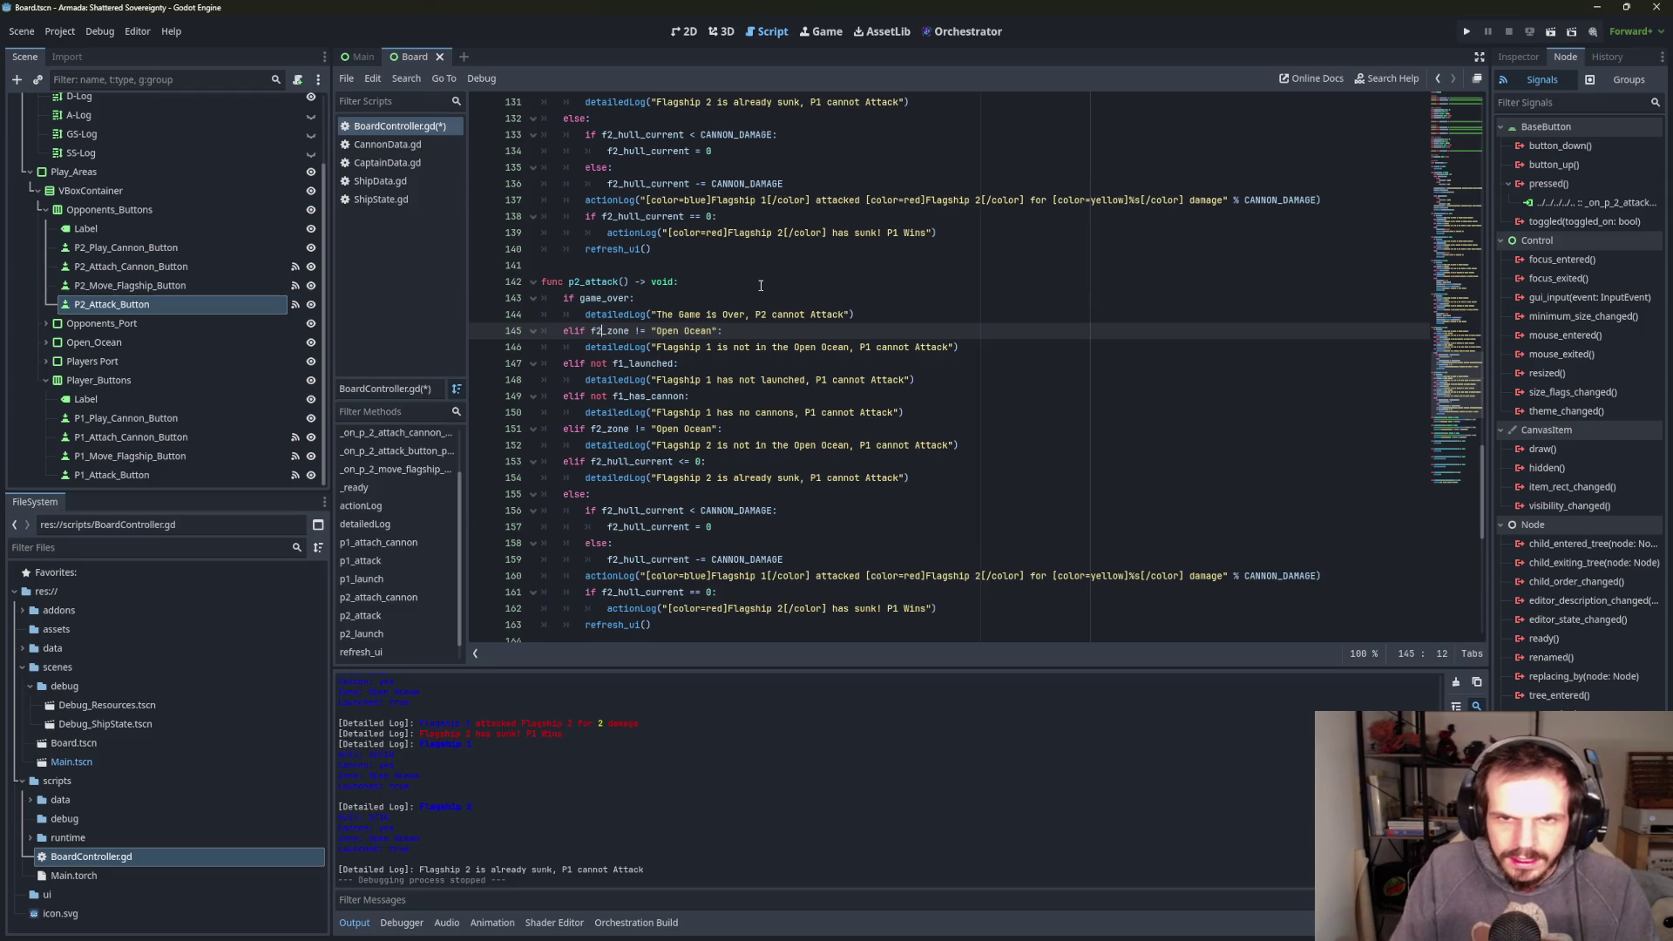
{"action": "key", "text": "Escape"}
{"action": "key", "text": "Up"}
{"action": "key", "text": "Up"}
{"action": "key", "text": "Up"}
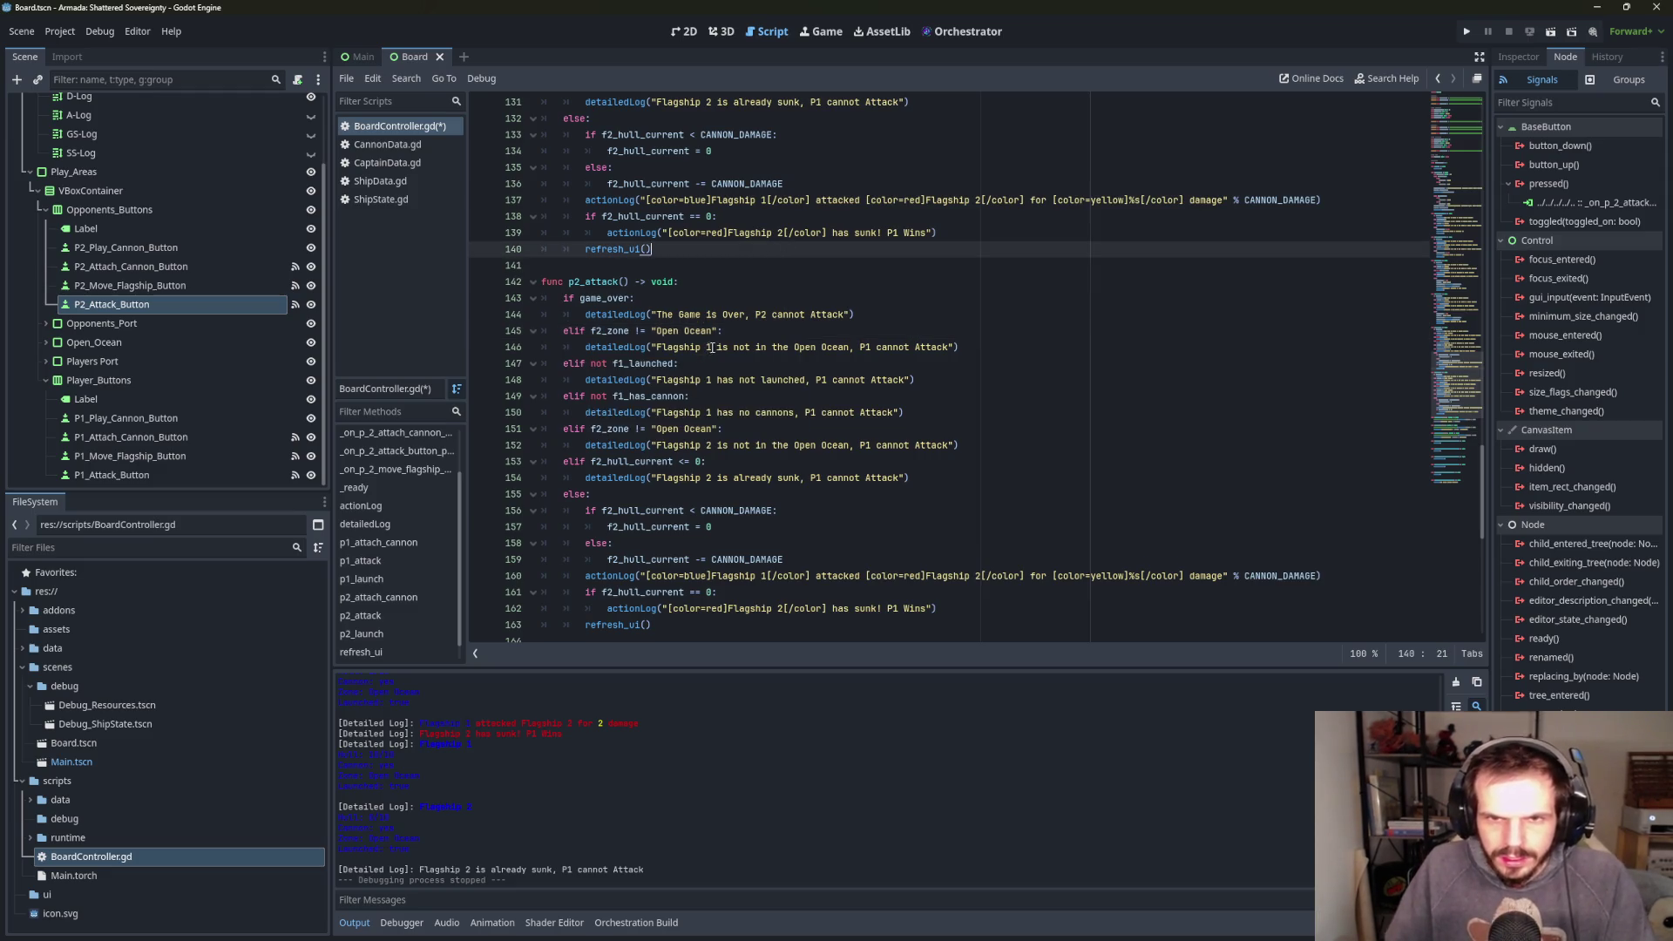
- Change the open-ocean message to mention Flagship 2 and P2
{"action": "left_click", "coordinate": [713, 347]}
{"action": "key", "text": "BackSpace"}
{"action": "type", "text": "2"}
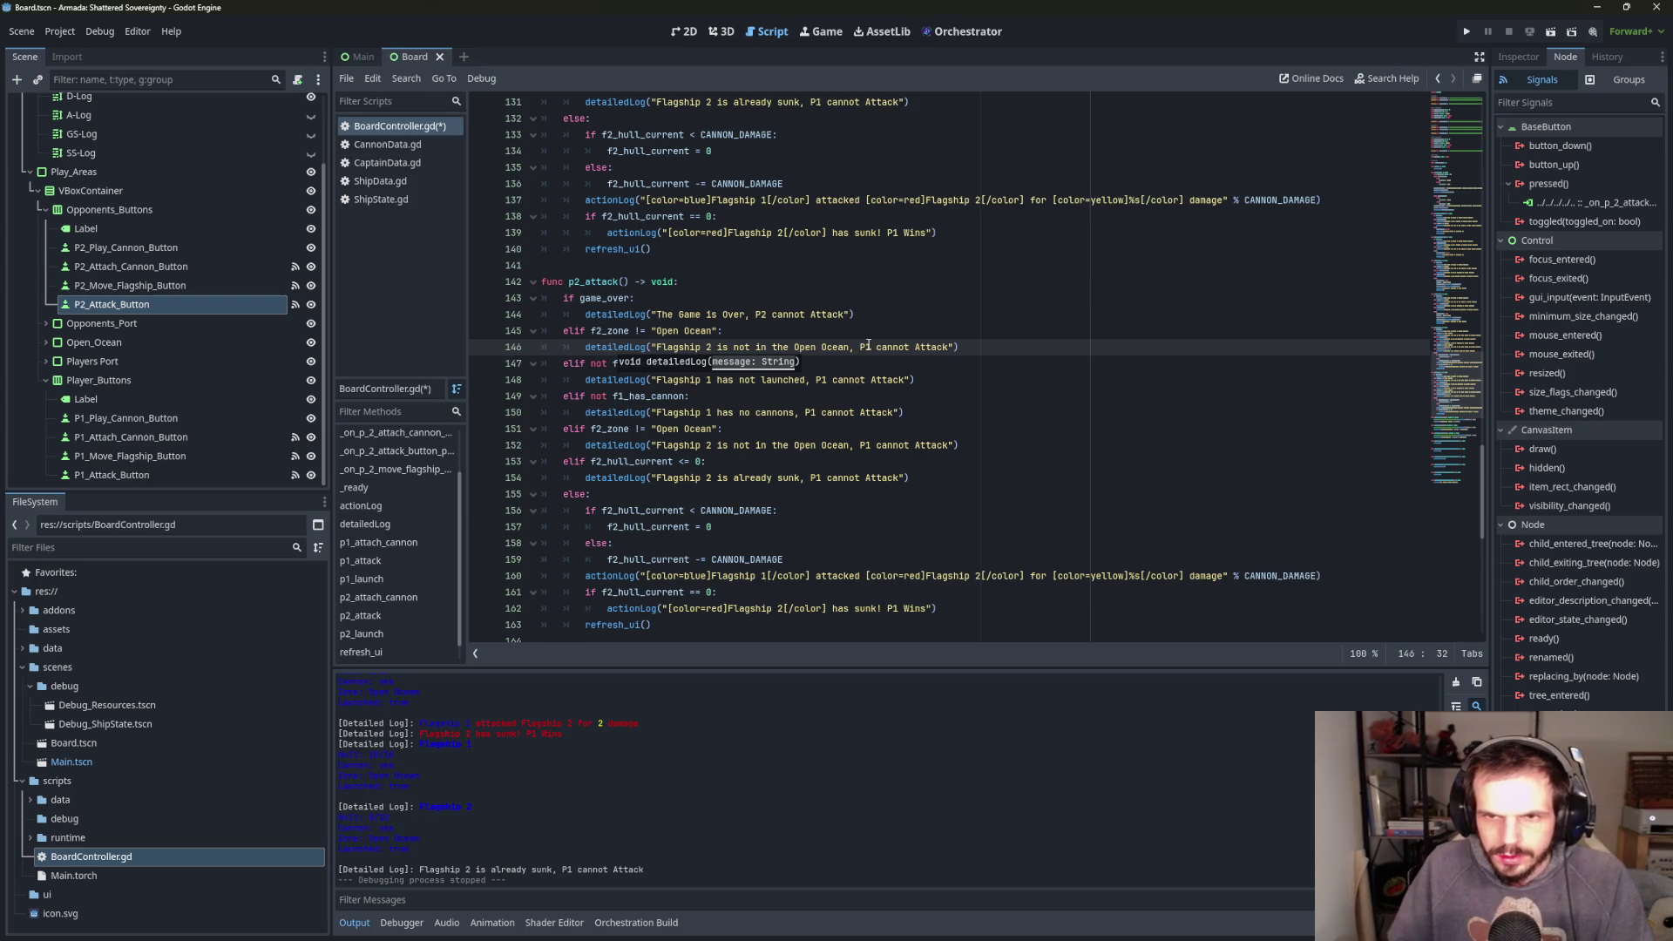
{"action": "left_click", "coordinate": [868, 346]}
{"action": "left_click", "coordinate": [871, 347]}
{"action": "key", "text": "BackSpace"}
{"action": "type", "text": "2"}
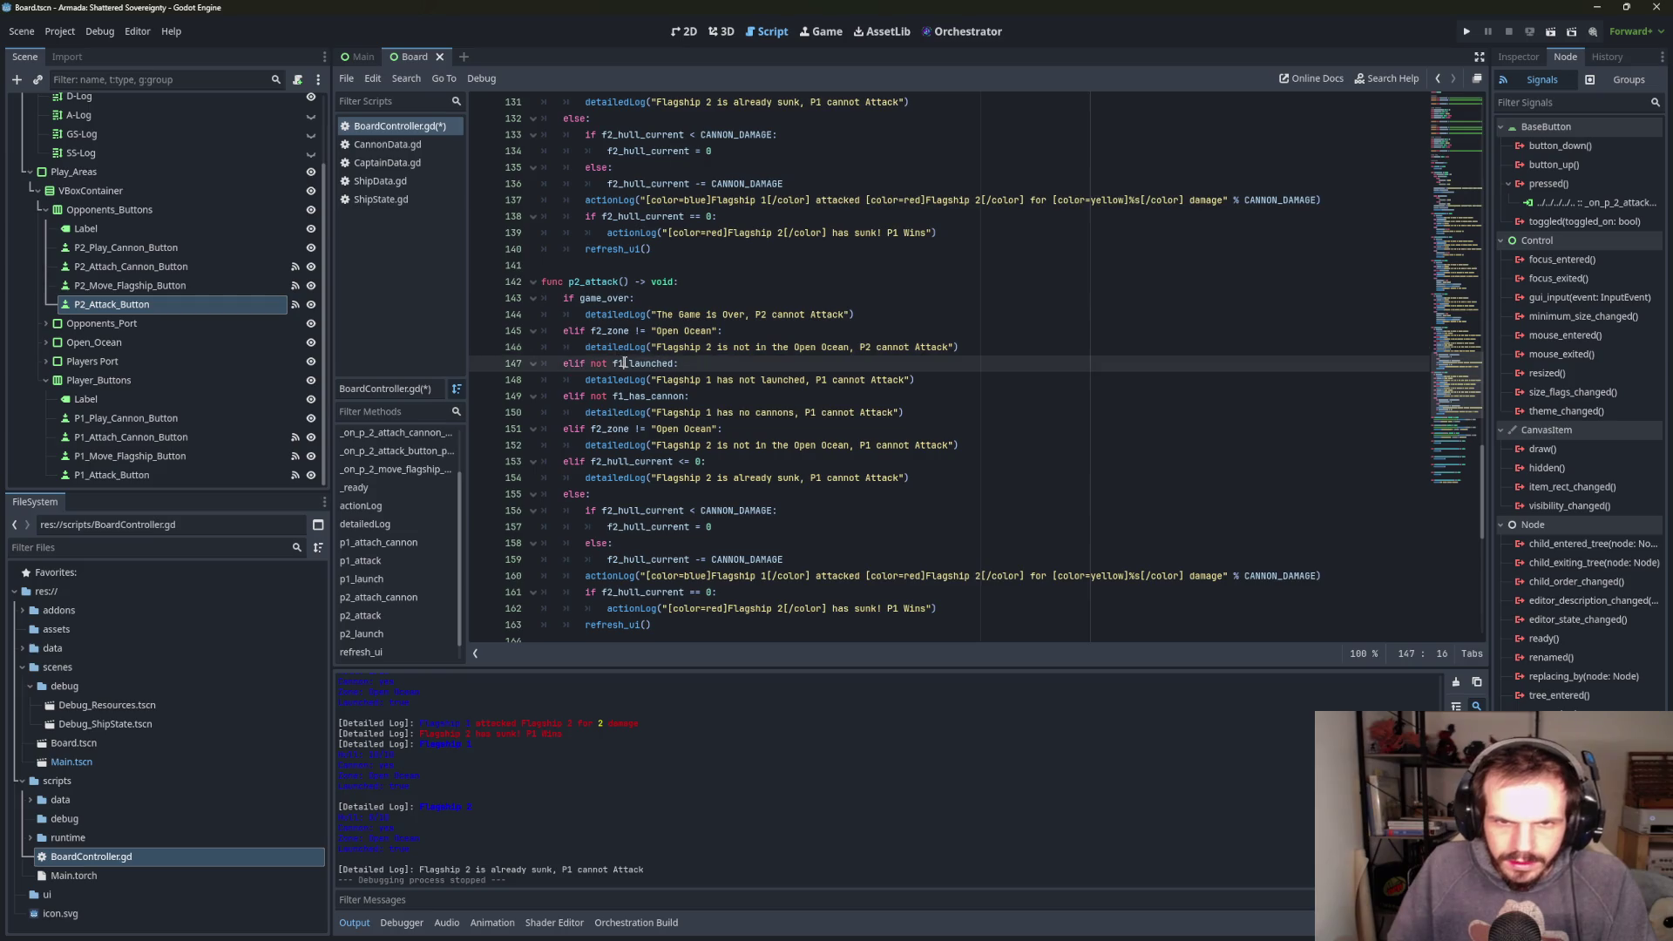
- Make the launch message mention Flagship 2 and the cannon check use f2_has_cannon
{"action": "key", "text": "Up"}
{"action": "left_click", "coordinate": [710, 379]}
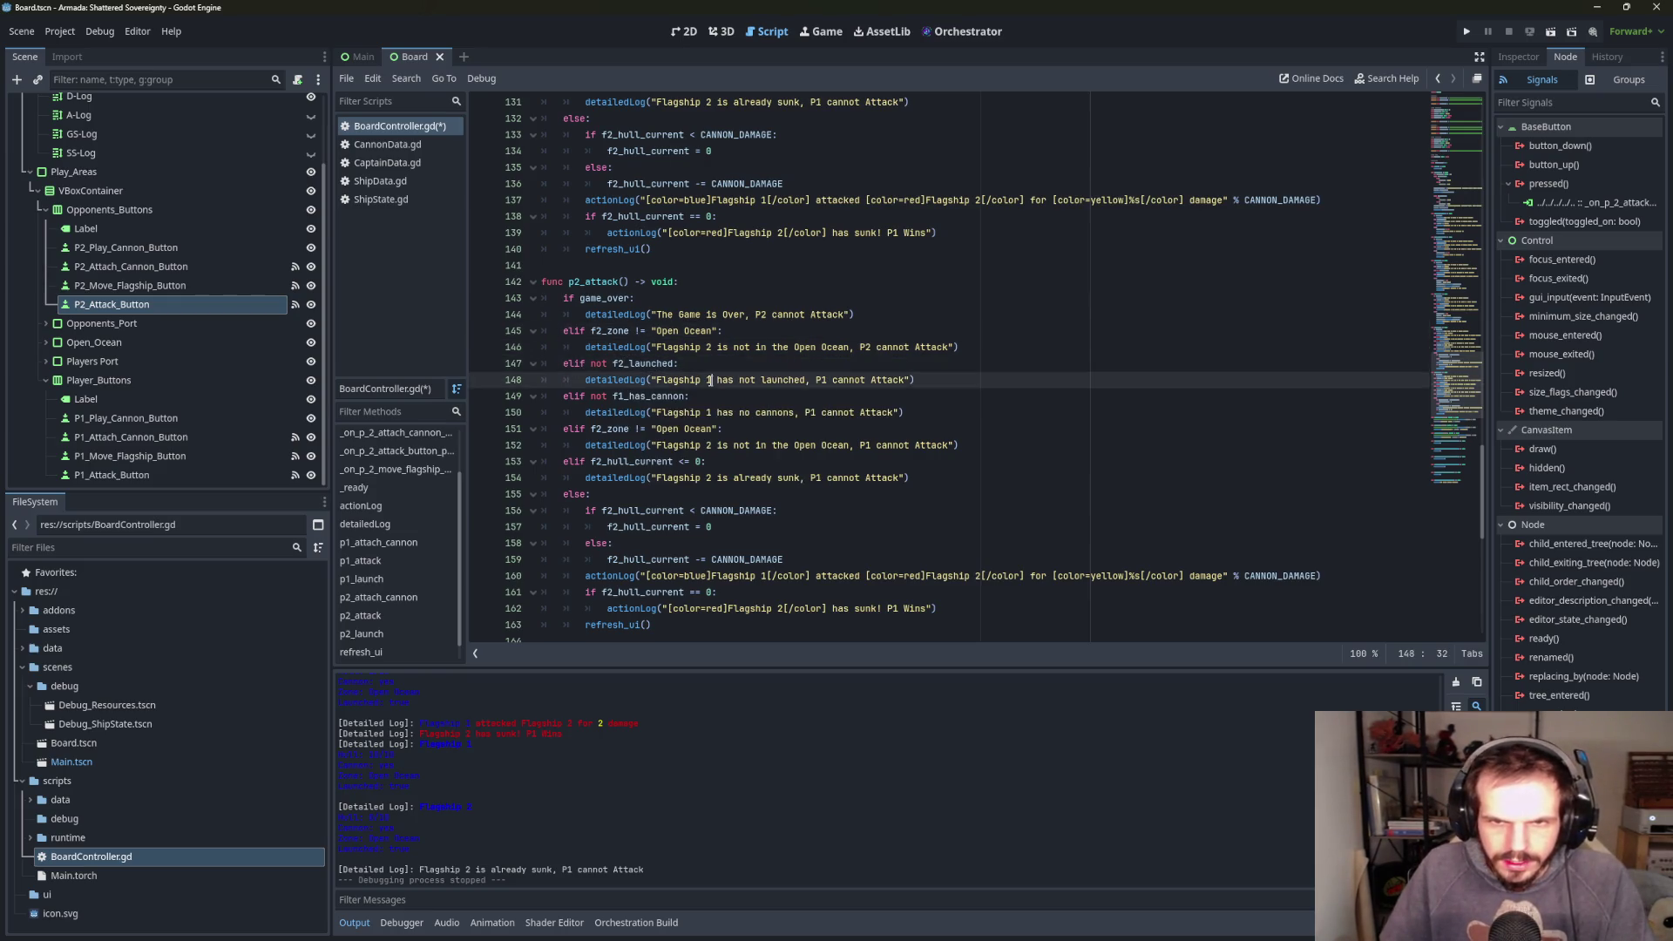
{"action": "key", "text": "BackSpace"}
{"action": "type", "text": "2"}
{"action": "left_click", "coordinate": [828, 379]}
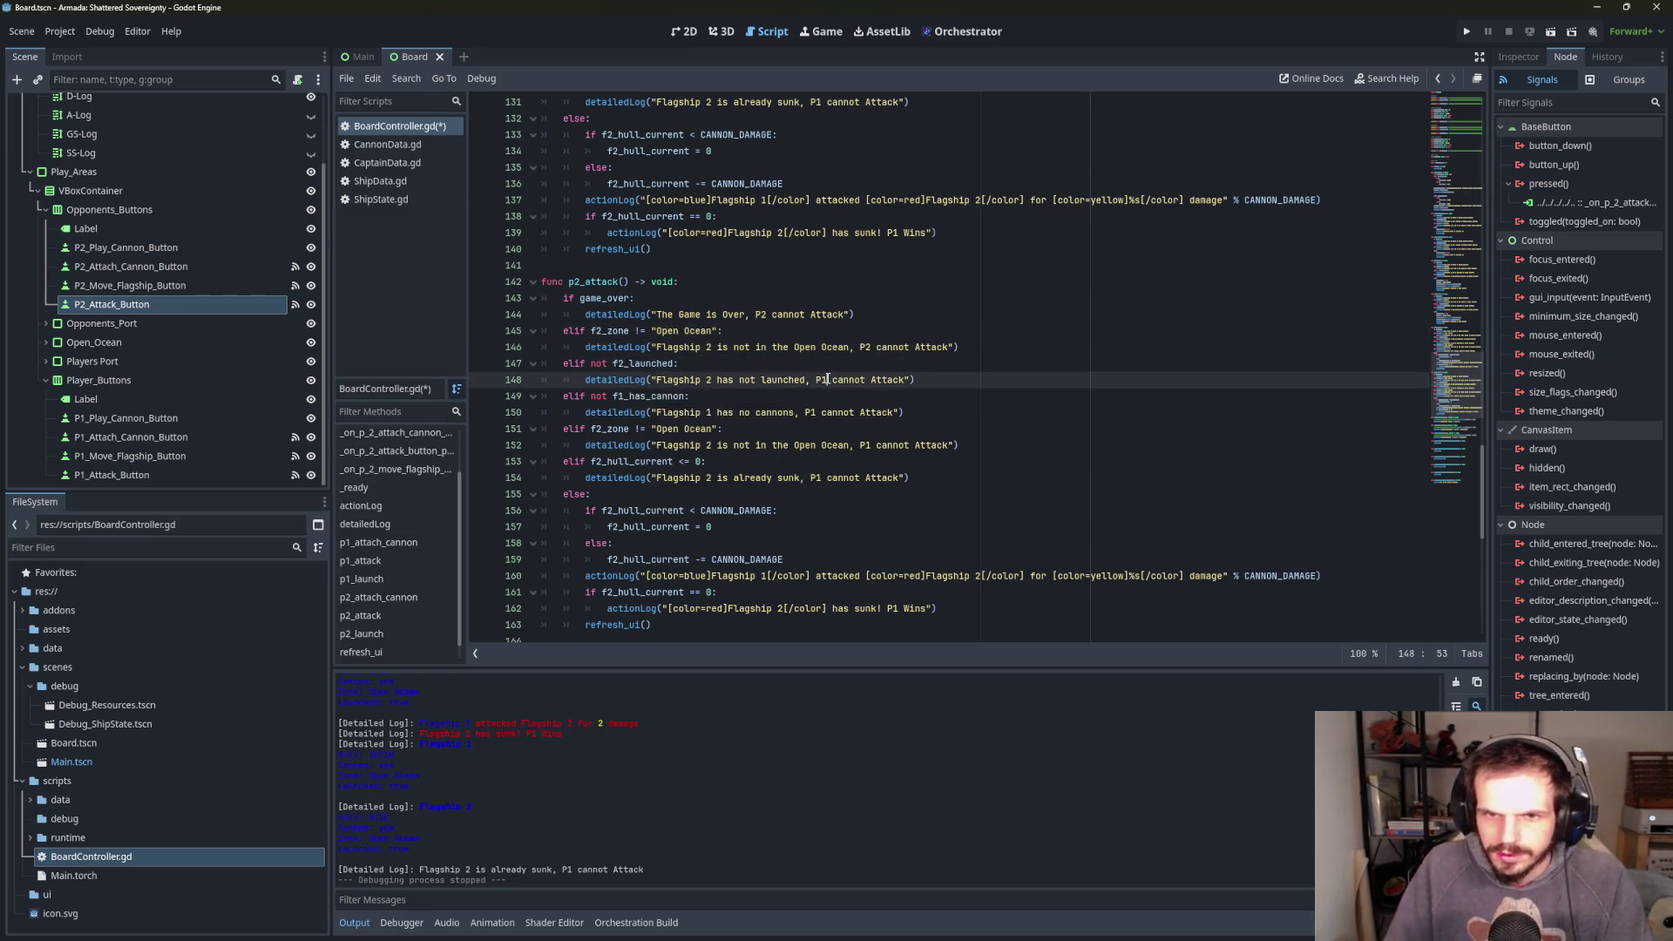
{"action": "left_click", "coordinate": [626, 396]}
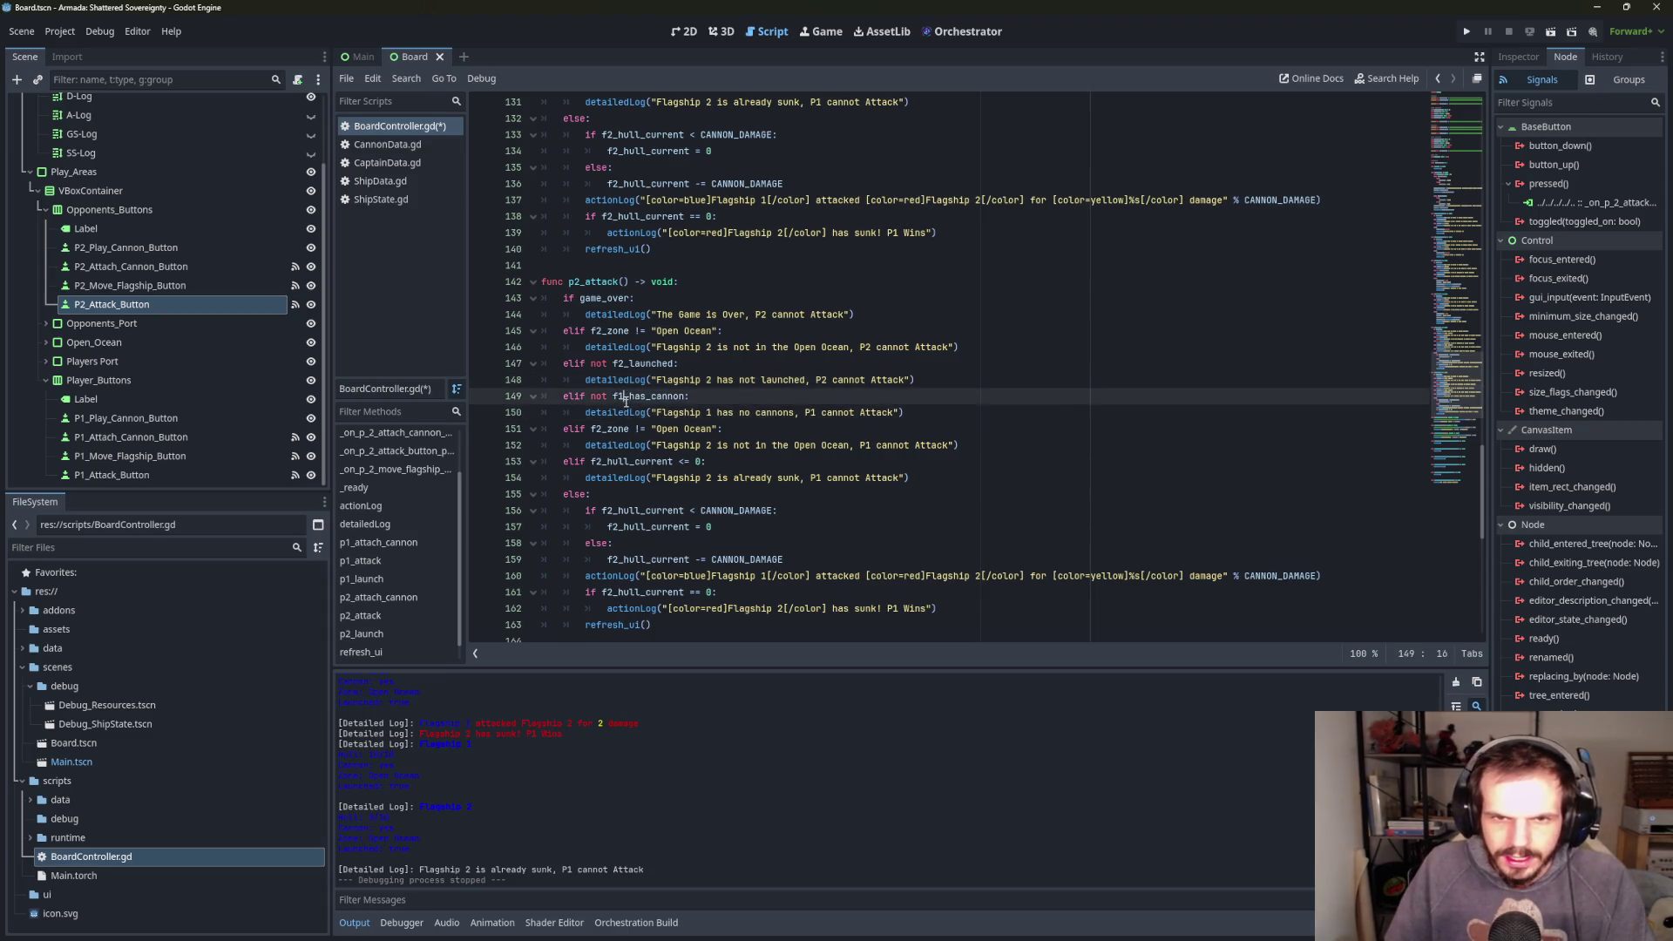
{"action": "key", "text": "BackSpace"}
{"action": "type", "text": "2"}
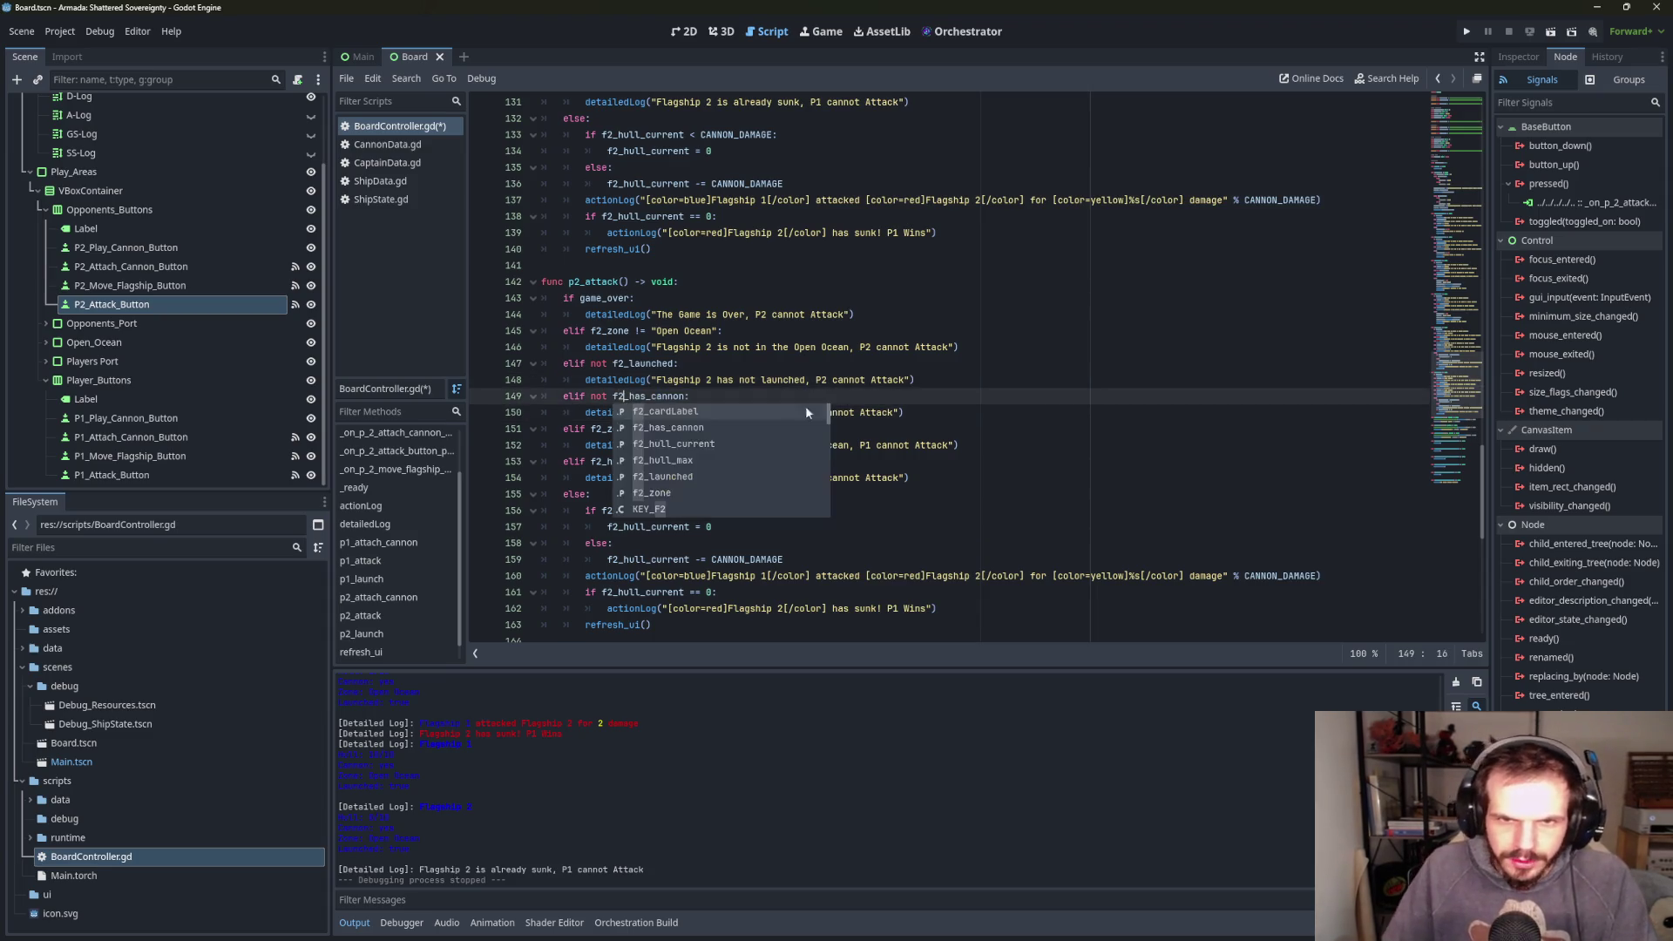
{"action": "left_click", "coordinate": [863, 366]}
- Make line 150's message read Flagship 2 and P2 cannot Attack
{"action": "left_click", "coordinate": [718, 412]}
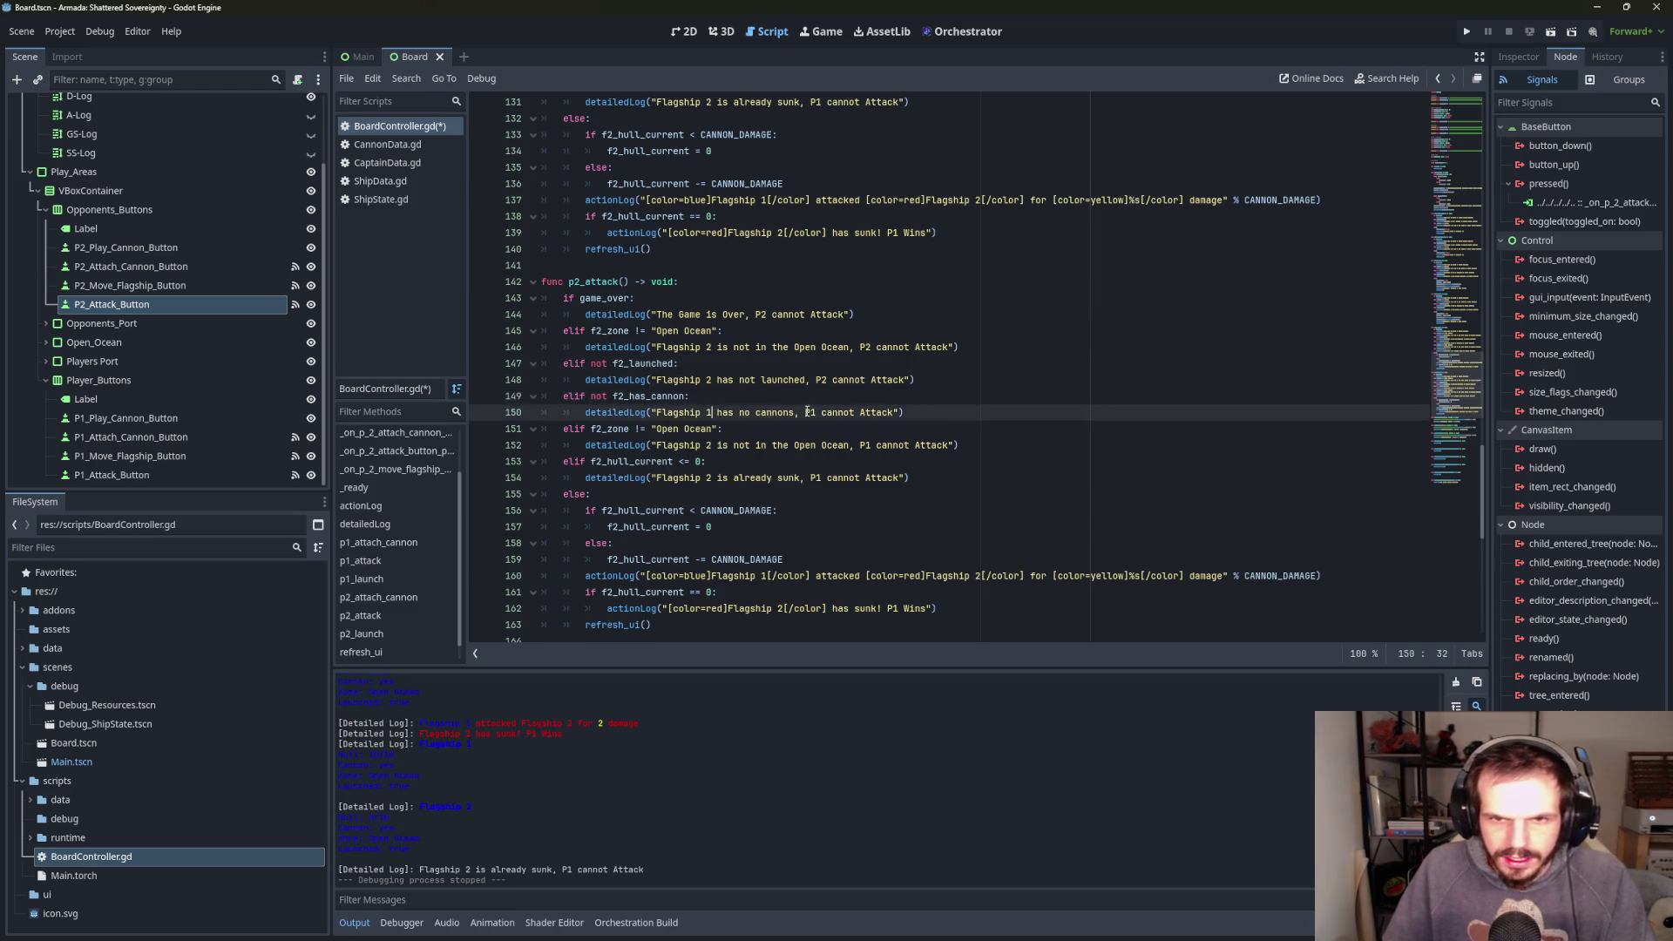
{"action": "key", "text": "BackSpace"}
{"action": "type", "text": "2"}
{"action": "left_click", "coordinate": [816, 413]}
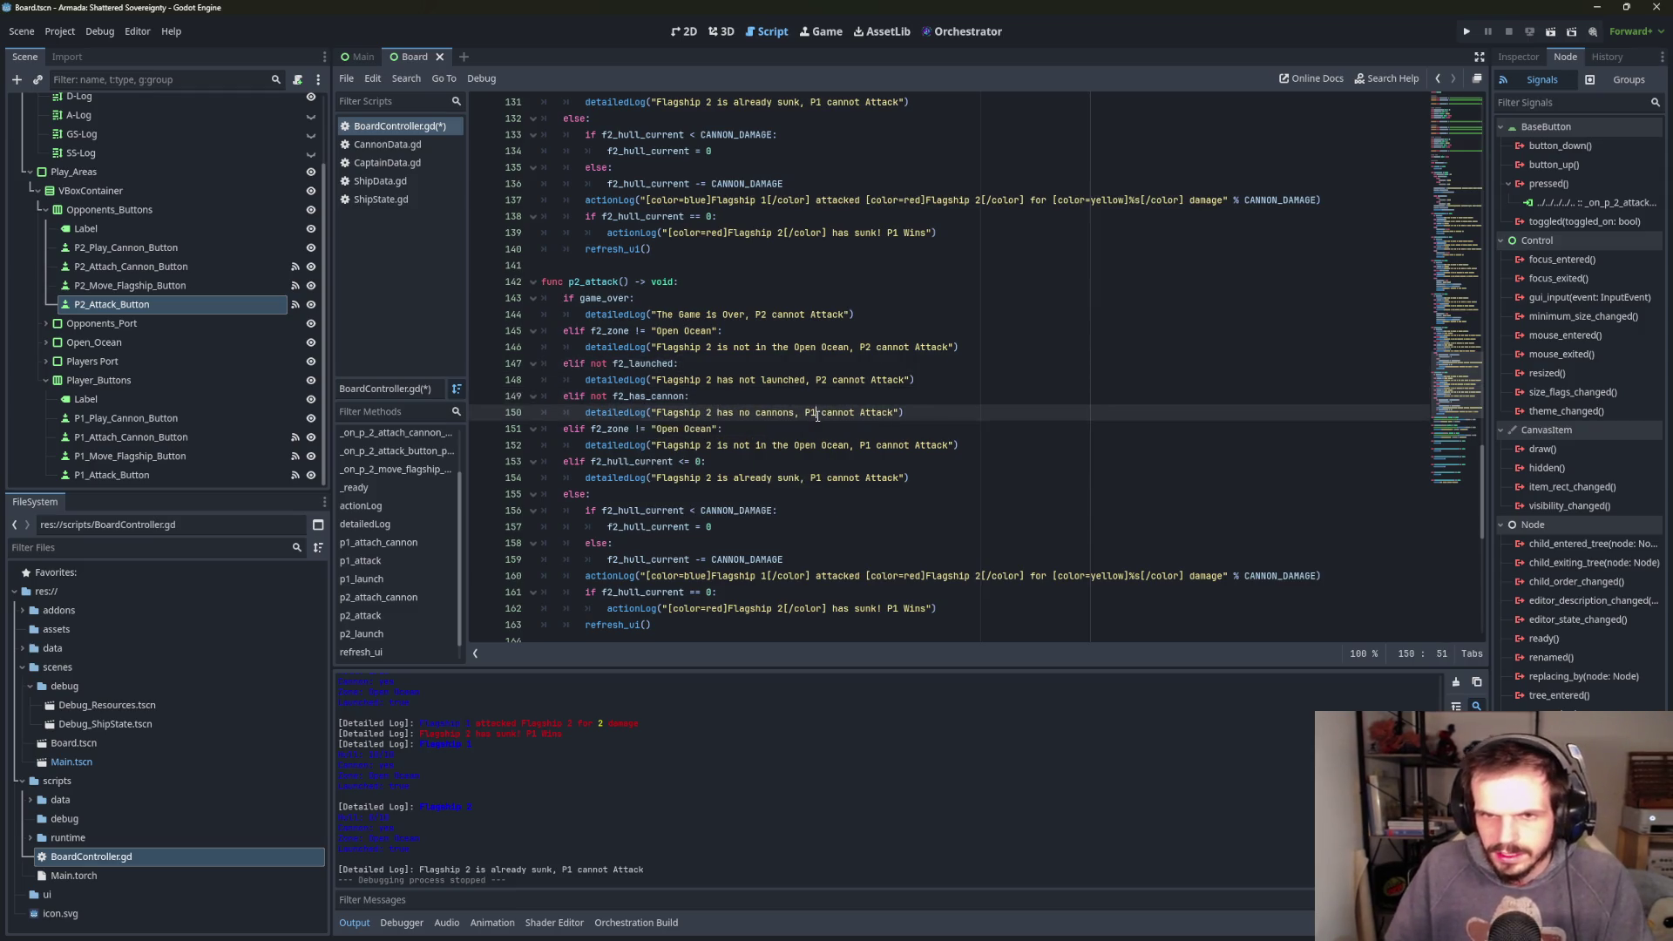
{"action": "key", "text": "BackSpace"}
{"action": "type", "text": "2"}
- Check f1_zone on line 151 and make line 152 say P2 cannot Attack
{"action": "left_click", "coordinate": [697, 396]}
{"action": "left_click", "coordinate": [679, 428]}
{"action": "key", "text": "BackSpace"}
{"action": "type", "text": "1"}
{"action": "key", "text": "End"}
{"action": "left_click", "coordinate": [716, 446]}
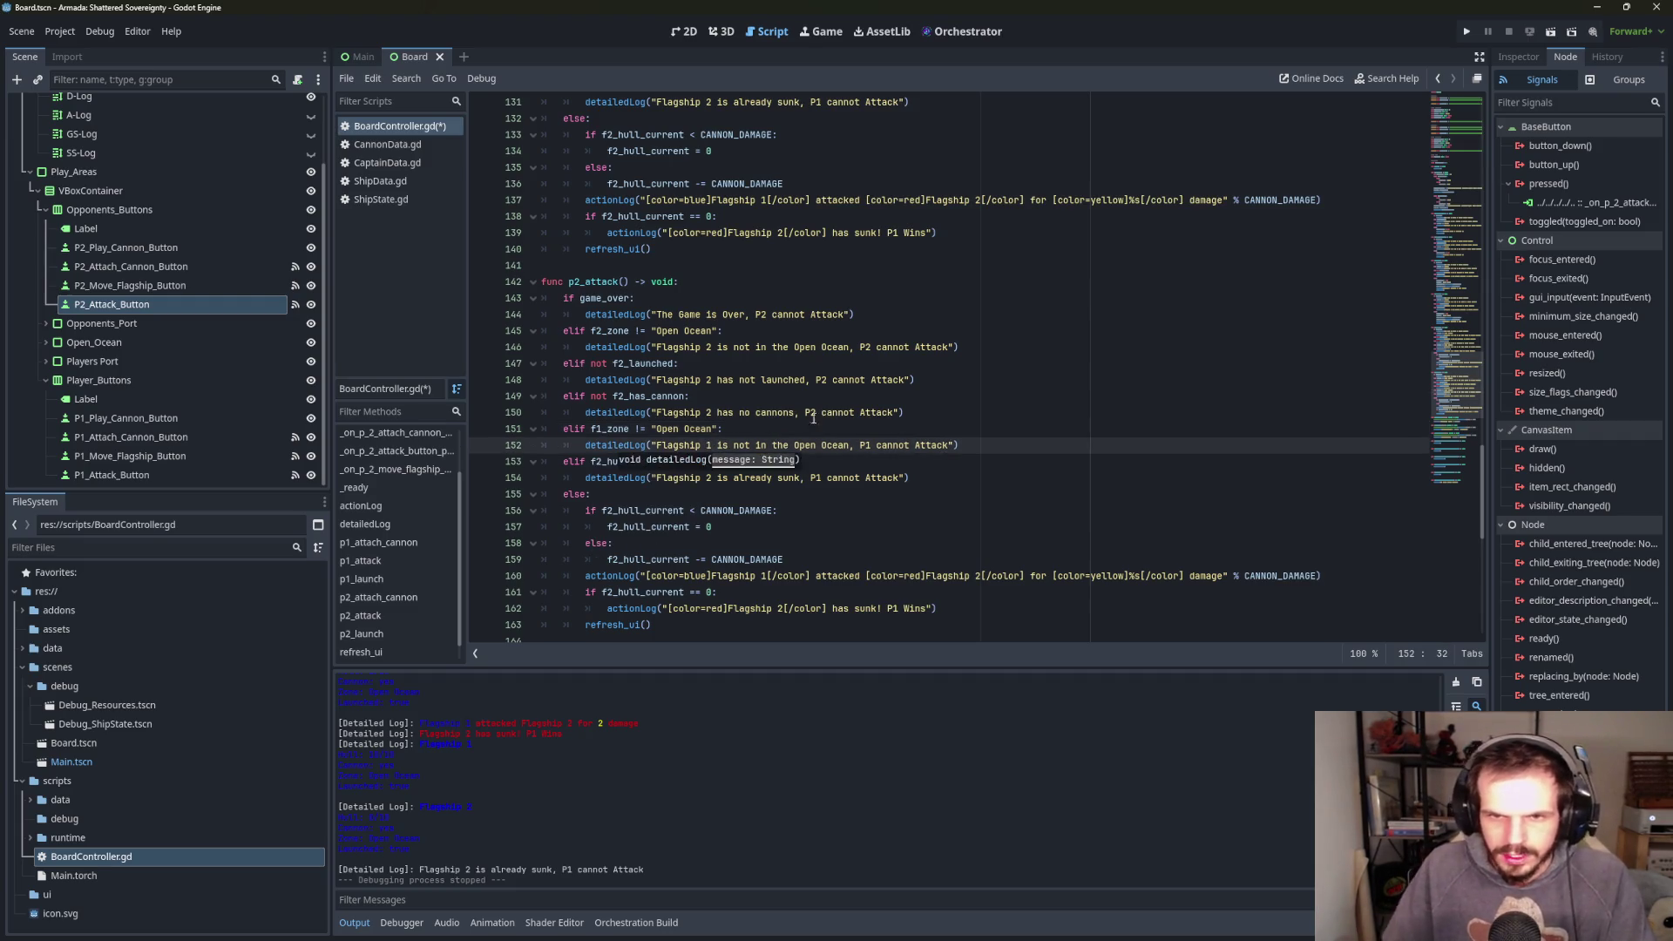
{"action": "left_click", "coordinate": [865, 446]}
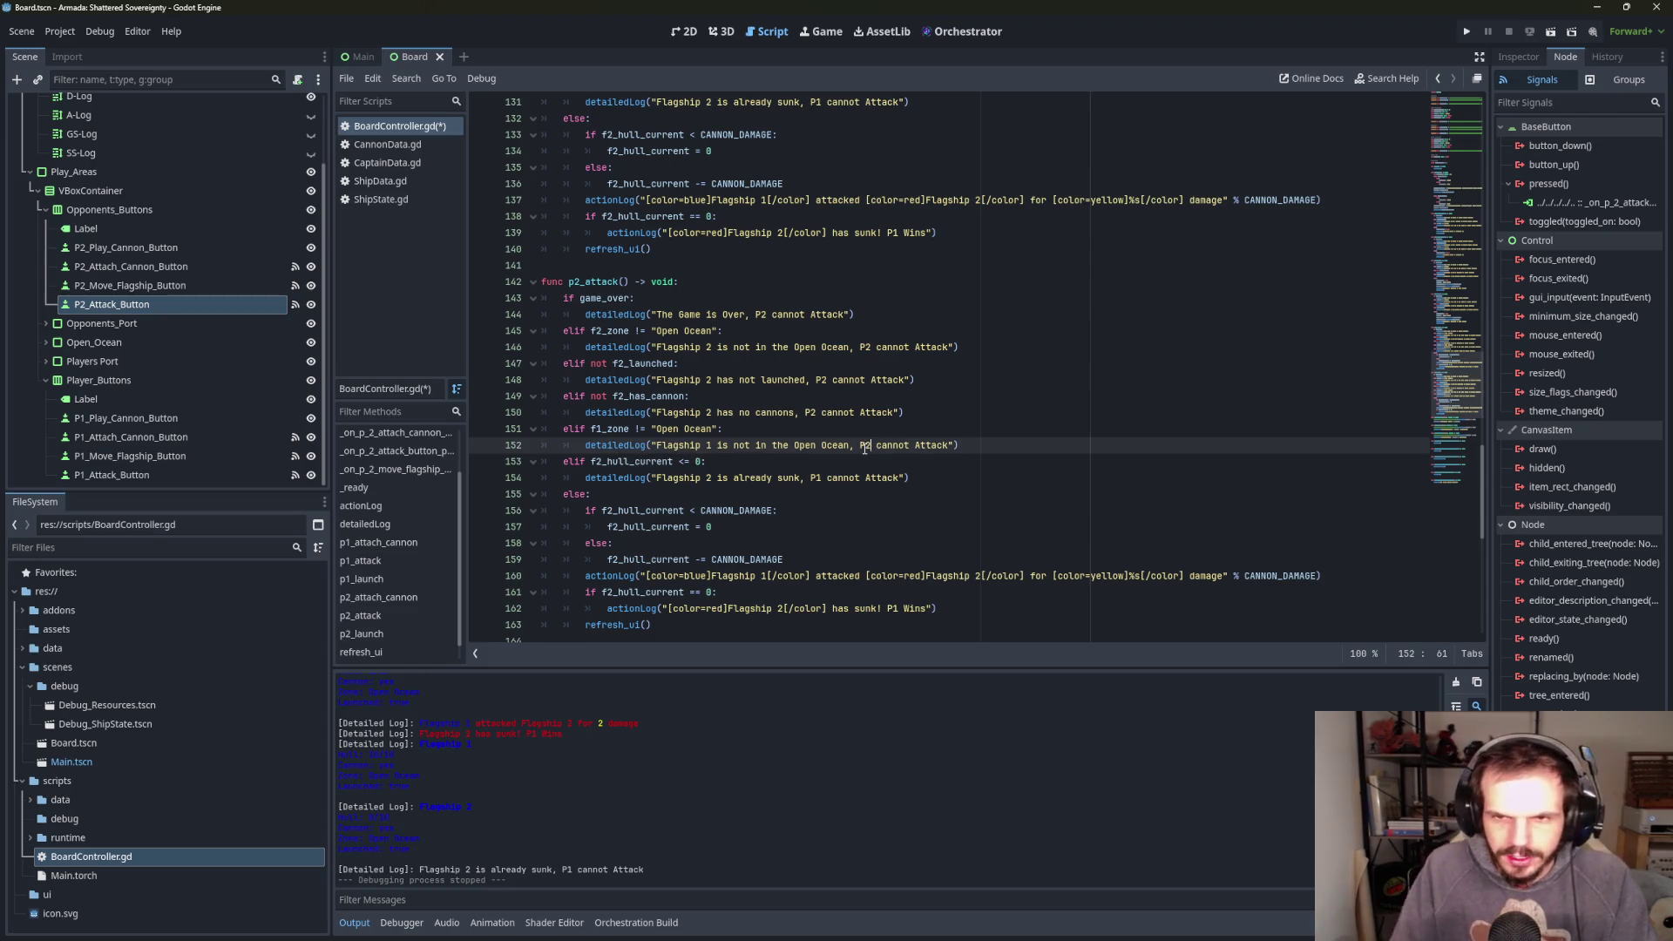
{"action": "key", "text": "BackSpace"}
{"action": "type", "text": "2"}
- Check f1_hull_current on line 153 and say Flagship 1 is already sunk on line 154
{"action": "left_click", "coordinate": [603, 461]}
{"action": "key", "text": "BackSpace"}
{"action": "type", "text": "1"}
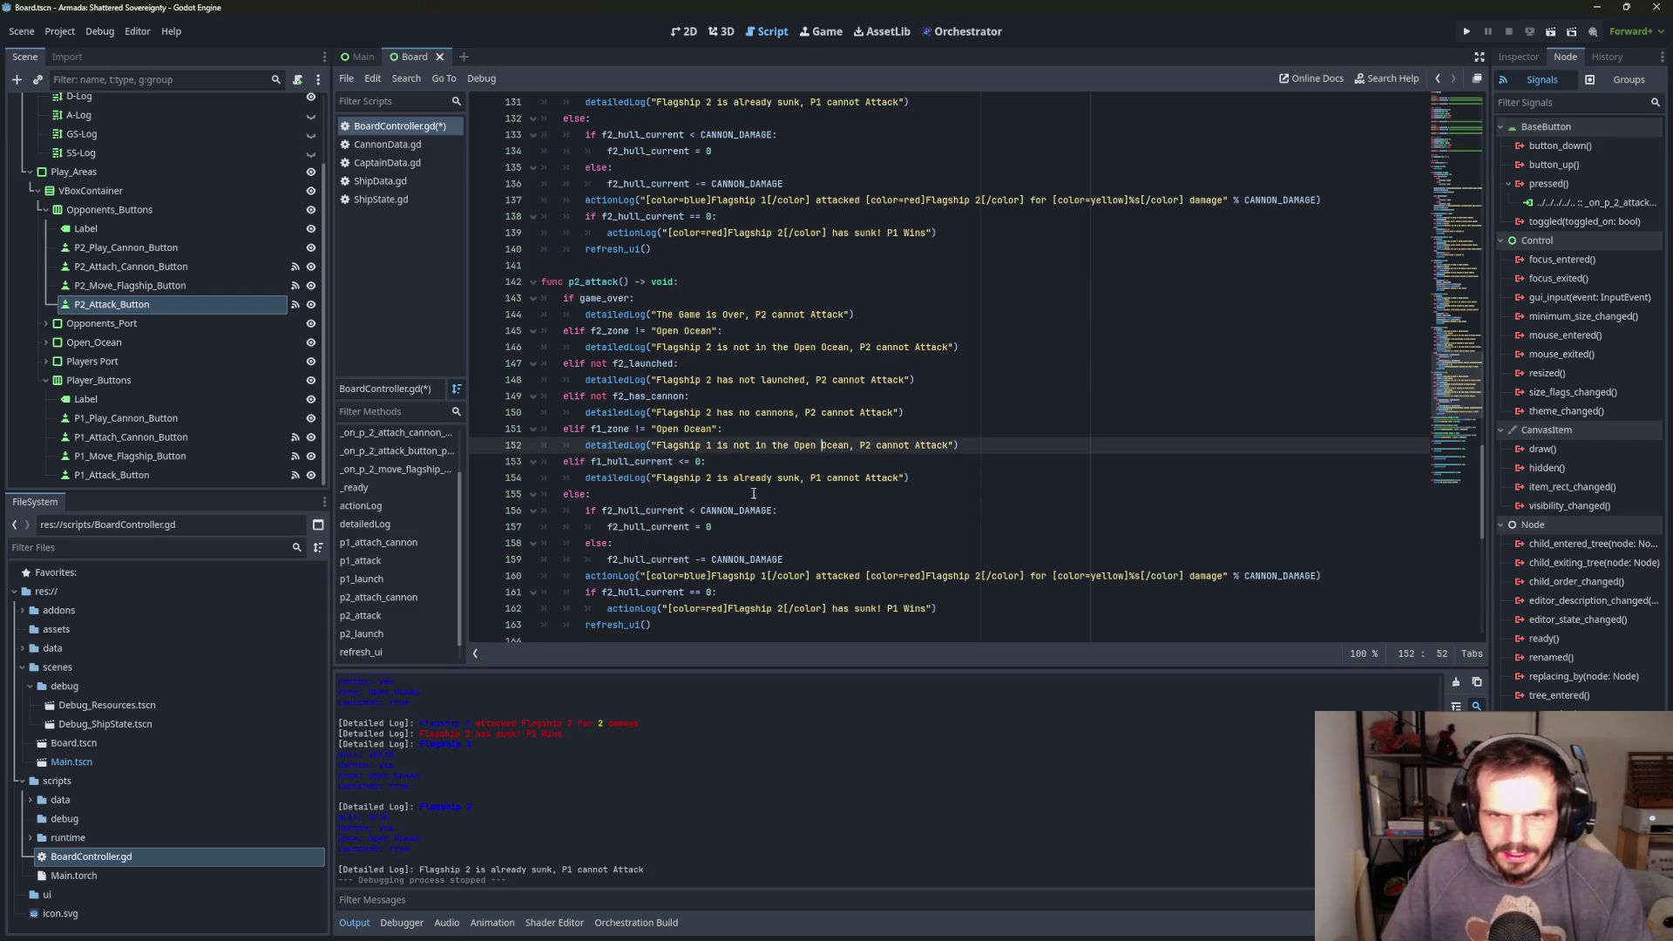
{"action": "left_click", "coordinate": [714, 478]}
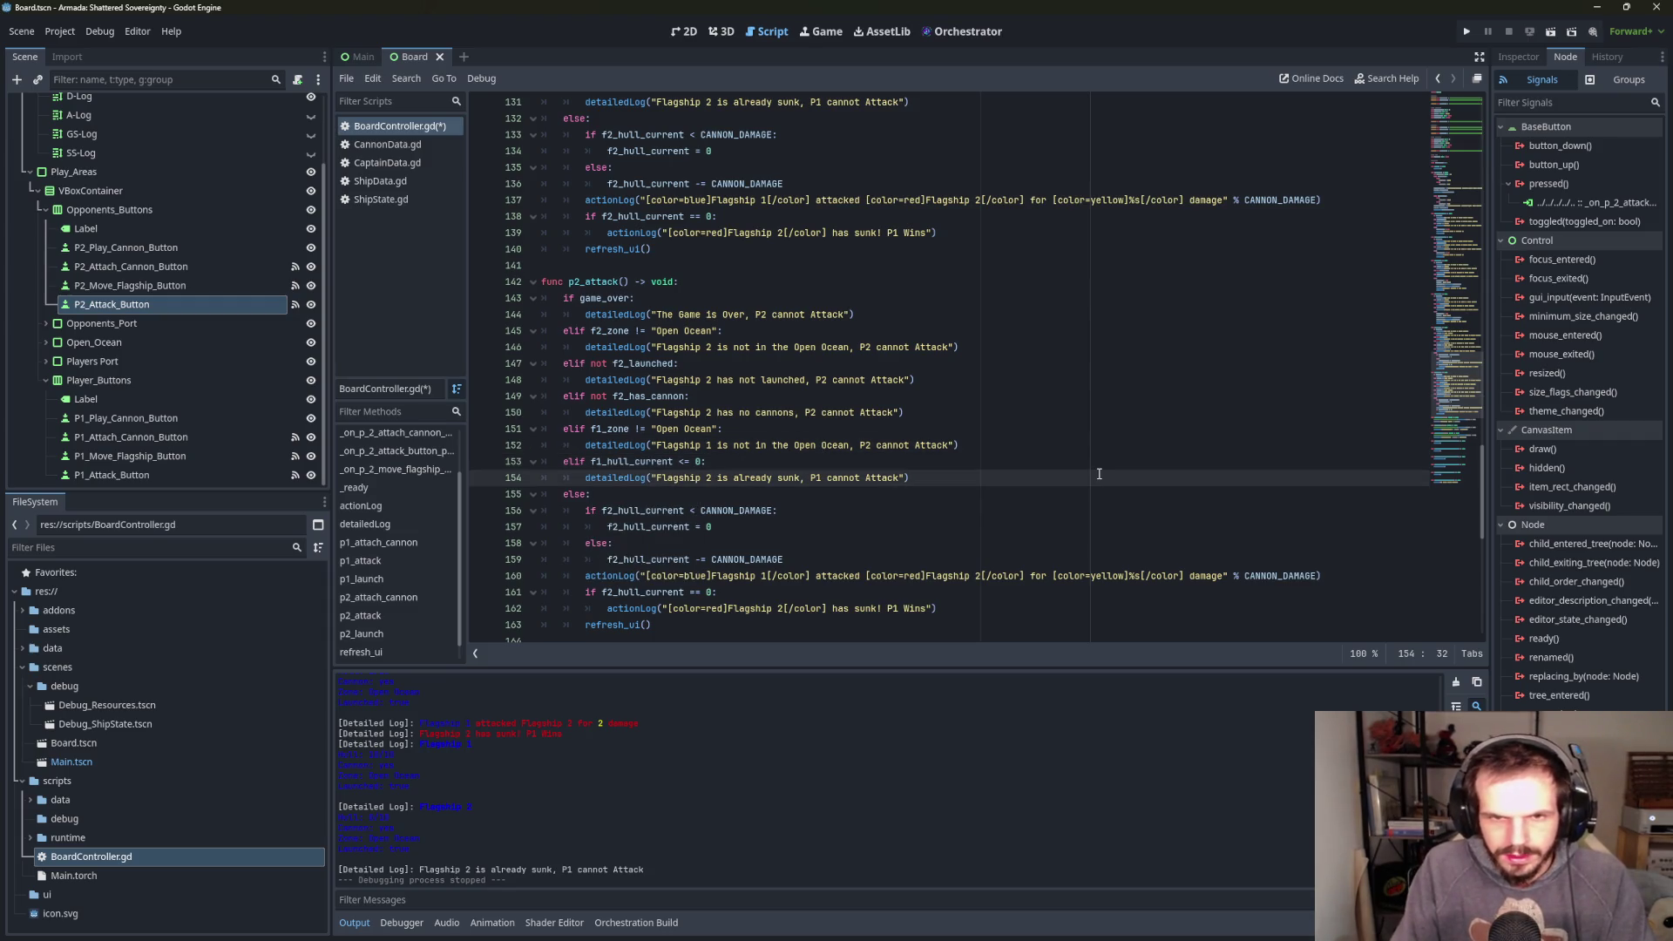
{"action": "key", "text": "BackSpace"}
{"action": "type", "text": "1"}
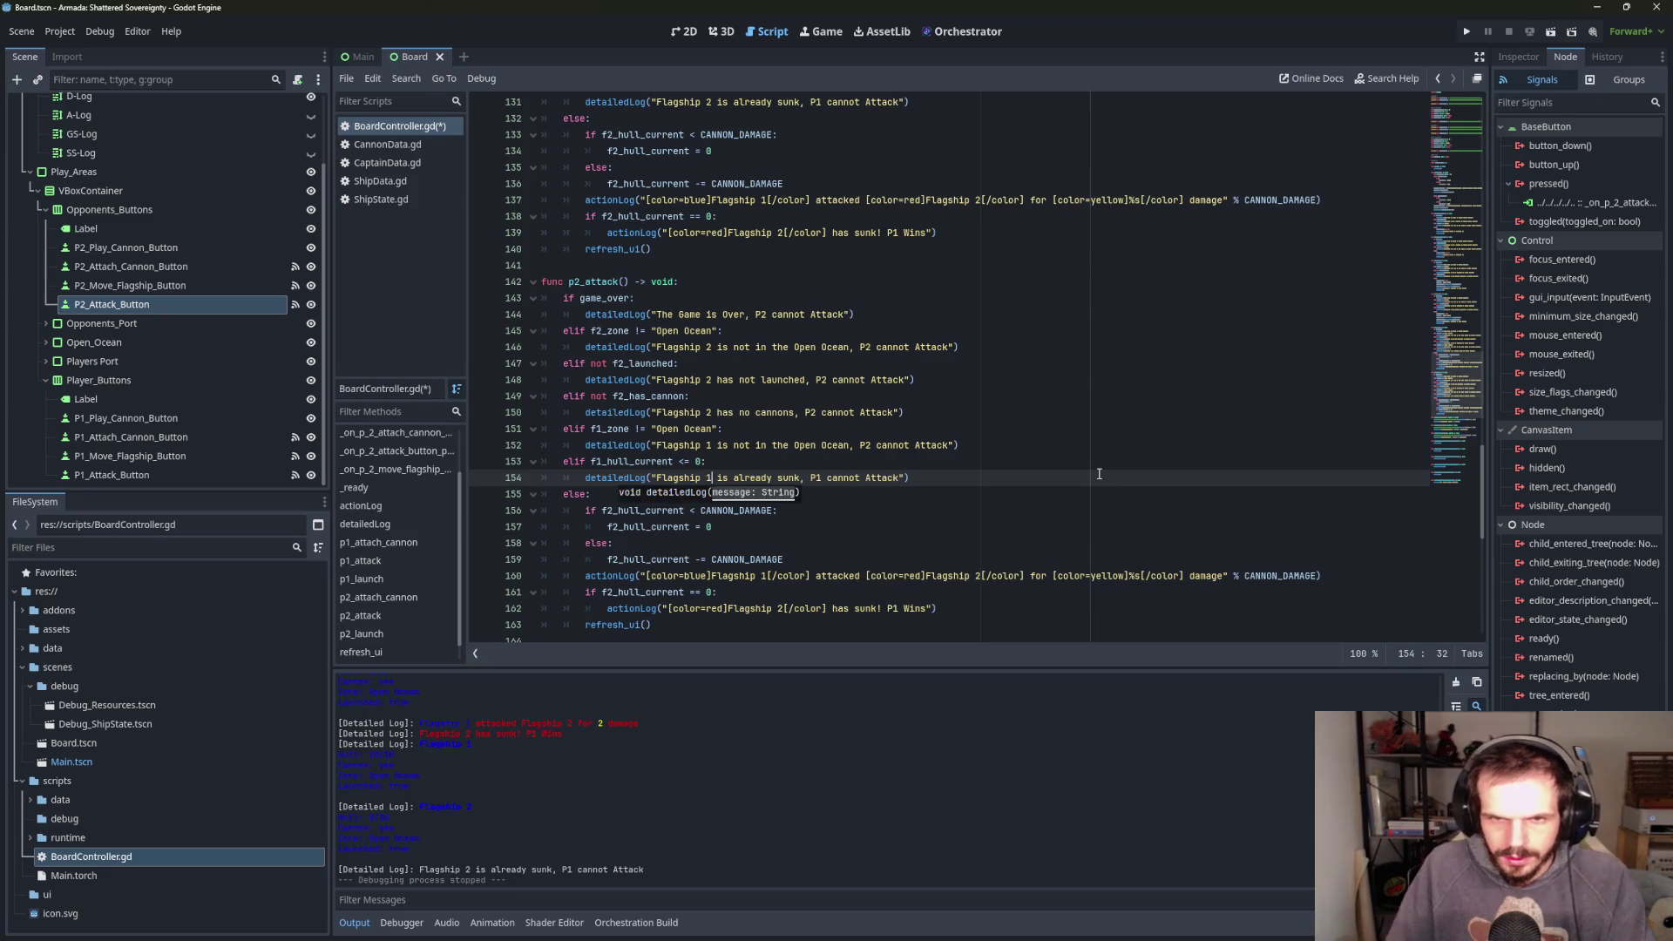
{"action": "left_click", "coordinate": [850, 468]}
{"action": "left_click", "coordinate": [824, 477]}
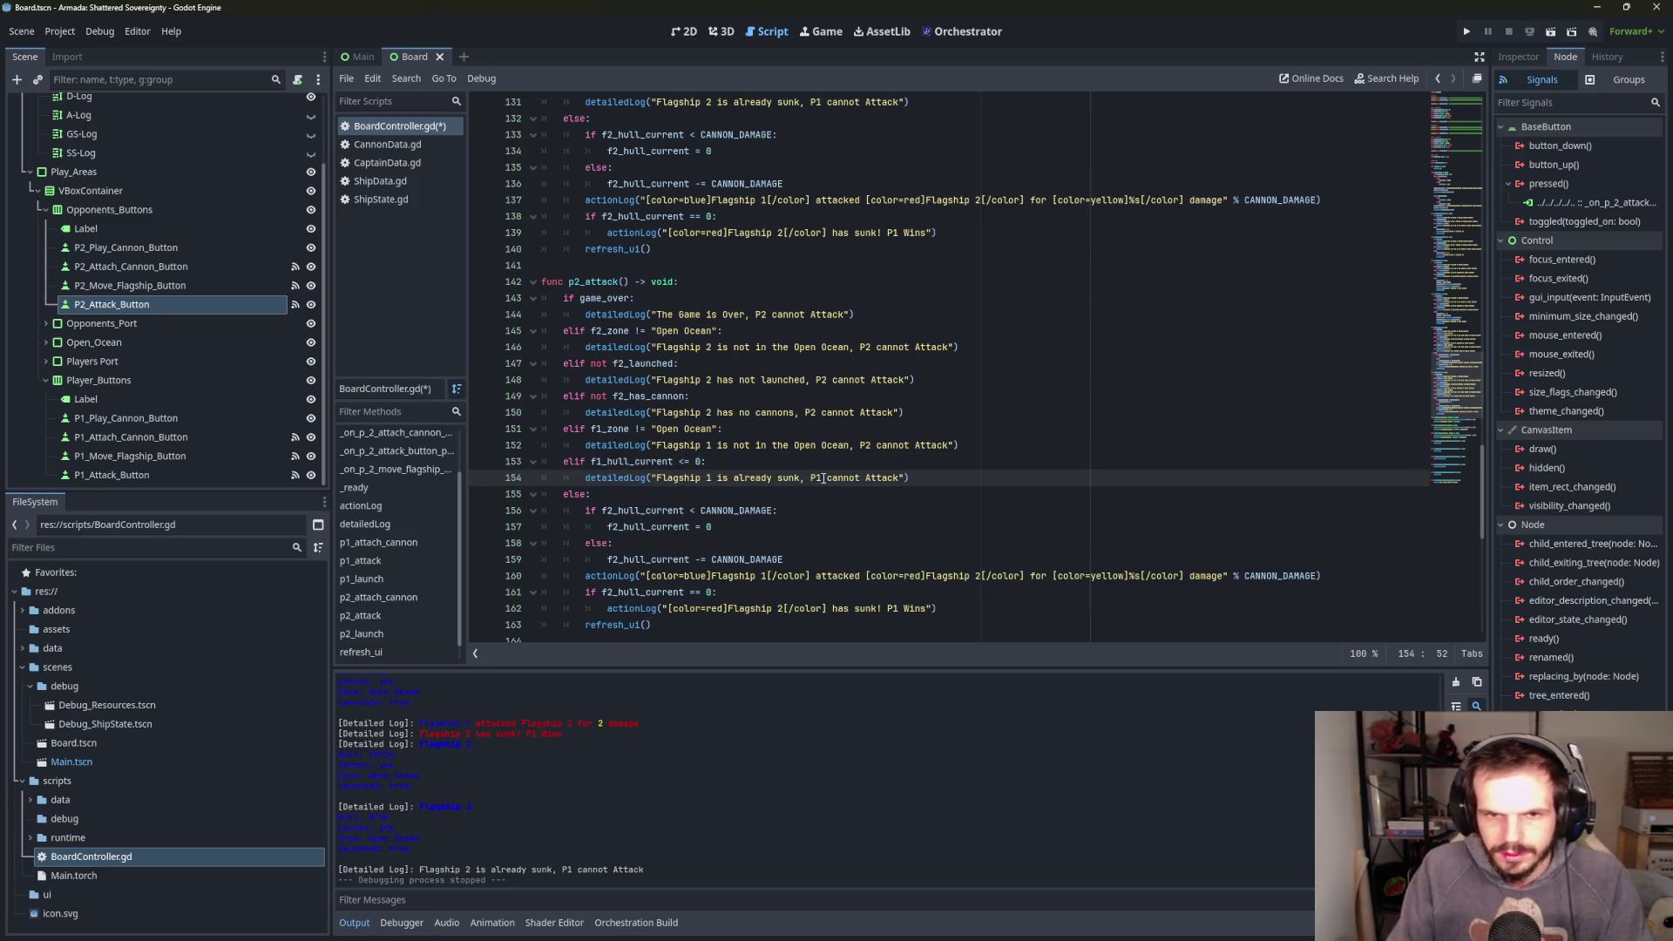
{"action": "type", "text": "2"}
- Use f1_hull_current in the damage check on line 156 and subtraction on line 159
{"action": "left_click", "coordinate": [613, 511]}
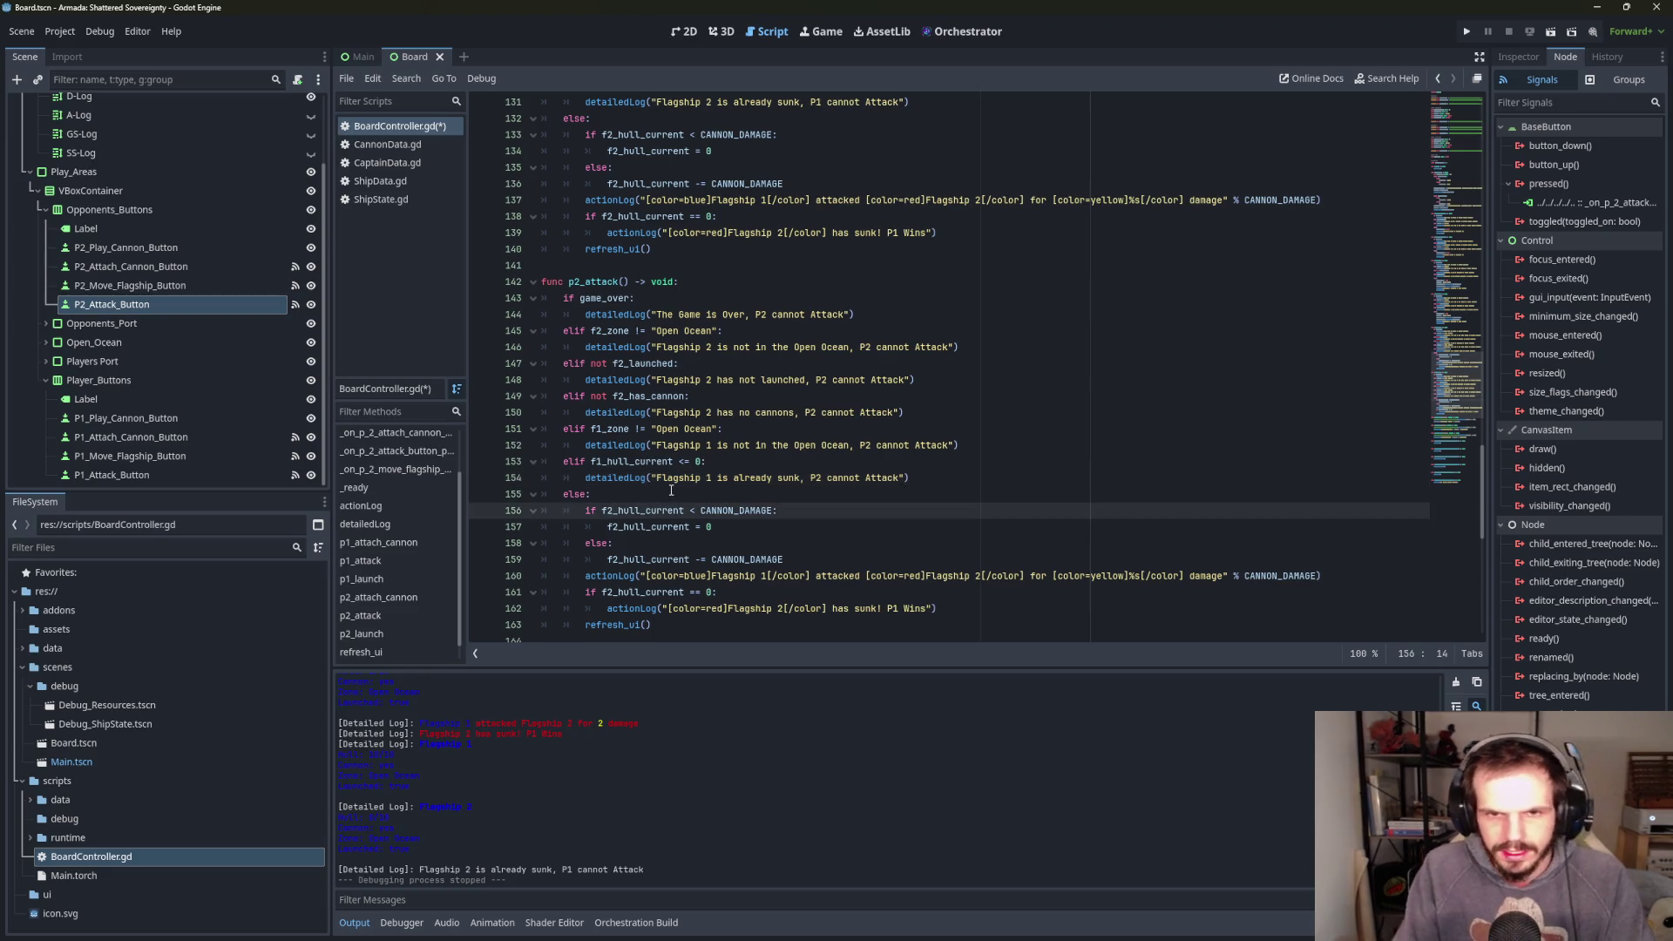
{"action": "type", "text": "1"}
{"action": "left_click", "coordinate": [620, 528]}
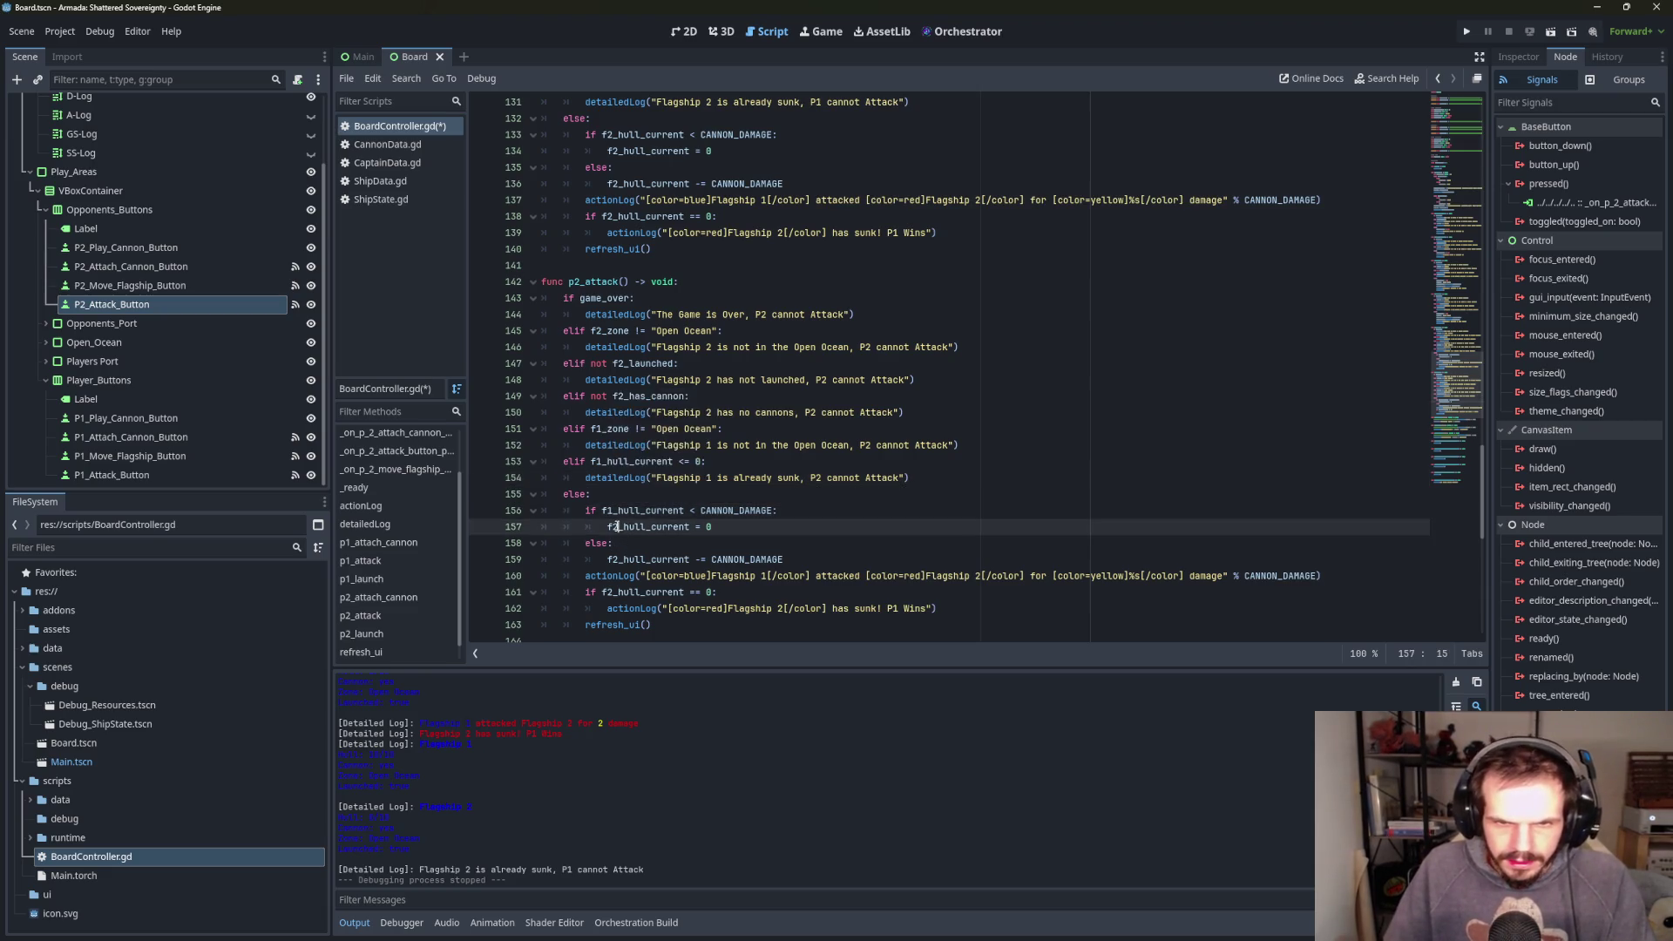
{"action": "key", "text": "BackSpace"}
{"action": "type", "text": "1"}
{"action": "left_click", "coordinate": [619, 559]}
{"action": "key", "text": "BackSpace"}
{"action": "type", "text": "1"}
{"action": "left_click", "coordinate": [863, 542]}
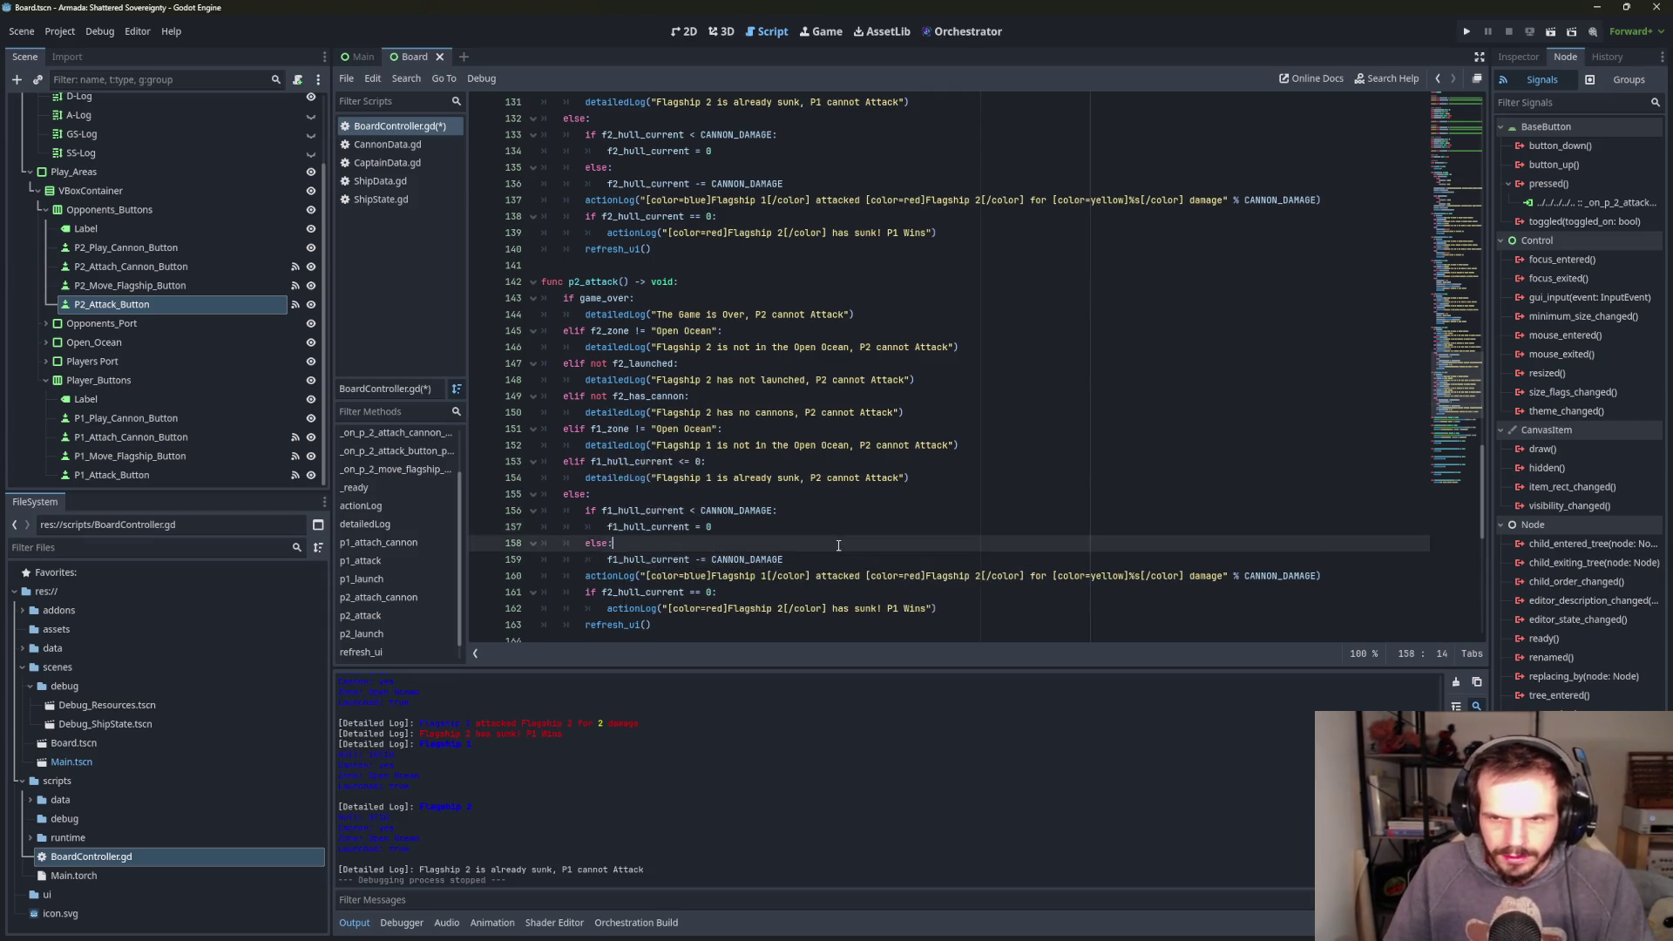
- Swap line 160's attack message colours so red attacks blue
{"action": "scroll", "coordinate": [866, 530], "scroll_direction": "down", "scroll_amount": 2}
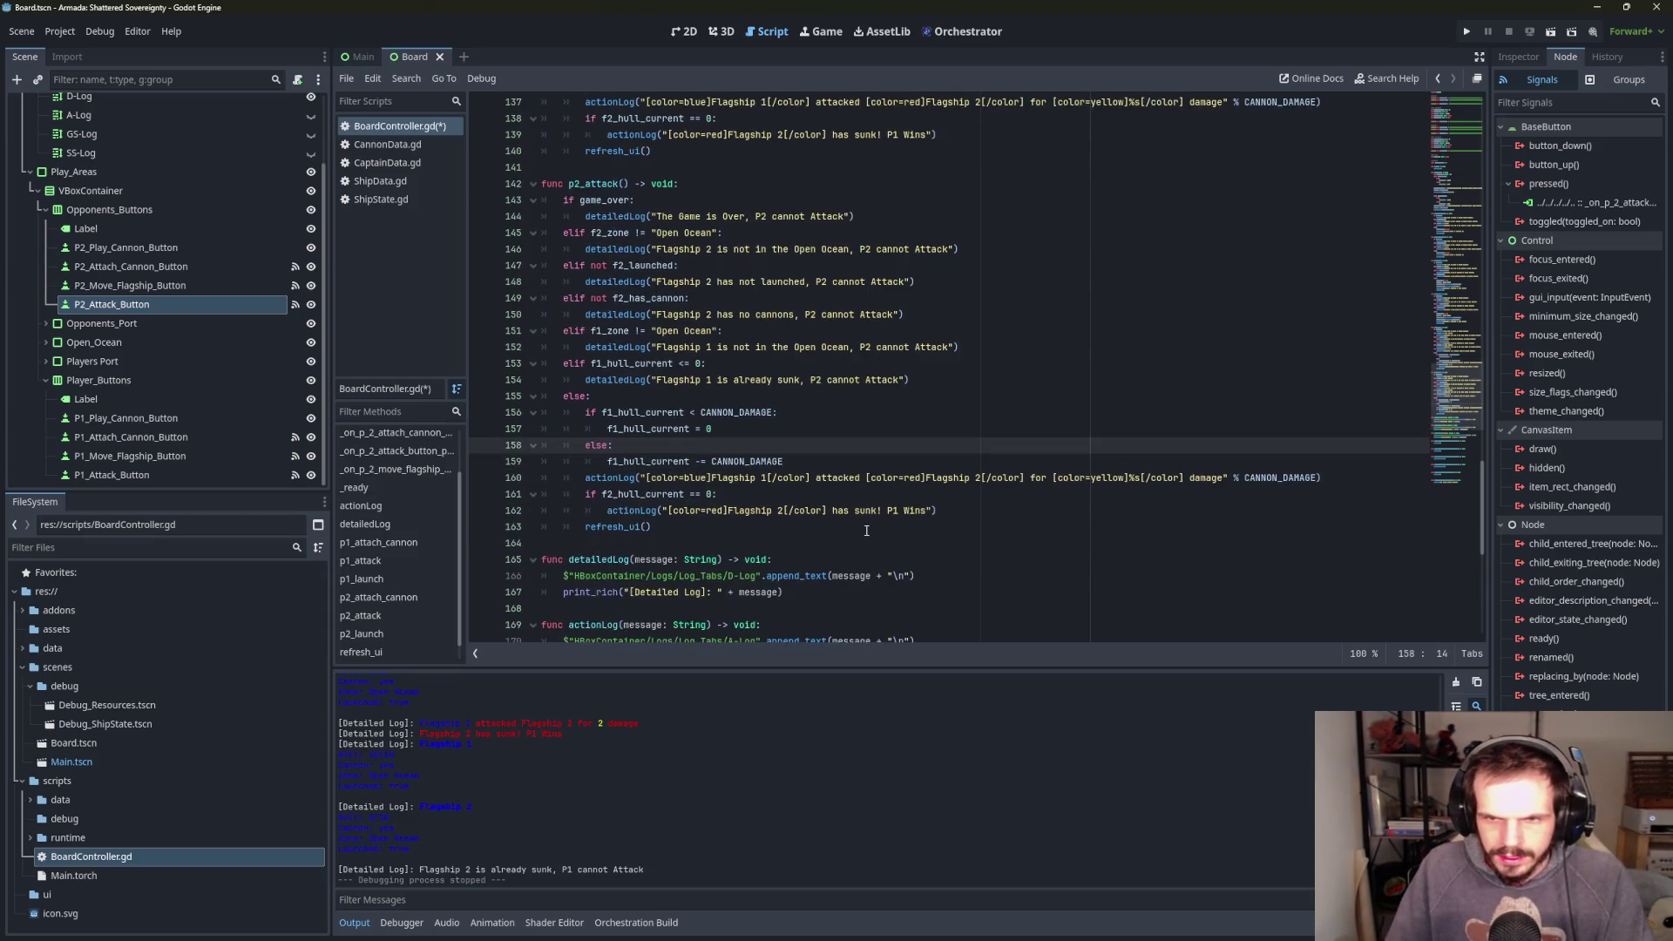
{"action": "left_click", "coordinate": [711, 481]}
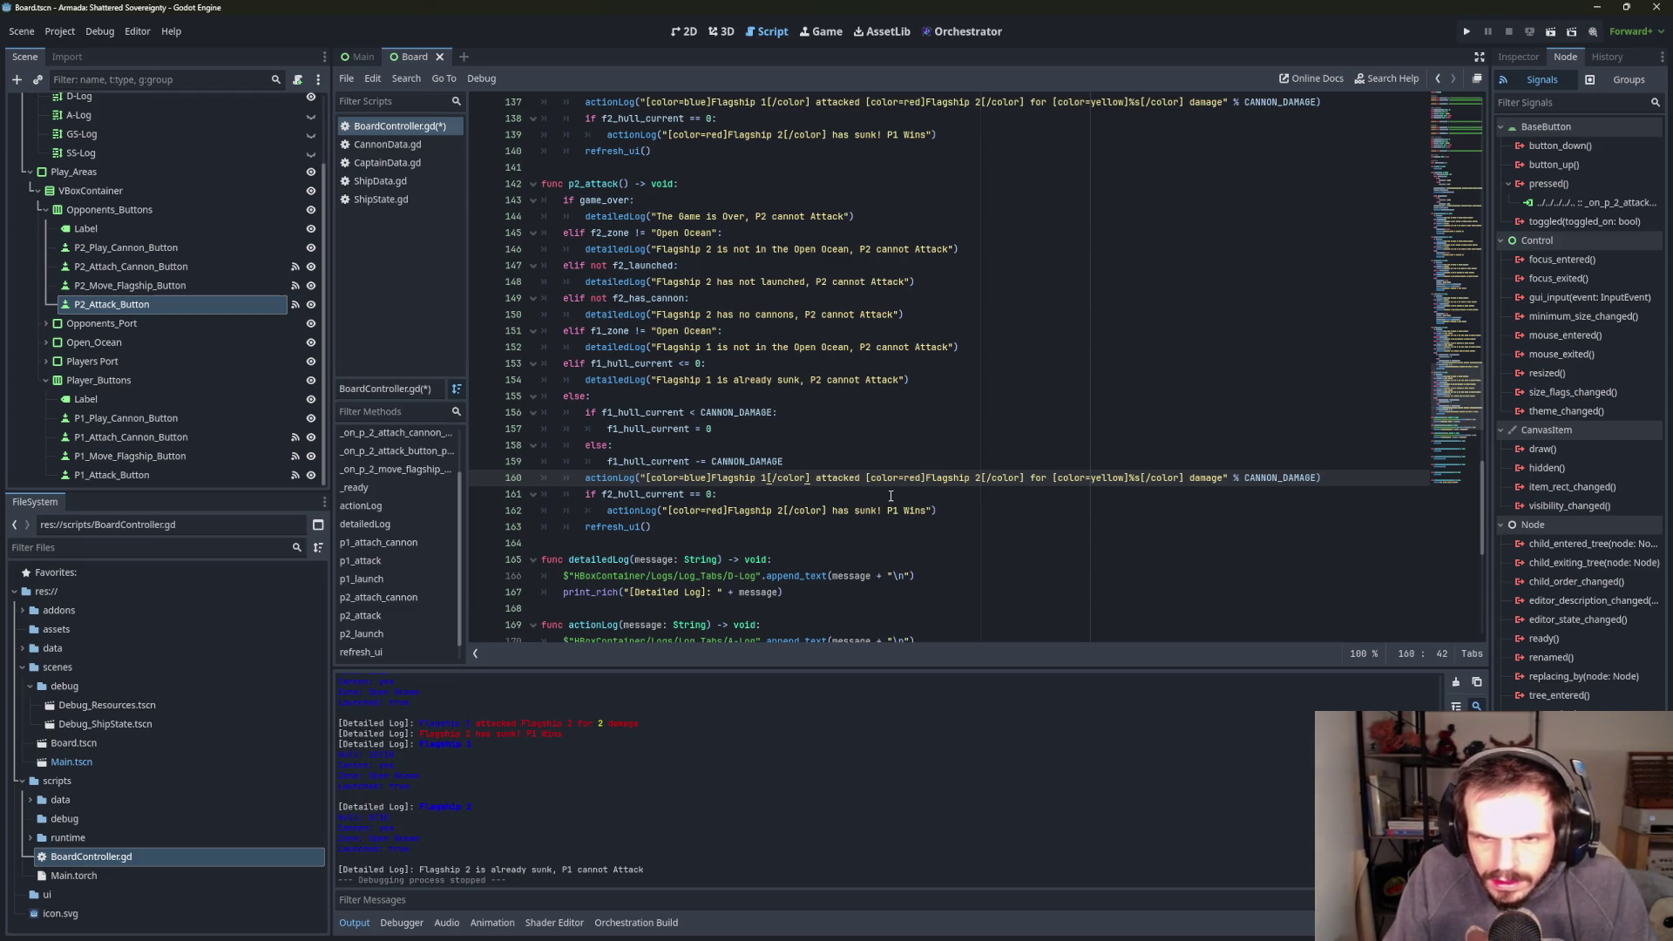
{"action": "double_click", "coordinate": [695, 477]}
{"action": "type", "text": "red"}
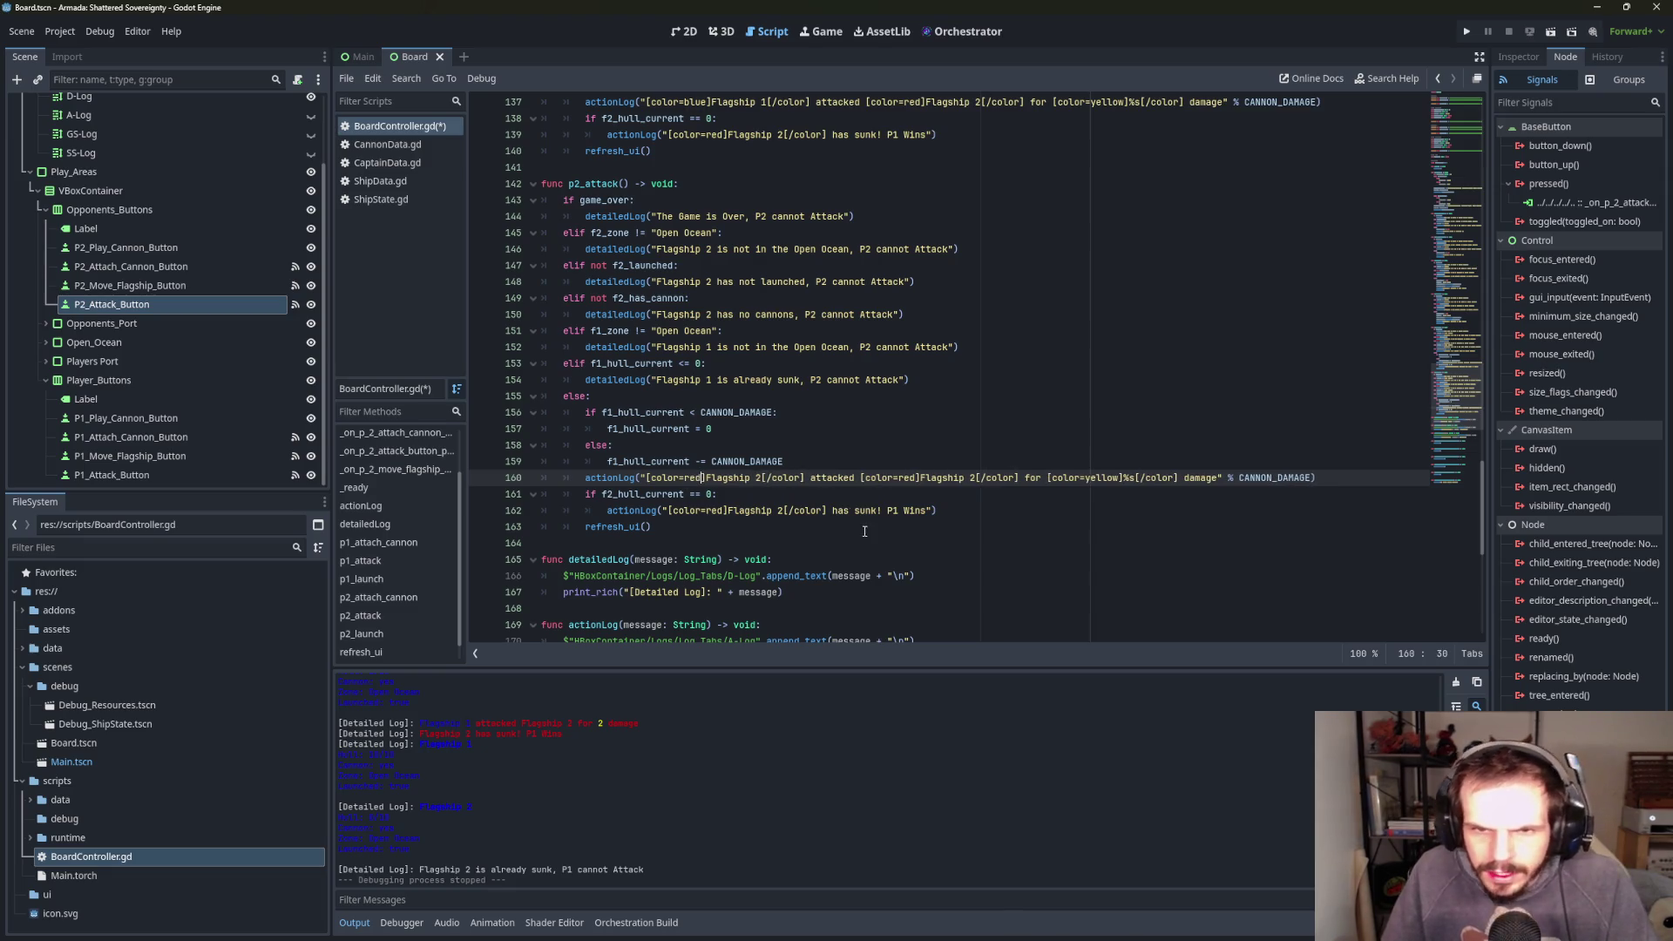
{"action": "double_click", "coordinate": [914, 478]}
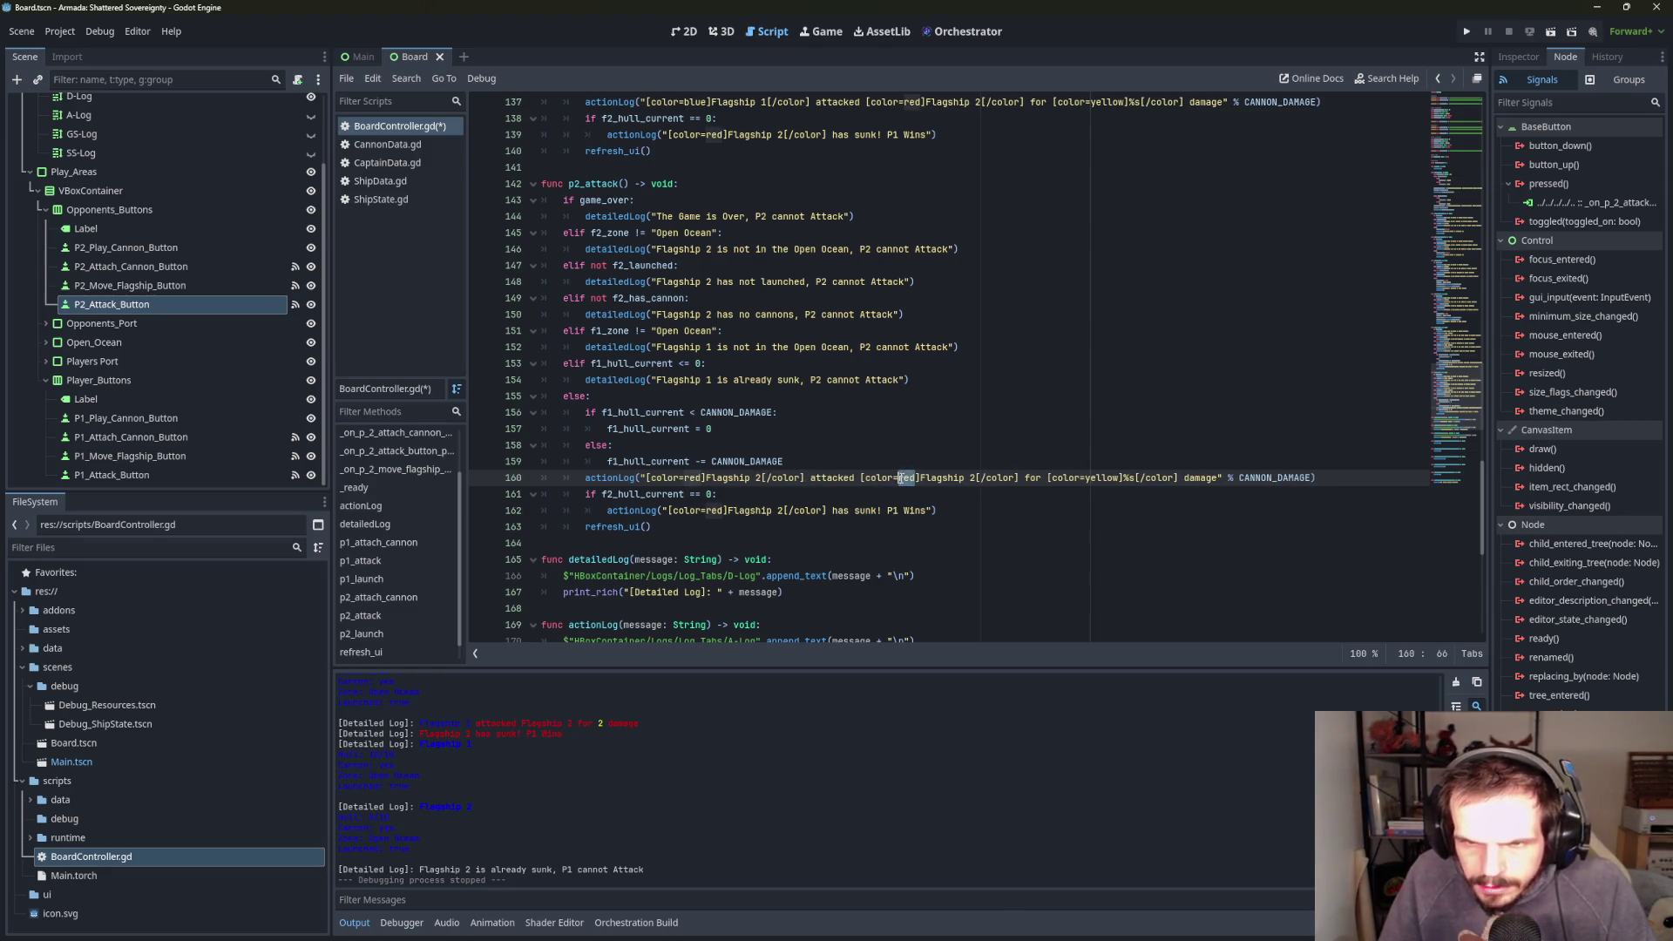
{"action": "type", "text": "blue"}
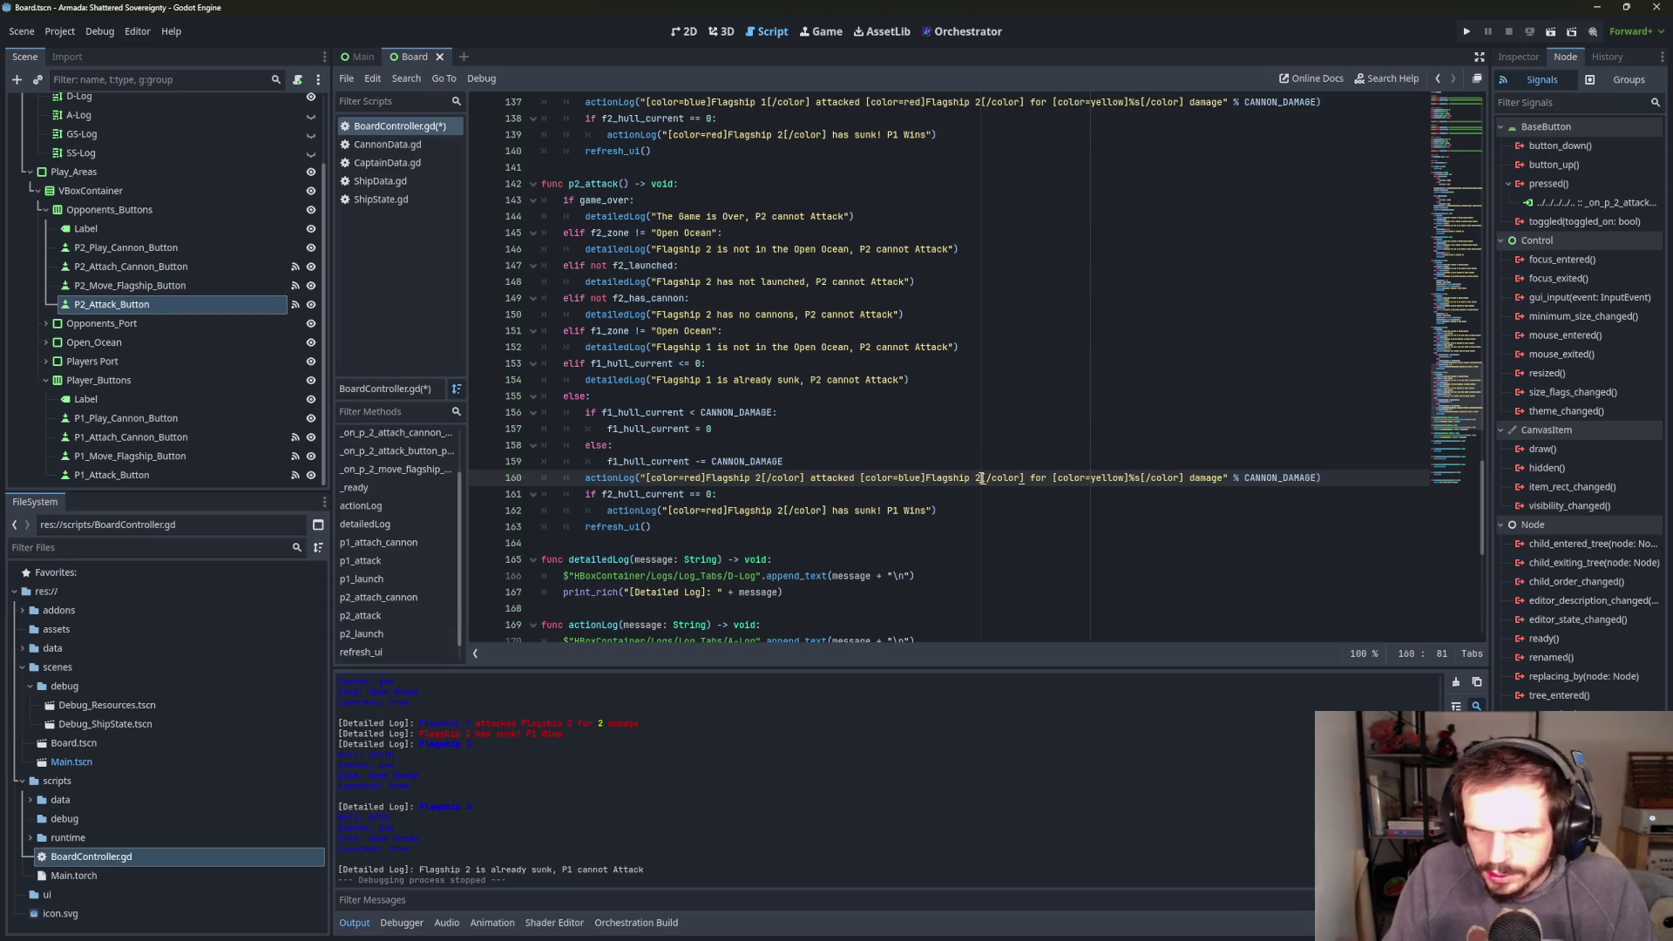
{"action": "type", "text": "1"}
{"action": "left_click", "coordinate": [1107, 479]}
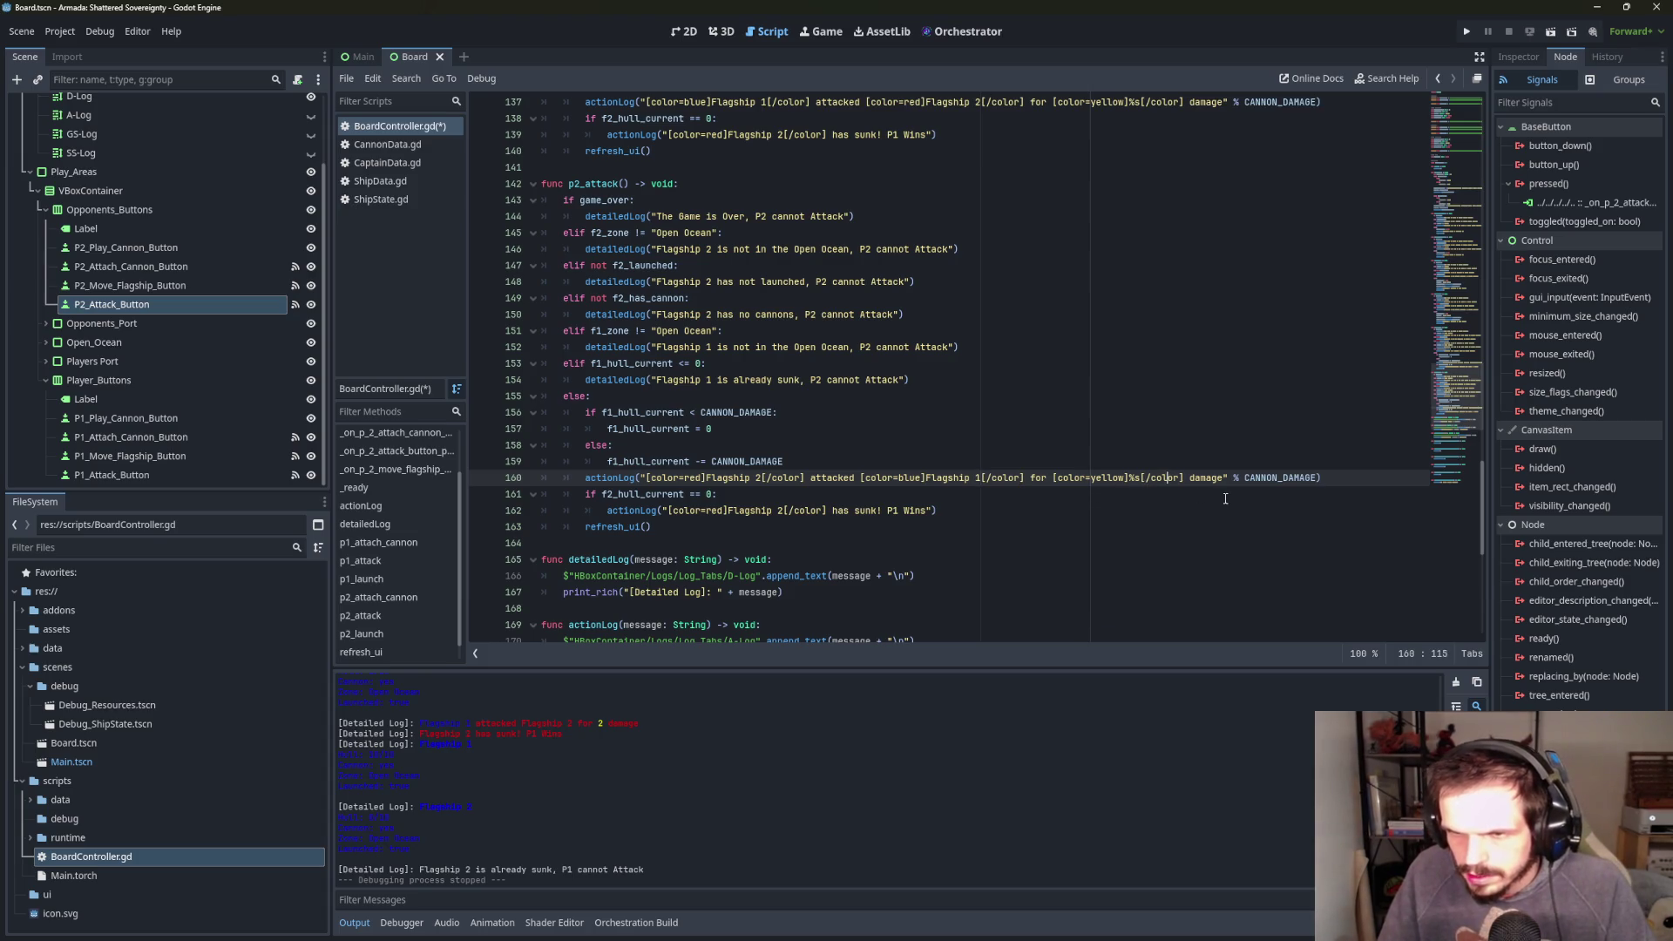
- Use f1_hull_current in the sunk check and colour the sunk flagship blue
{"action": "key", "text": "Down"}
{"action": "key", "text": "Down"}
{"action": "key", "text": "Up"}
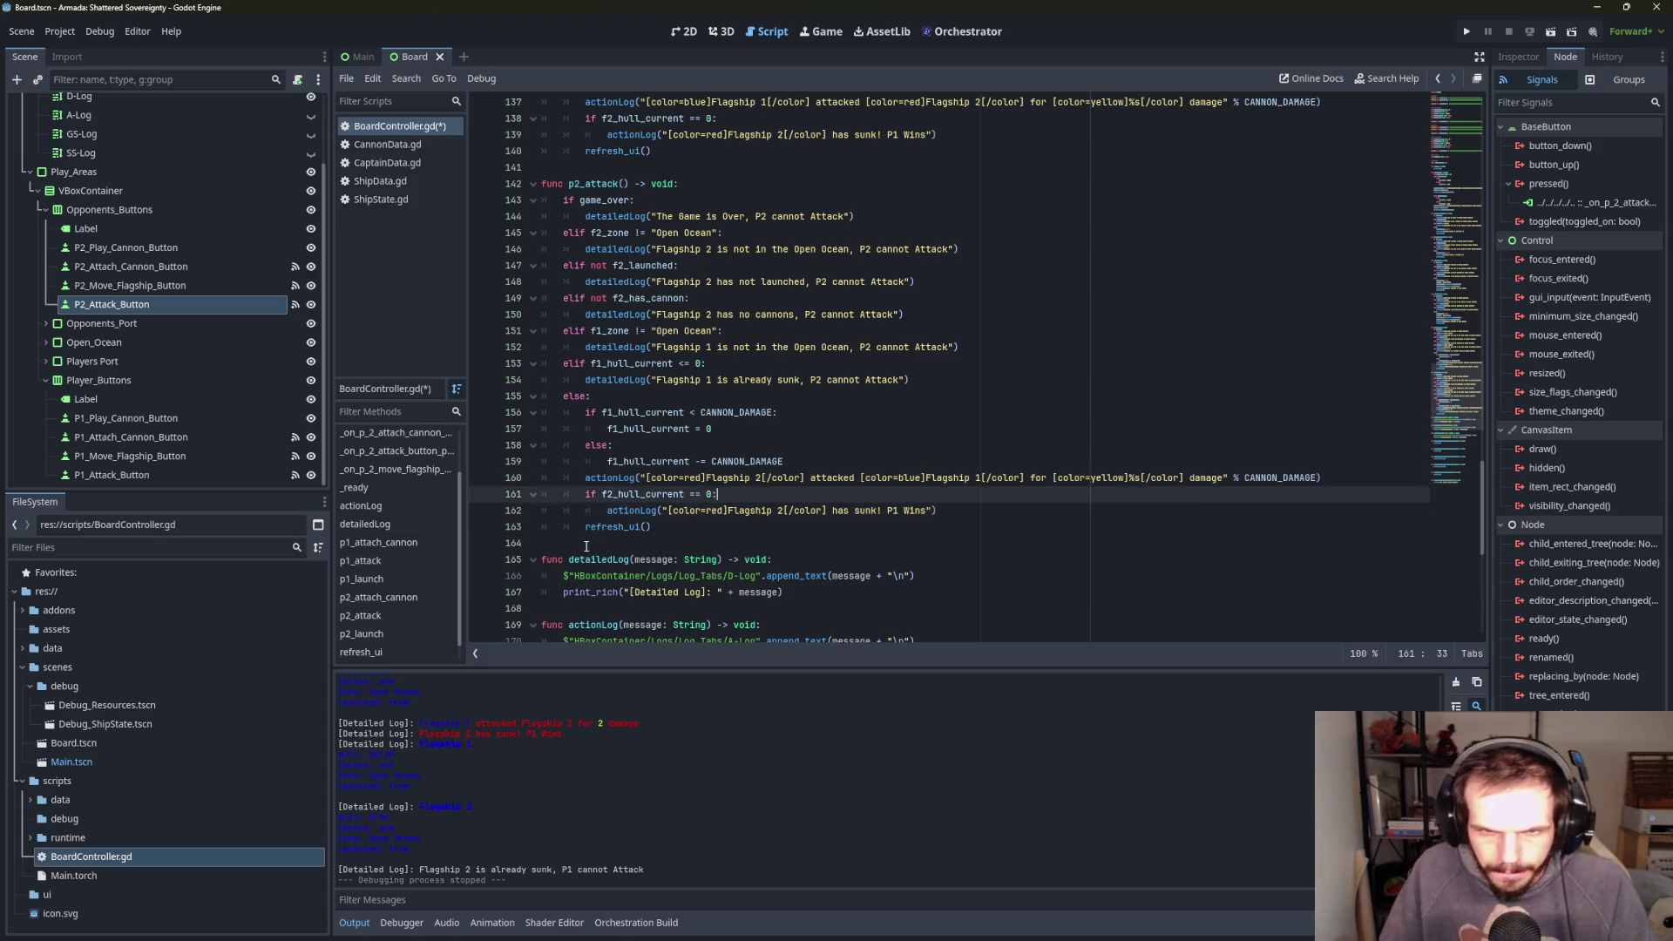
{"action": "left_click", "coordinate": [616, 494]}
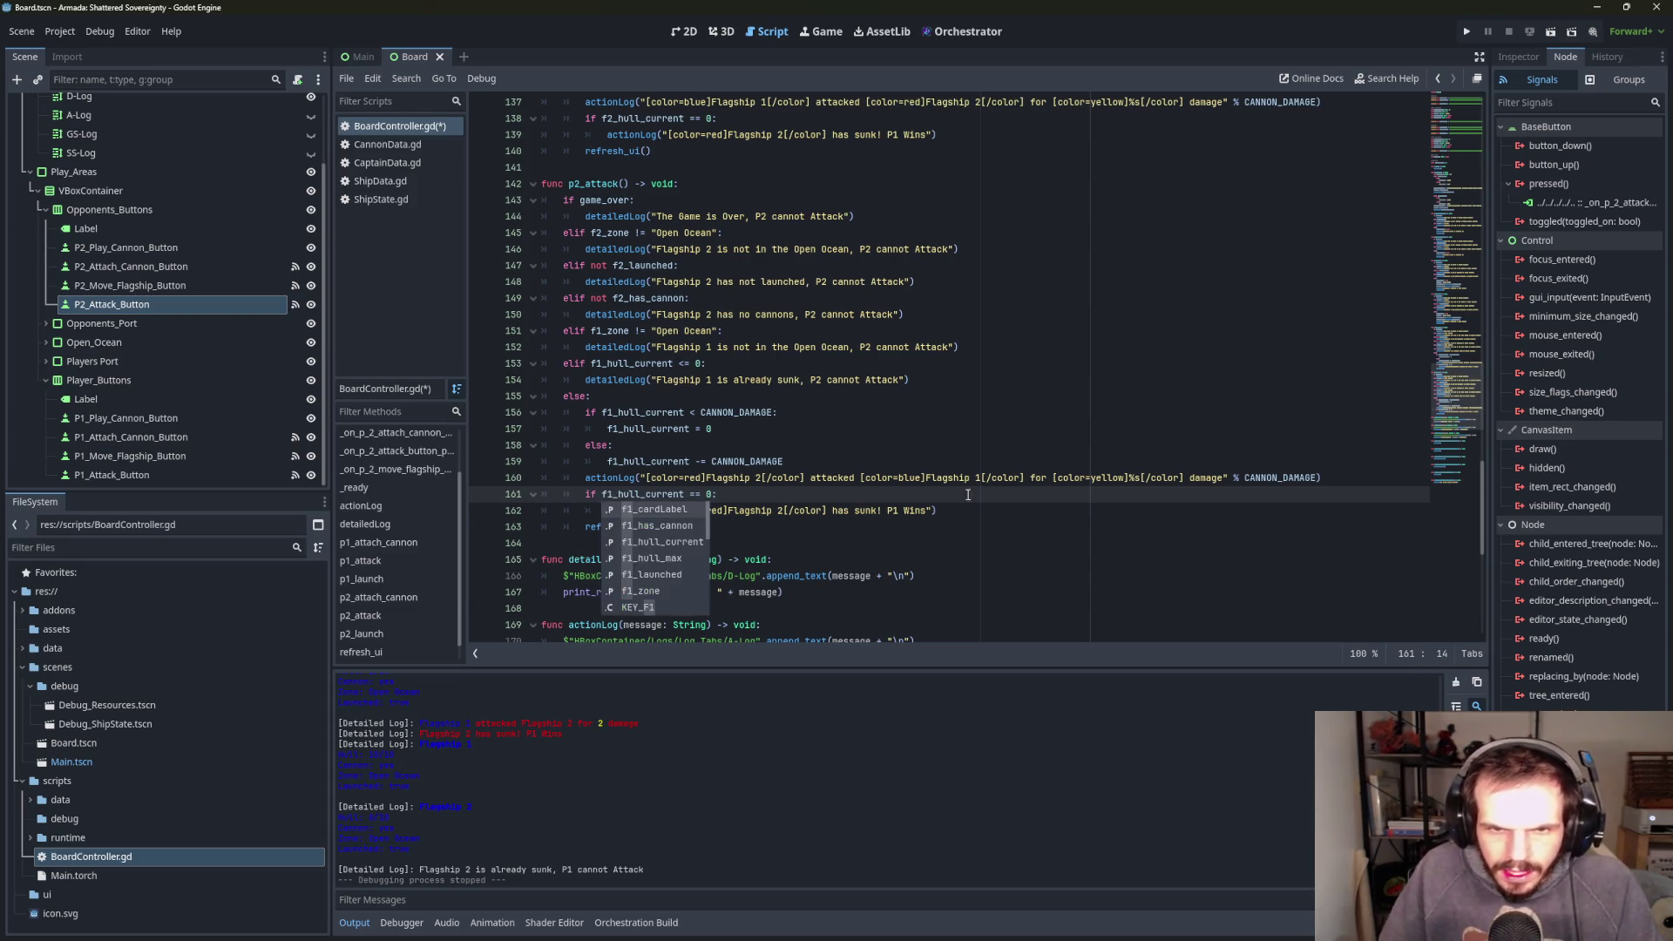
{"action": "key", "text": "Escape"}
{"action": "left_click", "coordinate": [726, 537]}
{"action": "left_click", "coordinate": [723, 511]}
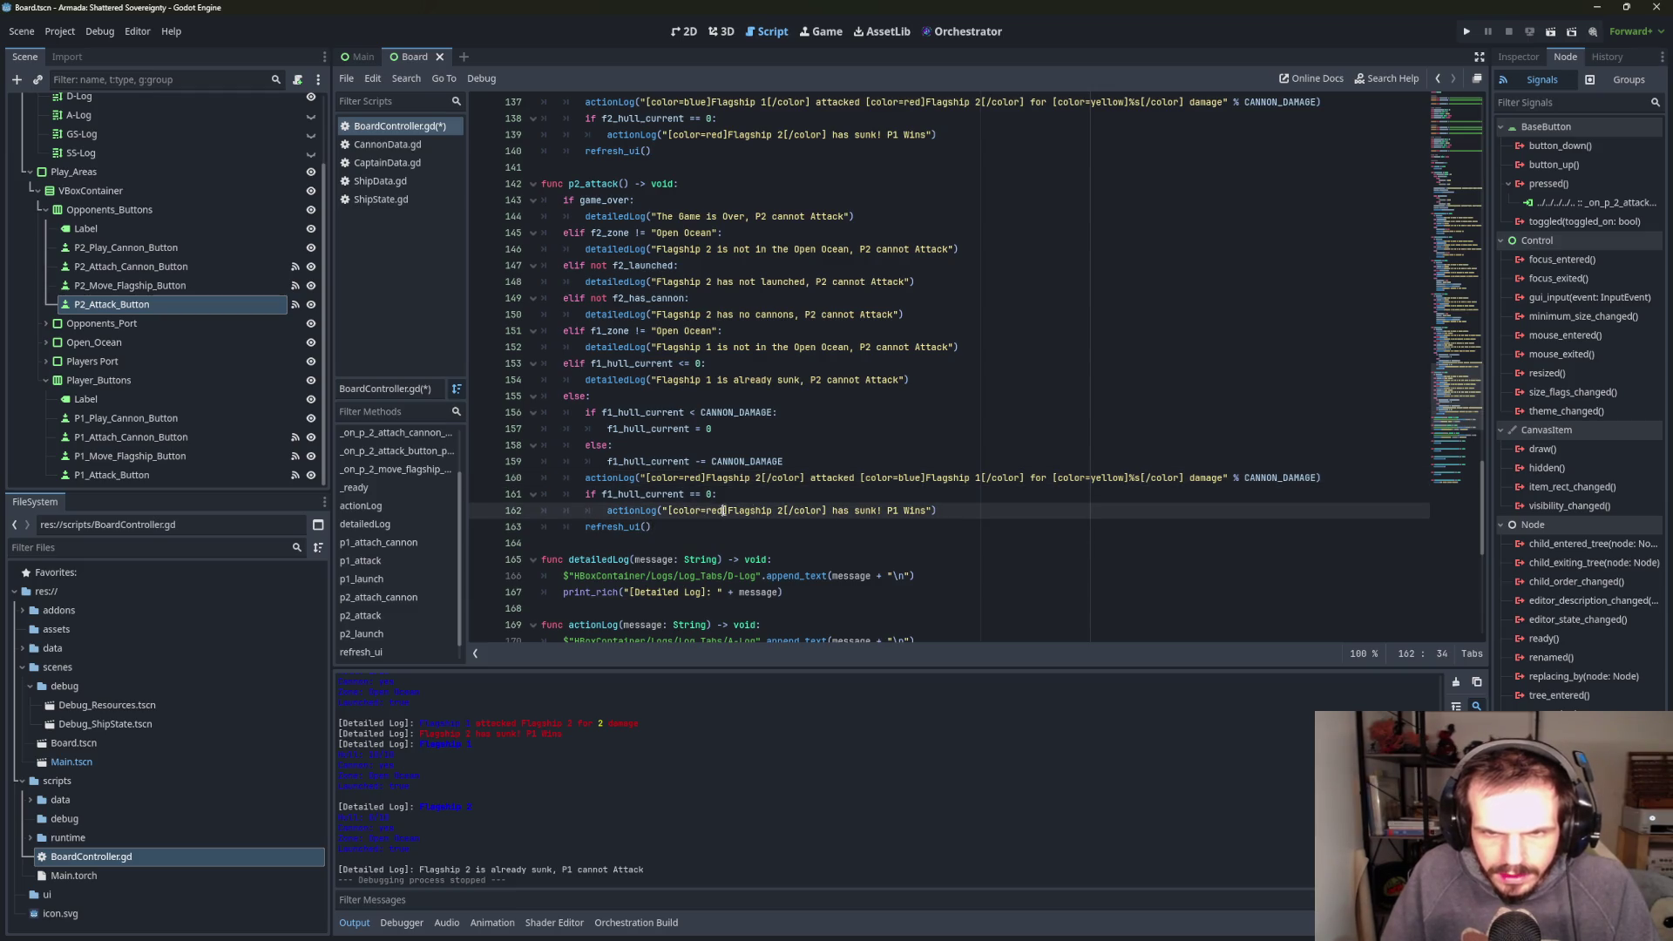
{"action": "key", "text": "BackSpace"}
{"action": "key", "text": "BackSpace"}
{"action": "key", "text": "BackSpace"}
{"action": "type", "text": "bl"}
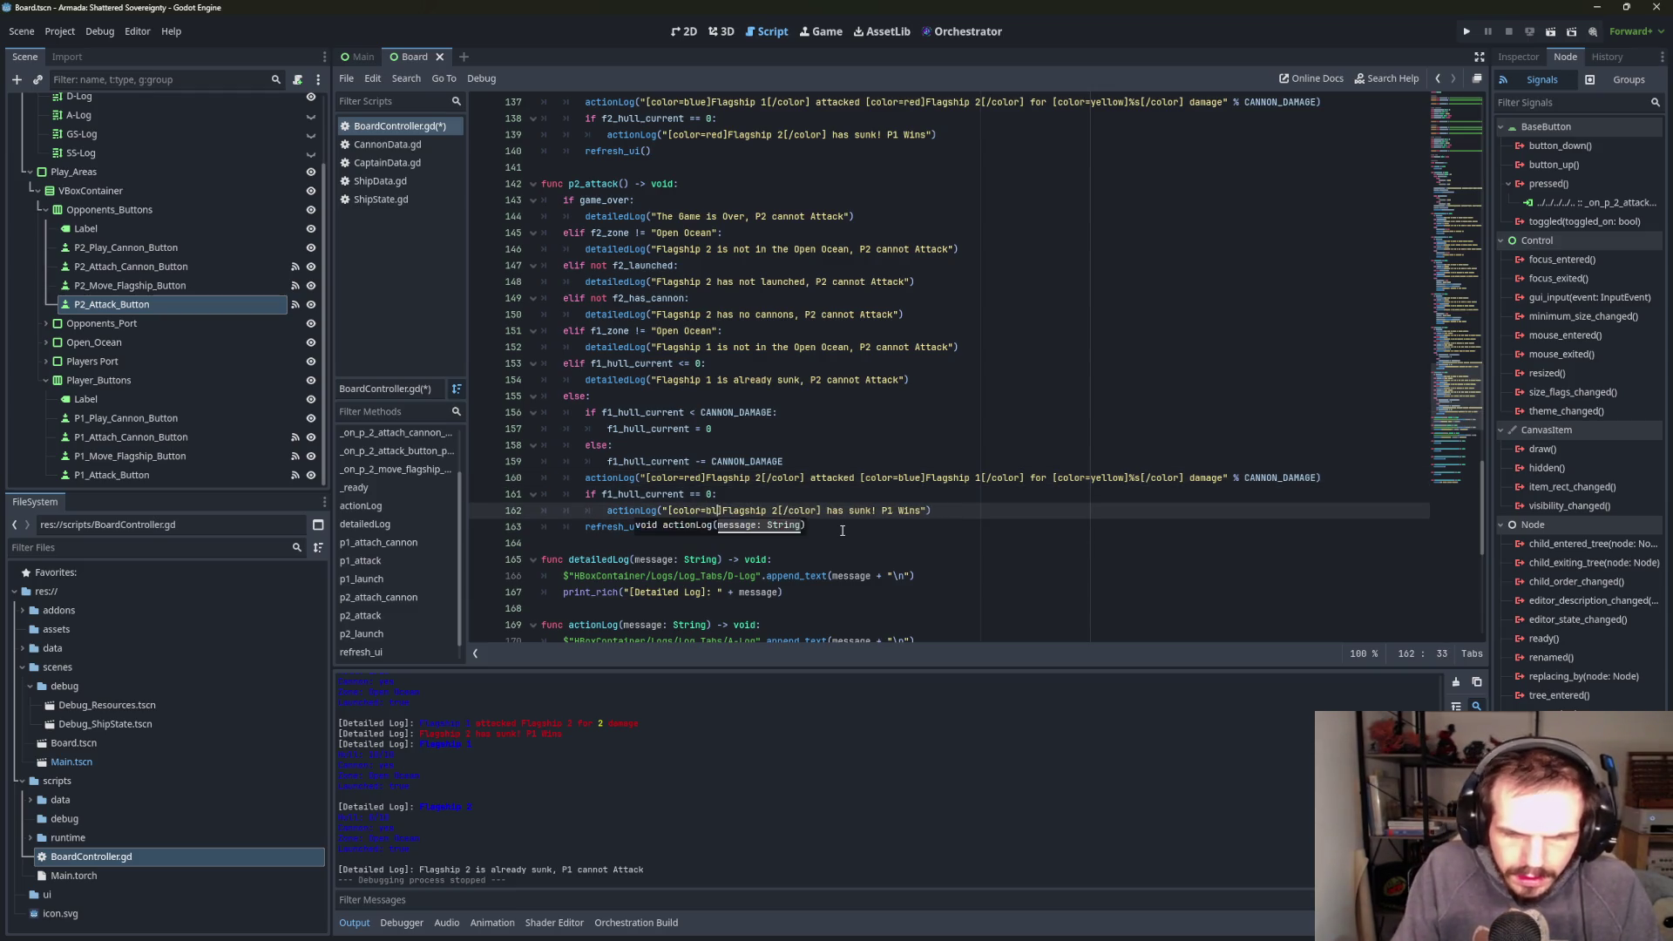
{"action": "type", "text": "ue"}
{"action": "left_click", "coordinate": [870, 521]}
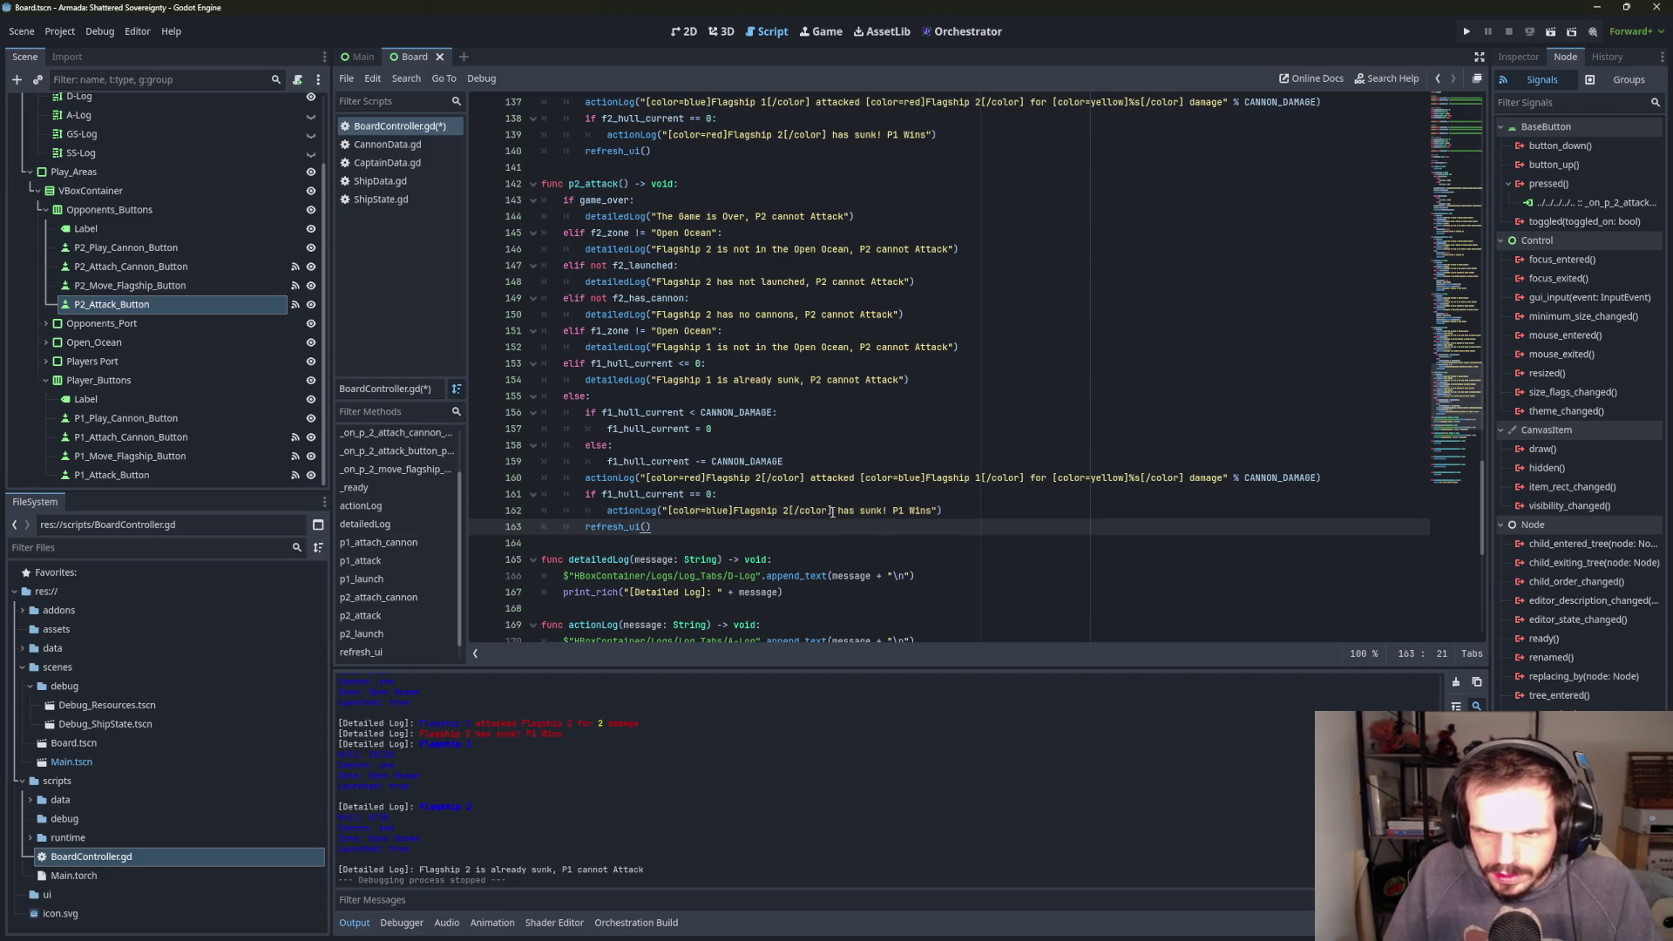
{"action": "left_click", "coordinate": [790, 510]}
{"action": "type", "text": "1"}
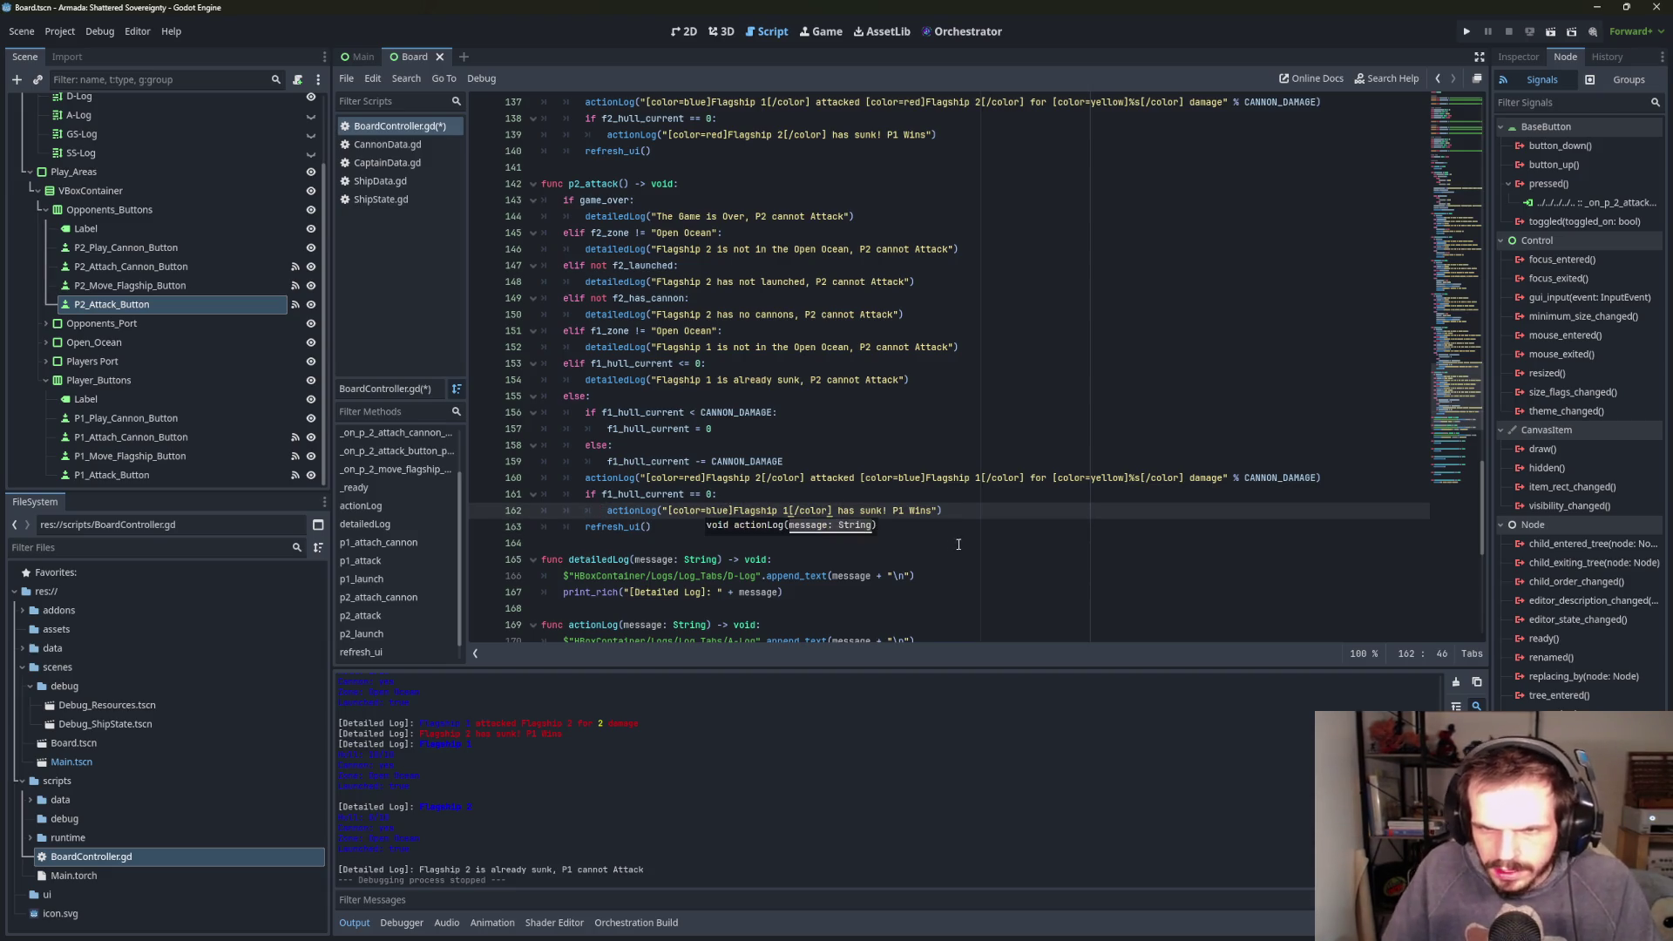
{"action": "left_click", "coordinate": [903, 513]}
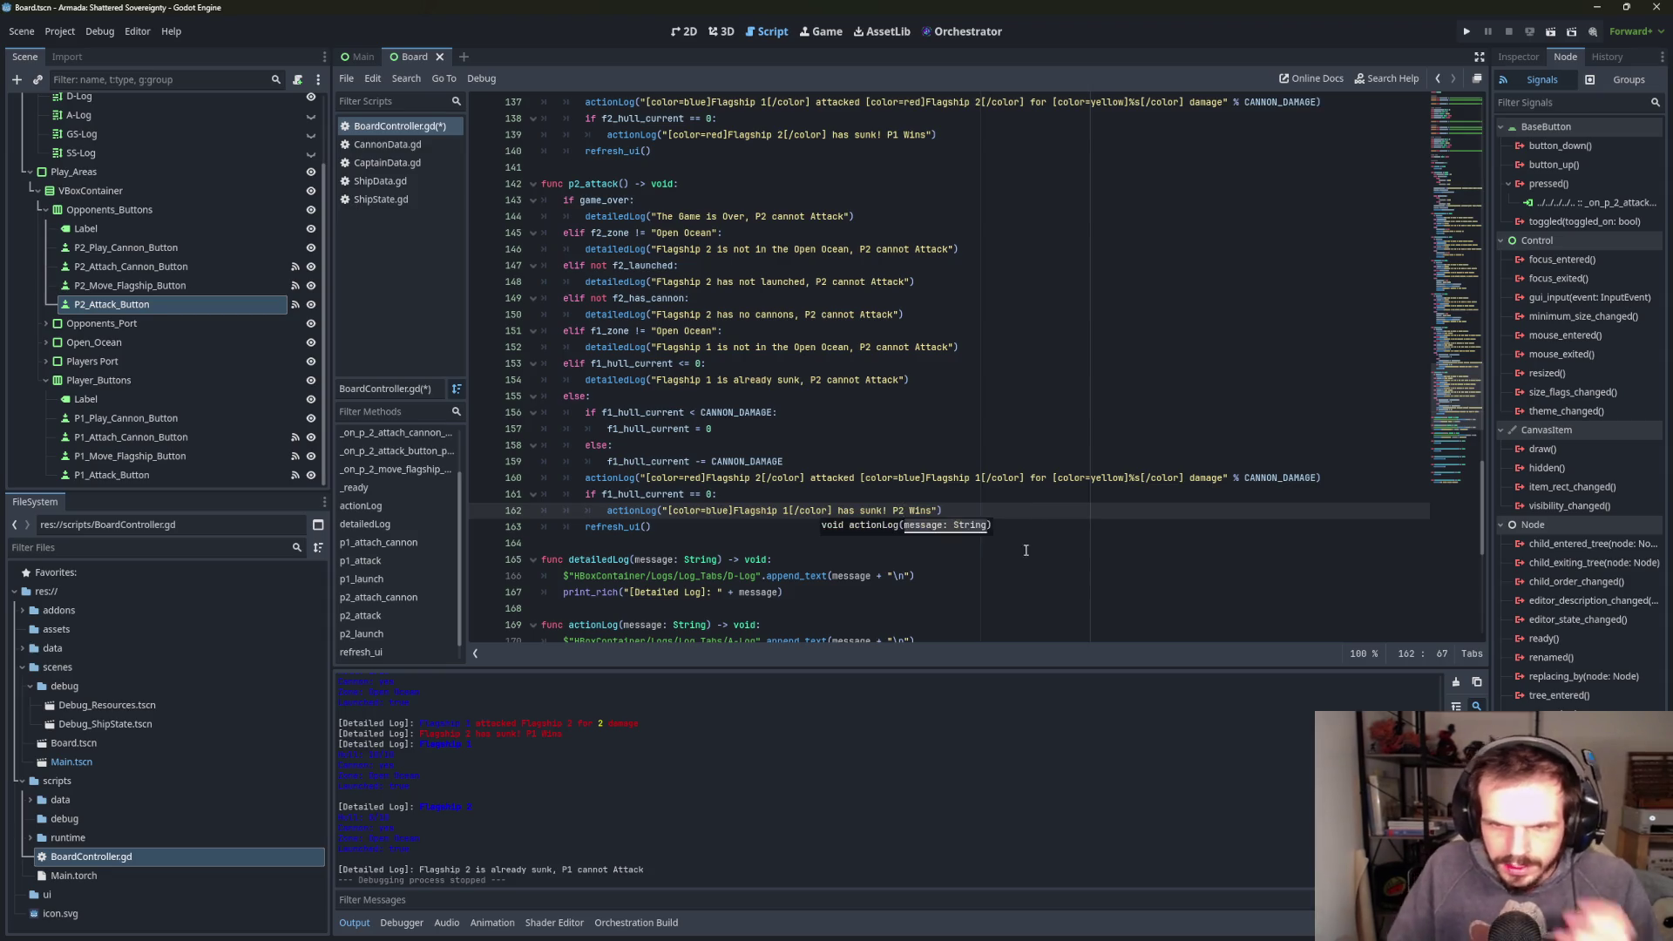
{"action": "left_click", "coordinate": [1124, 543]}
{"action": "left_click", "coordinate": [958, 512]}
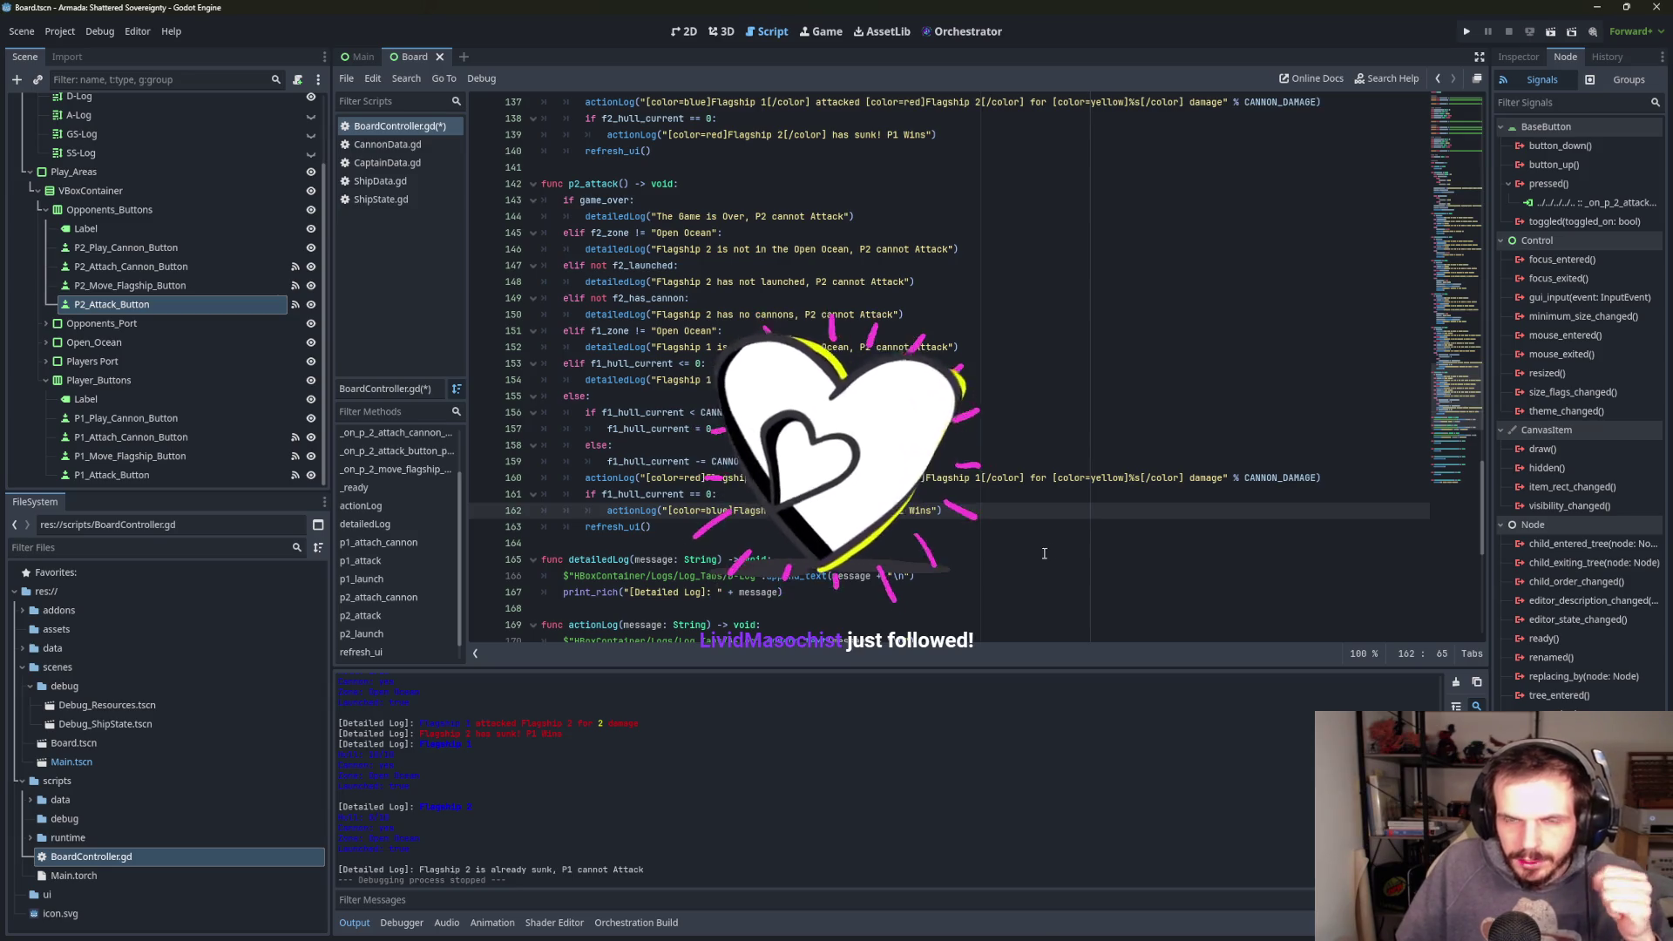
- Replace the P2 attack handler body with p2_attack() and run the game
{"action": "scroll", "coordinate": [1059, 552], "scroll_direction": "down", "scroll_amount": 3}
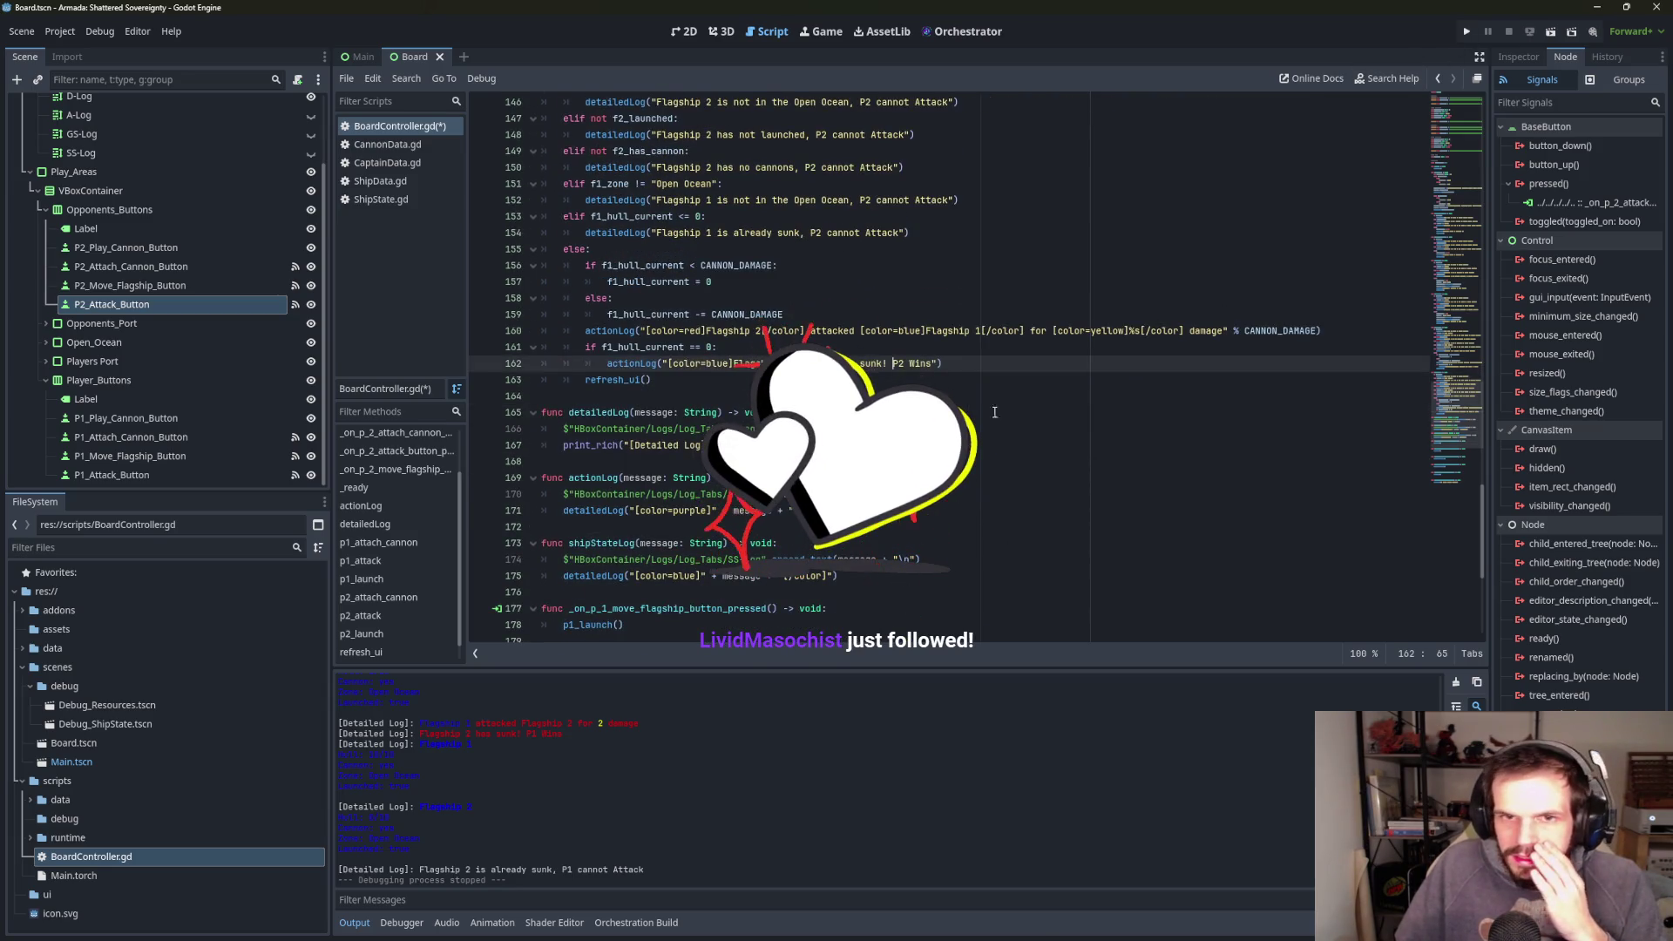
{"action": "scroll", "coordinate": [784, 523], "scroll_direction": "down", "scroll_amount": 7}
{"action": "left_click_drag", "start_coordinate": [767, 609], "coordinate": [562, 608]}
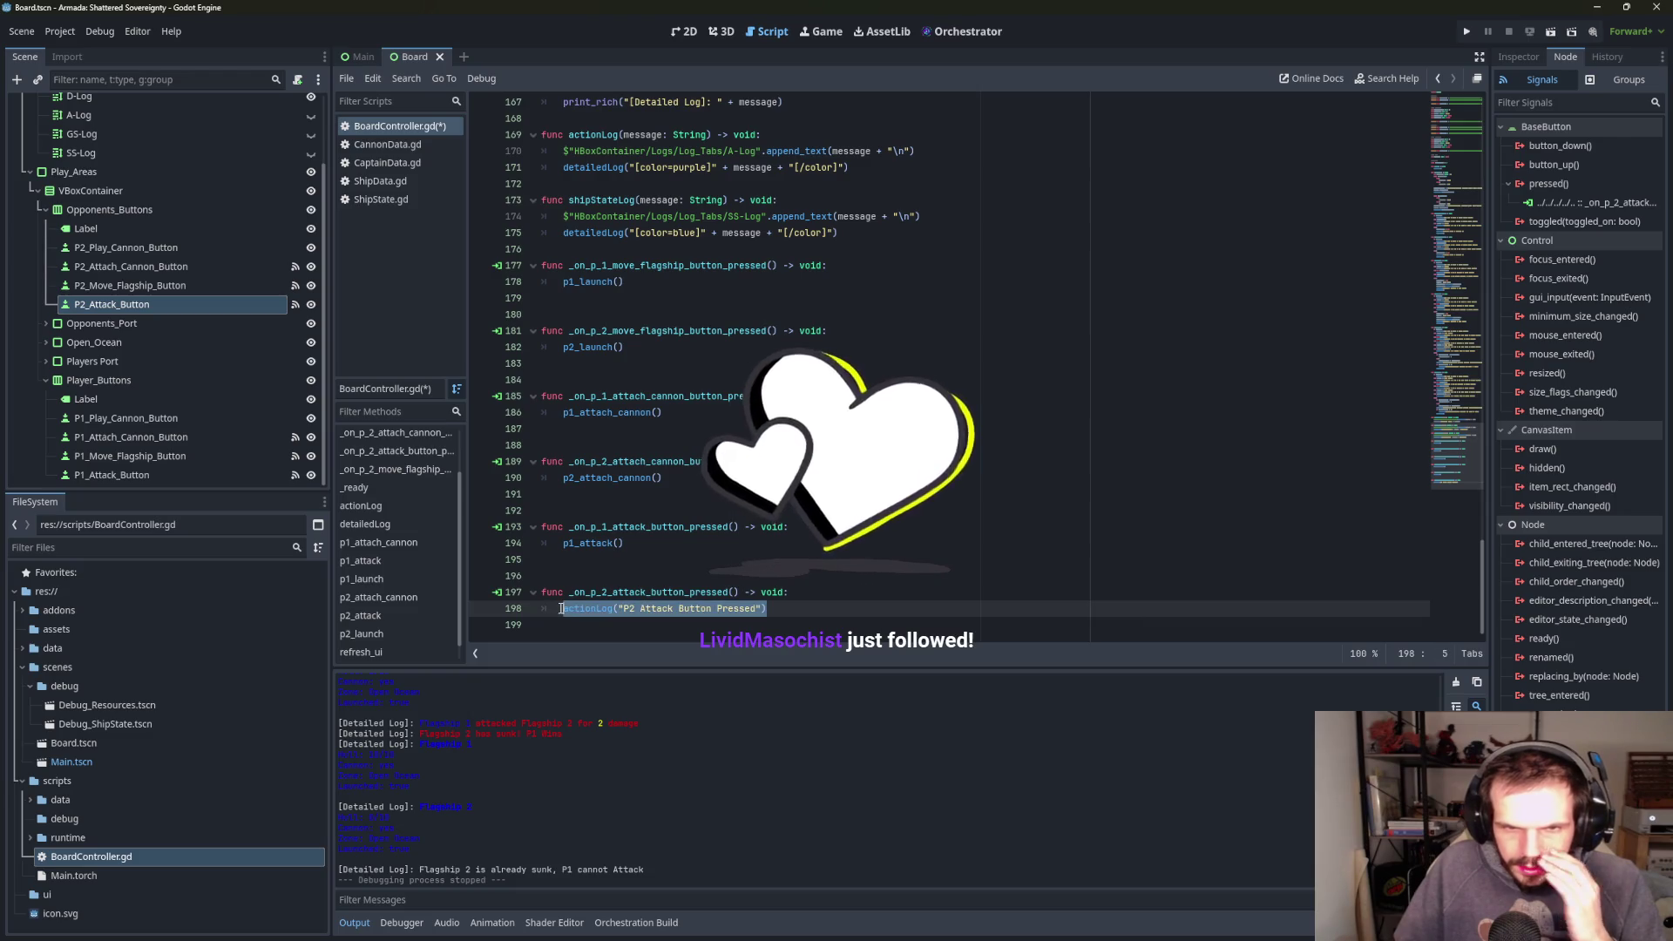
{"action": "type", "text": "p2"}
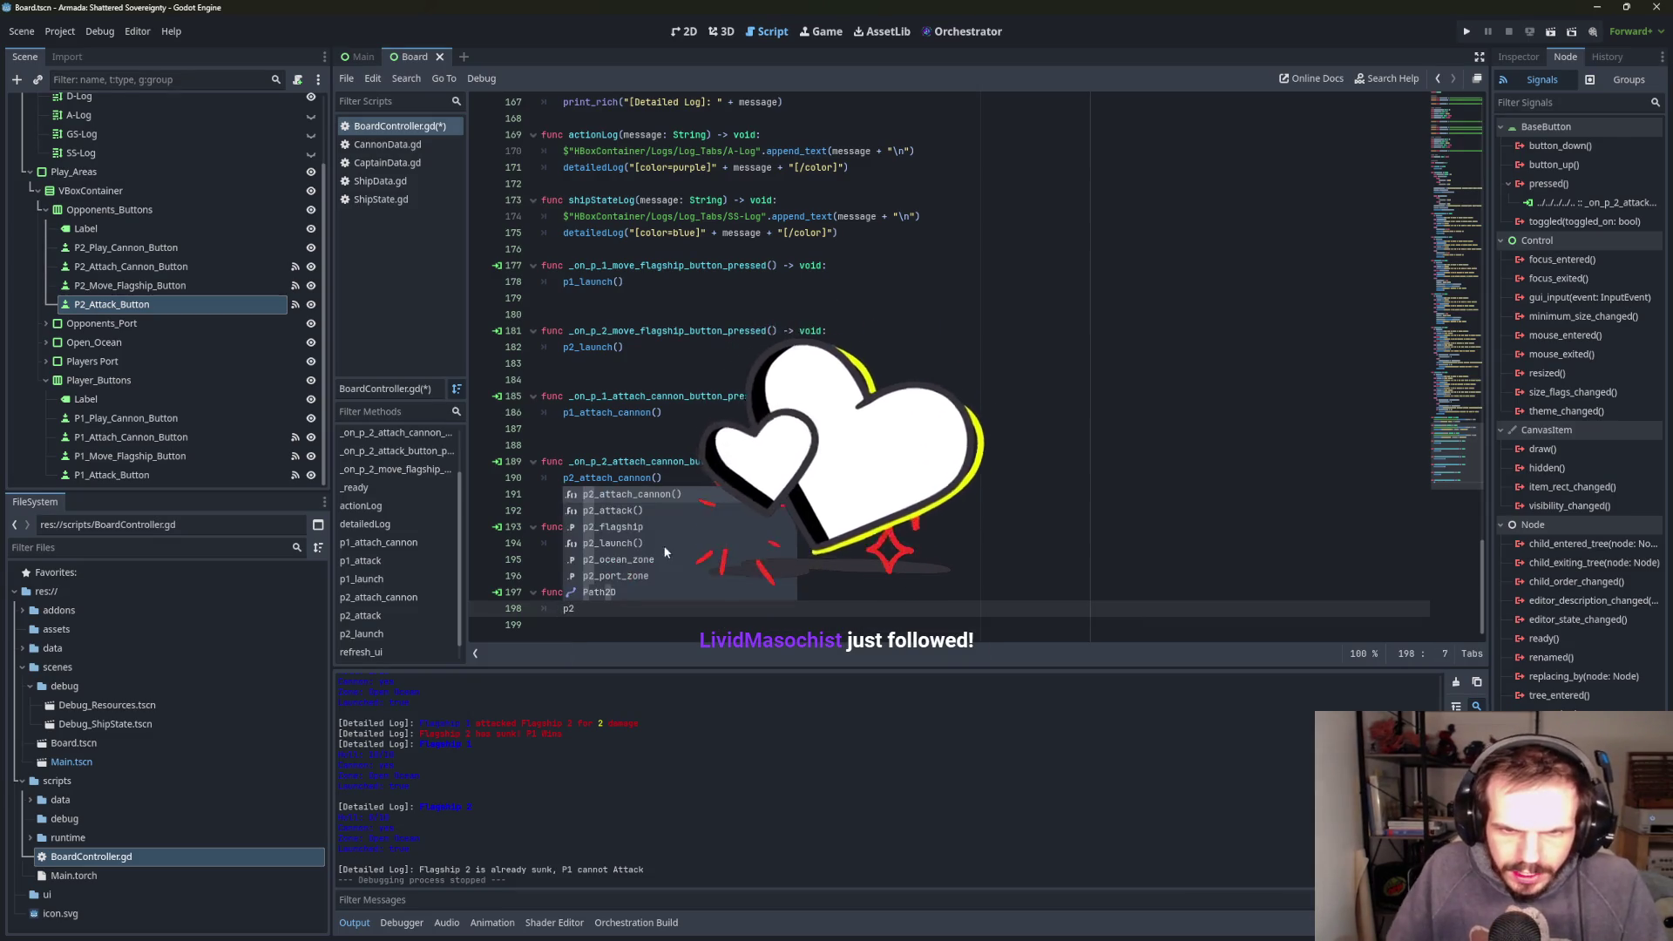
{"action": "left_click", "coordinate": [631, 519]}
{"action": "left_click", "coordinate": [1089, 331]}
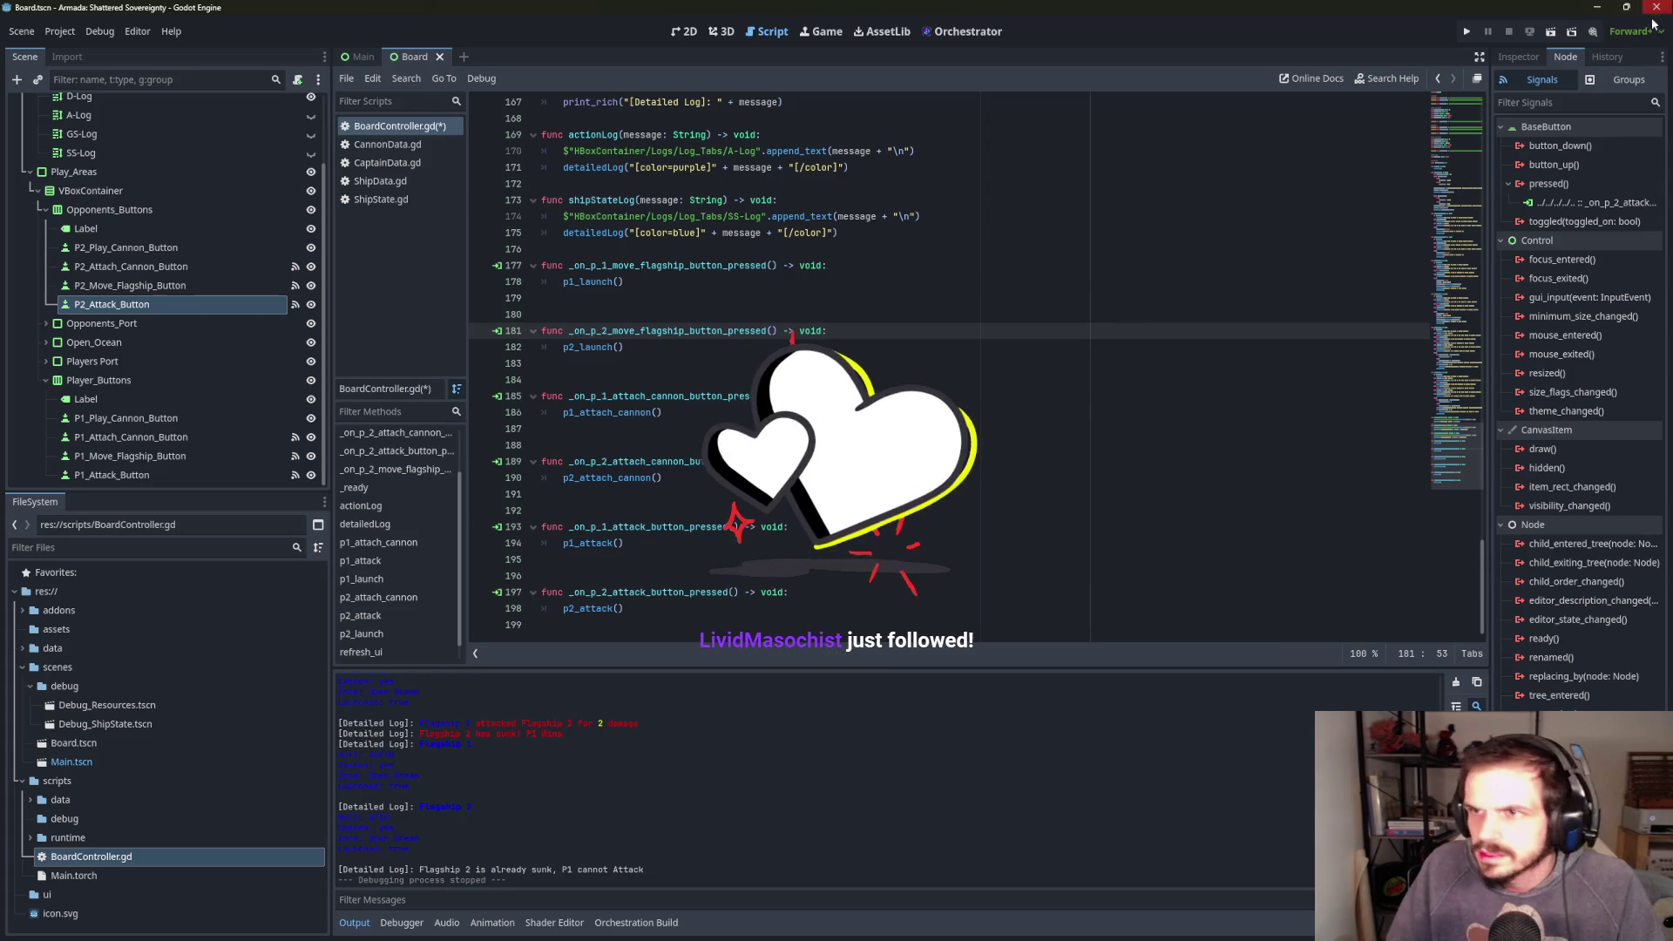
{"action": "left_click", "coordinate": [1468, 33]}
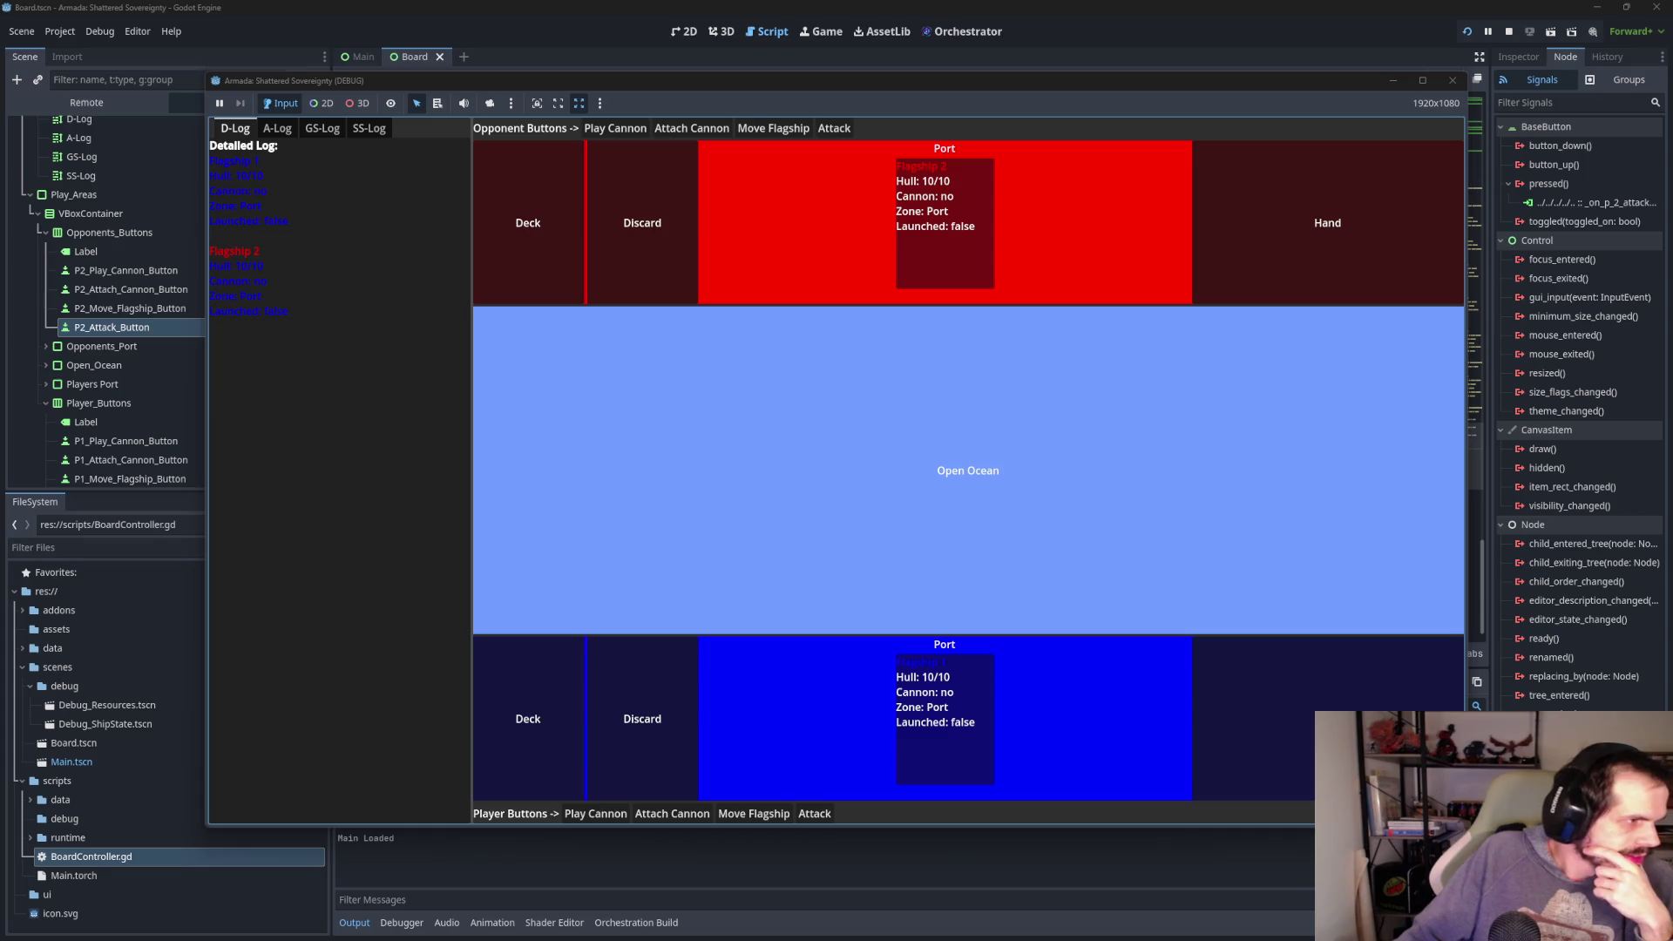
- Attach cannons to both flagships, launch them into the Open Ocean, and have Flagship 2 attack
{"action": "left_click", "coordinate": [838, 131]}
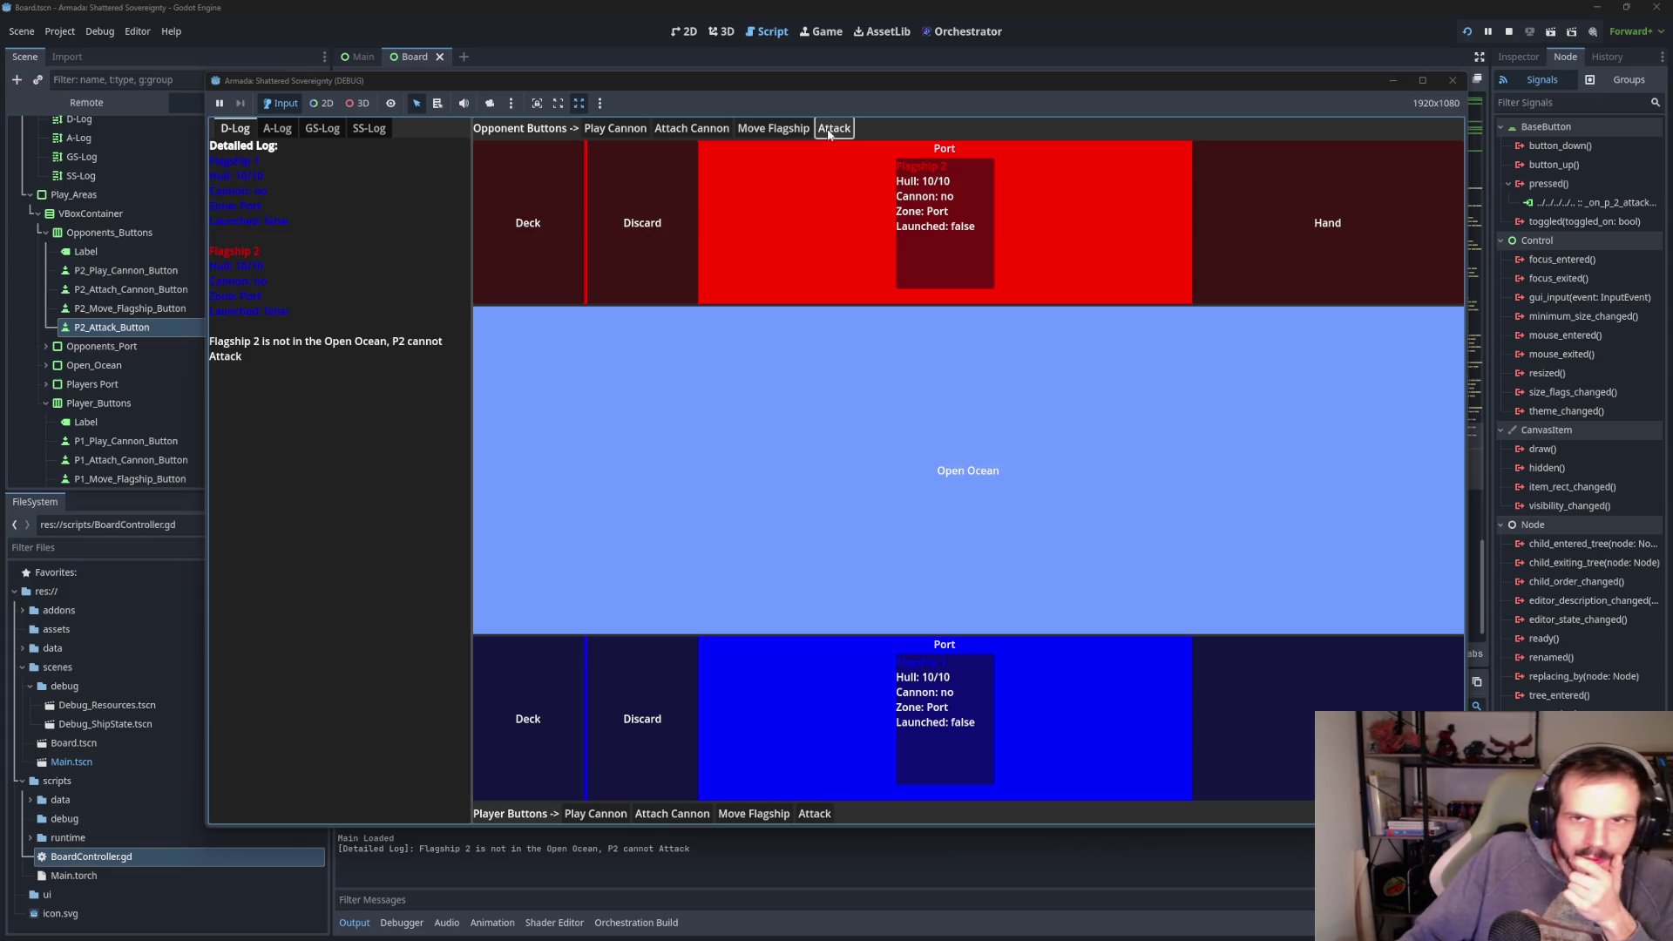
{"action": "left_click", "coordinate": [725, 128]}
{"action": "left_click", "coordinate": [741, 130]}
{"action": "left_click", "coordinate": [835, 130]}
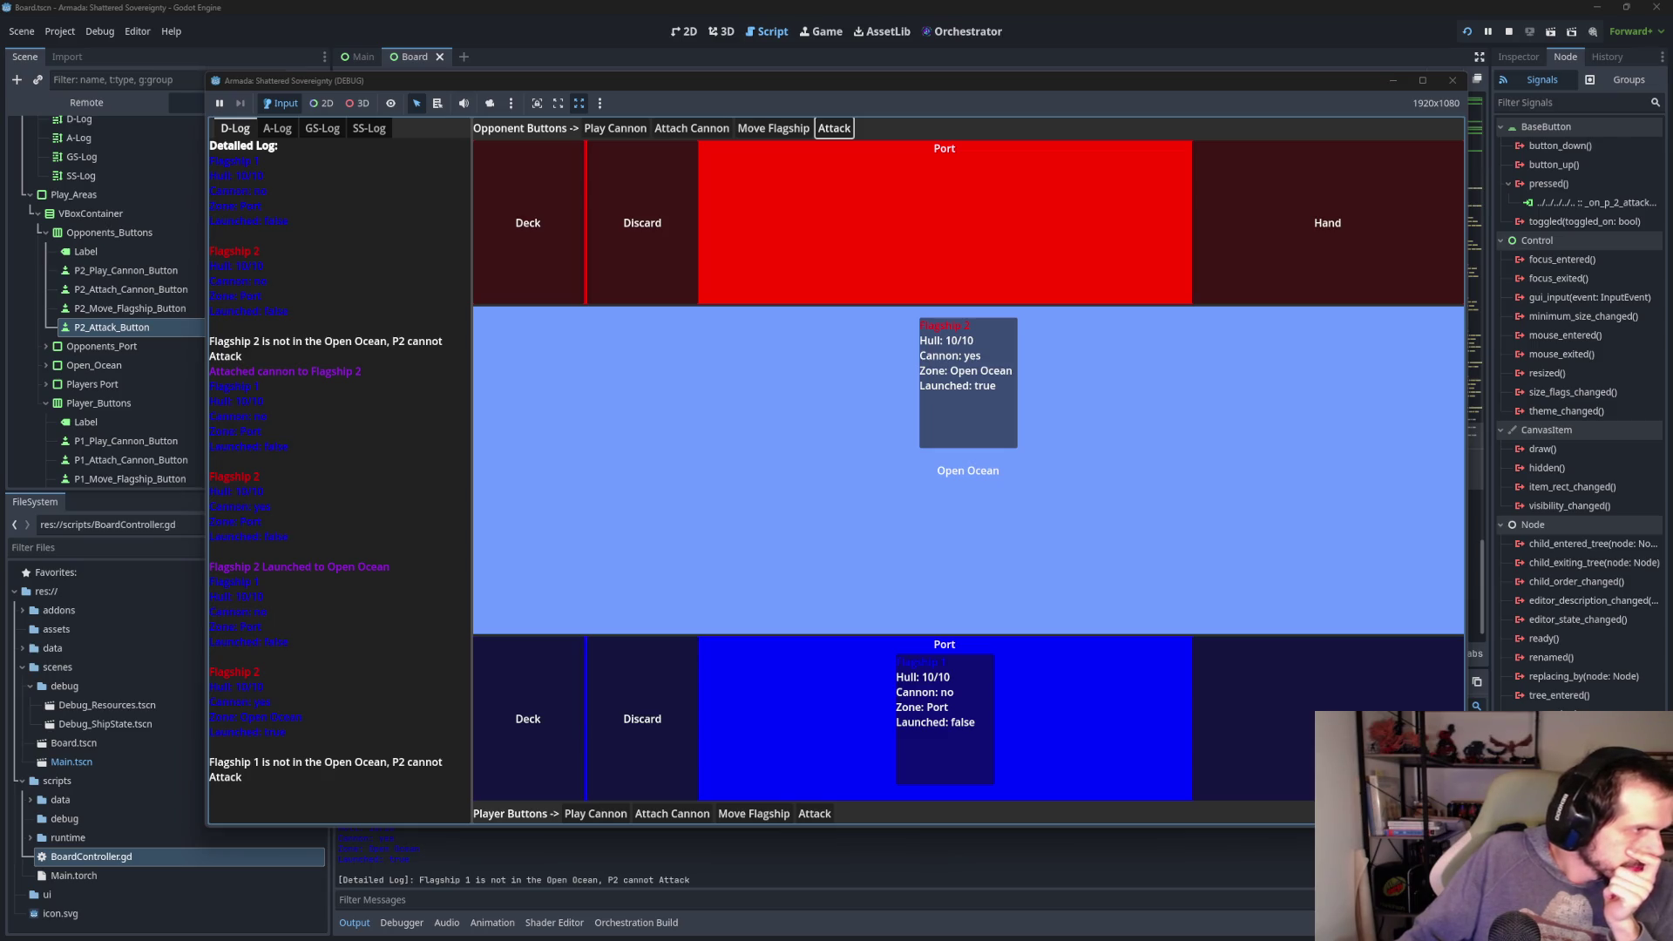
{"action": "left_click", "coordinate": [673, 818]}
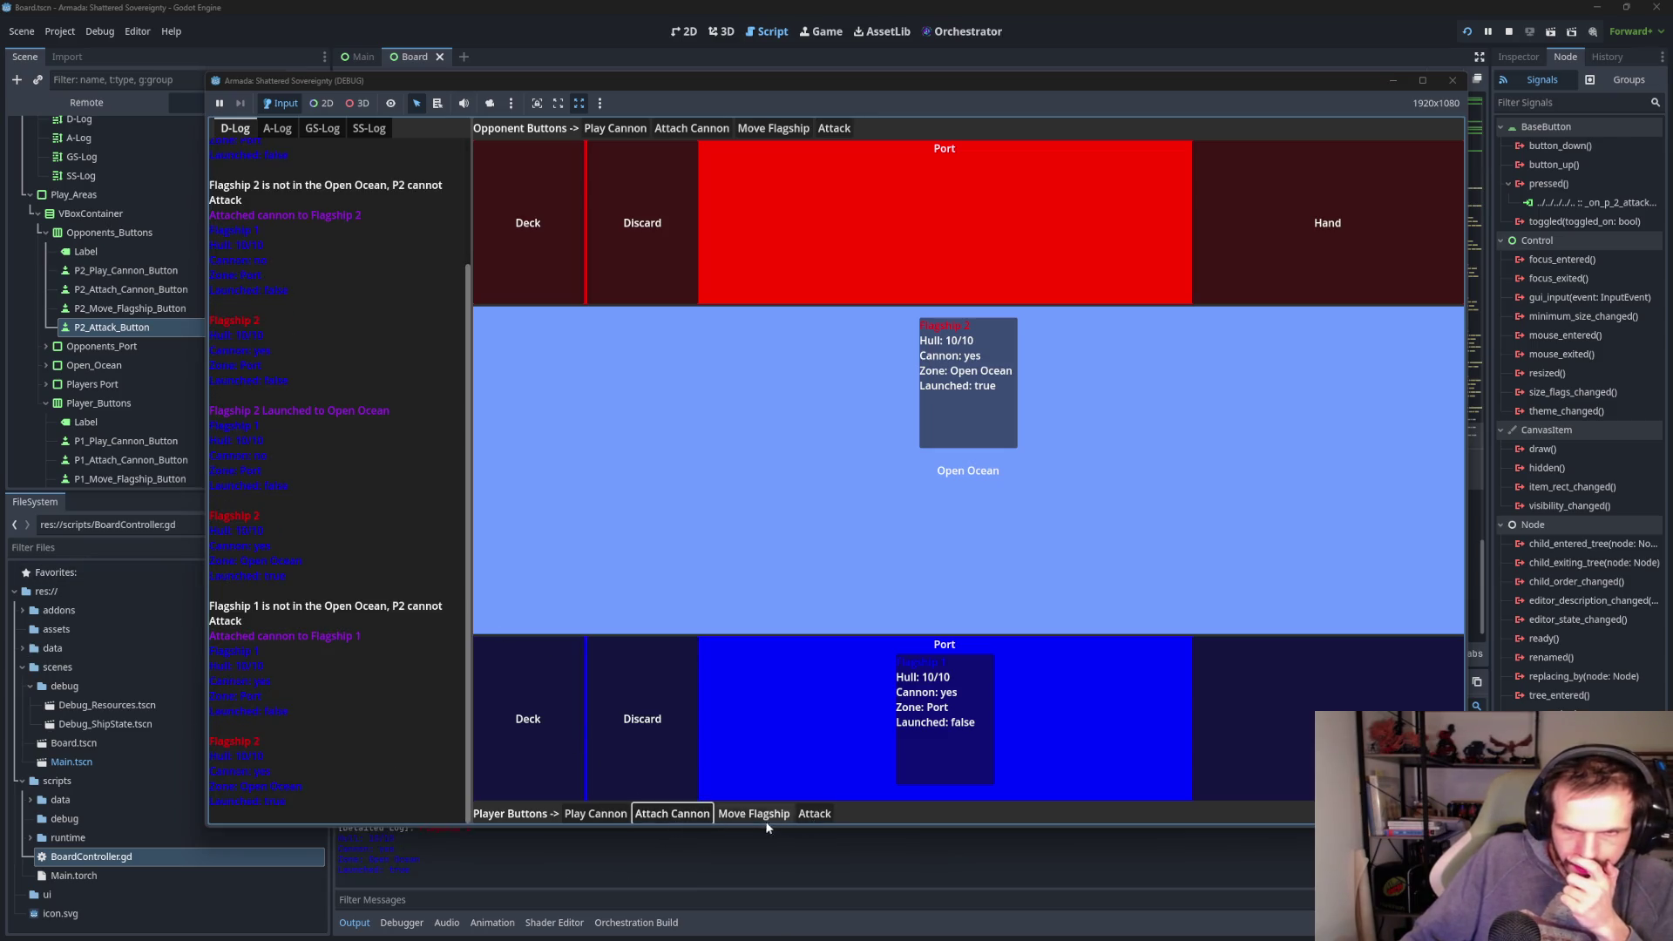
{"action": "left_click", "coordinate": [765, 816]}
{"action": "left_click", "coordinate": [834, 128]}
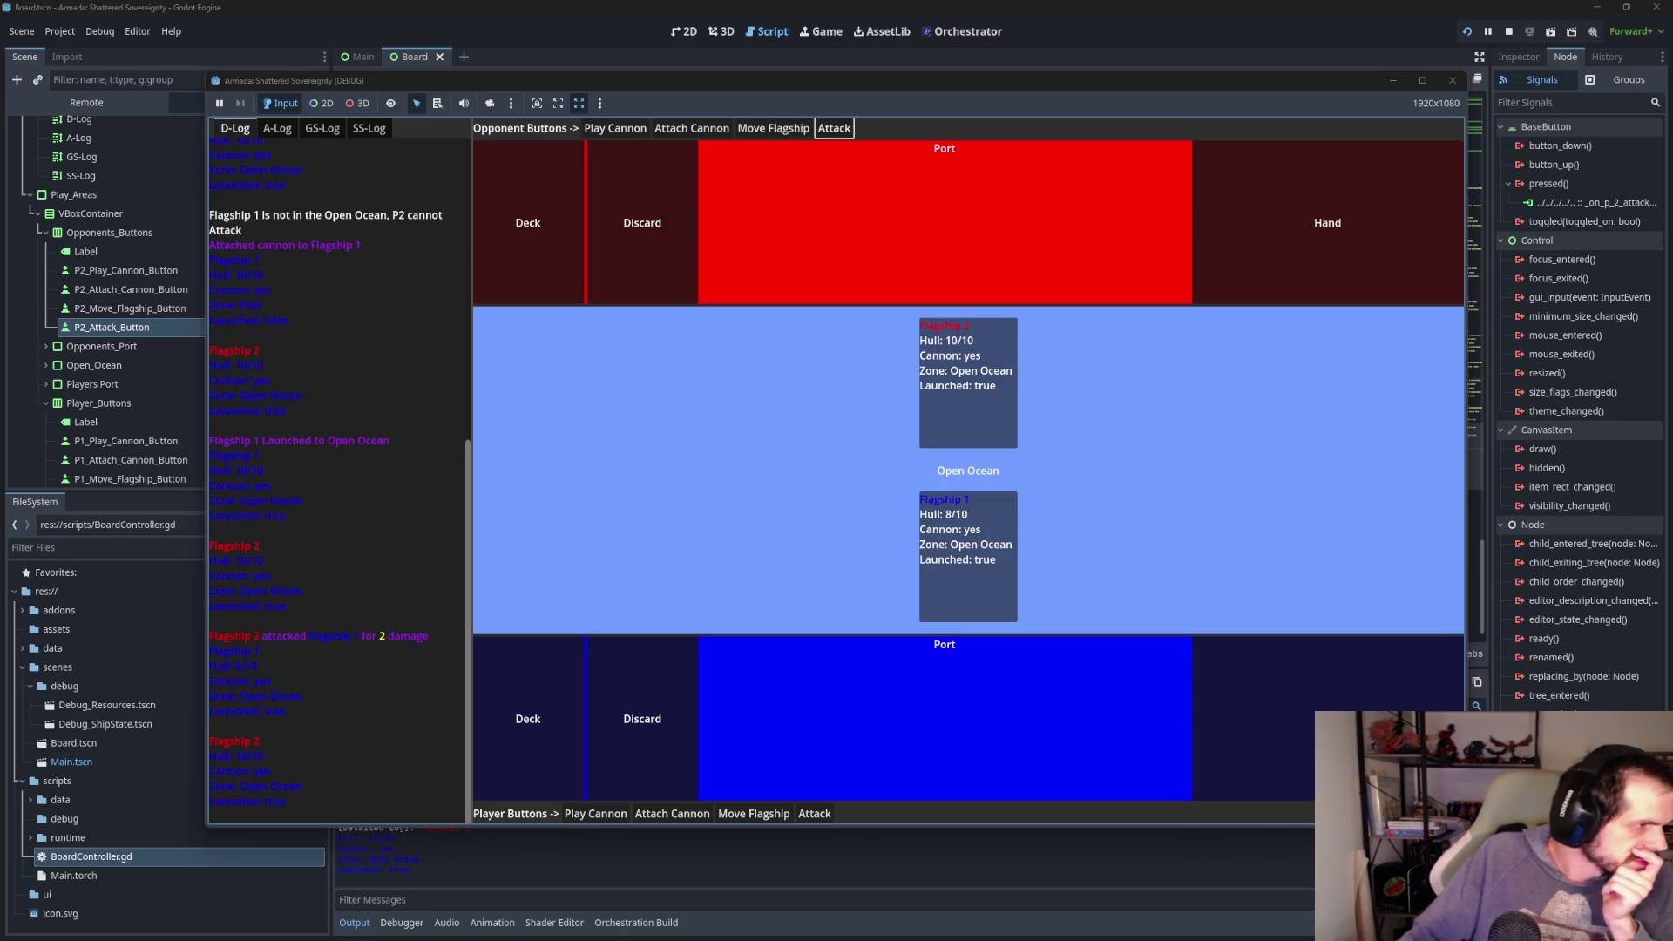
- Keep attacking until Flagship 1 sinks, confirm further attacks are refused, then stop the game
{"action": "left_click", "coordinate": [840, 129]}
{"action": "left_click", "coordinate": [842, 129]}
{"action": "left_click", "coordinate": [841, 129]}
{"action": "left_click", "coordinate": [841, 130]}
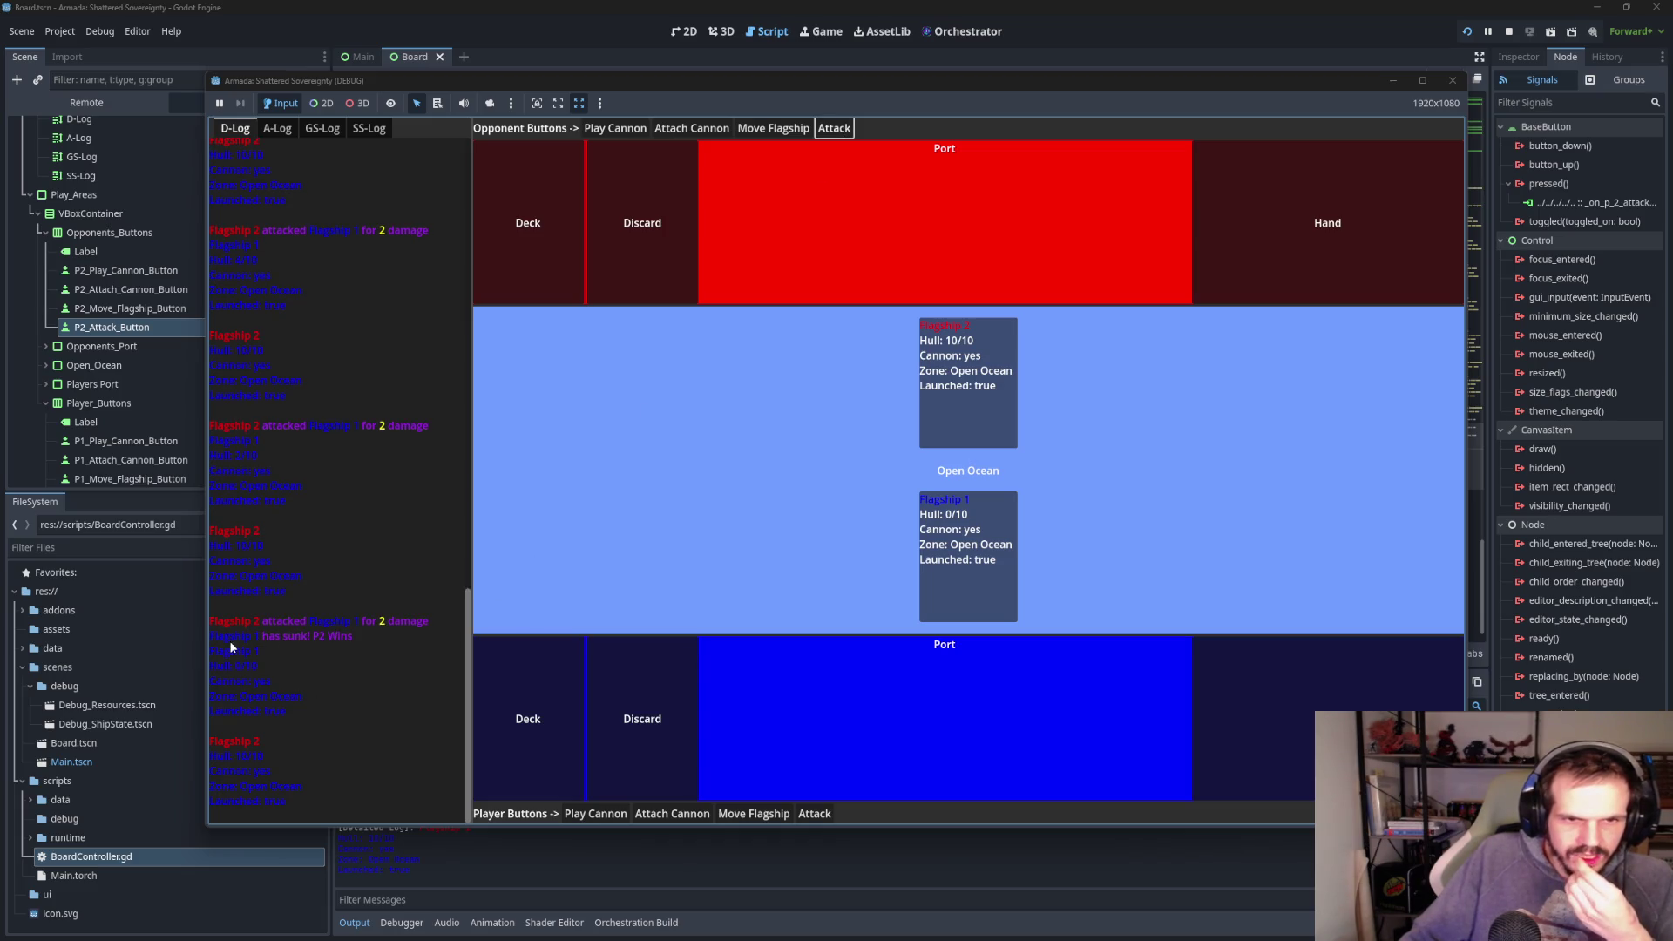
{"action": "left_click", "coordinate": [834, 131]}
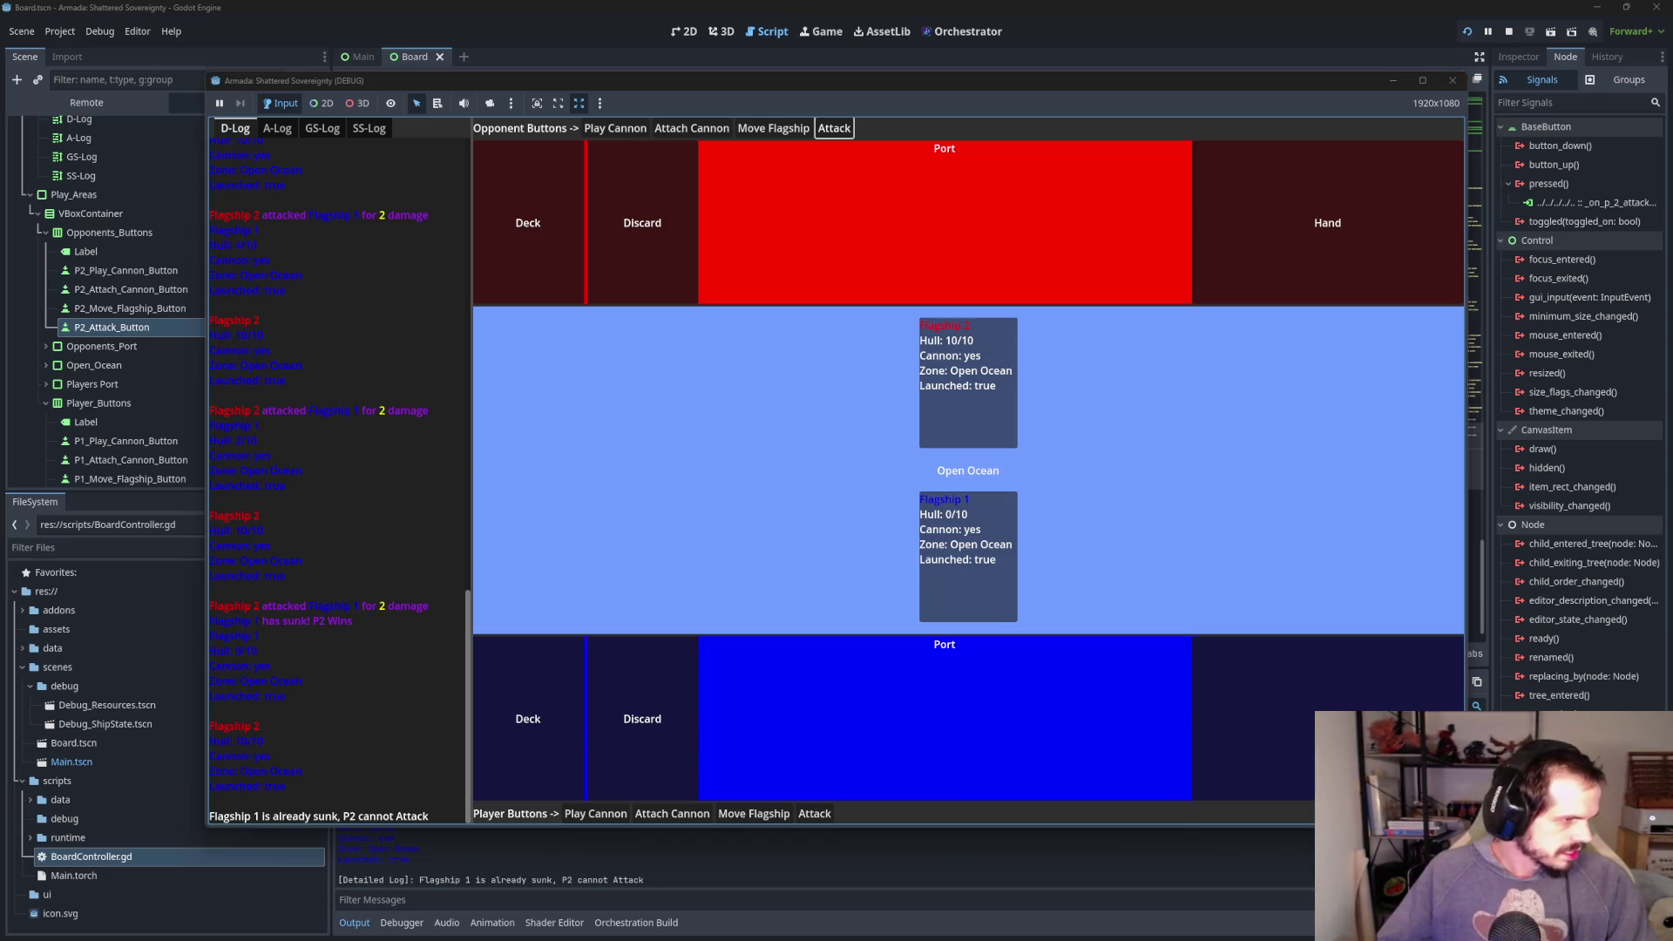
{"action": "left_click", "coordinate": [1453, 80]}
- Set CANNON_DAMAGE to 3 and run the project with F5
{"action": "scroll", "coordinate": [889, 316], "scroll_direction": "up", "scroll_amount": 3}
{"action": "scroll", "coordinate": [889, 316], "scroll_direction": "up", "scroll_amount": 20}
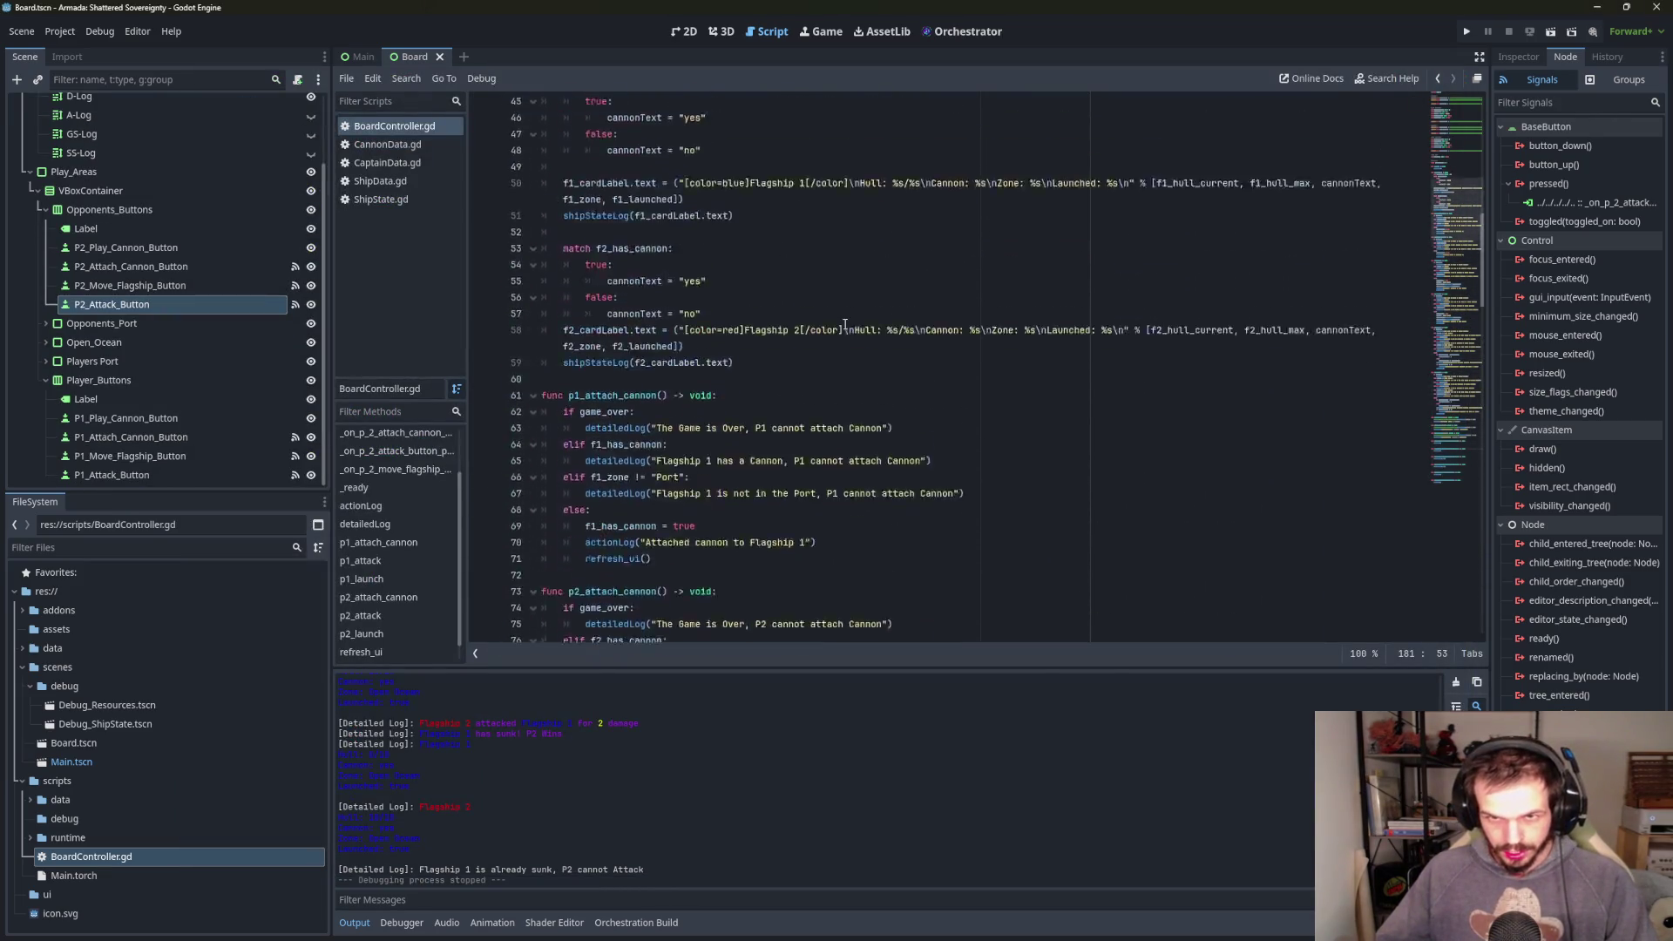
{"action": "scroll", "coordinate": [737, 352], "scroll_direction": "down", "scroll_amount": 2}
{"action": "scroll", "coordinate": [733, 356], "scroll_direction": "up", "scroll_amount": 2}
{"action": "scroll", "coordinate": [744, 343], "scroll_direction": "down", "scroll_amount": 4}
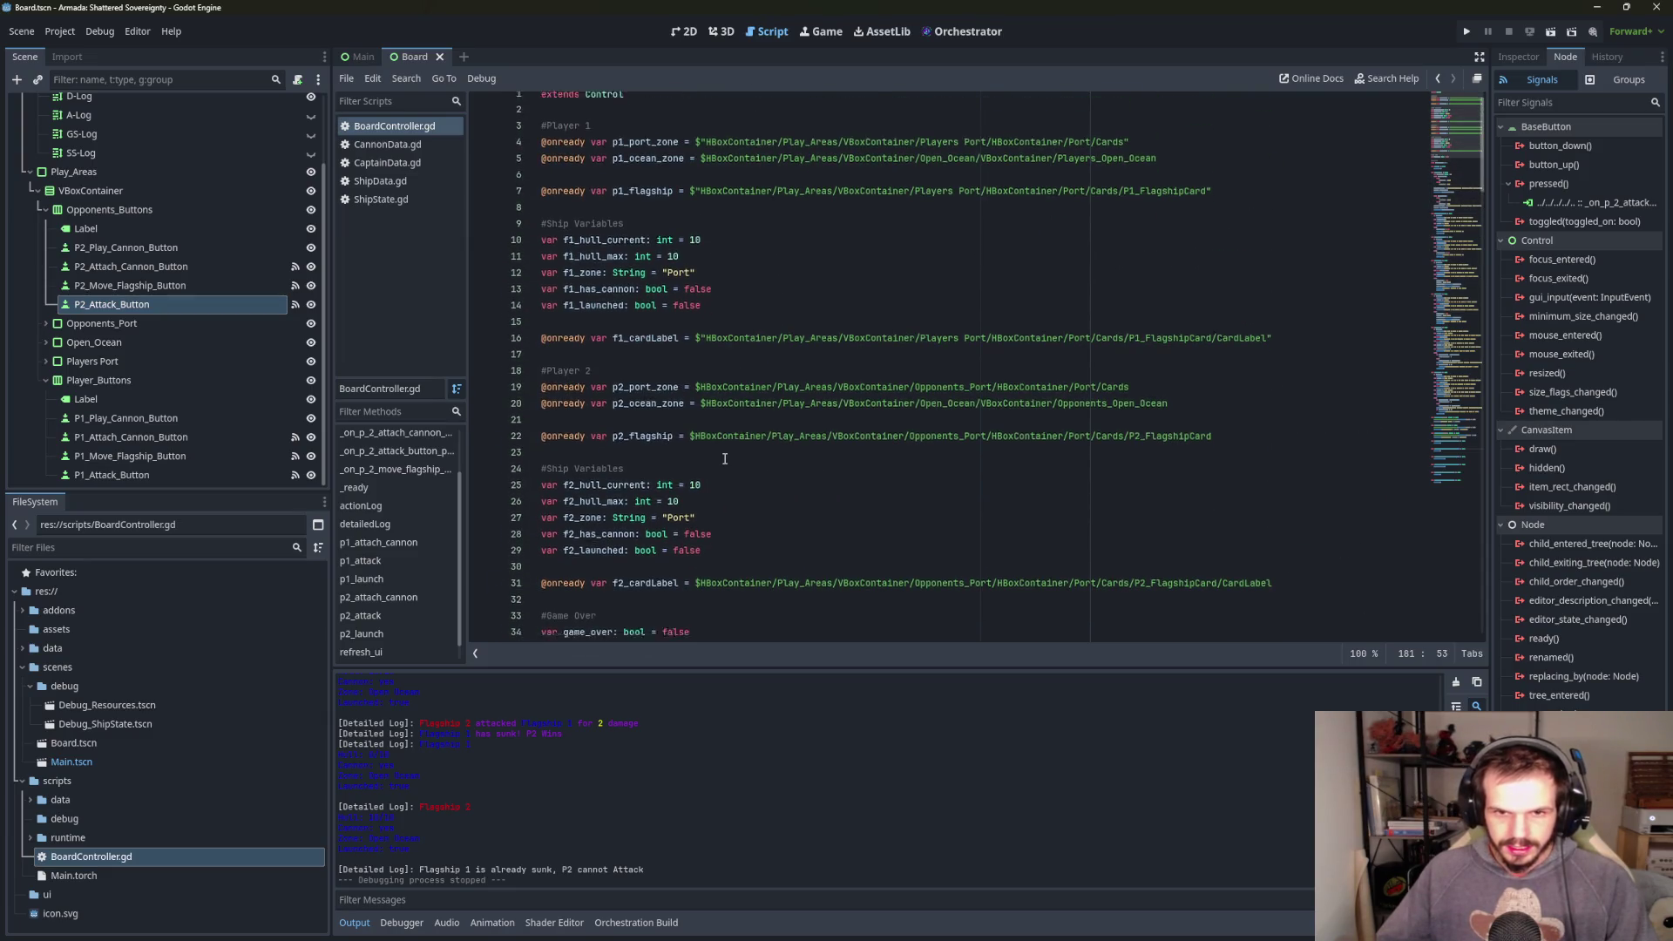
{"action": "left_click", "coordinate": [684, 493]}
{"action": "key", "text": "F5"}
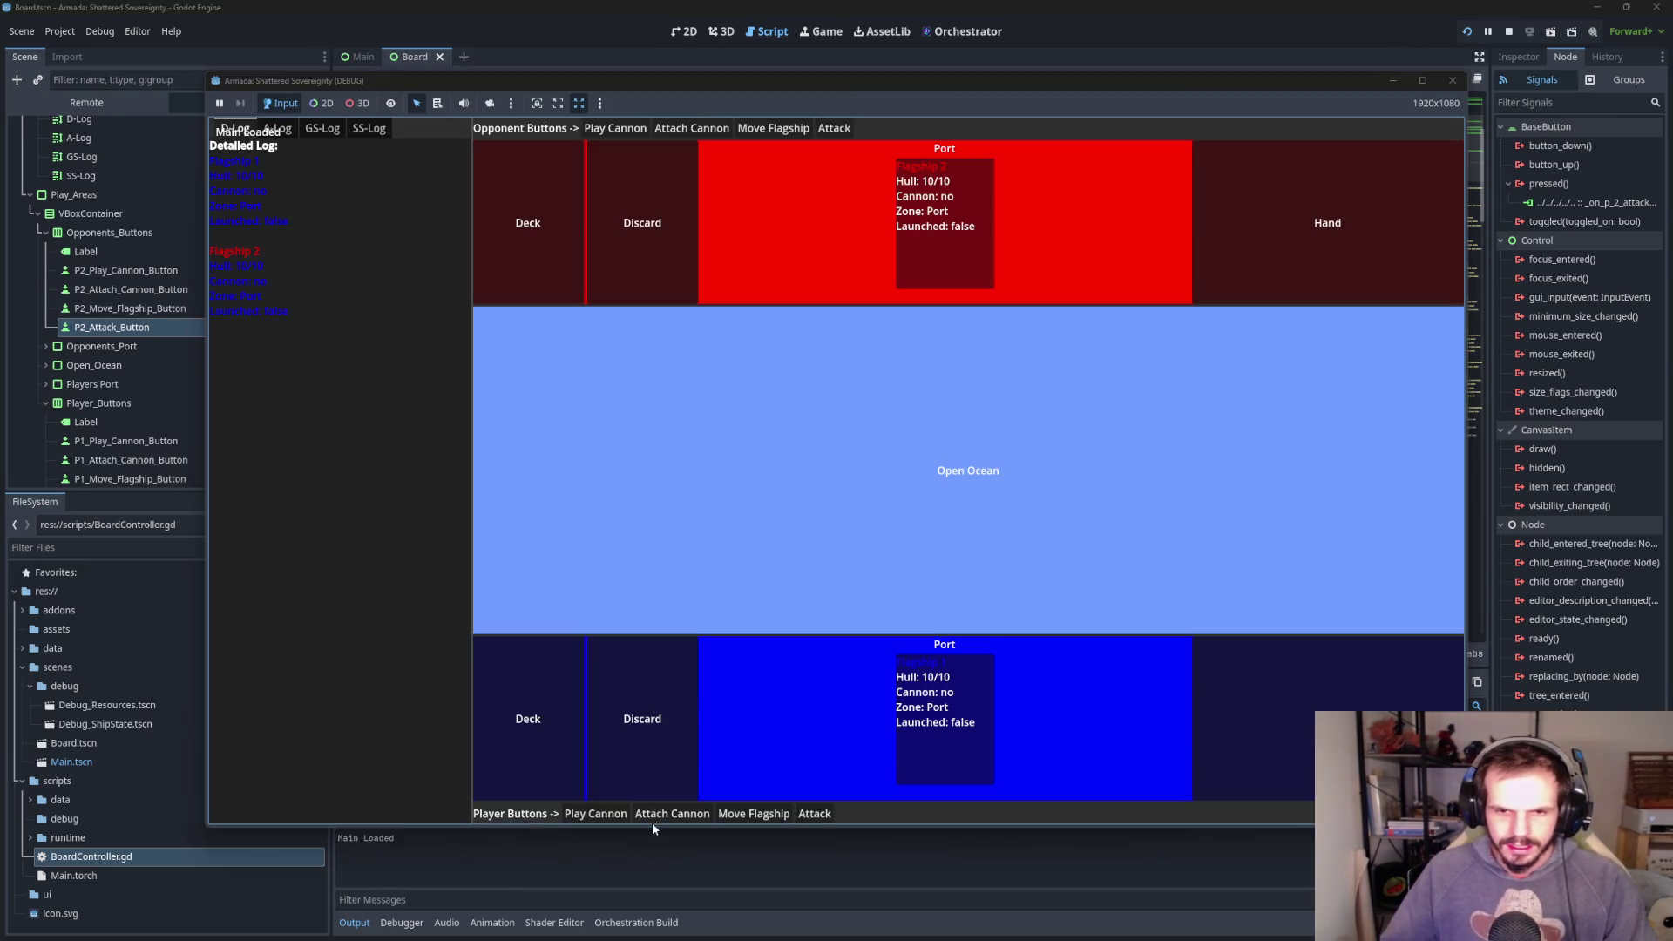
- Arm and launch both flagships, attack with Flagship 1 four times to sink Flagship 2, then stop
{"action": "left_click", "coordinate": [672, 813]}
{"action": "left_click", "coordinate": [754, 813]}
{"action": "left_click", "coordinate": [692, 128]}
{"action": "left_click", "coordinate": [773, 128]}
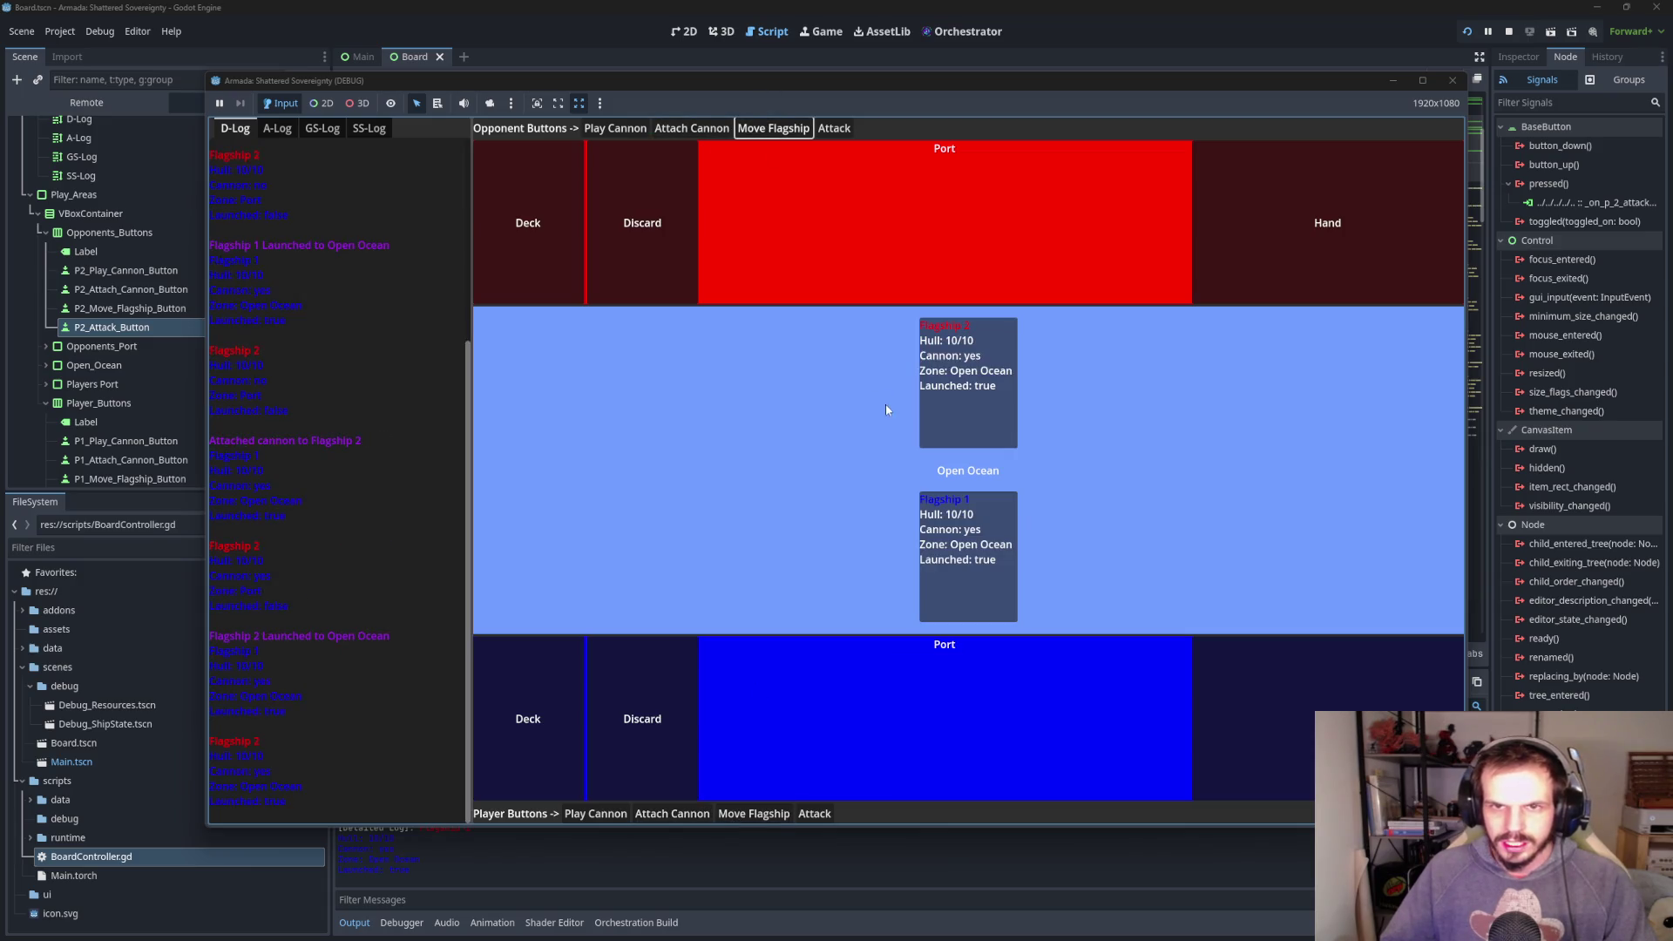
{"action": "left_click", "coordinate": [815, 813]}
{"action": "left_click", "coordinate": [815, 813]}
{"action": "left_click", "coordinate": [814, 813]}
{"action": "left_click", "coordinate": [815, 813]}
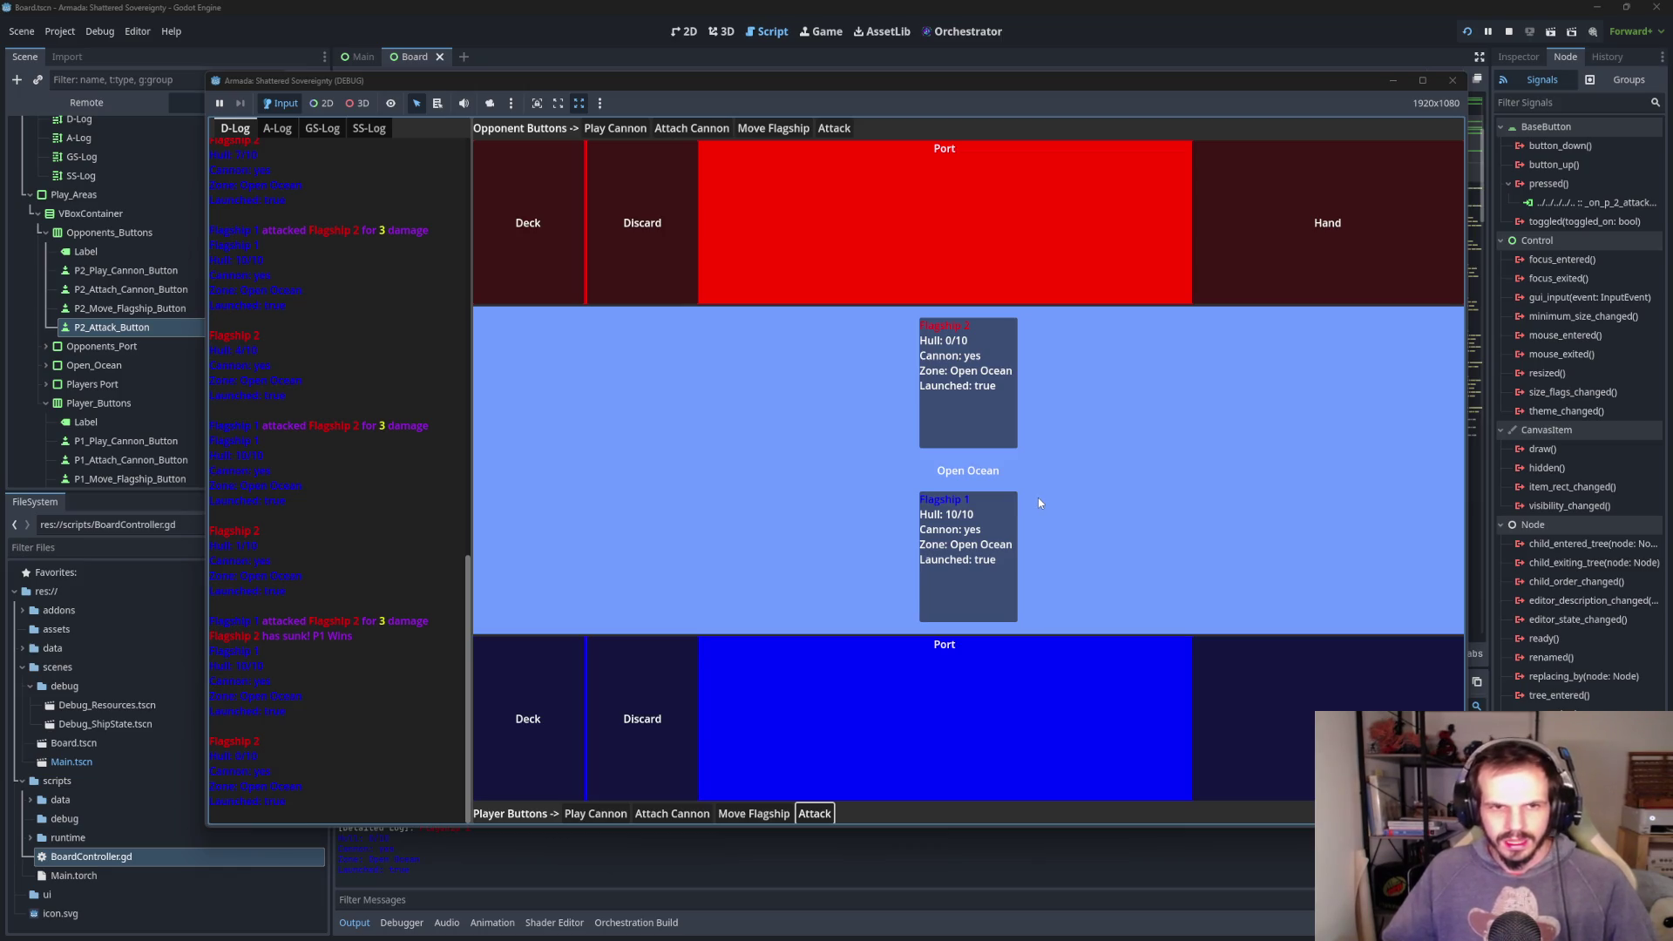
{"action": "left_click", "coordinate": [1453, 81]}
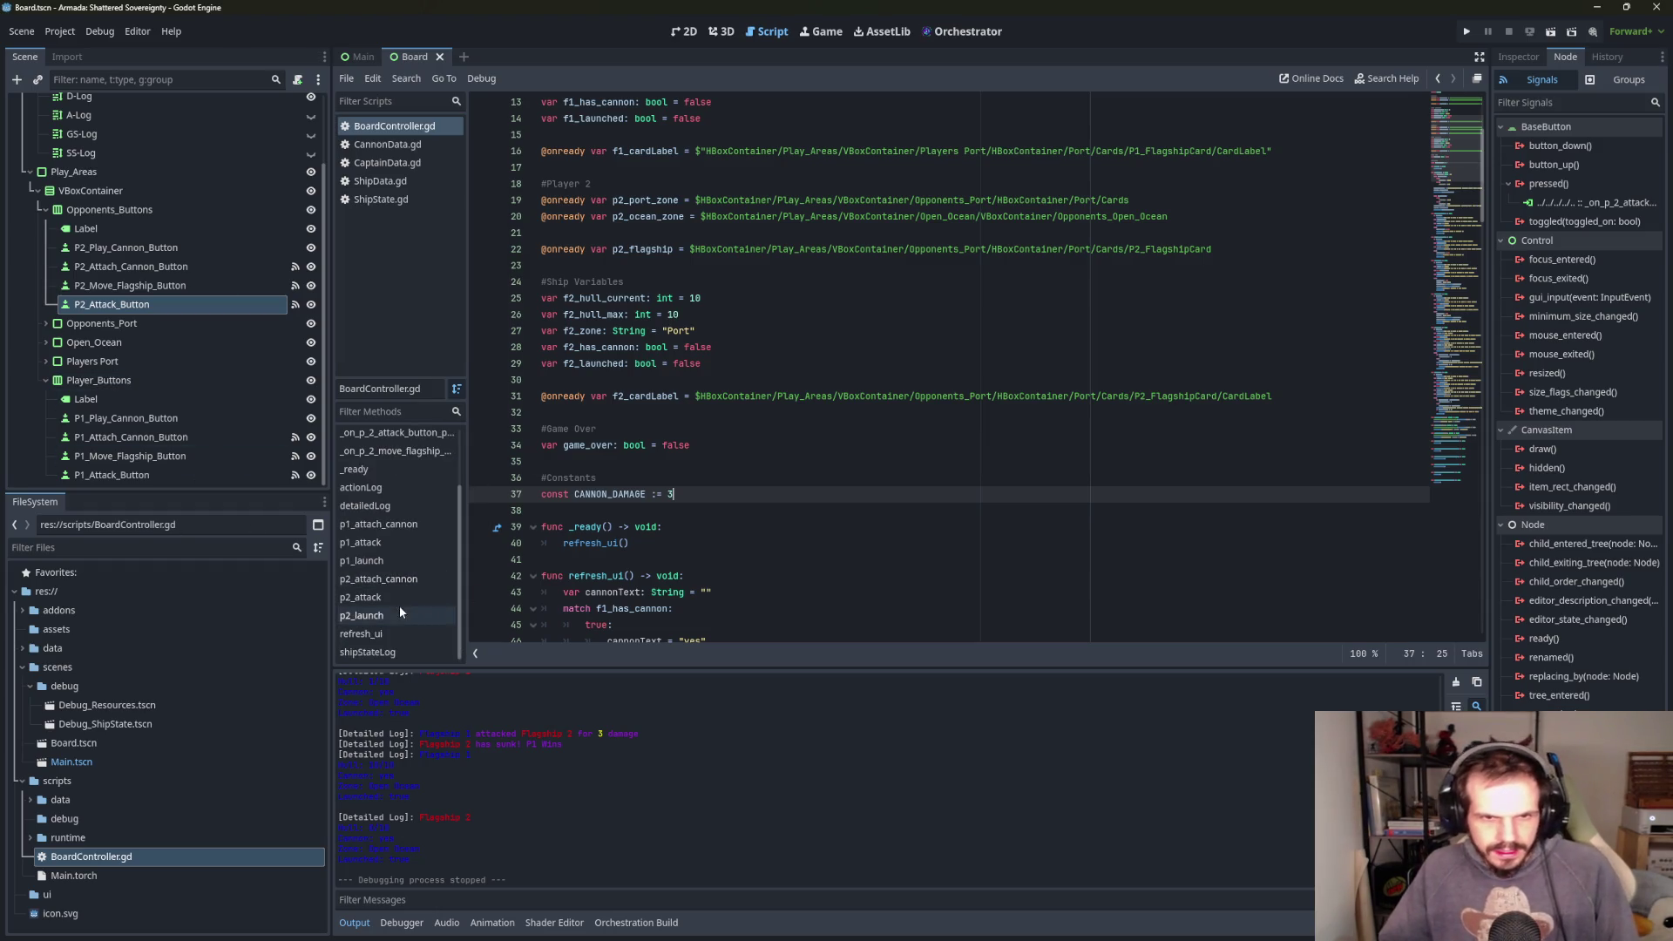
- Change shipStateLog's colour tag from blue to orange
{"action": "scroll", "coordinate": [400, 607], "scroll_direction": "down", "scroll_amount": 1}
{"action": "left_click", "coordinate": [394, 651]}
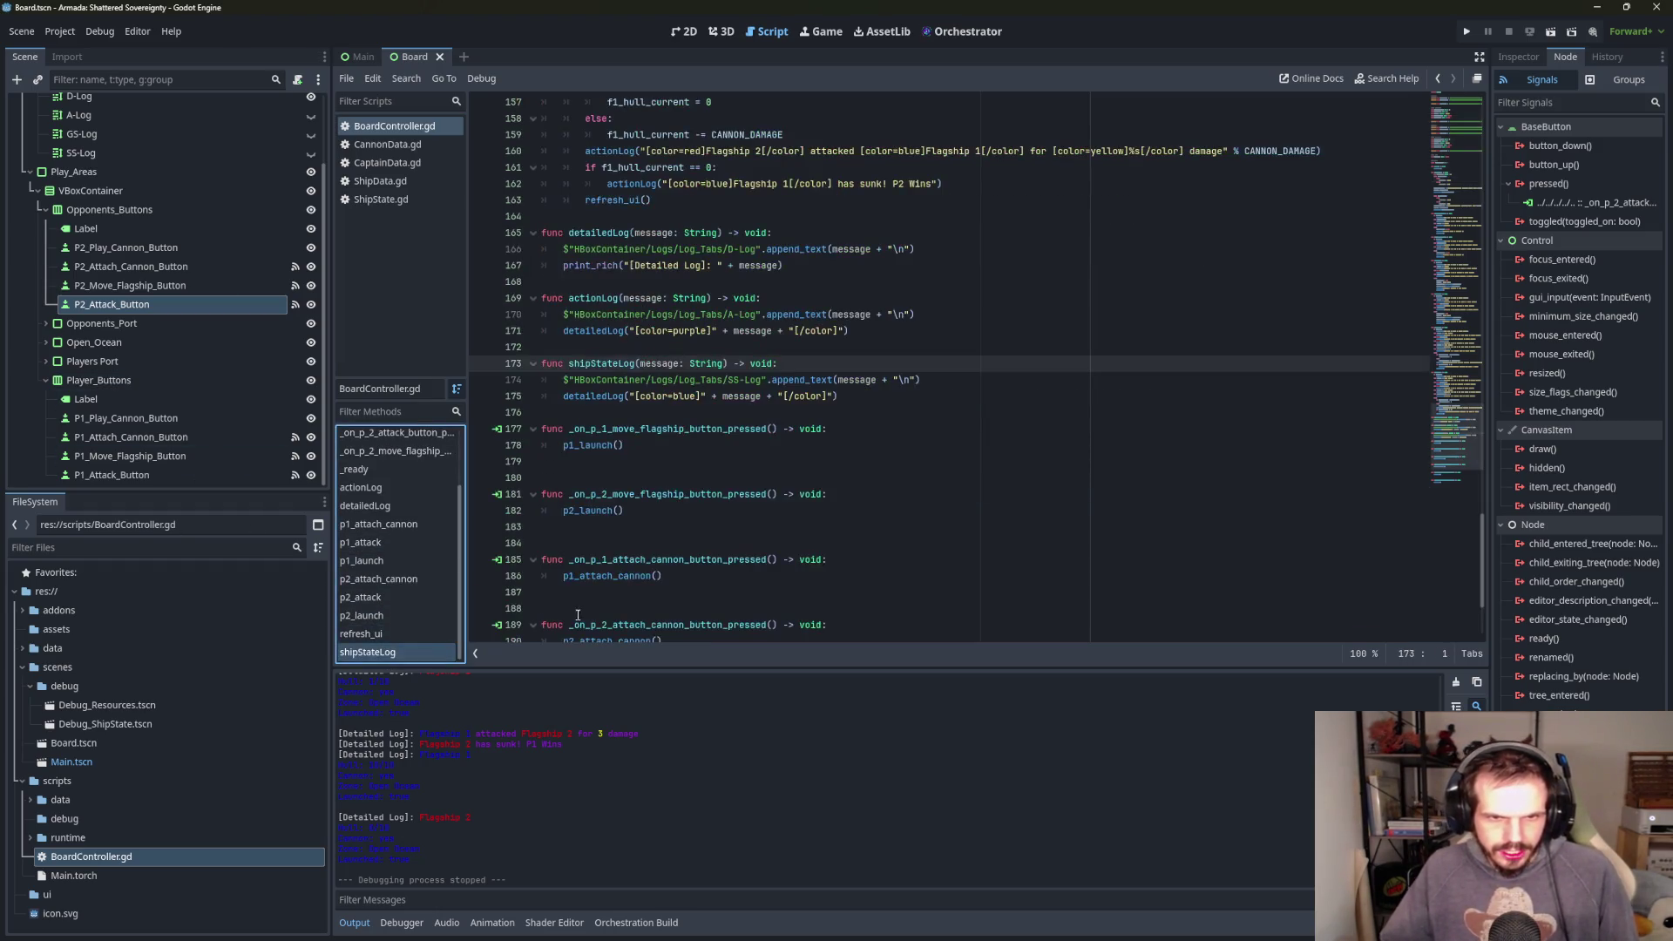
{"action": "left_click", "coordinate": [697, 396]}
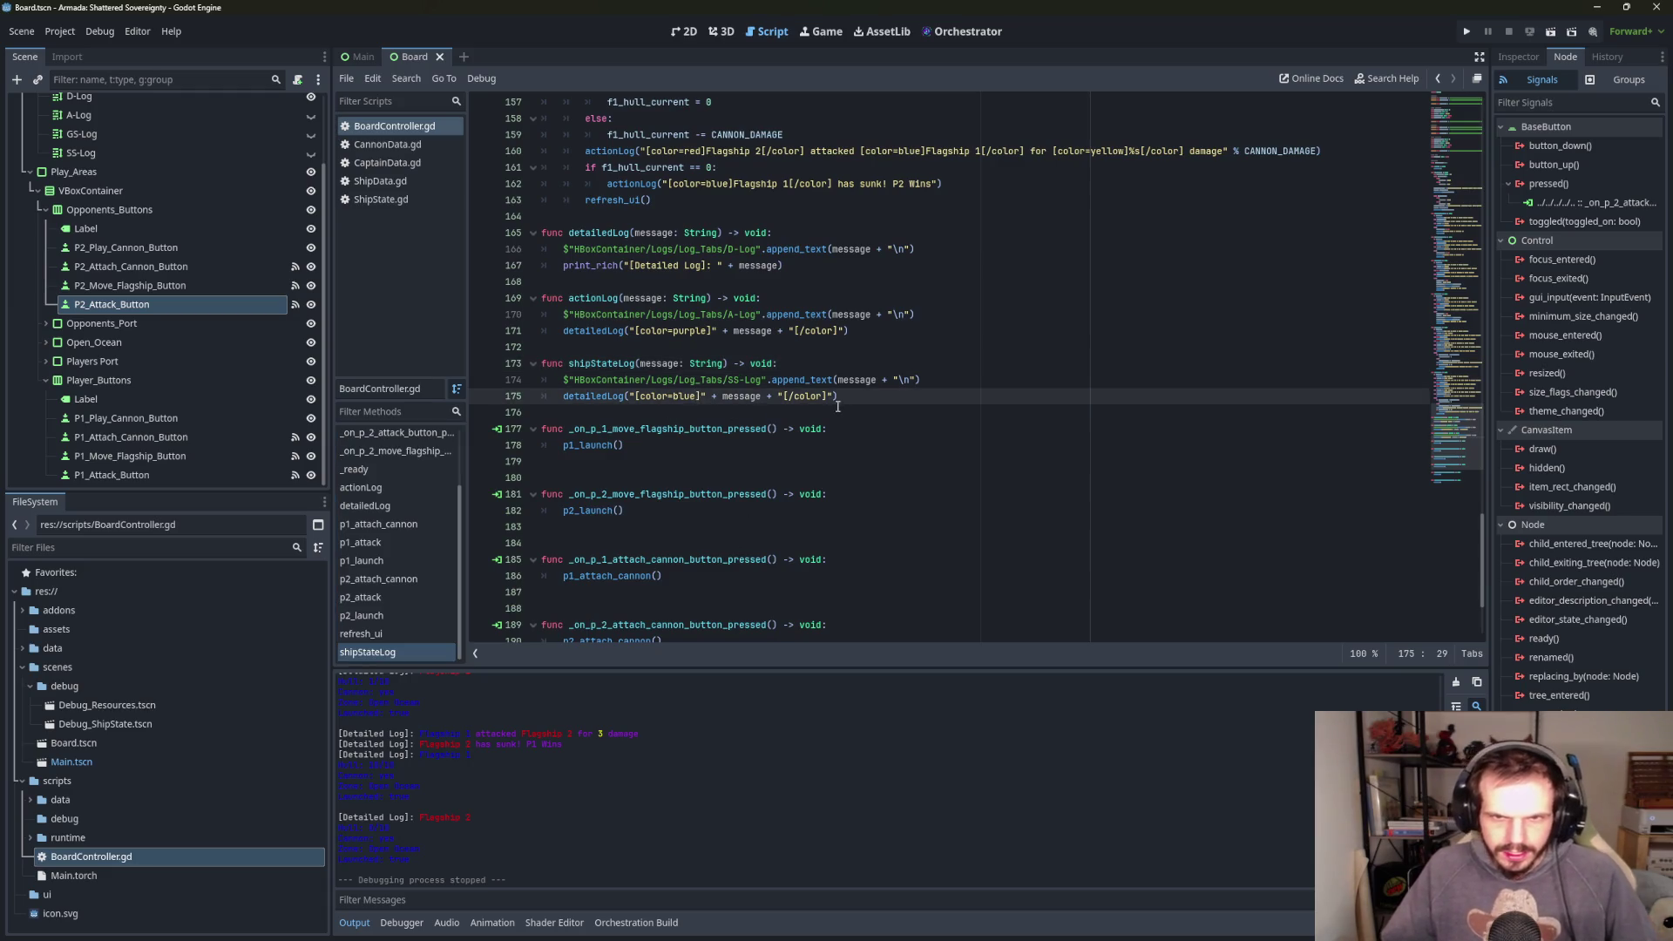
{"action": "key", "text": "BackSpace"}
{"action": "key", "text": "BackSpace"}
{"action": "key", "text": "BackSpace"}
{"action": "type", "text": "orange"}
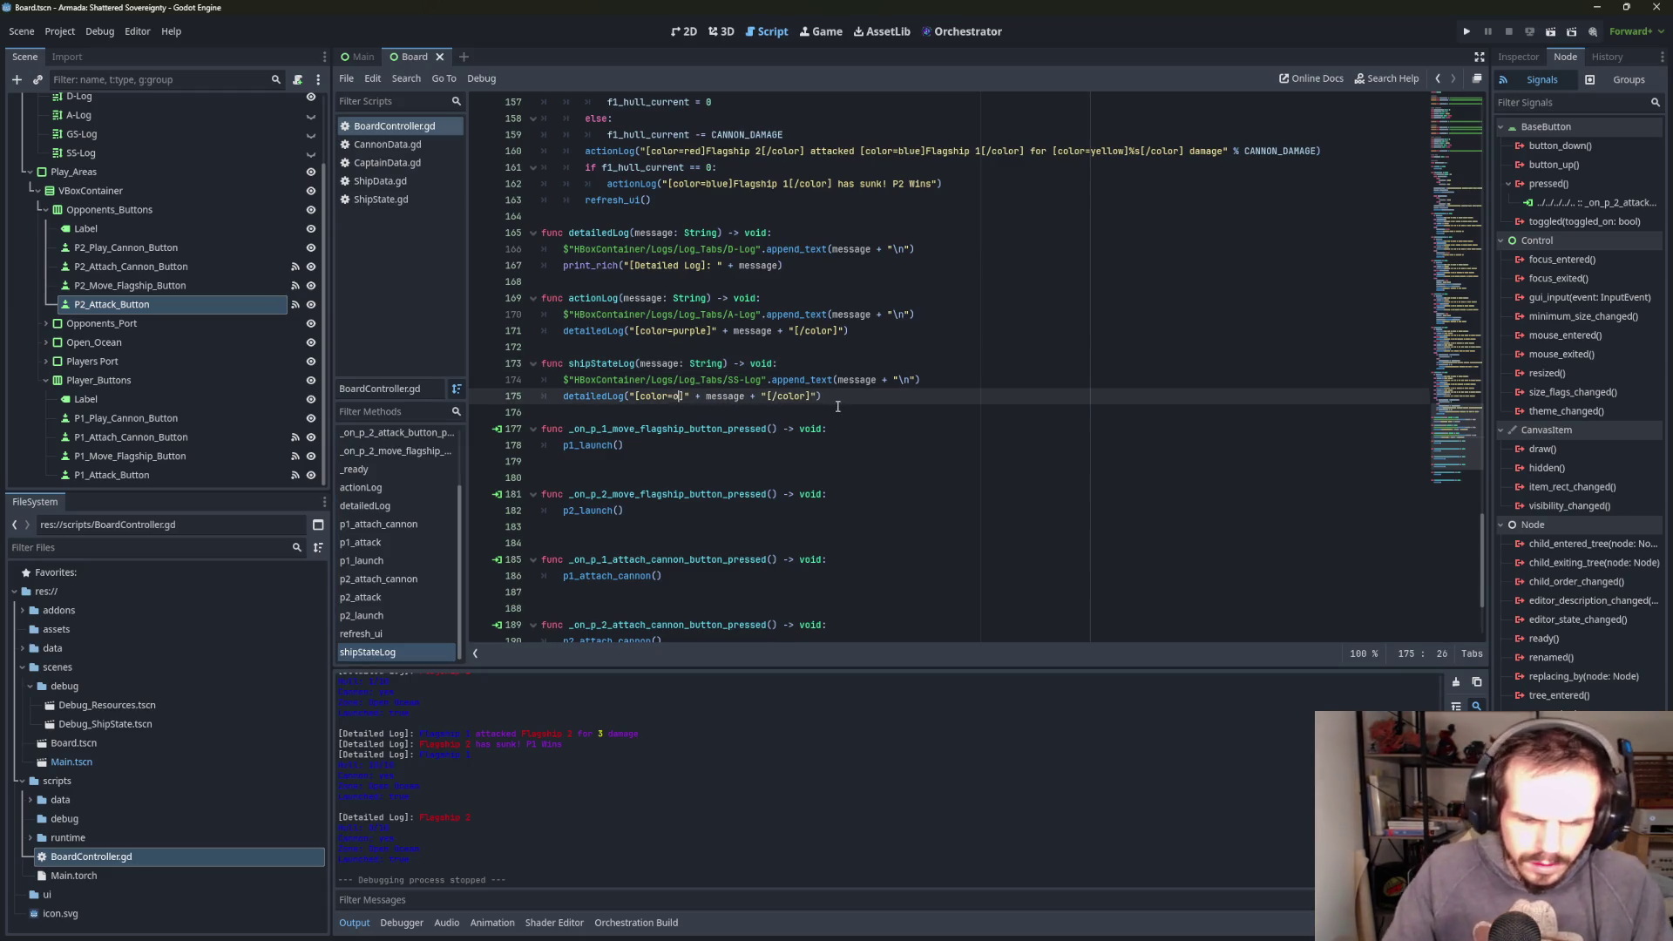
- Run the game, attach a cannon to Flagship 1 to see the orange log, then stop
{"action": "left_click", "coordinate": [1162, 362]}
{"action": "key", "text": "F5"}
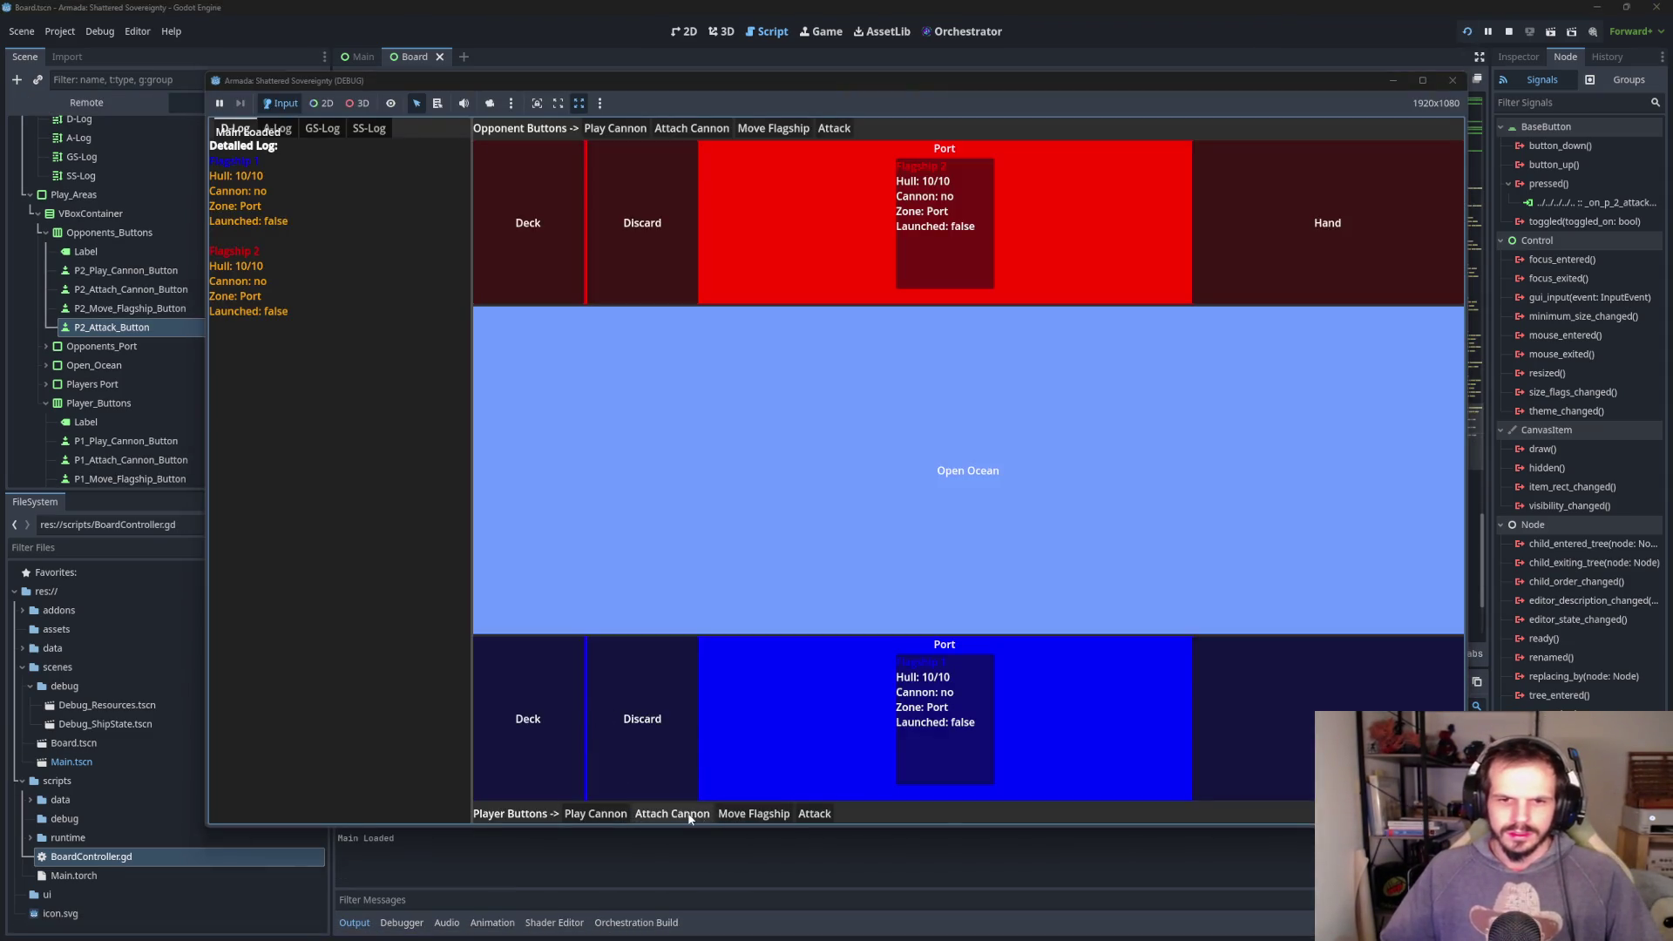
{"action": "left_click", "coordinate": [688, 815]}
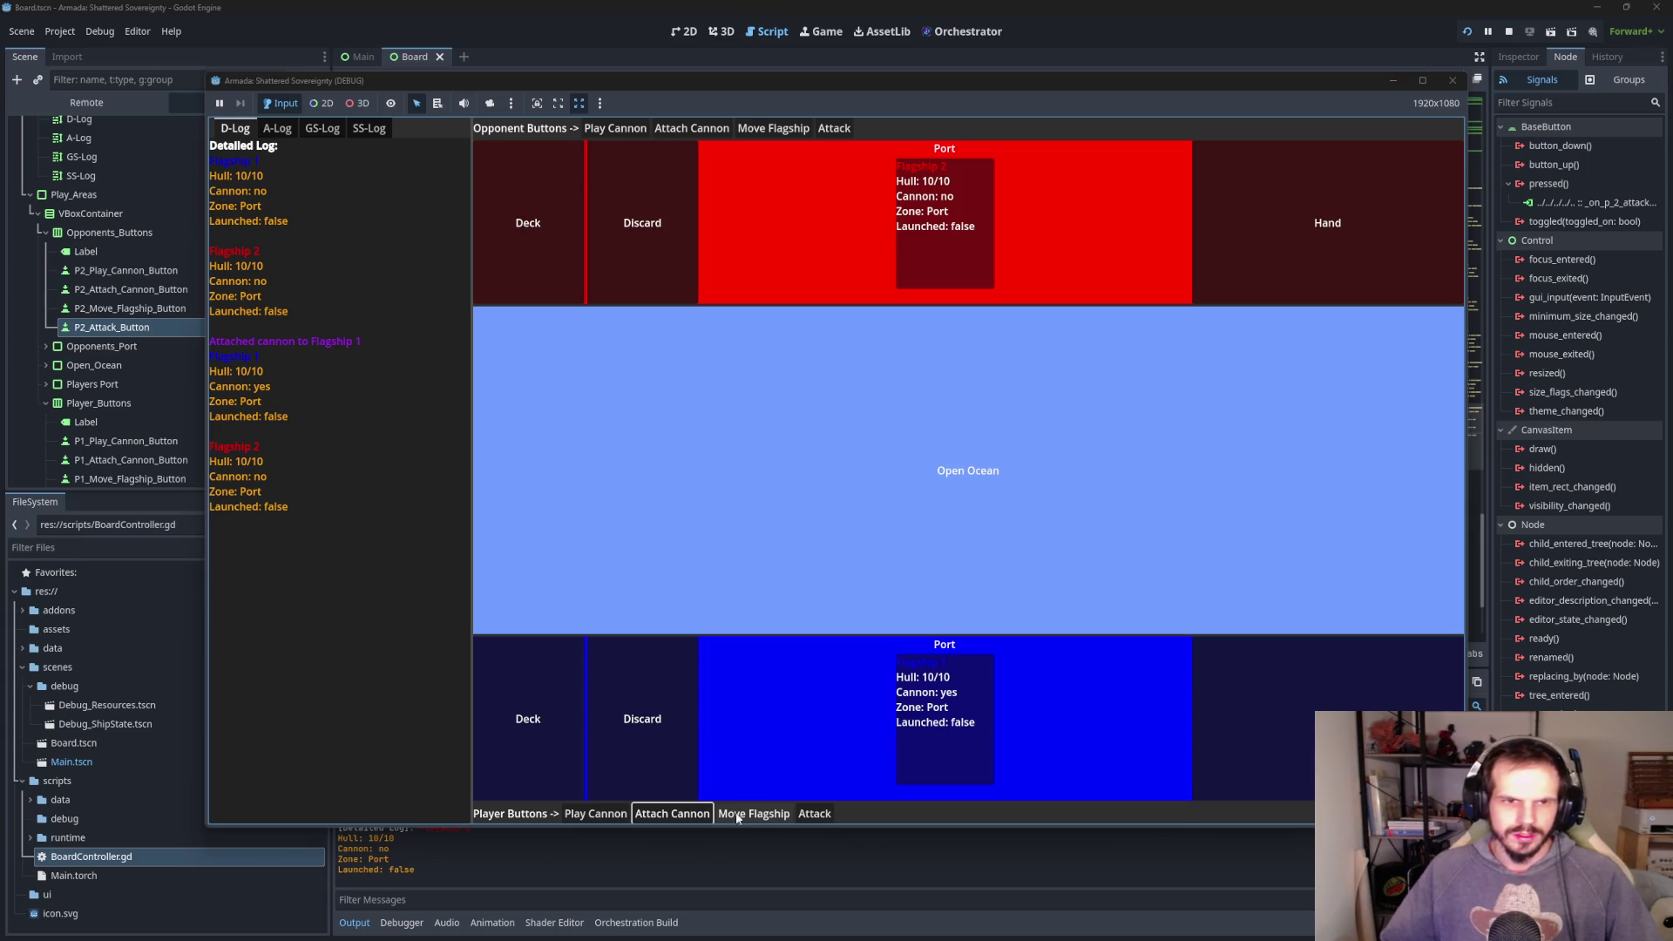
{"action": "left_click", "coordinate": [1452, 80]}
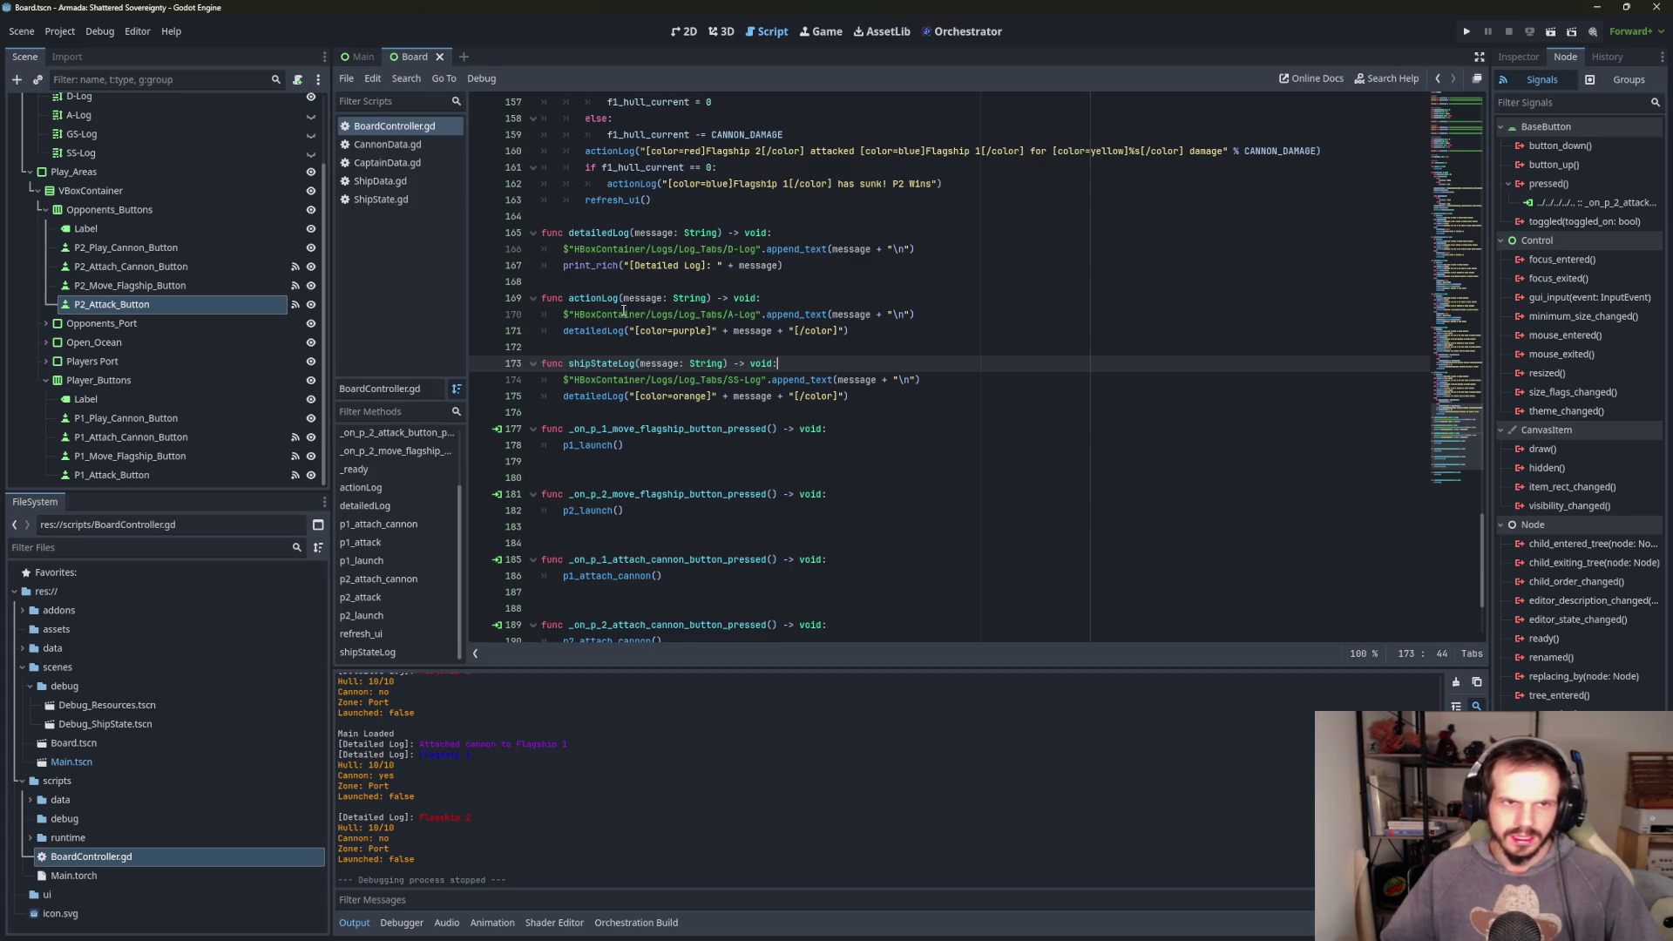
{"action": "scroll", "coordinate": [603, 304], "scroll_direction": "up", "scroll_amount": 7}
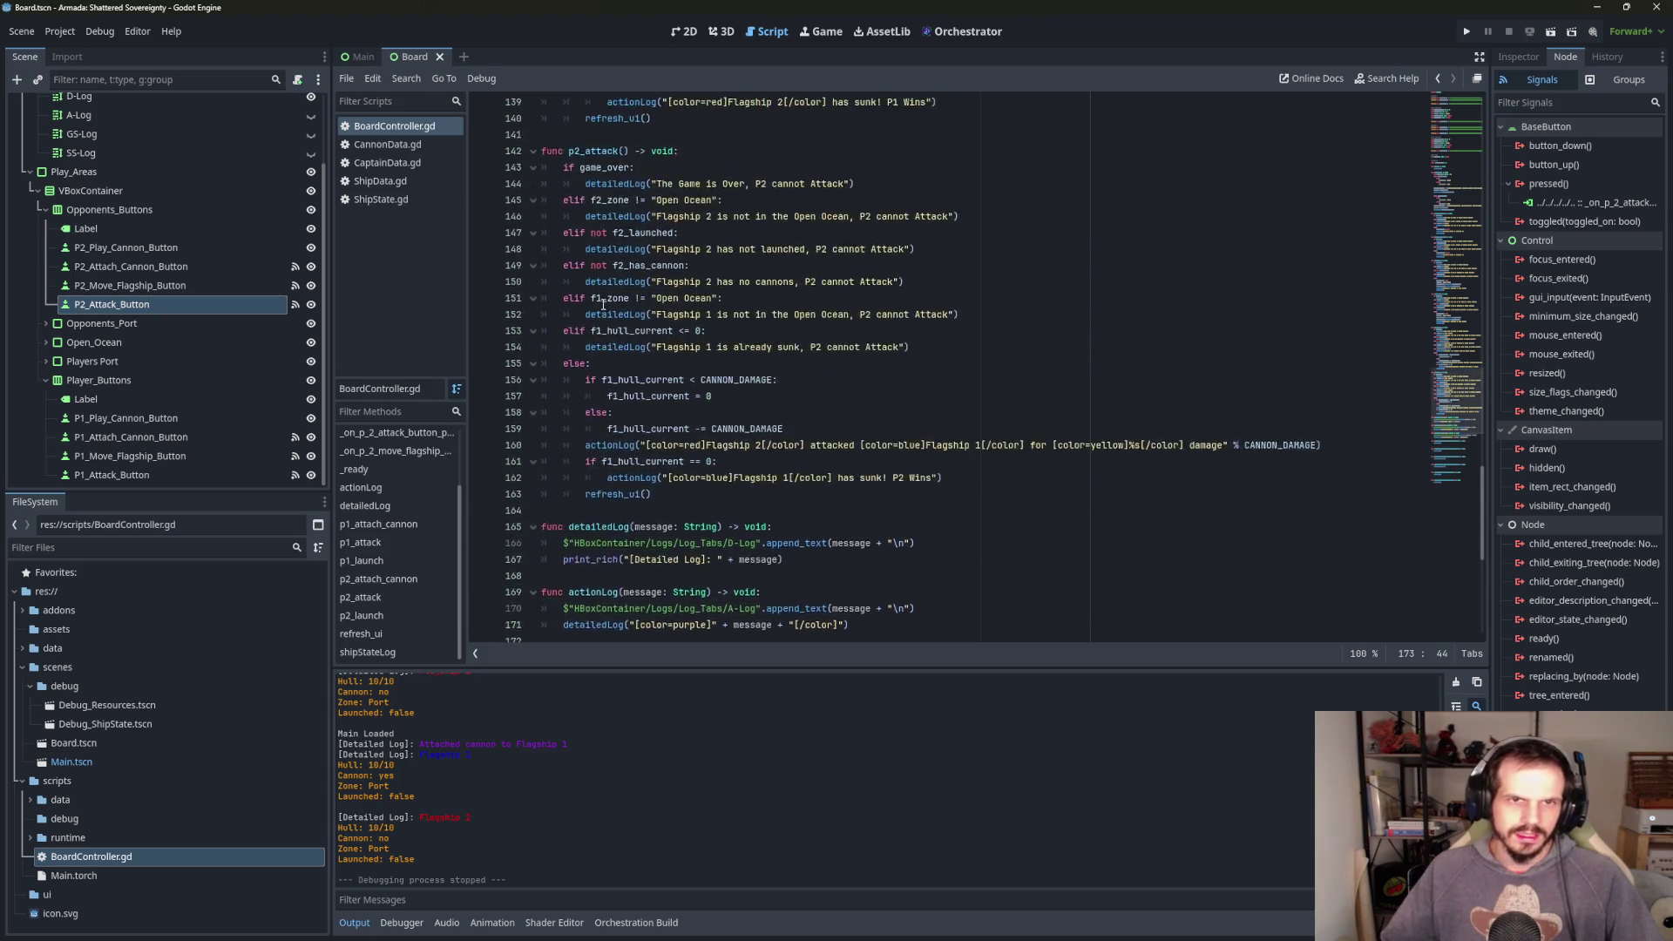
{"action": "scroll", "coordinate": [591, 310], "scroll_direction": "down", "scroll_amount": 5}
{"action": "scroll", "coordinate": [591, 310], "scroll_direction": "down", "scroll_amount": 6}
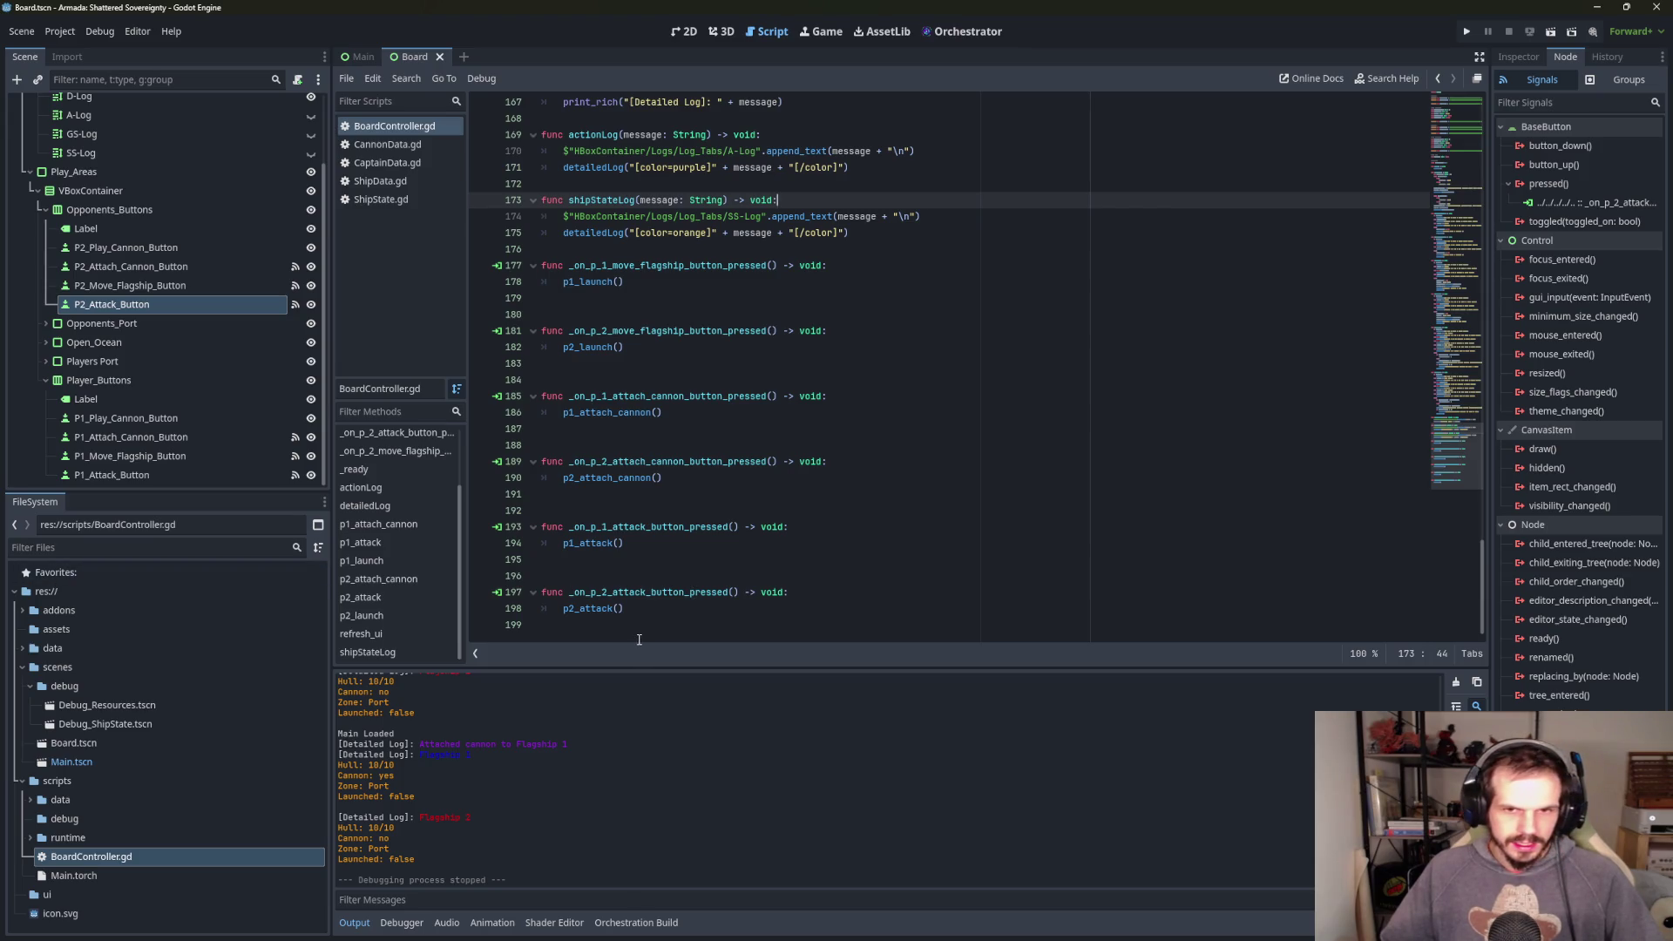
{"action": "scroll", "coordinate": [729, 573], "scroll_direction": "up", "scroll_amount": 6}
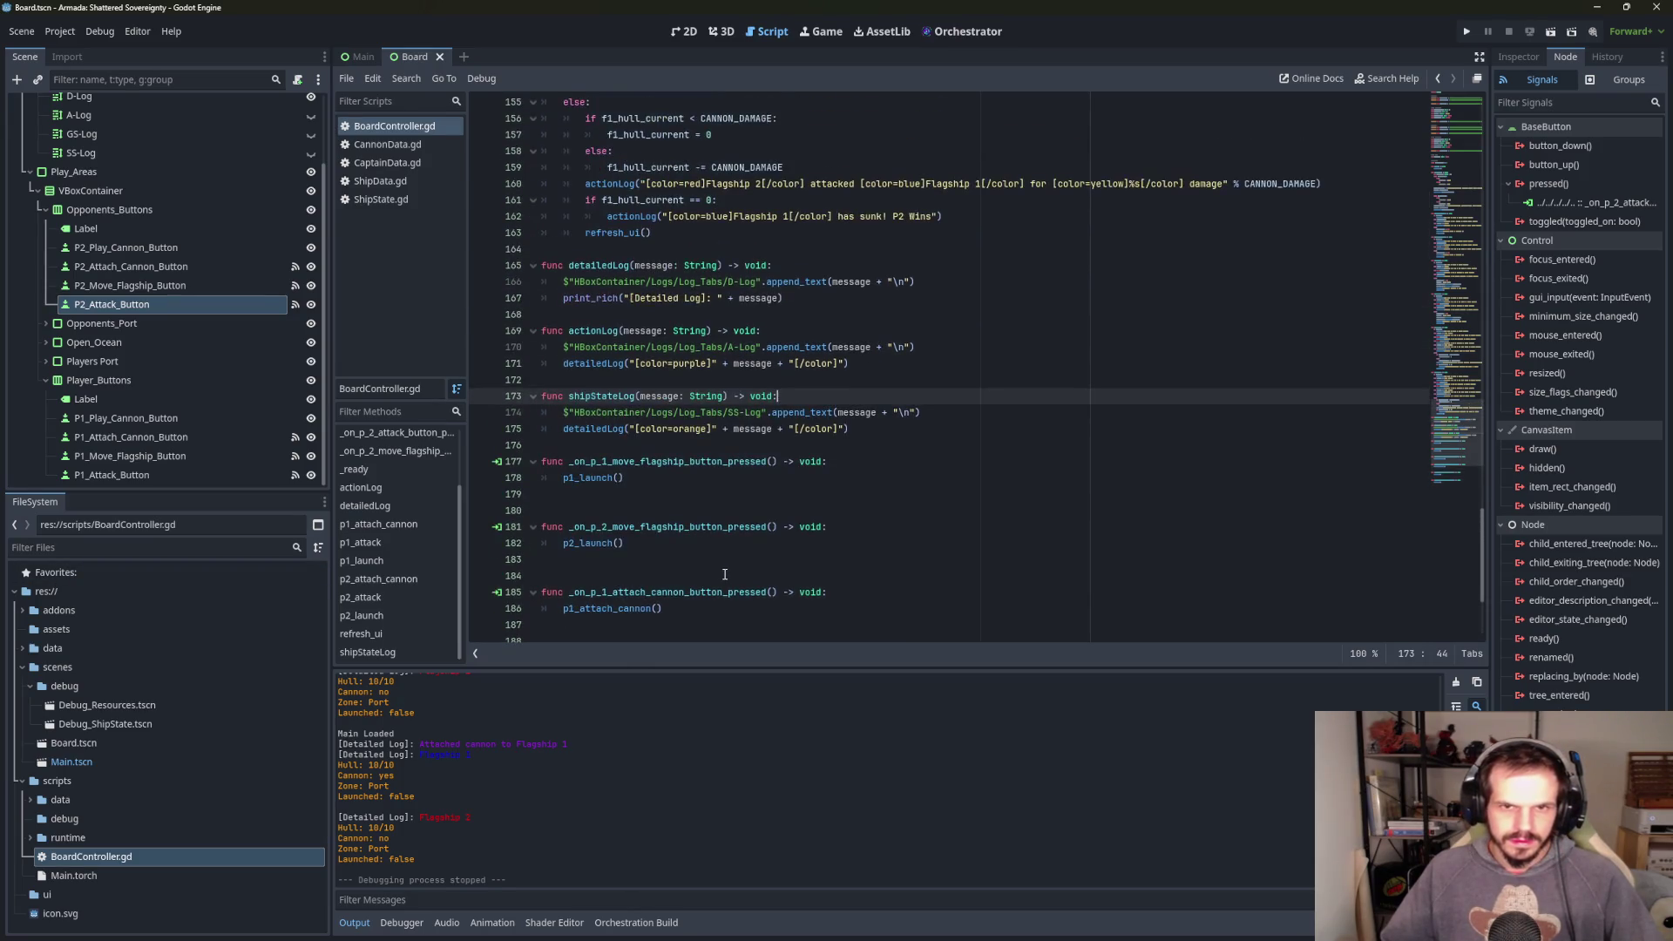
{"action": "scroll", "coordinate": [716, 576], "scroll_direction": "up", "scroll_amount": 3}
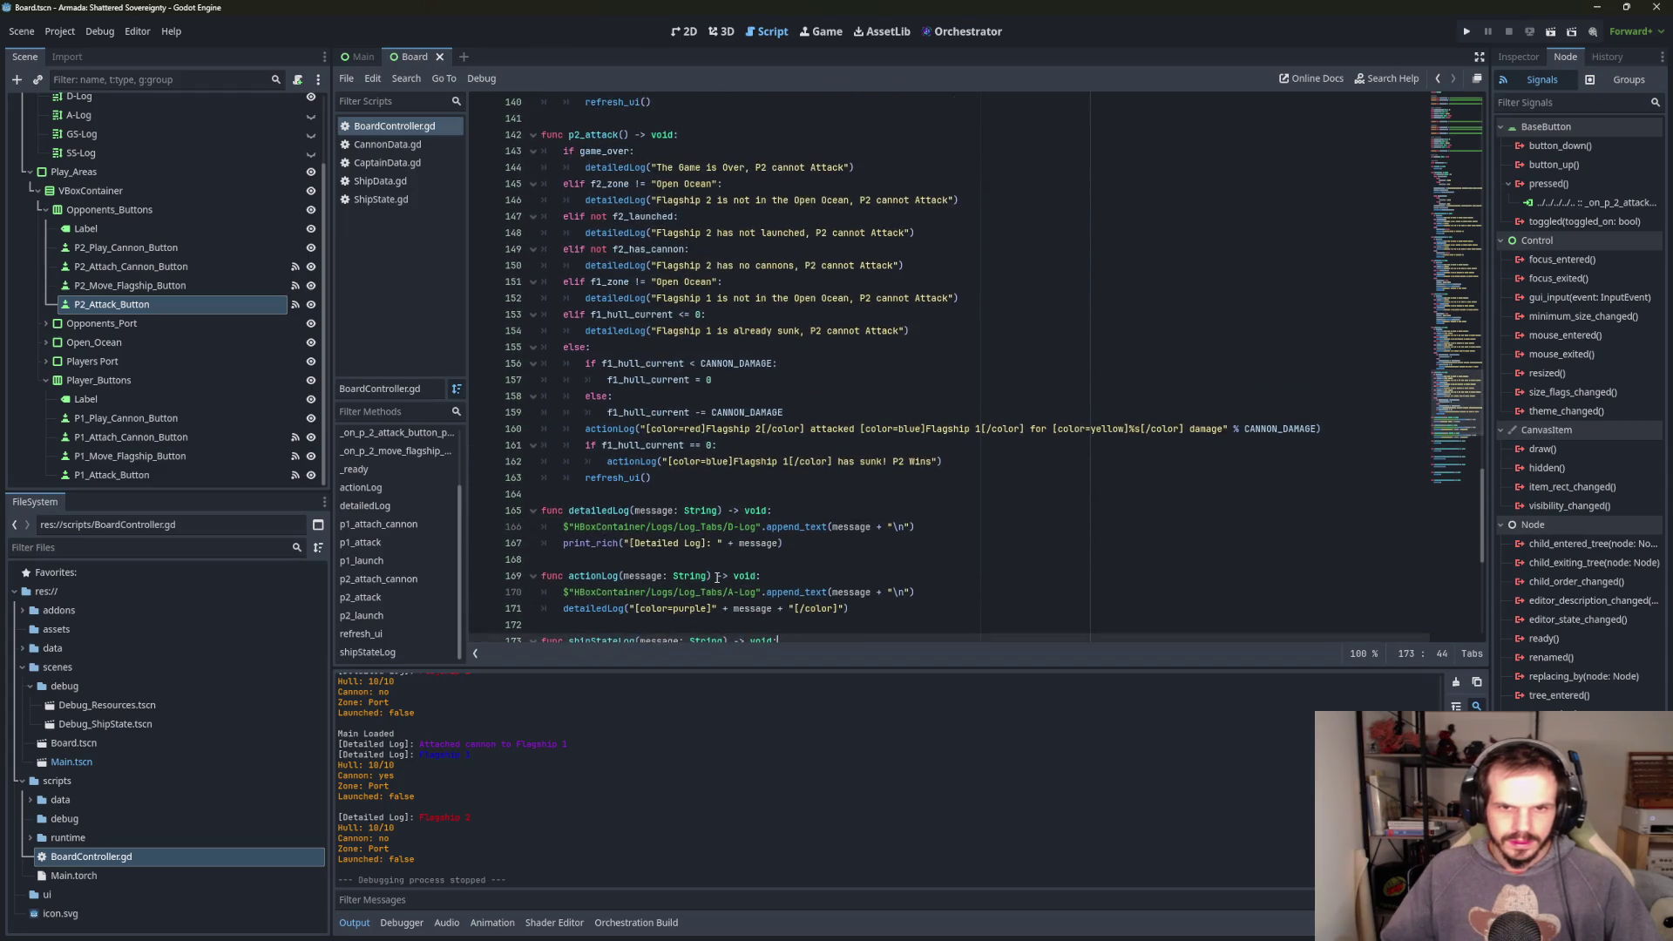
{"action": "scroll", "coordinate": [716, 576], "scroll_direction": "up", "scroll_amount": 1}
{"action": "left_click", "coordinate": [568, 545]}
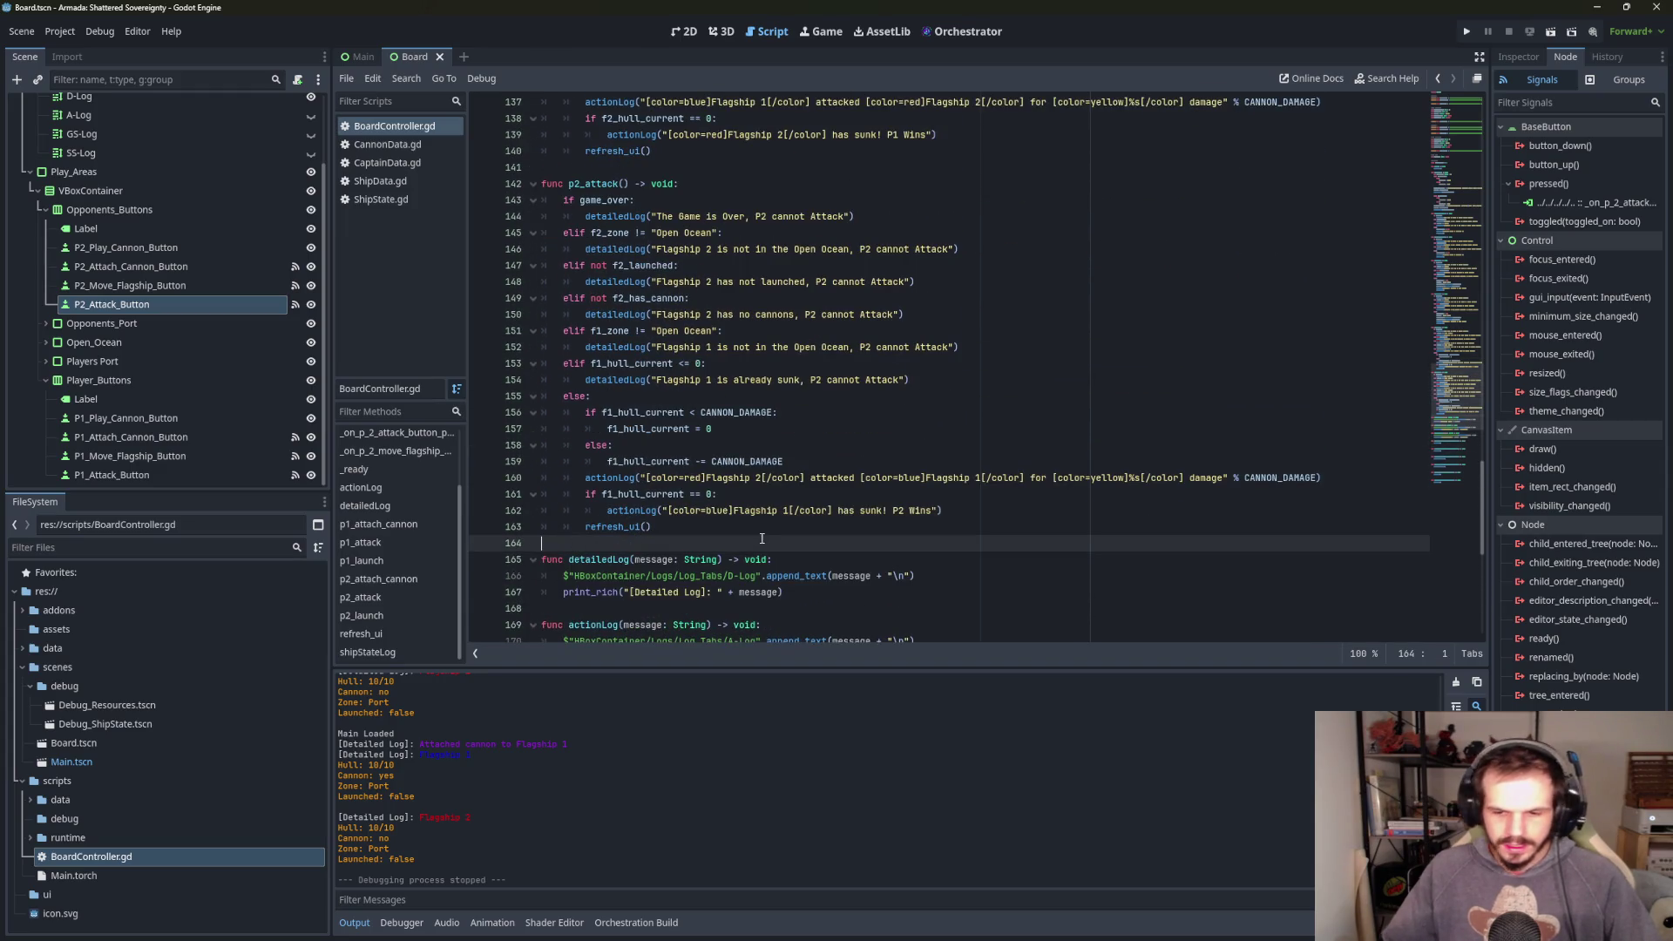
- Declare a new function end_game(winner: String) -> void: in BoardController.gd
{"action": "key", "text": "Return"}
{"action": "key", "text": "Return"}
{"action": "key", "text": "Up"}
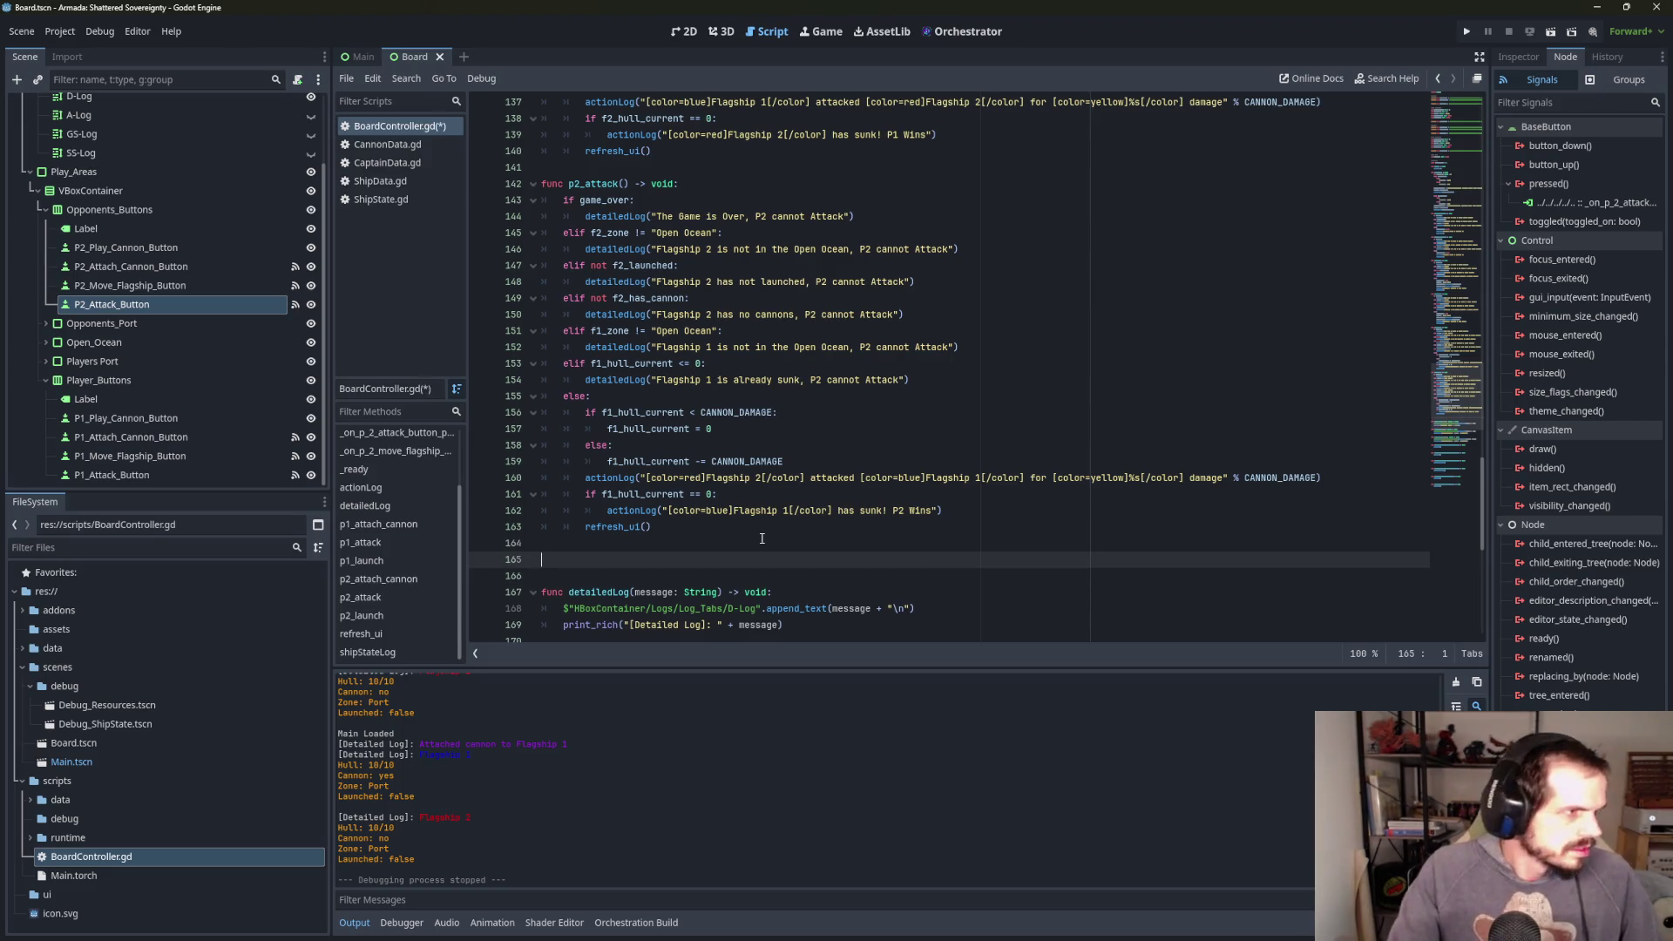
{"action": "type", "text": "func "}
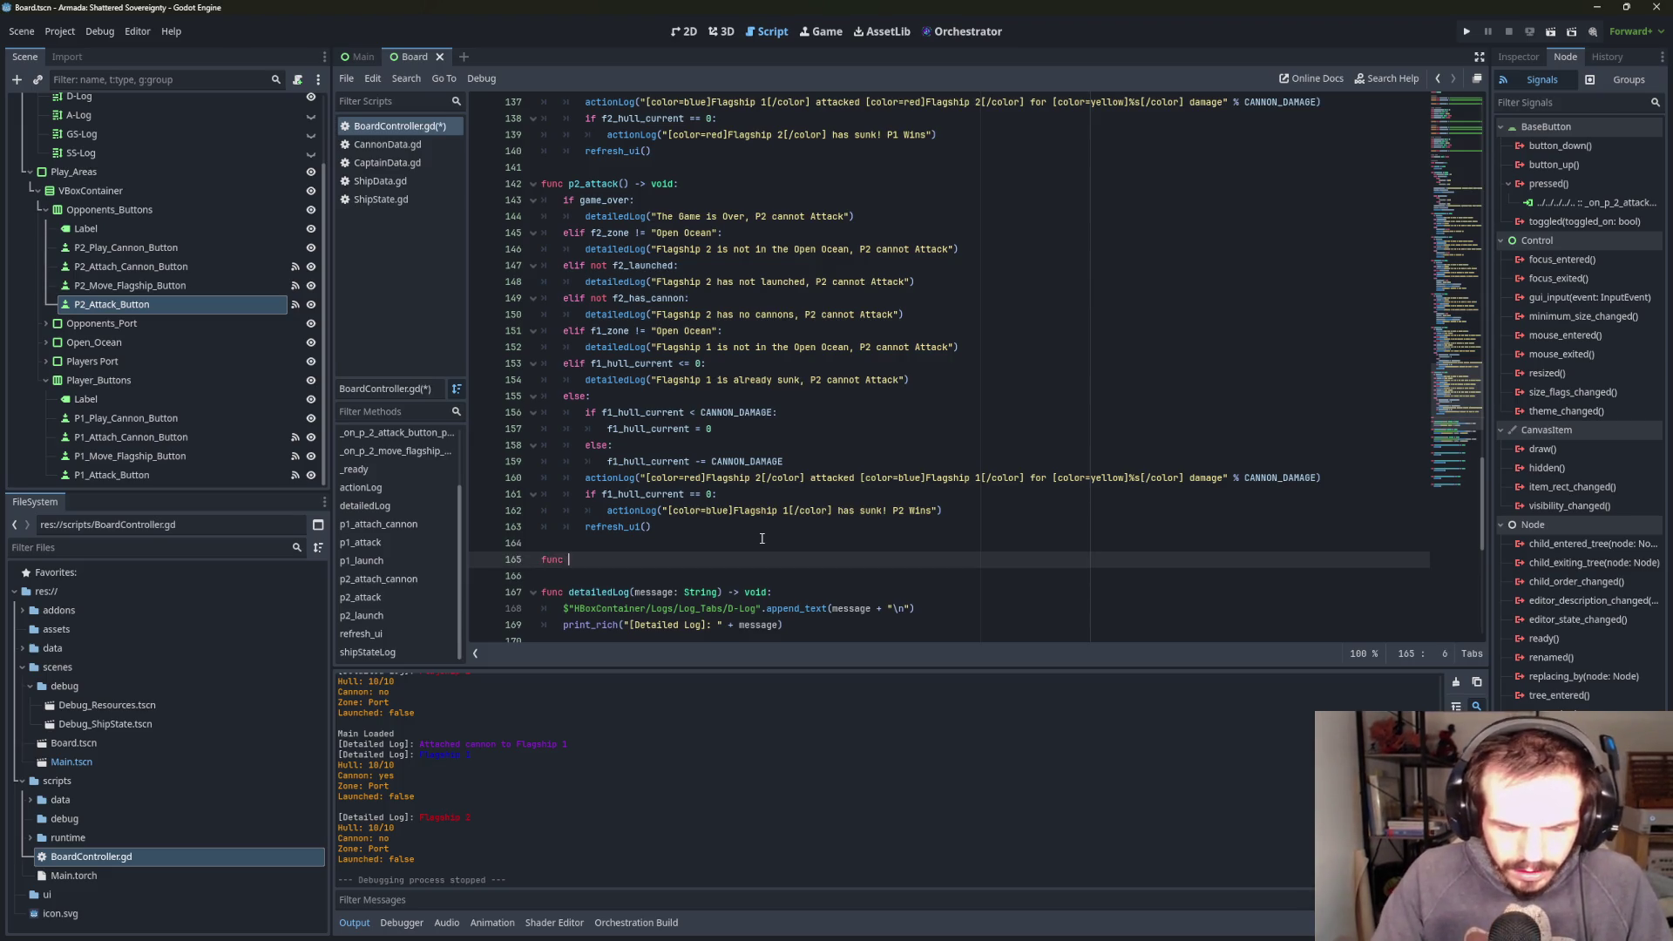
{"action": "type", "text": "end_gam"}
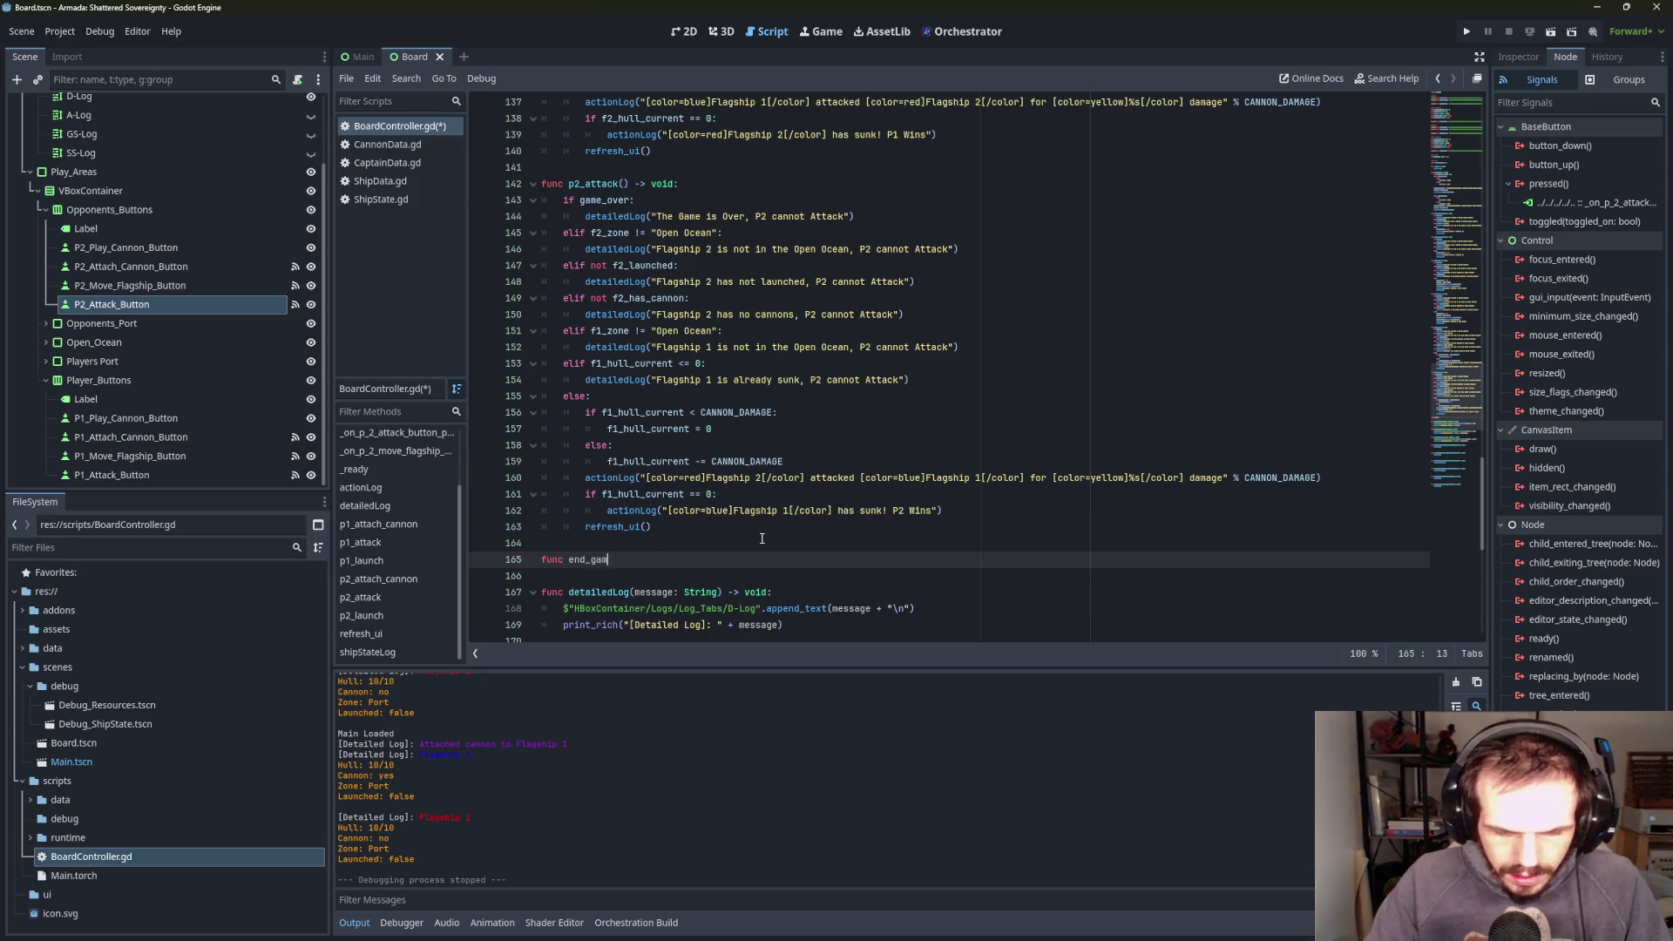
{"action": "type", "text": "e(winner: "}
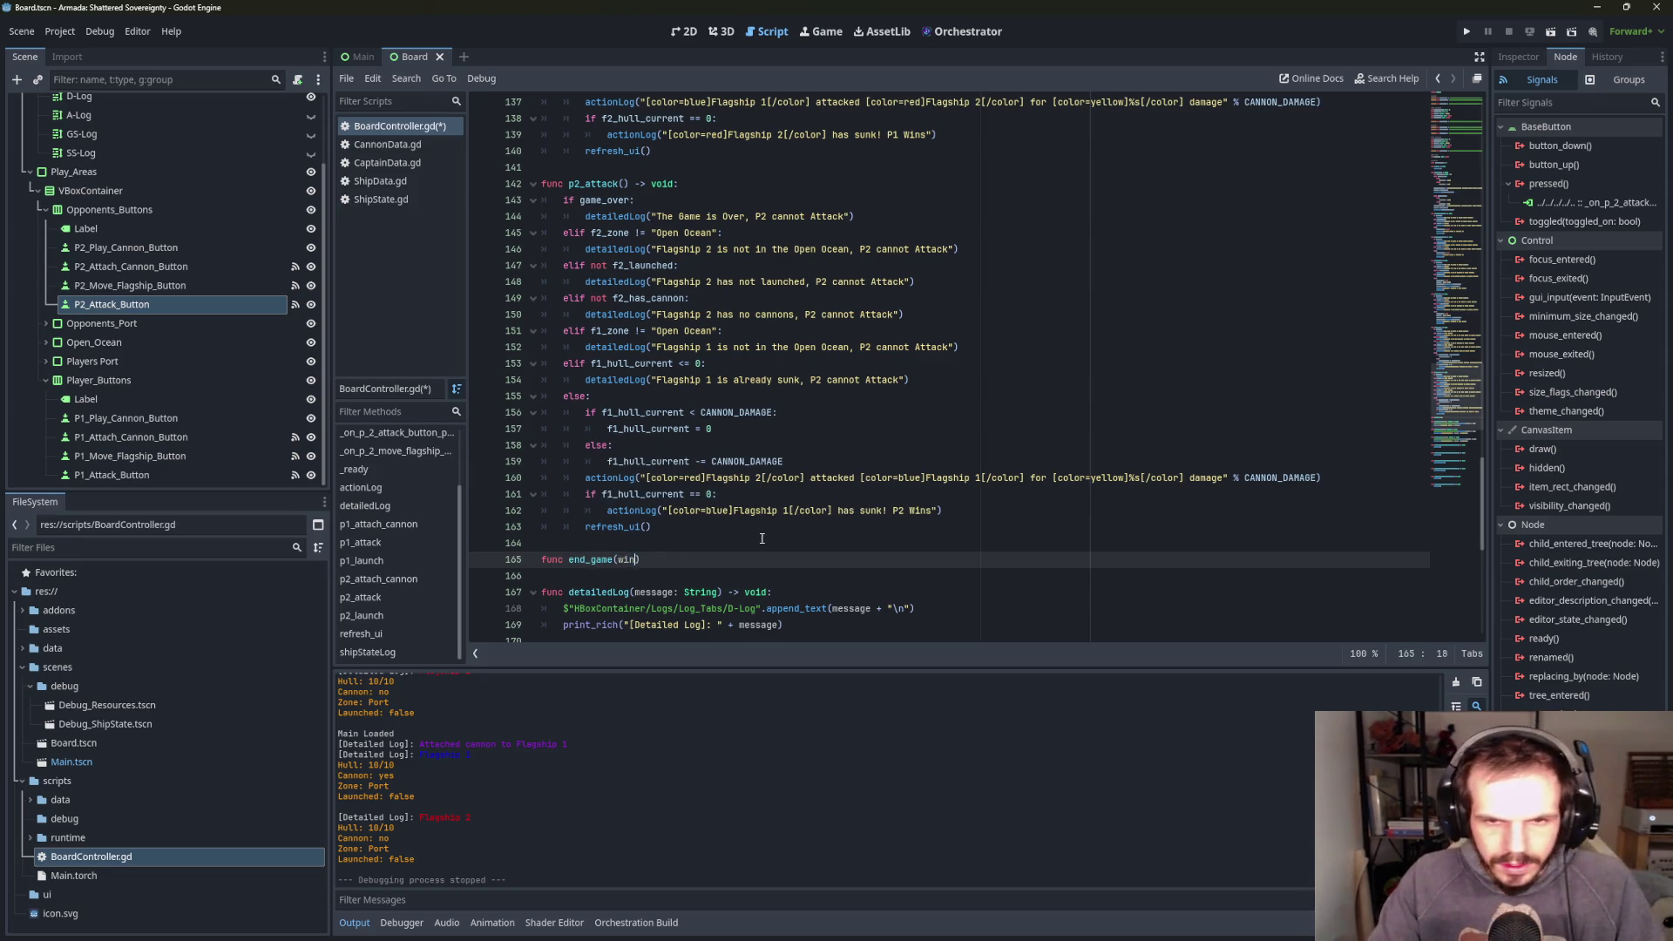
{"action": "type", "text": "String)"}
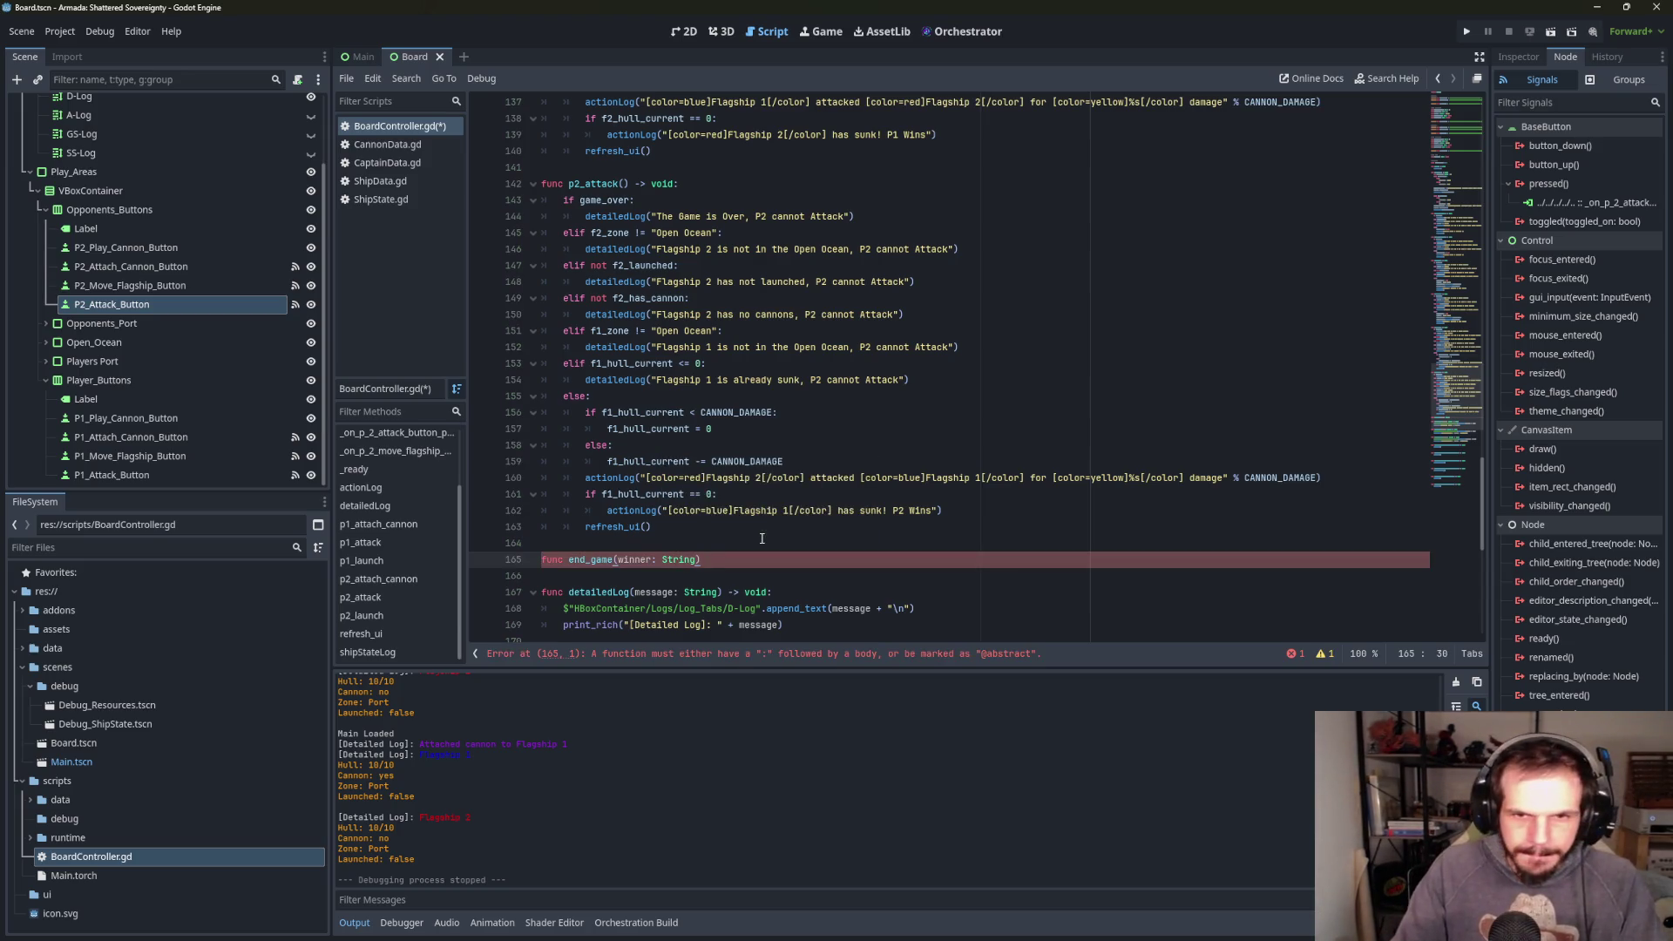
{"action": "type", "text": " ->"}
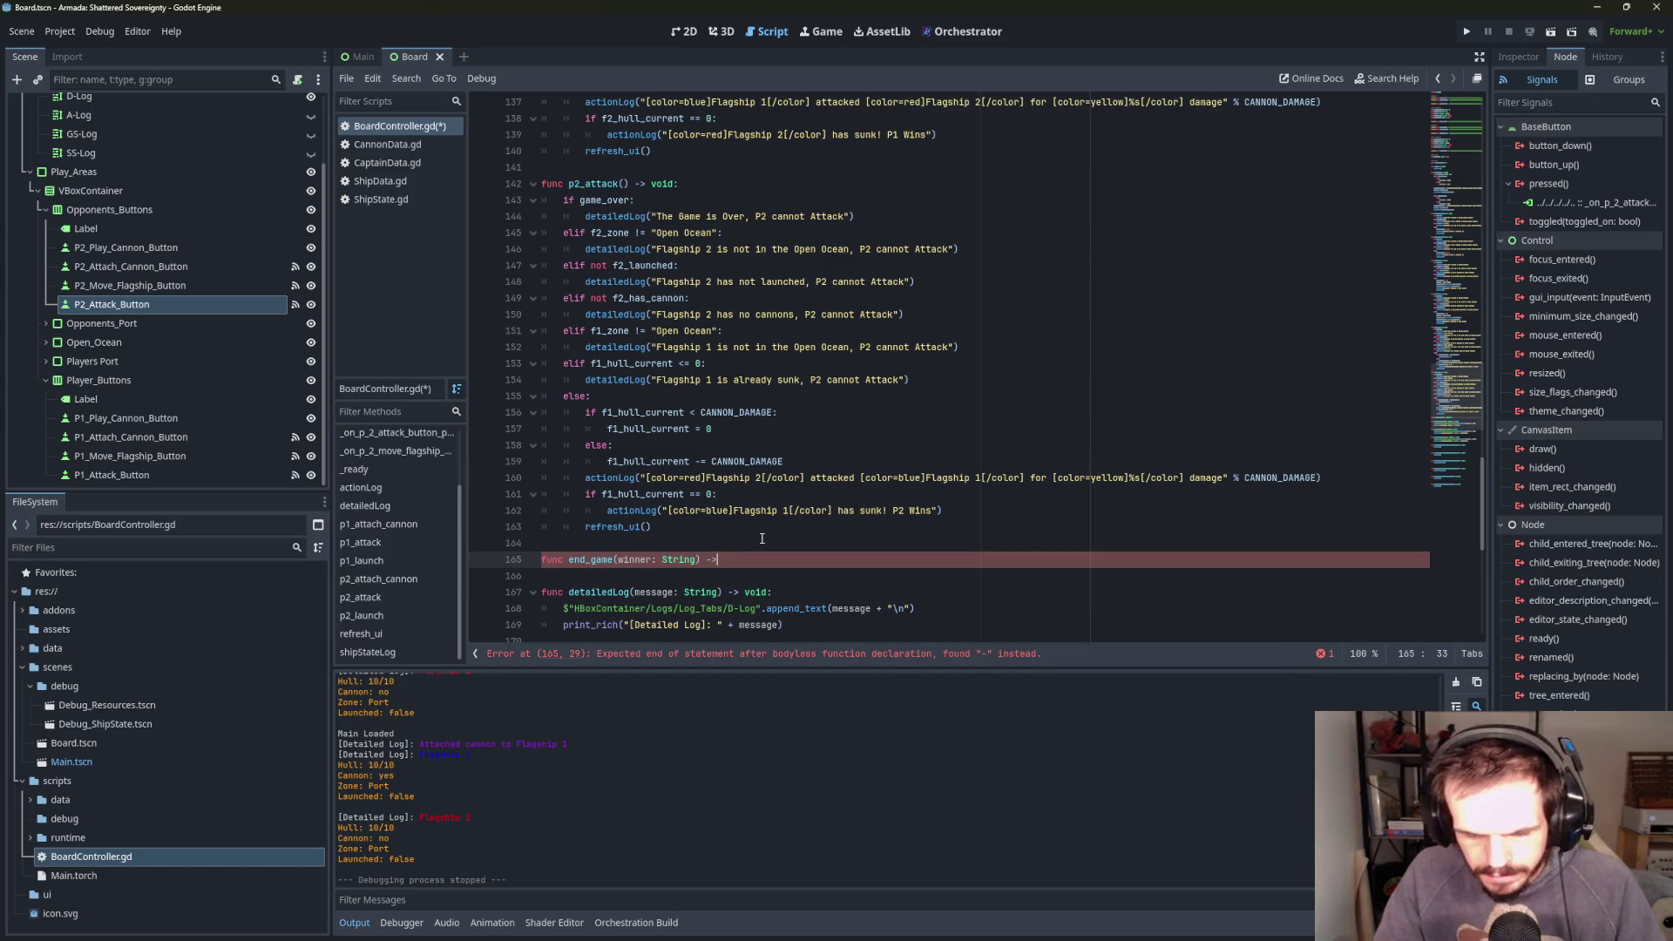
{"action": "key", "text": "BackSpace"}
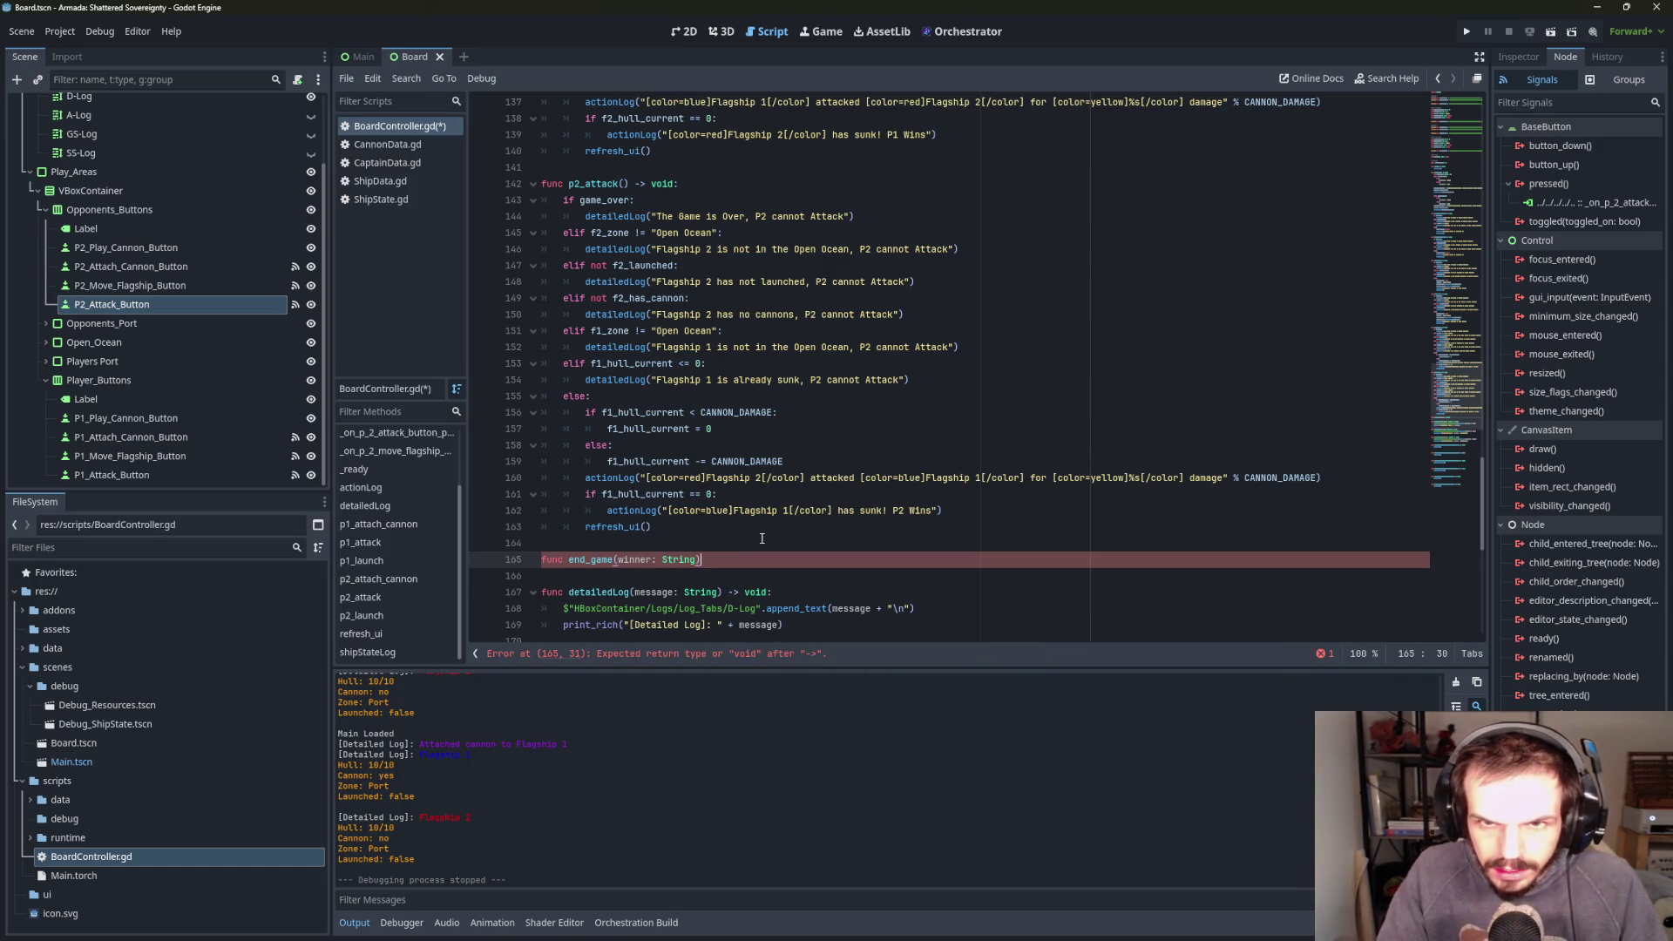
{"action": "type", "text": " -> void"}
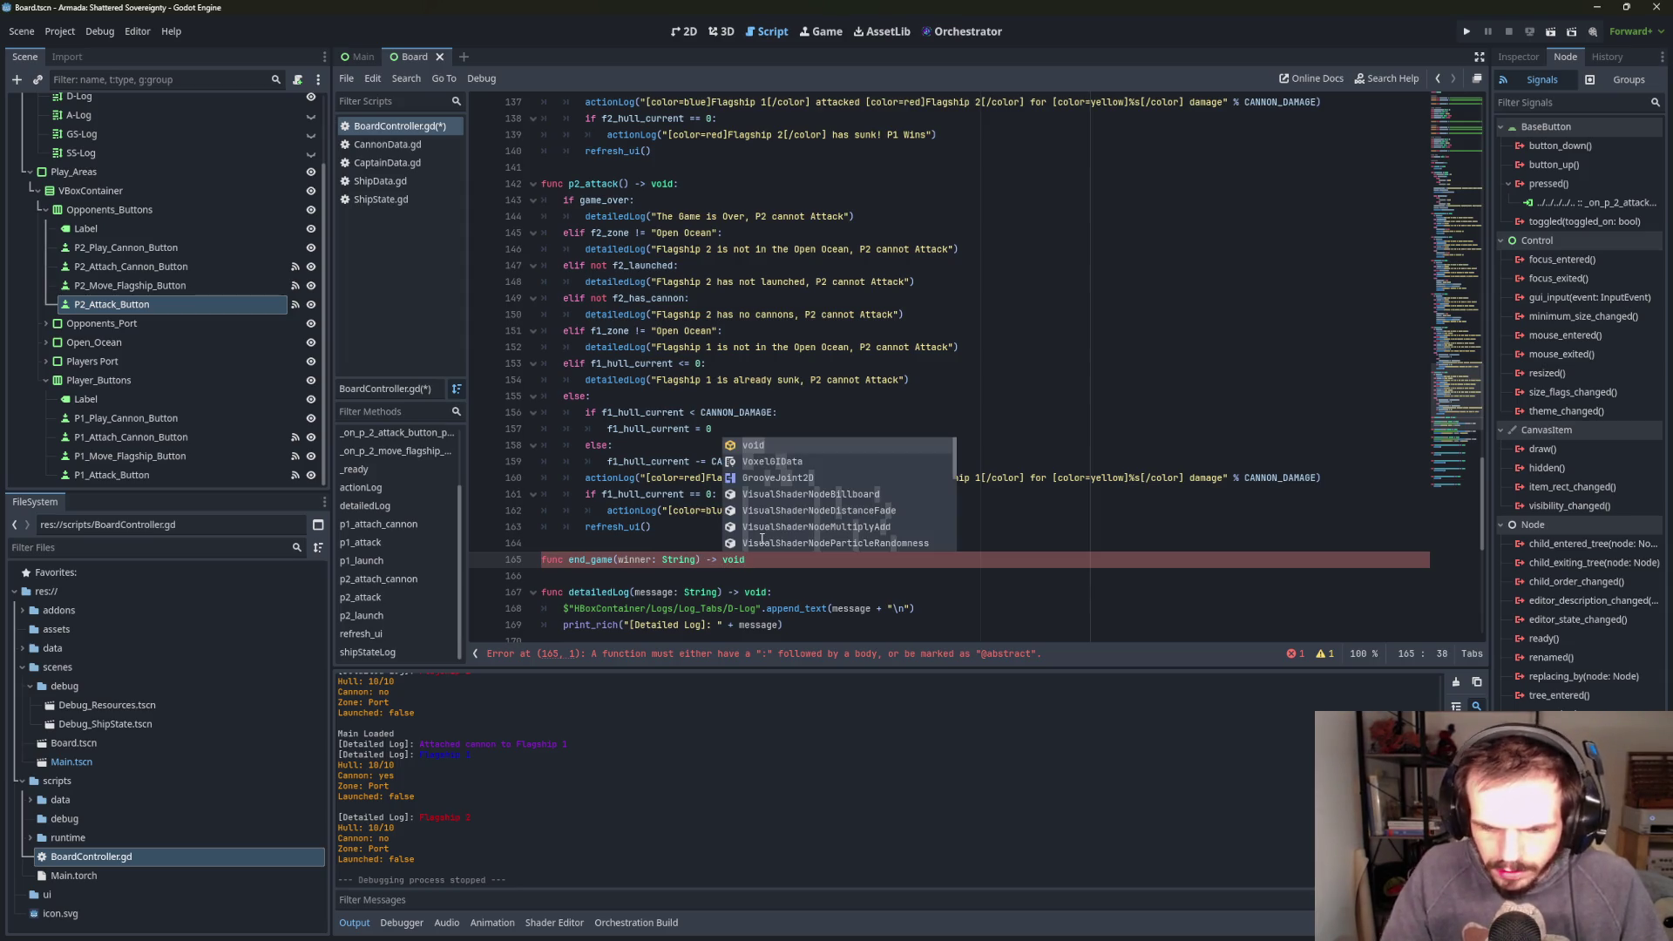
{"action": "type", "text": ":"}
{"action": "key", "text": "Return"}
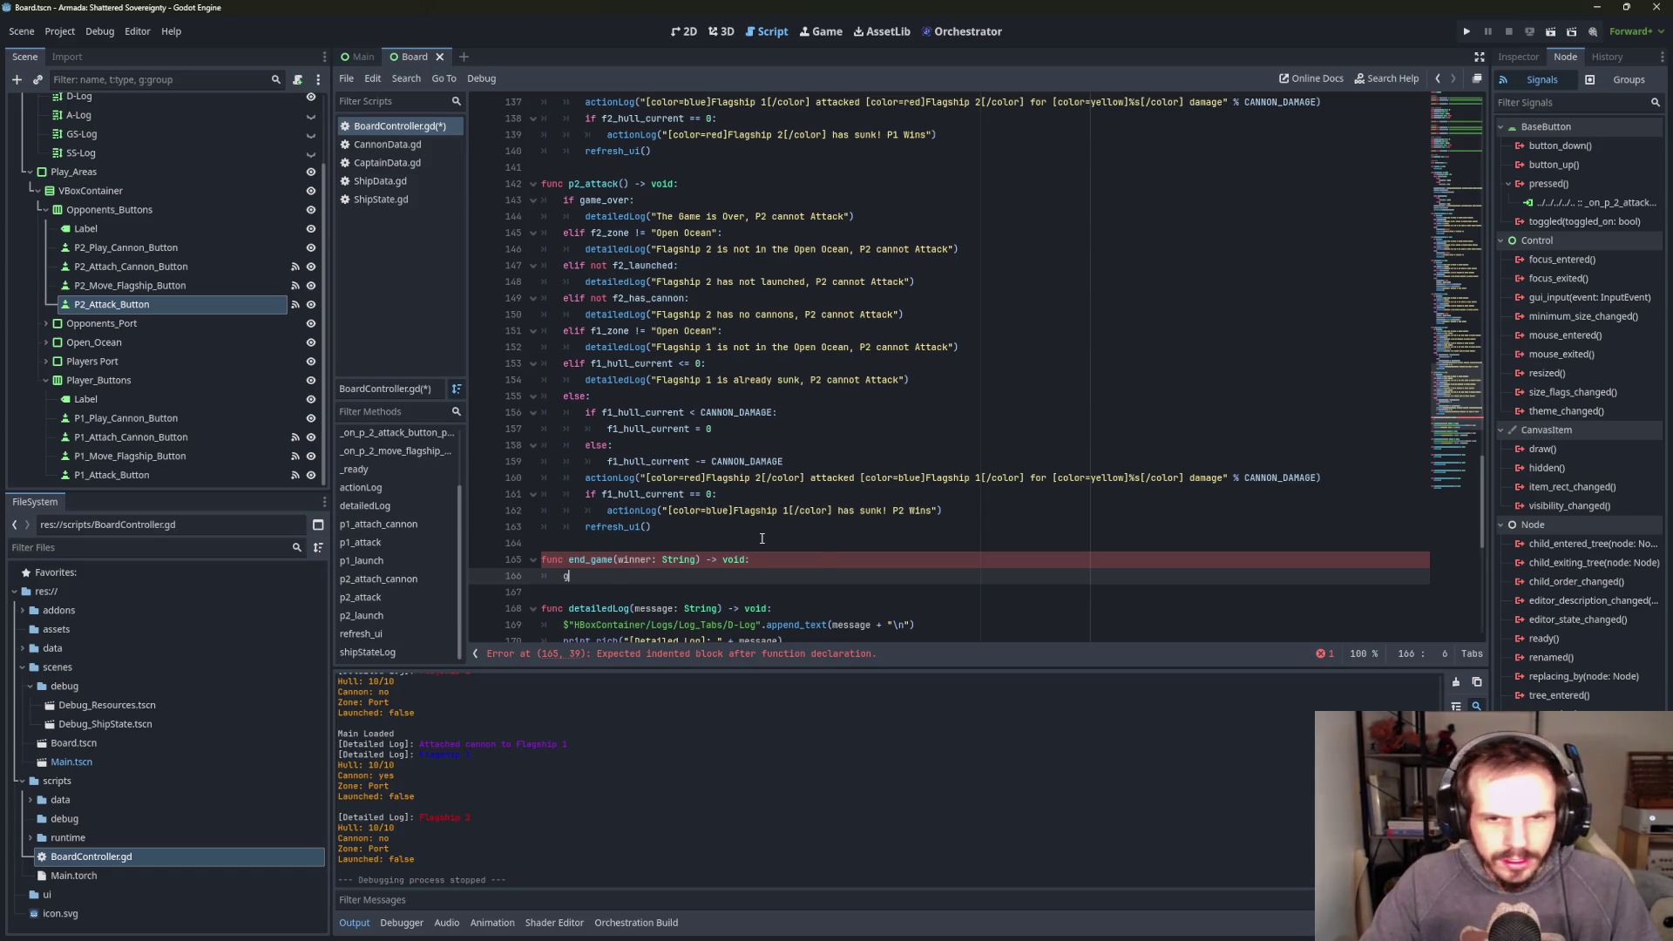
- Write game_over = true in end_game's body with autocomplete, leaving a new line below
{"action": "type", "text": "ame"}
{"action": "key", "text": "Return"}
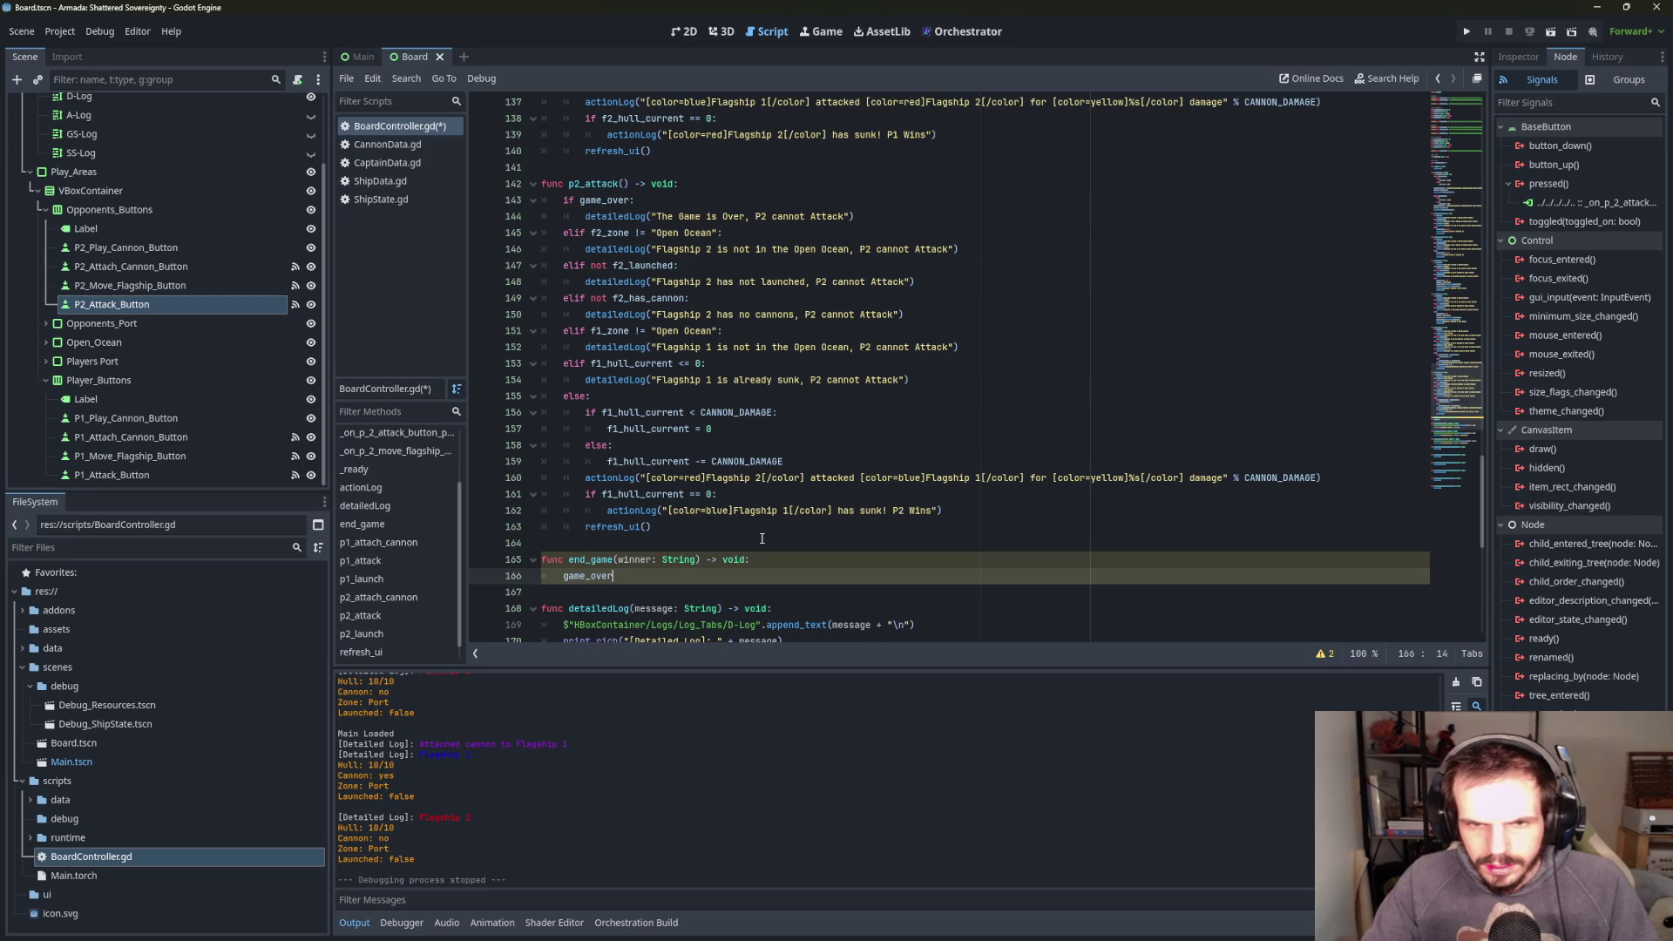
{"action": "key", "text": "ctrl+space"}
{"action": "type", "text": "tr"}
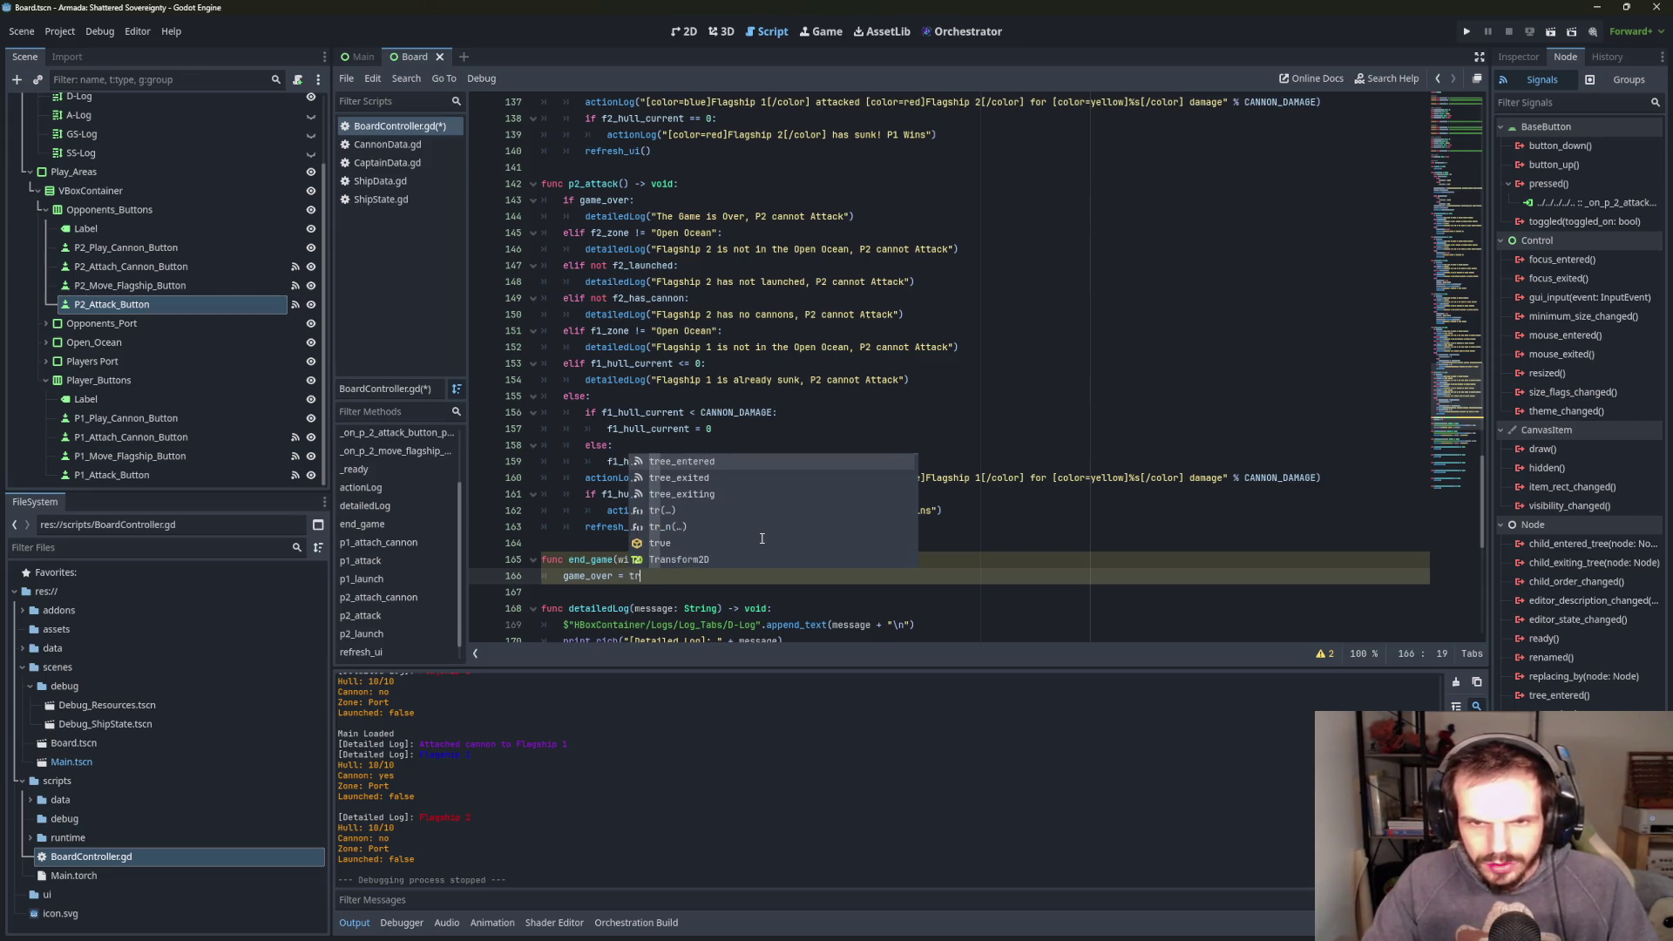
{"action": "key", "text": "Down"}
{"action": "key", "text": "Down"}
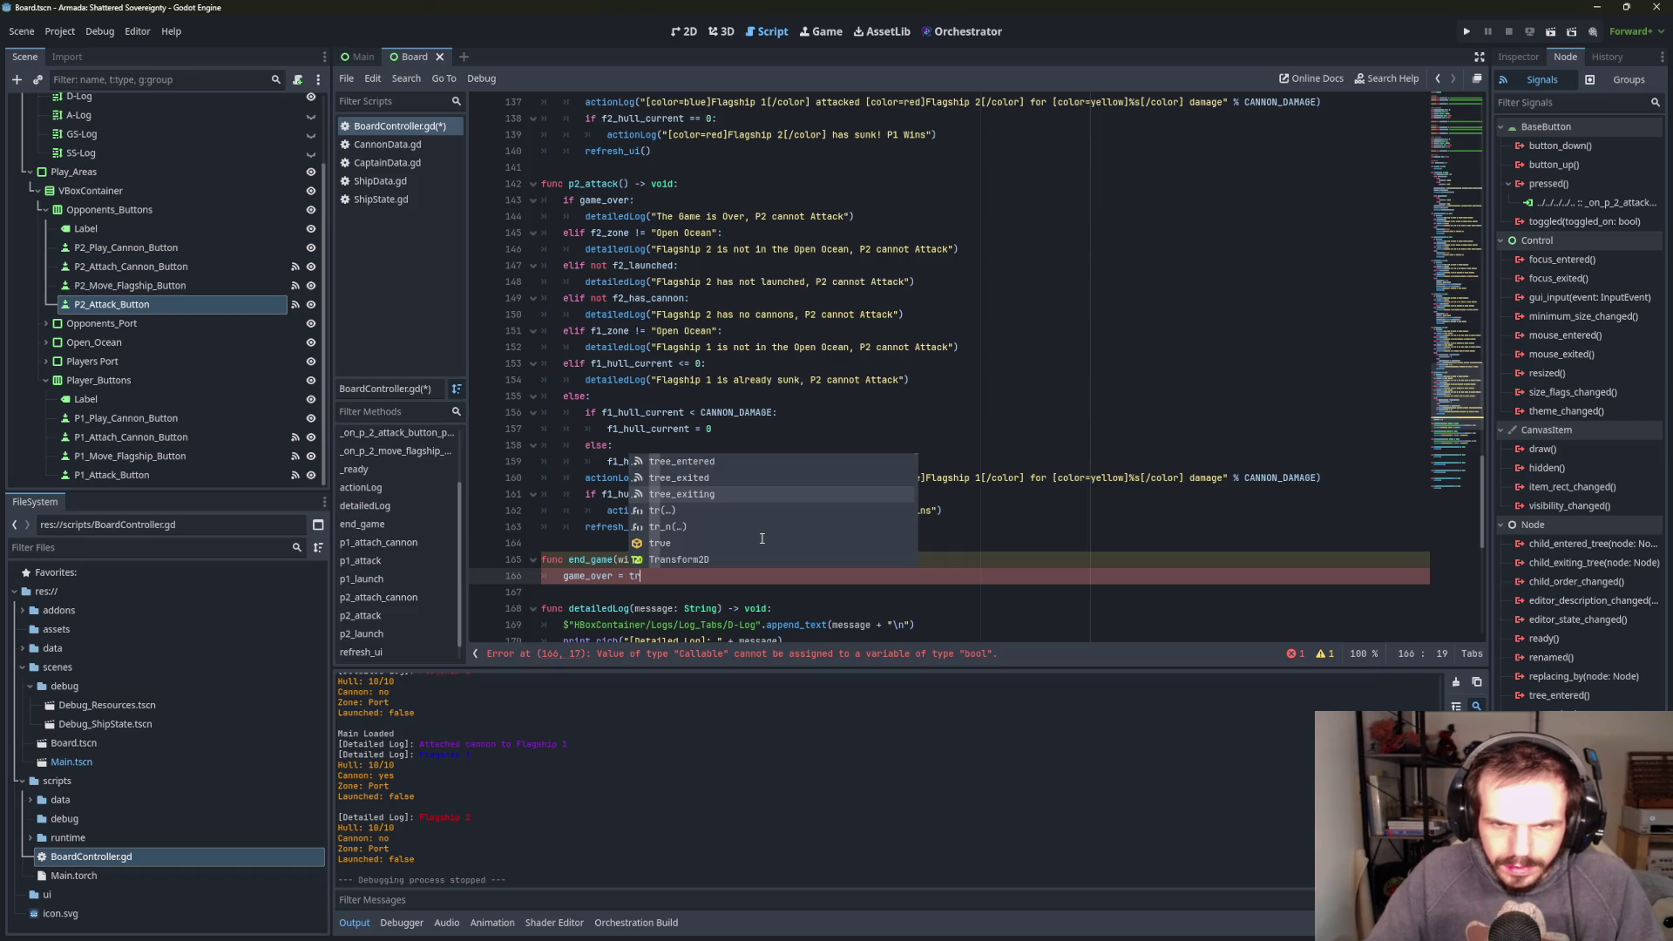
{"action": "key", "text": "Down"}
{"action": "key", "text": "Down"}
{"action": "key", "text": "Down"}
{"action": "key", "text": "Return"}
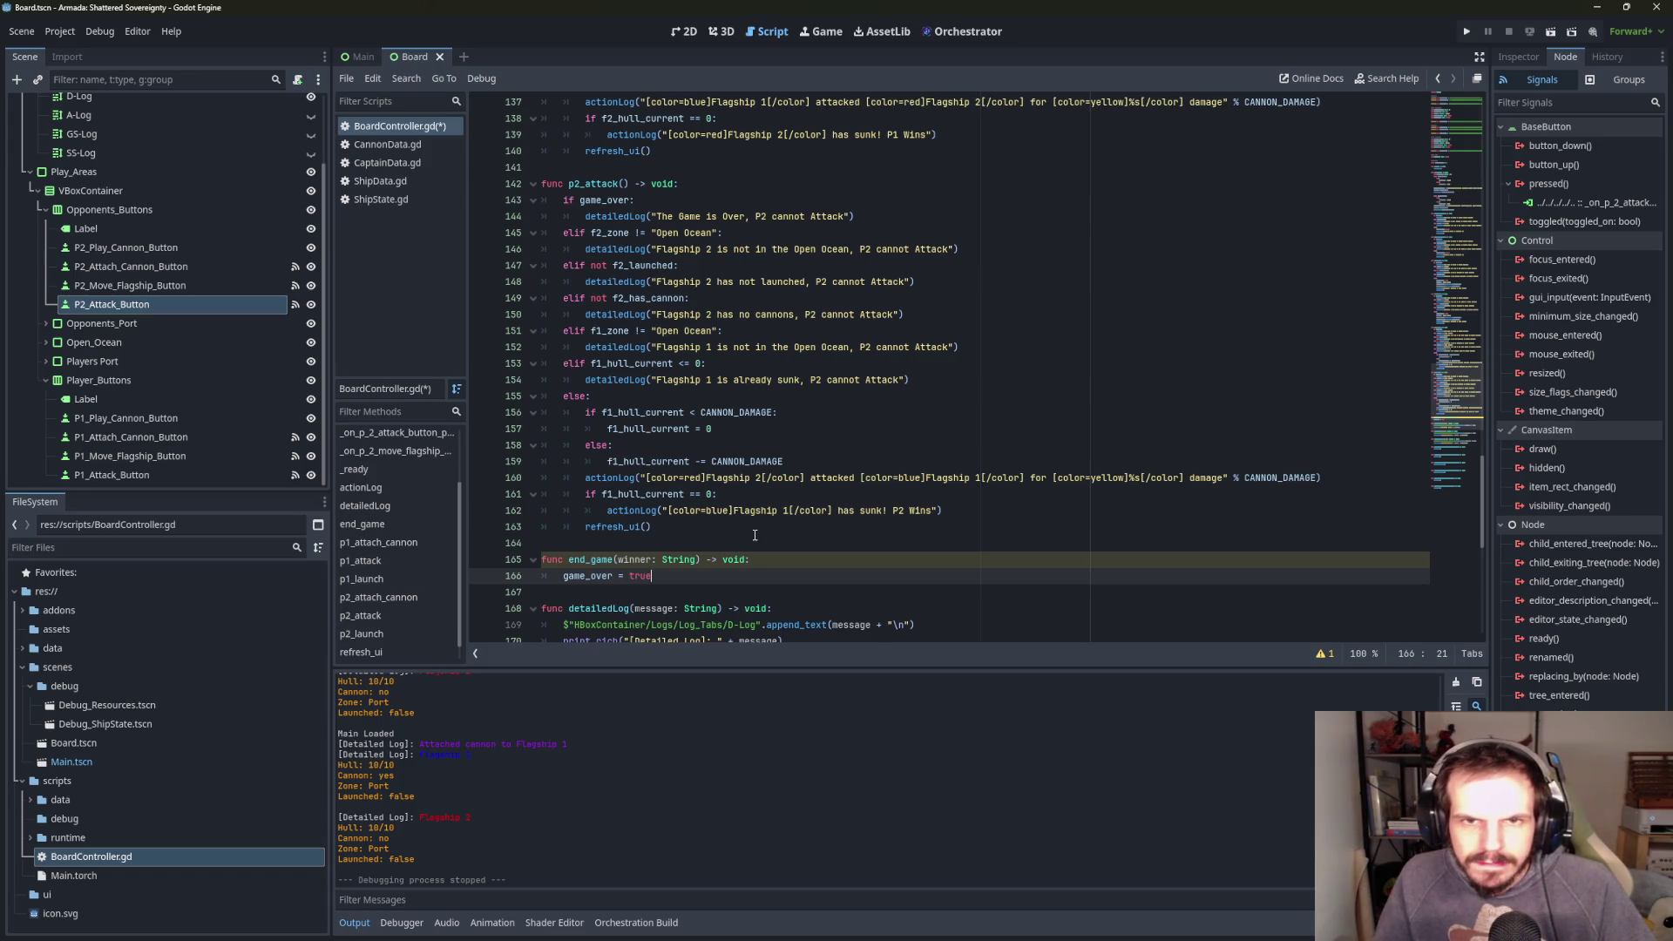
{"action": "scroll", "coordinate": [755, 535], "scroll_direction": "down", "scroll_amount": 2}
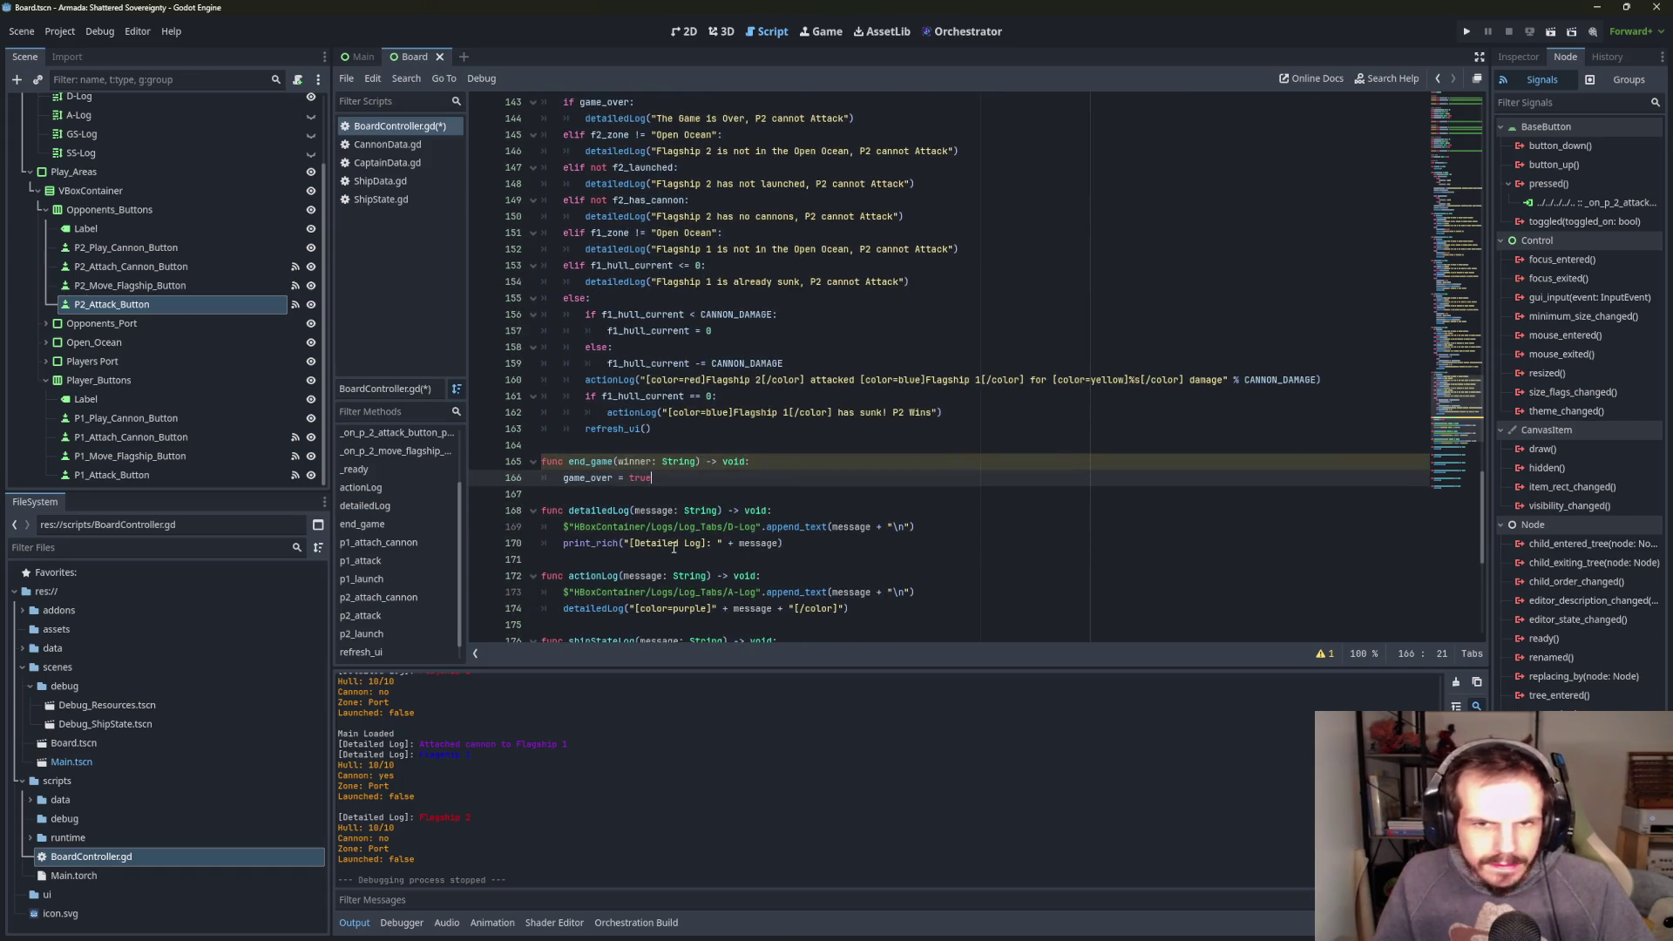
{"action": "mouse_move", "coordinate": [802, 527]}
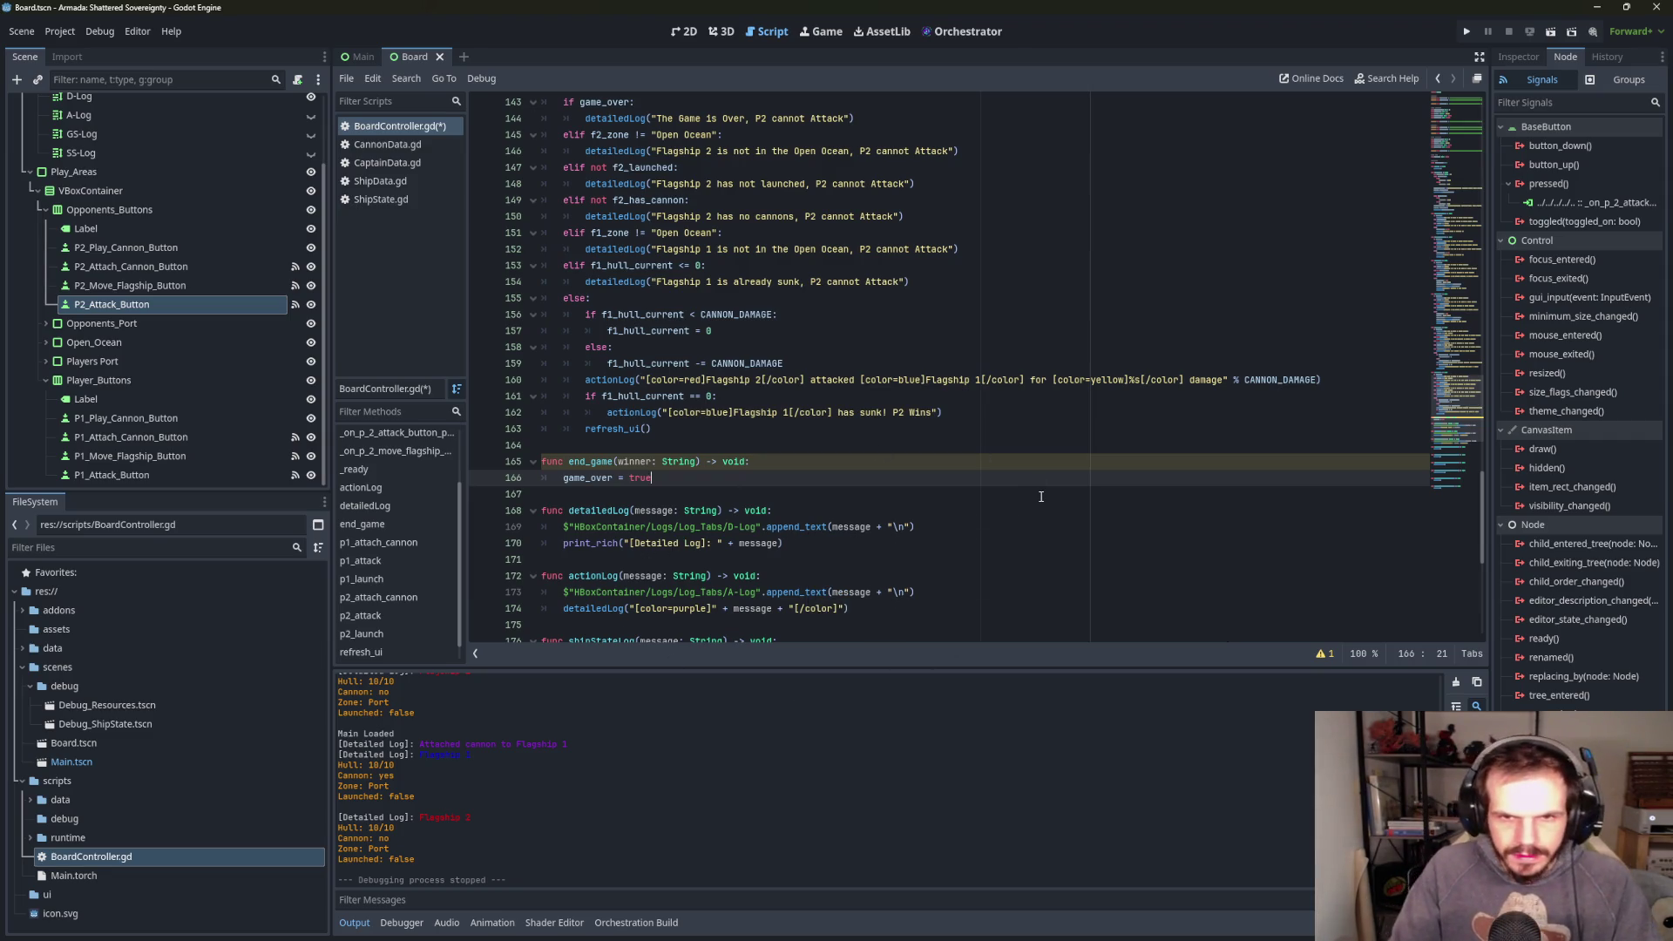
{"action": "key", "text": "Return"}
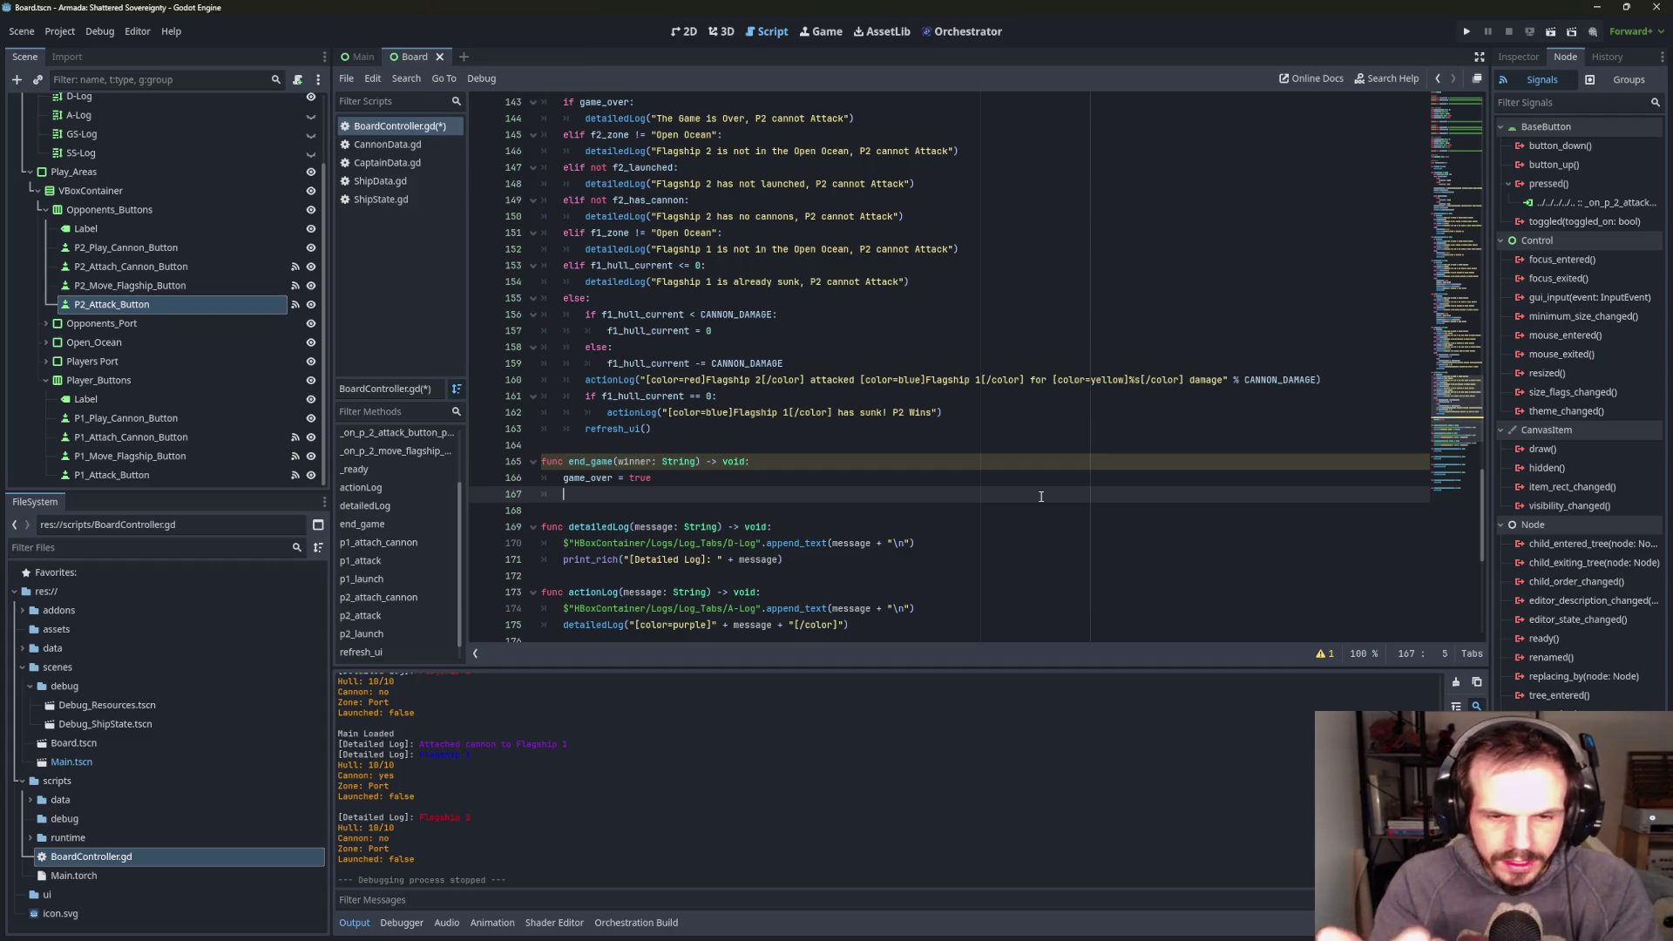
- Add detailedLog("GAME OVER - Winner: " + winner) as the next line of end_game
{"action": "type", "text": "de"}
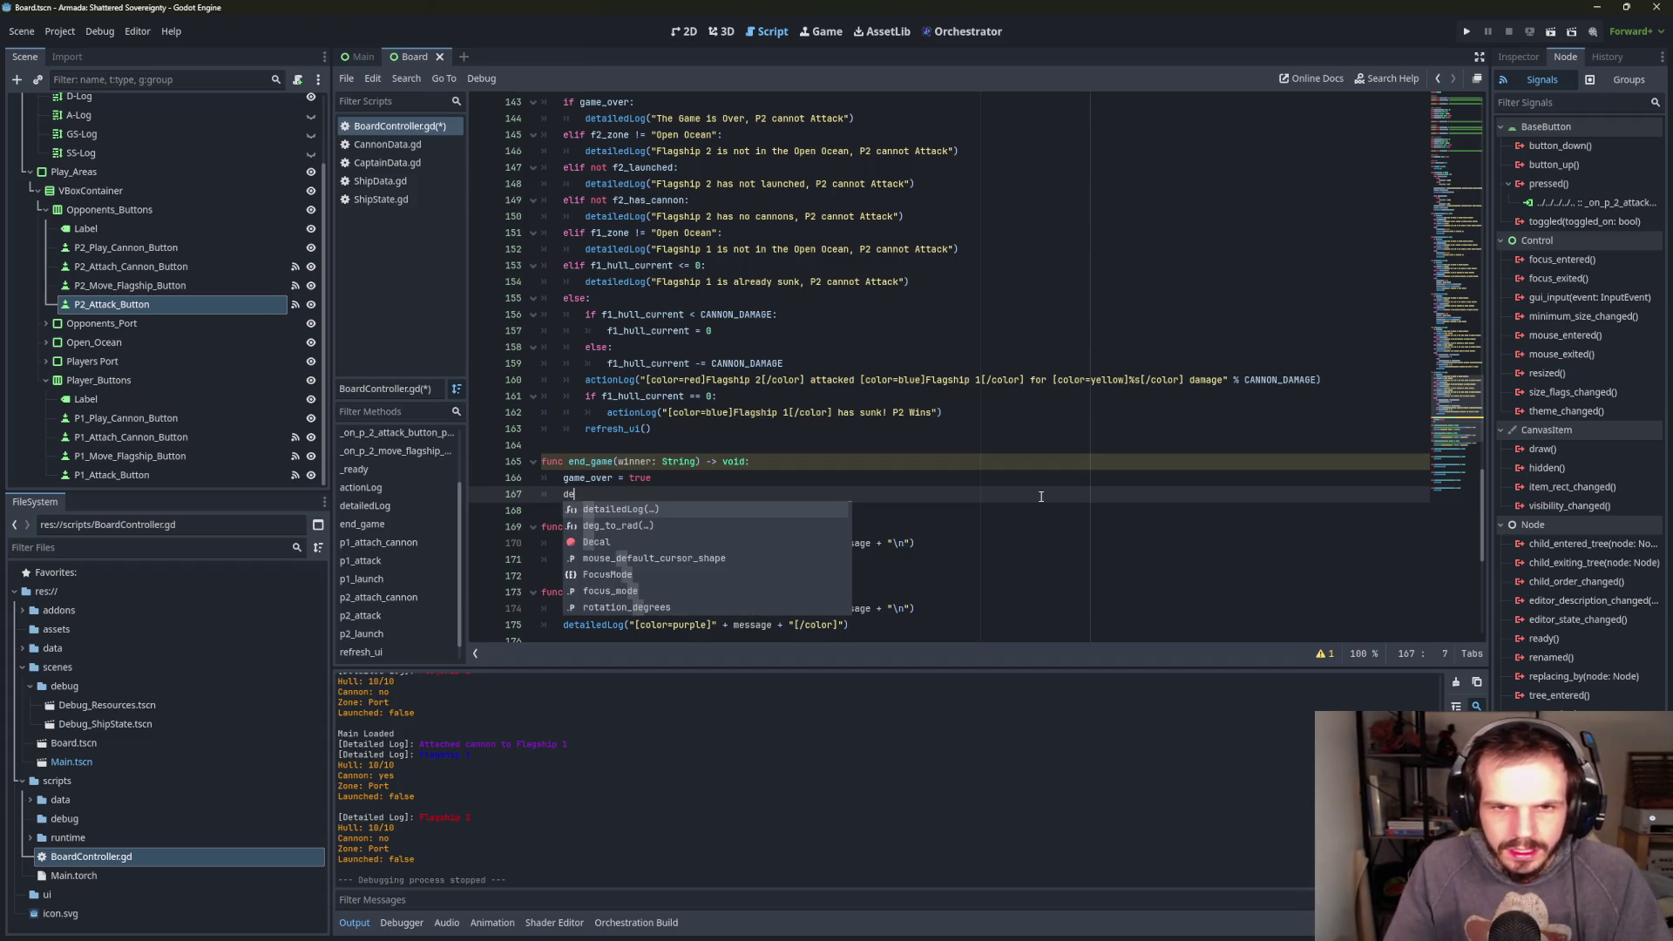
{"action": "key", "text": "Return"}
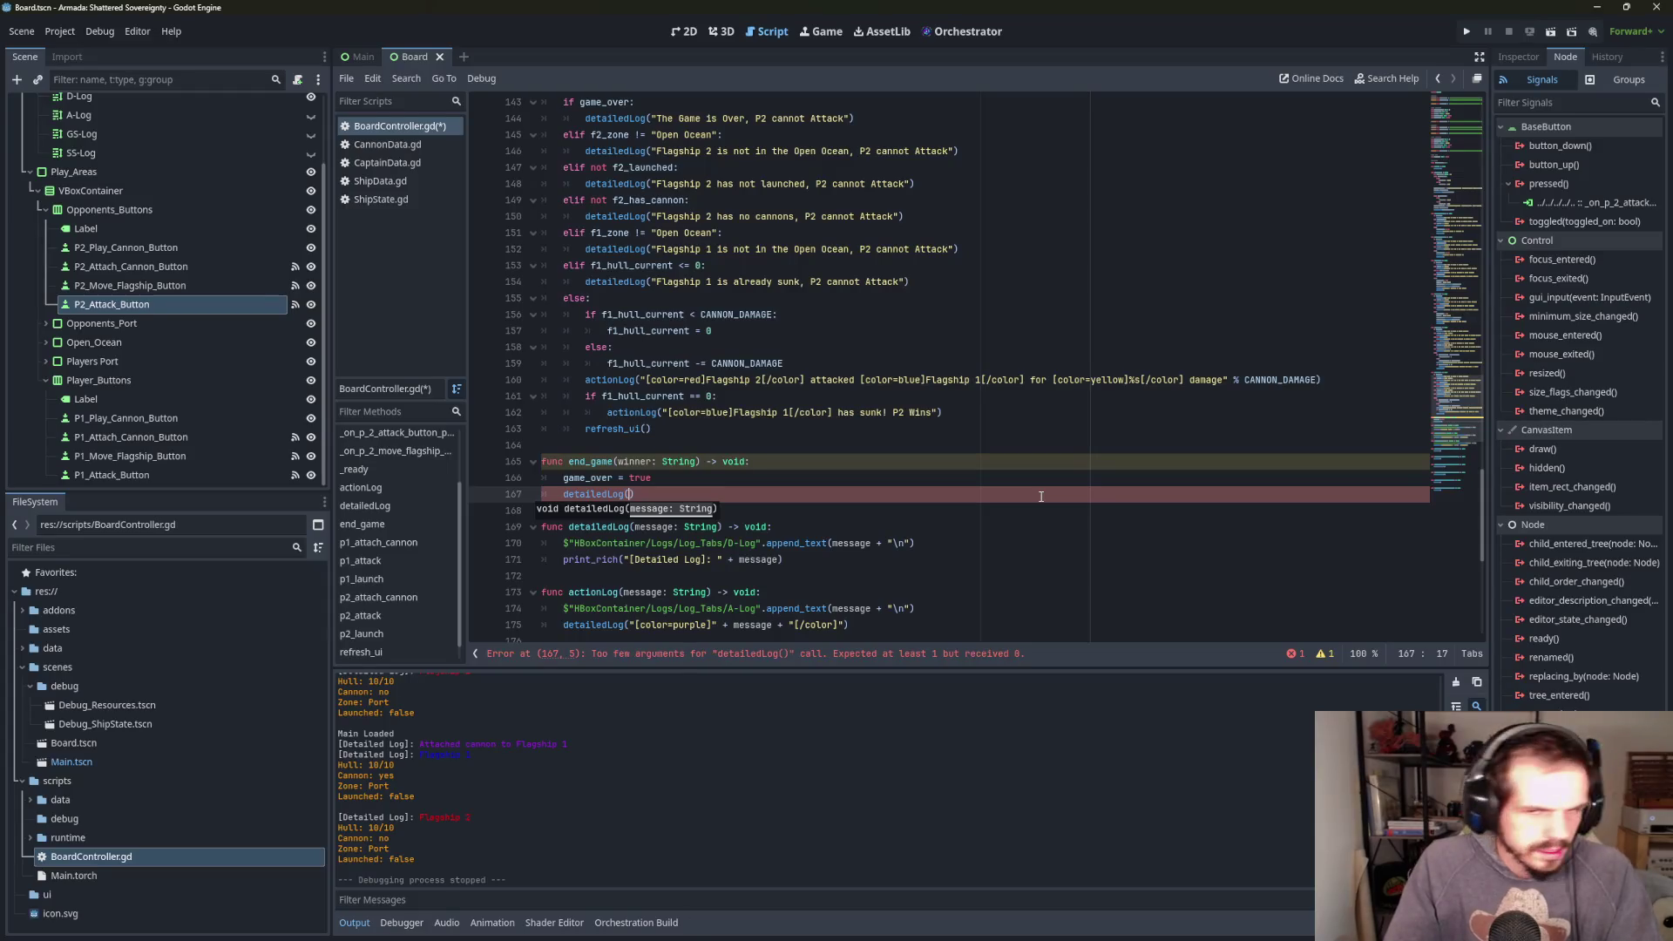
{"action": "type", "text": "\"GAM"}
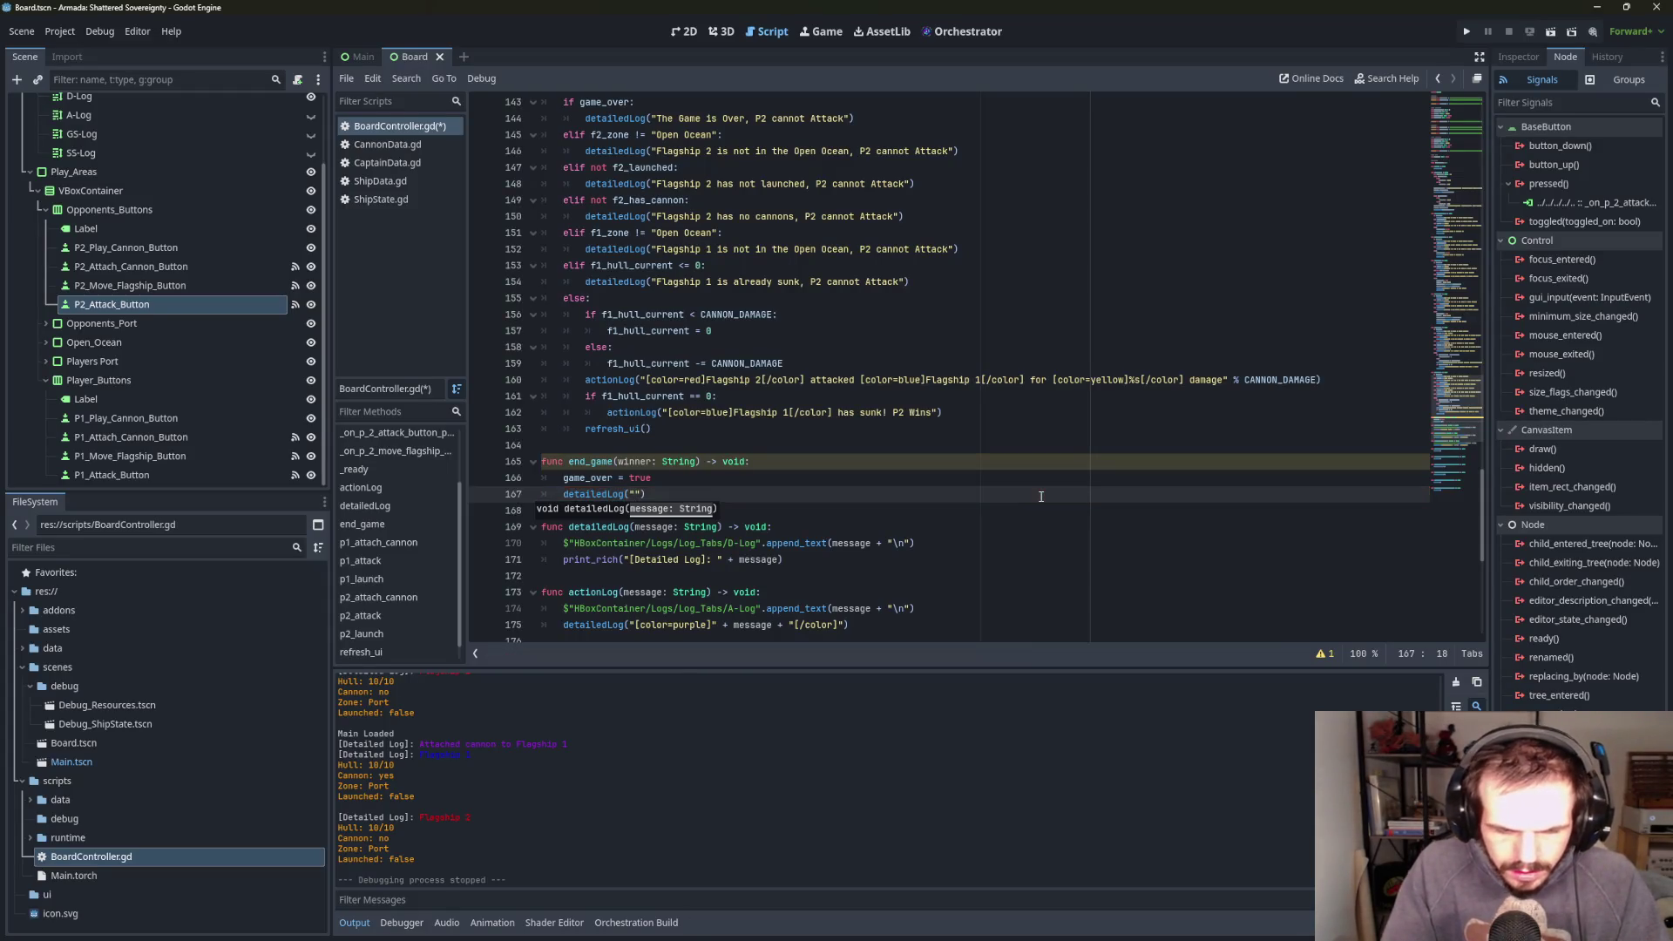
{"action": "type", "text": "E OVER"}
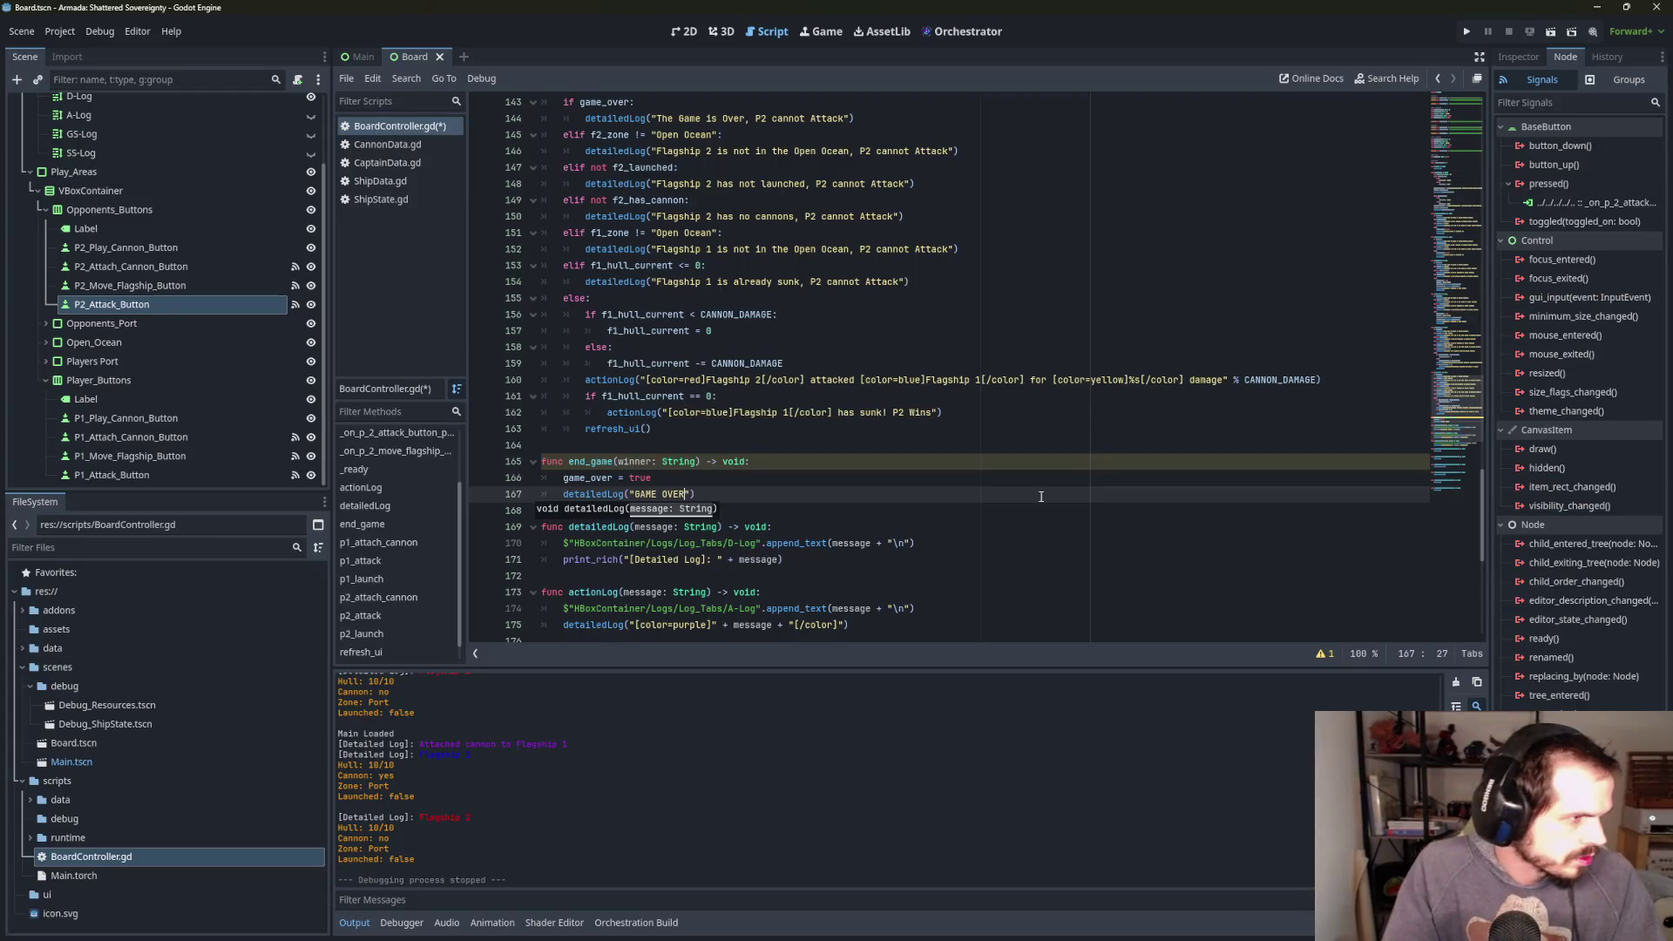
{"action": "type", "text": " - Winner"}
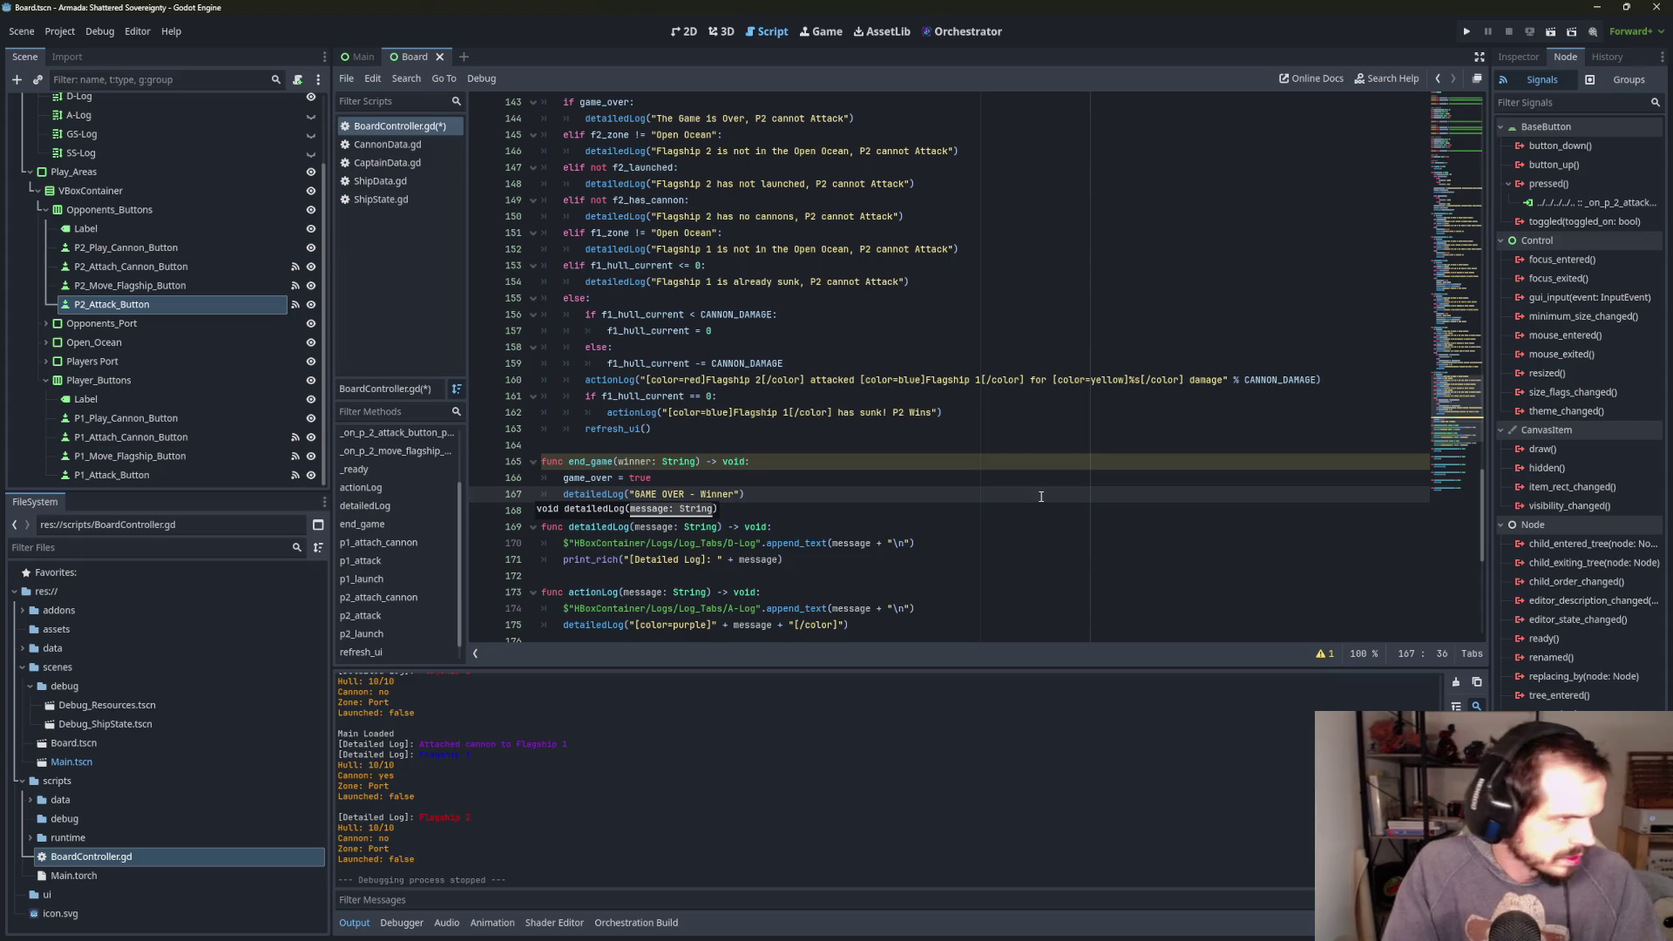
{"action": "type", "text": ": \""}
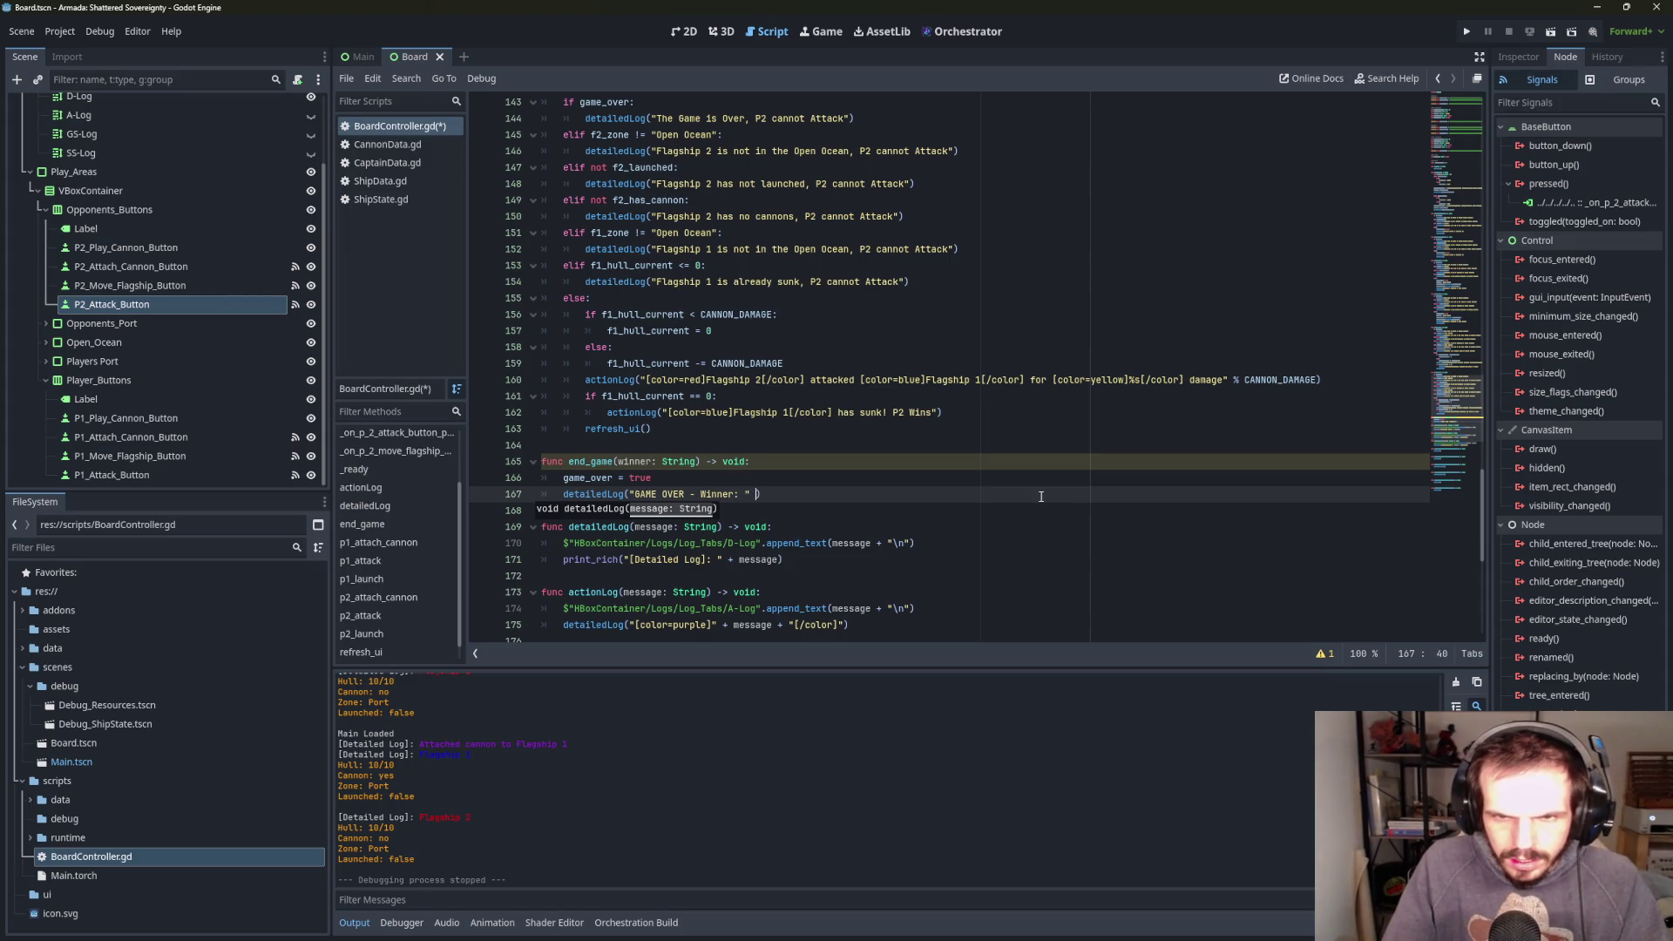
{"action": "type", "text": " + winner"}
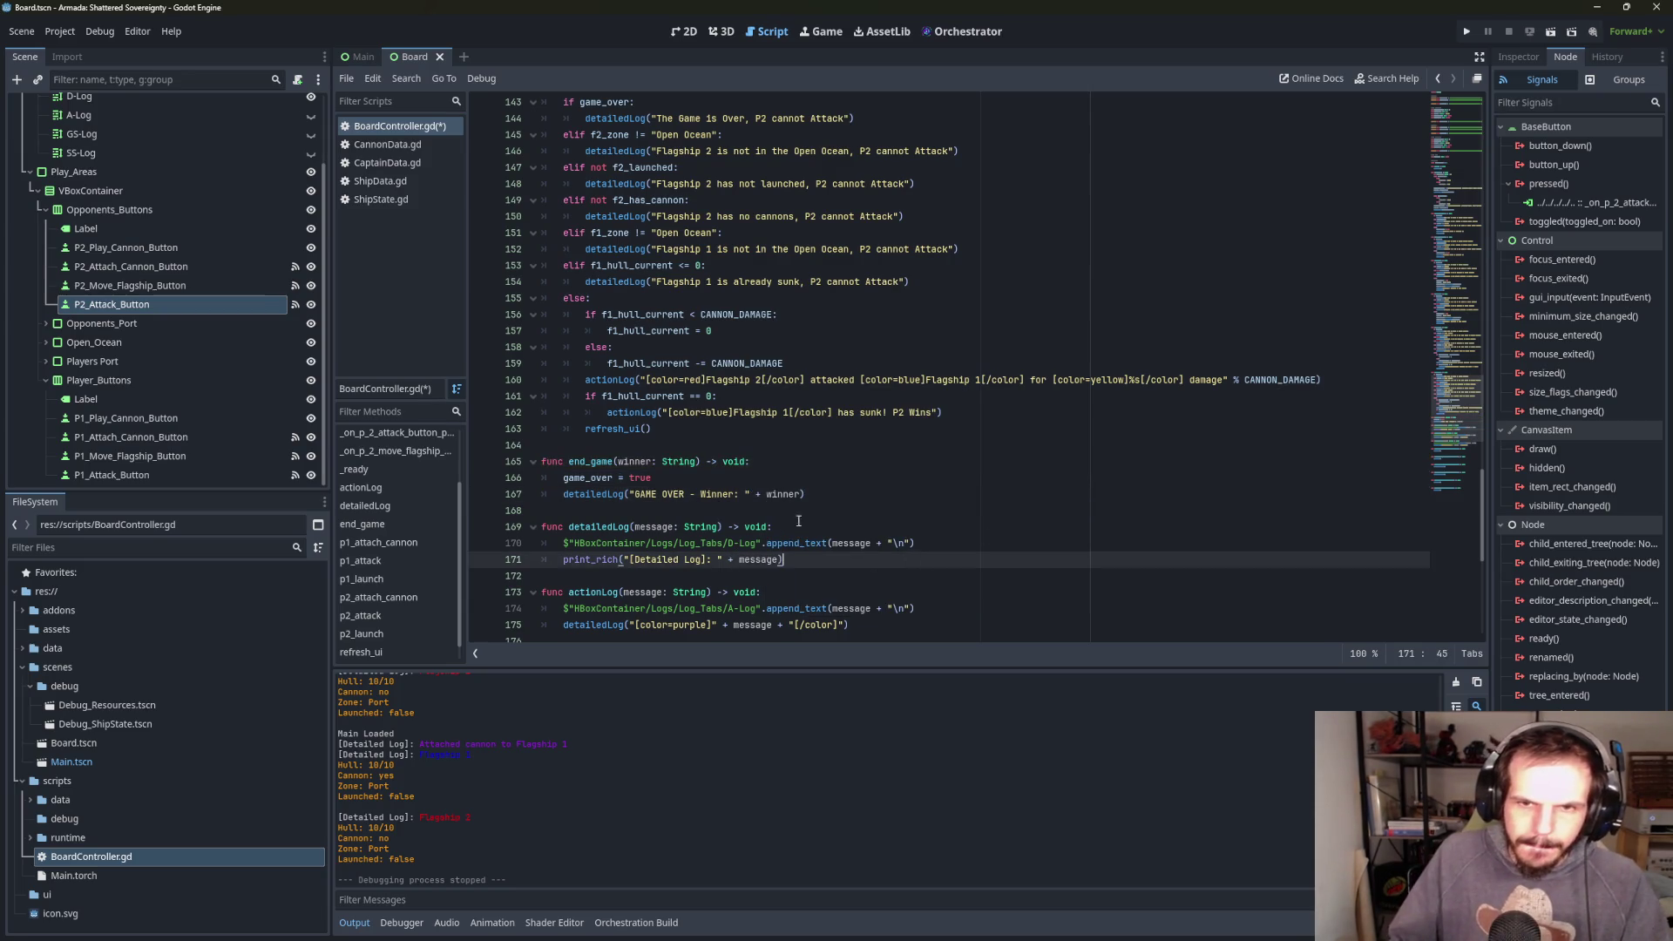
{"action": "type", "text": ")"}
{"action": "key", "text": "Return"}
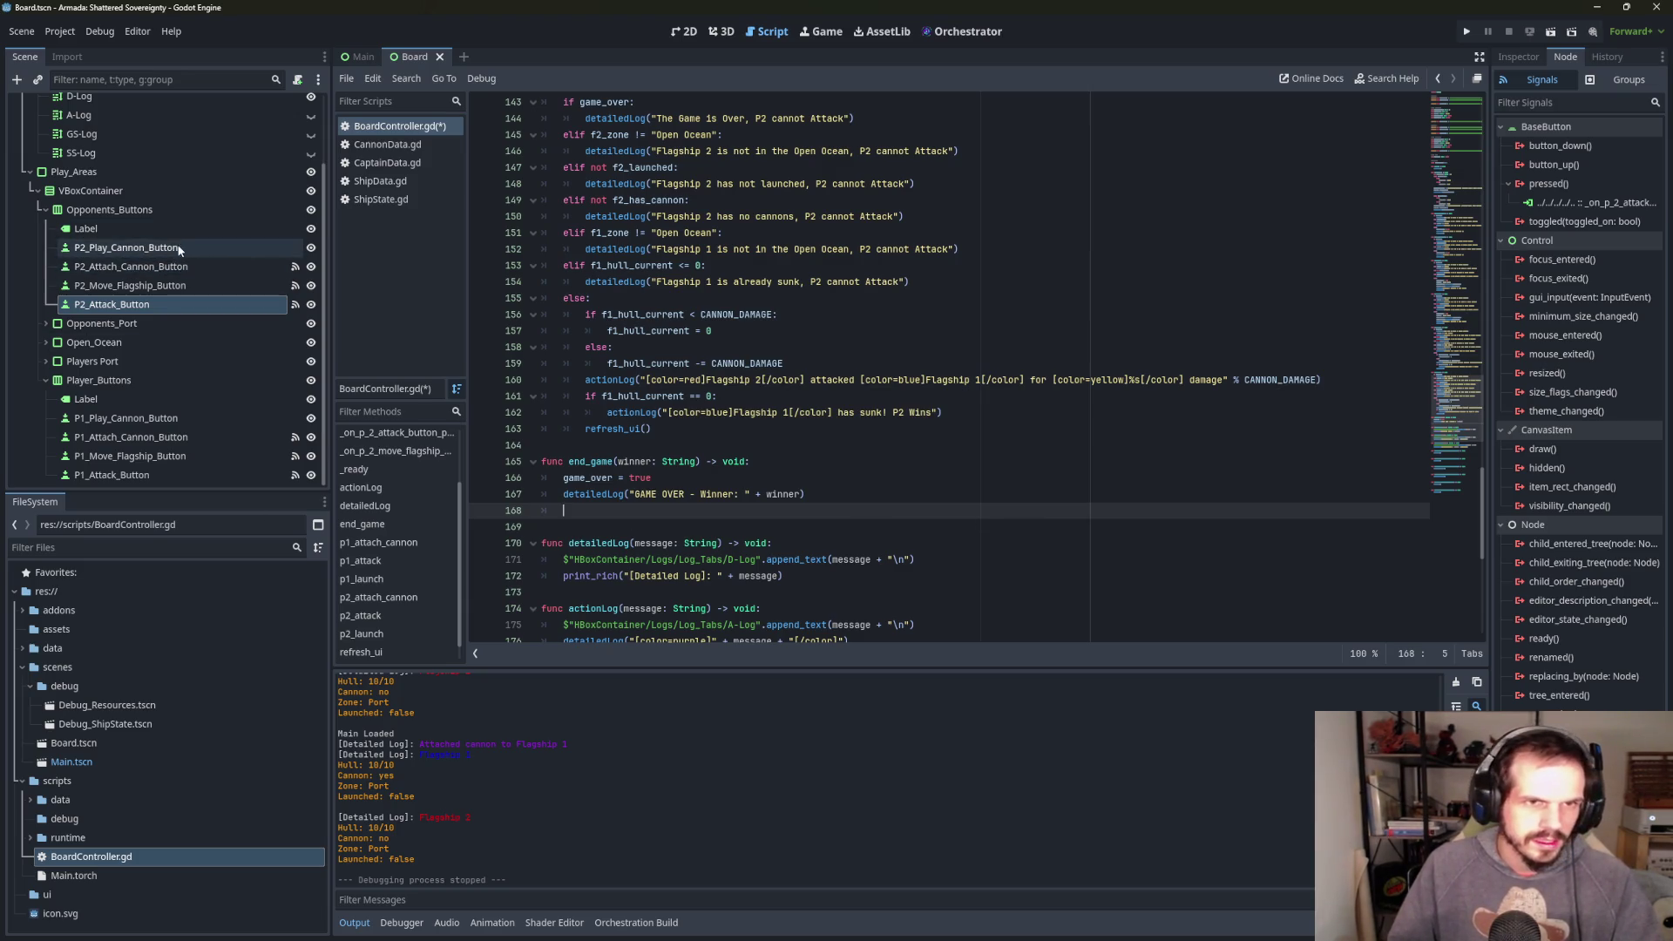
- Add P1_Play_Cannon_Button.disabled = true on line 168 by dragging the node in
{"action": "left_click", "coordinate": [186, 421]}
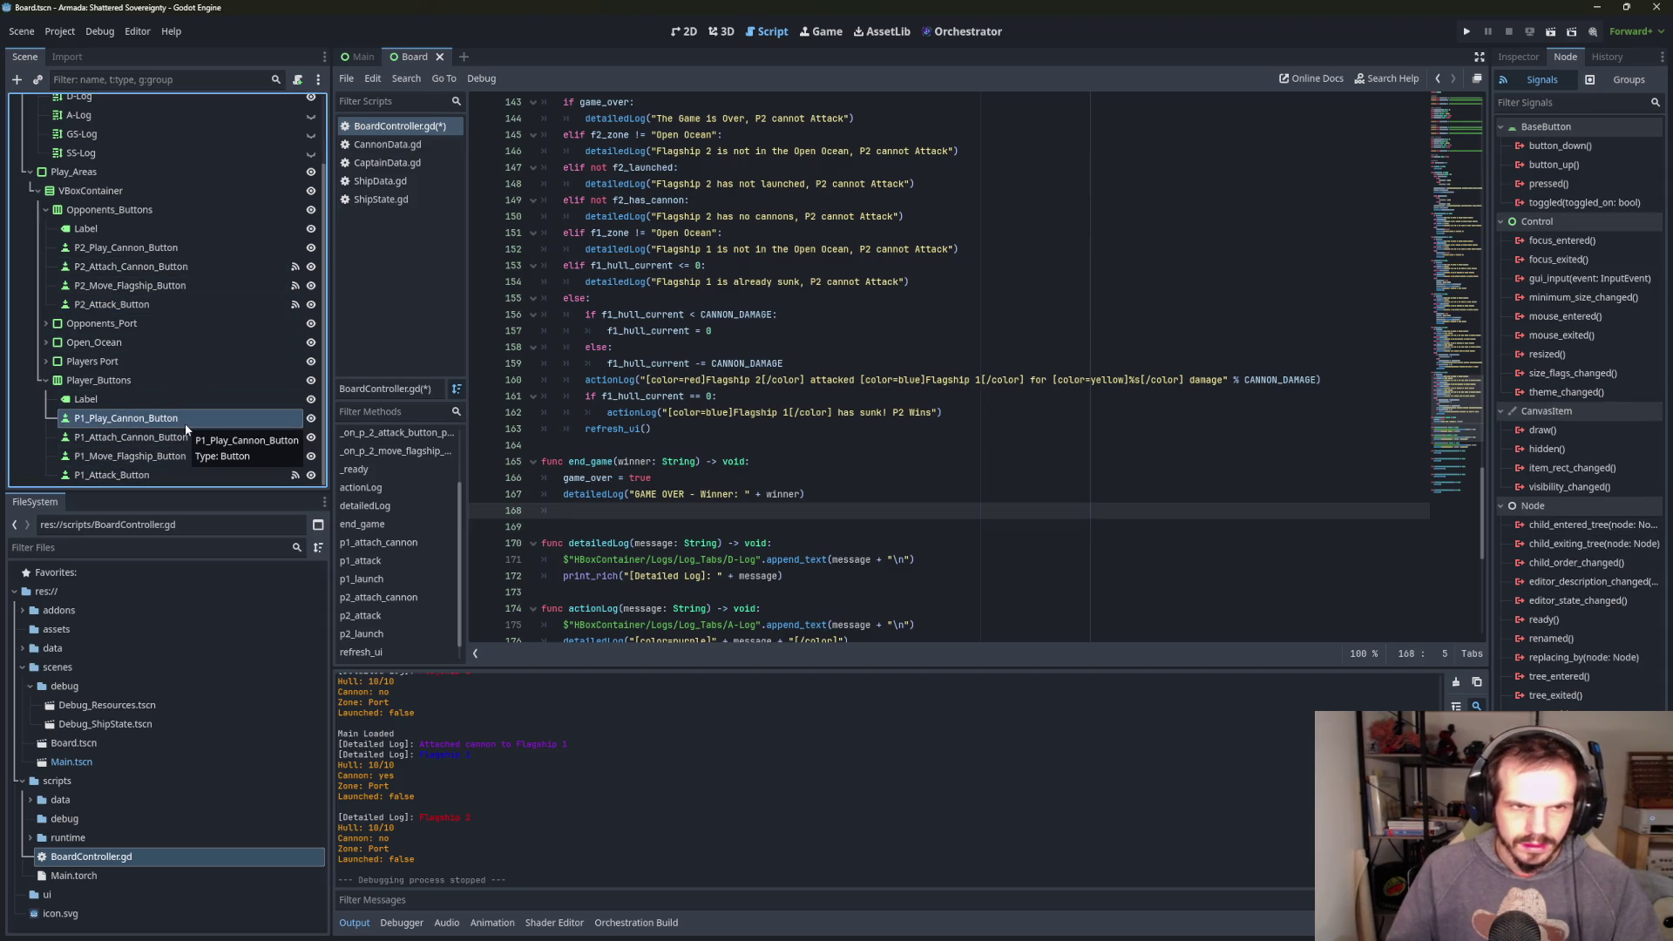
{"action": "left_click", "coordinate": [664, 517]}
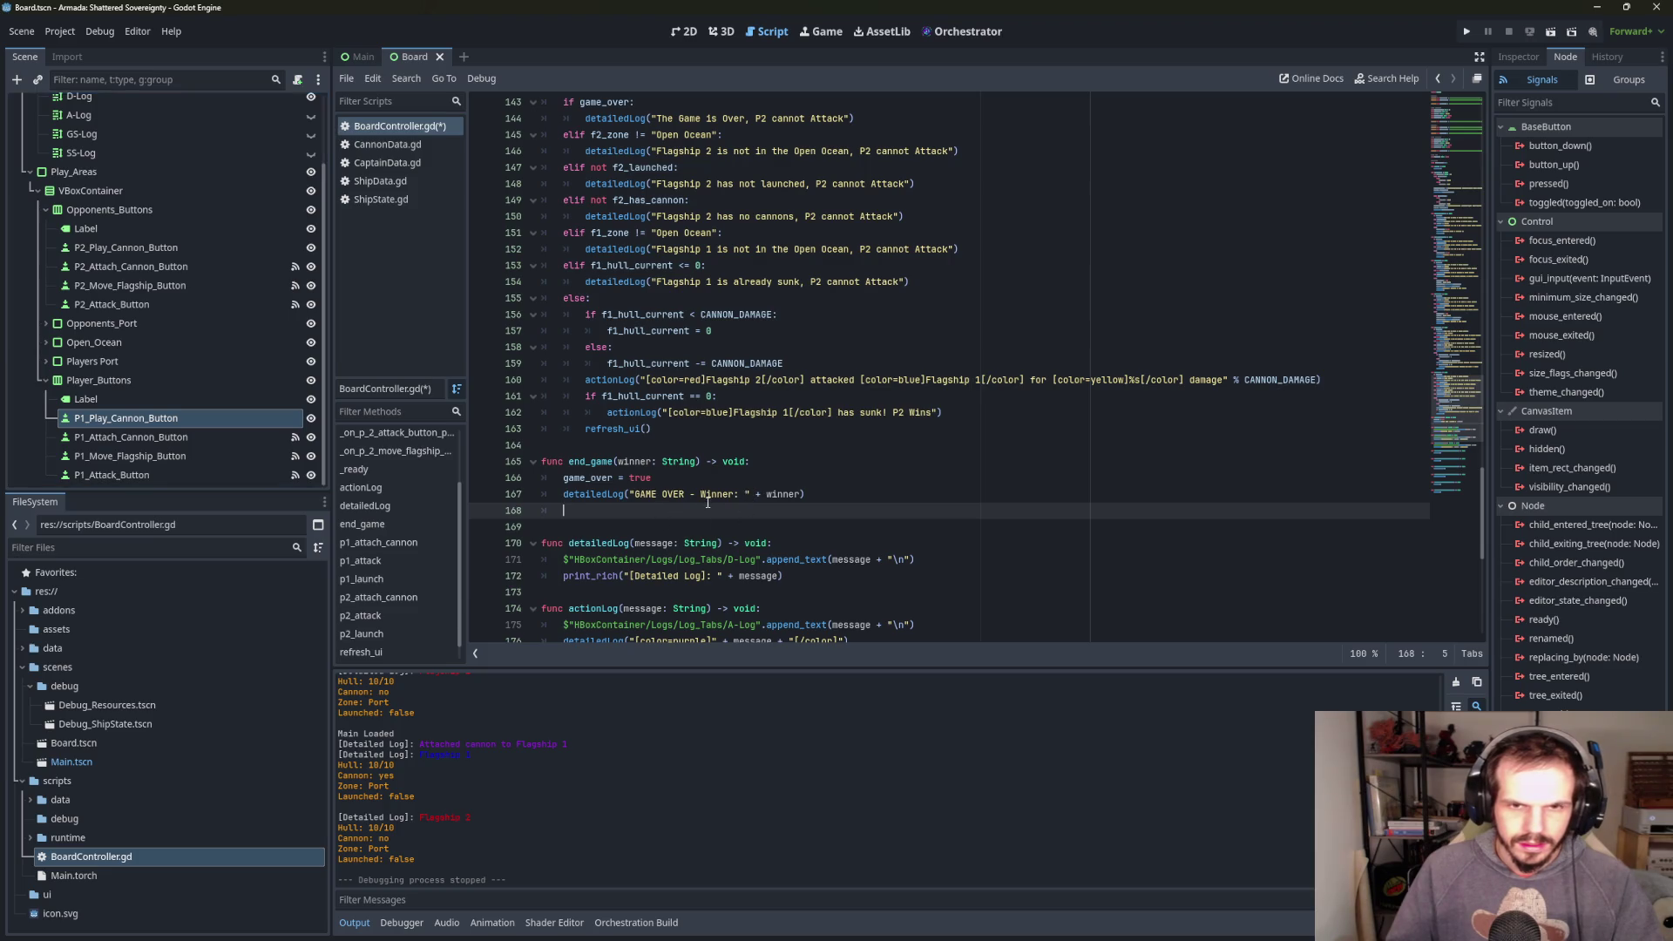
{"action": "type", "text": "butt"}
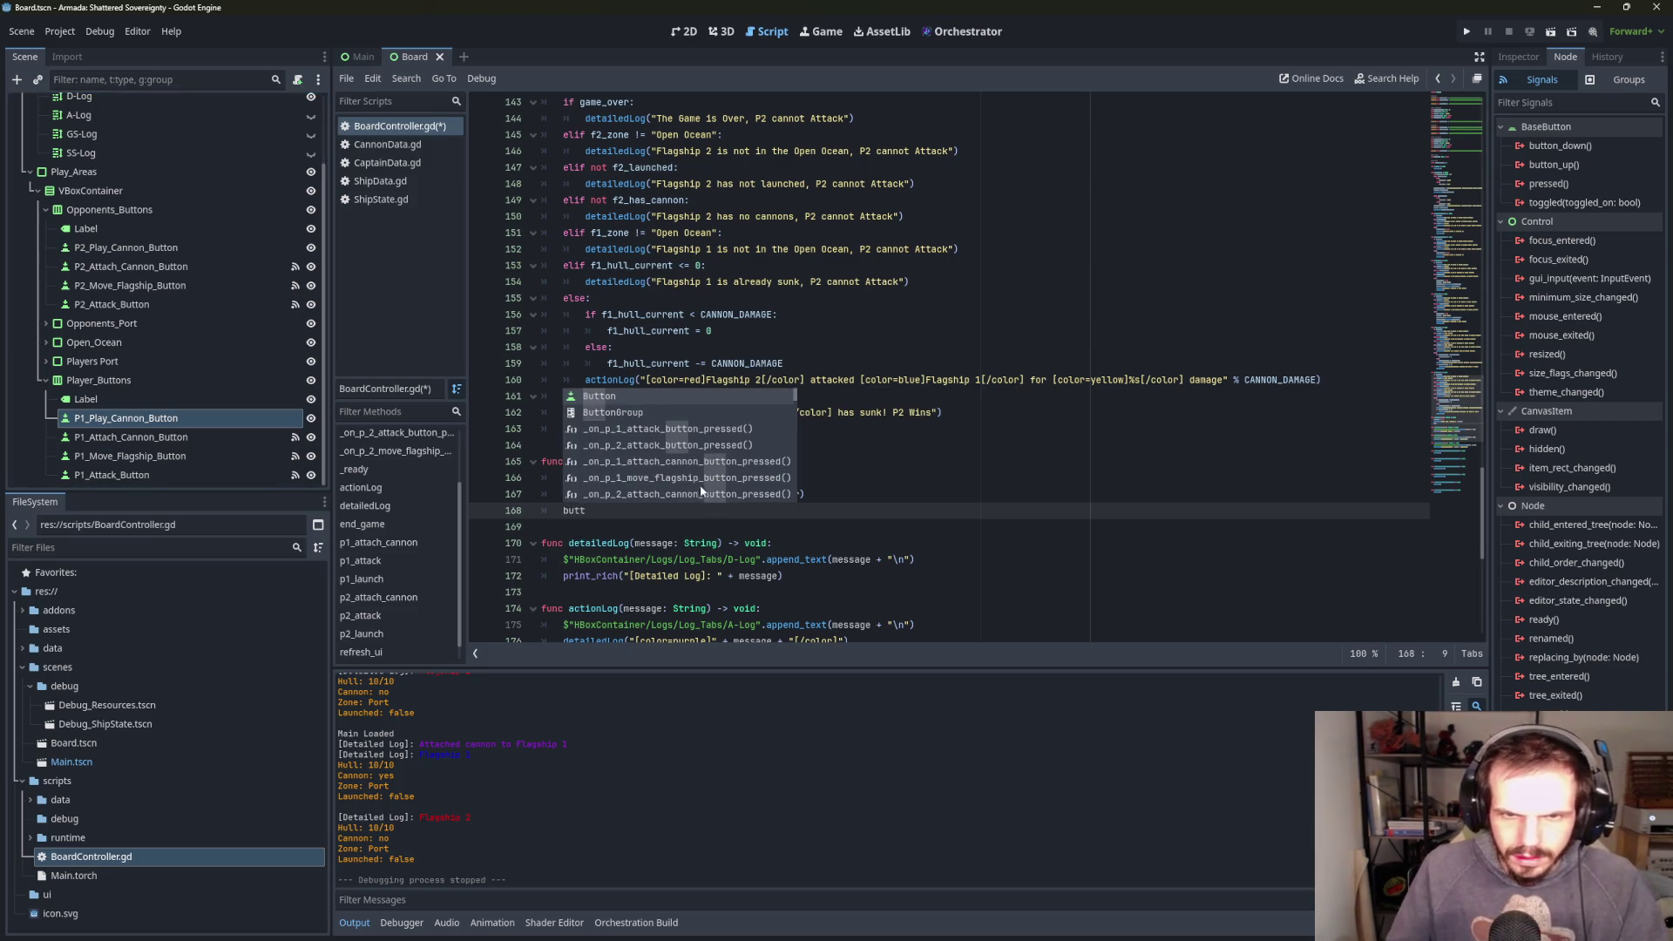
{"action": "key", "text": "BackSpace"}
{"action": "key", "text": "BackSpace"}
{"action": "key", "text": "BackSpace"}
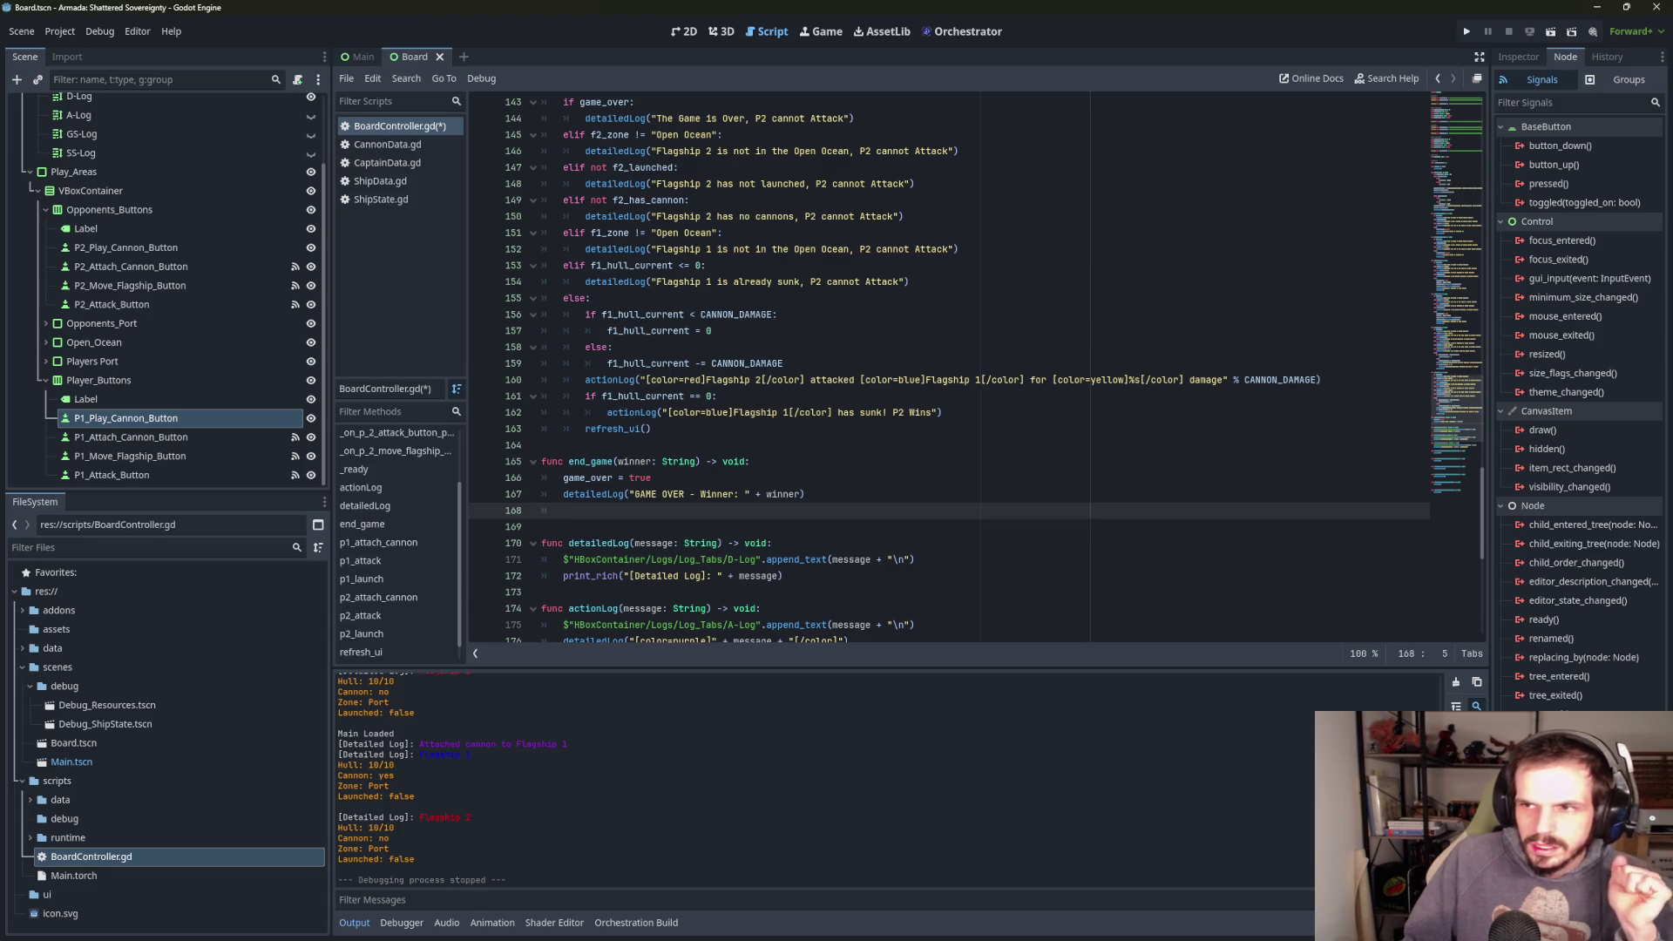
{"action": "mouse_move", "coordinate": [114, 418]}
{"action": "left_mouse_down"}
{"action": "mouse_move", "coordinate": [593, 499]}
{"action": "mouse_move", "coordinate": [594, 514]}
{"action": "left_mouse_up"}
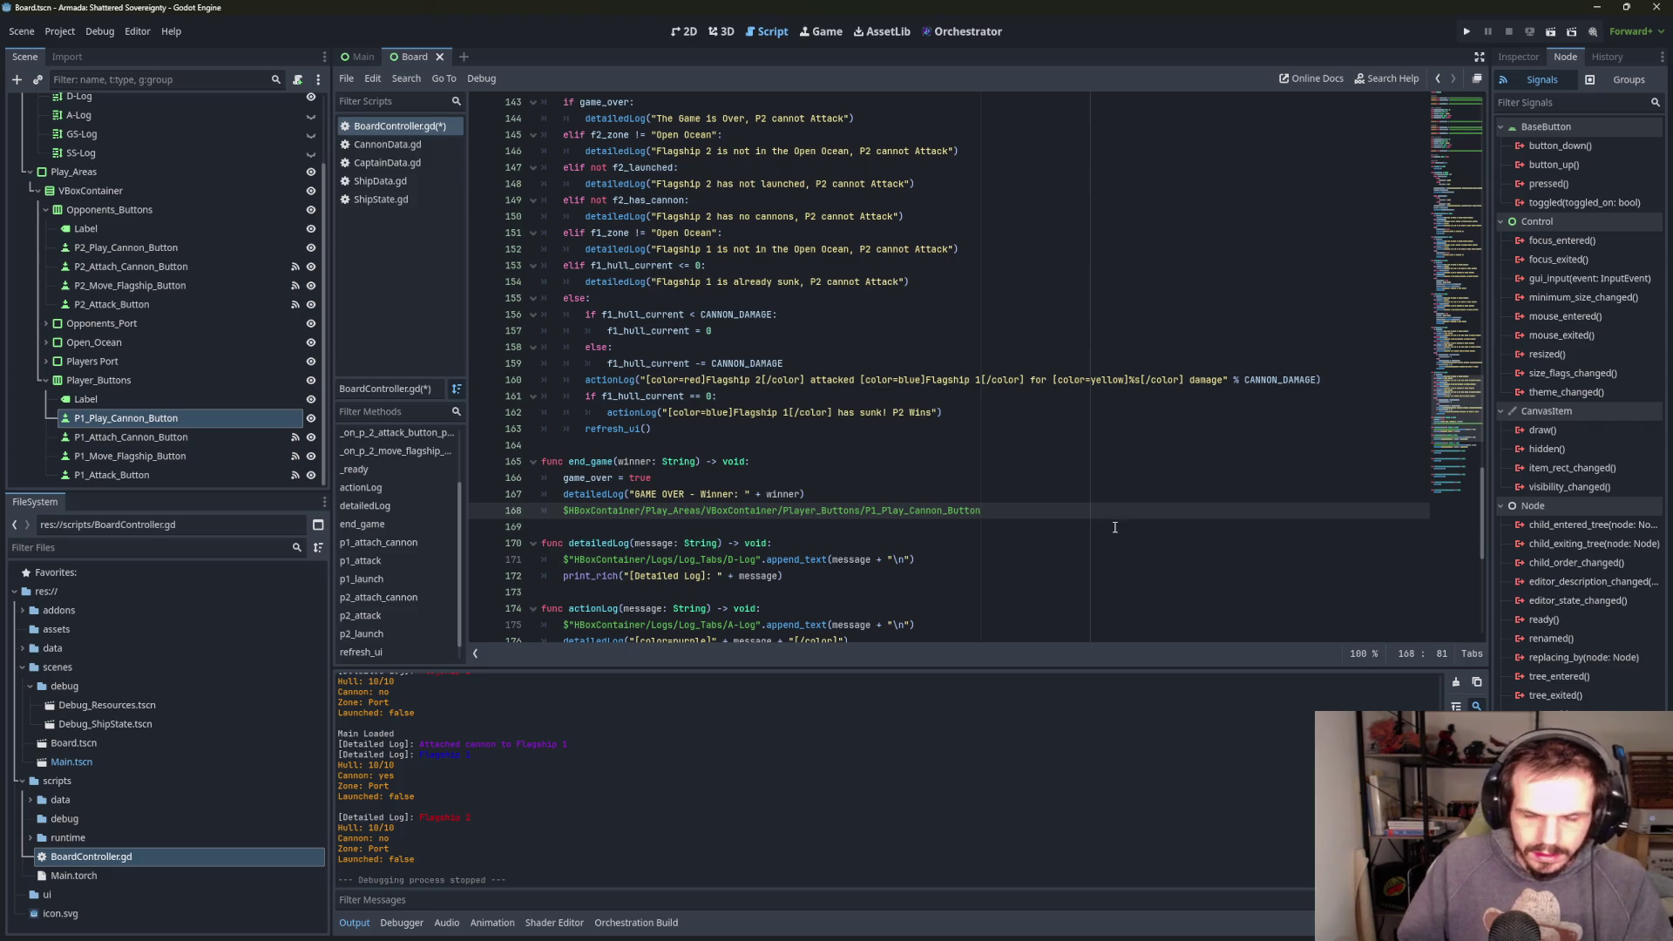
{"action": "type", "text": ".d"}
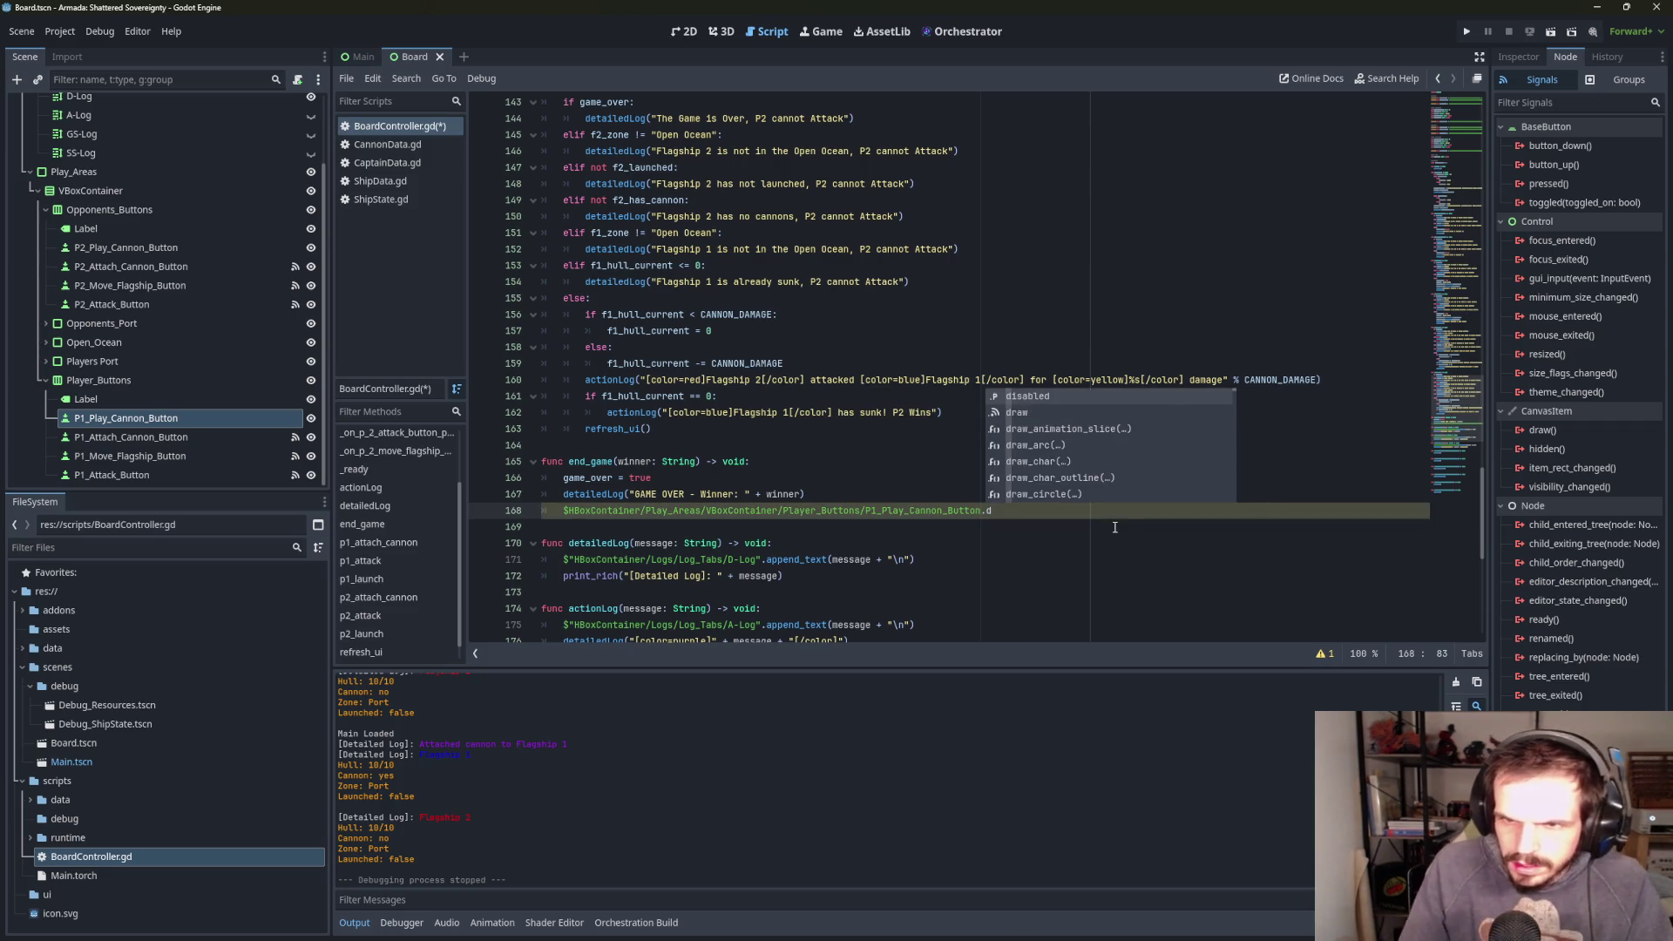
{"action": "type", "text": "is"}
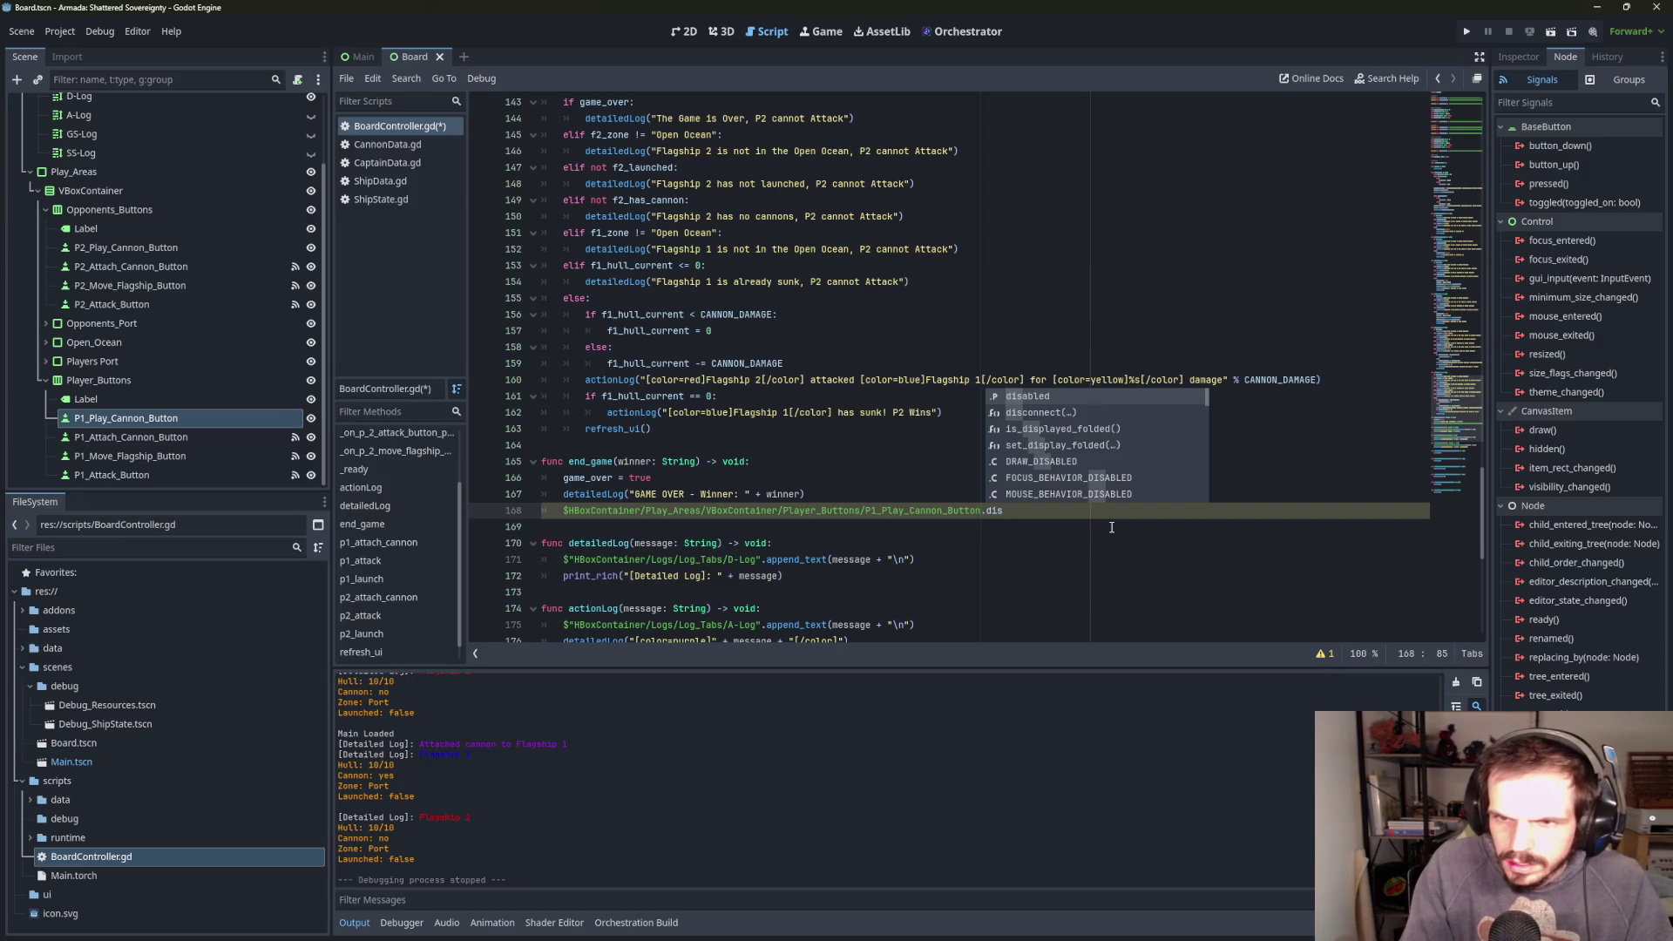
{"action": "left_click", "coordinate": [1039, 397]}
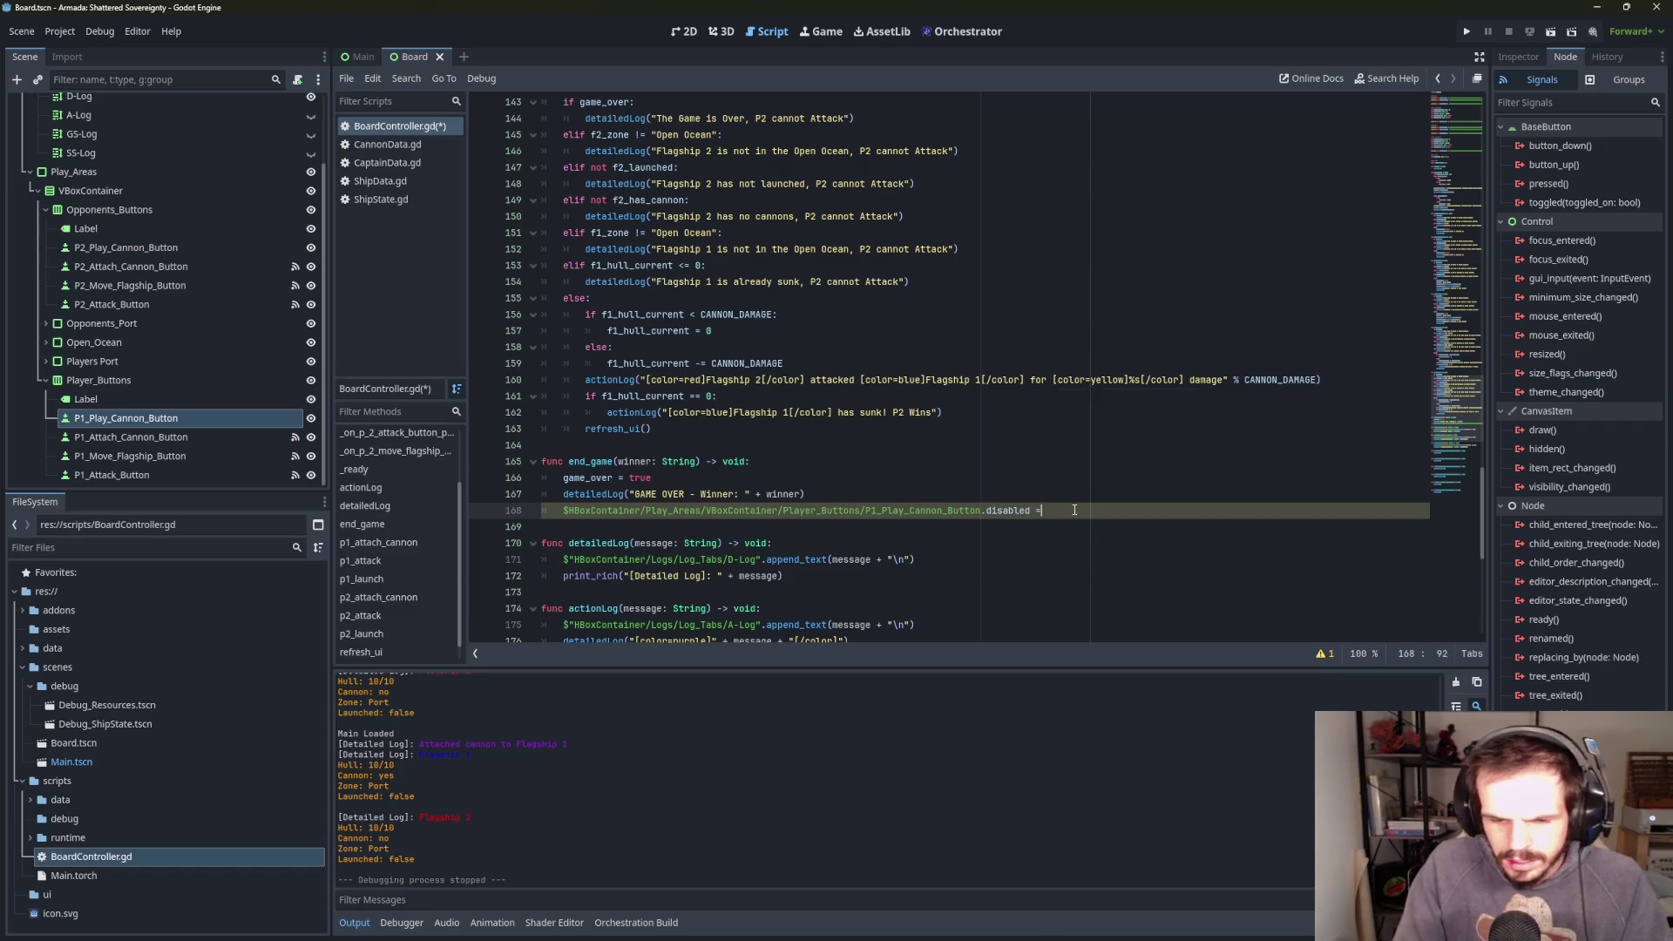
{"action": "type", "text": " tr"}
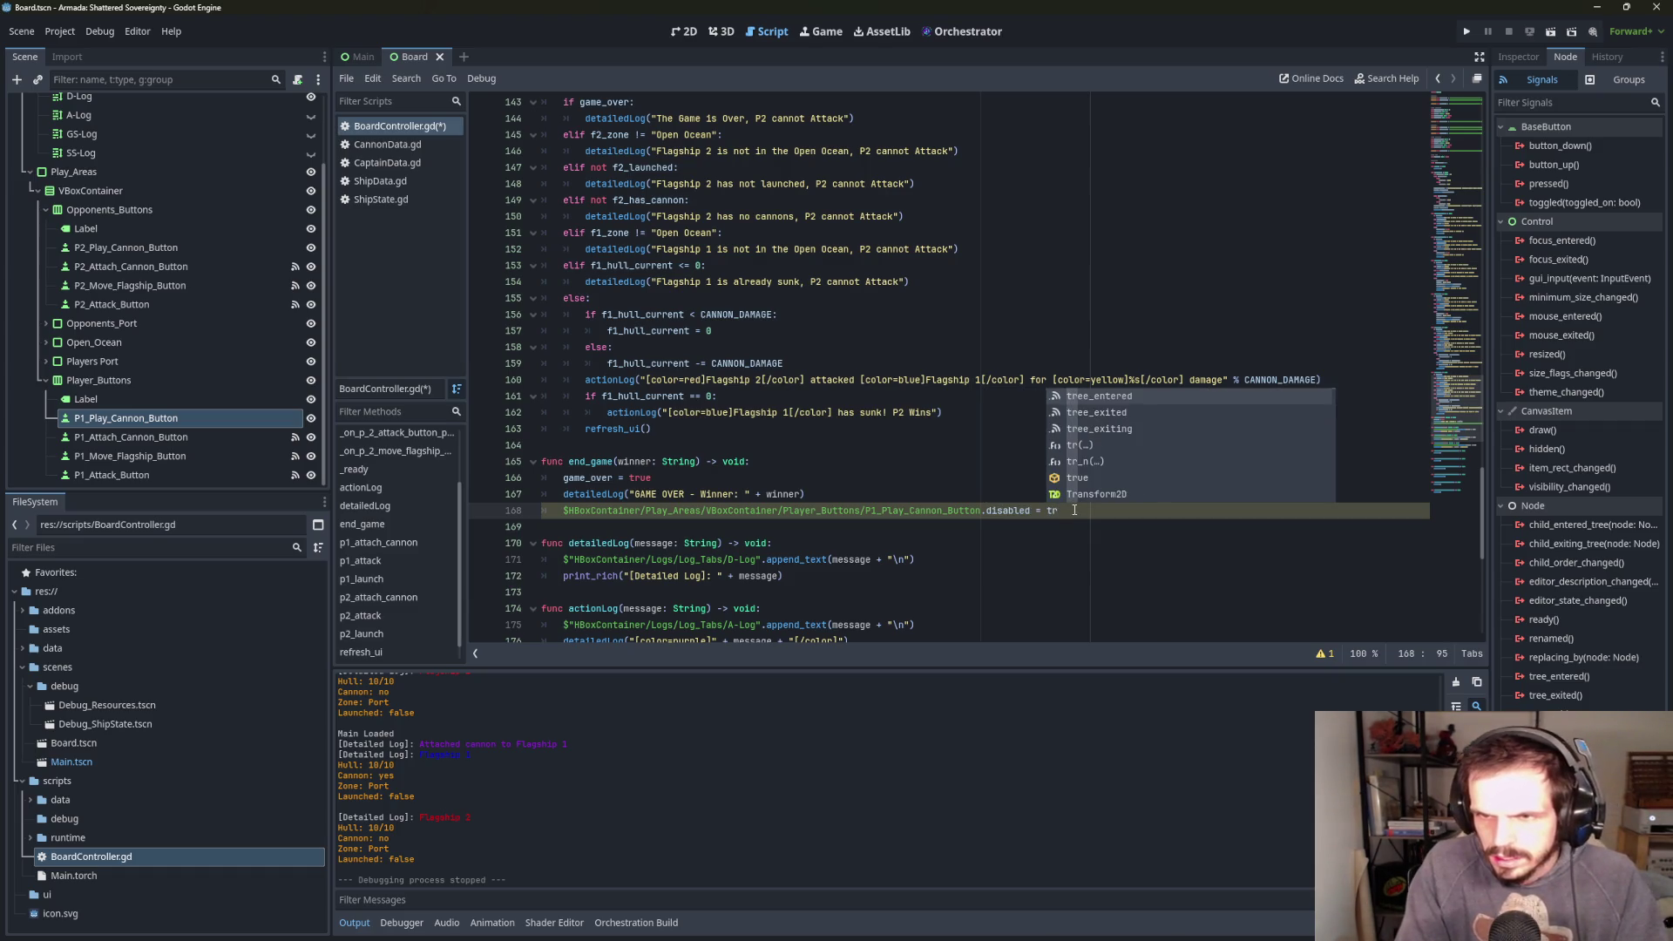
{"action": "type", "text": "u"}
{"action": "key", "text": "Return"}
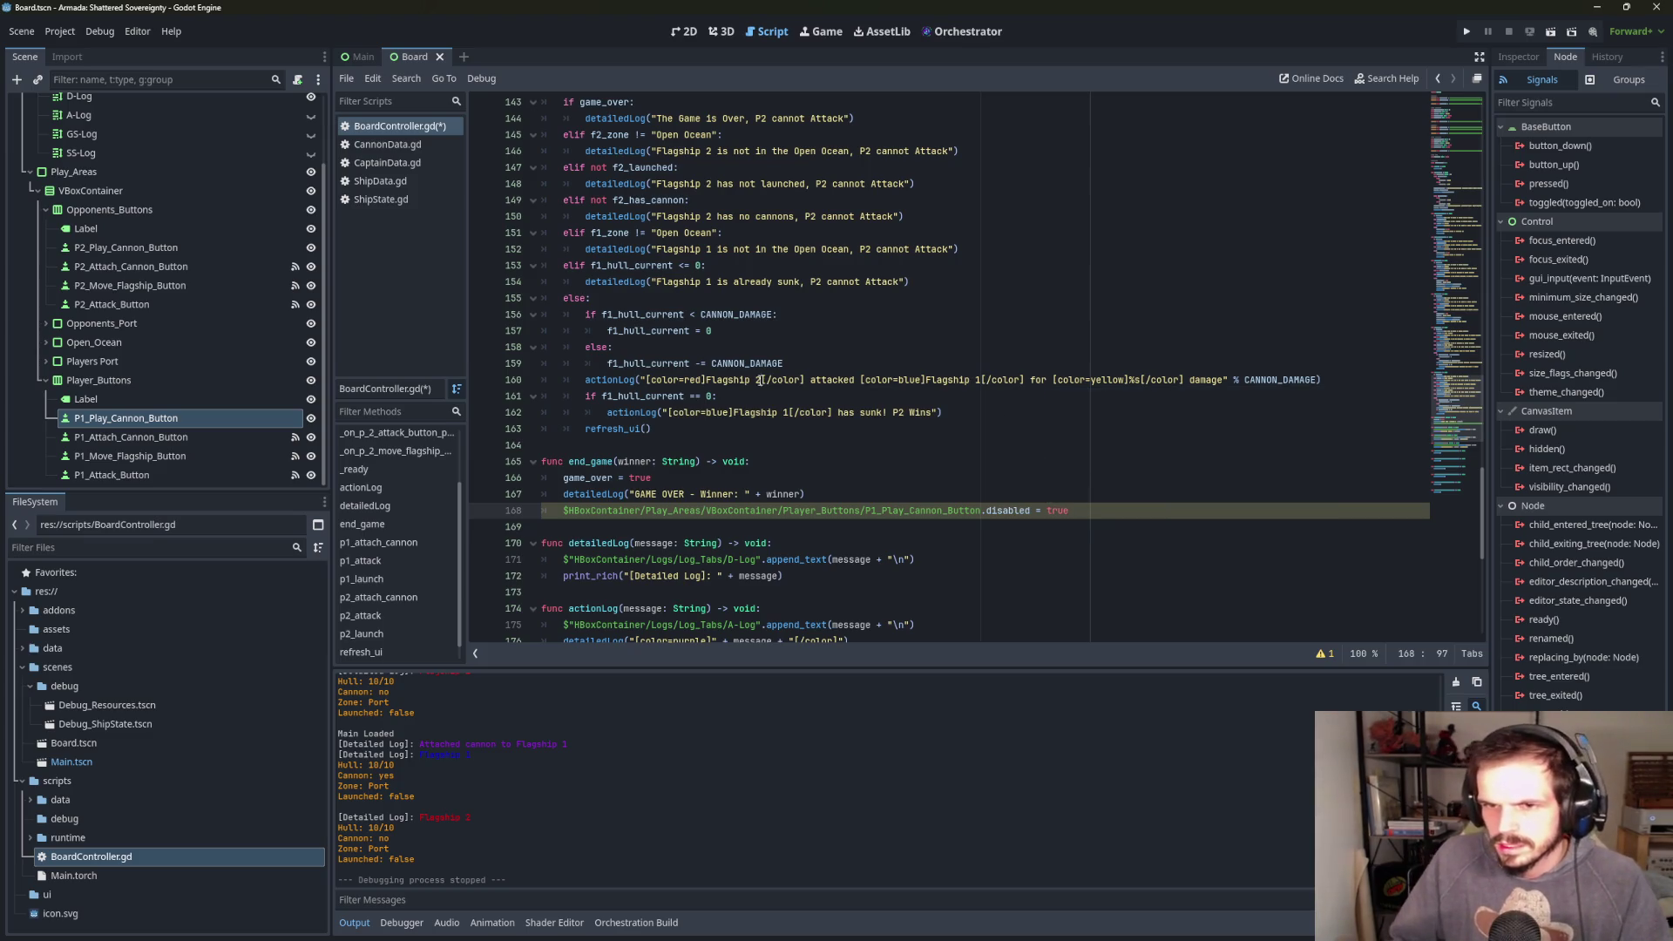
- Find the Disabled property of P1_Play_Cannon_Button in the Inspector, then start line 169
{"action": "left_click", "coordinate": [188, 420]}
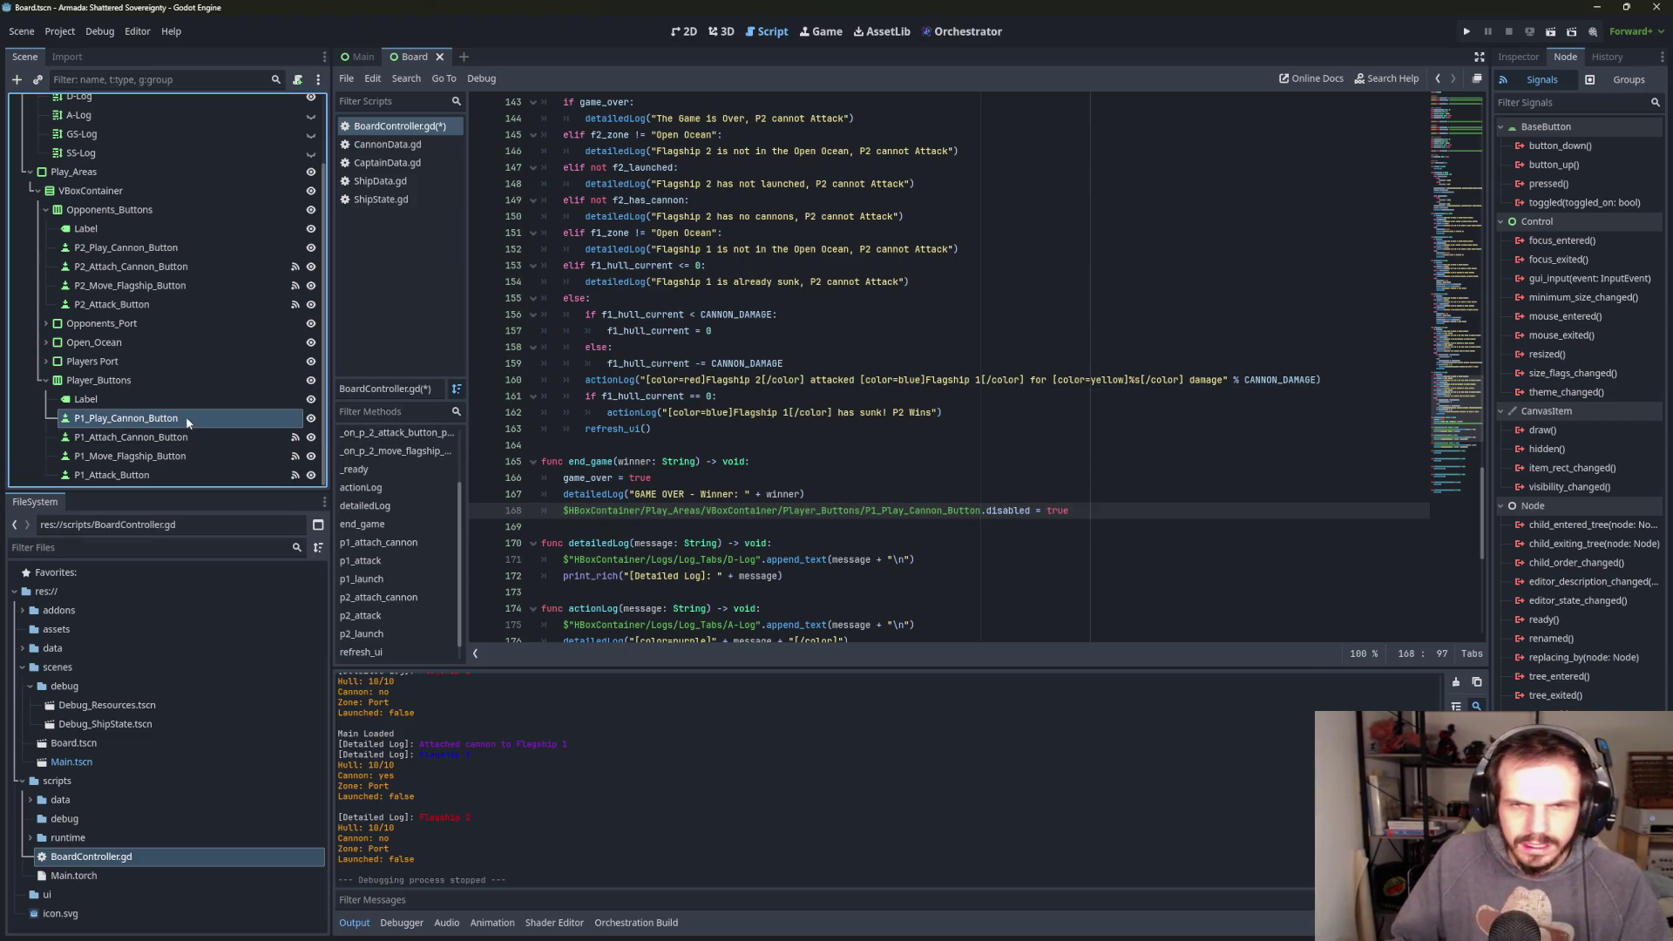
{"action": "left_click", "coordinate": [1514, 55]}
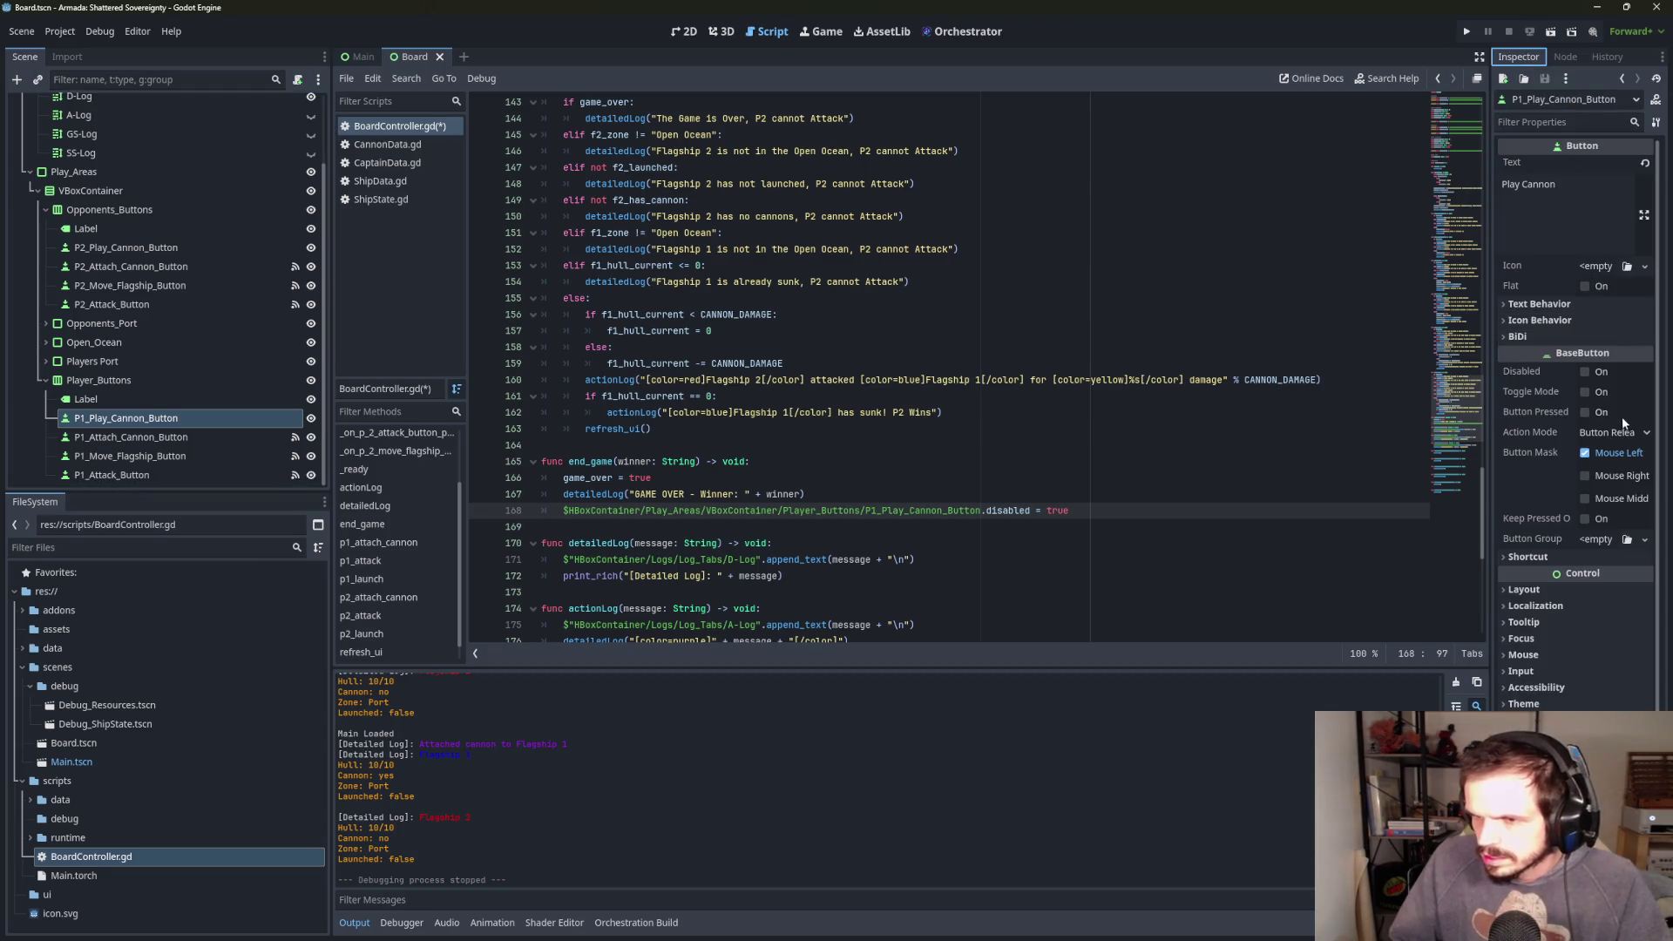
{"action": "left_click", "coordinate": [1555, 122]}
{"action": "type", "text": "d"}
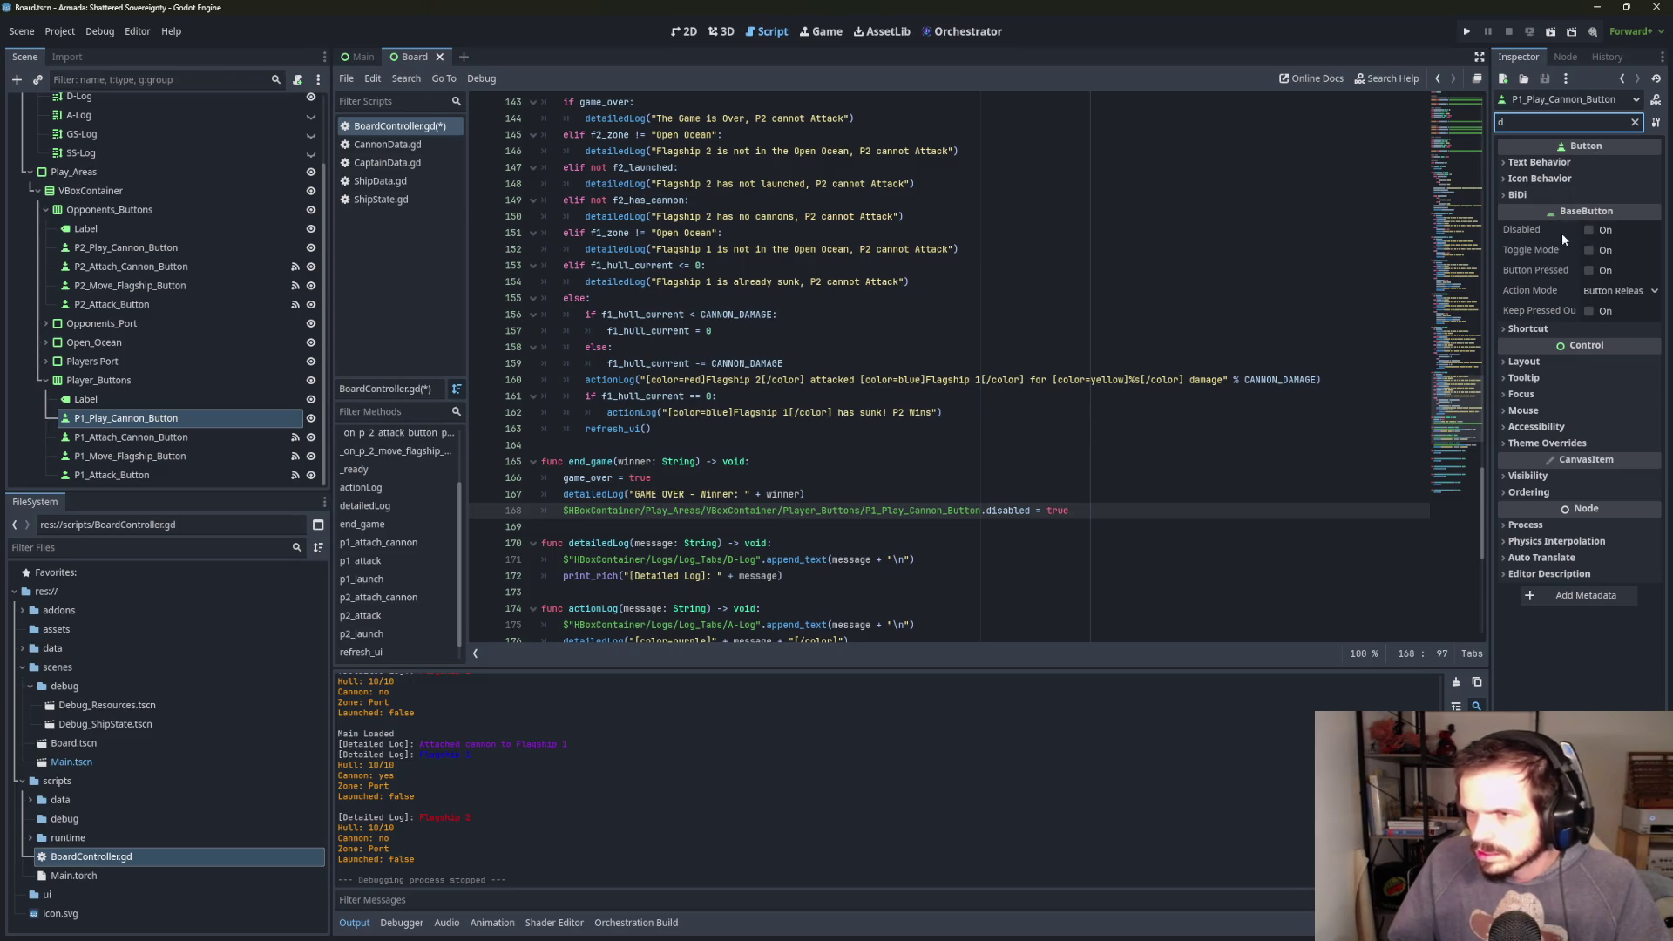
{"action": "left_click", "coordinate": [1114, 510]}
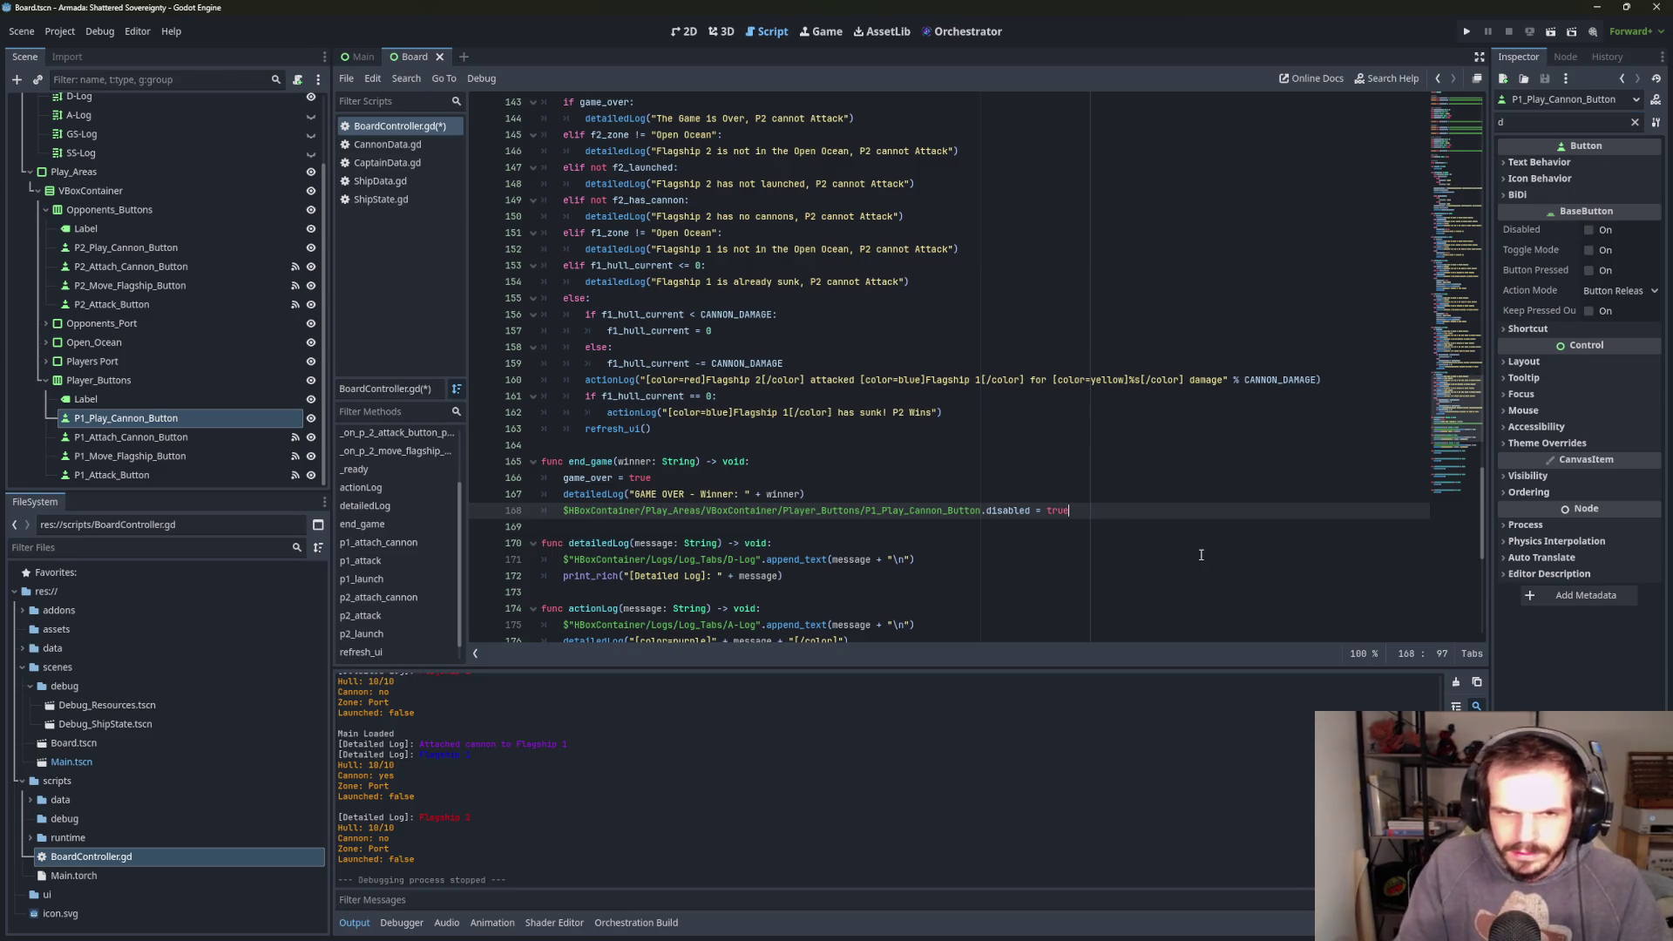
{"action": "key", "text": "Return"}
- Add disabled = true lines for P1_Attach_Cannon_Button and P1_Move_Flagship_Button
{"action": "mouse_move", "coordinate": [131, 436]}
{"action": "left_mouse_down"}
{"action": "mouse_move", "coordinate": [558, 501]}
{"action": "mouse_move", "coordinate": [580, 532]}
{"action": "left_mouse_up"}
{"action": "type", "text": ".d"}
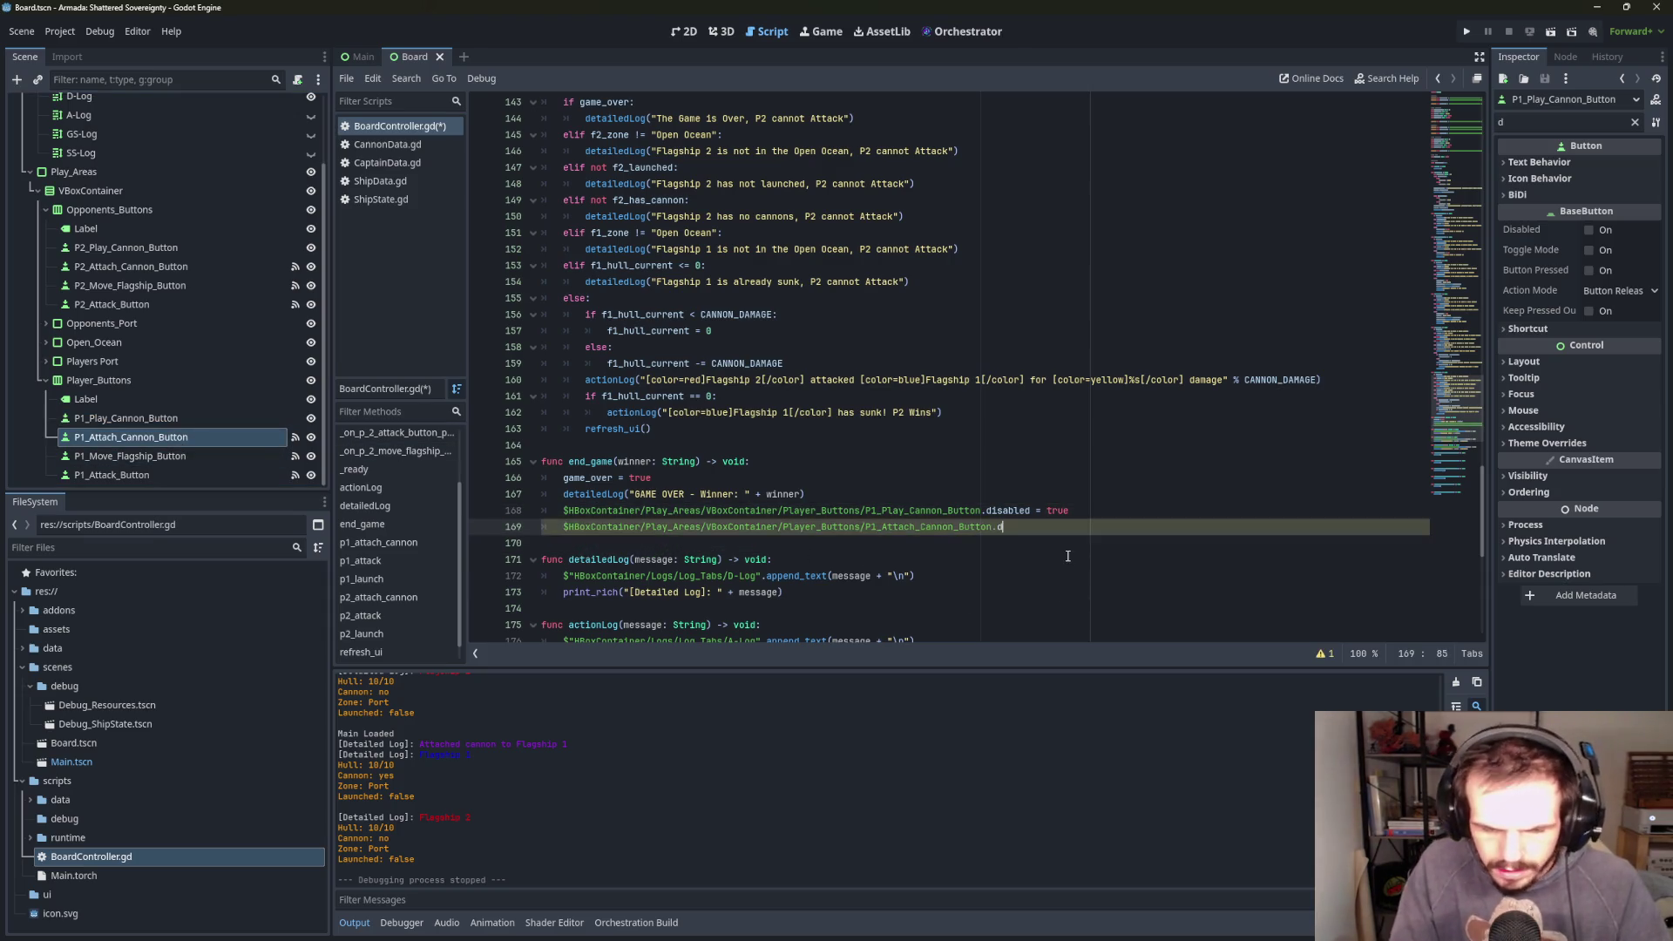
{"action": "left_click", "coordinate": [1052, 413]}
{"action": "type", "text": "true"}
{"action": "key", "text": "Return"}
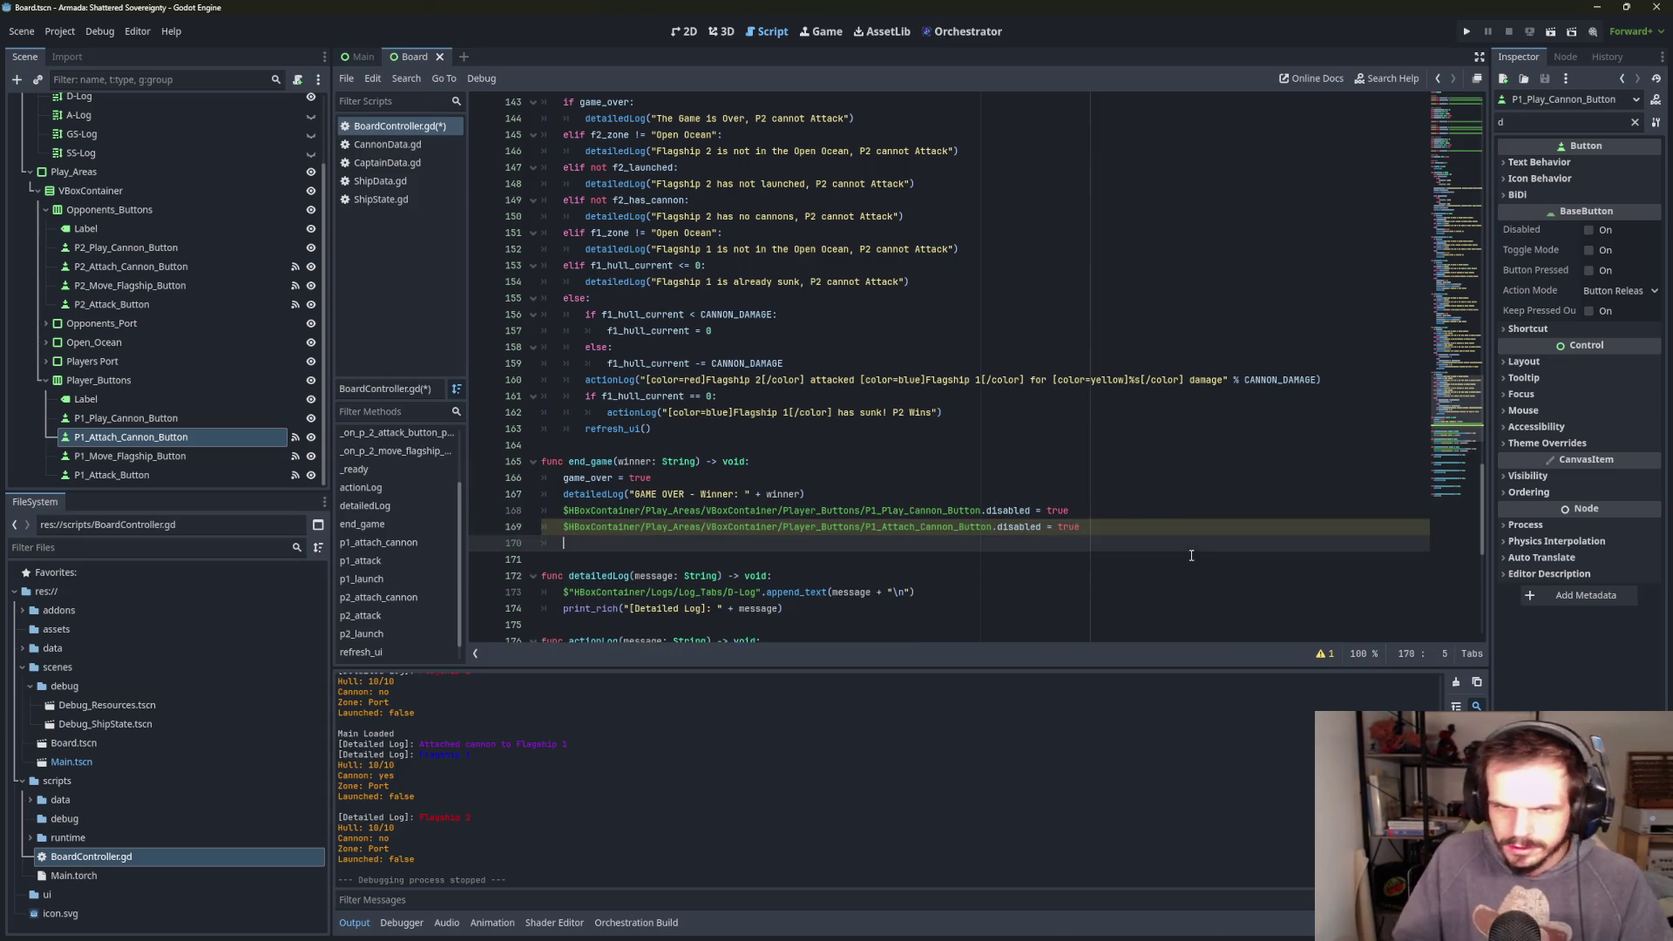
{"action": "left_click_drag", "start_coordinate": [171, 455], "coordinate": [680, 544]}
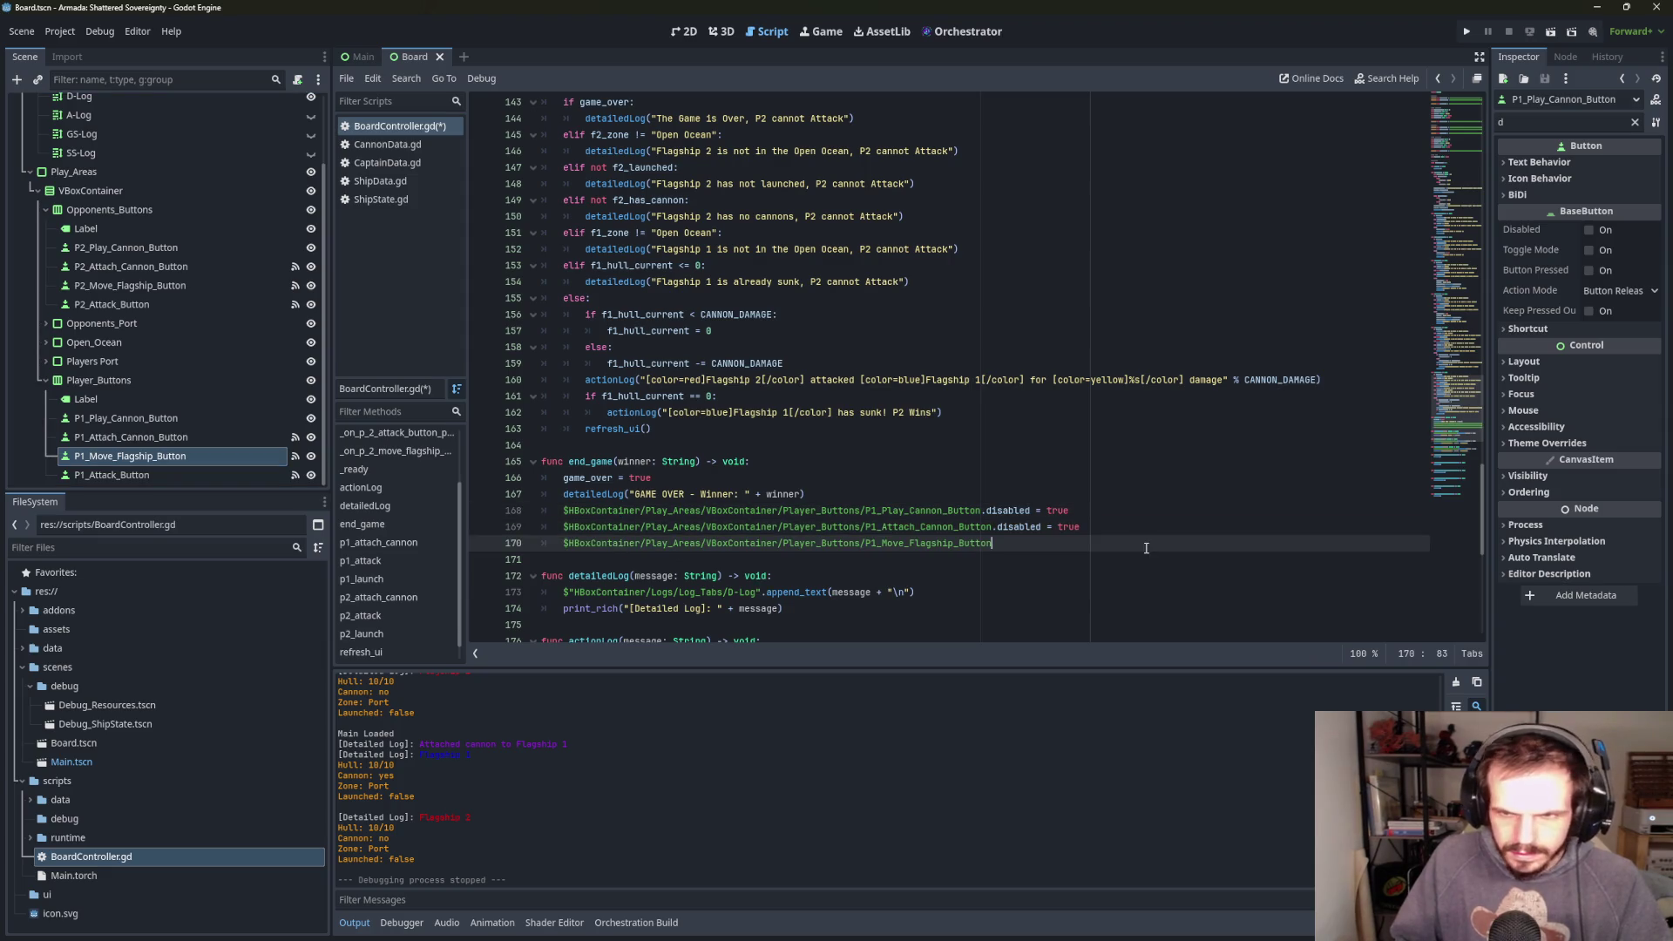
{"action": "type", "text": ".dis"}
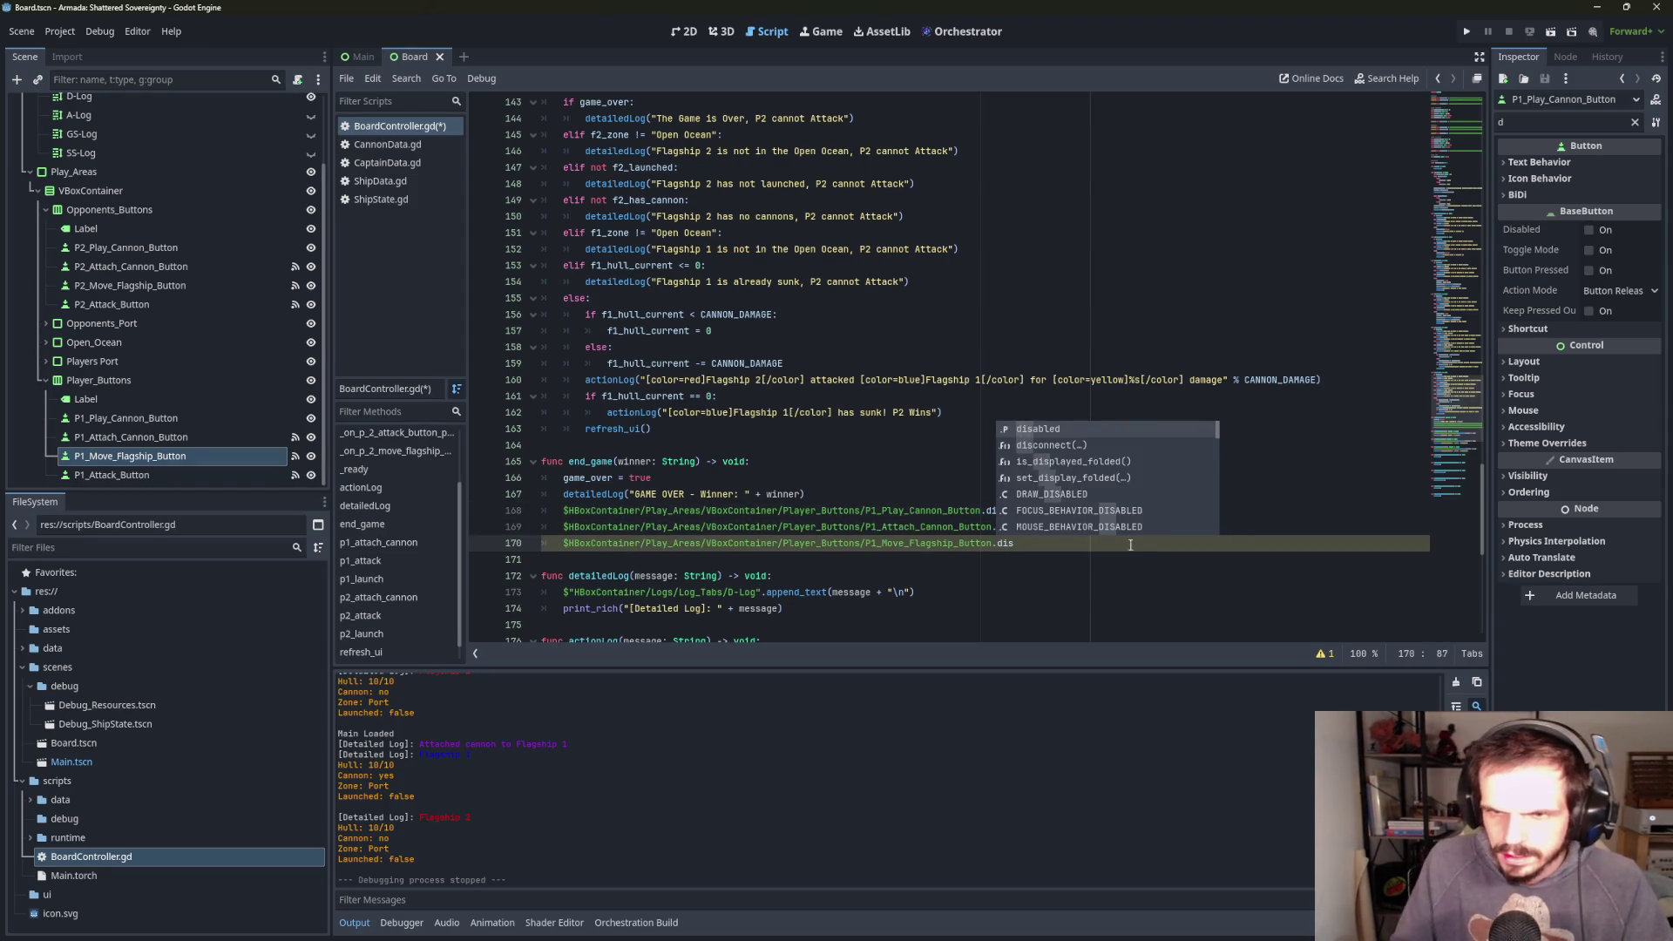
{"action": "double_click", "coordinate": [1044, 430]}
{"action": "type", "text": "= tur"}
{"action": "key", "text": "BackSpace"}
{"action": "key", "text": "BackSpace"}
{"action": "type", "text": "rue"}
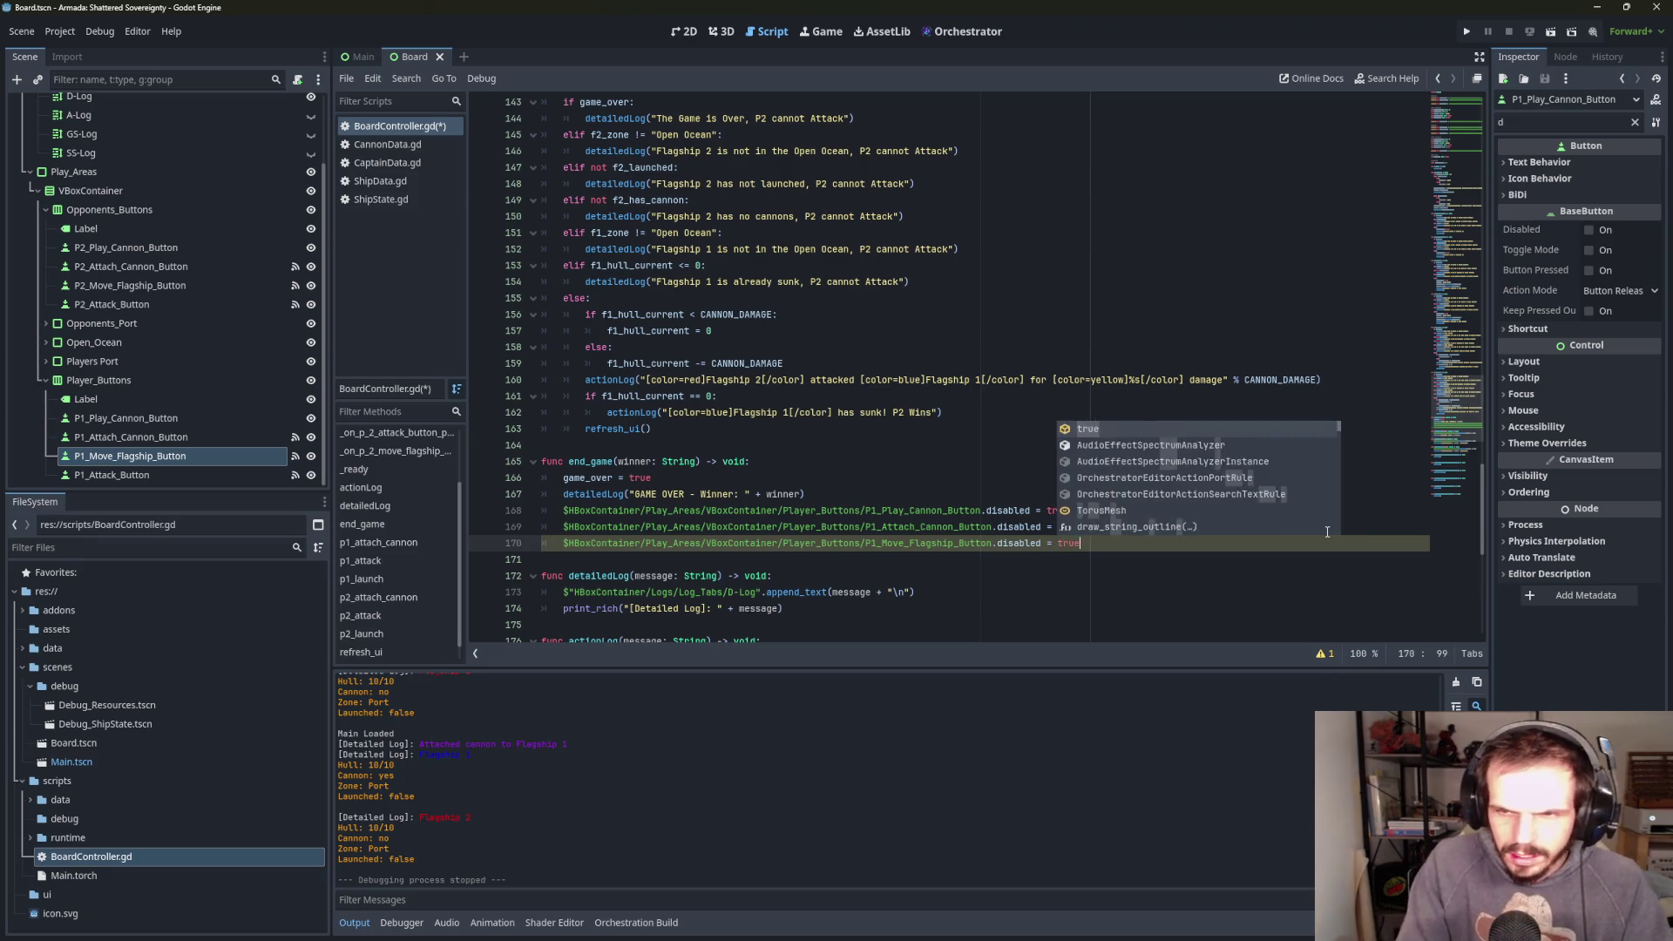
{"action": "key", "text": "Return"}
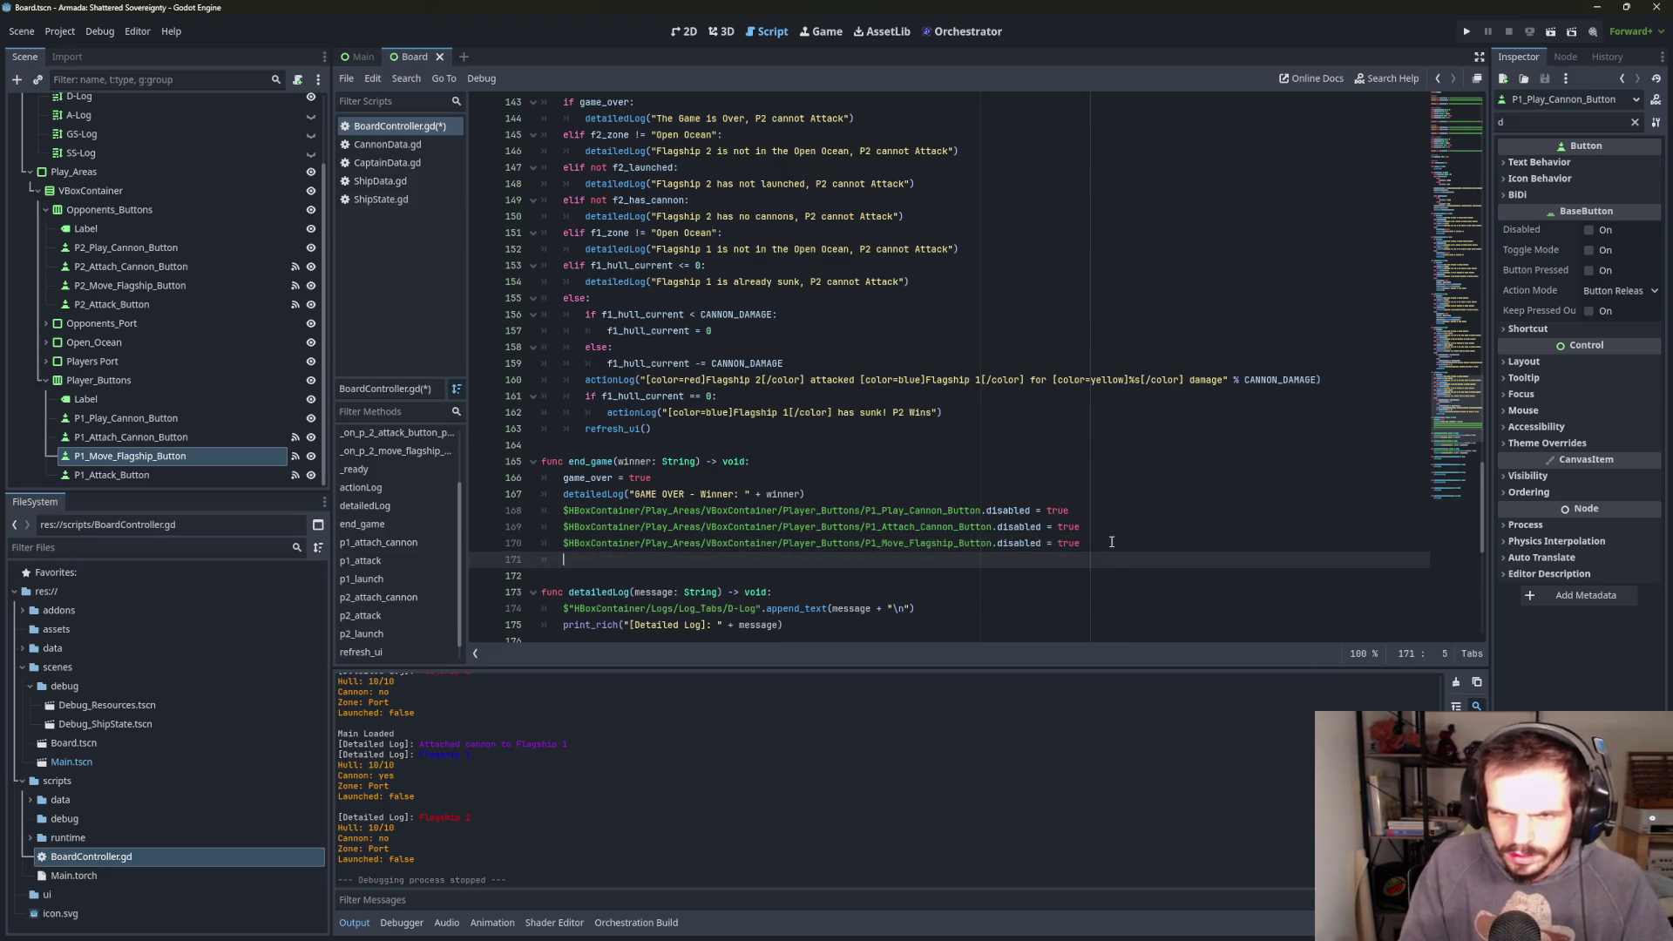
- Add P1_Attack_Button.disabled = true and leave a blank line after it
{"action": "mouse_move", "coordinate": [190, 475]}
{"action": "left_mouse_down"}
{"action": "mouse_move", "coordinate": [871, 591]}
{"action": "mouse_move", "coordinate": [1046, 591]}
{"action": "left_mouse_up"}
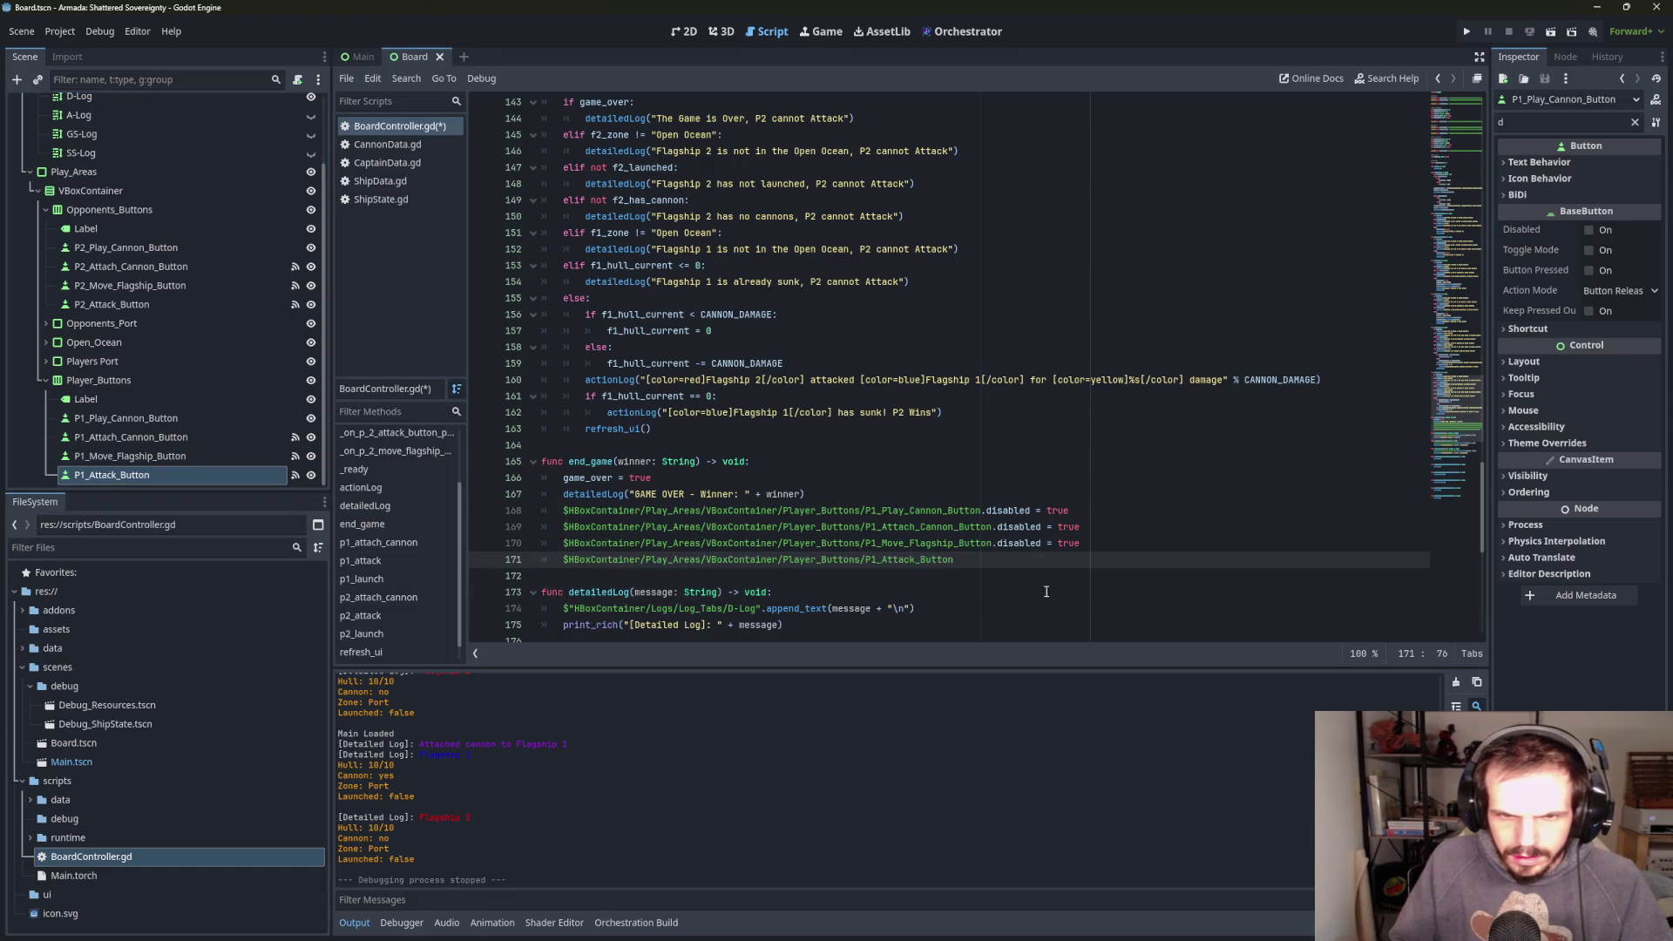
{"action": "type", "text": ".di"}
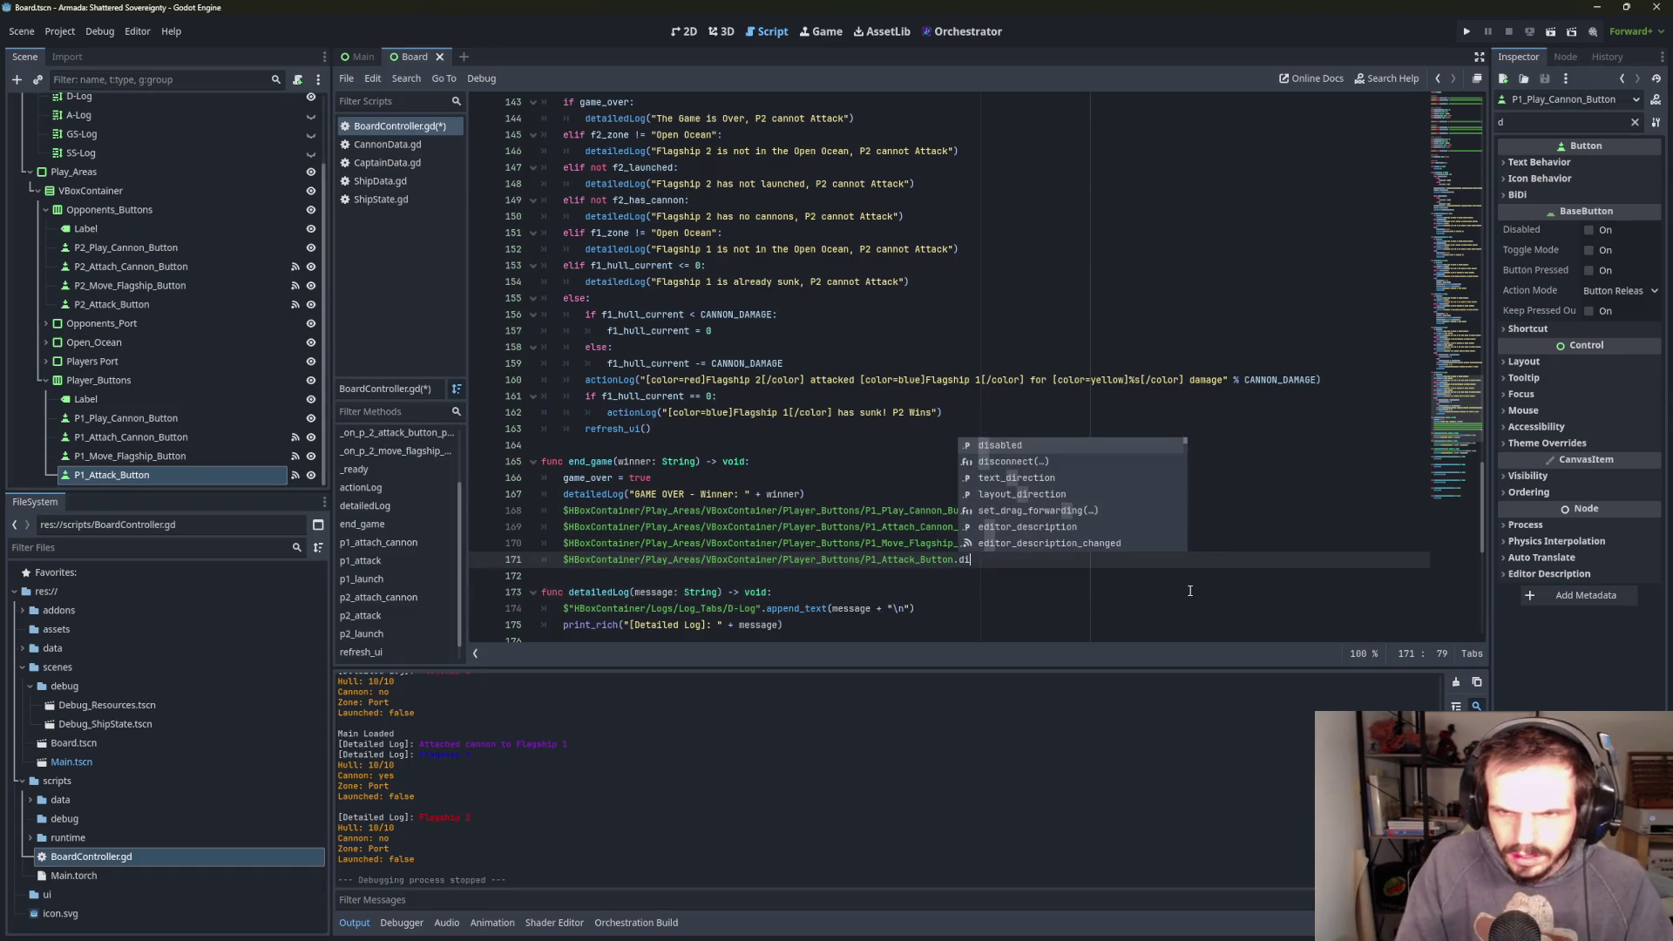
{"action": "left_click", "coordinate": [1006, 451]}
{"action": "type", "text": "= true"}
{"action": "key", "text": "Return"}
{"action": "key", "text": "Return"}
- Add disabled = true lines for P2_Play_Cannon_Button and P2_Attach_Cannon_Button
{"action": "mouse_move", "coordinate": [148, 249]}
{"action": "left_mouse_down"}
{"action": "mouse_move", "coordinate": [150, 271]}
{"action": "mouse_move", "coordinate": [336, 289]}
{"action": "mouse_move", "coordinate": [642, 609]}
{"action": "mouse_move", "coordinate": [667, 586]}
{"action": "left_mouse_up"}
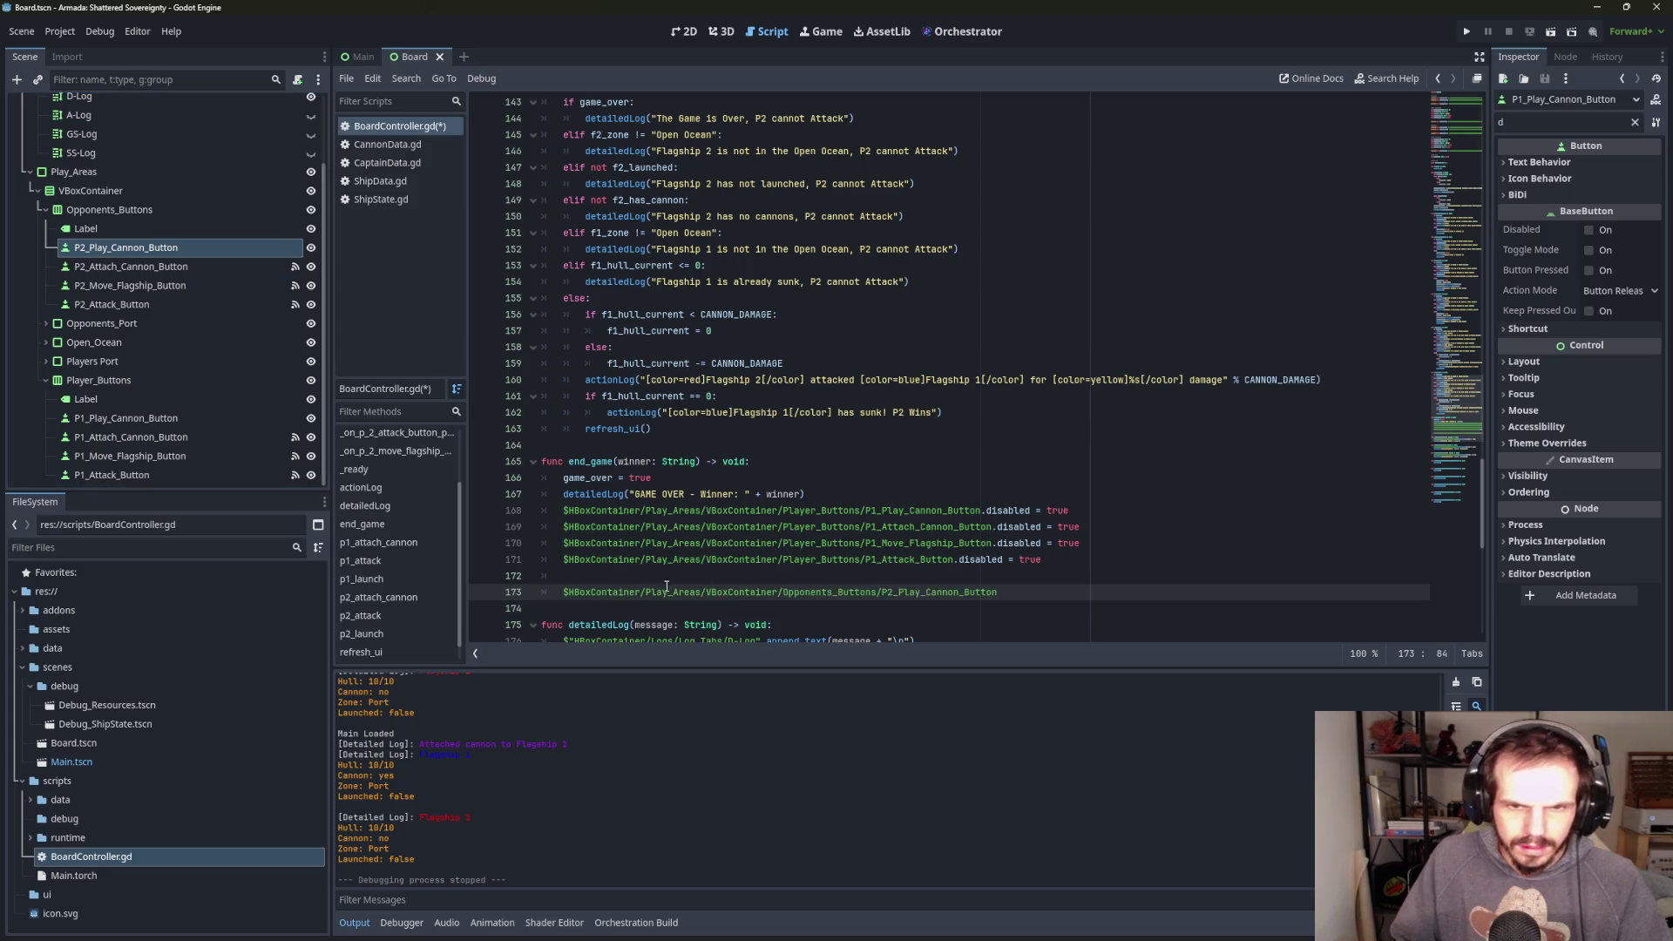
{"action": "type", "text": ".dis"}
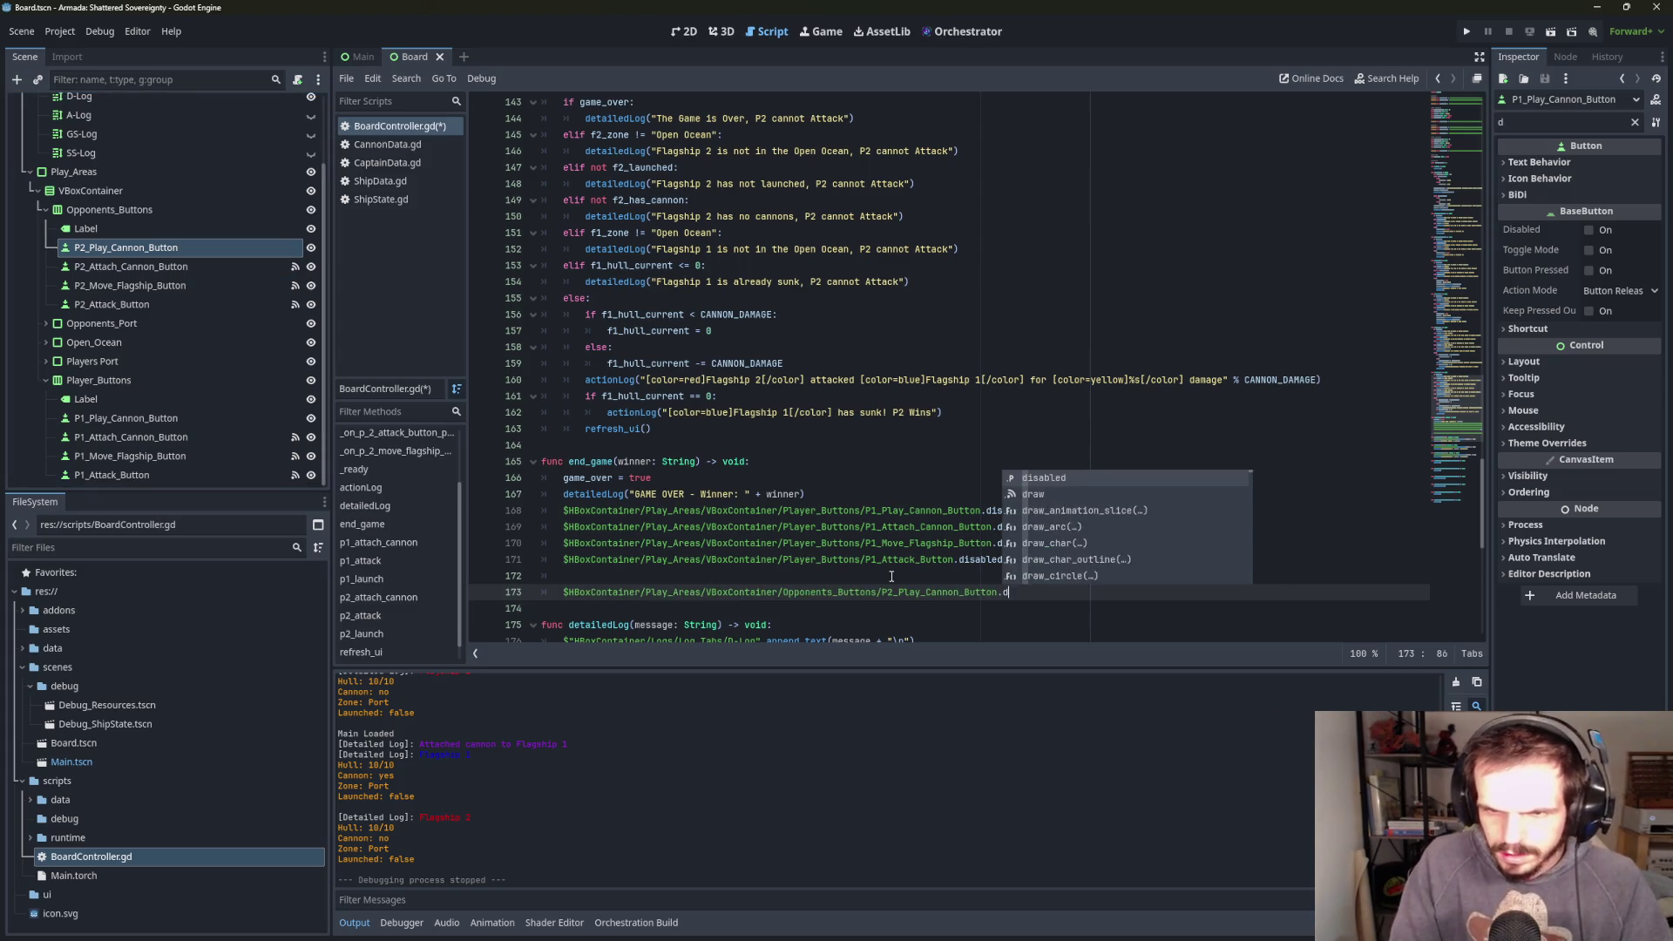
{"action": "key", "text": "Return"}
{"action": "type", "text": "true"}
{"action": "key", "text": "Return"}
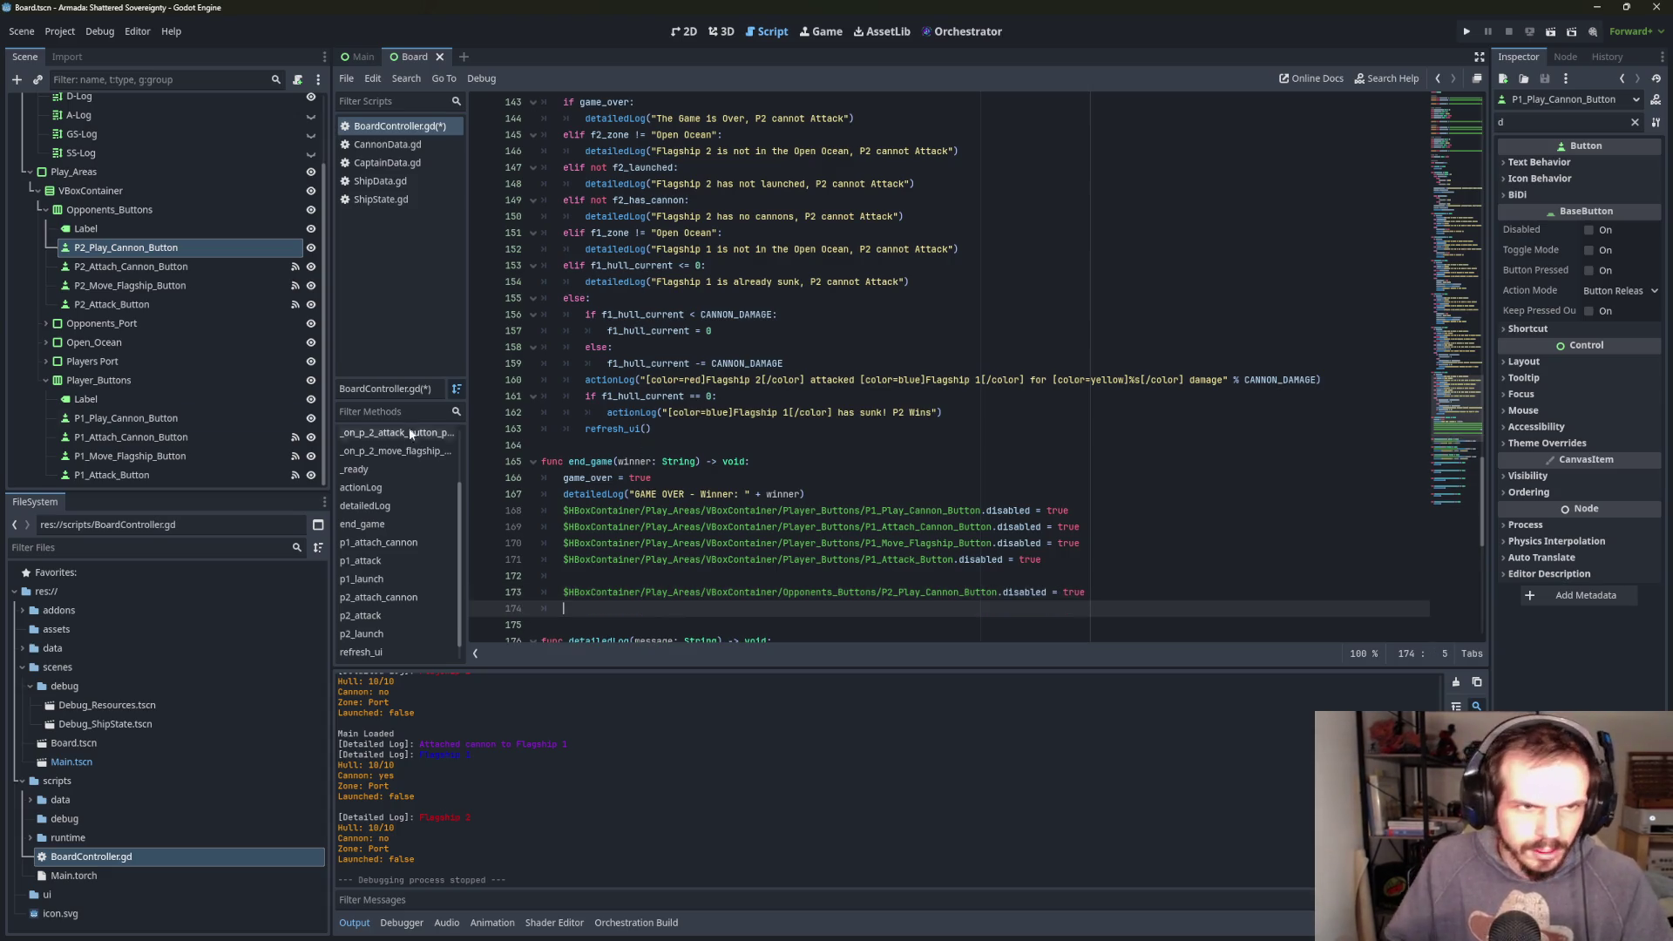
{"action": "mouse_move", "coordinate": [131, 266]}
{"action": "left_mouse_down"}
{"action": "mouse_move", "coordinate": [218, 270]}
{"action": "mouse_move", "coordinate": [623, 614]}
{"action": "mouse_move", "coordinate": [835, 608]}
{"action": "left_mouse_up"}
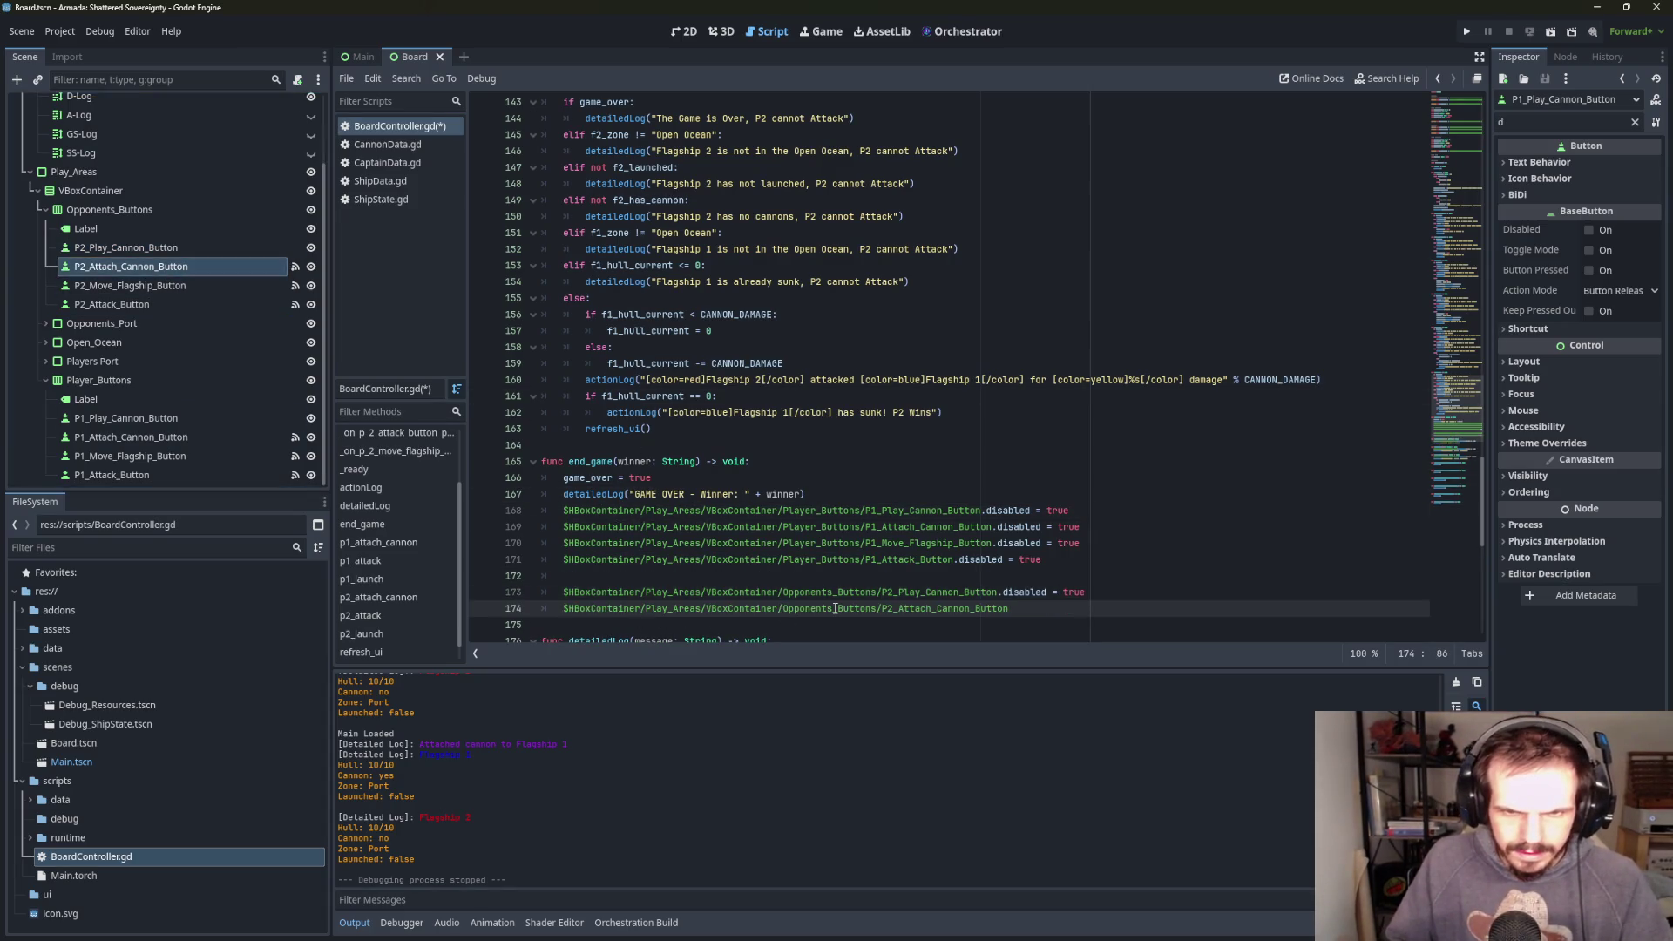
{"action": "type", "text": ".di"}
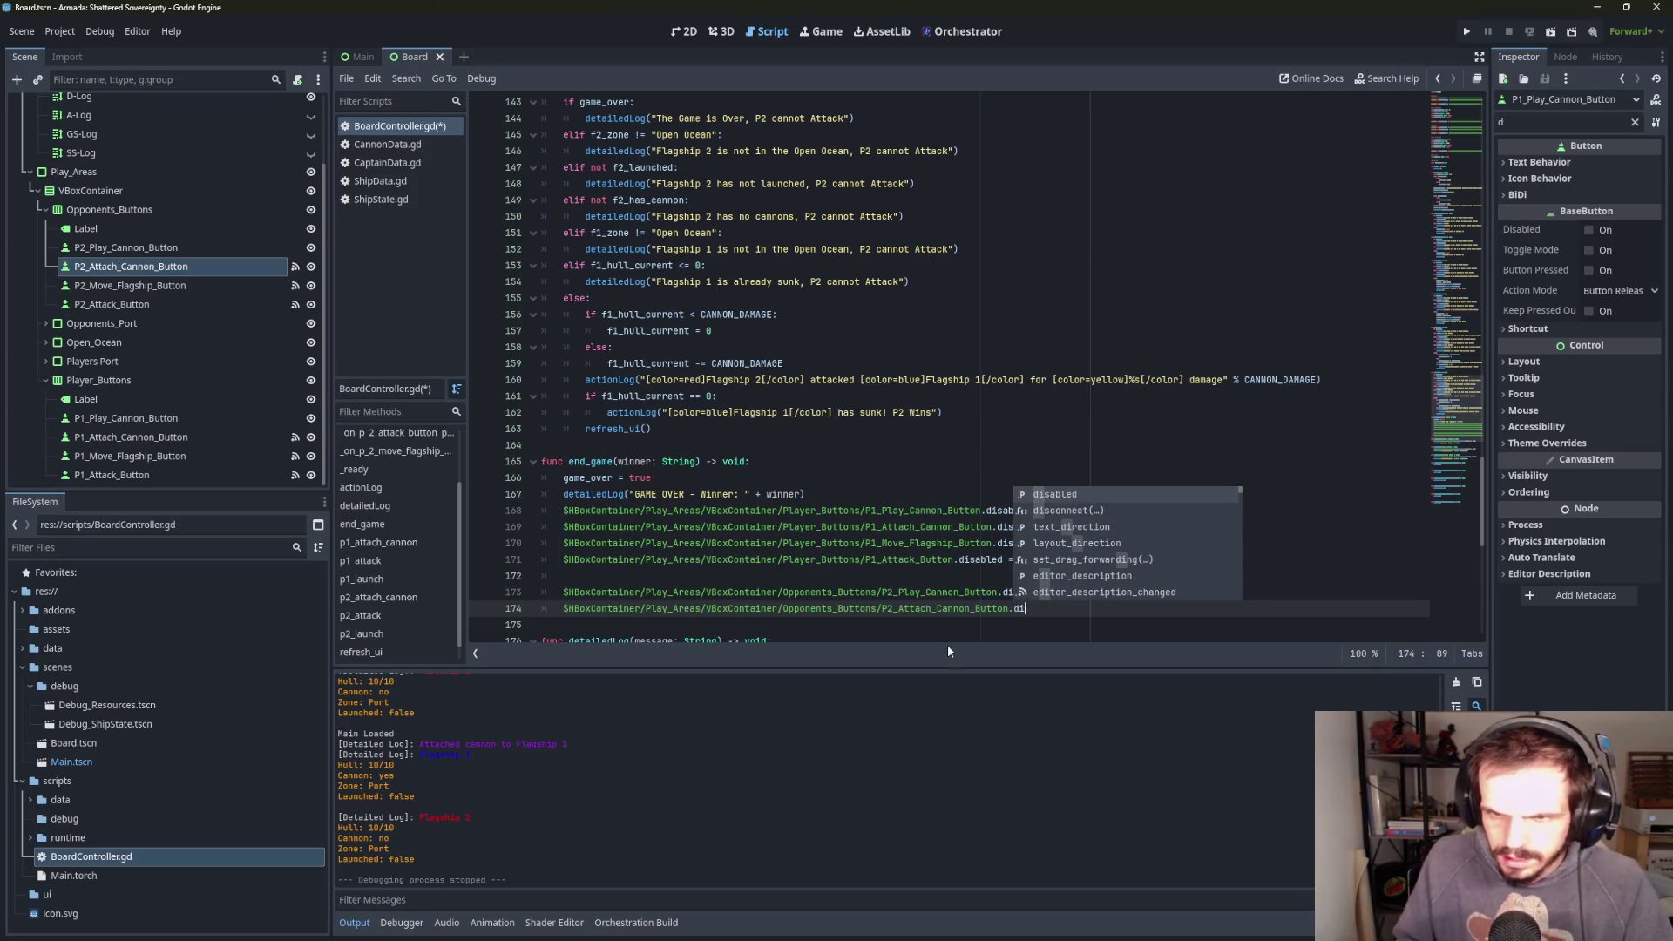
{"action": "key", "text": "Return"}
{"action": "type", "text": "= true"}
{"action": "key", "text": "Return"}
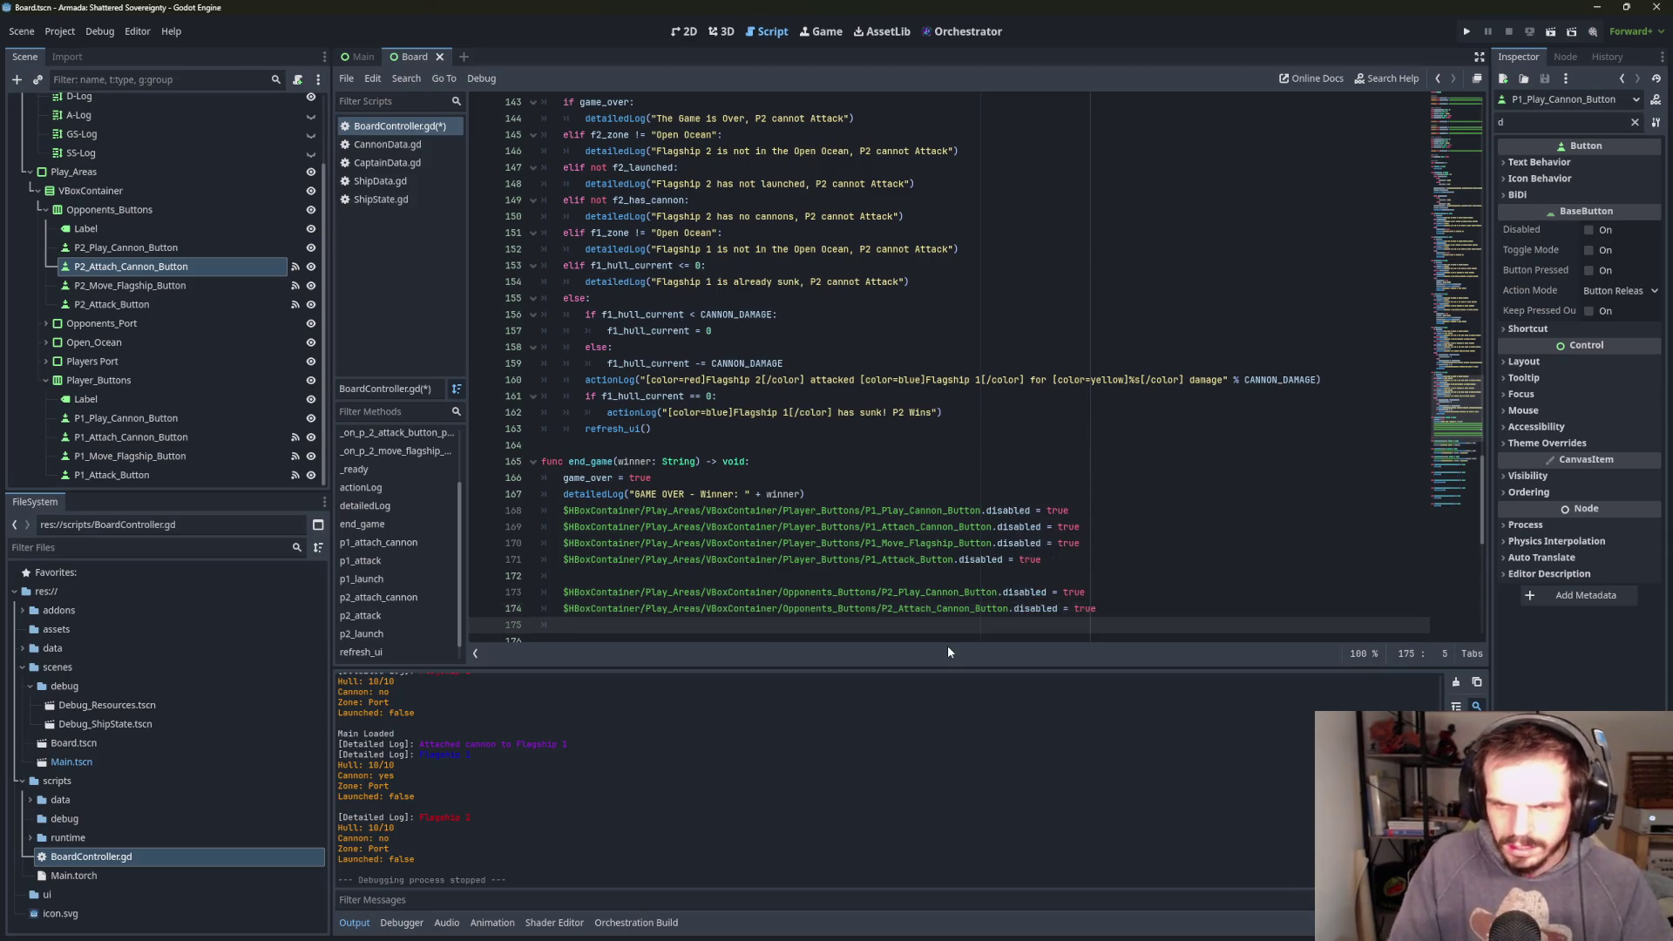
- Add disabled = true lines for P2_Move_Flagship_Button and P2_Attack_Button
{"action": "mouse_move", "coordinate": [131, 285]}
{"action": "left_mouse_down"}
{"action": "mouse_move", "coordinate": [428, 386]}
{"action": "mouse_move", "coordinate": [633, 625]}
{"action": "left_mouse_up"}
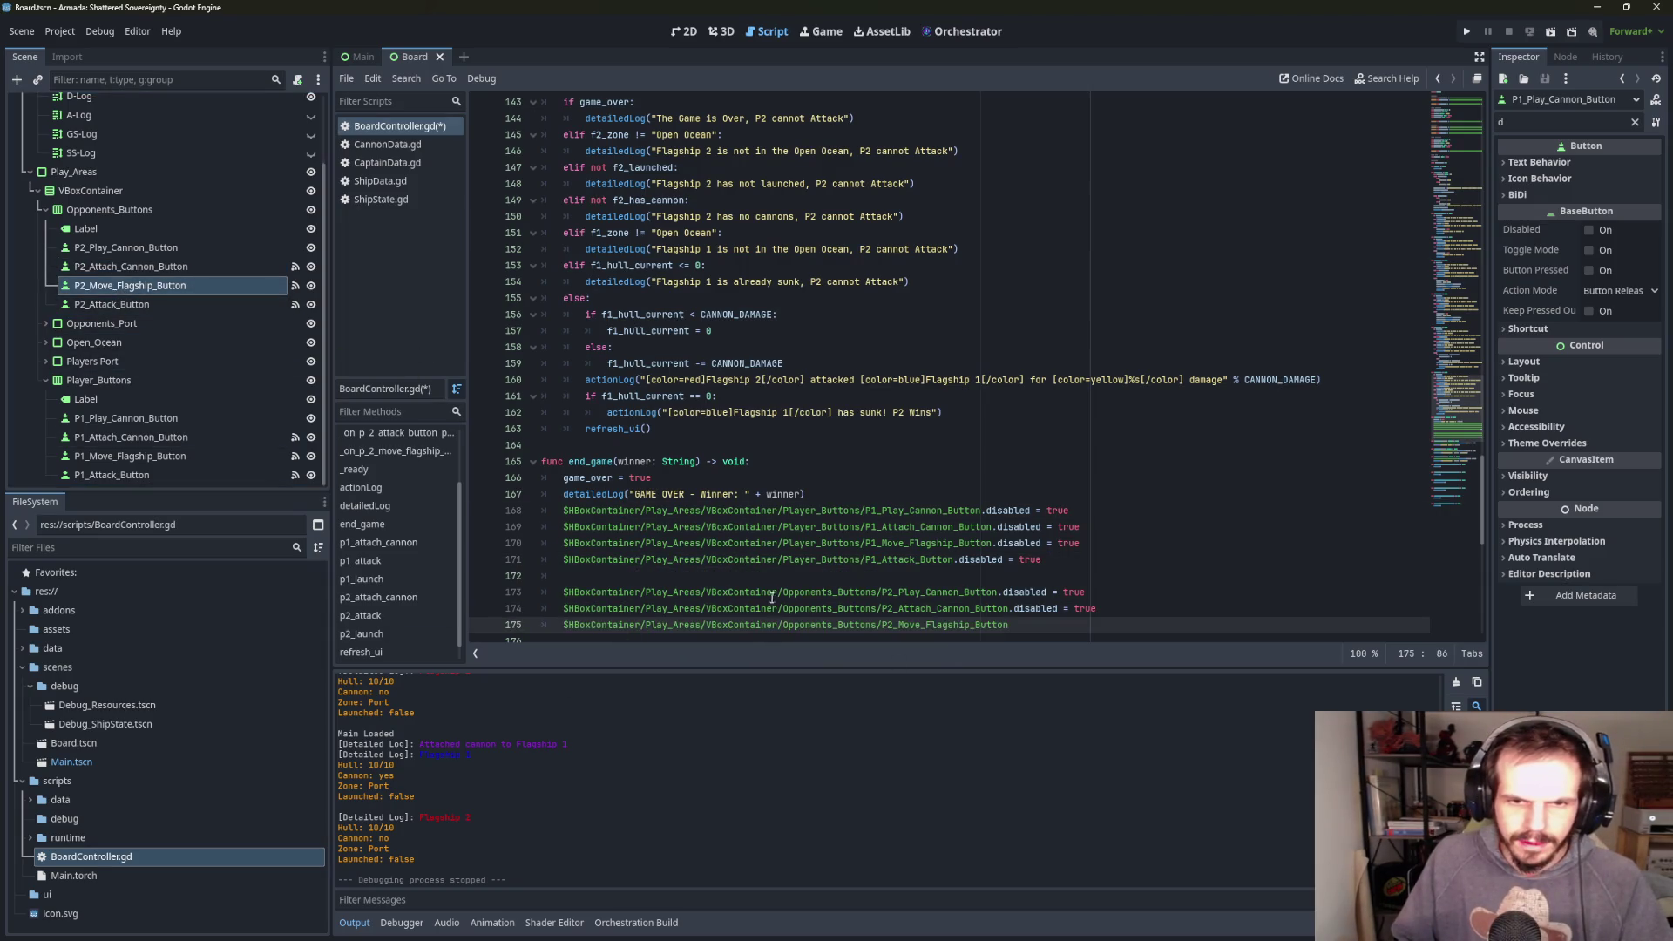
{"action": "type", "text": ".dis"}
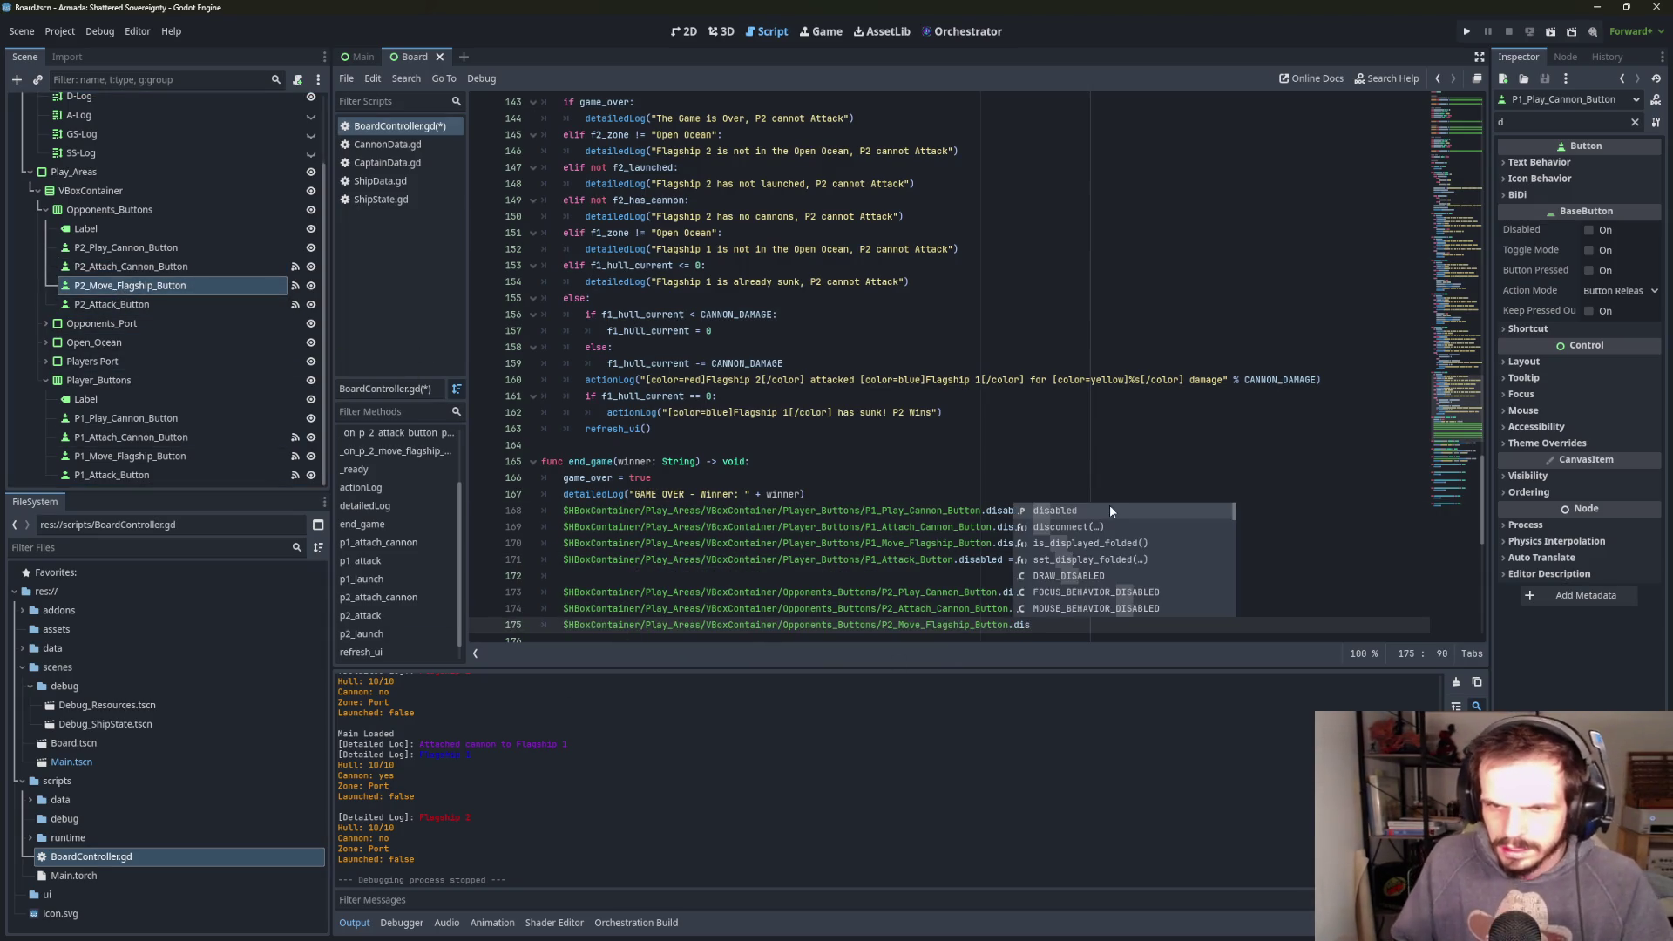
{"action": "left_click", "coordinate": [1110, 511]}
{"action": "type", "text": "= true"}
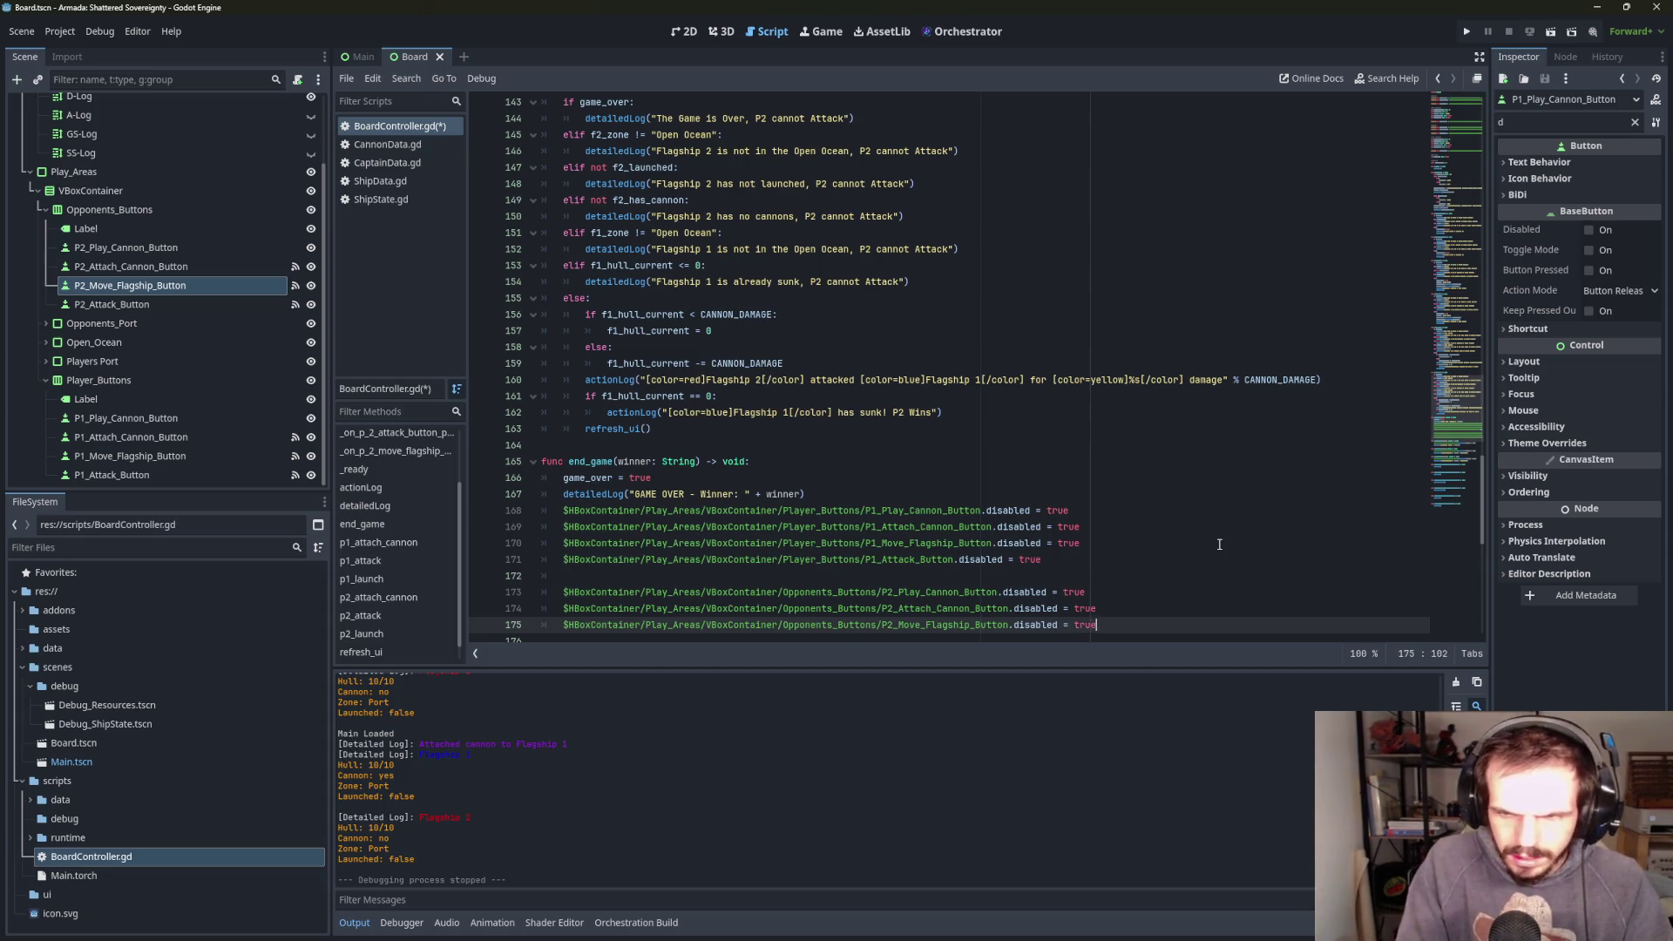
{"action": "key", "text": "Return"}
{"action": "scroll", "coordinate": [1218, 544], "scroll_direction": "down", "scroll_amount": 4}
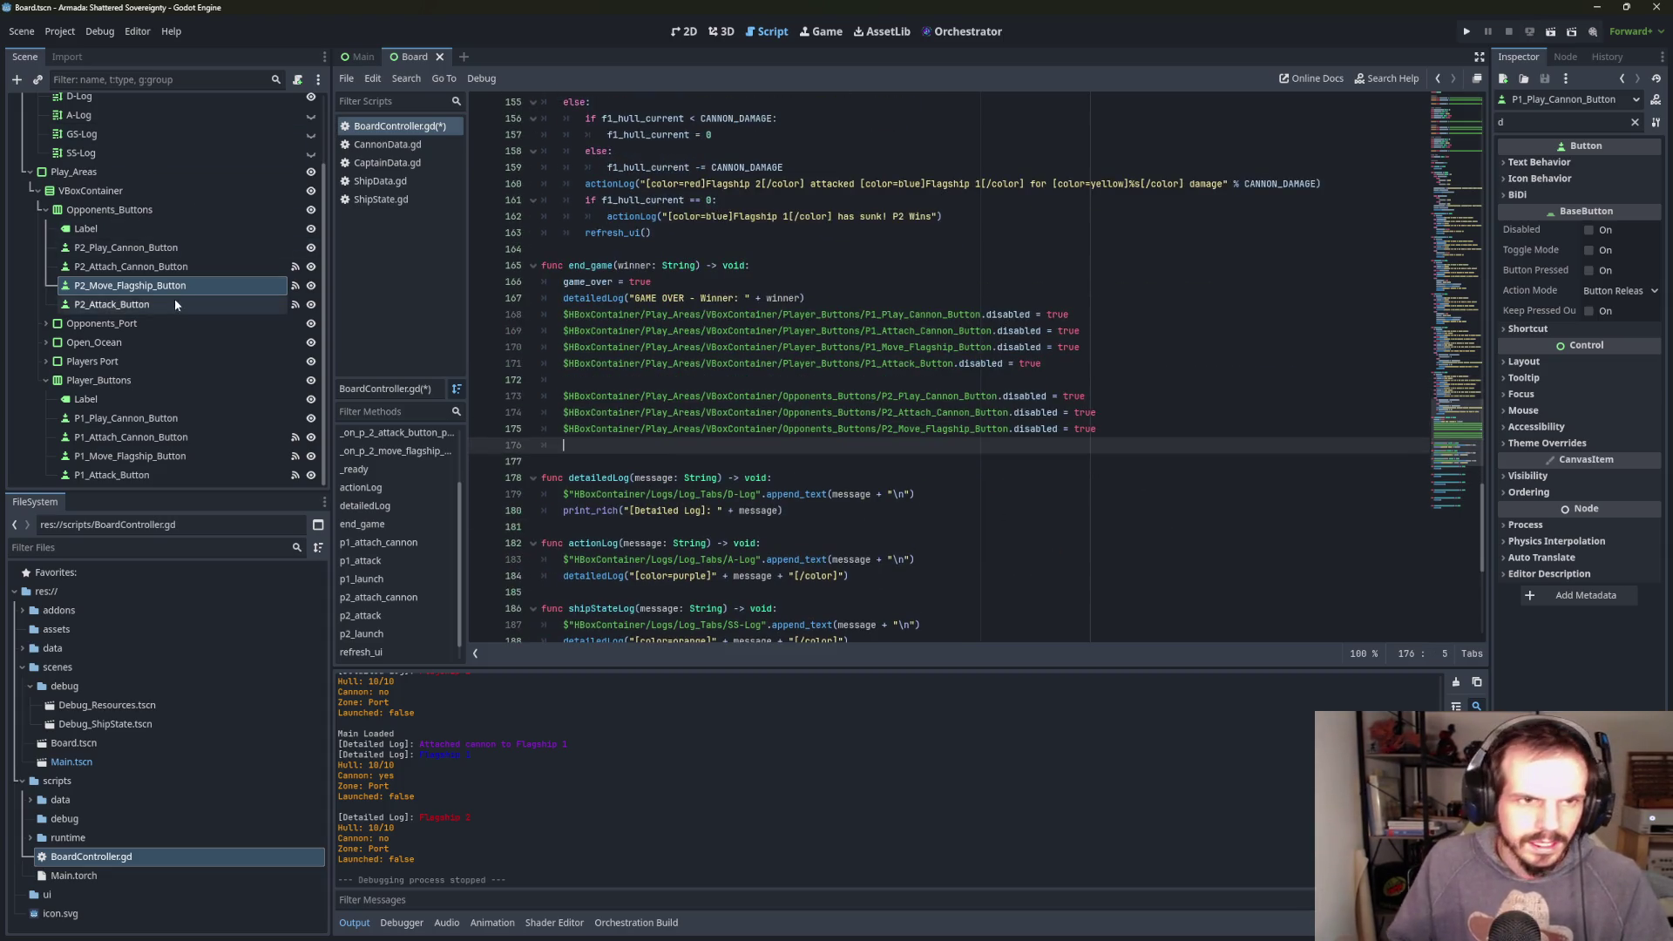
{"action": "mouse_move", "coordinate": [175, 303]}
{"action": "left_mouse_down"}
{"action": "mouse_move", "coordinate": [566, 444]}
{"action": "mouse_move", "coordinate": [624, 447]}
{"action": "left_mouse_up"}
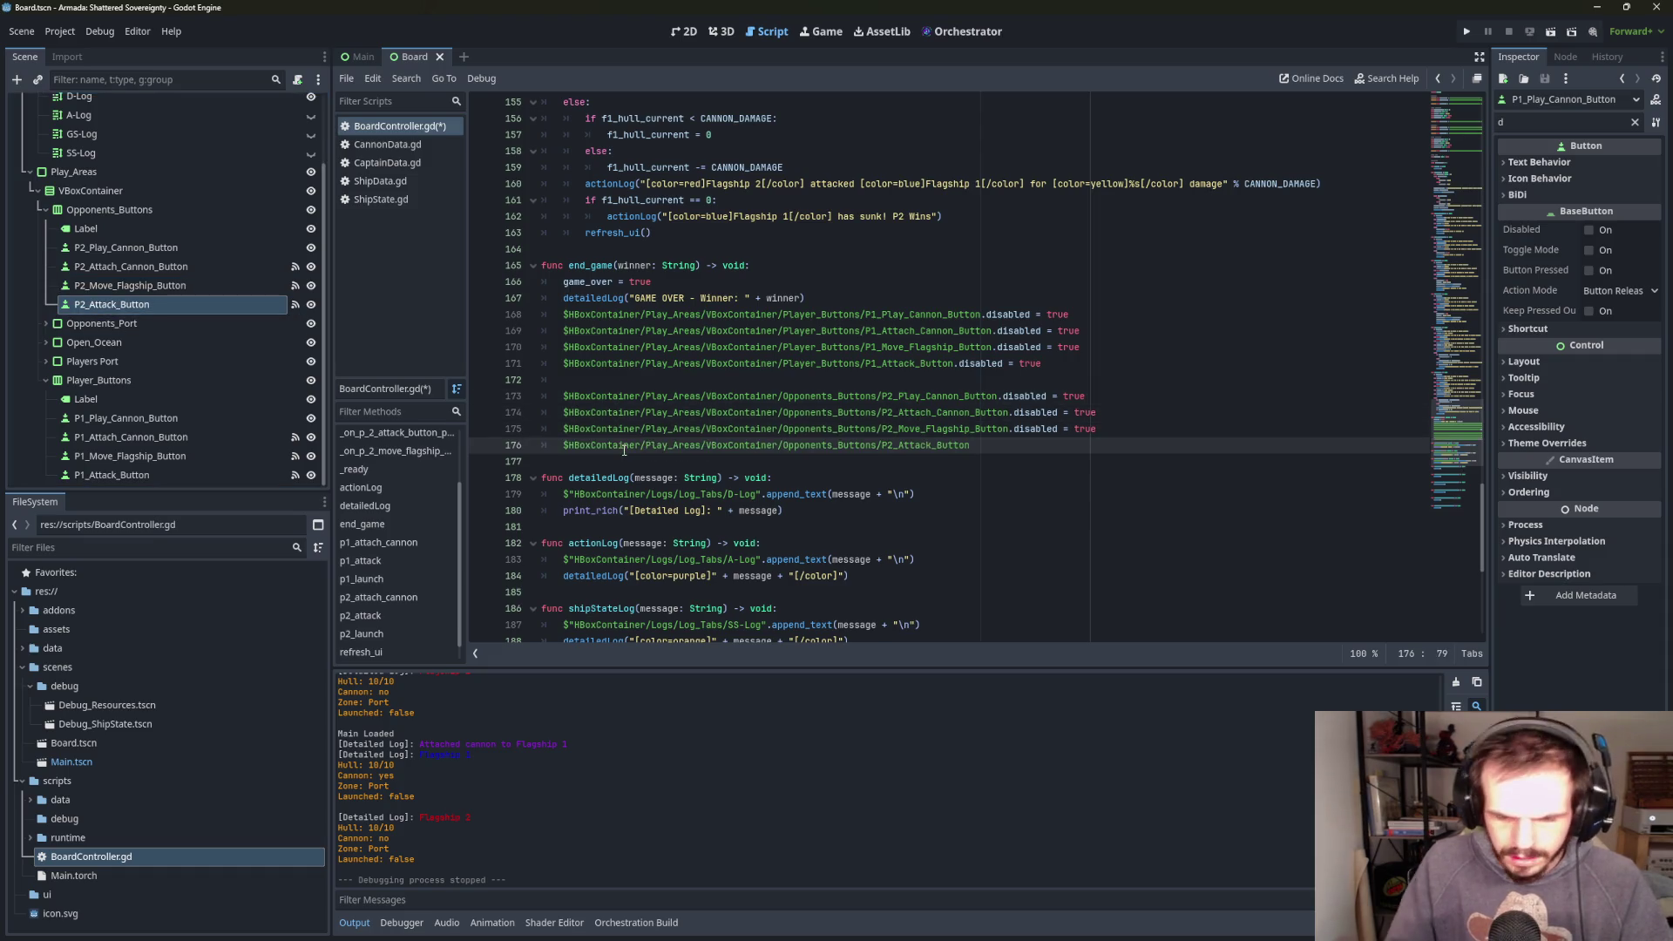
{"action": "type", "text": ".disabled"}
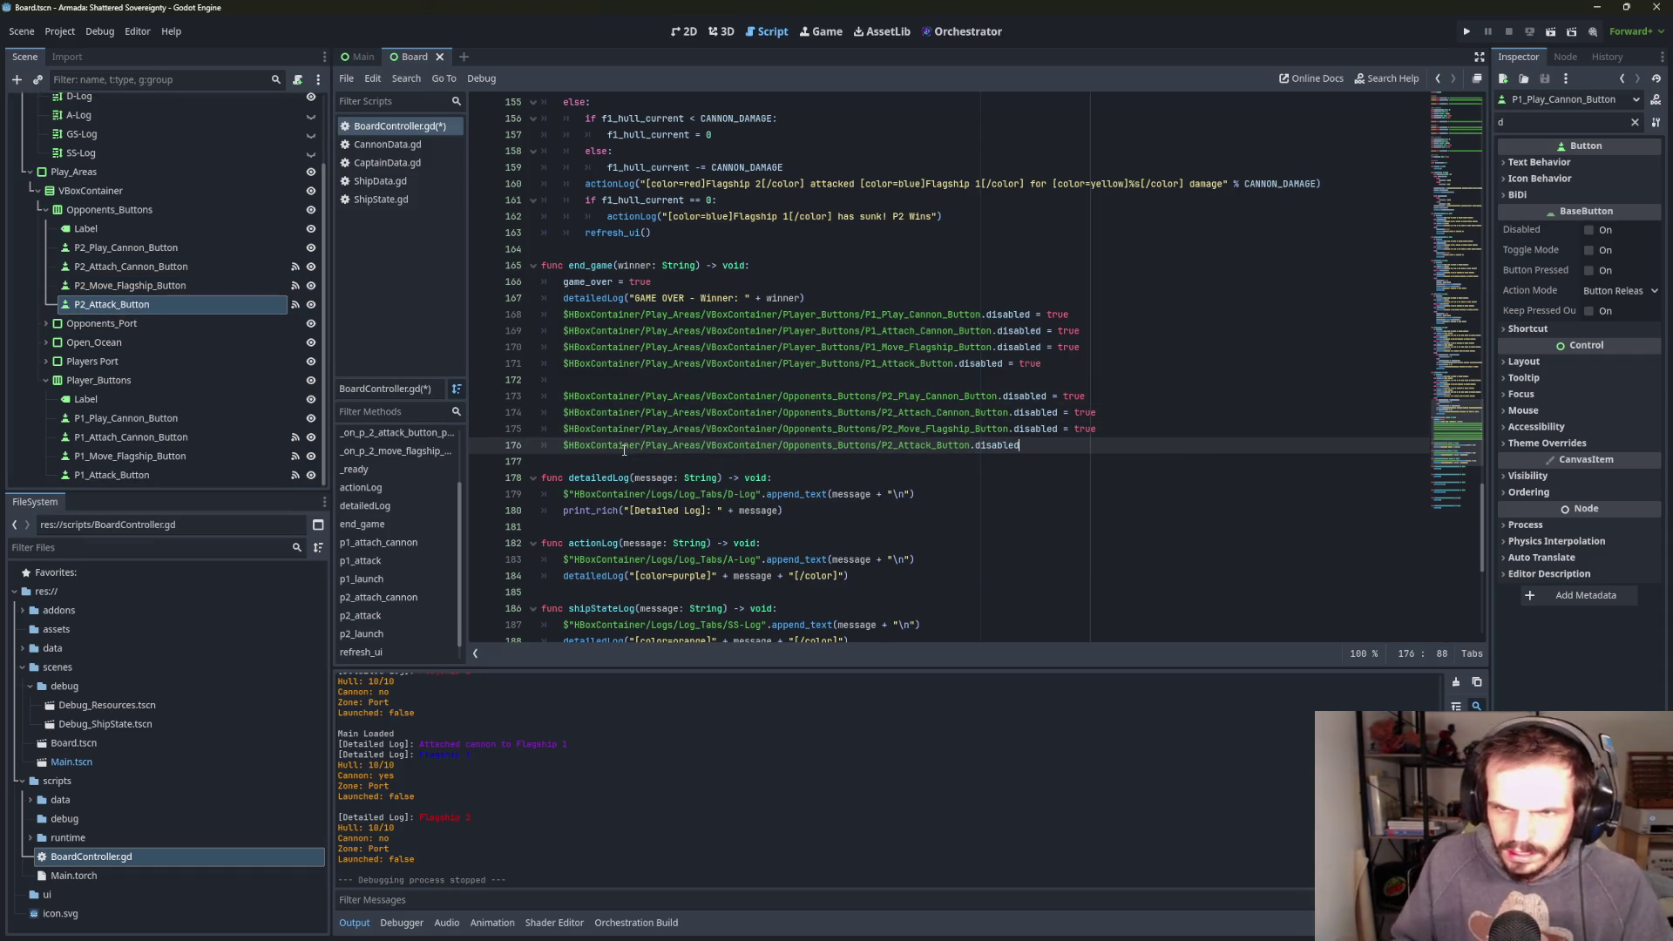
{"action": "type", "text": " = true"}
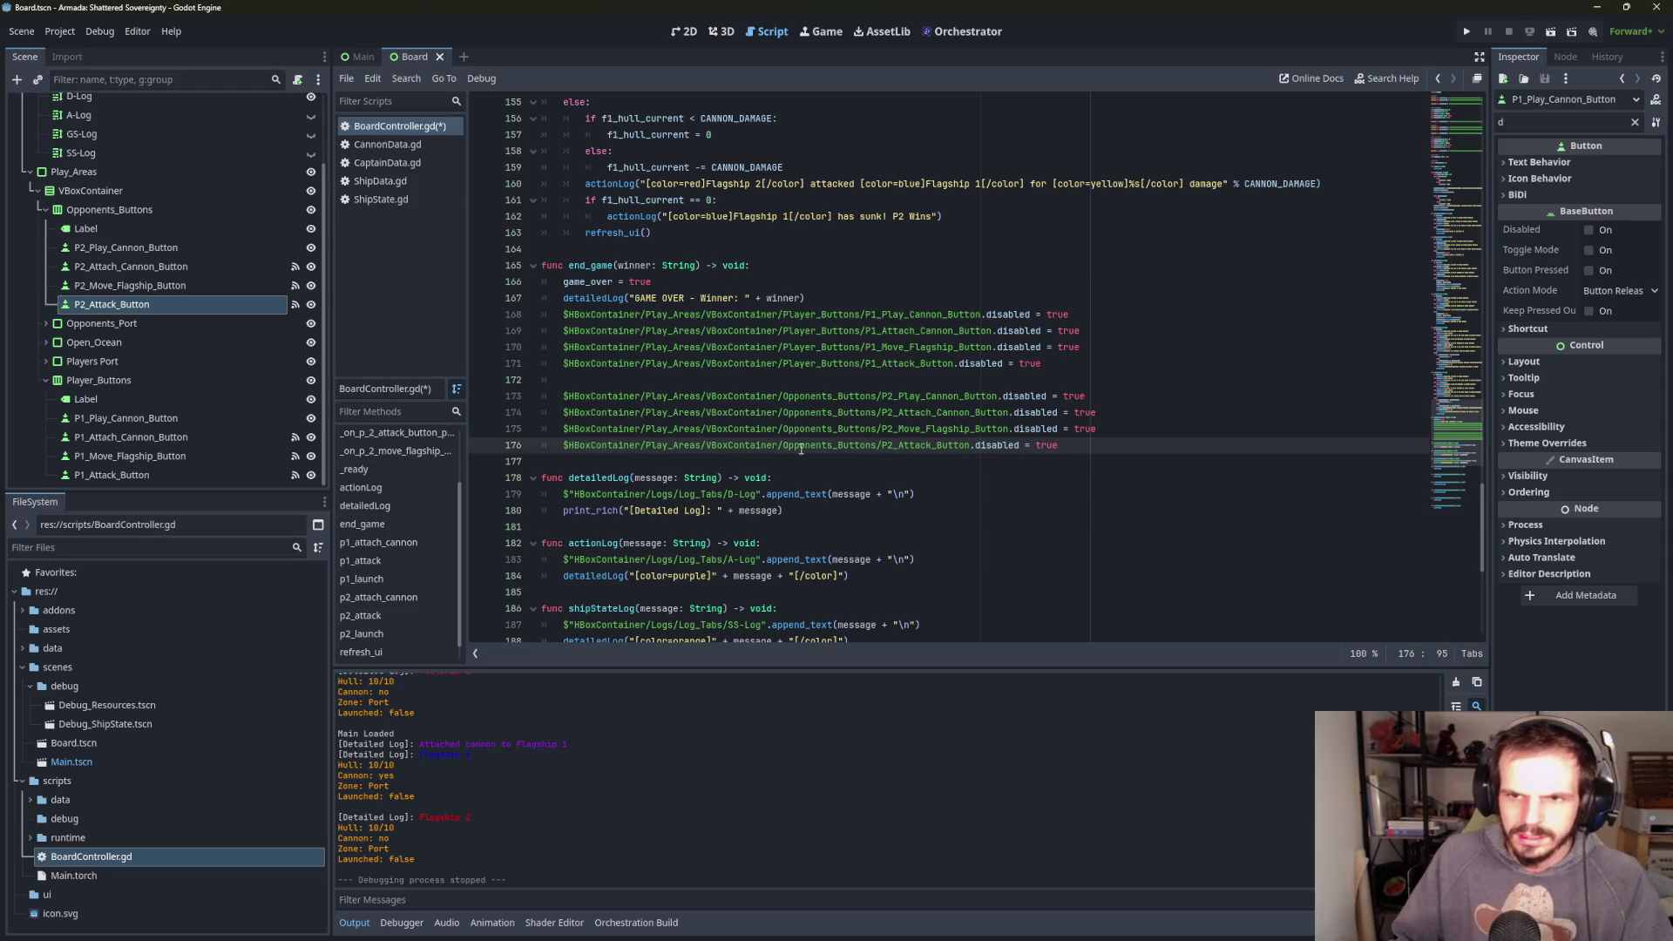
{"action": "key", "text": "Down"}
{"action": "key", "text": "Down"}
{"action": "key", "text": "Down"}
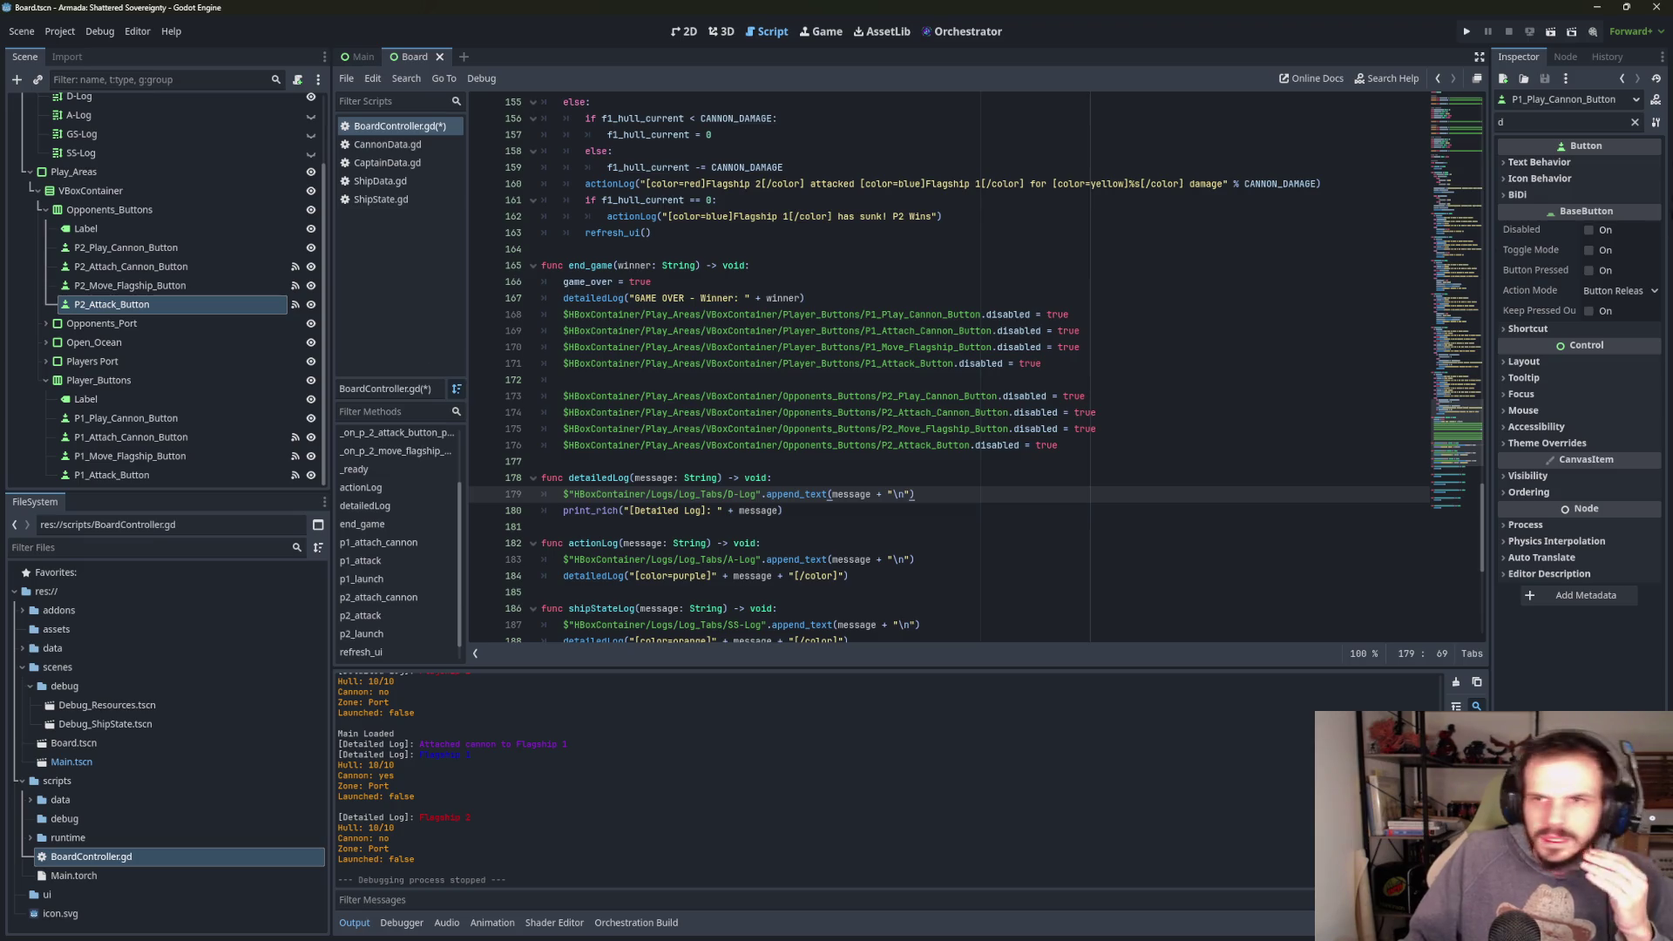
{"action": "left_click", "coordinate": [1467, 31]}
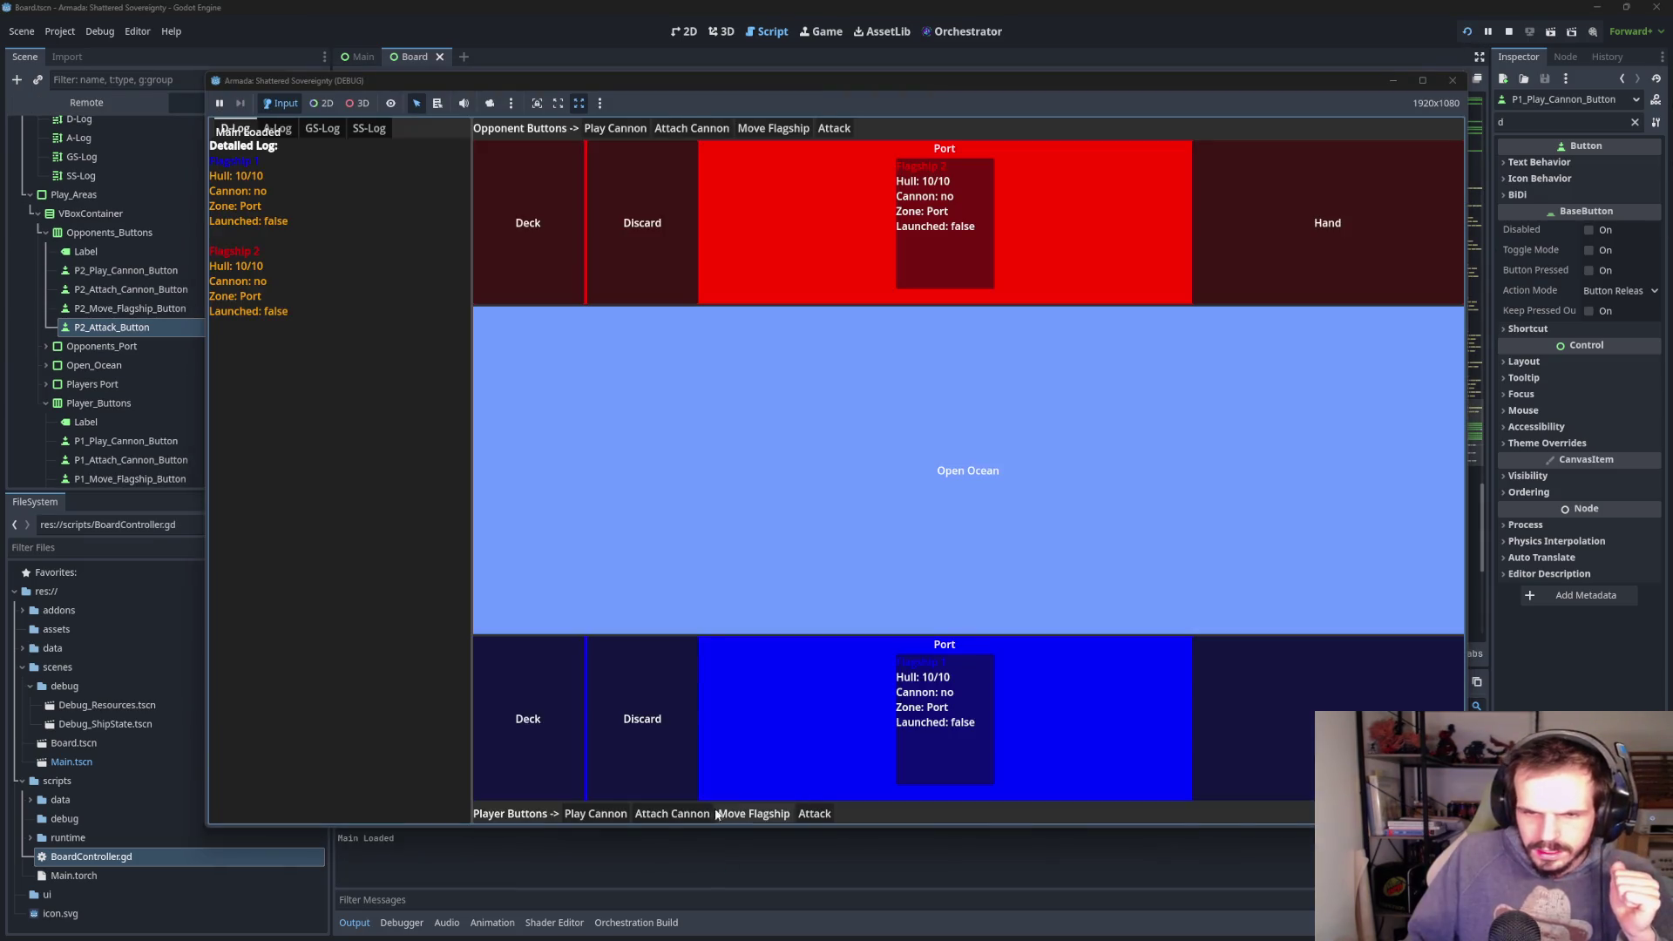
- Attach cannons to Flagships 1 and 2, launch both into the Open Ocean, then close the game
{"action": "left_click", "coordinate": [676, 817]}
{"action": "left_click", "coordinate": [723, 814]}
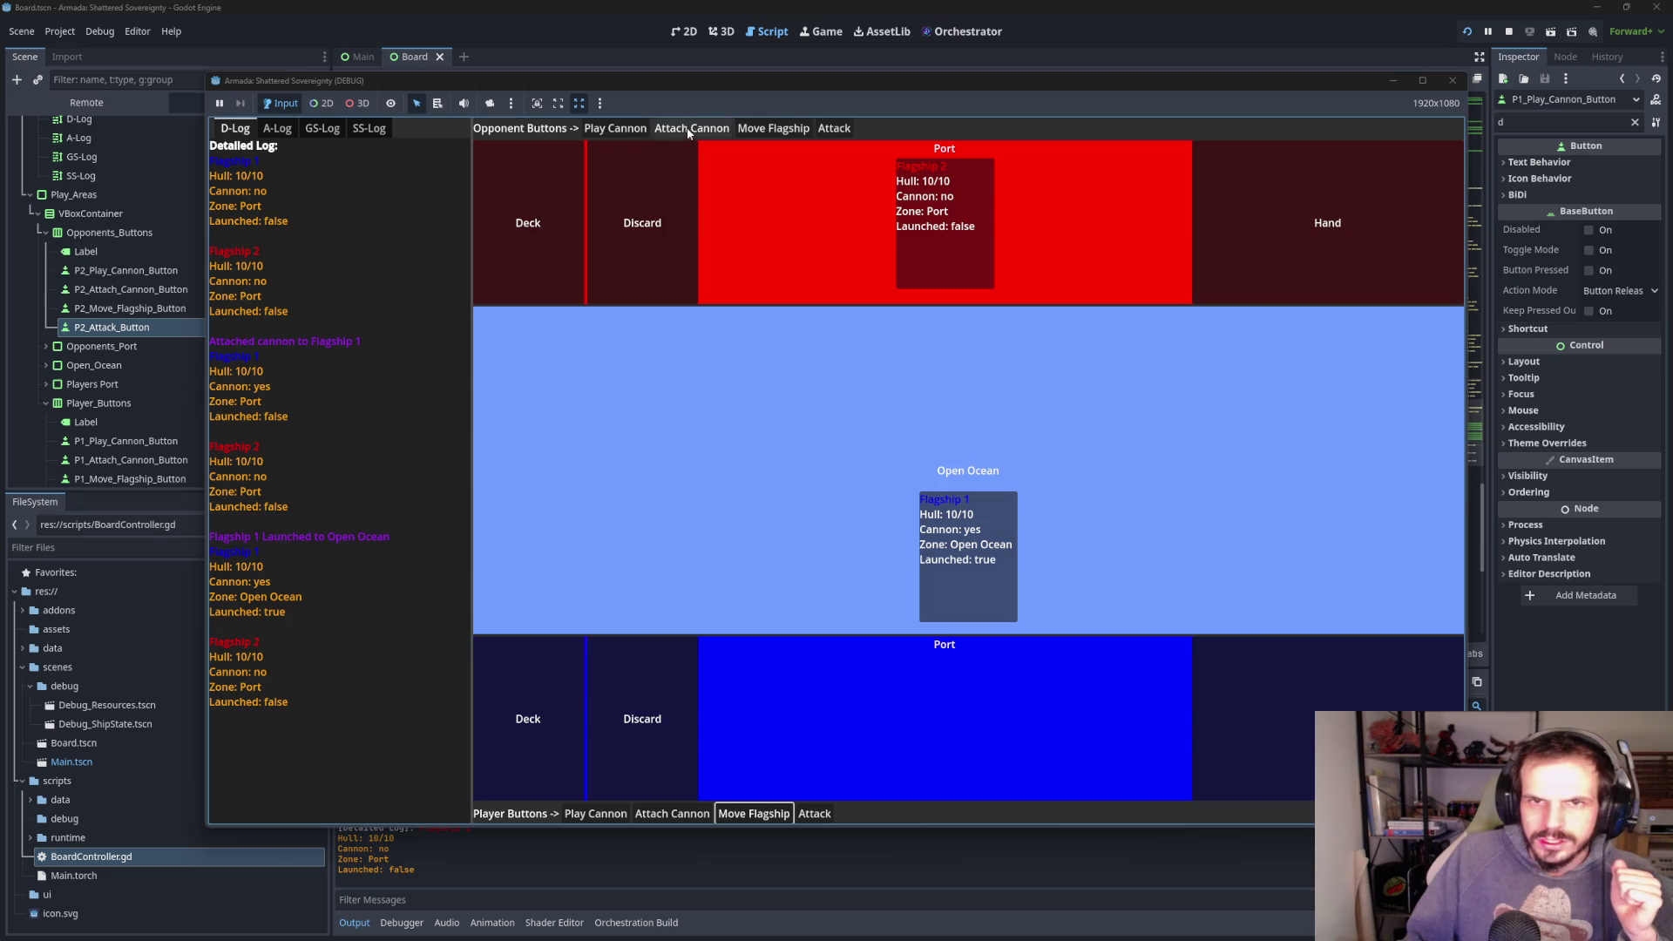
{"action": "left_click", "coordinate": [691, 128]}
{"action": "left_click", "coordinate": [774, 128]}
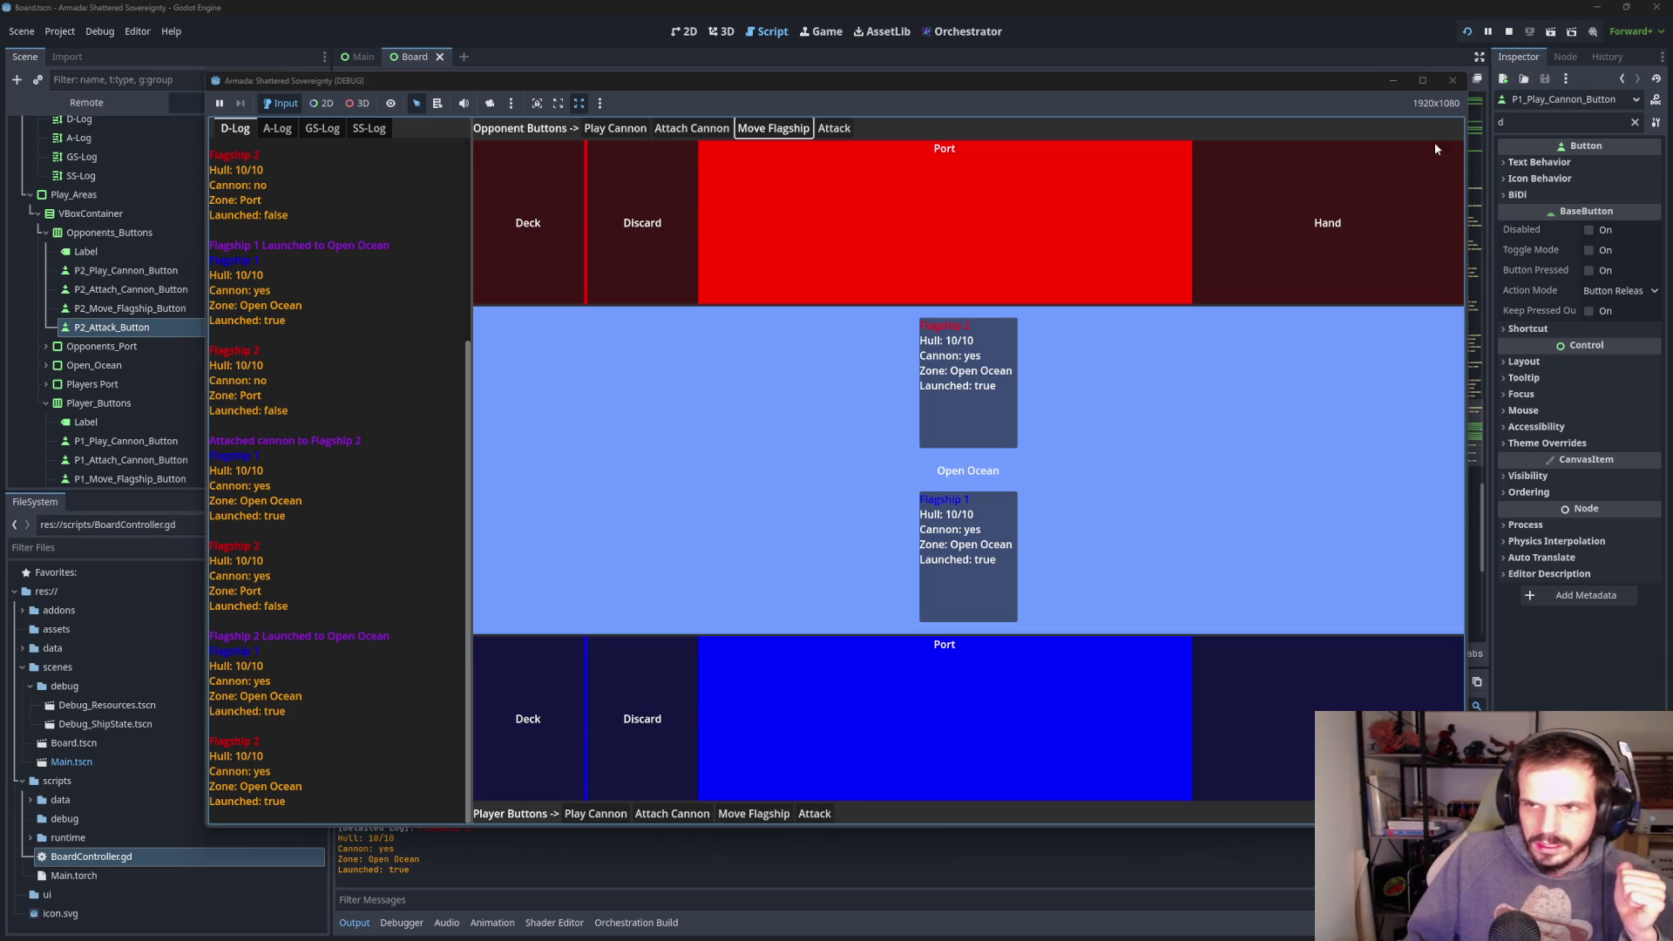
{"action": "left_click", "coordinate": [1451, 80]}
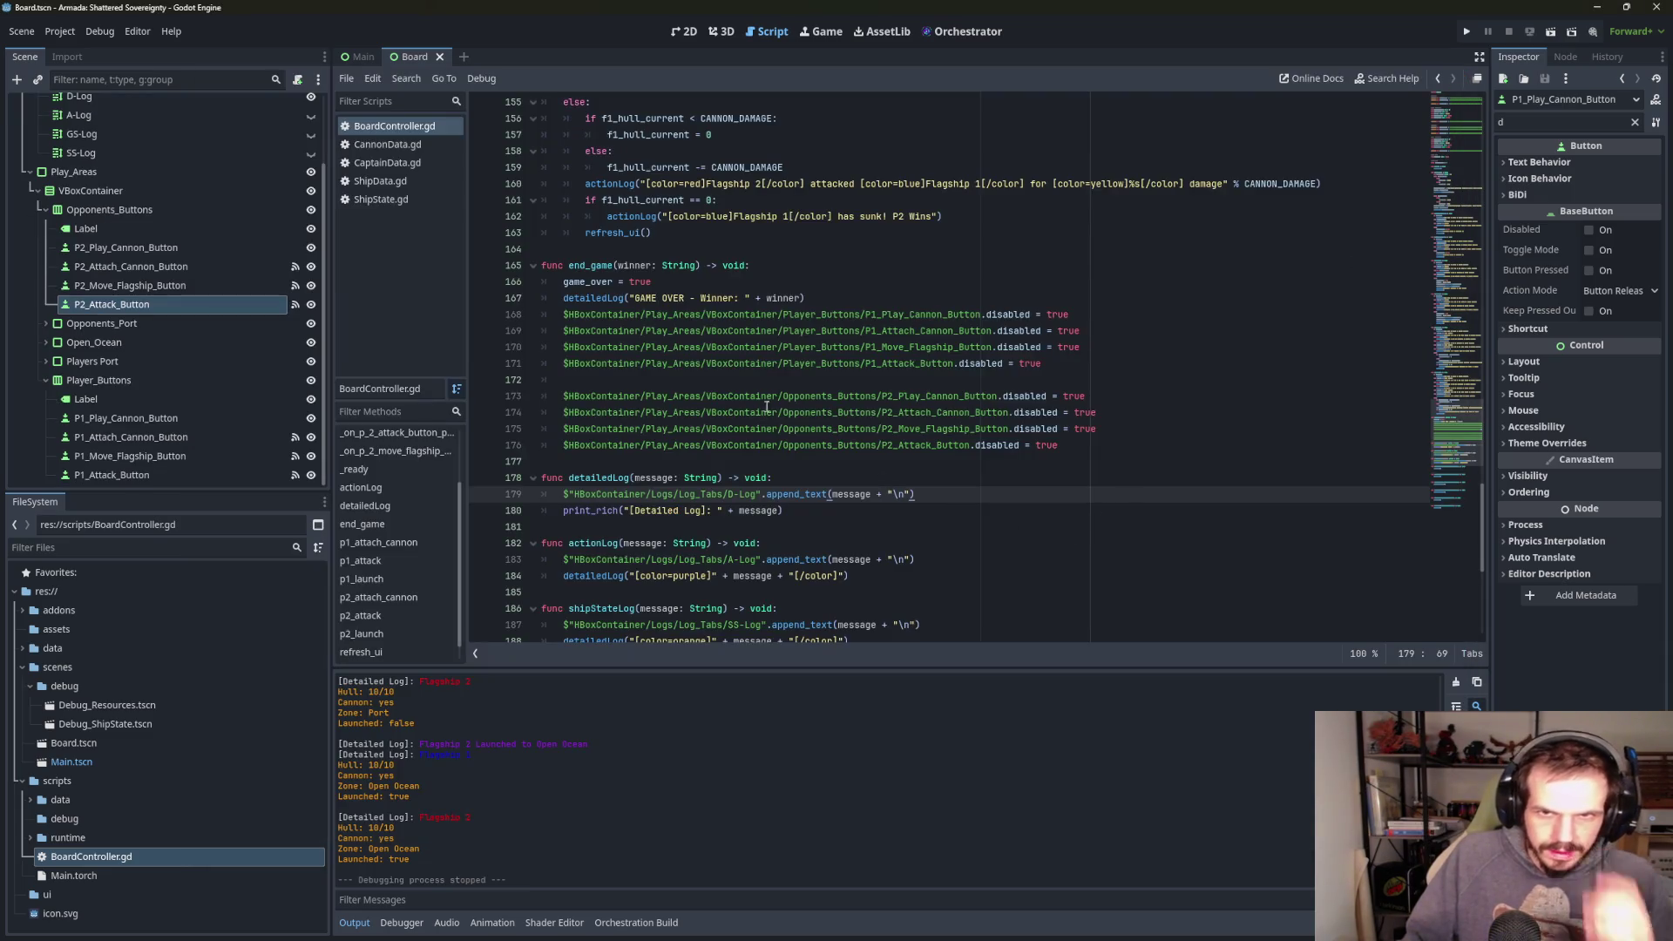
{"action": "scroll", "coordinate": [746, 289], "scroll_direction": "up", "scroll_amount": 6}
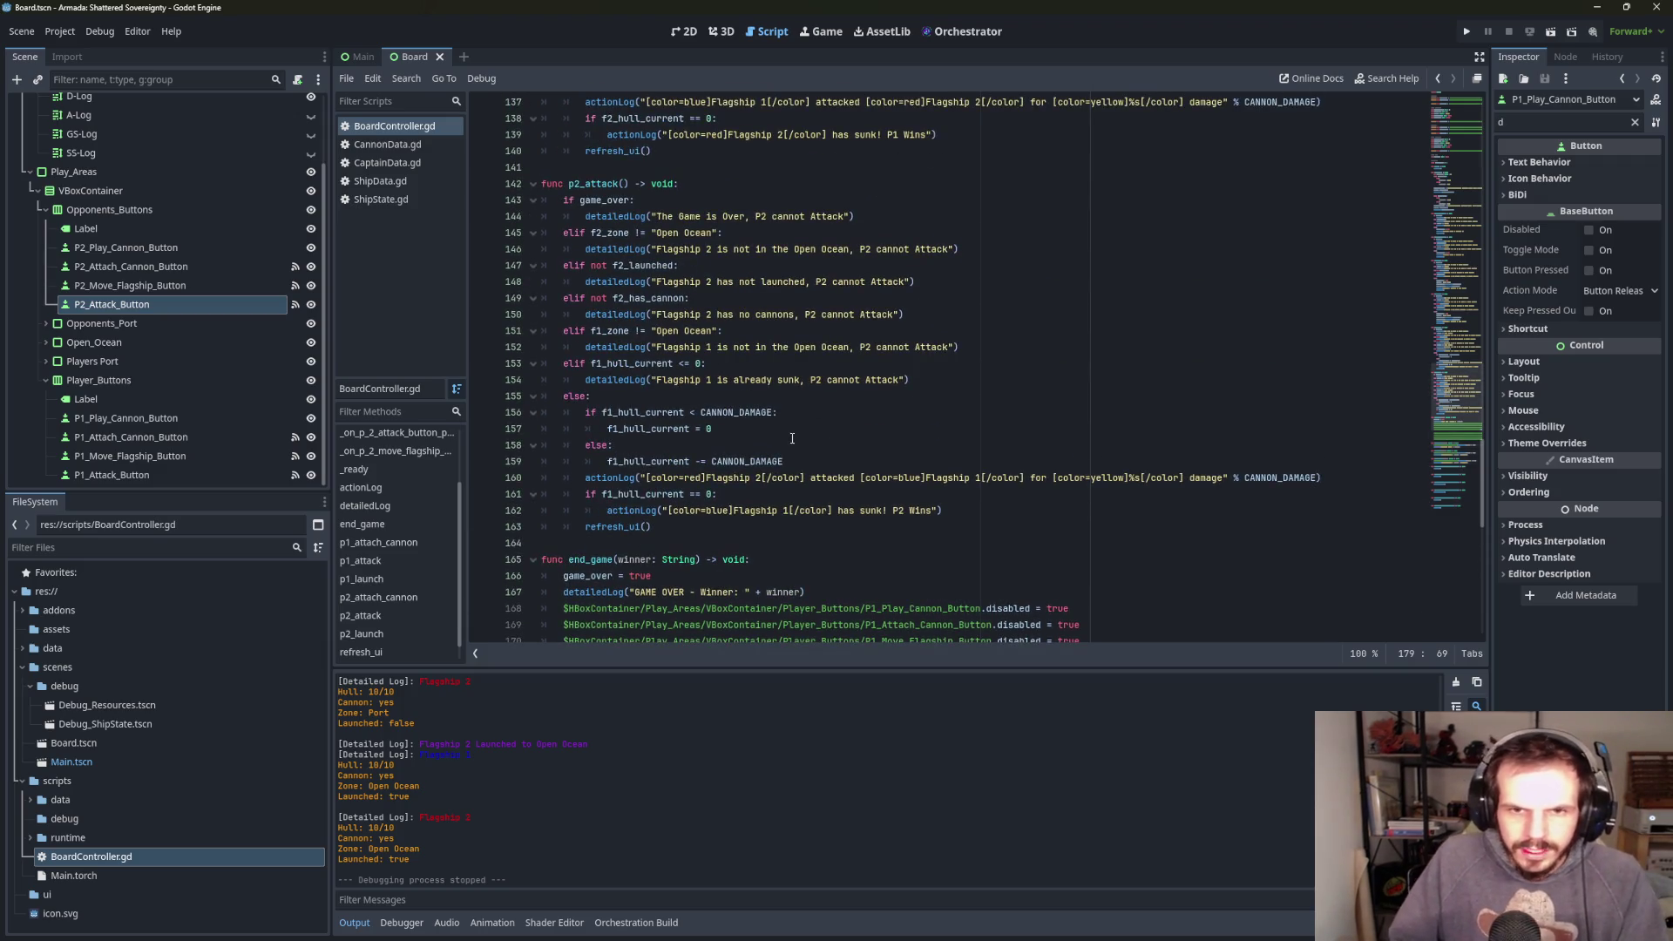
- Add end_game("[color=blue]P1[/color]") on line 140 after the P1 Wins log line
{"action": "scroll", "coordinate": [949, 489], "scroll_direction": "up", "scroll_amount": 1}
{"action": "scroll", "coordinate": [970, 371], "scroll_direction": "up", "scroll_amount": 7}
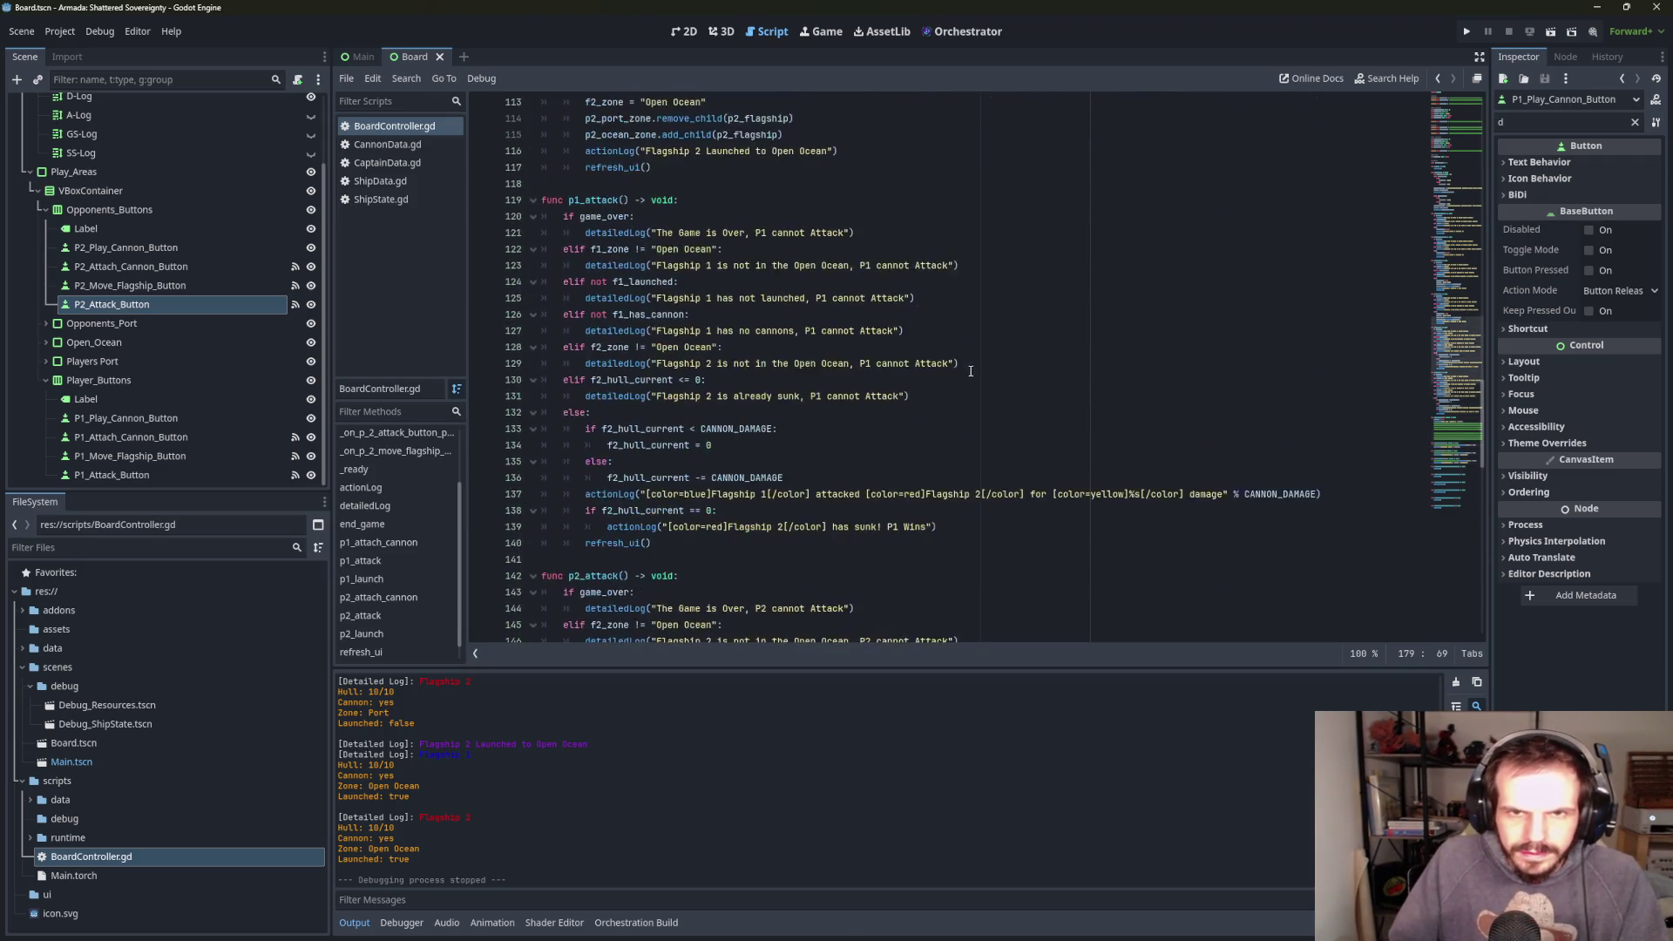
{"action": "scroll", "coordinate": [689, 537], "scroll_direction": "down", "scroll_amount": 1}
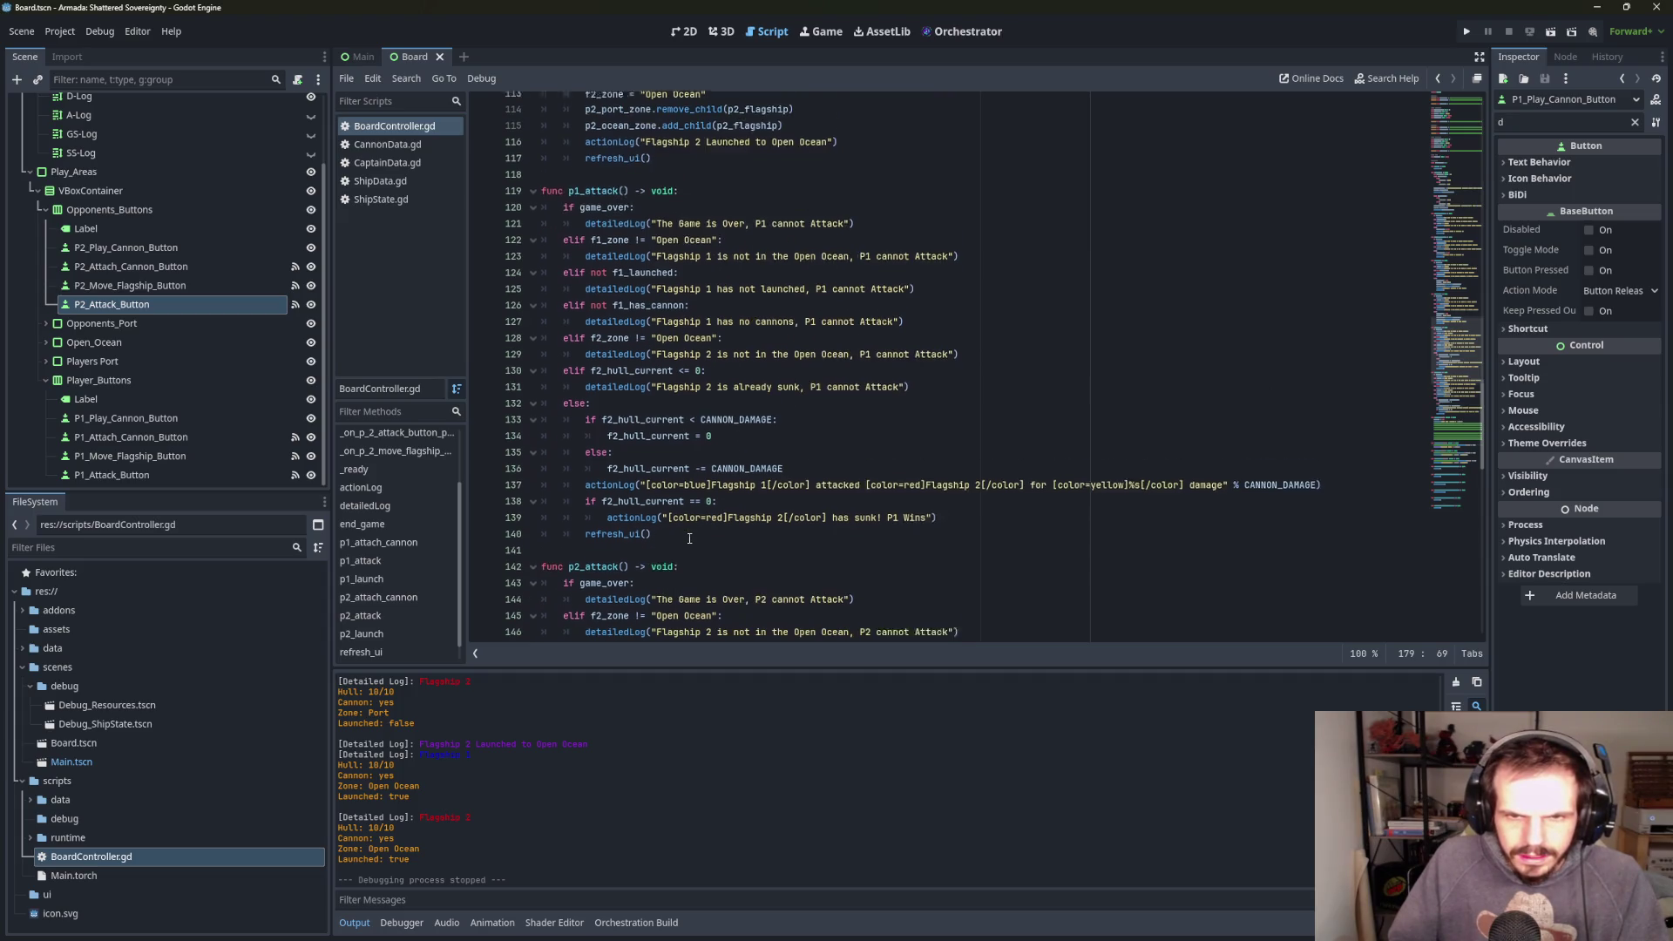
{"action": "left_click", "coordinate": [1201, 481]}
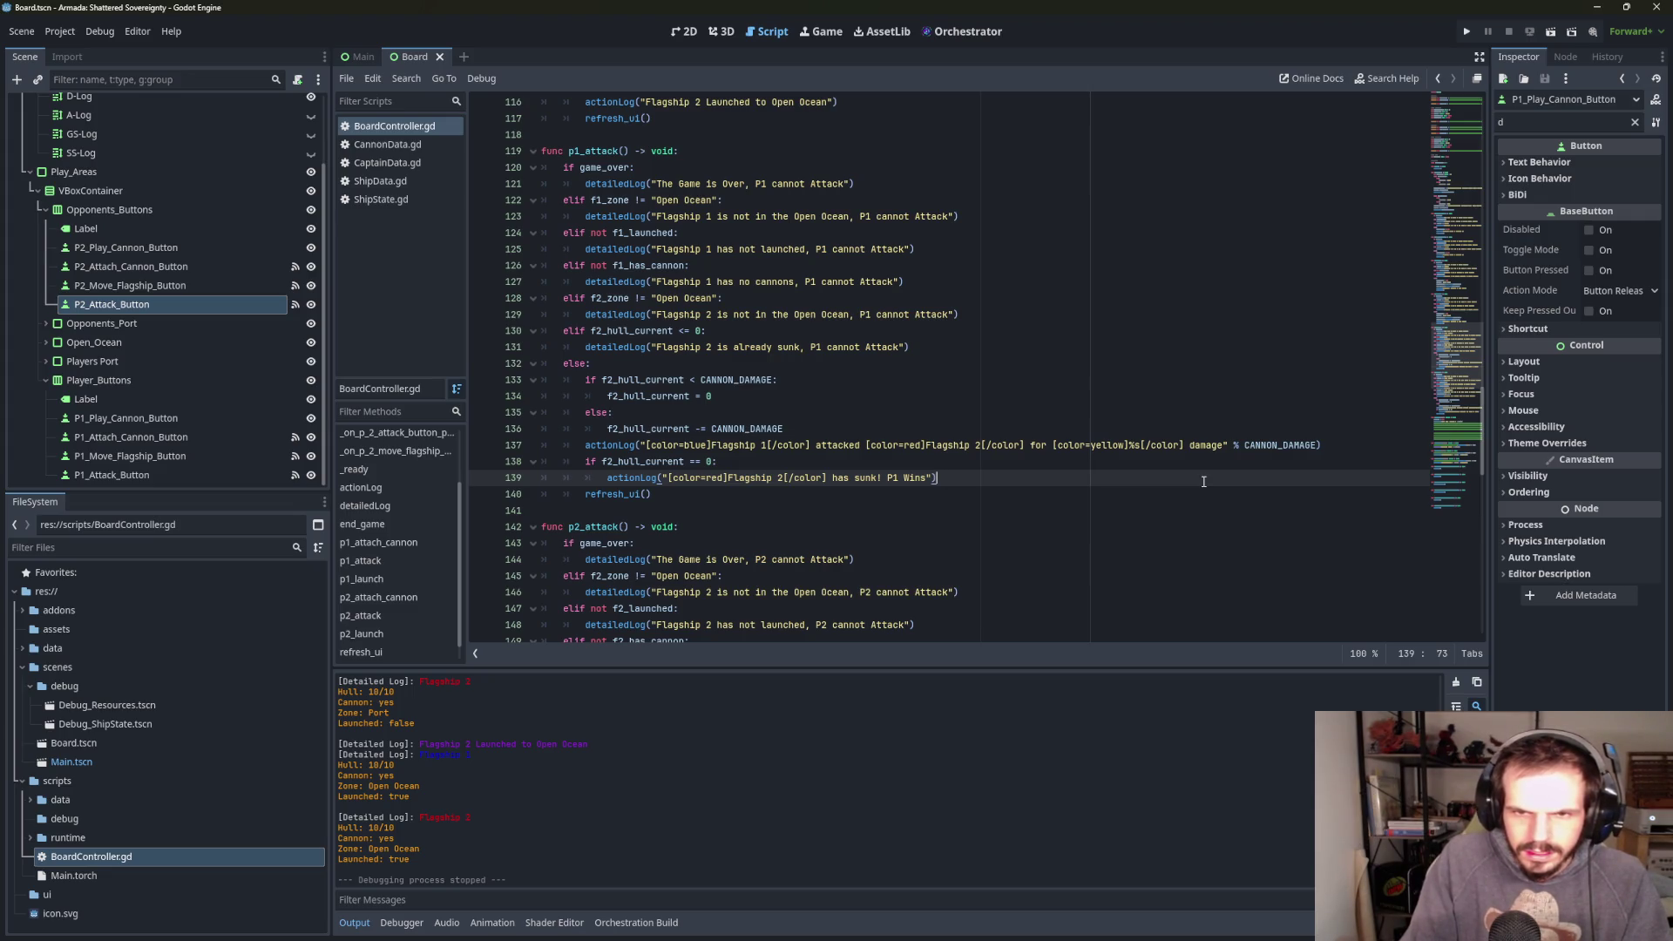
{"action": "key", "text": "Return"}
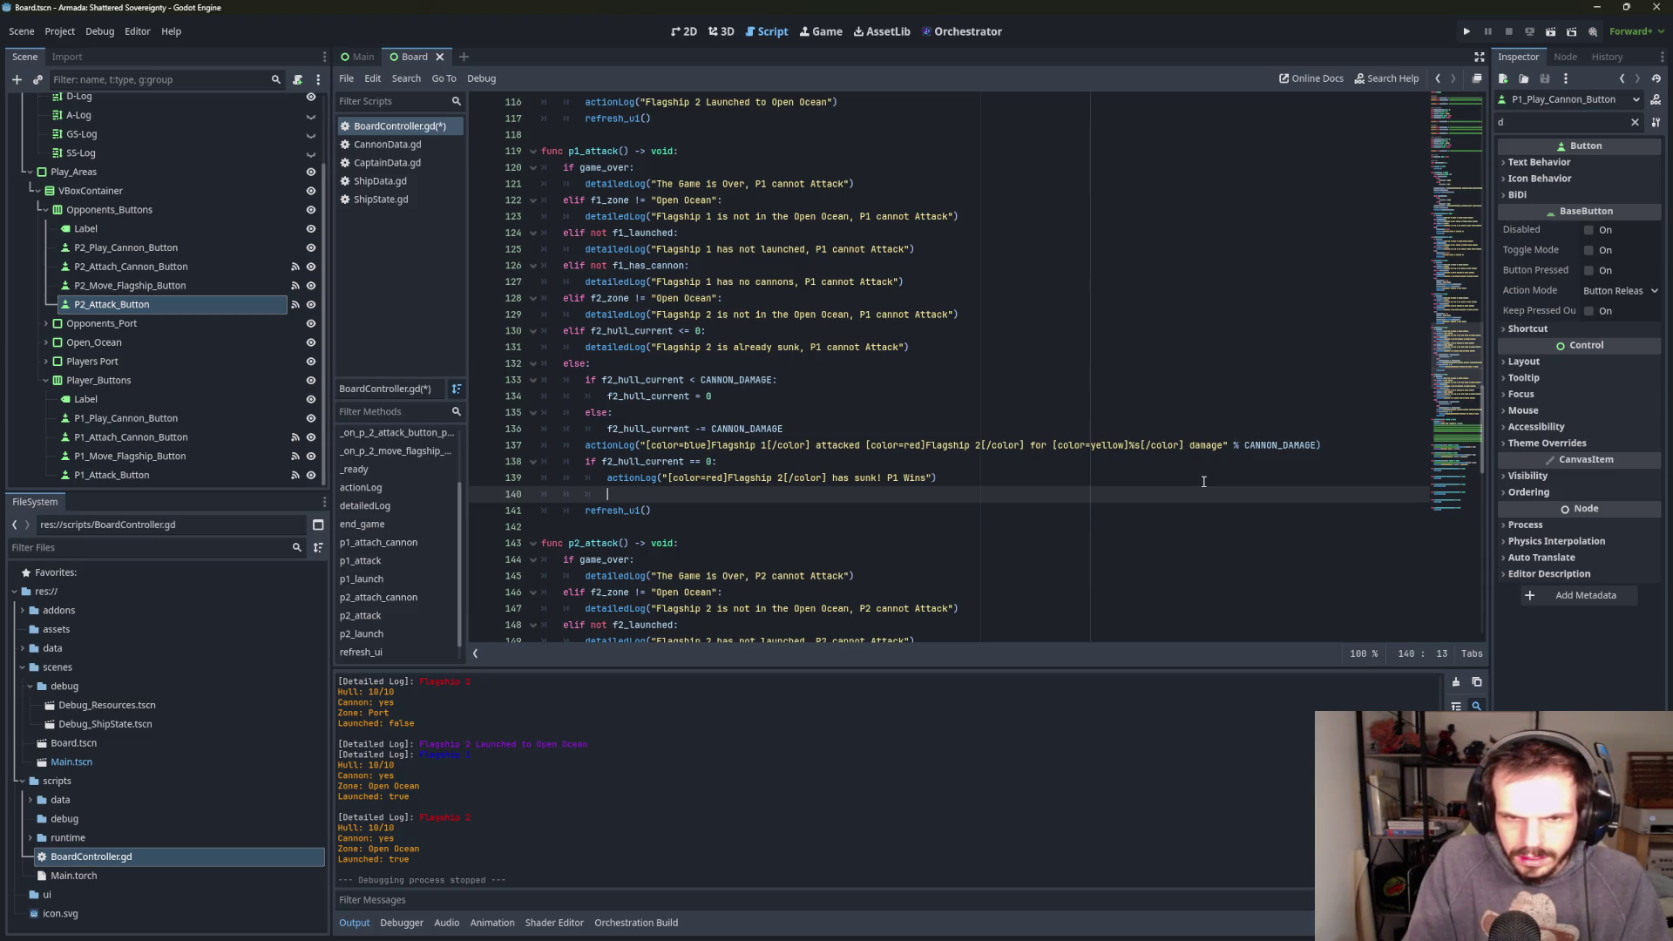
{"action": "type", "text": "g"}
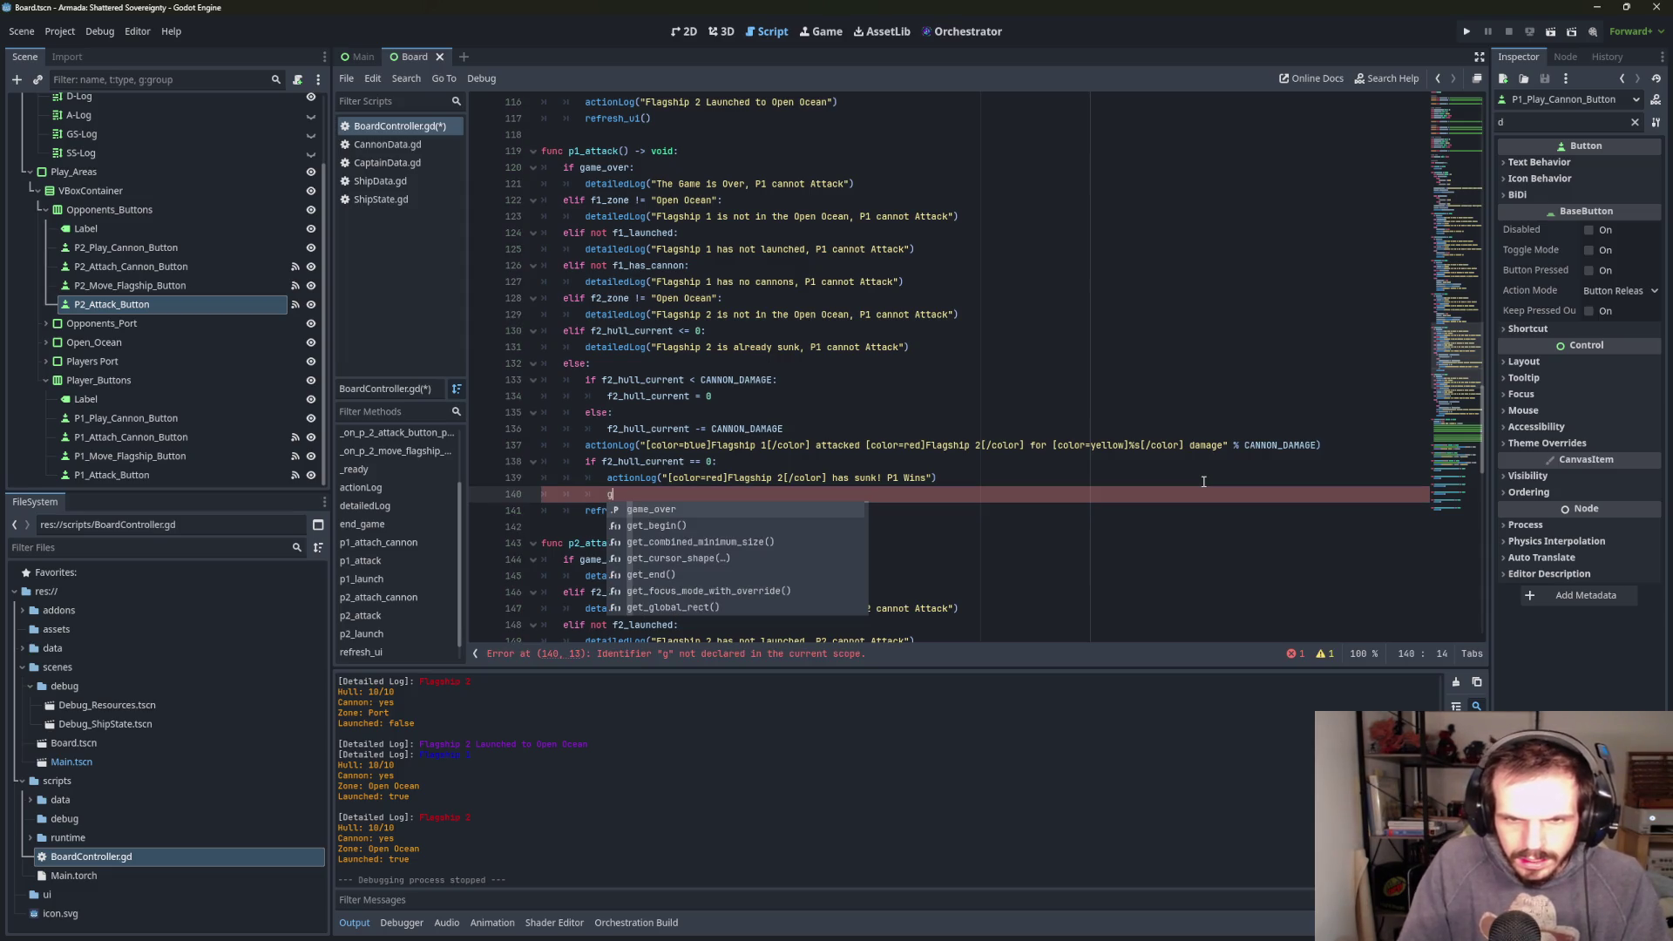
{"action": "key", "text": "BackSpace"}
{"action": "type", "text": "end"}
{"action": "key", "text": "Return"}
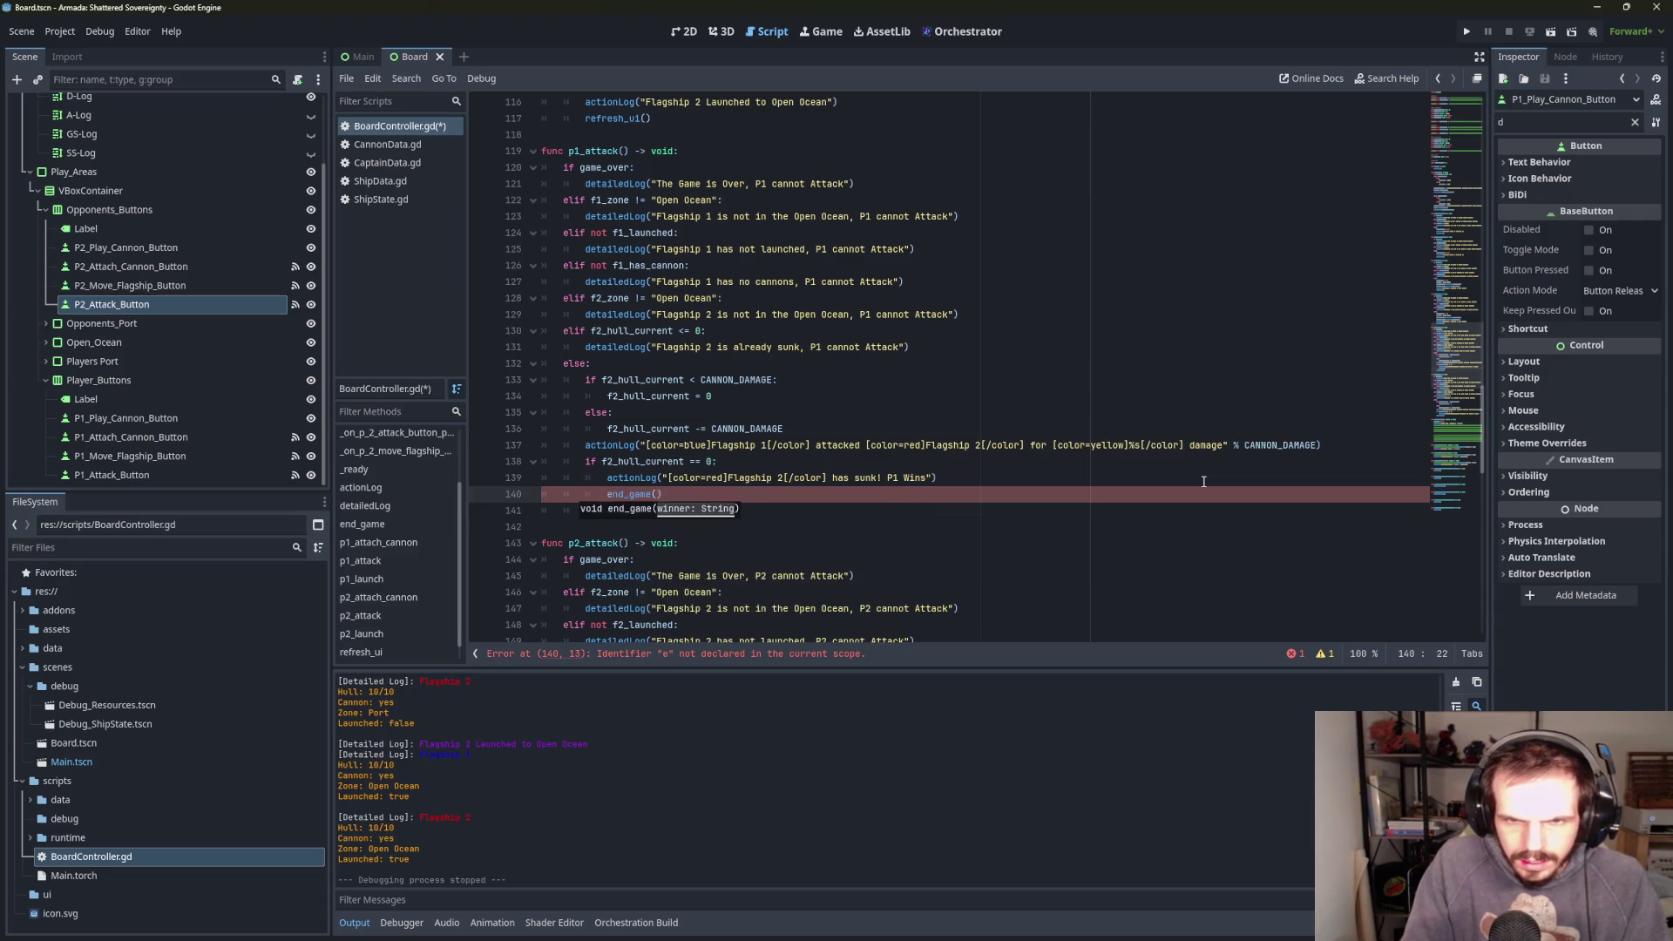
{"action": "type", "text": "\""}
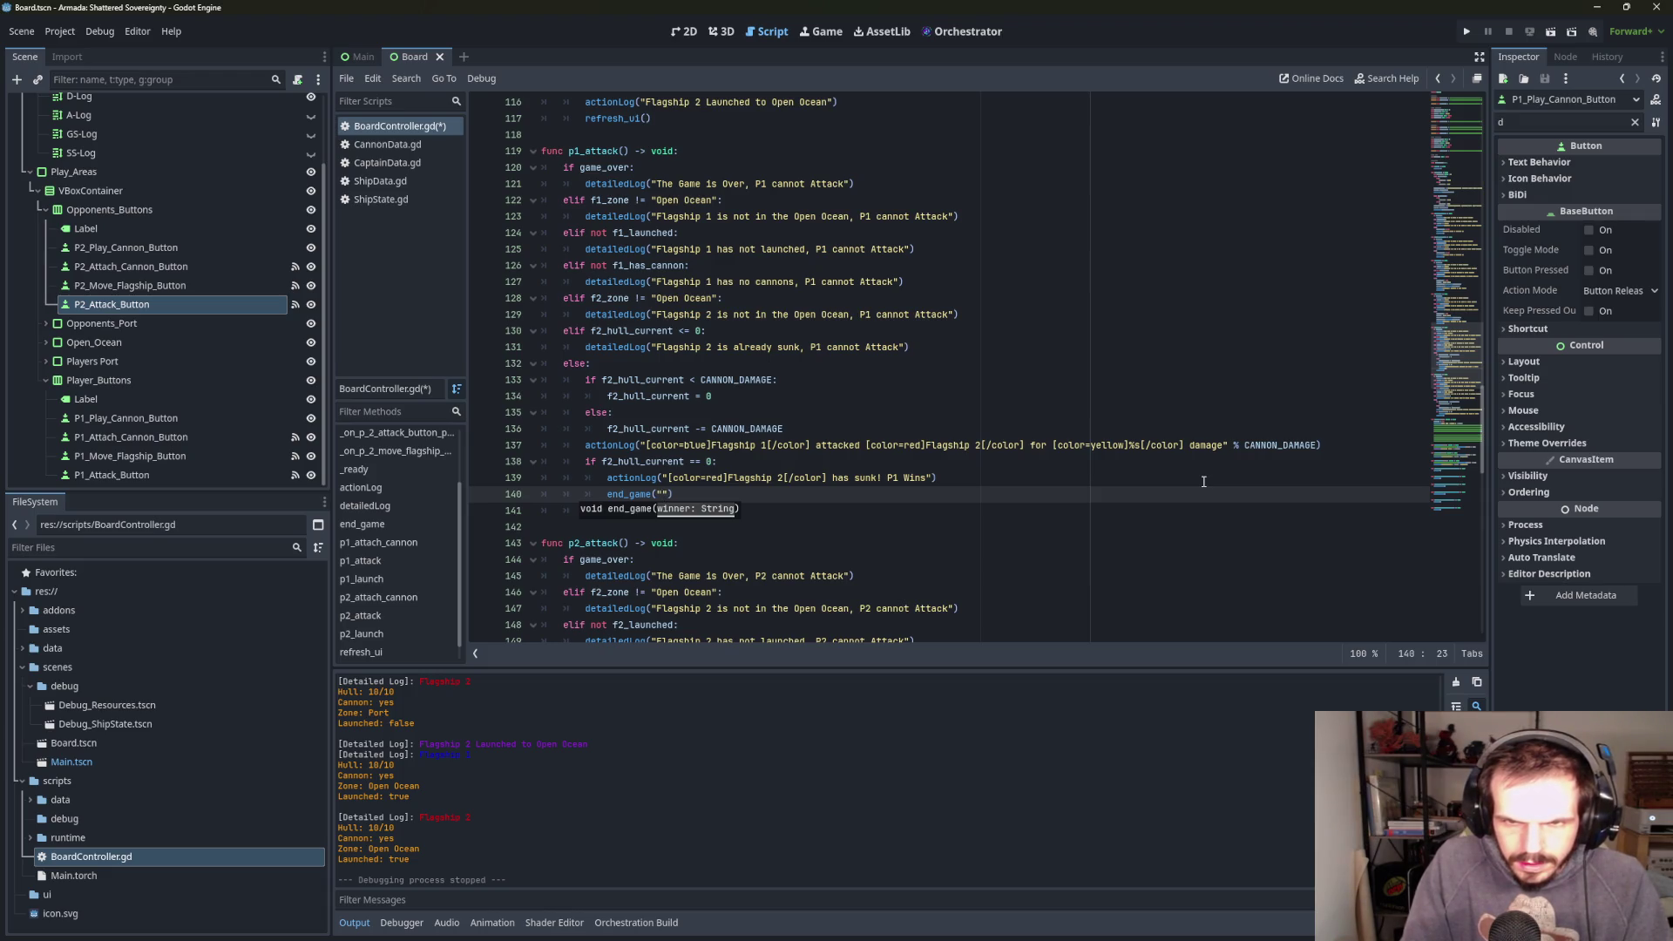
{"action": "type", "text": "[color=blue]"}
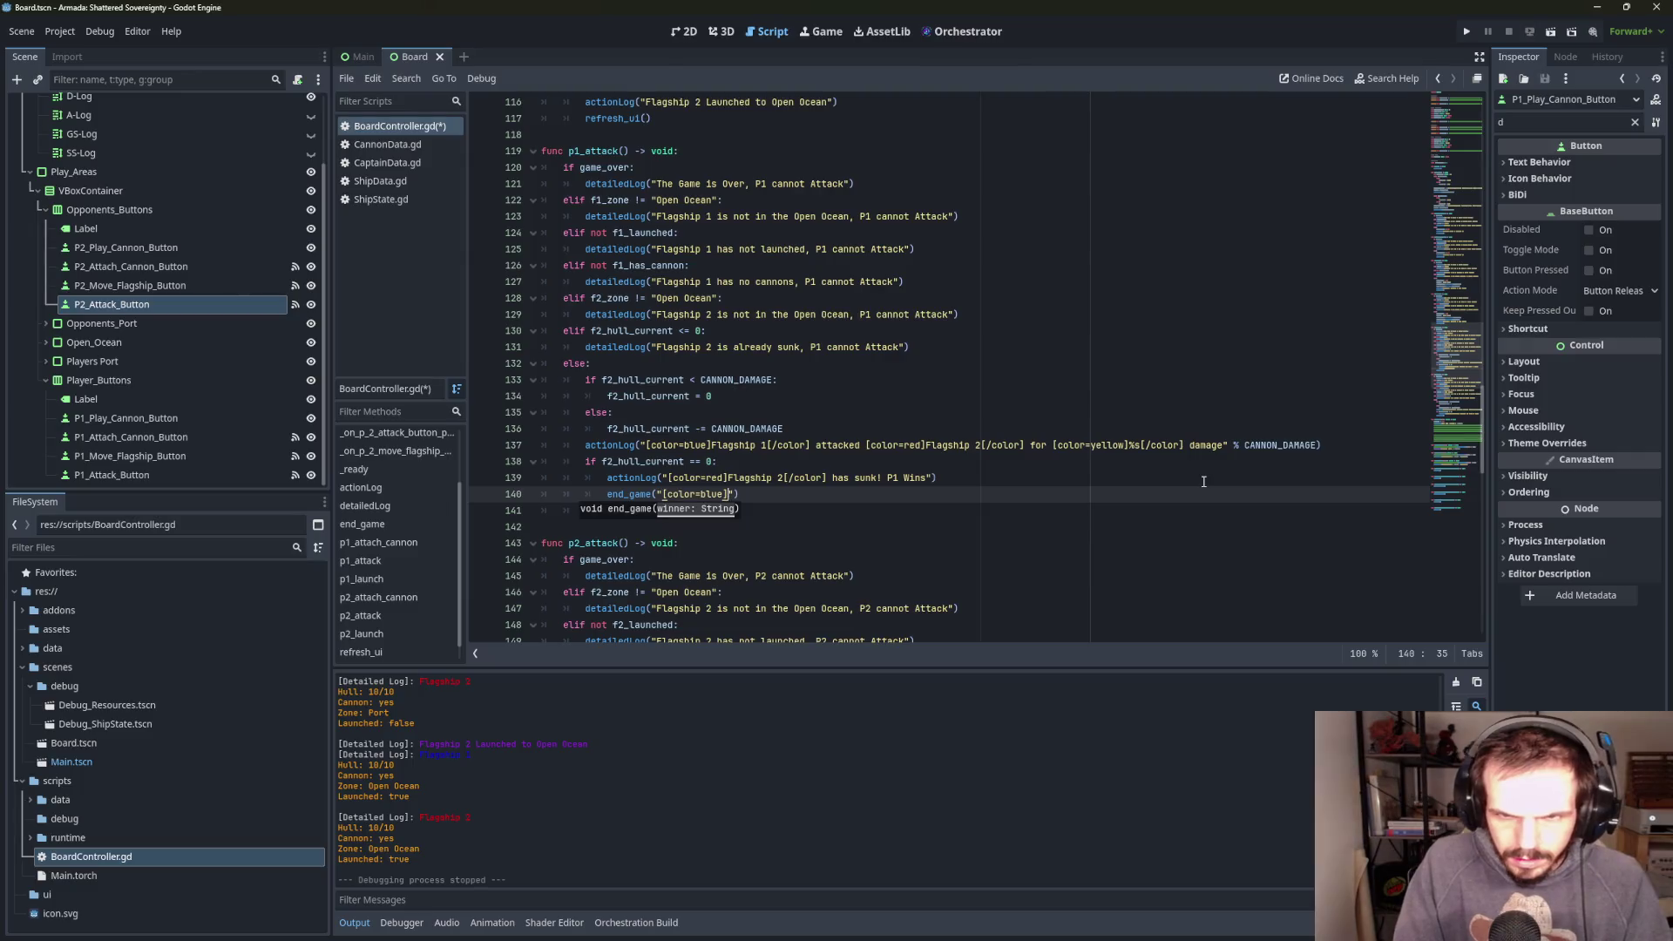
{"action": "type", "text": "P"}
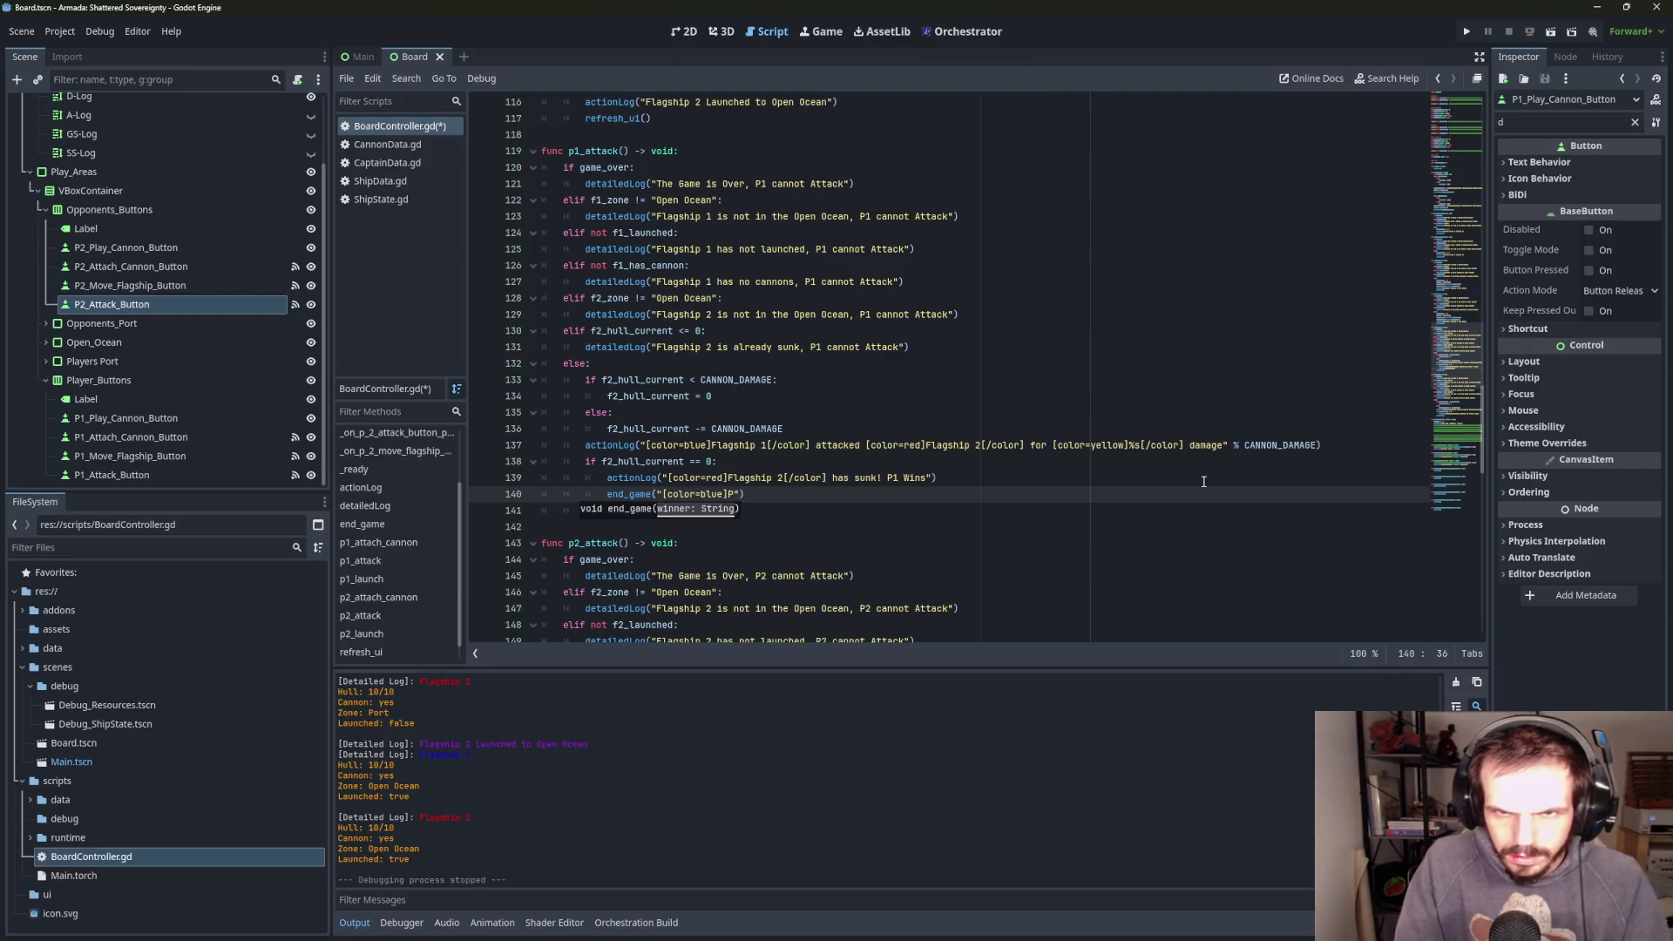
{"action": "type", "text": "1"}
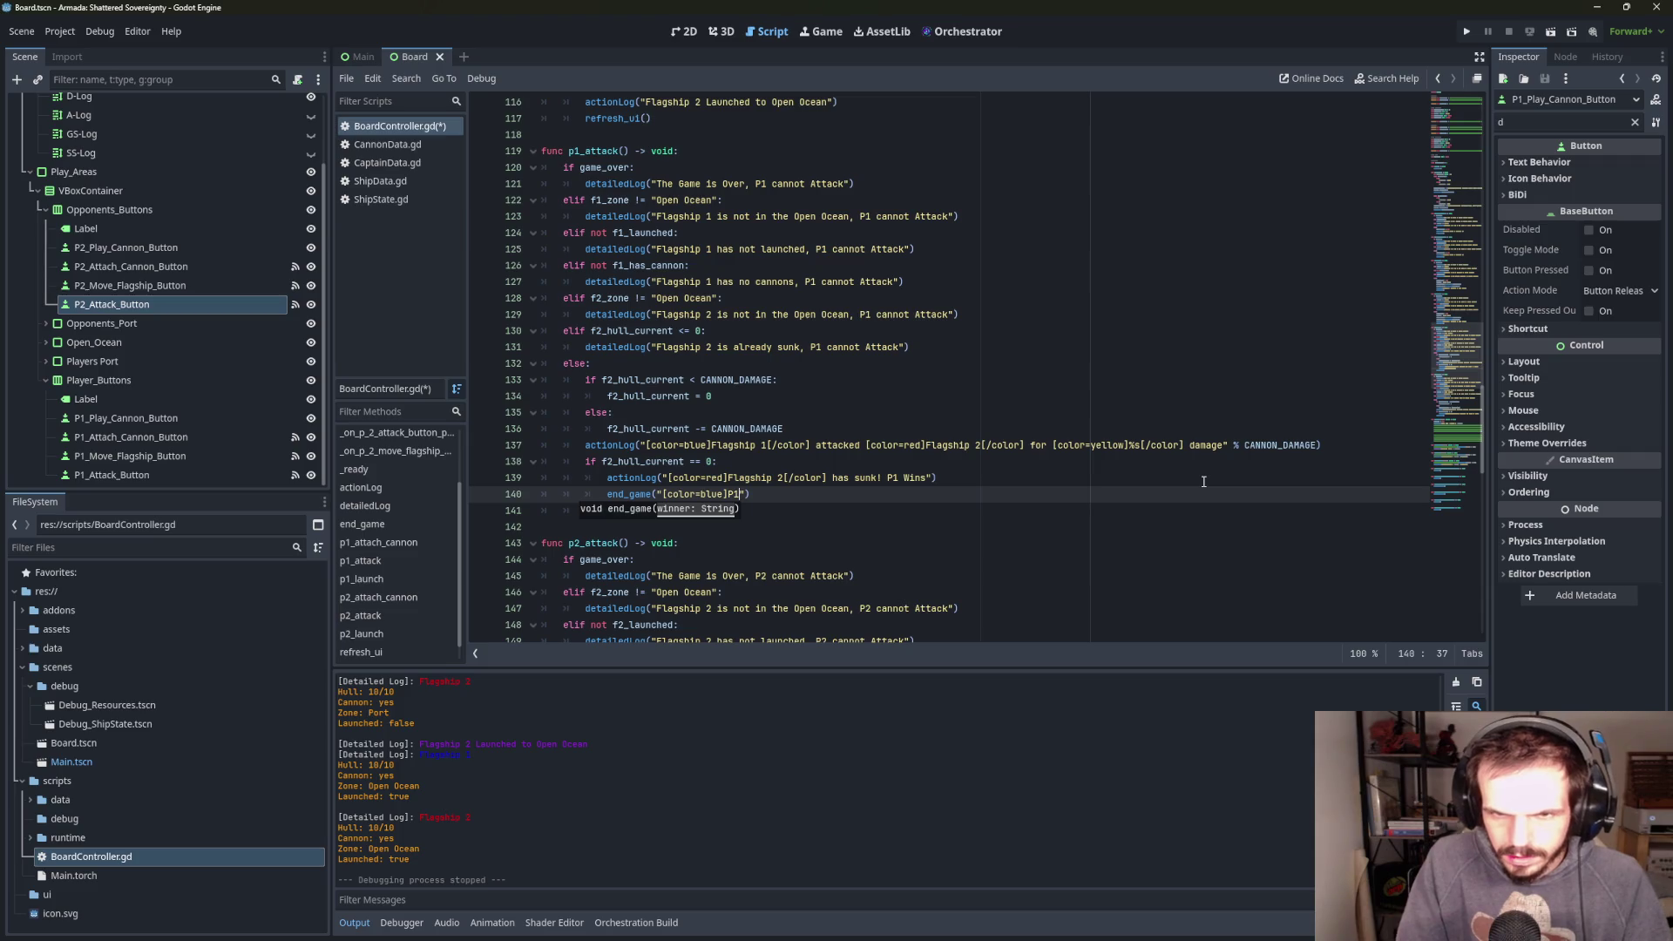
{"action": "type", "text": "[/colo"}
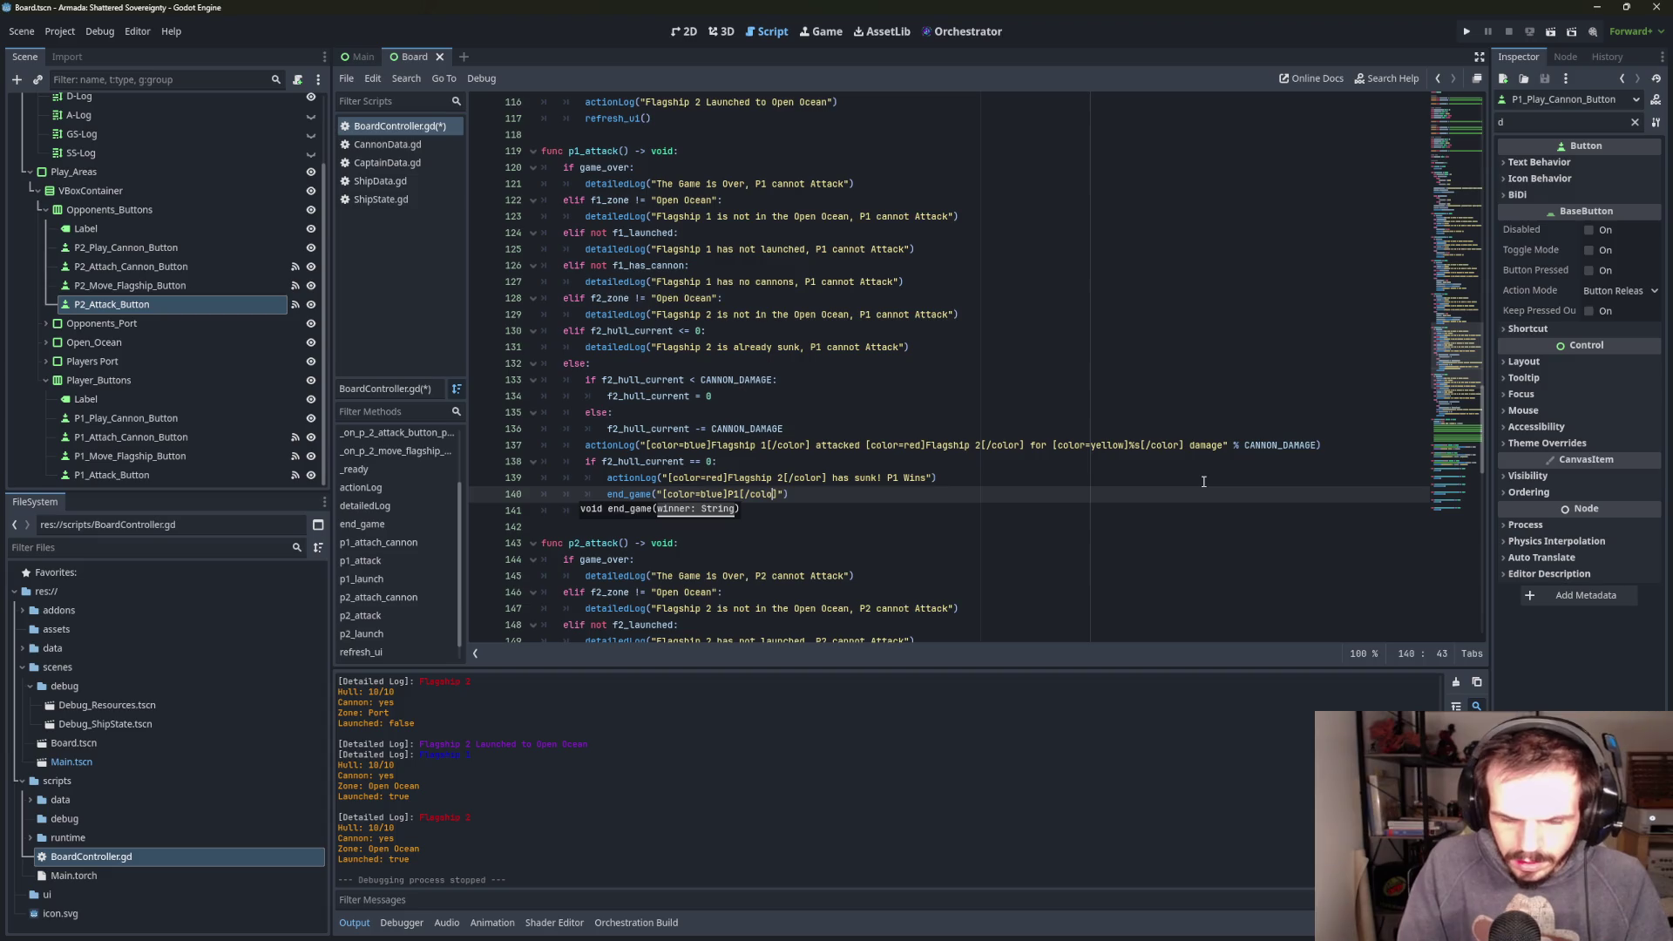
{"action": "type", "text": "r]\""}
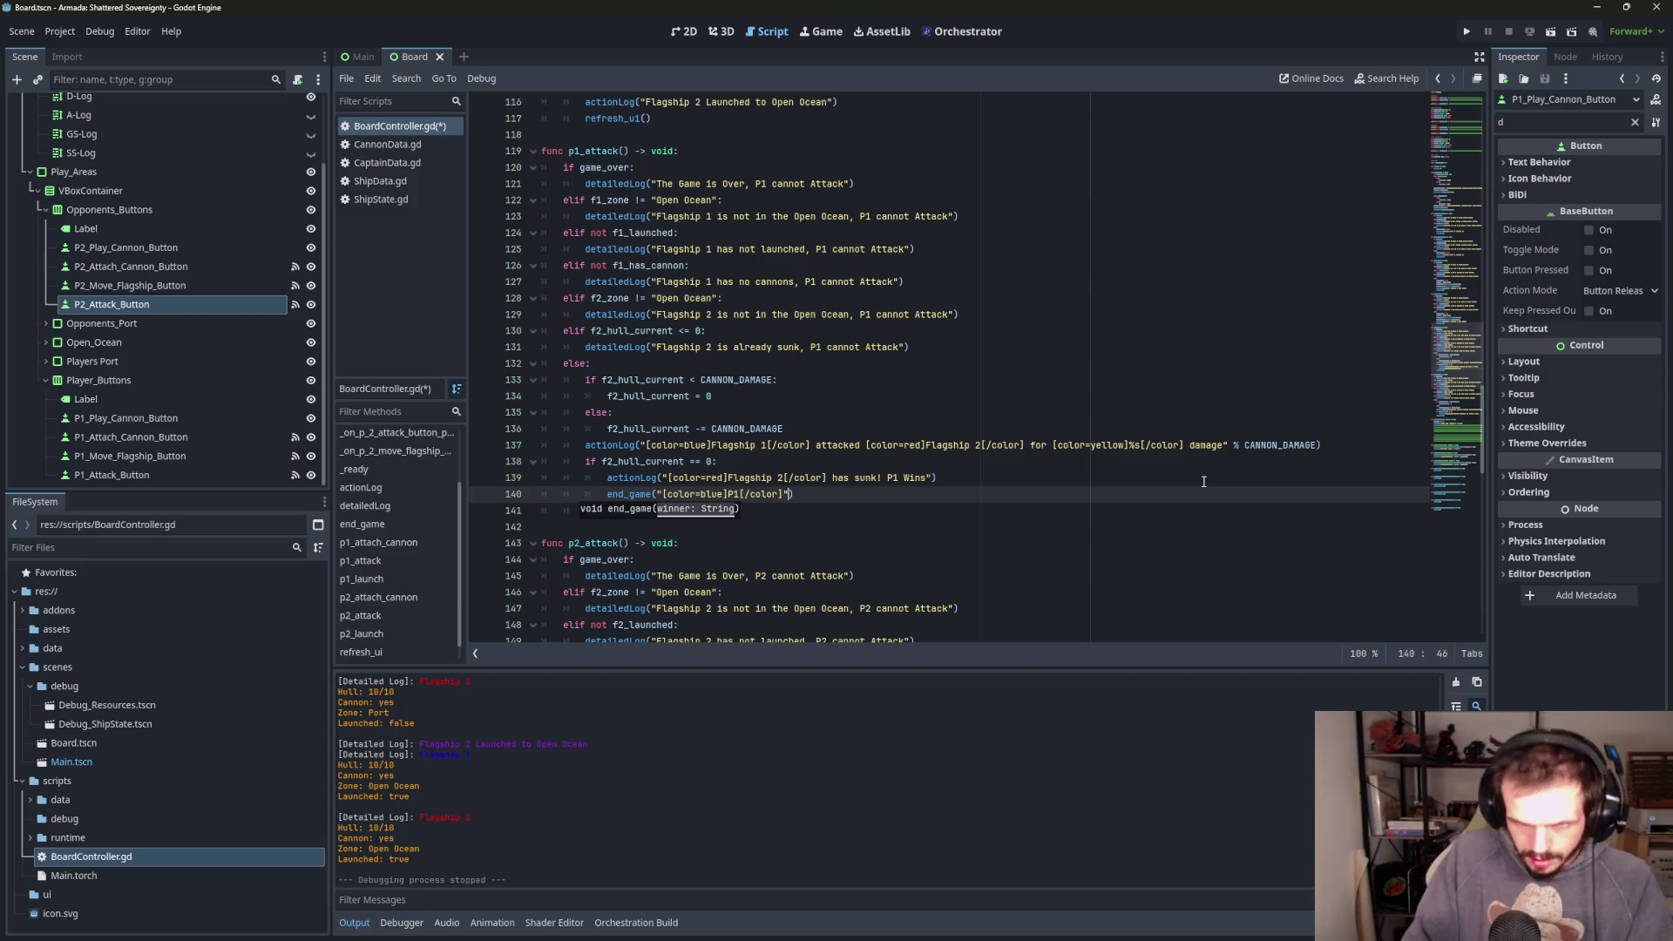
{"action": "type", "text": ")"}
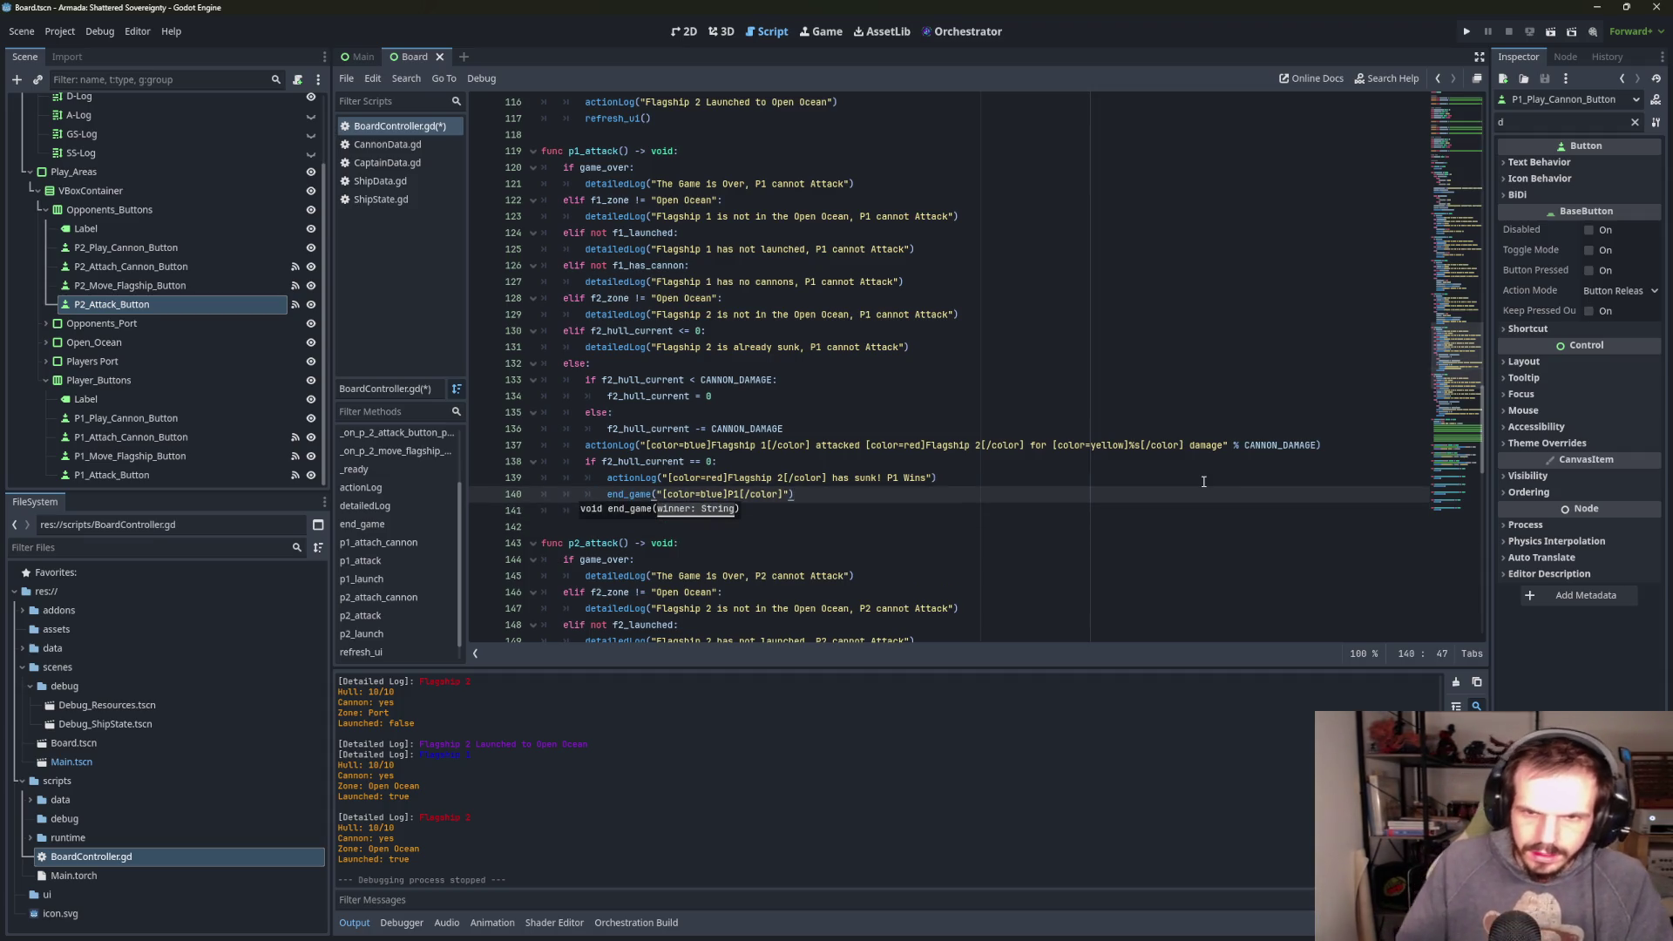
{"action": "mouse_move", "coordinate": [794, 494]}
{"action": "left_mouse_down"}
{"action": "mouse_move", "coordinate": [540, 494]}
{"action": "mouse_move", "coordinate": [605, 493]}
{"action": "left_mouse_up"}
{"action": "key", "text": "ctrl+c"}
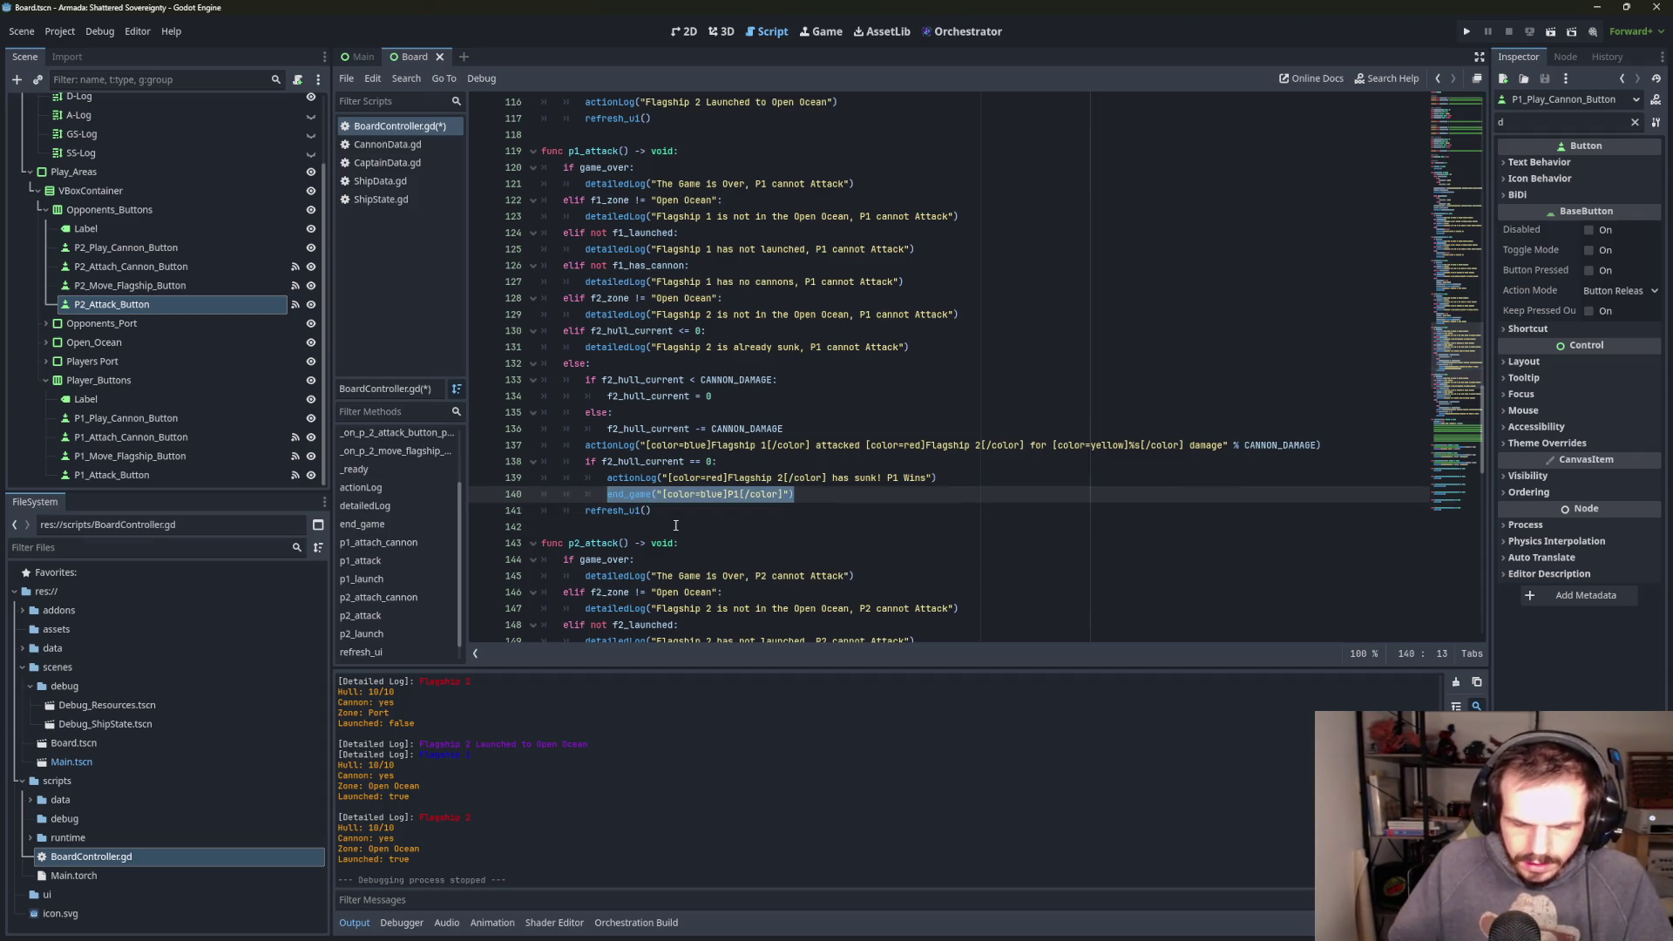
- Paste the call on line 164 as end_game("[color=red]P2[/color]") and run the project
{"action": "scroll", "coordinate": [678, 593], "scroll_direction": "down", "scroll_amount": 6}
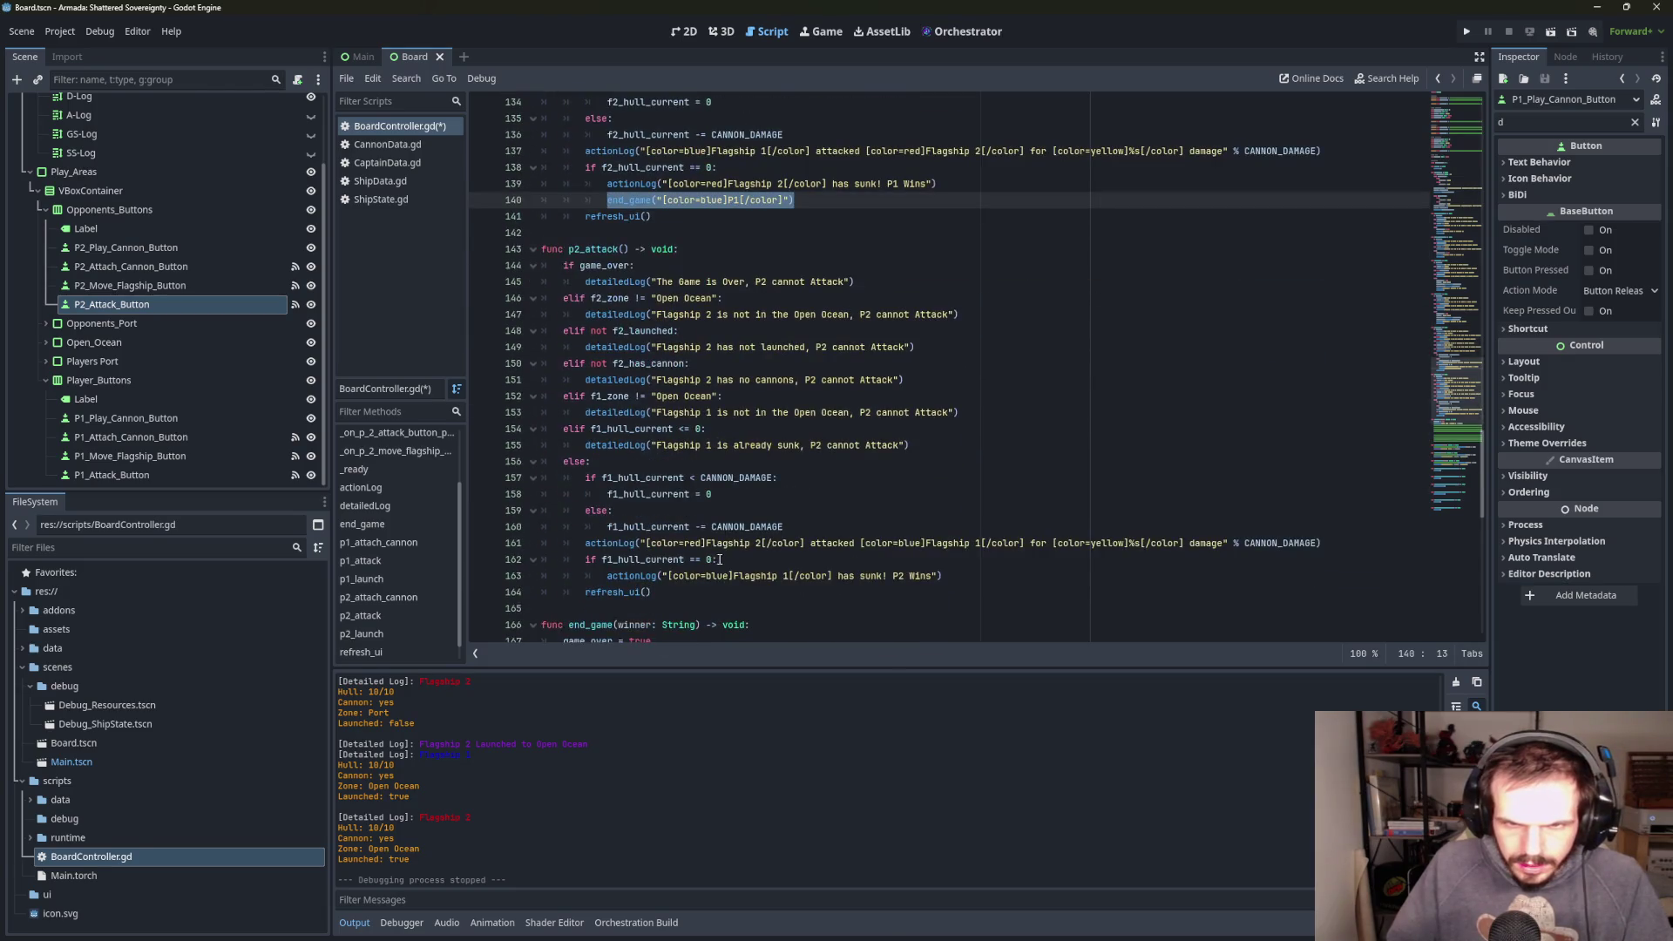
{"action": "left_click", "coordinate": [967, 569]}
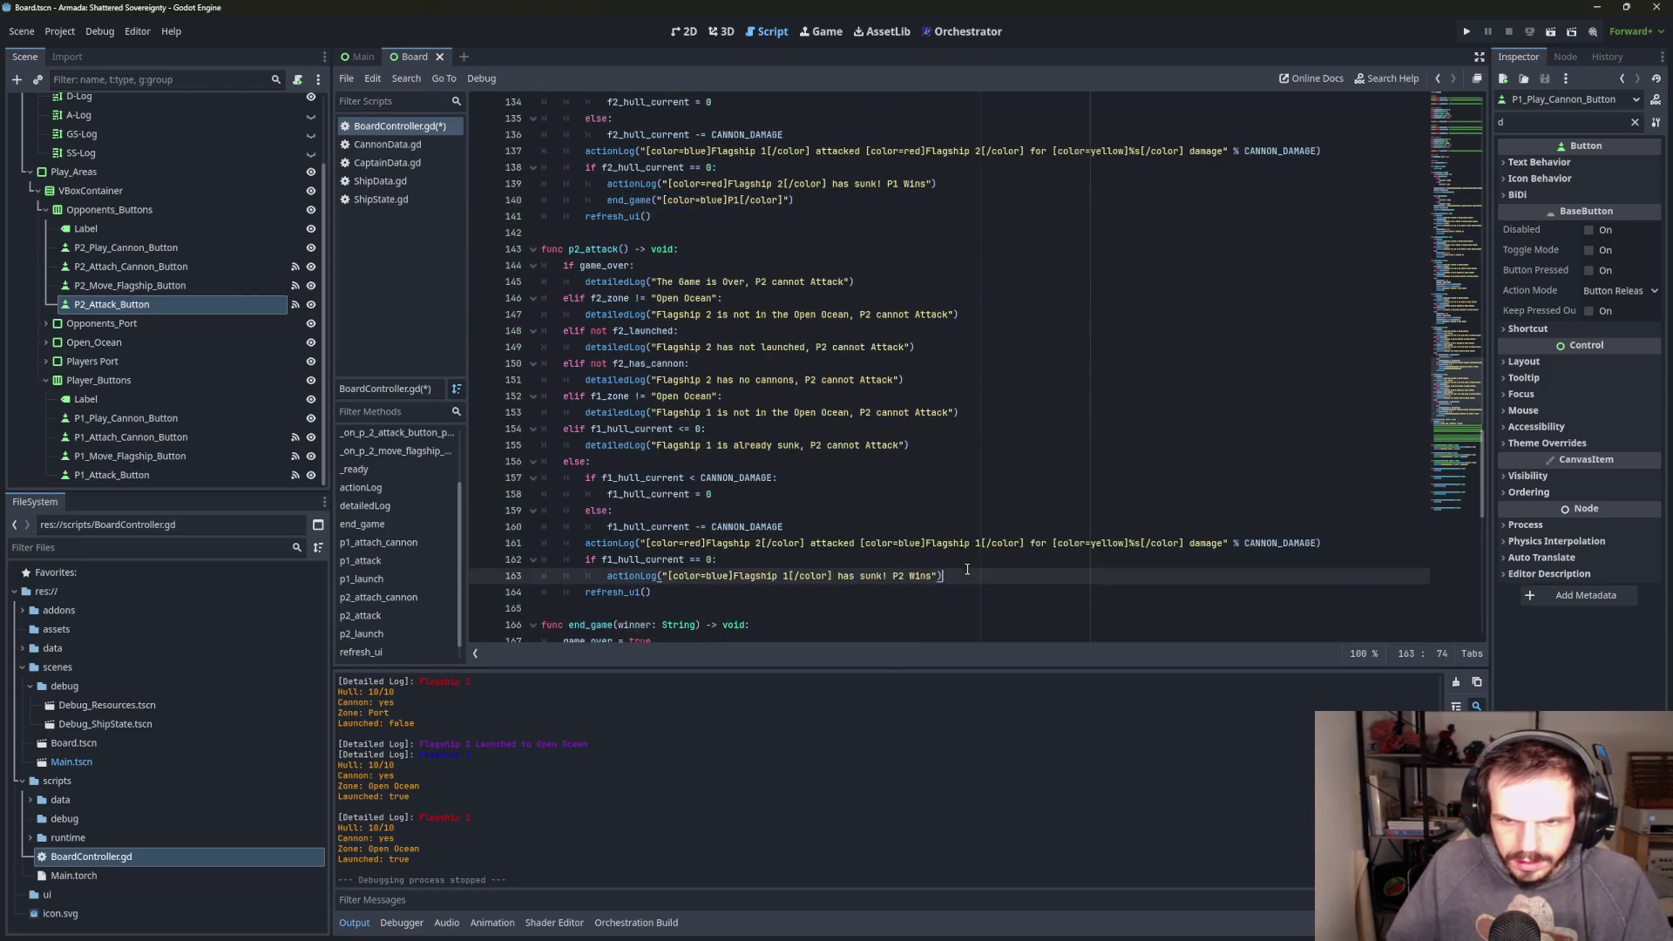
{"action": "key", "text": "Return"}
{"action": "key", "text": "ctrl+v"}
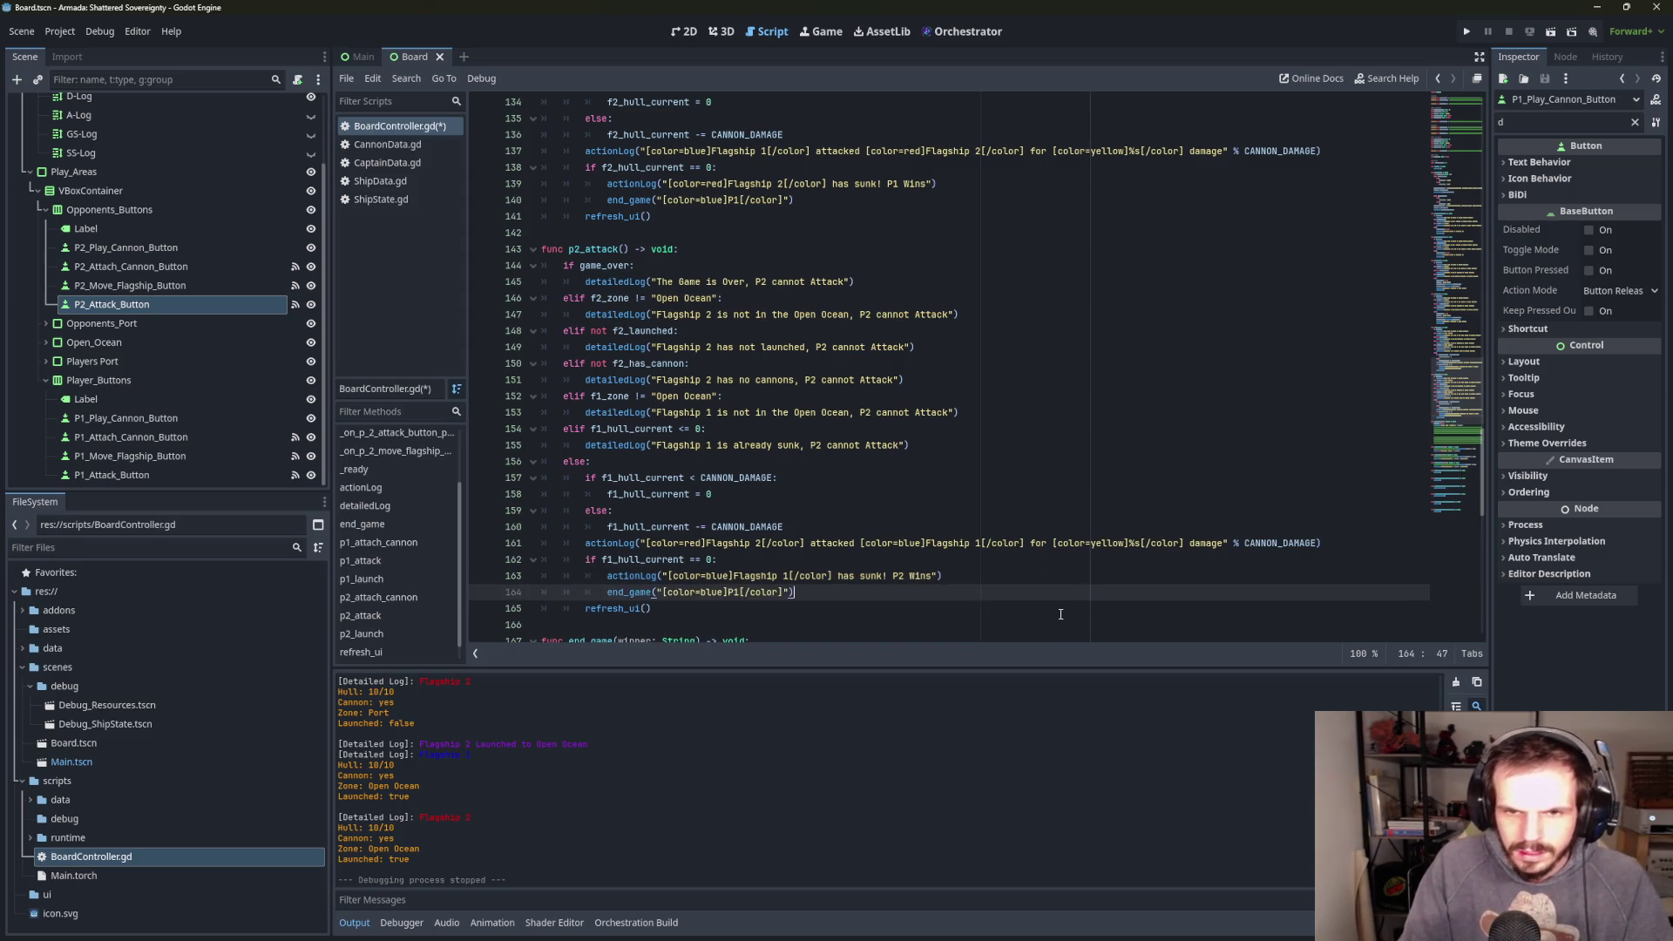
{"action": "key", "text": "Left"}
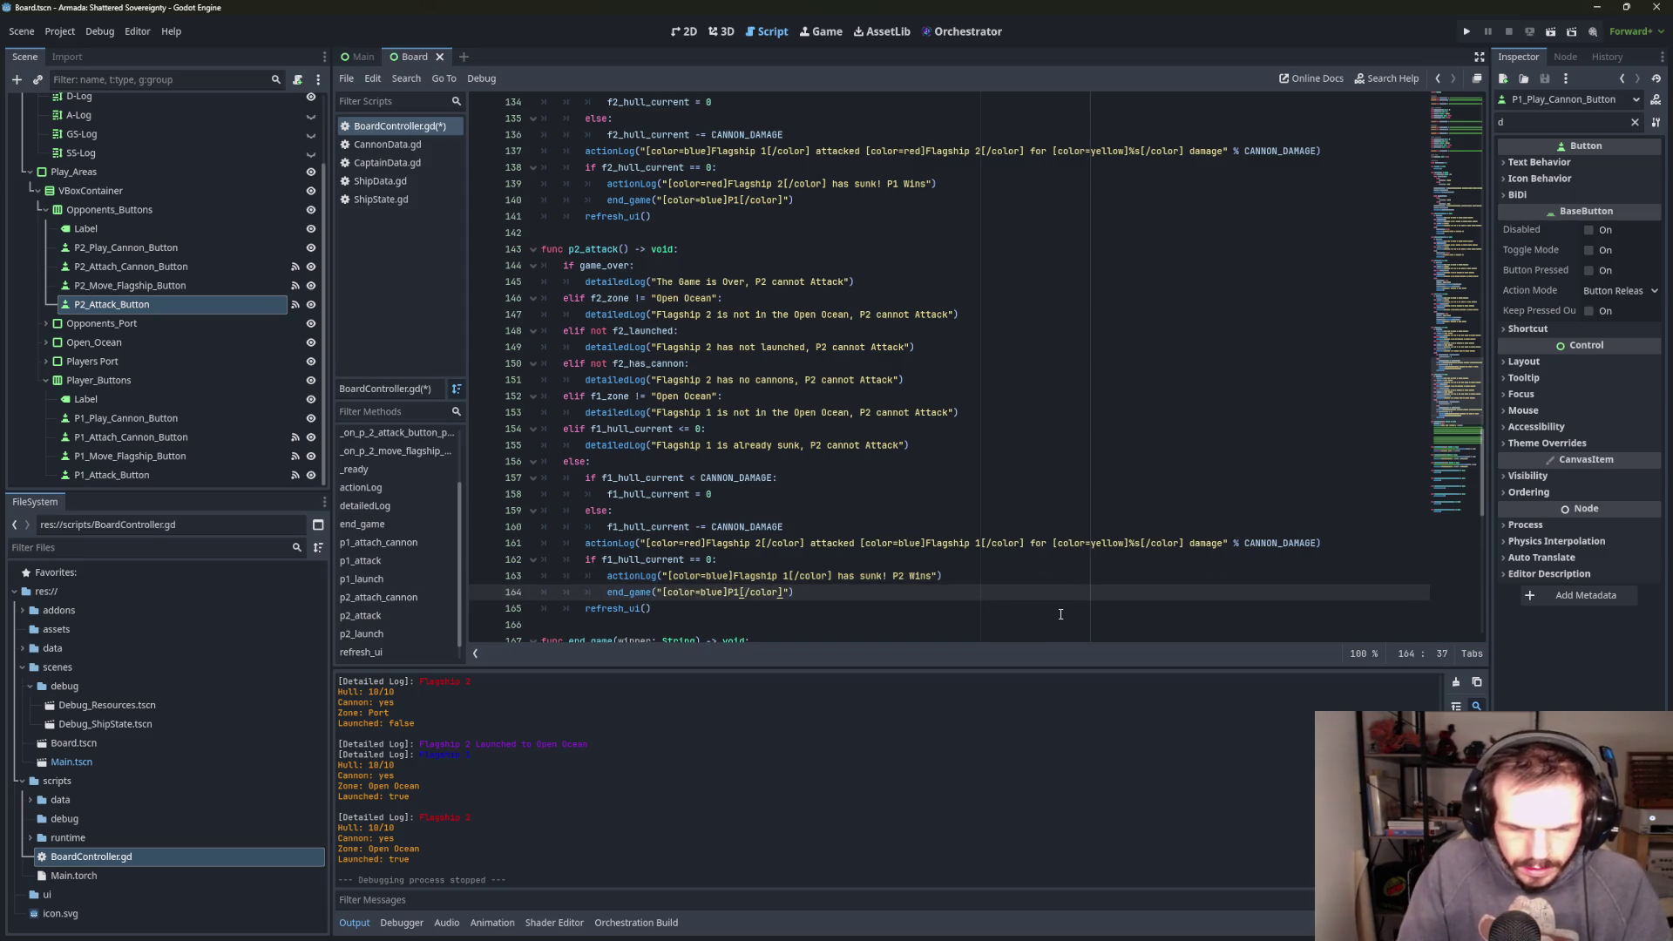
{"action": "key", "text": "Left"}
{"action": "key", "text": "Left"}
{"action": "key", "text": "Left"}
{"action": "key", "text": "BackSpace"}
{"action": "key", "text": "BackSpace"}
{"action": "key", "text": "BackSpace"}
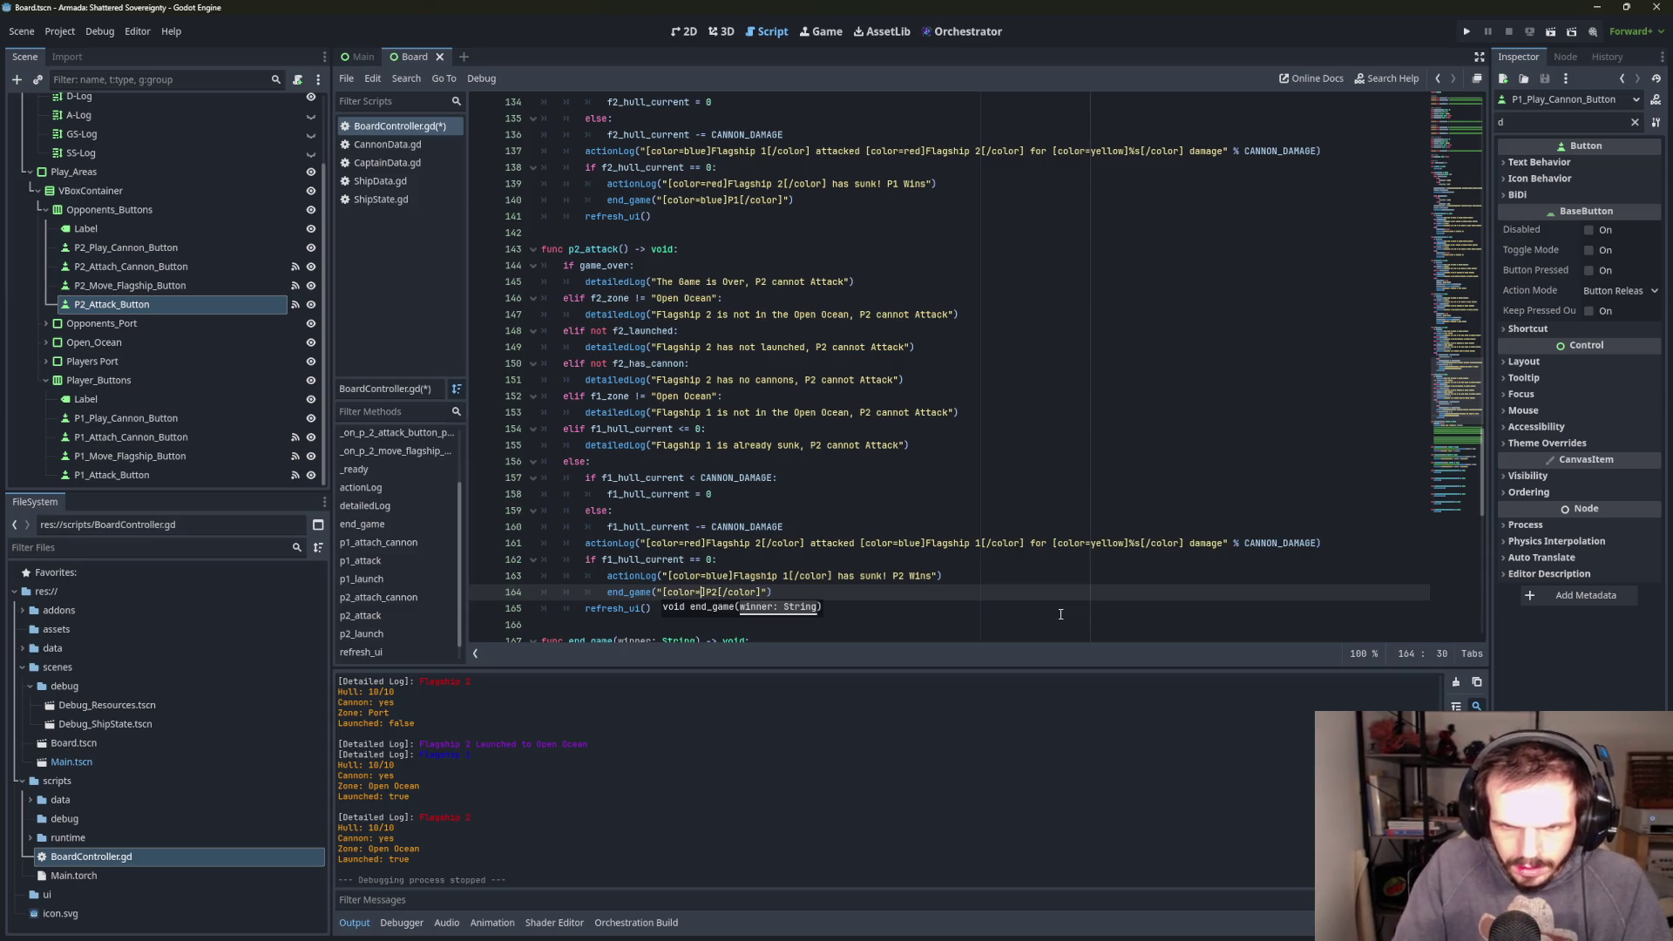
{"action": "type", "text": "red"}
{"action": "left_click", "coordinate": [1181, 494]}
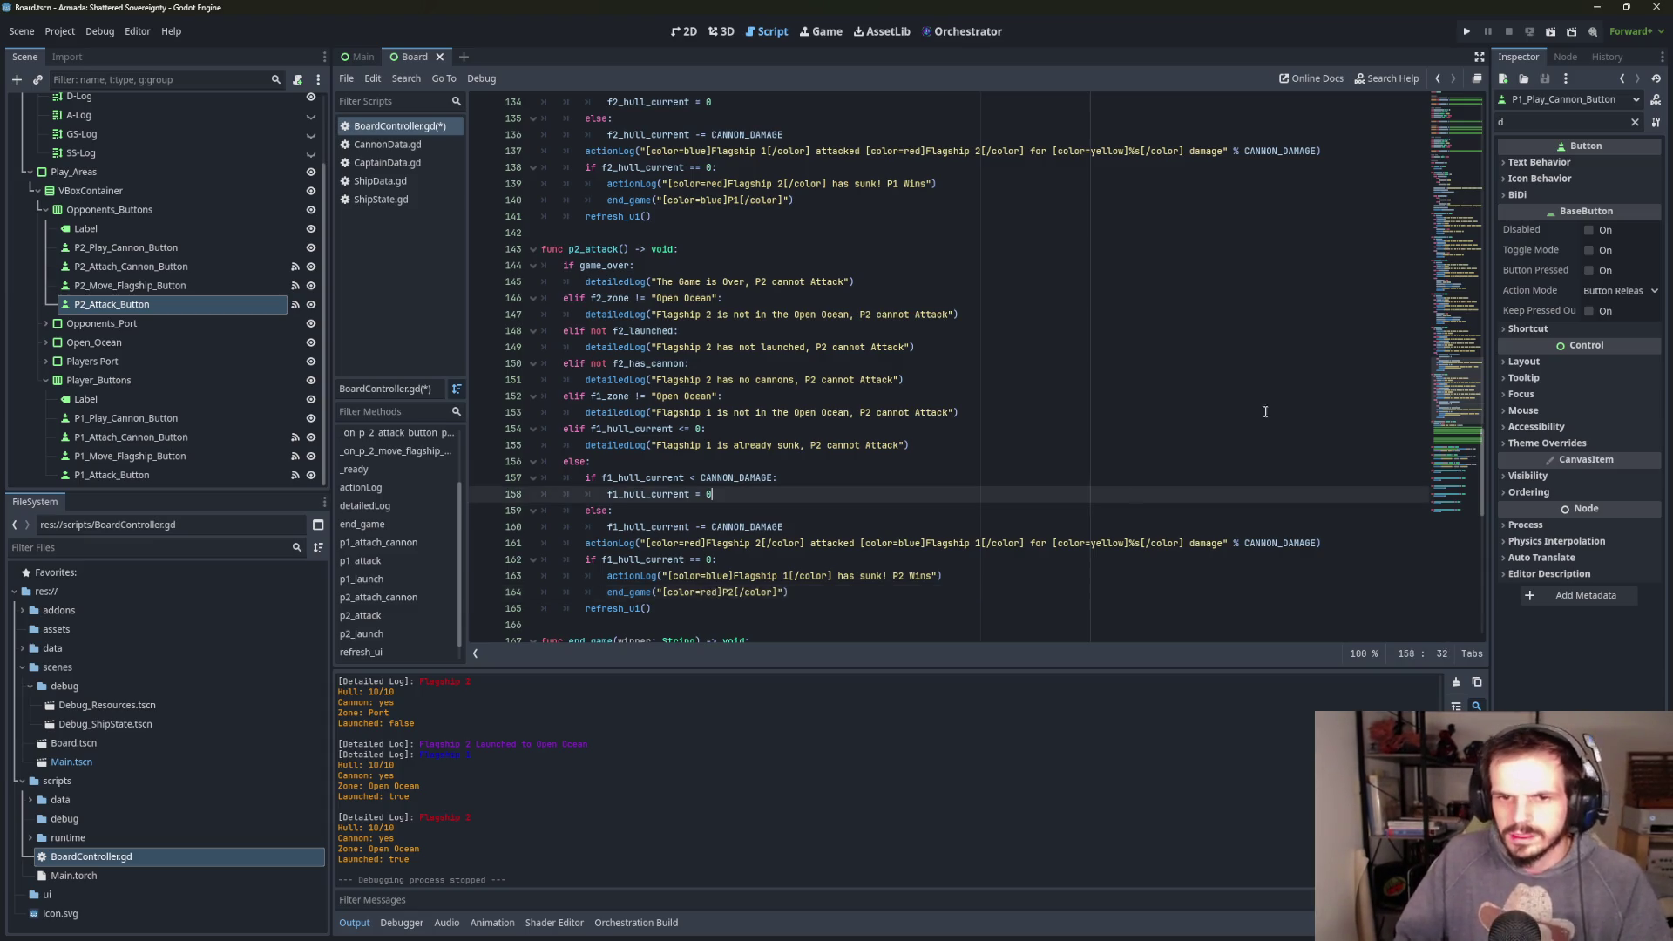
{"action": "left_click", "coordinate": [1466, 31]}
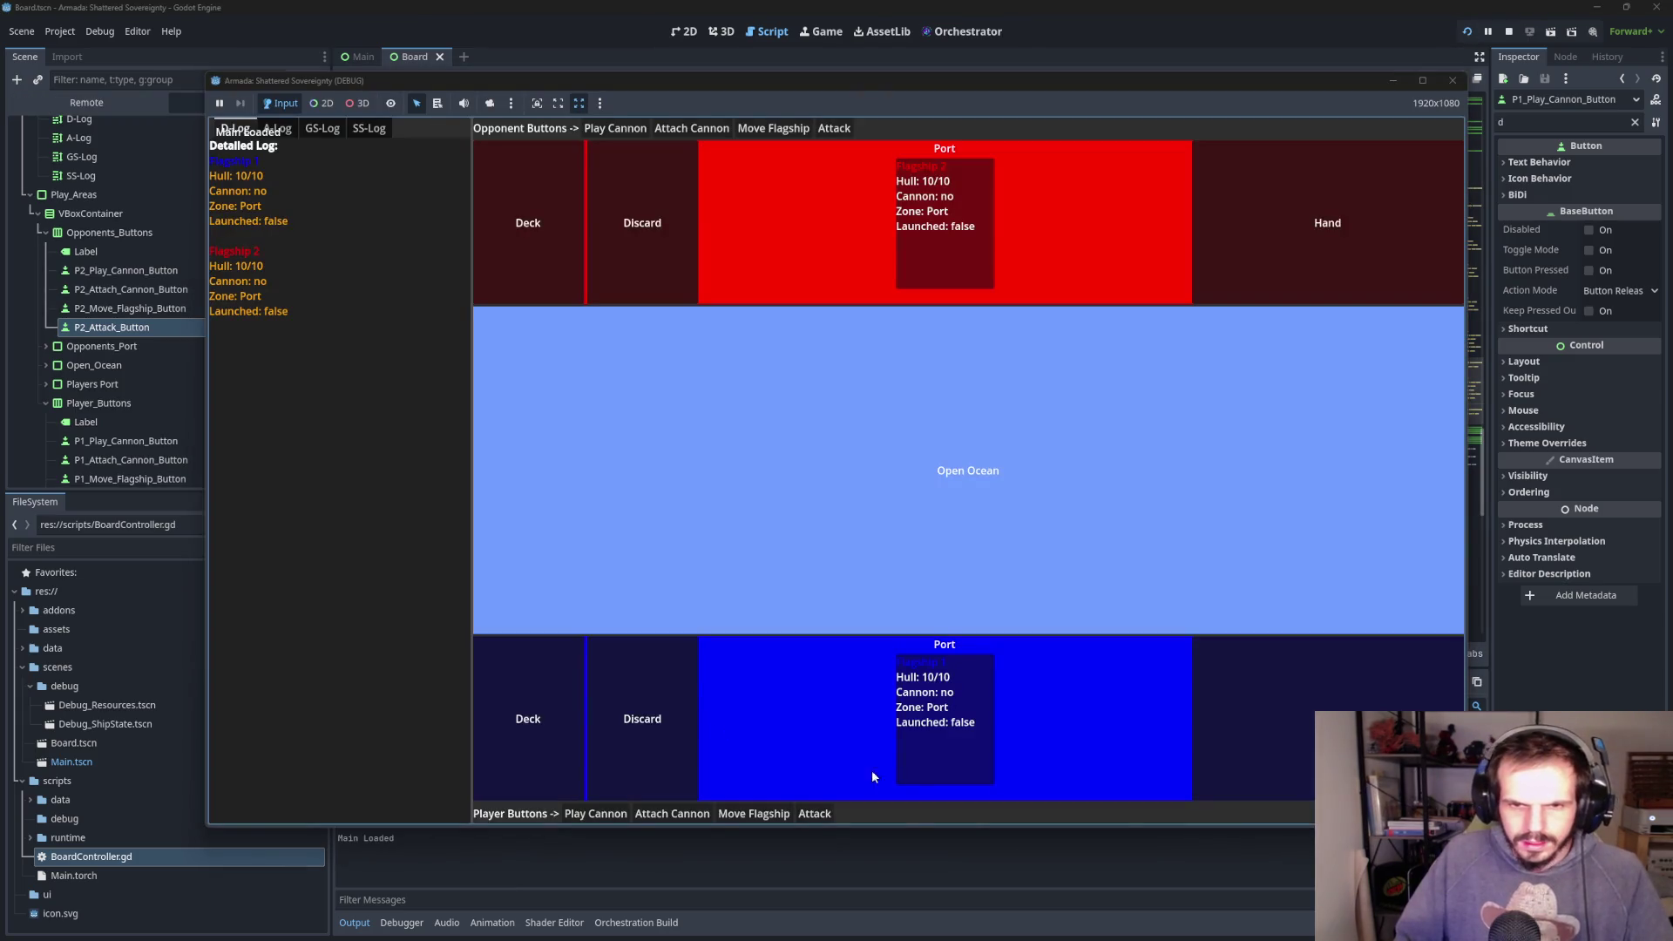
- Arm and launch both flagships, sink Flagship 2 with three attacks, then stop the game
{"action": "left_click", "coordinate": [672, 814]}
{"action": "left_click", "coordinate": [754, 814]}
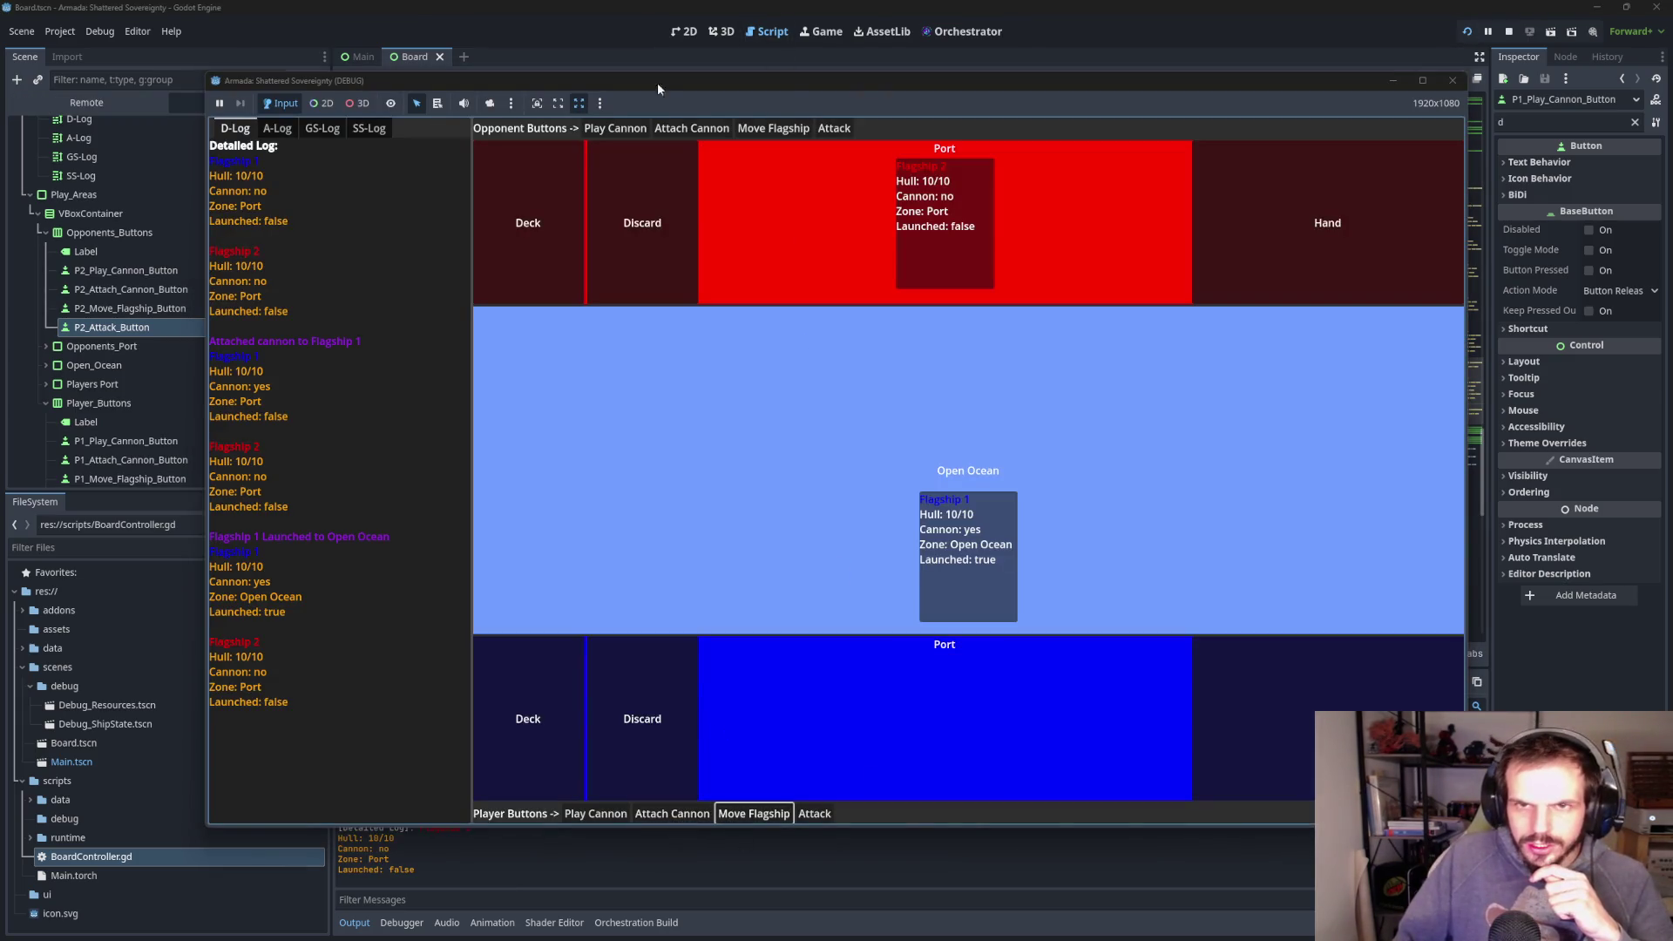
{"action": "left_click", "coordinate": [728, 128]}
{"action": "left_click", "coordinate": [773, 128]}
{"action": "left_click", "coordinate": [815, 813]}
{"action": "left_click", "coordinate": [814, 814]}
{"action": "left_click", "coordinate": [814, 813]}
{"action": "left_click", "coordinate": [814, 813]}
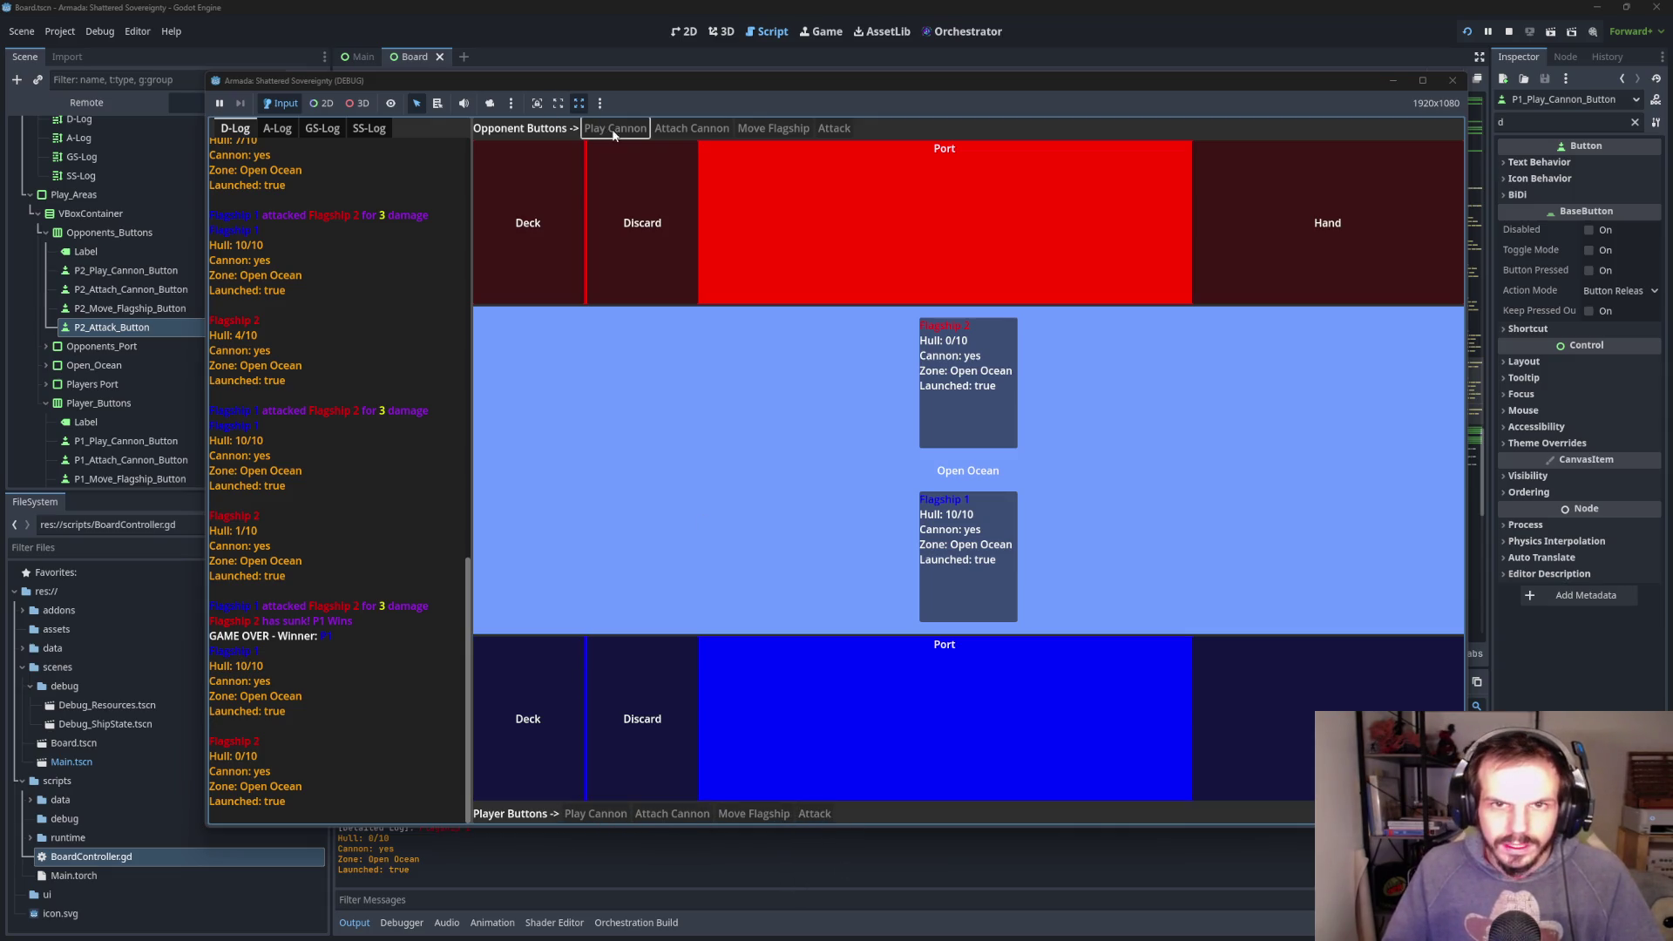
{"action": "left_click", "coordinate": [834, 128]}
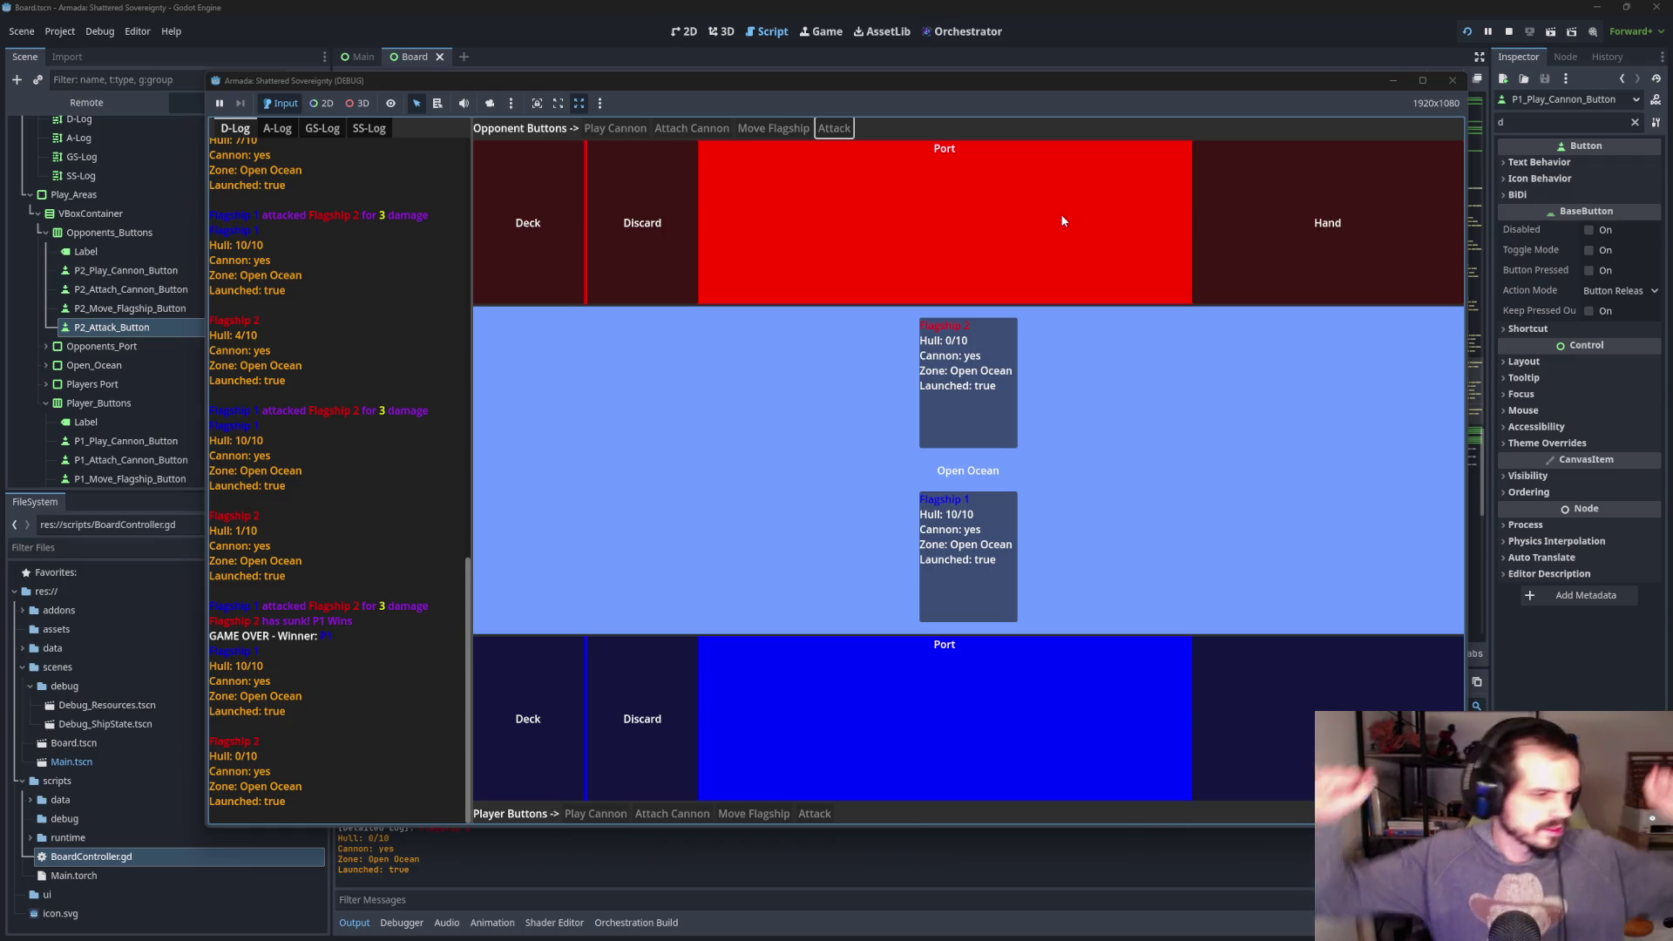
{"action": "left_click", "coordinate": [1453, 81]}
- Rerun with F5, arm and launch both flagships, and have Flagship 2 attack Flagship 1
{"action": "key", "text": "F5"}
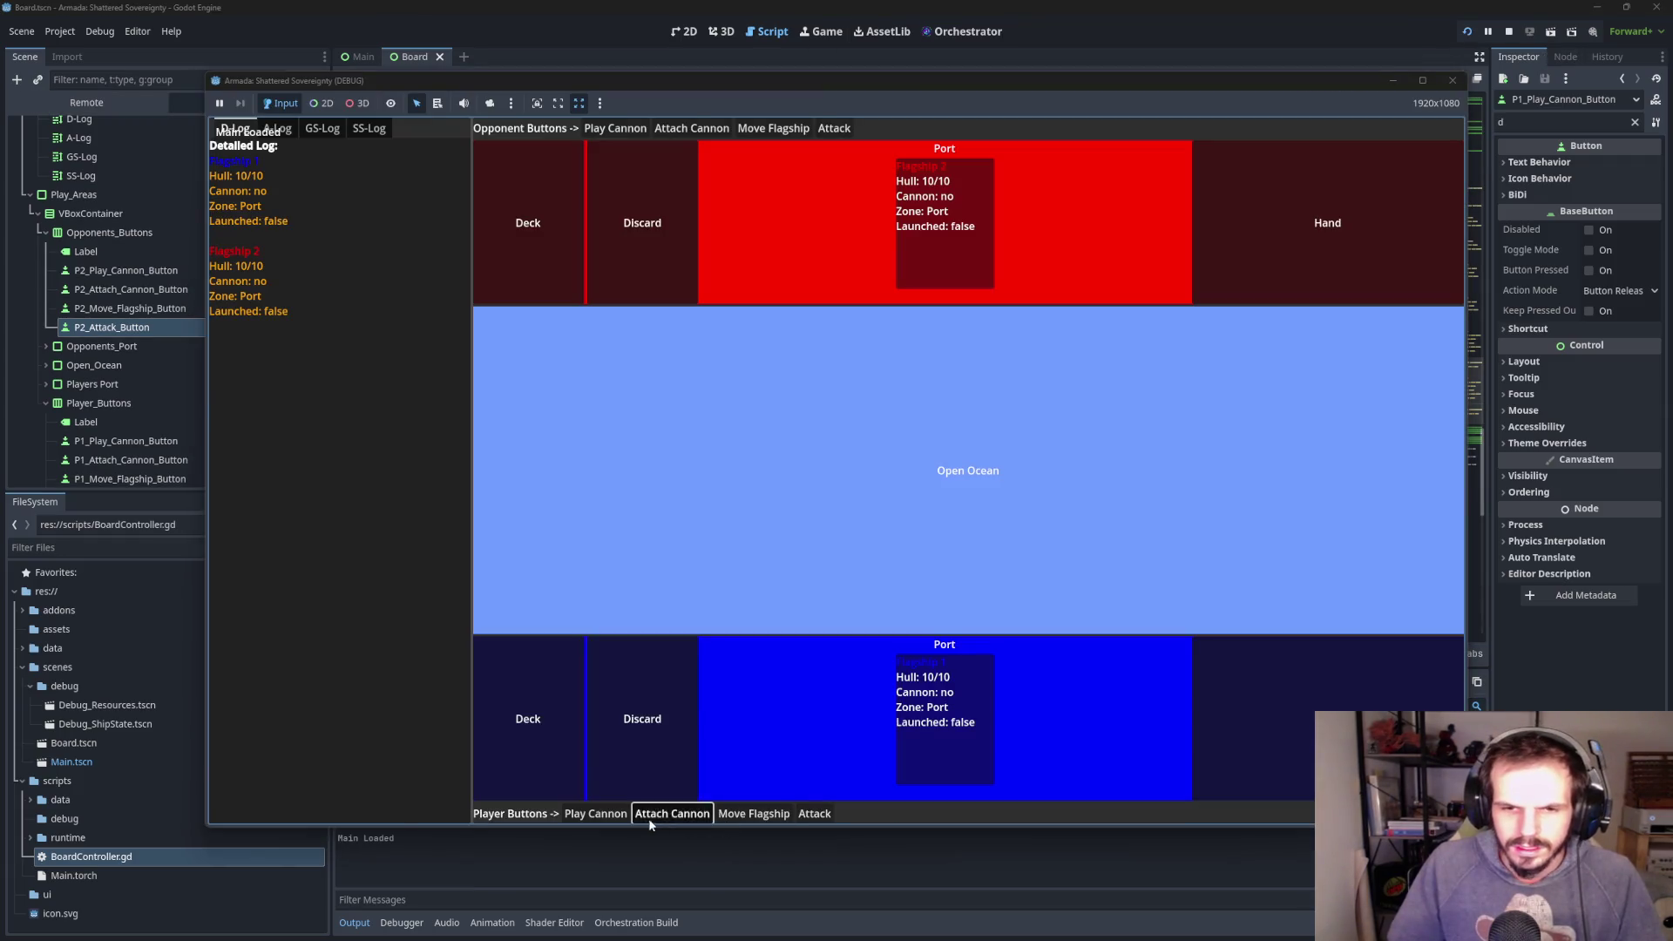
{"action": "left_click", "coordinate": [649, 819]}
{"action": "left_click", "coordinate": [754, 813]}
{"action": "left_click", "coordinate": [692, 128]}
{"action": "left_click", "coordinate": [773, 128]}
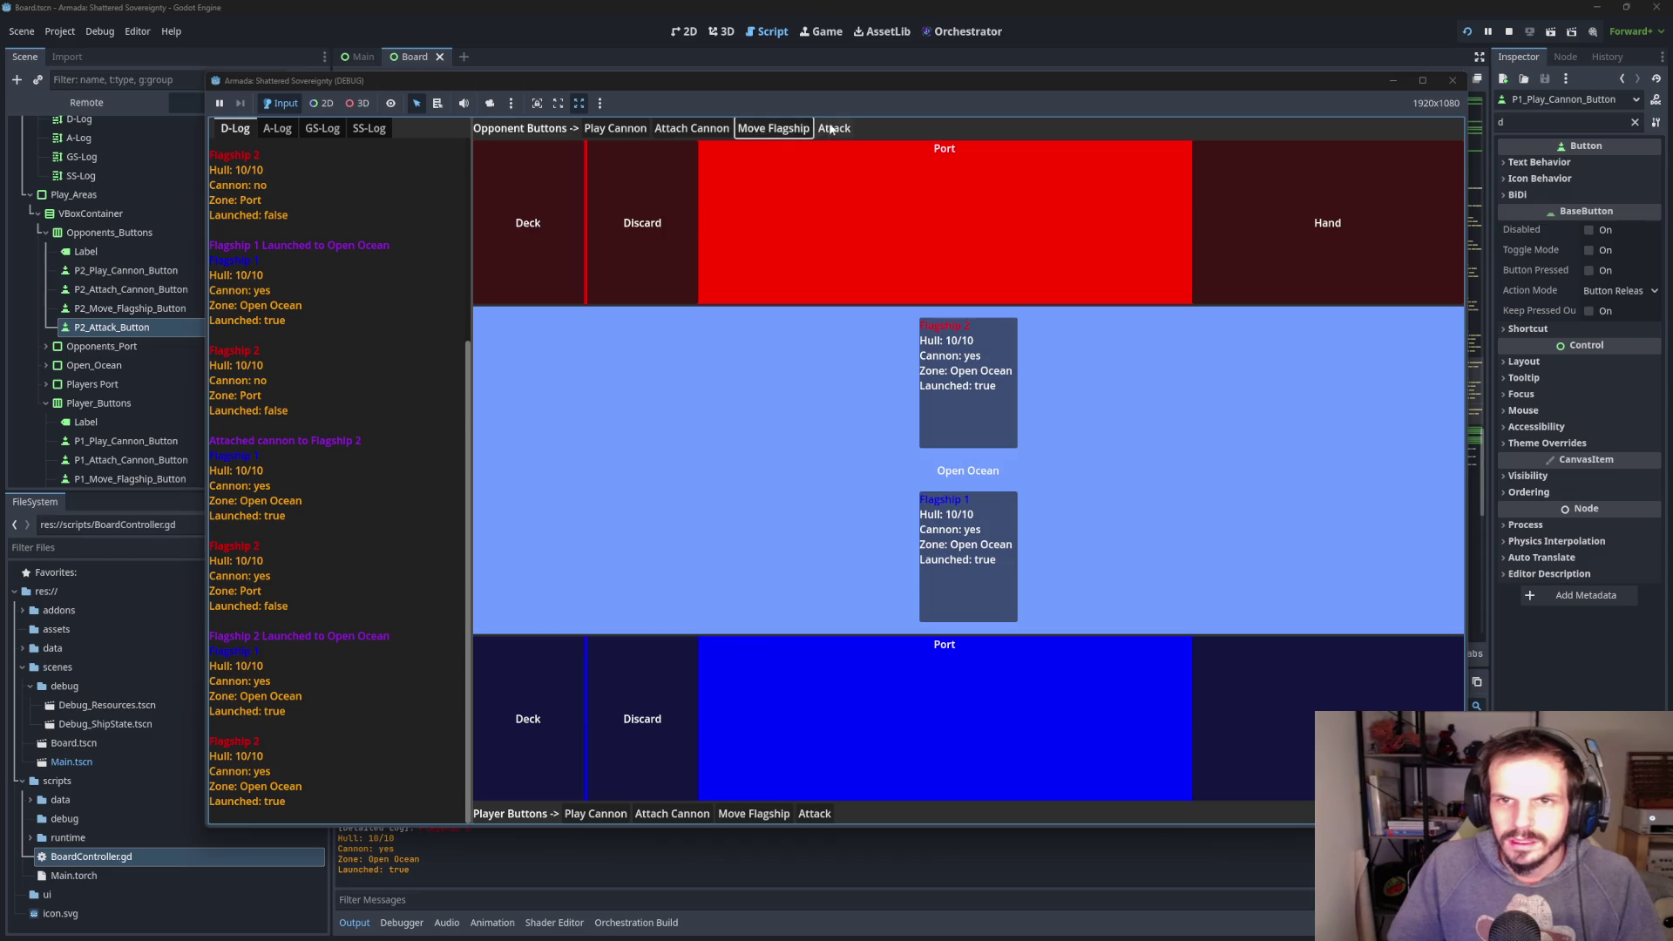
{"action": "left_click", "coordinate": [832, 128]}
{"action": "left_click", "coordinate": [832, 128]}
{"action": "left_click", "coordinate": [830, 128]}
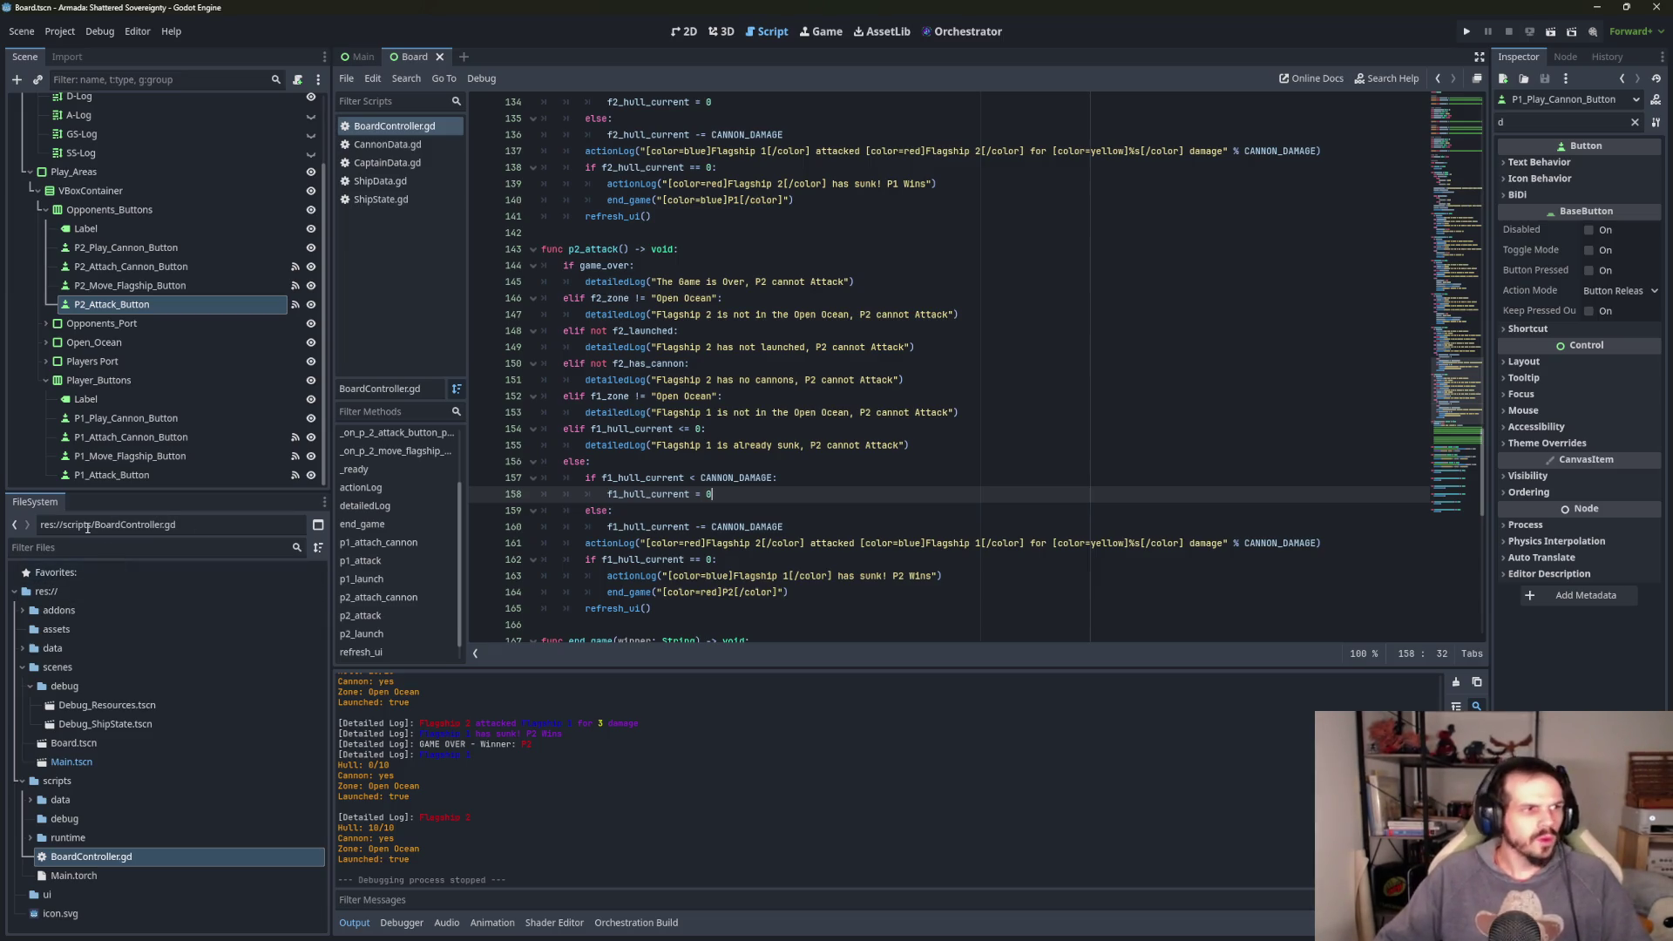
- Rerun the game and put both cannon-armed flagships into the Open Ocean
{"action": "key", "text": "F5"}
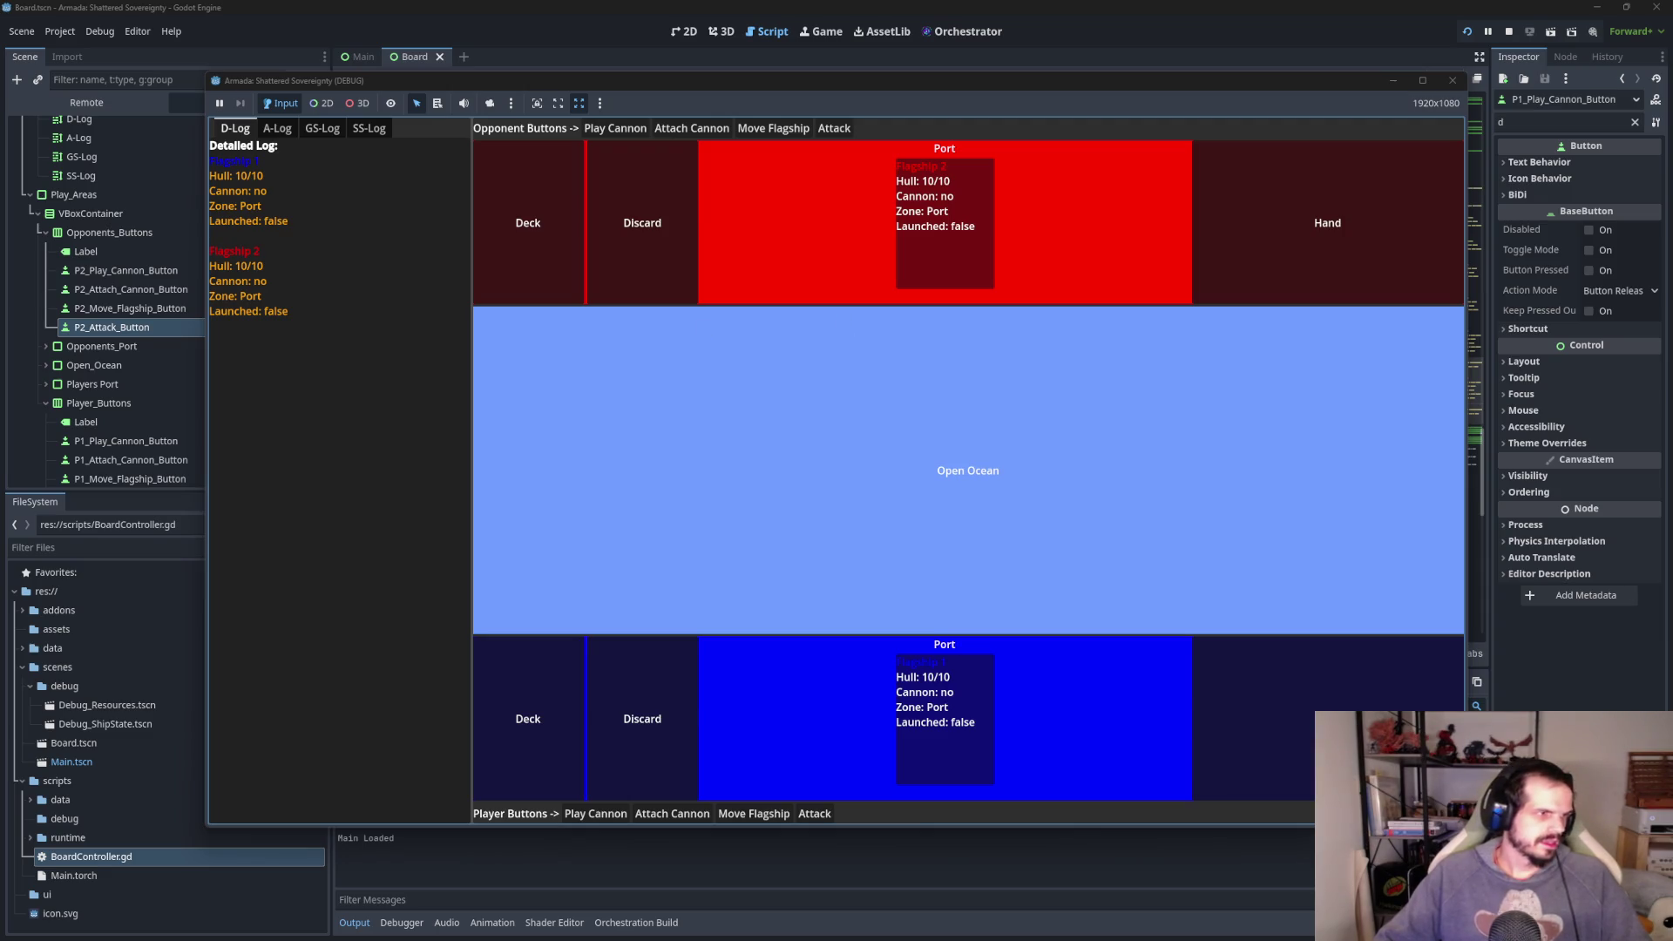
{"action": "left_click", "coordinate": [672, 812]}
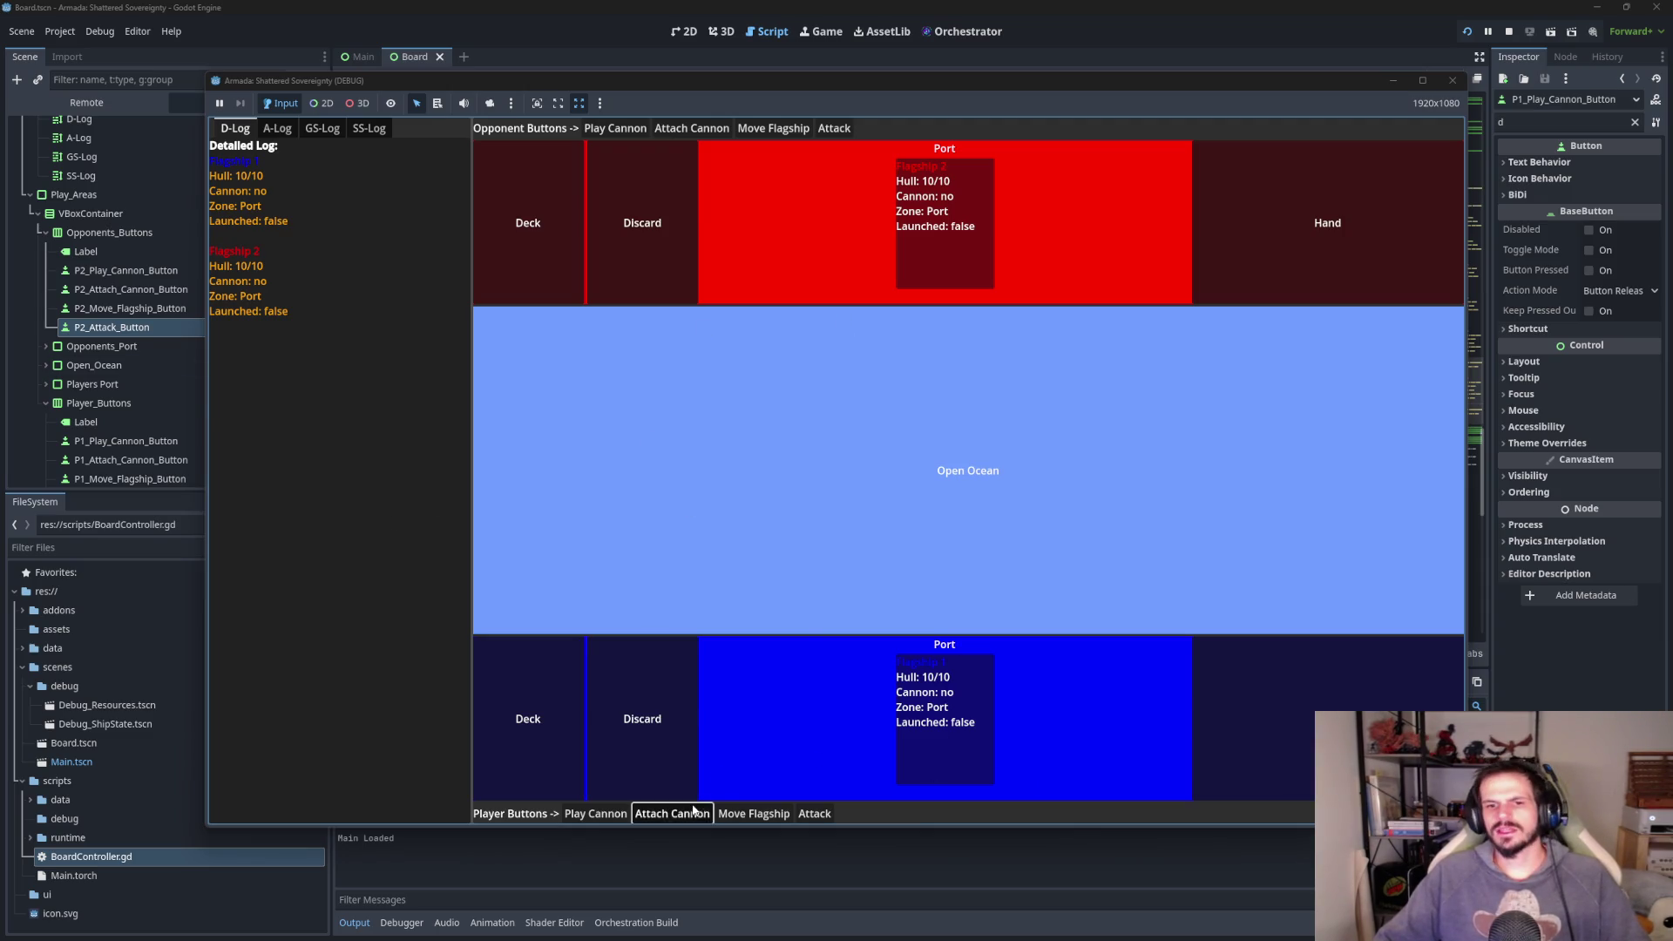
{"action": "left_click", "coordinate": [753, 813]}
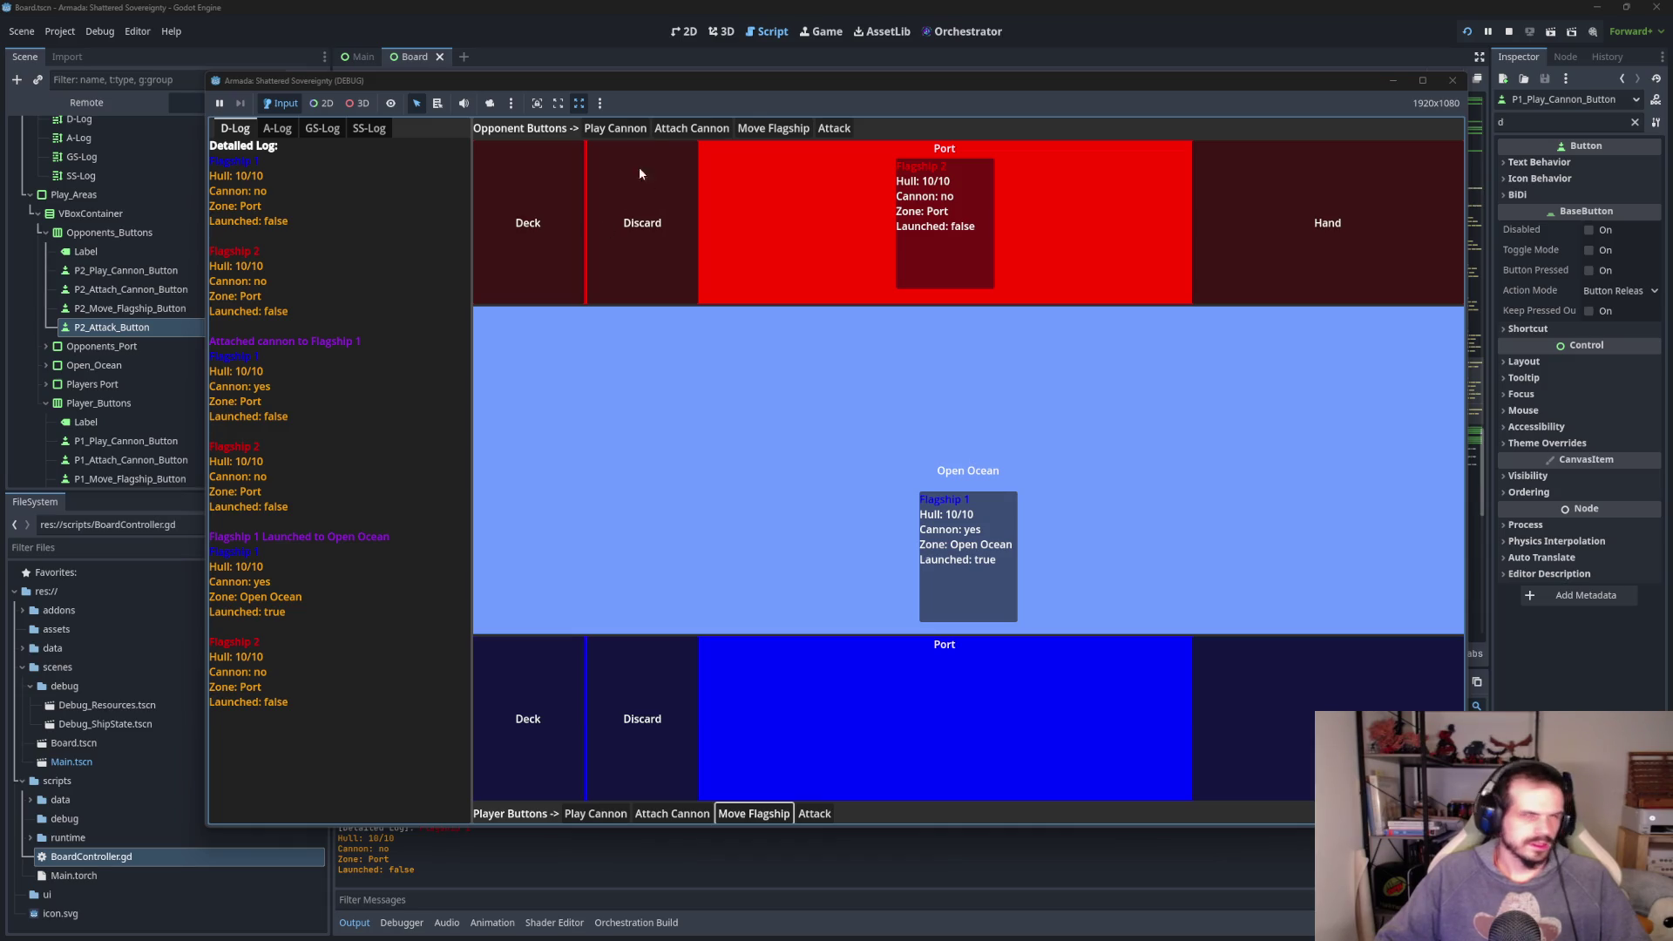
{"action": "left_click", "coordinate": [684, 132]}
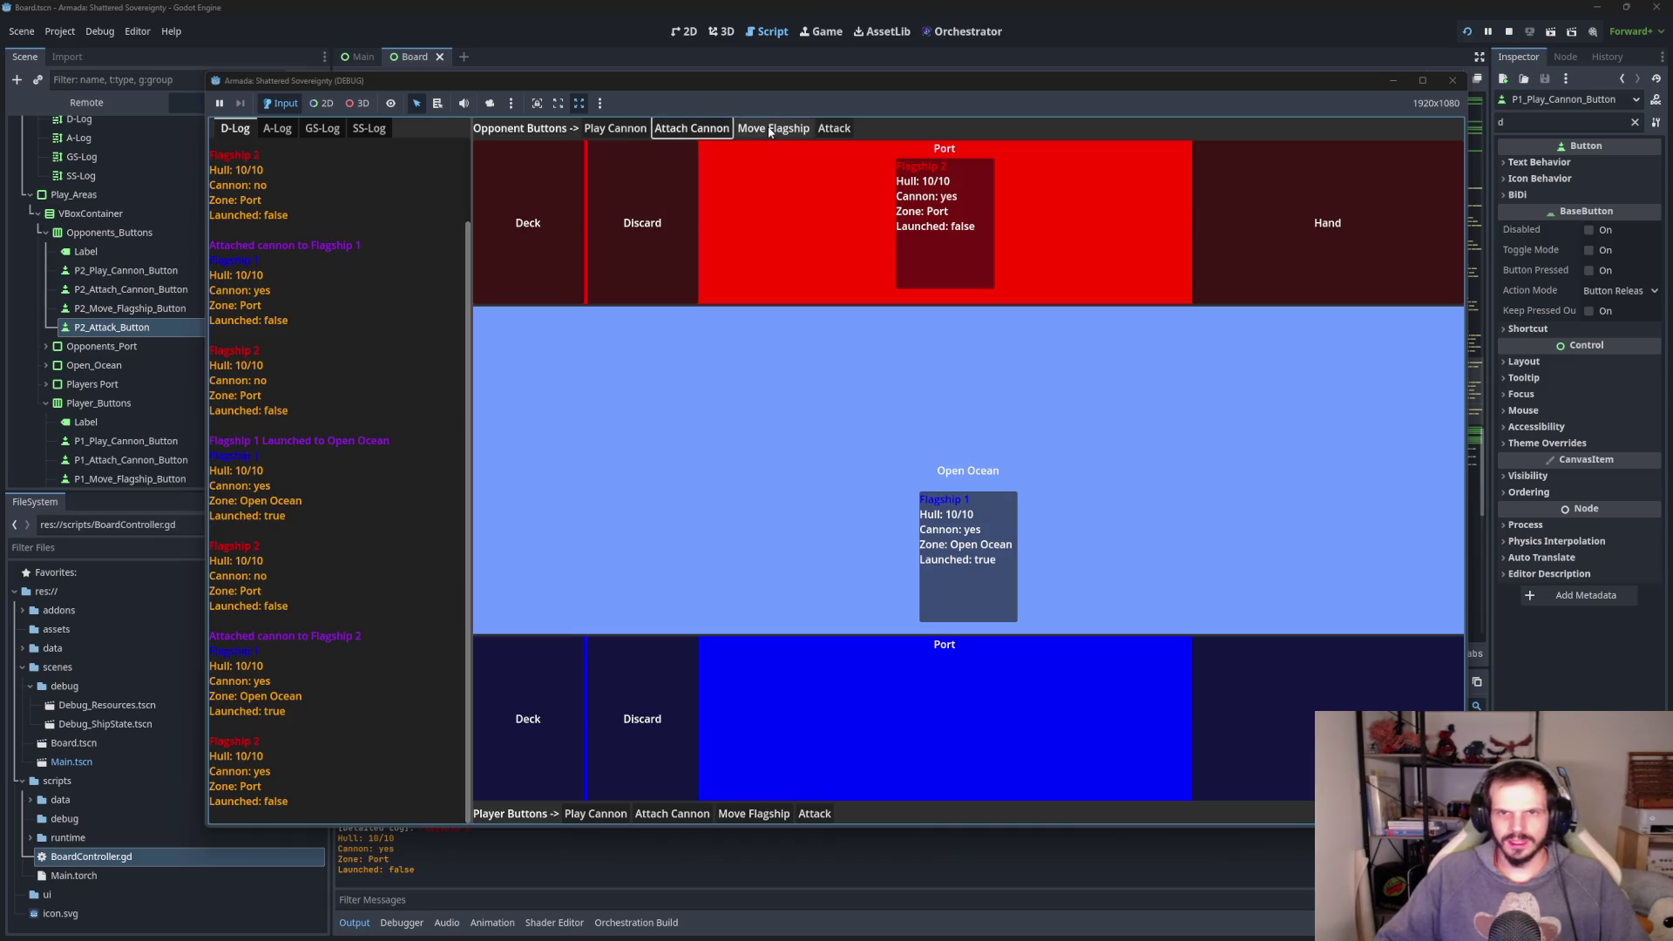
{"action": "left_click", "coordinate": [771, 133]}
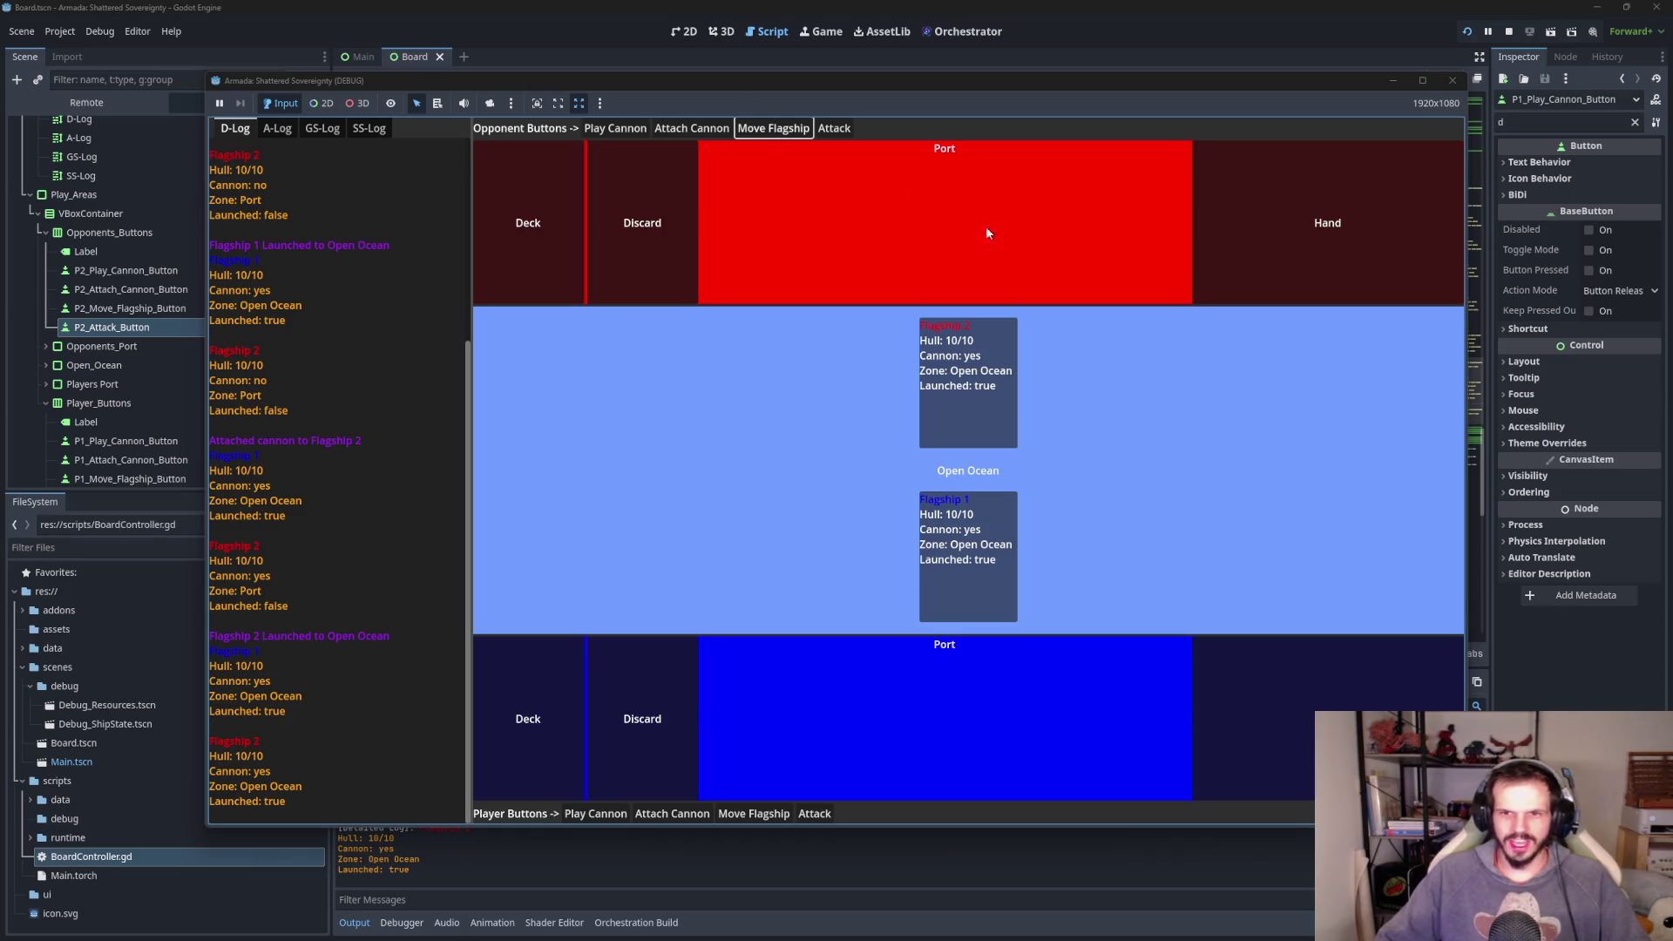
- Trade attacks until Flagship 1 sinks with Flagship 2 at 1/10, then view the action log
{"action": "left_click", "coordinate": [838, 128]}
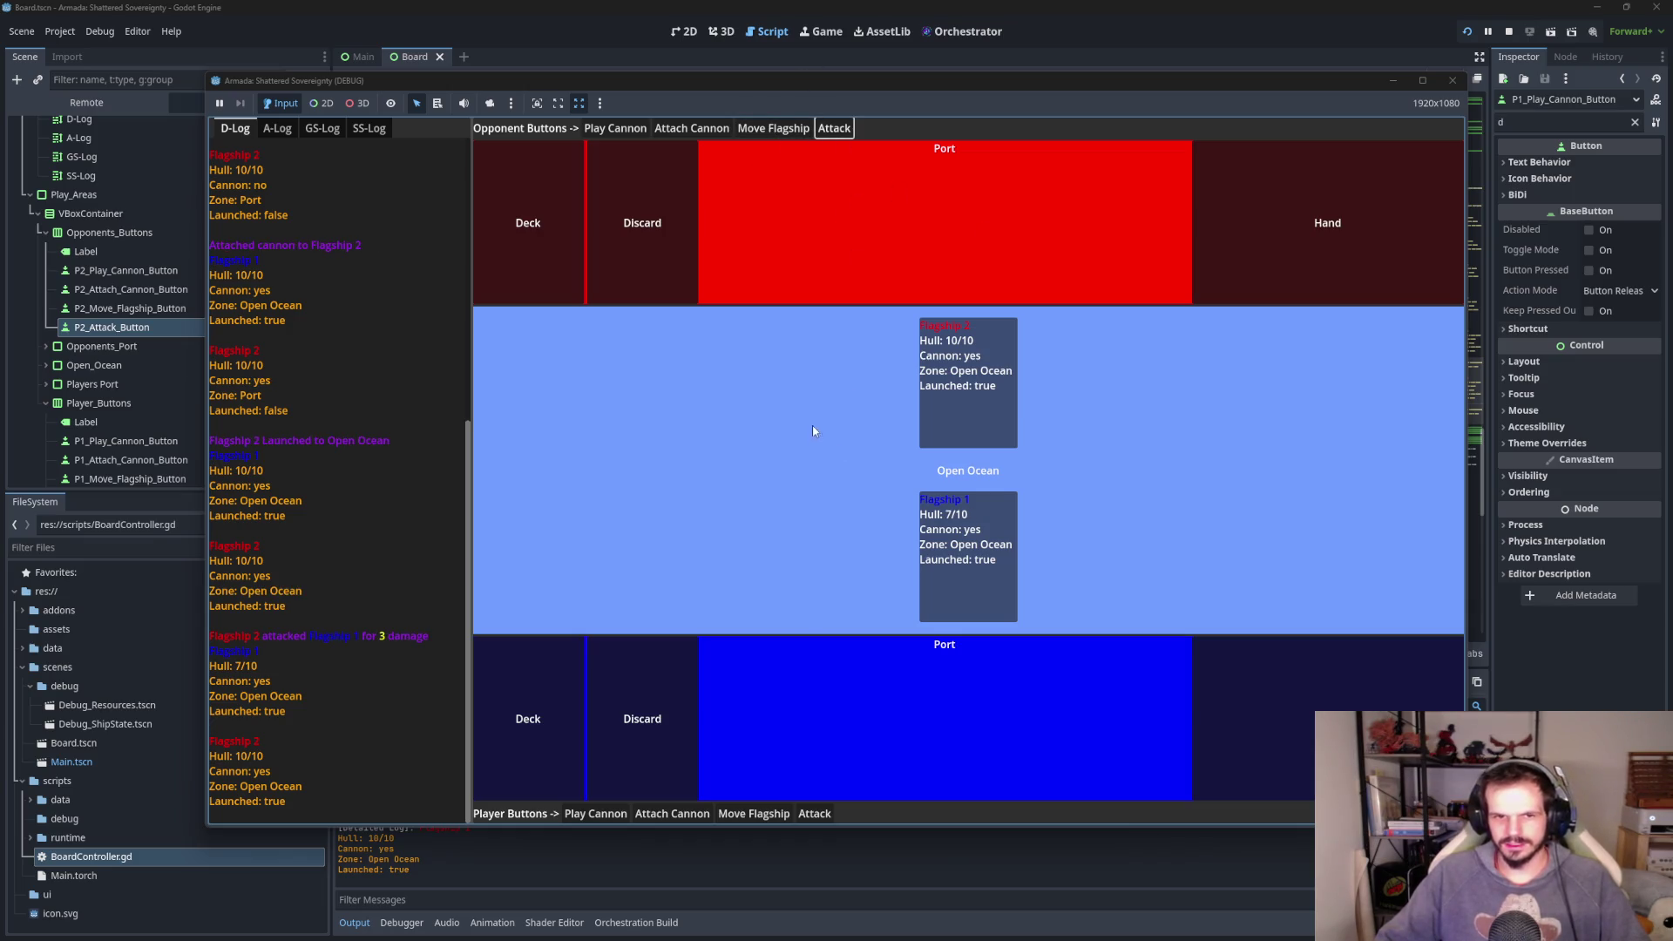
{"action": "left_click", "coordinate": [817, 813]}
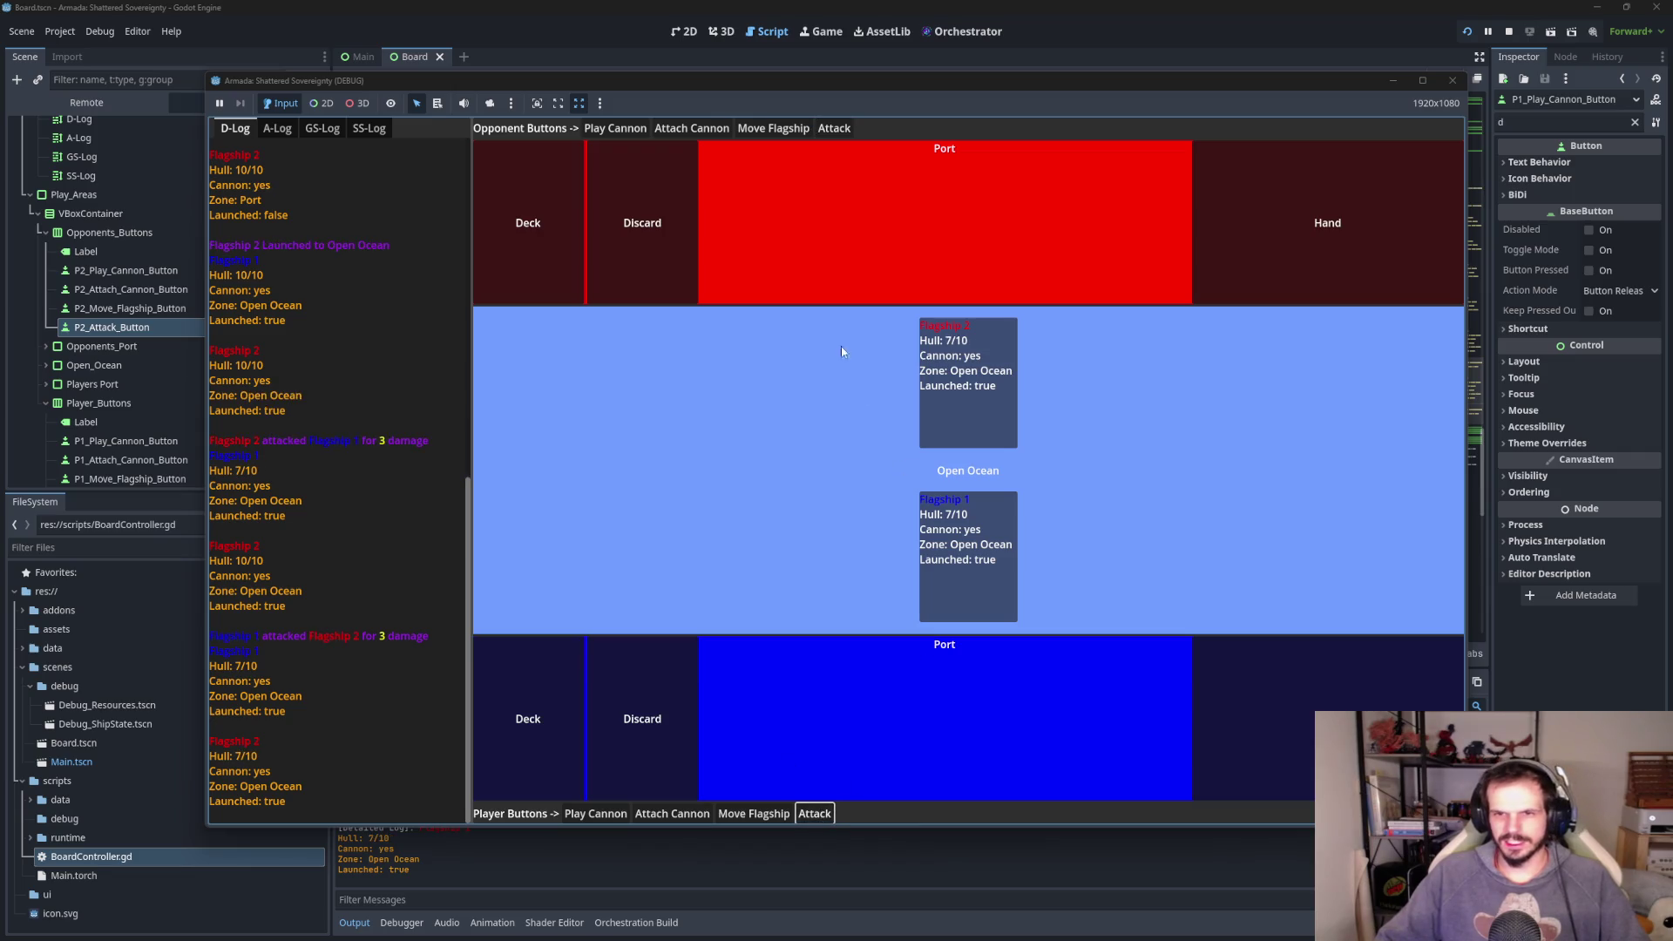
{"action": "left_click", "coordinate": [834, 129]}
{"action": "left_click", "coordinate": [830, 814]}
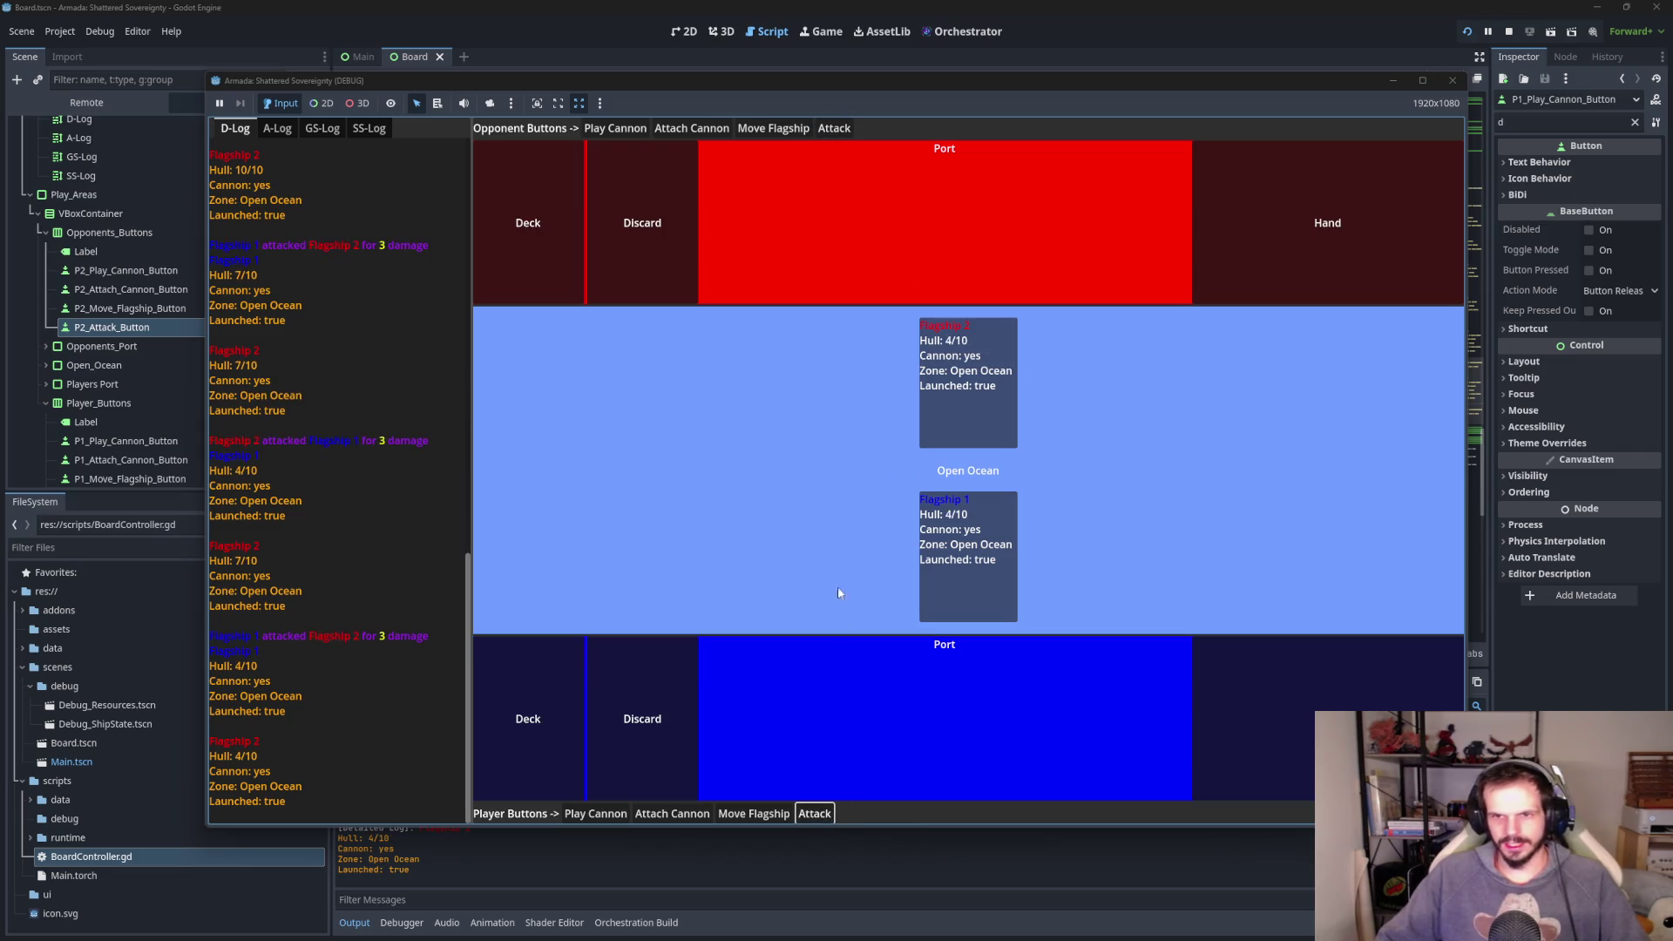
{"action": "left_click", "coordinate": [830, 128]}
{"action": "left_click", "coordinate": [815, 813]}
{"action": "left_click", "coordinate": [837, 131]}
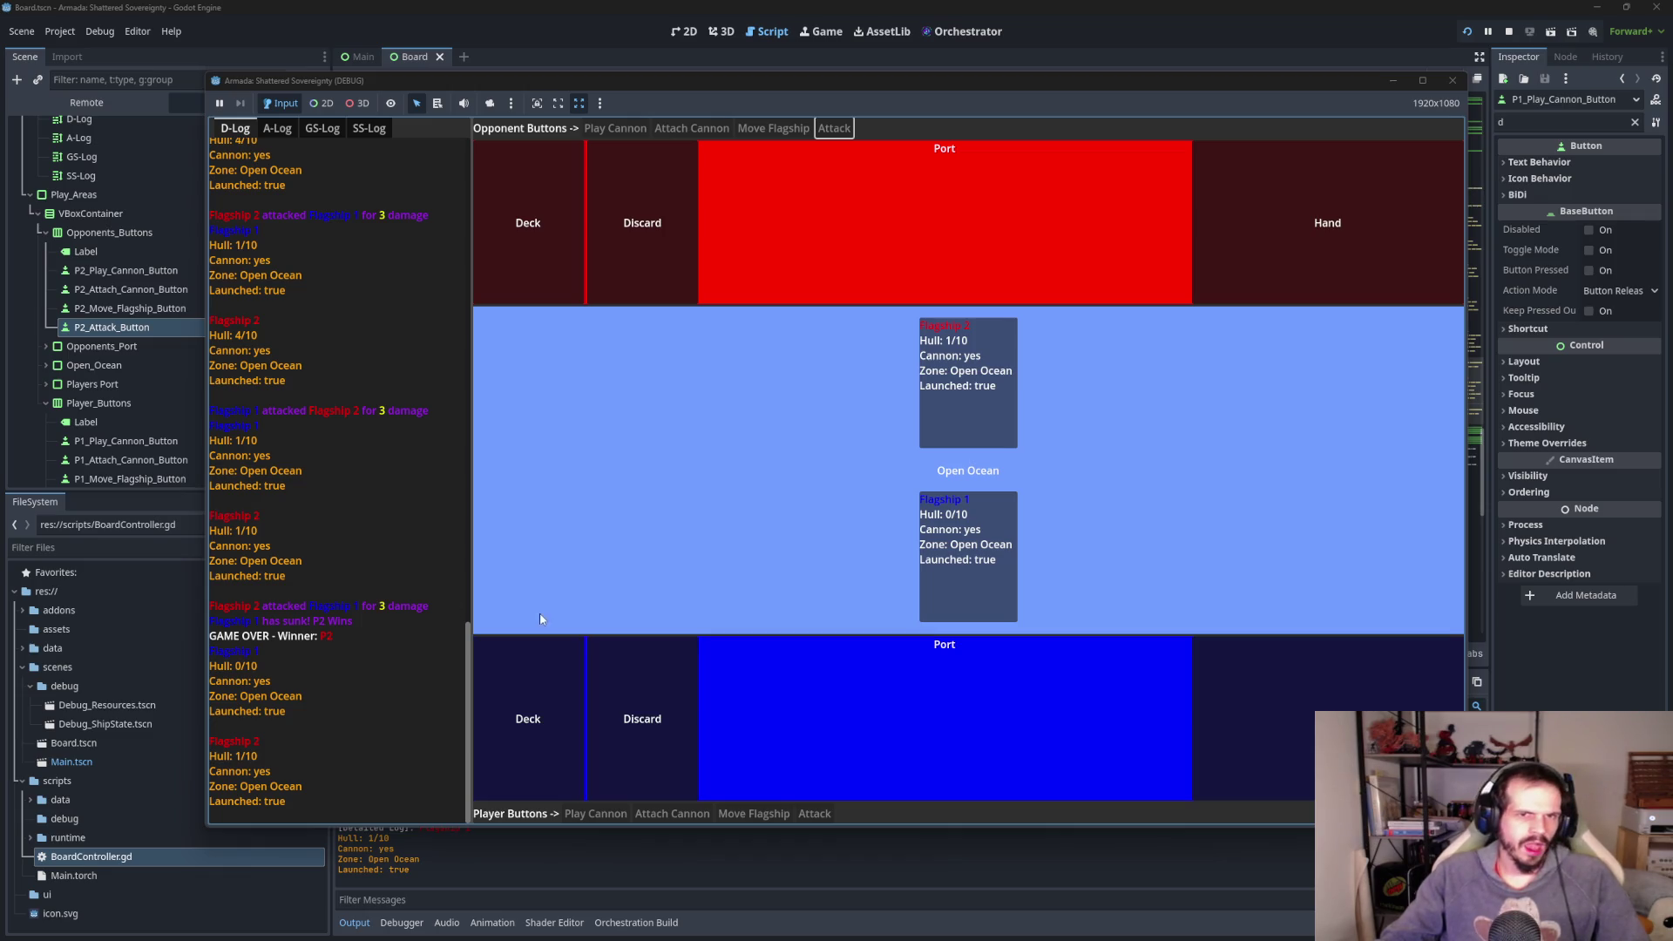
{"action": "left_click", "coordinate": [277, 129]}
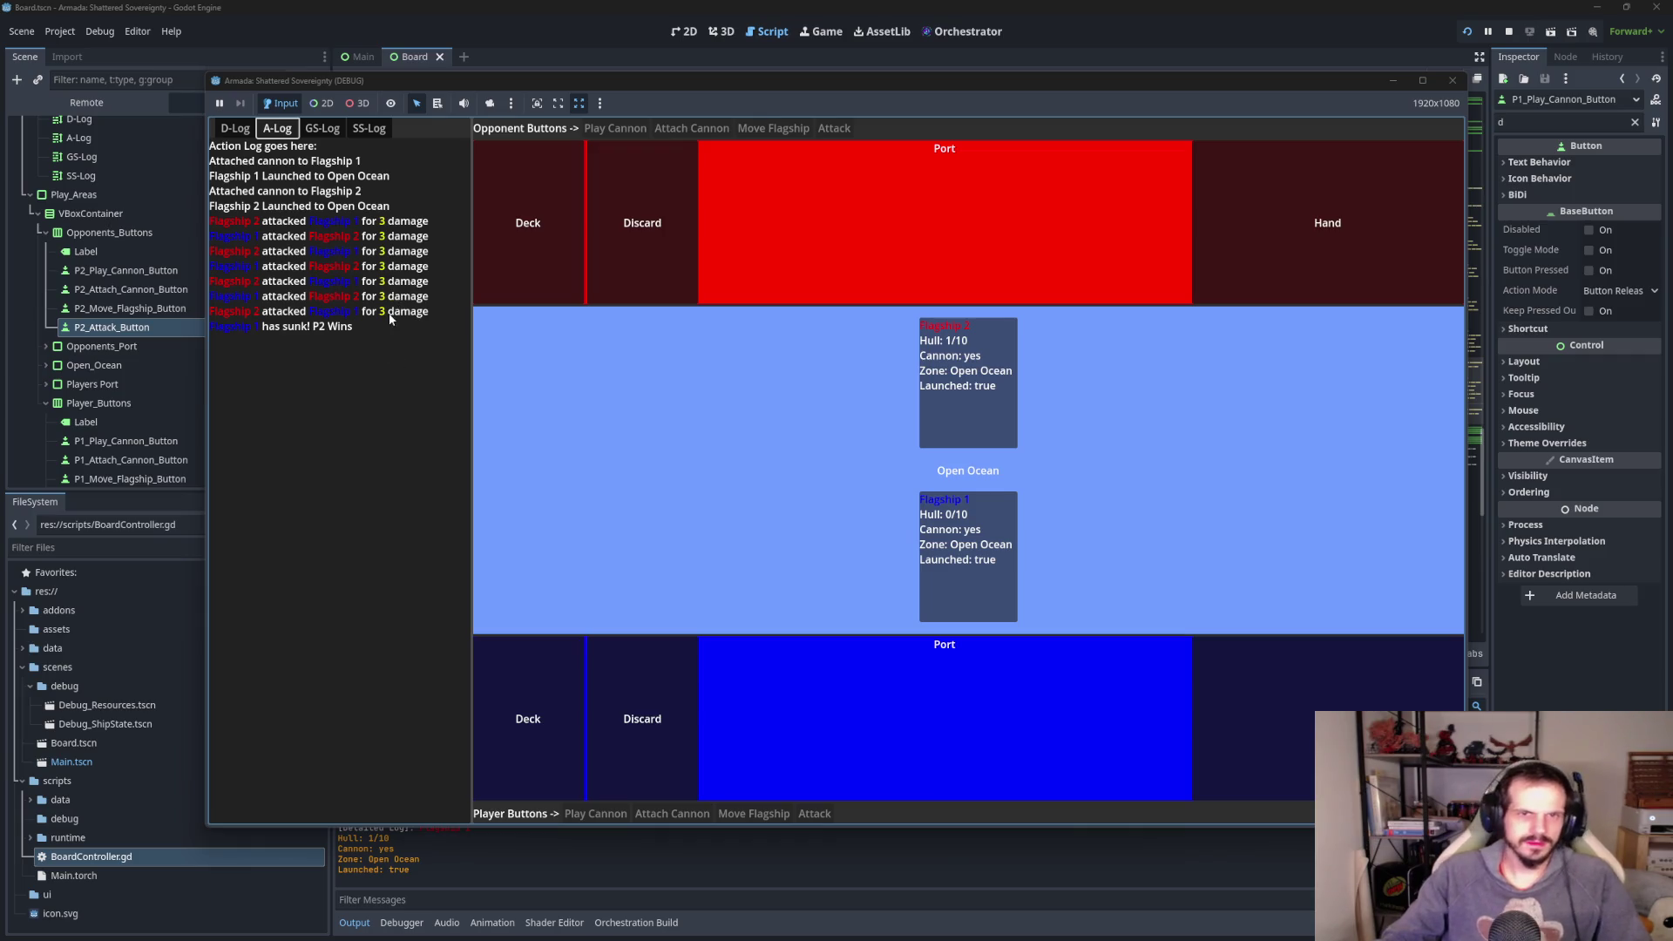
- Check the GS-Log and SS-Log tabs, scrolling the ship state log, then close the game
{"action": "left_click", "coordinate": [323, 128]}
{"action": "left_click", "coordinate": [368, 128]}
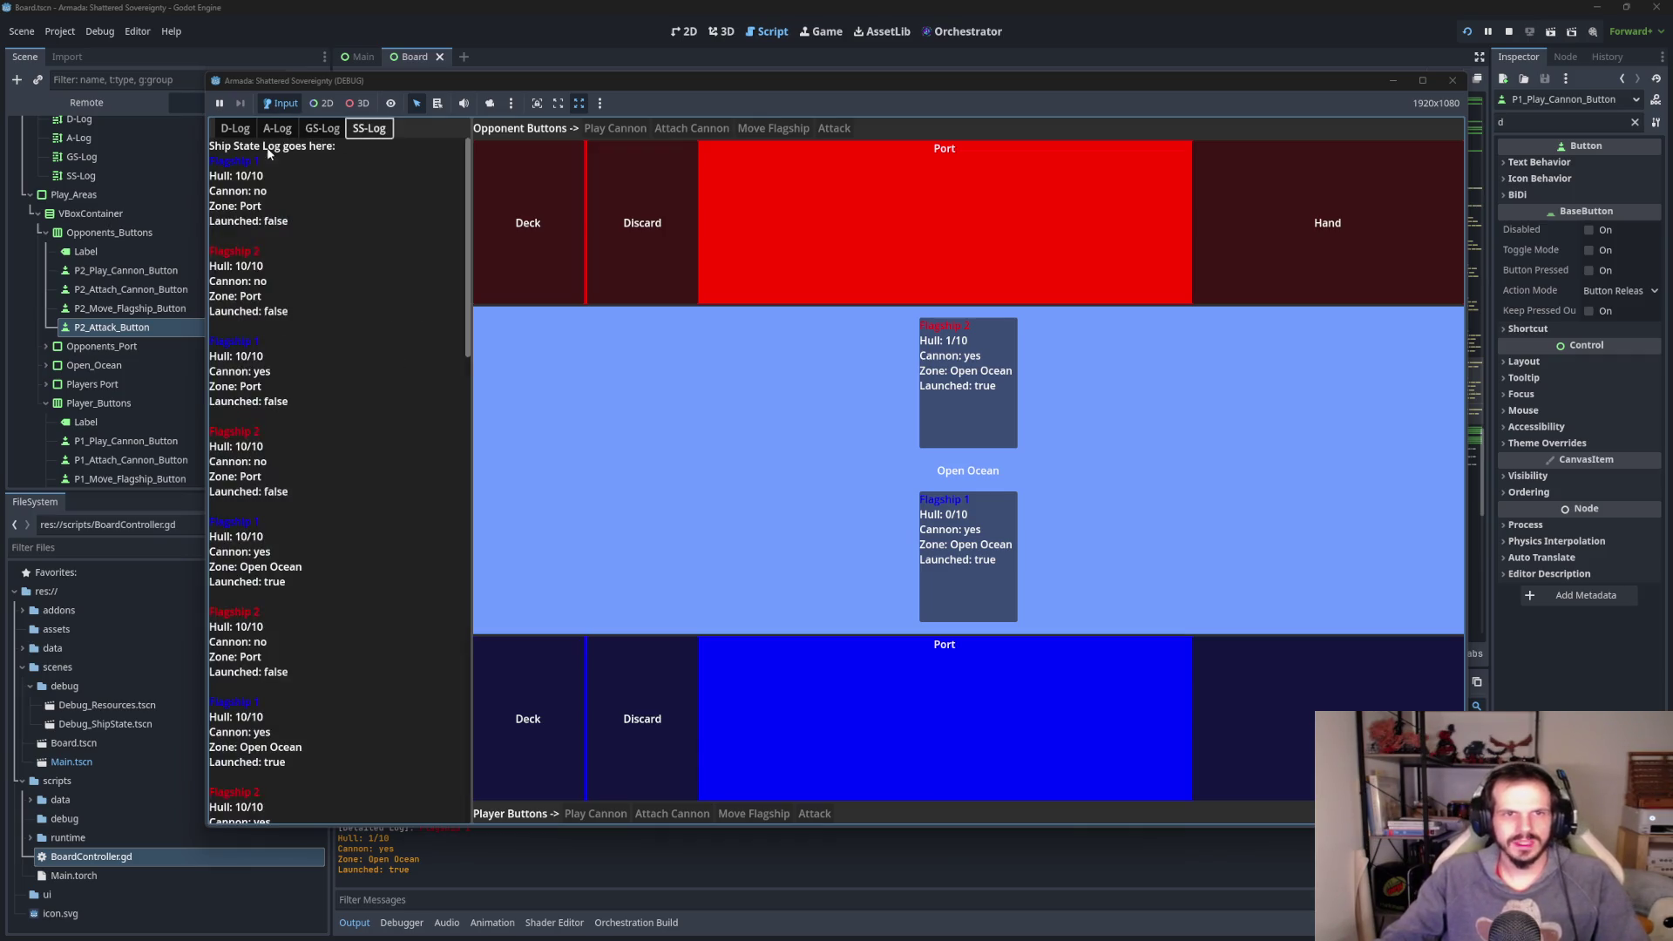
{"action": "scroll", "coordinate": [336, 399], "scroll_direction": "down", "scroll_amount": 3}
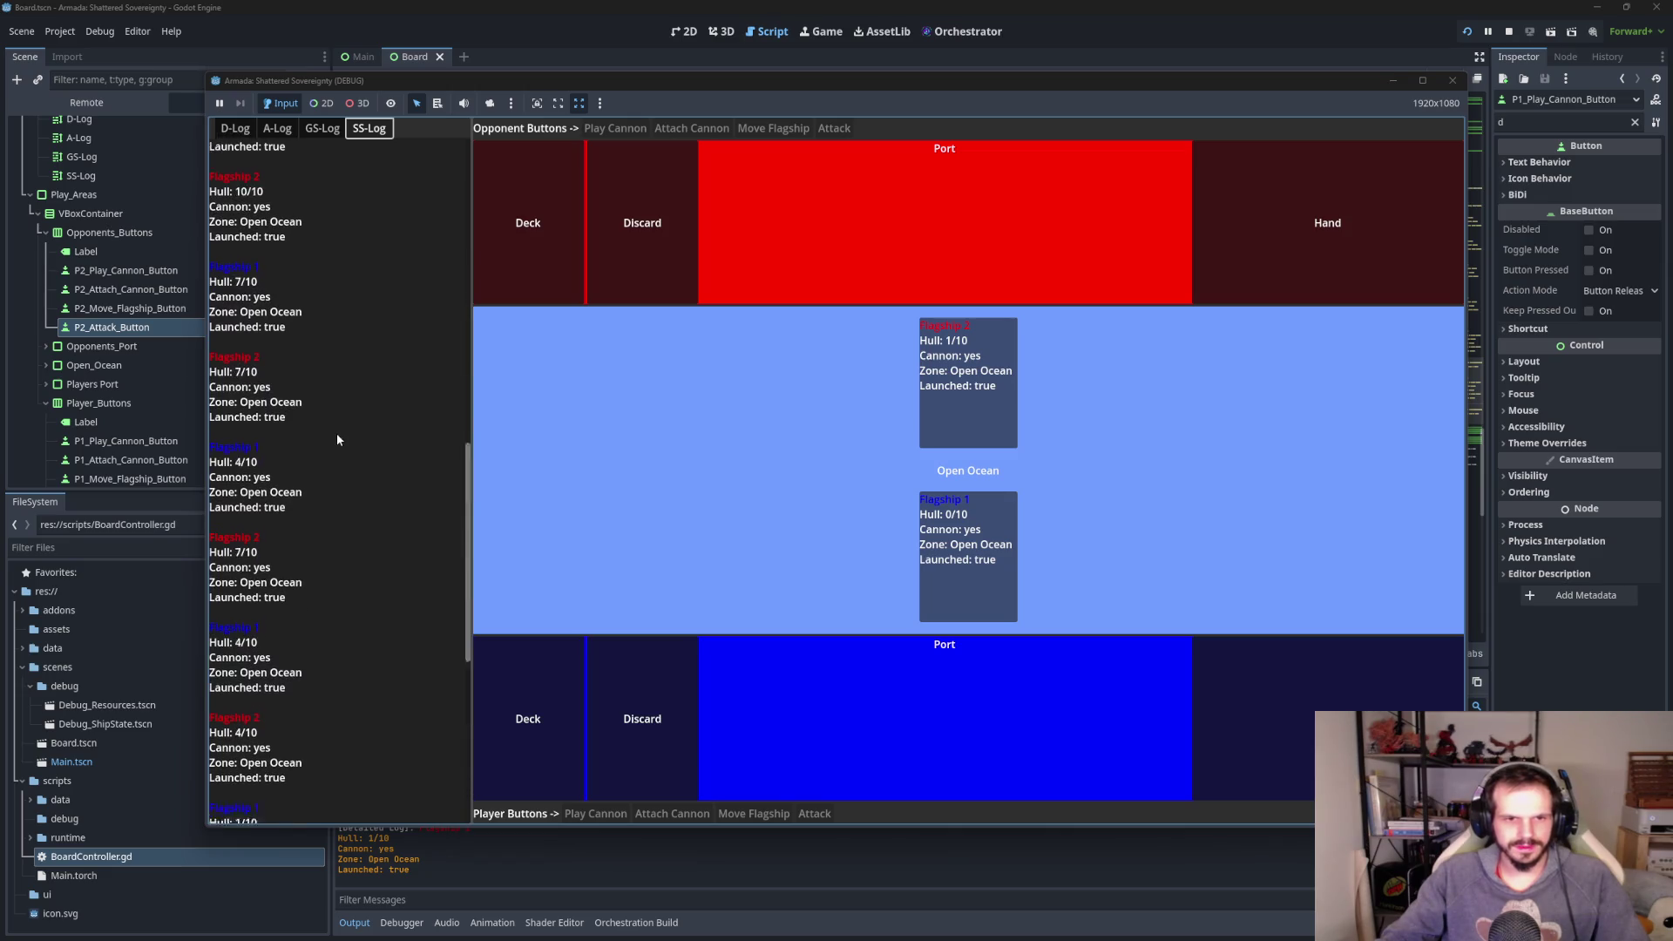
{"action": "scroll", "coordinate": [340, 423], "scroll_direction": "up", "scroll_amount": 3}
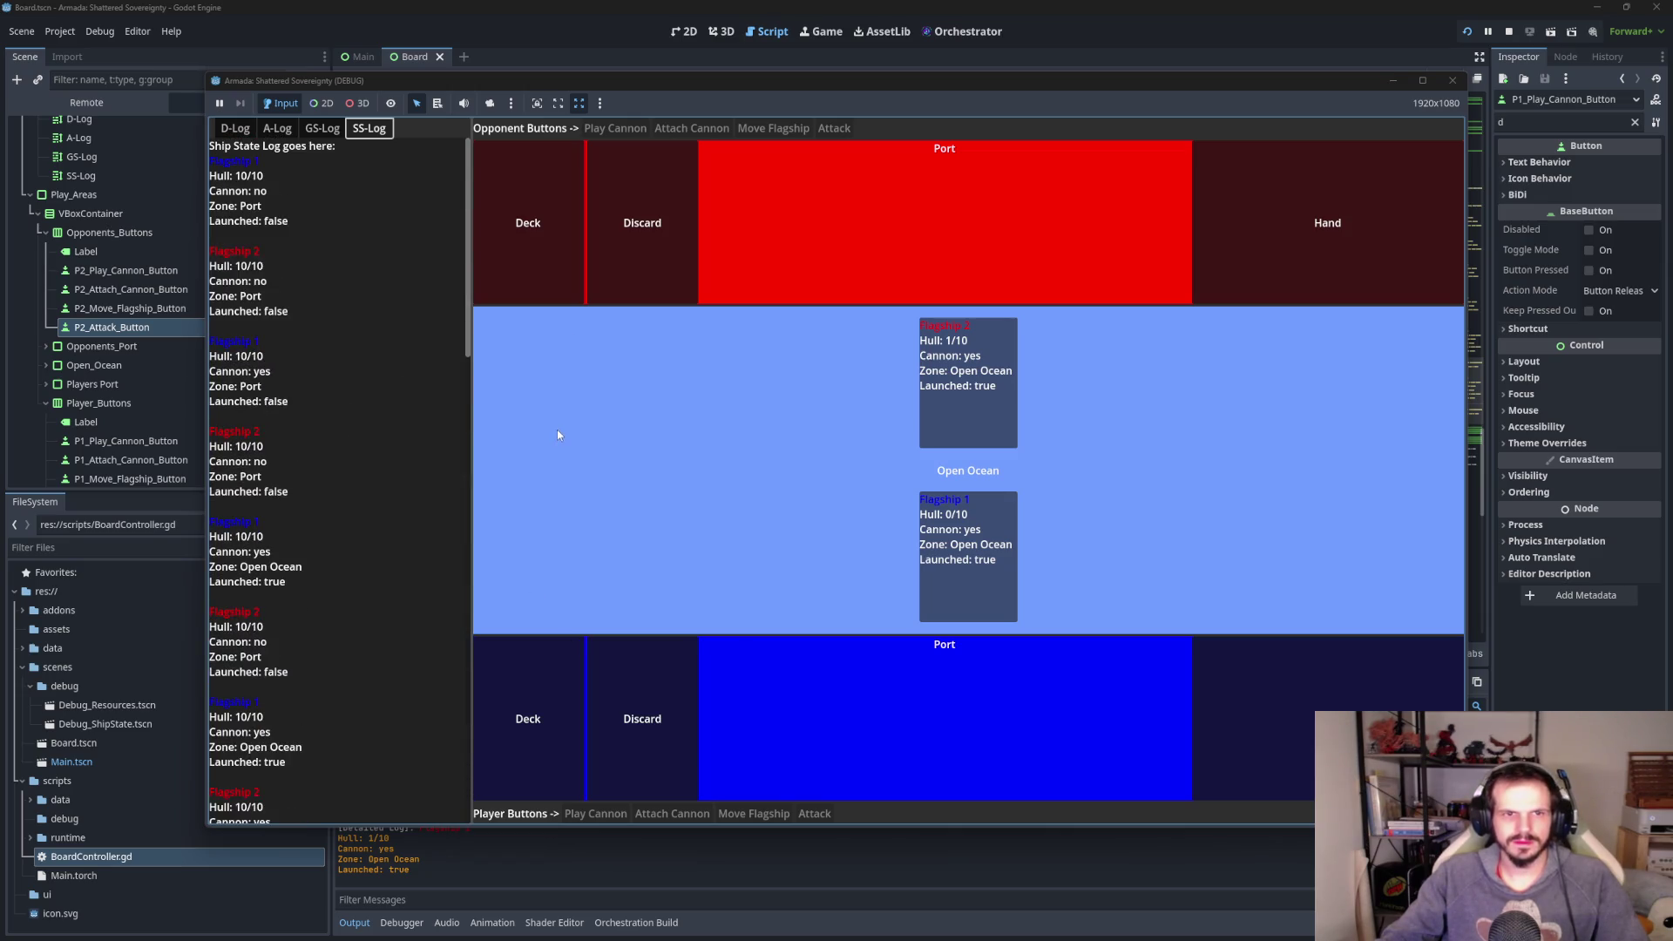
{"action": "left_click", "coordinate": [1451, 80]}
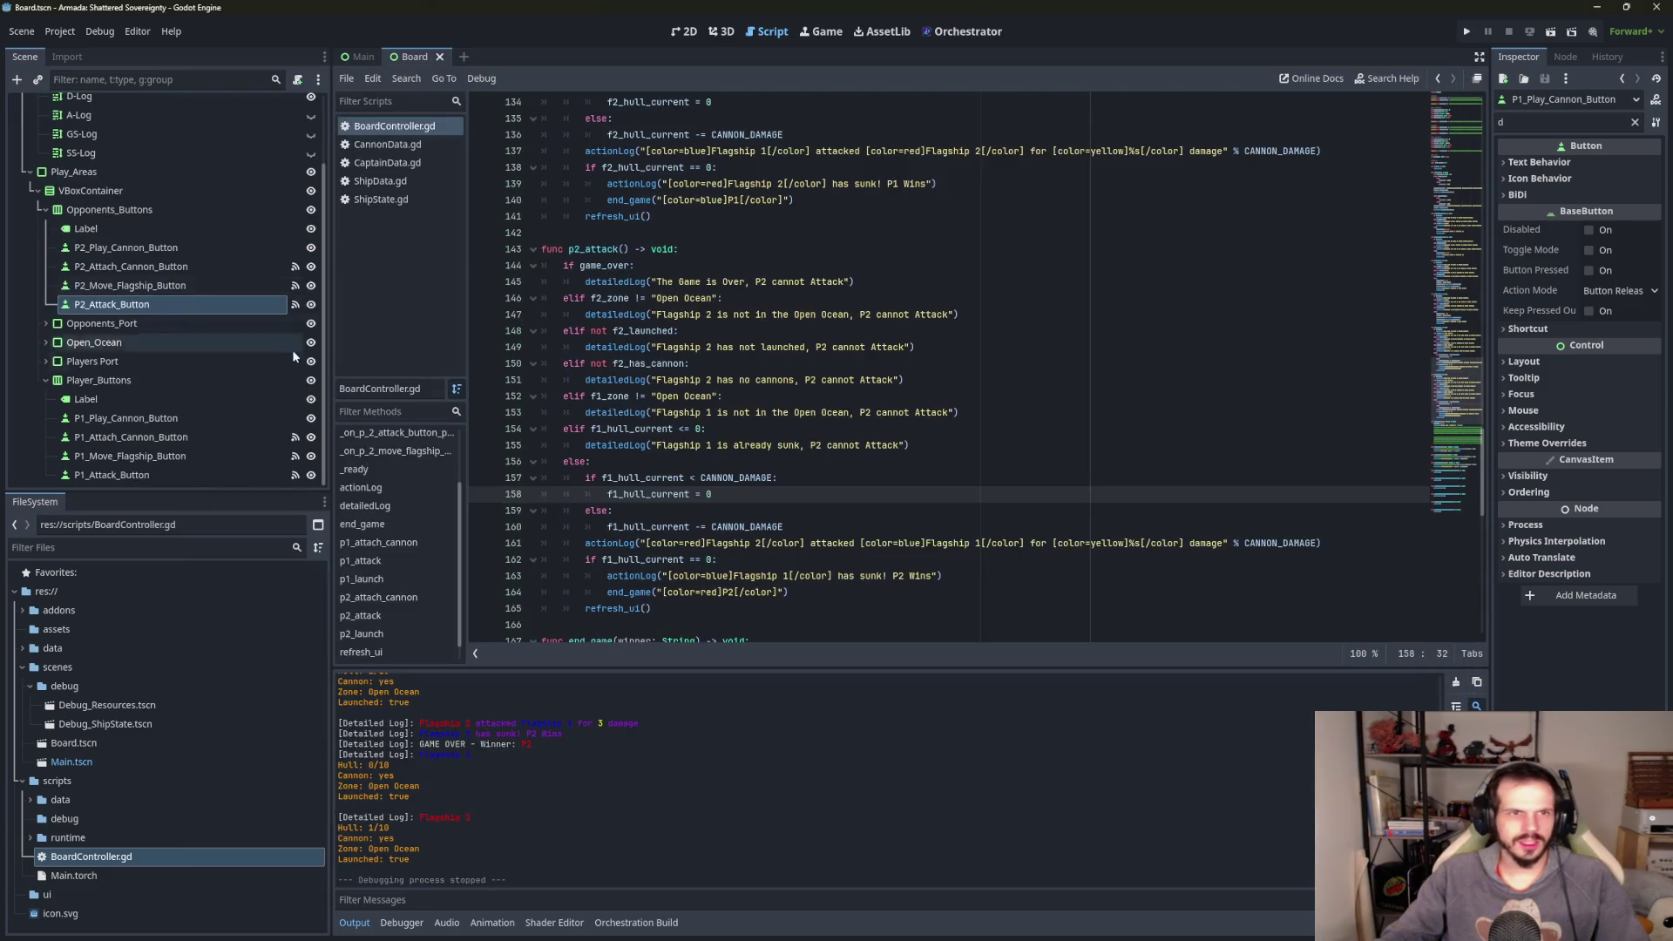
- Enable Scroll Following on the D-Log, A-Log, GS-Log and SS-Log panels, then run the project
{"action": "left_click", "coordinate": [76, 179]}
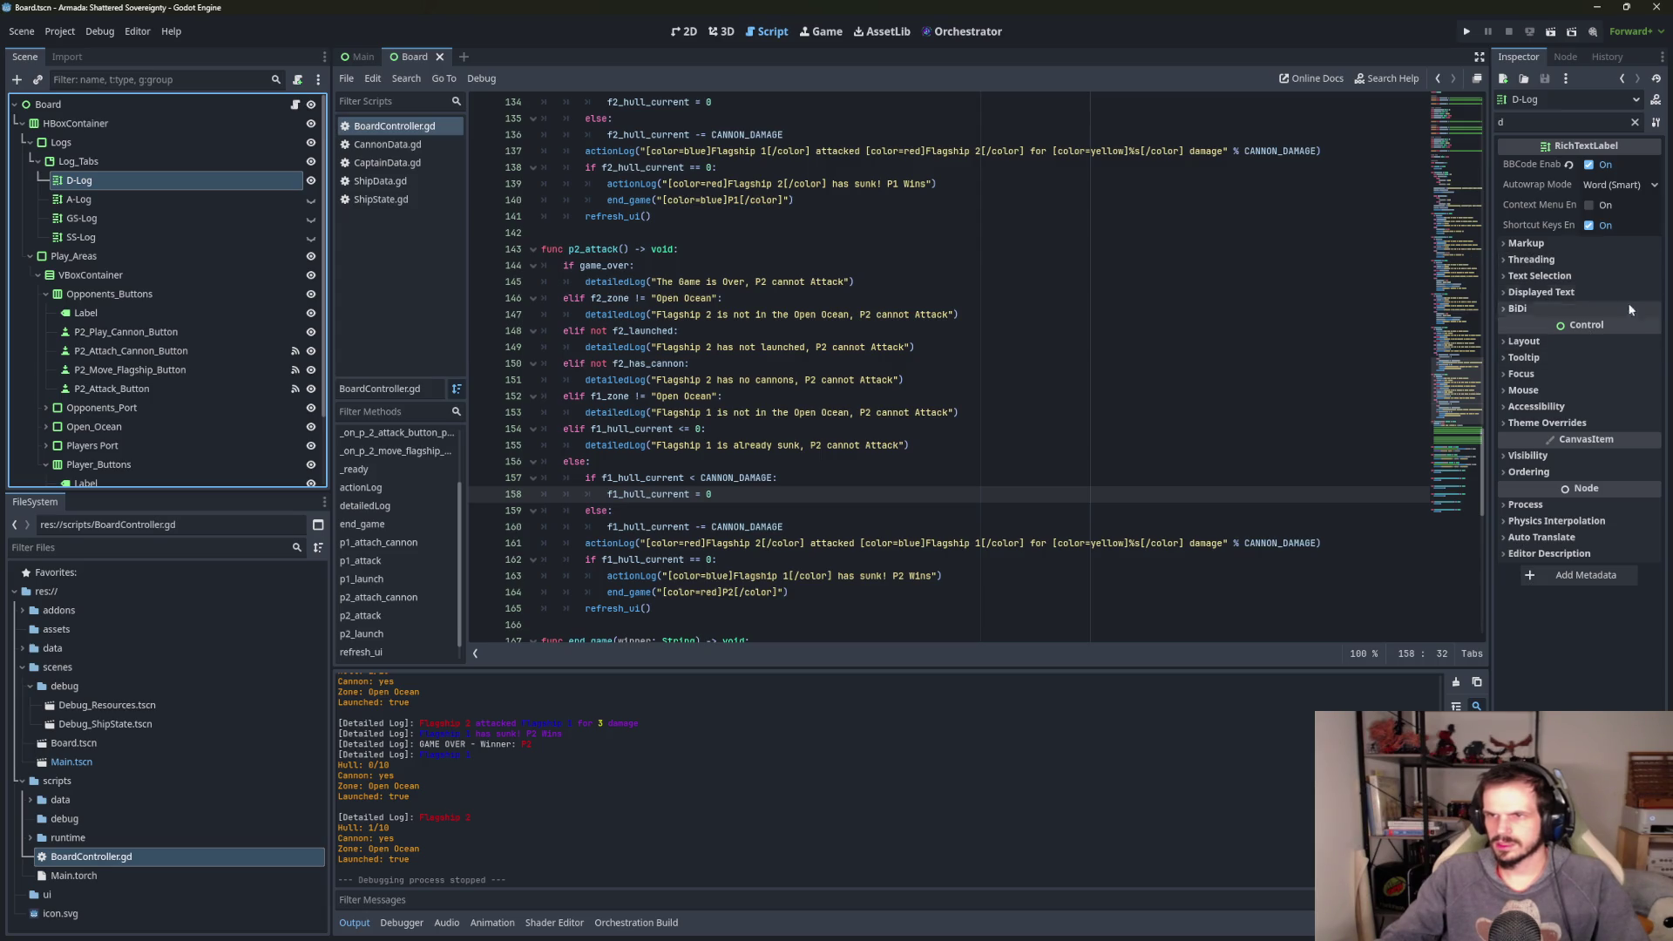
{"action": "left_click", "coordinate": [1633, 122]}
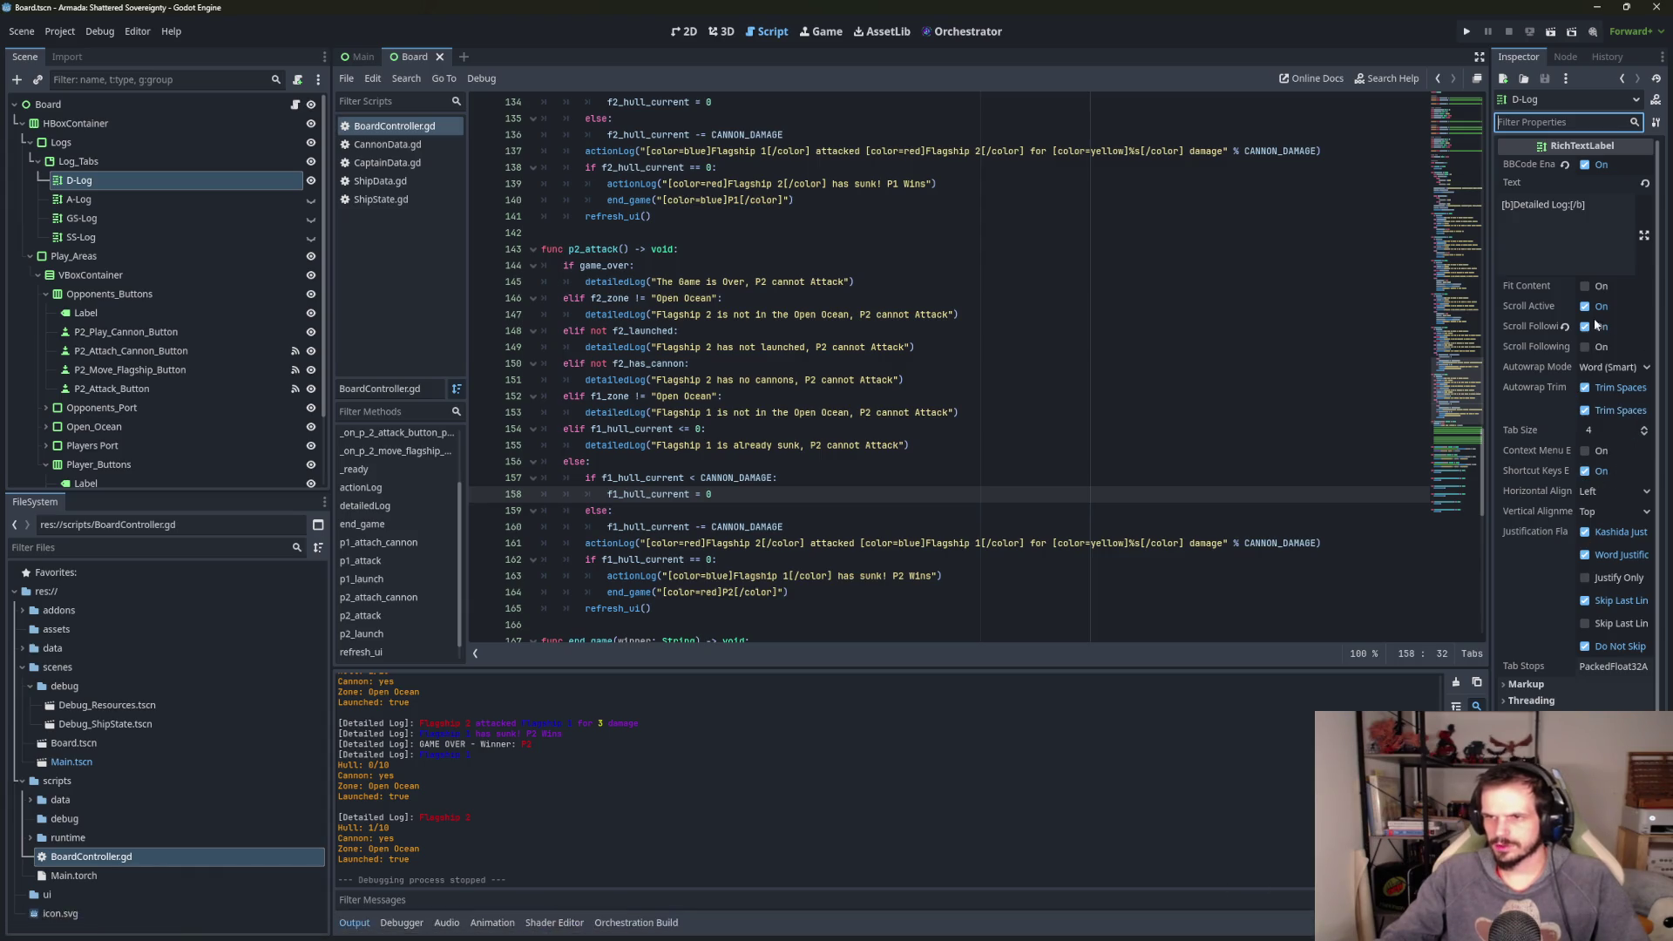
{"action": "left_click", "coordinate": [192, 202]}
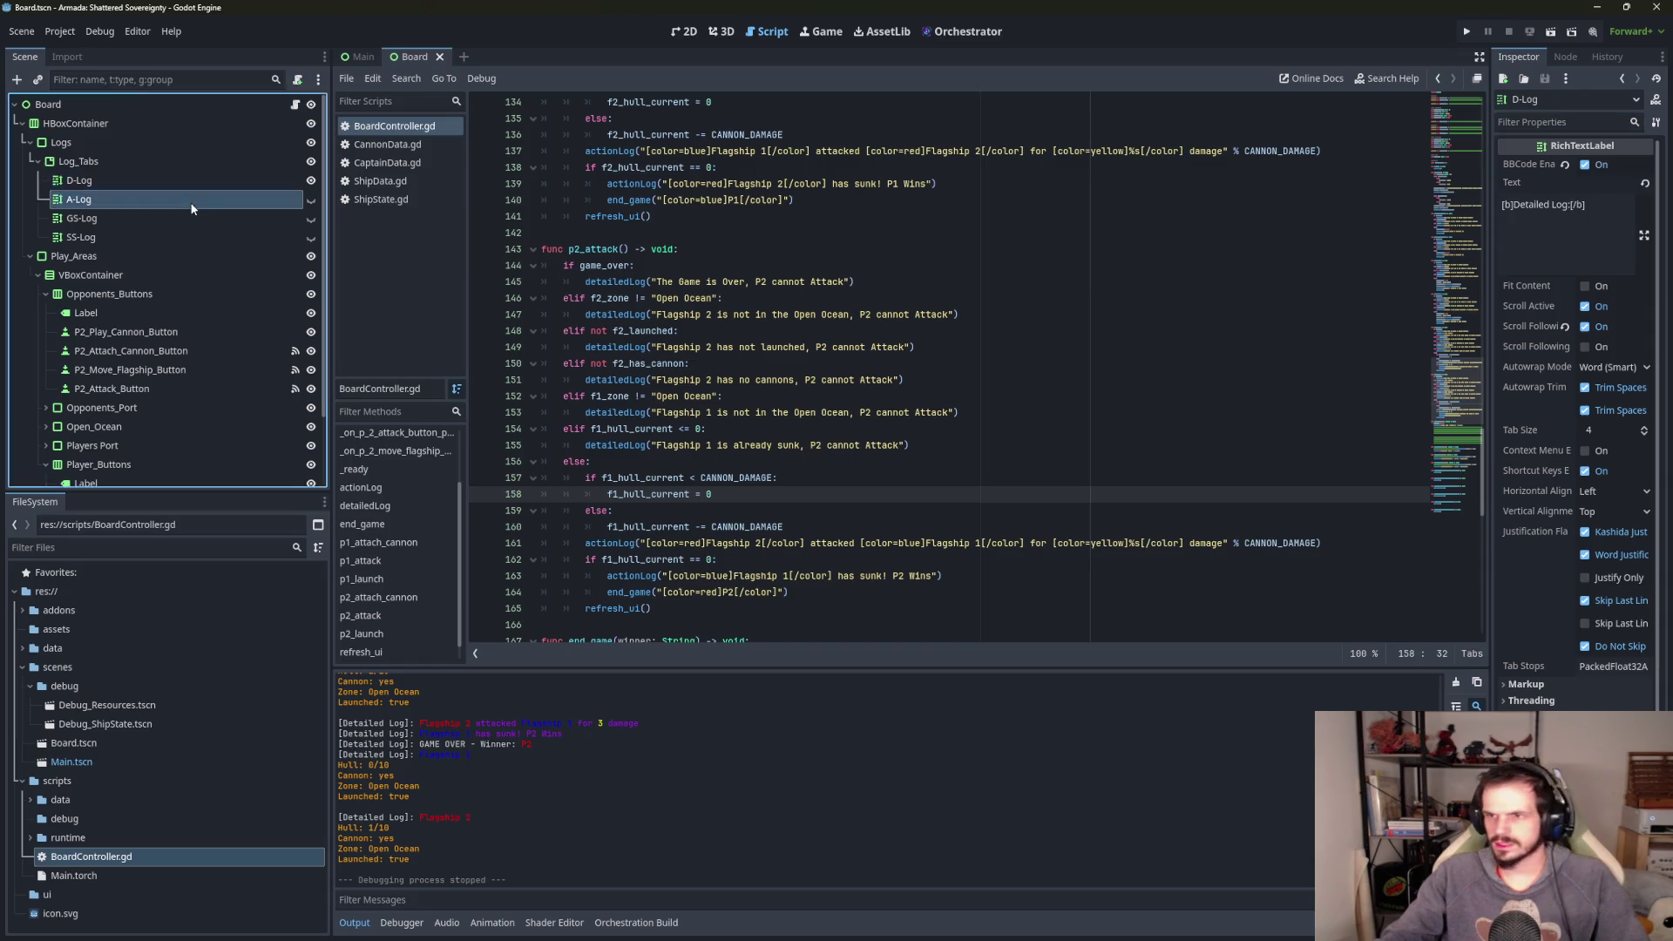
{"action": "left_click", "coordinate": [1581, 327]}
{"action": "left_click", "coordinate": [82, 218]}
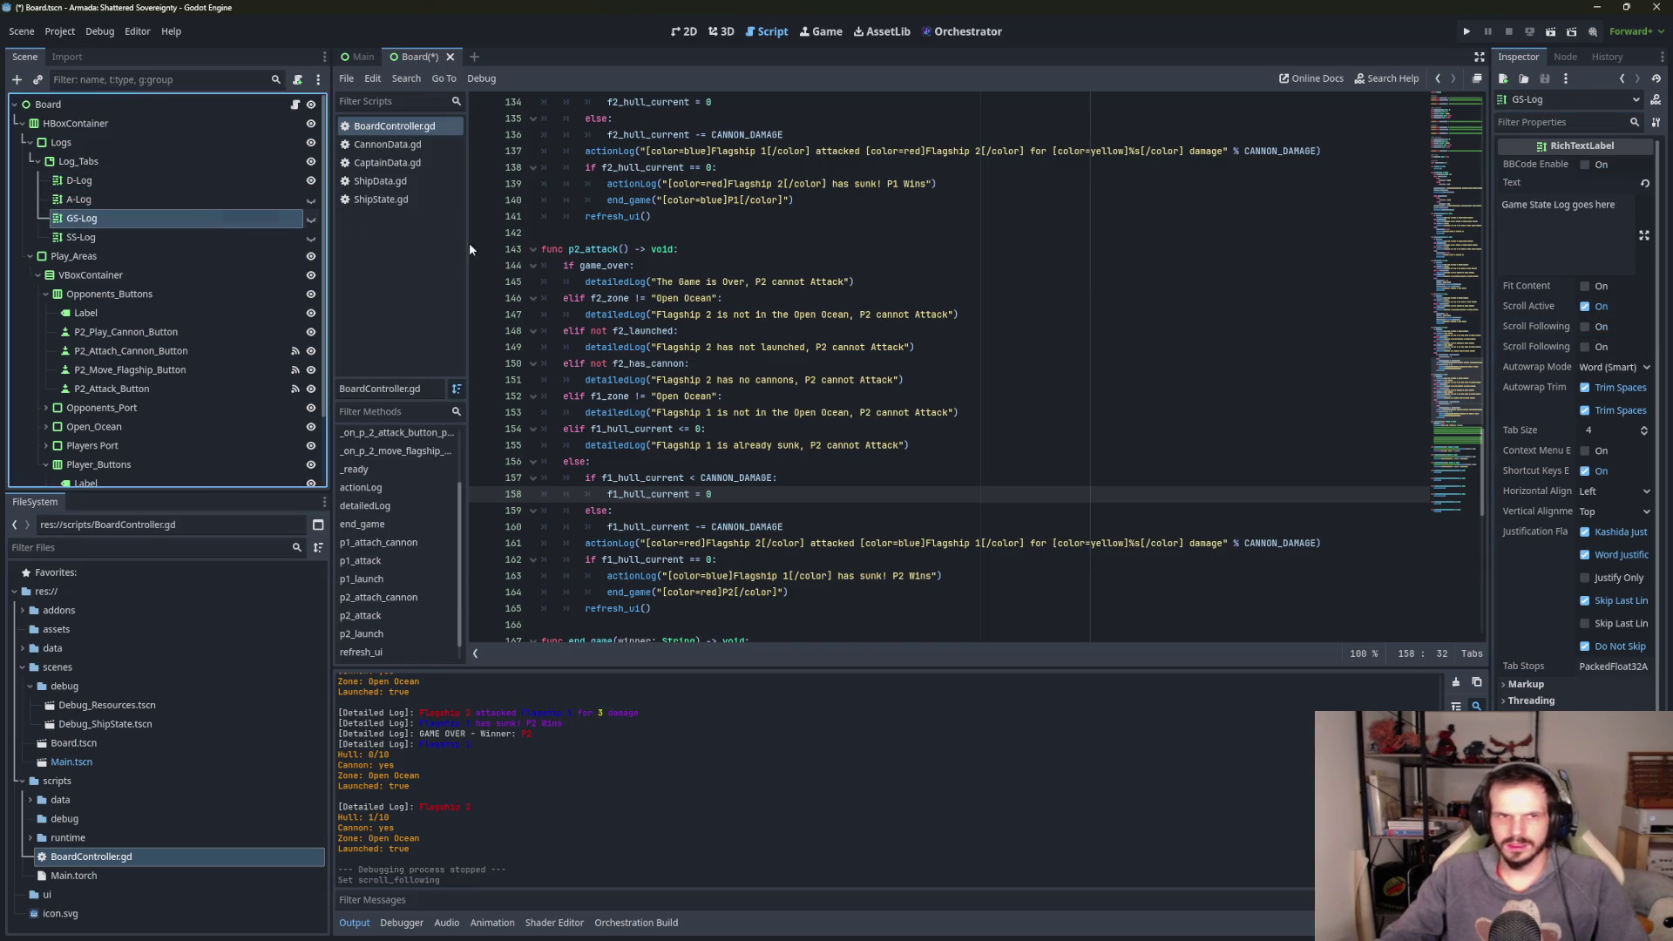
{"action": "left_click", "coordinate": [1584, 326]}
{"action": "left_click", "coordinate": [170, 237]}
{"action": "left_click", "coordinate": [1585, 326]}
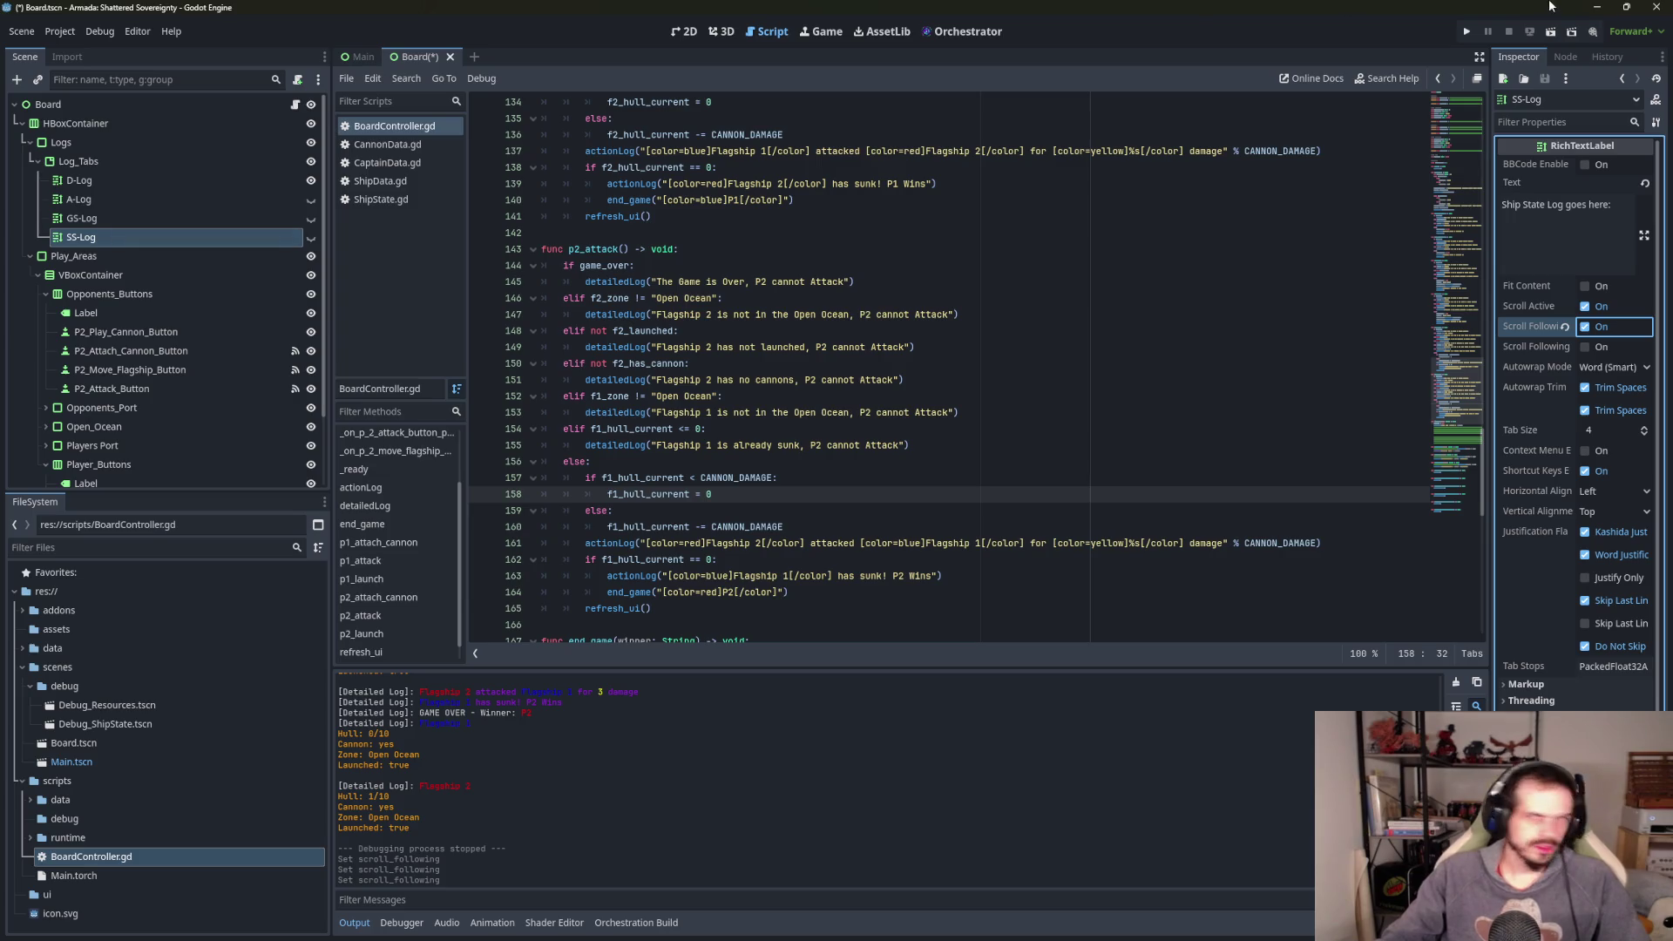
{"action": "left_click", "coordinate": [1468, 32]}
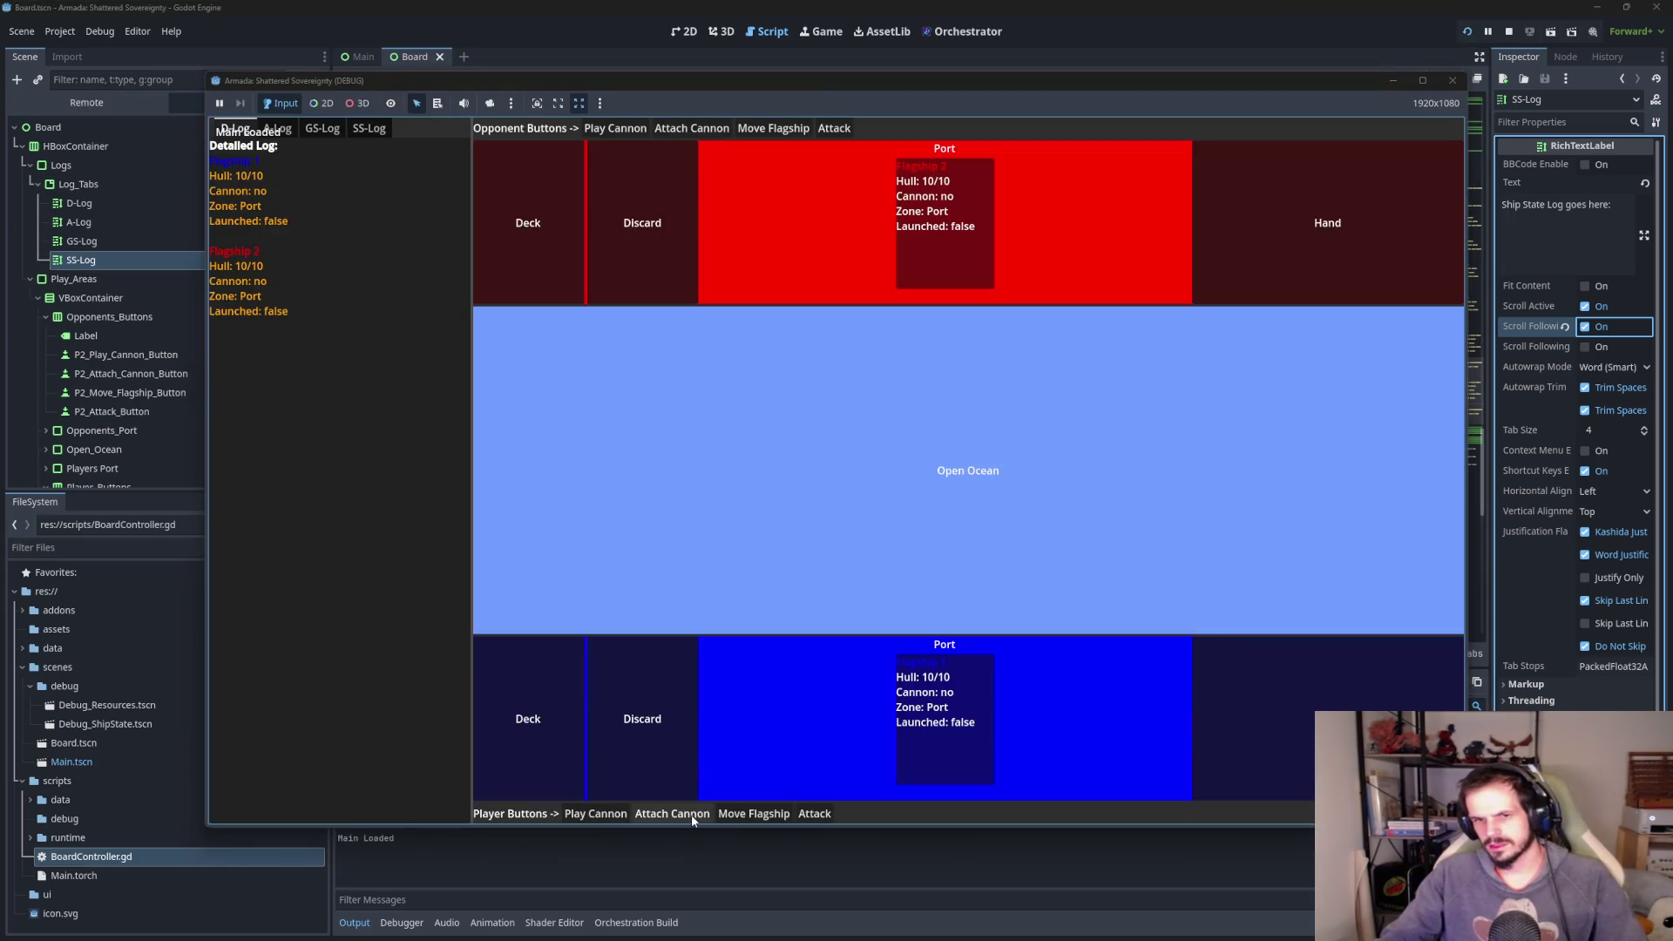
- Move Flagship 1 into the Open Ocean and attack three times, dropping Flagship 2 to 1/10
{"action": "left_click", "coordinate": [753, 813]}
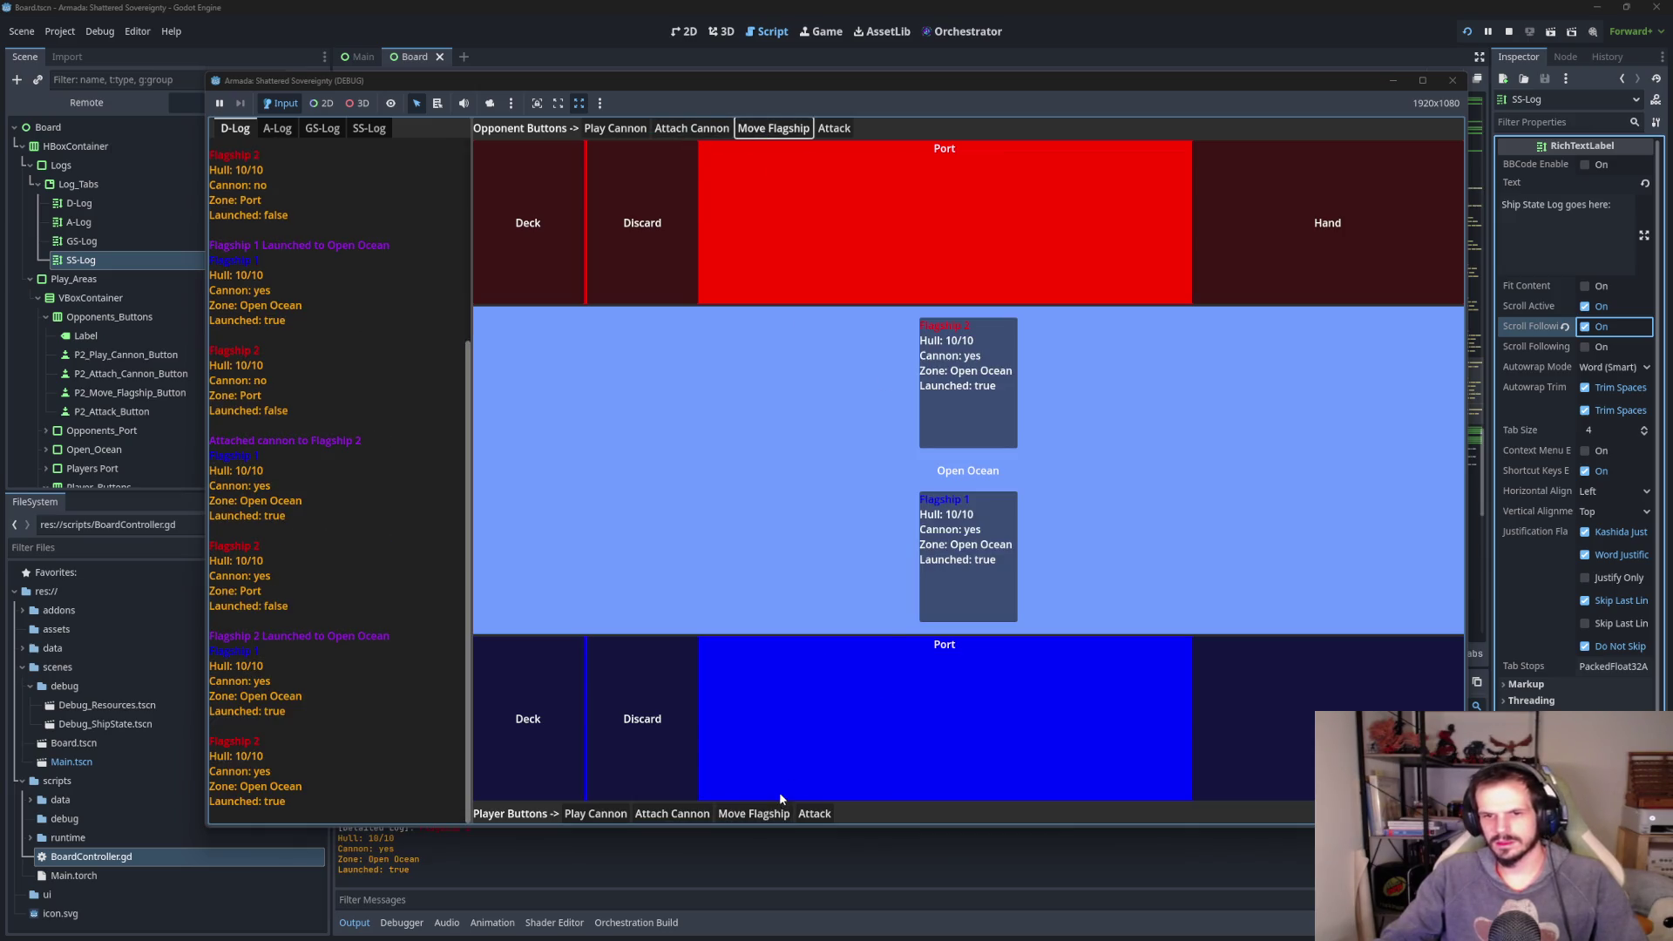
{"action": "left_click", "coordinate": [814, 813]}
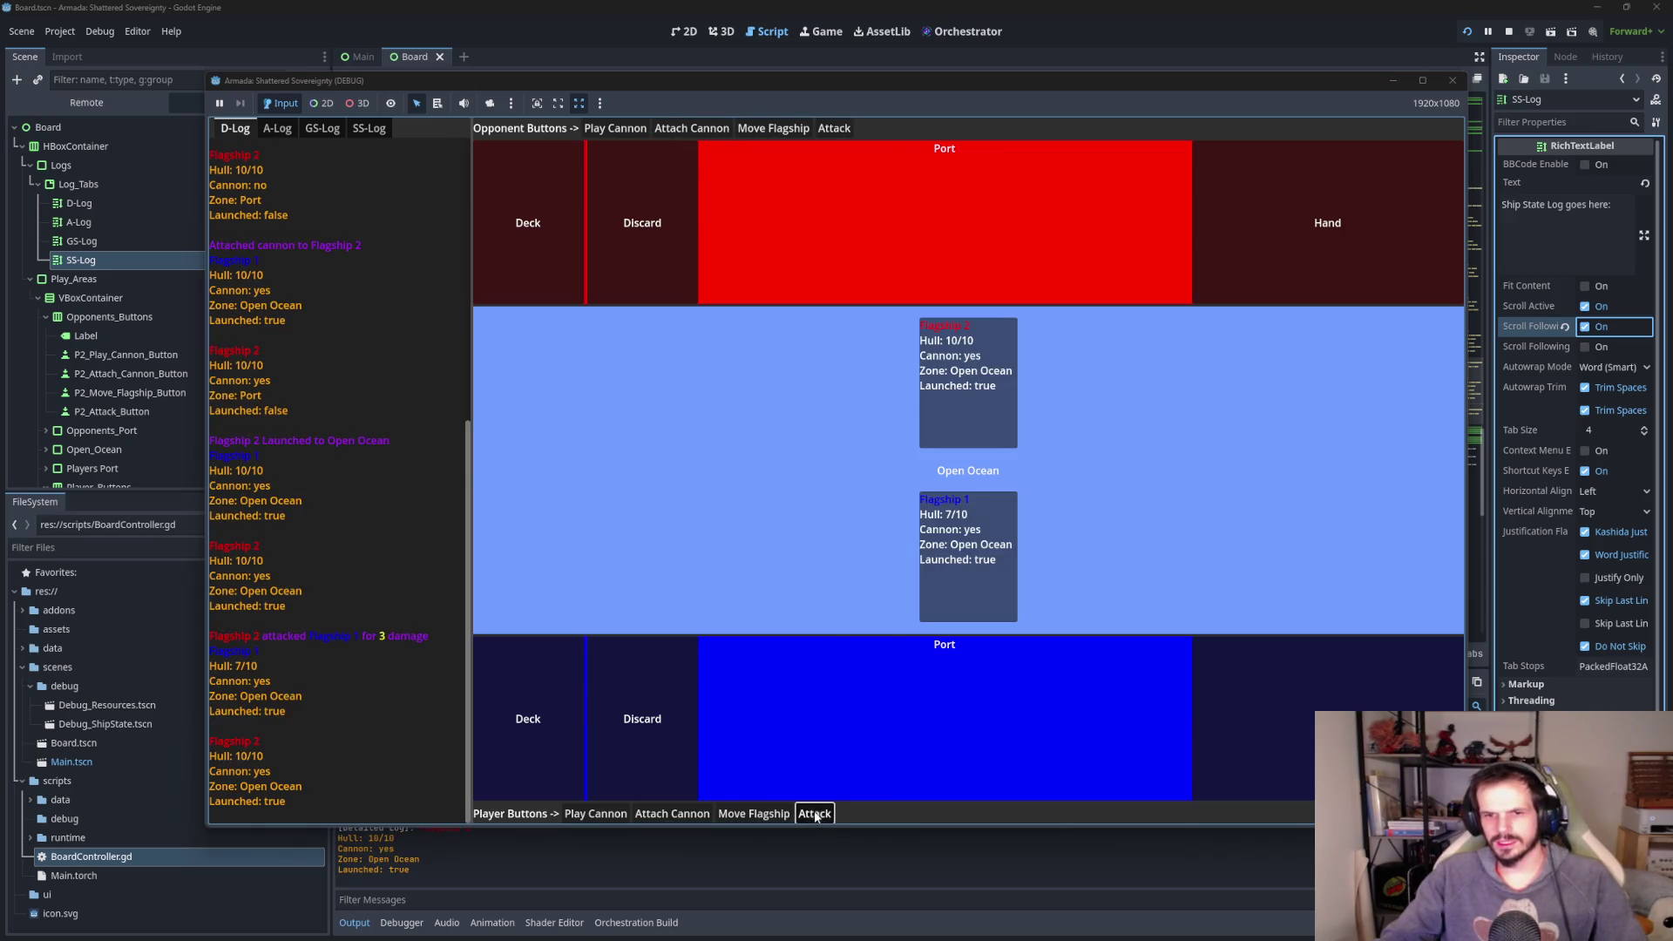
{"action": "left_click", "coordinate": [815, 813]}
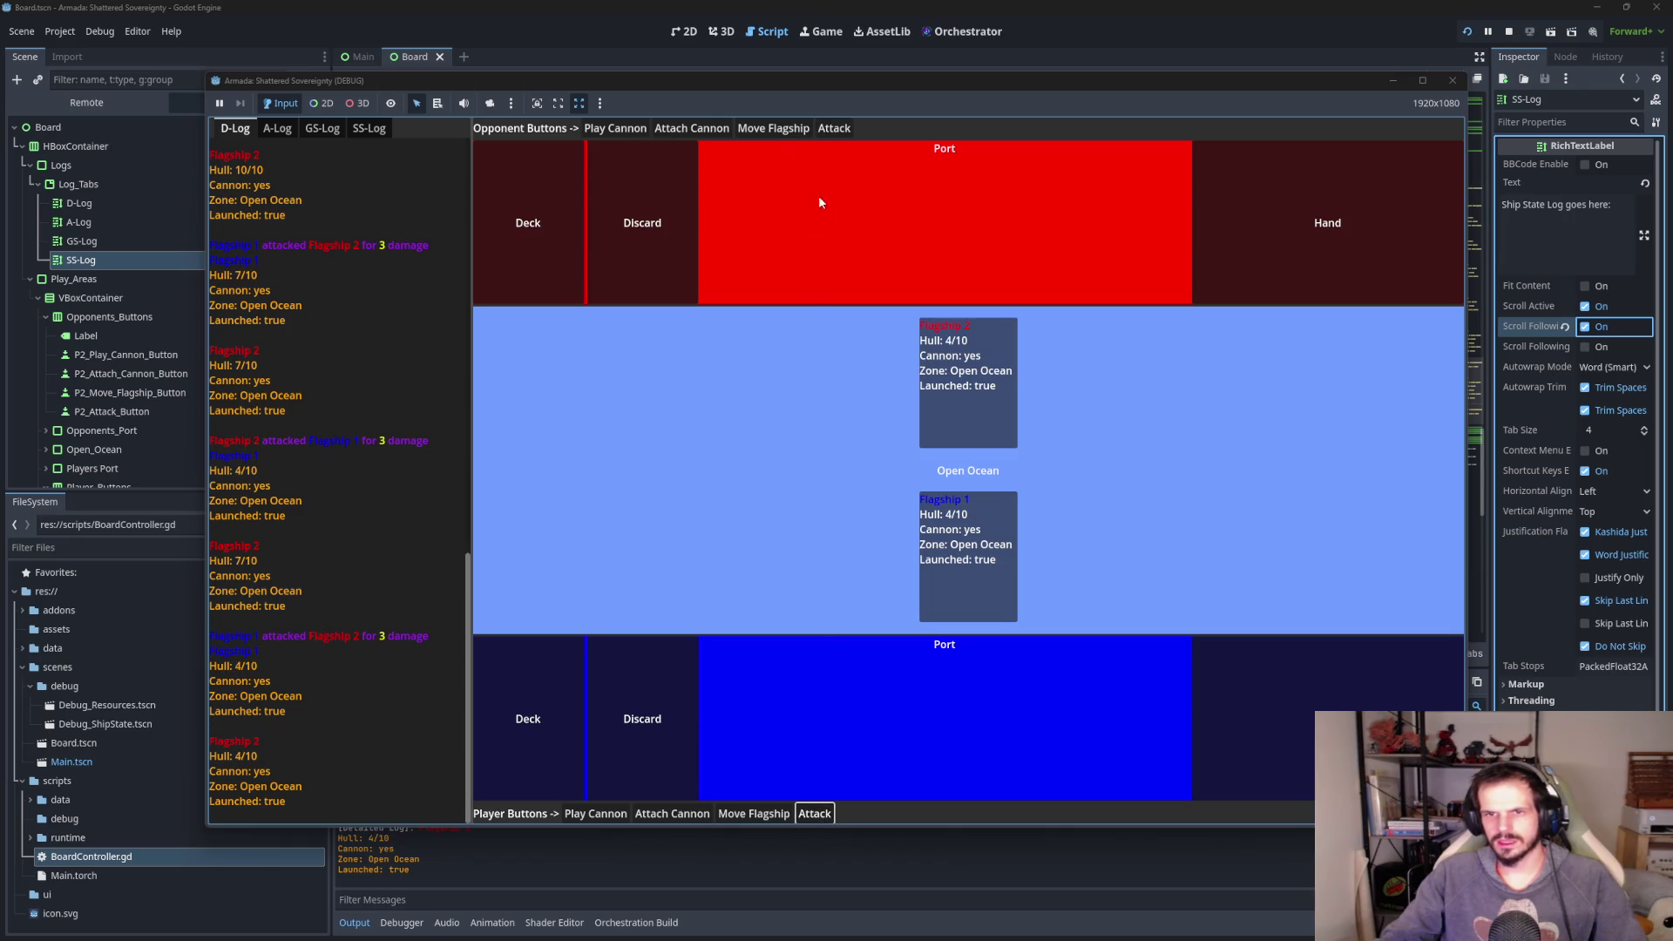
{"action": "left_click", "coordinate": [815, 813]}
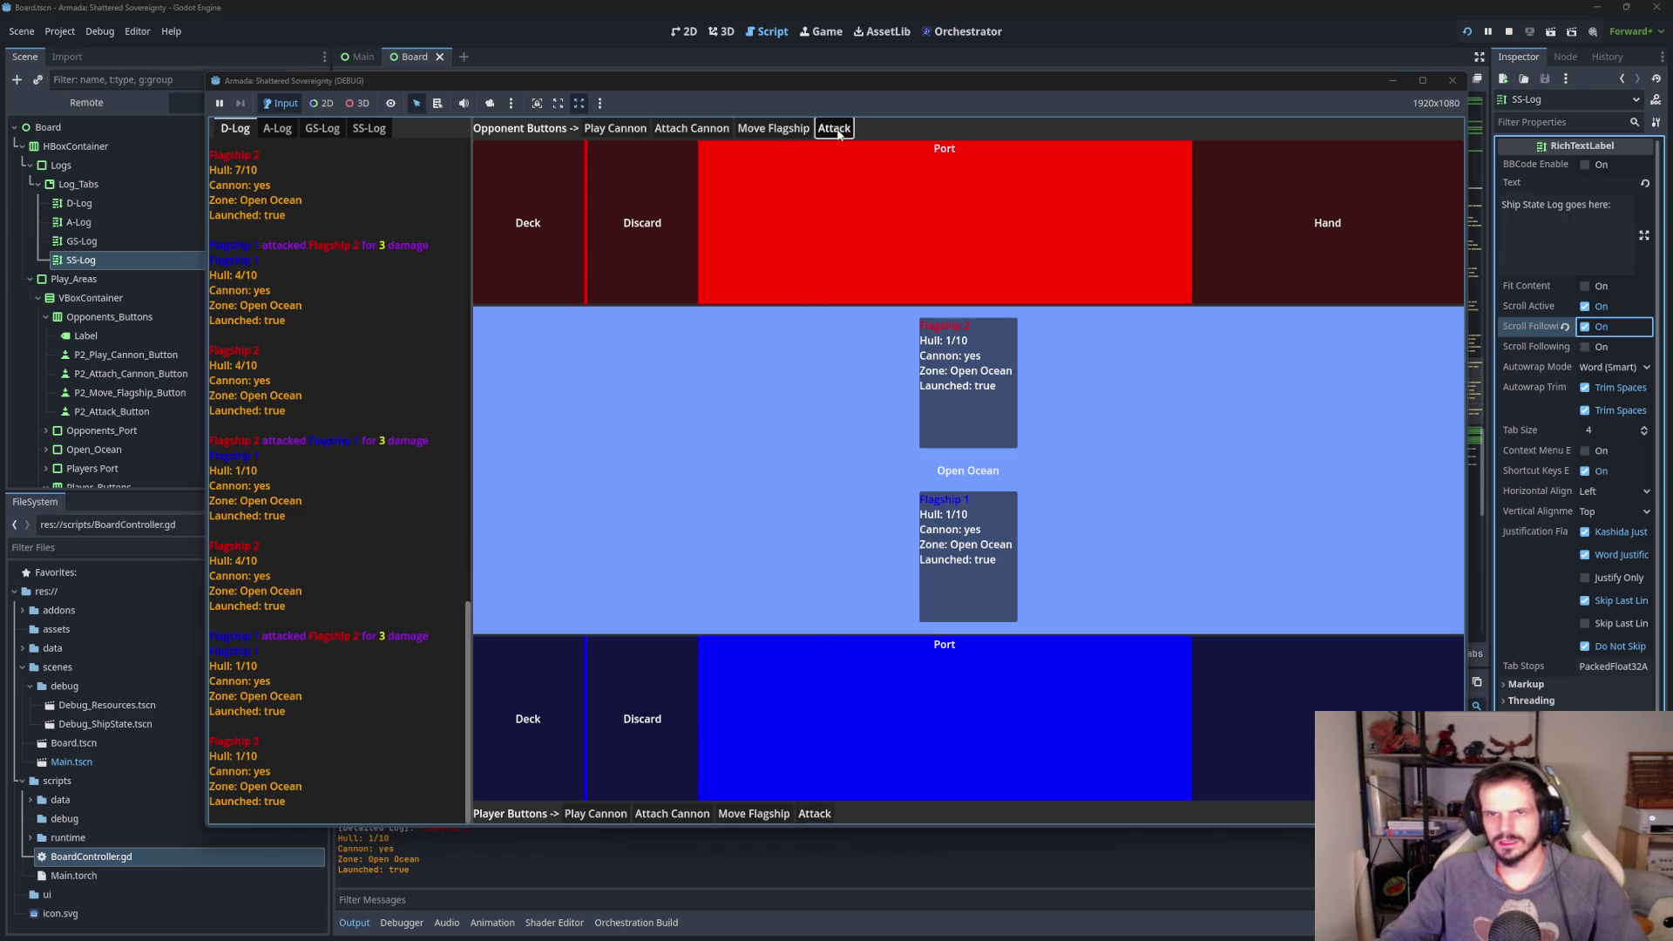
- Review the action, ship state and game state logs, then maximize the game window
{"action": "left_click", "coordinate": [277, 129]}
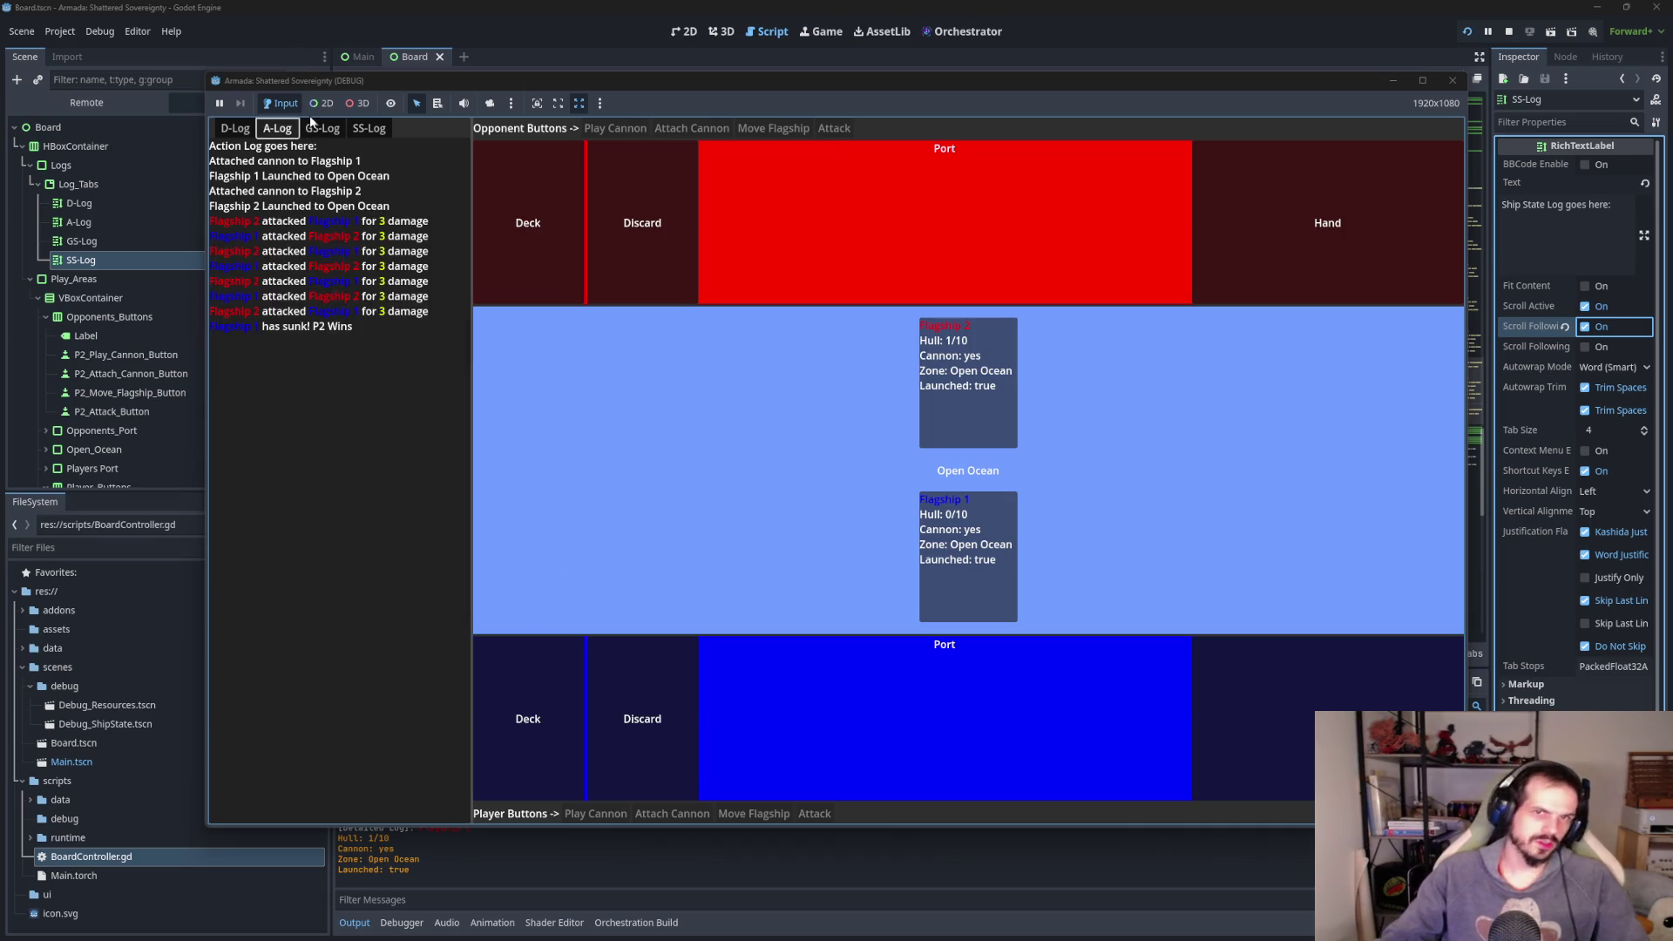
{"action": "left_click", "coordinate": [368, 128]}
{"action": "scroll", "coordinate": [369, 675], "scroll_direction": "up", "scroll_amount": 15}
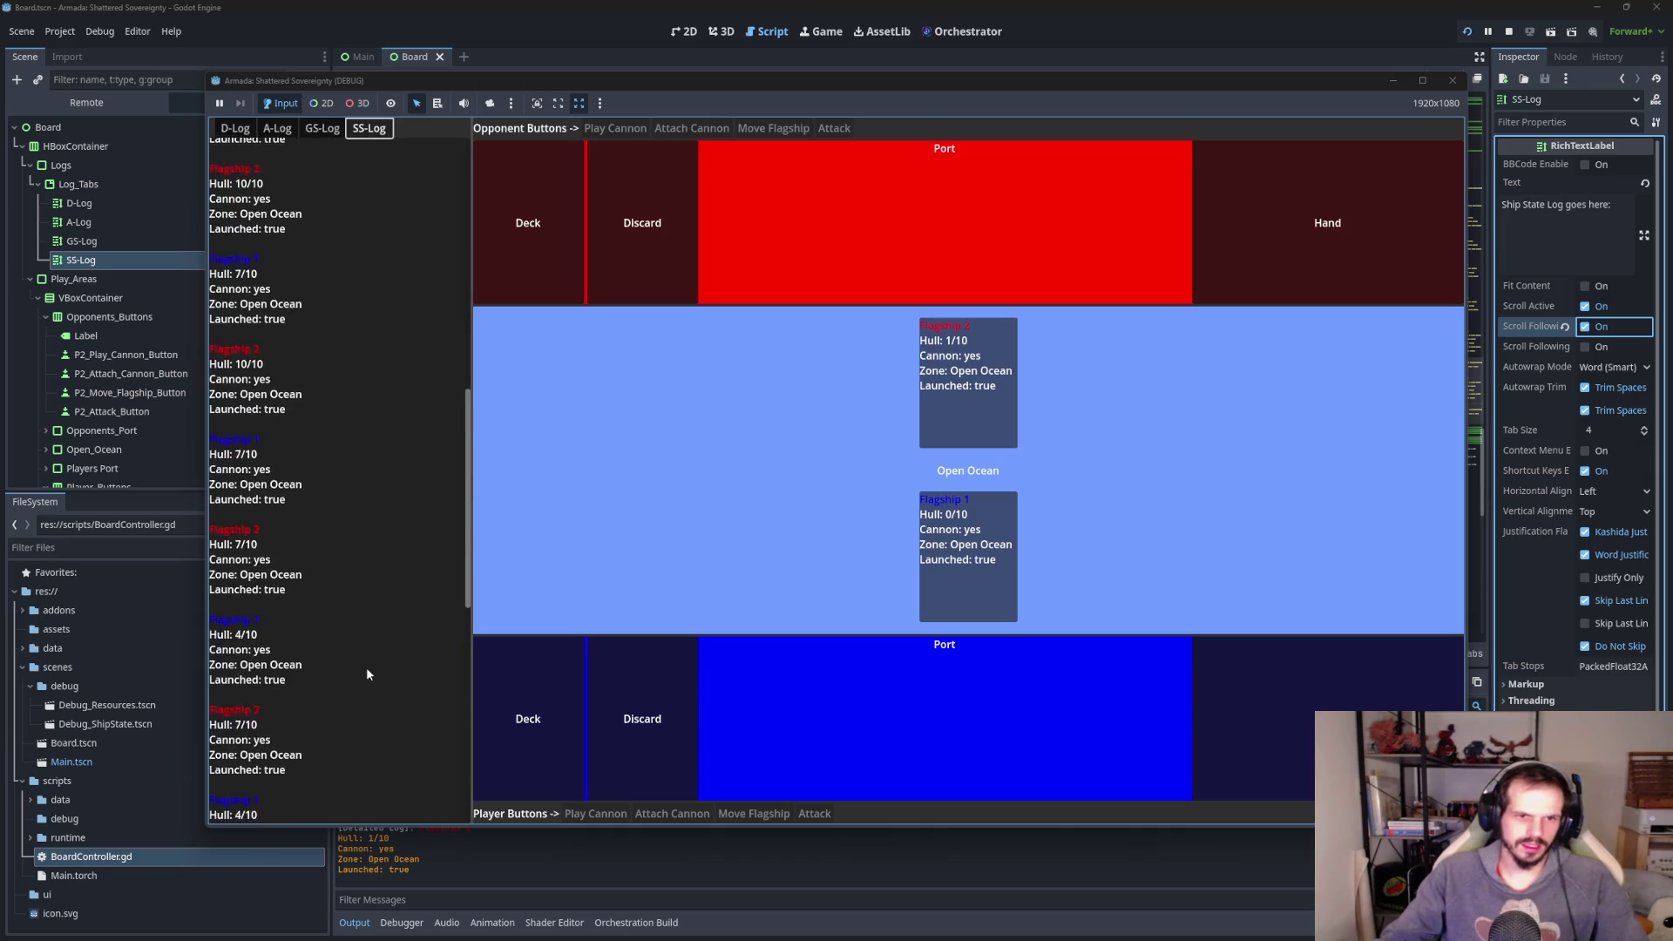
{"action": "scroll", "coordinate": [302, 244], "scroll_direction": "down", "scroll_amount": 10}
{"action": "scroll", "coordinate": [292, 306], "scroll_direction": "down", "scroll_amount": 5}
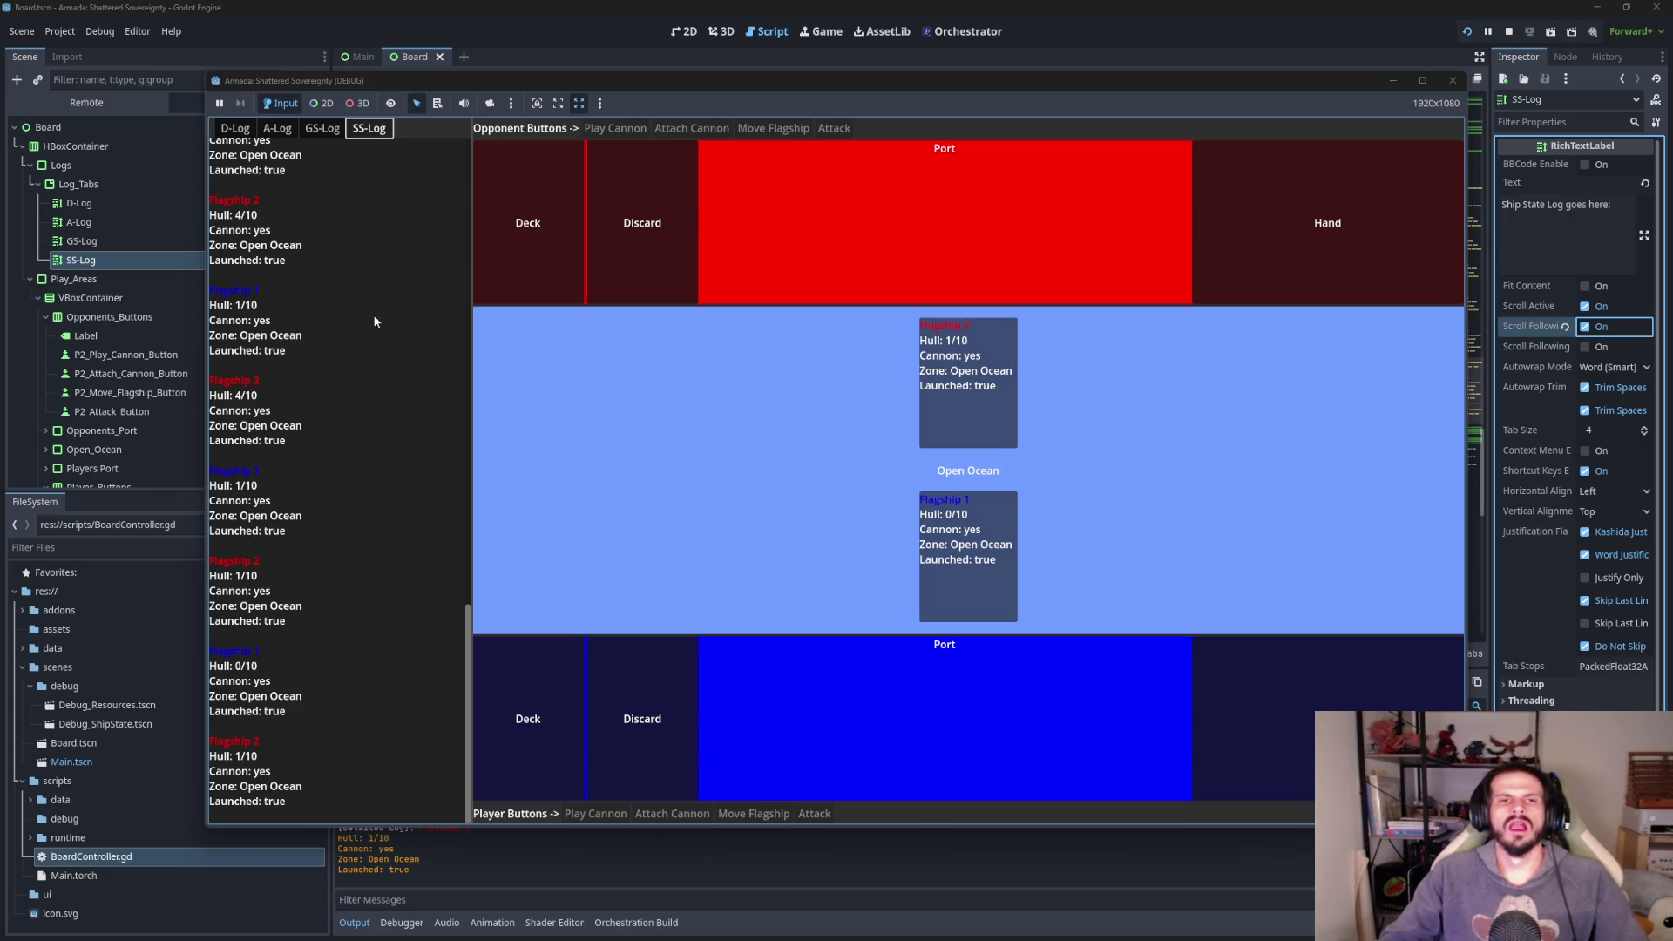
{"action": "left_click", "coordinate": [323, 128]}
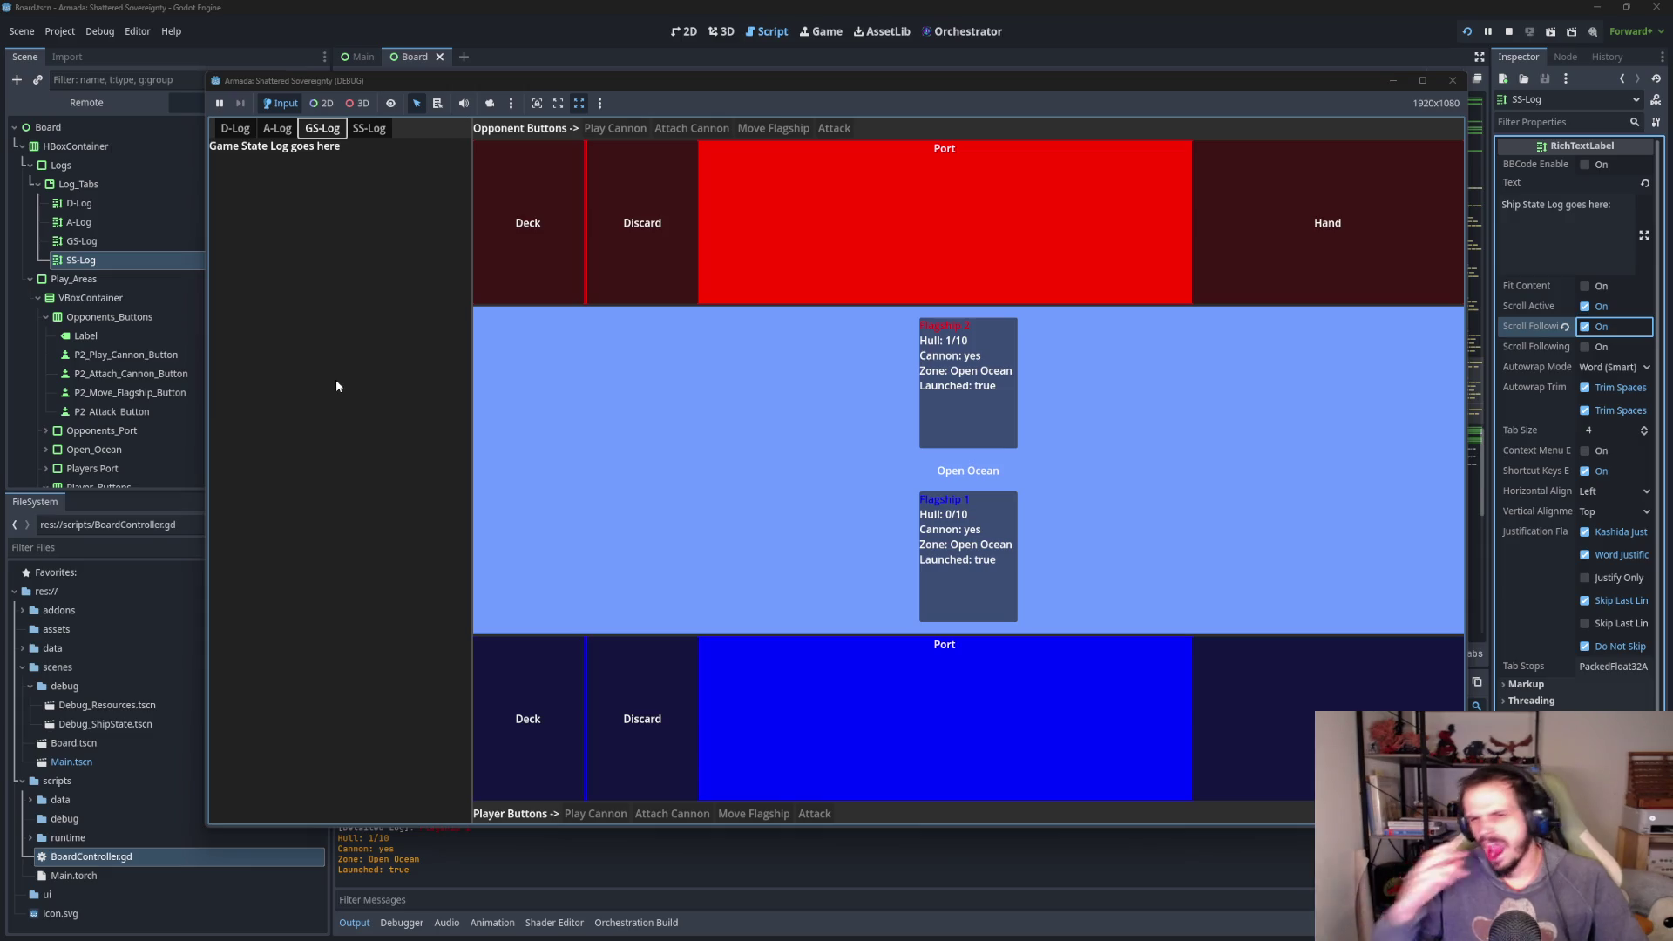
{"action": "left_click", "coordinate": [1422, 80]}
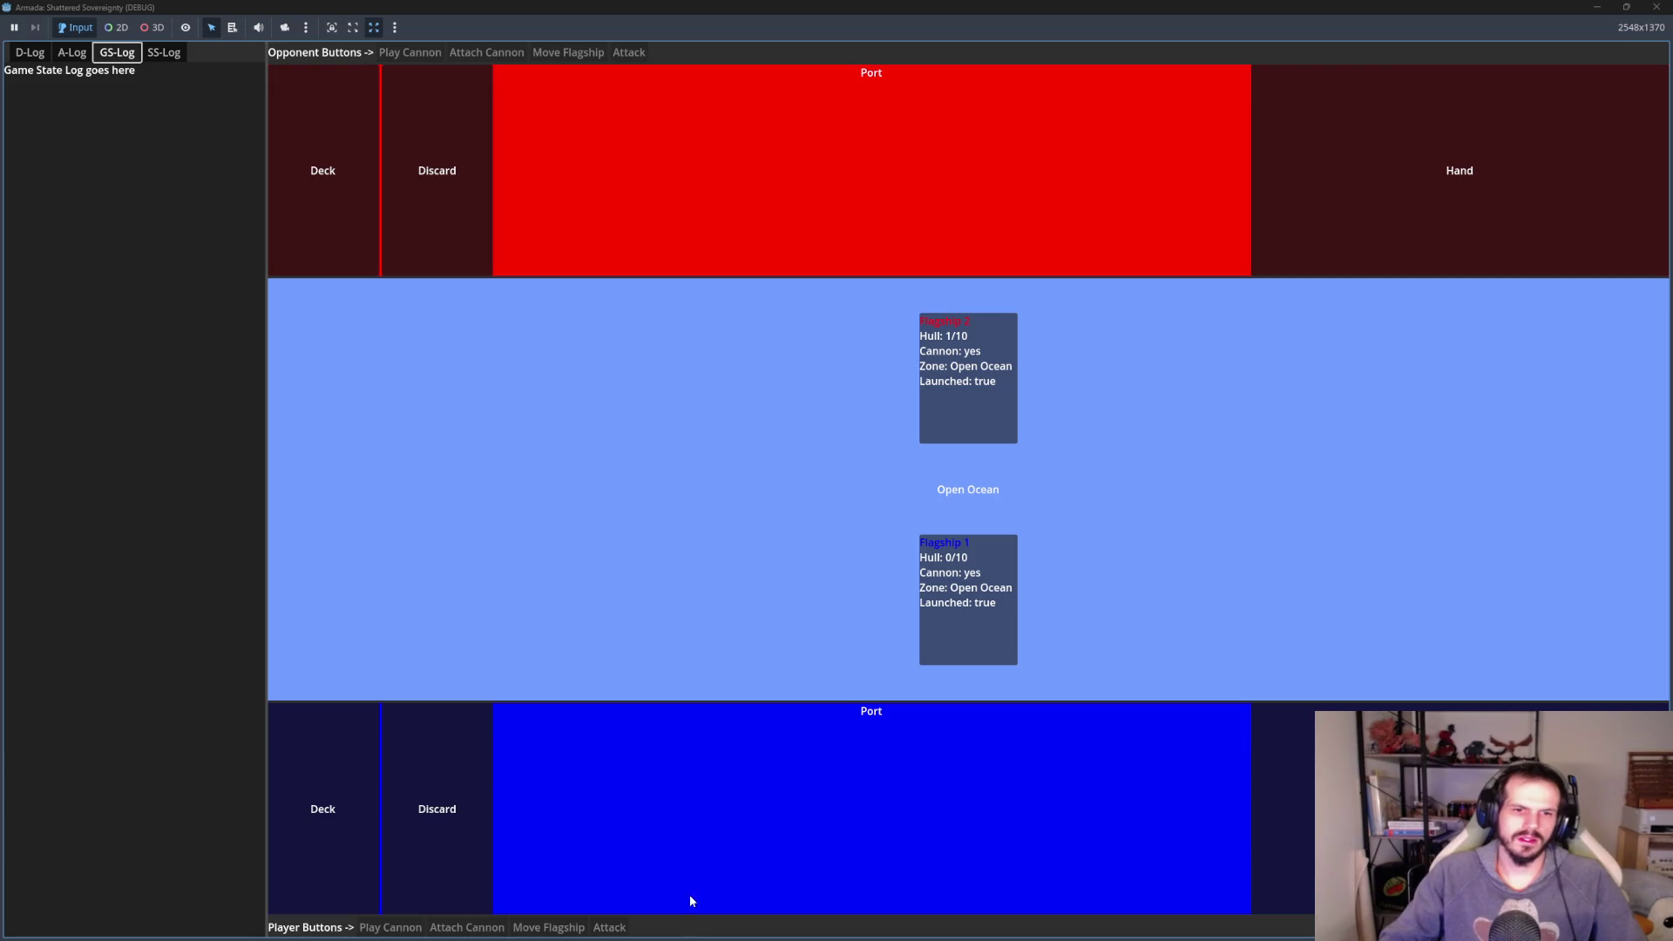
- Close the test game window to stop debugging and return to BoardController.gd
{"action": "mouse_move", "coordinate": [692, 940]}
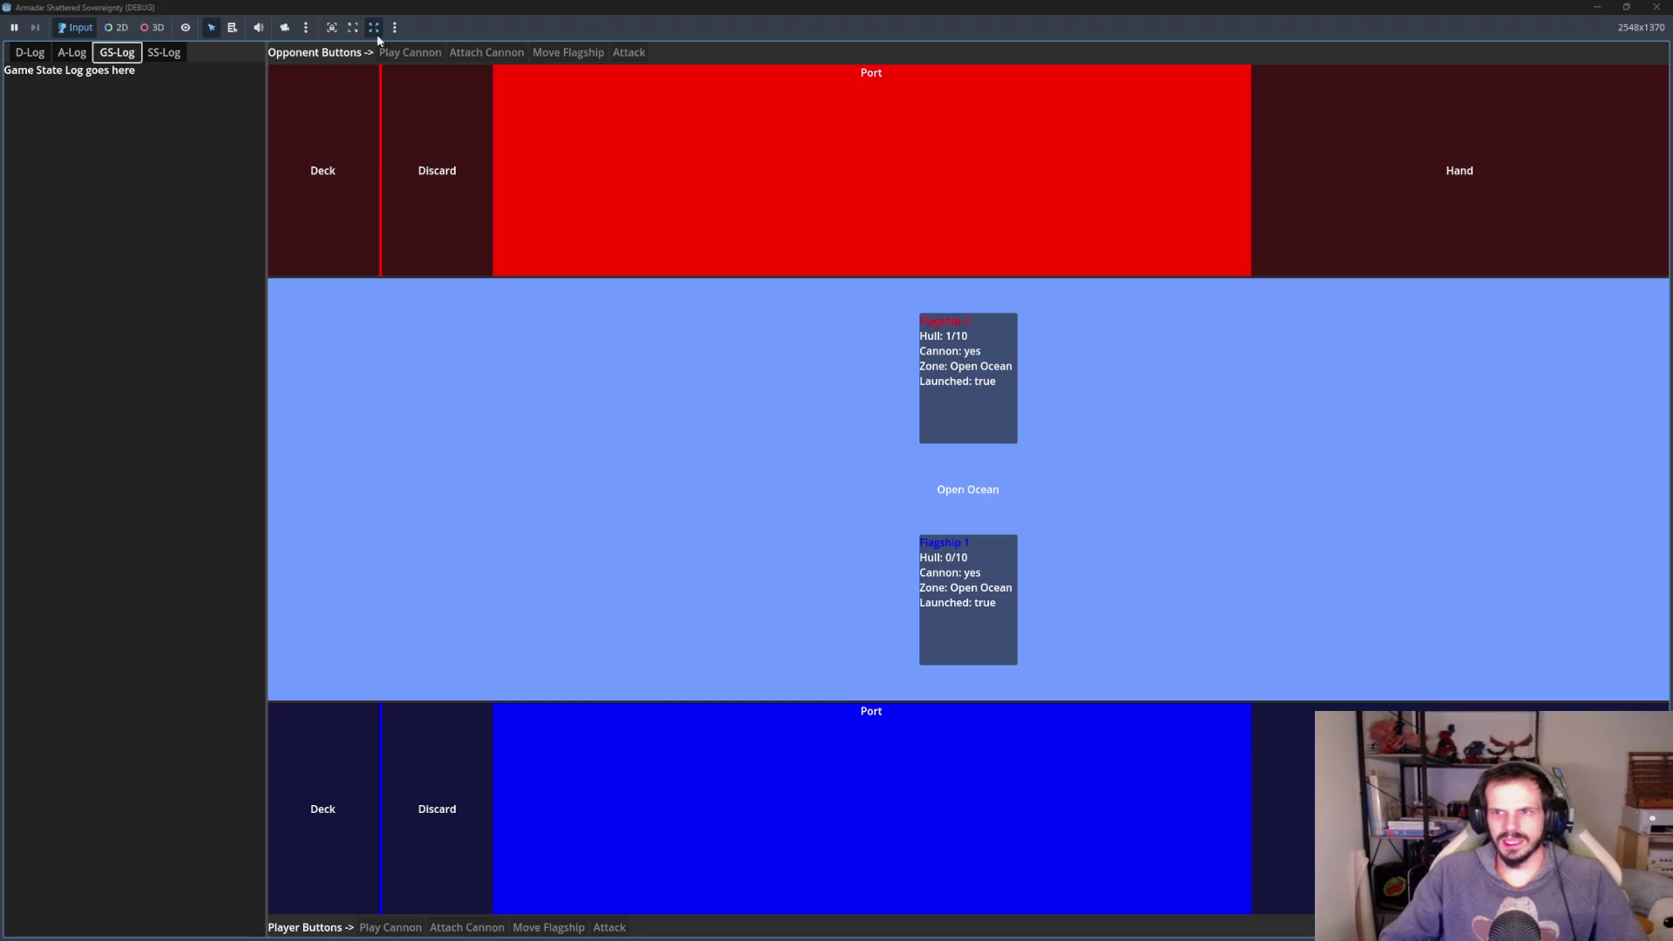
{"action": "left_click", "coordinate": [1655, 7]}
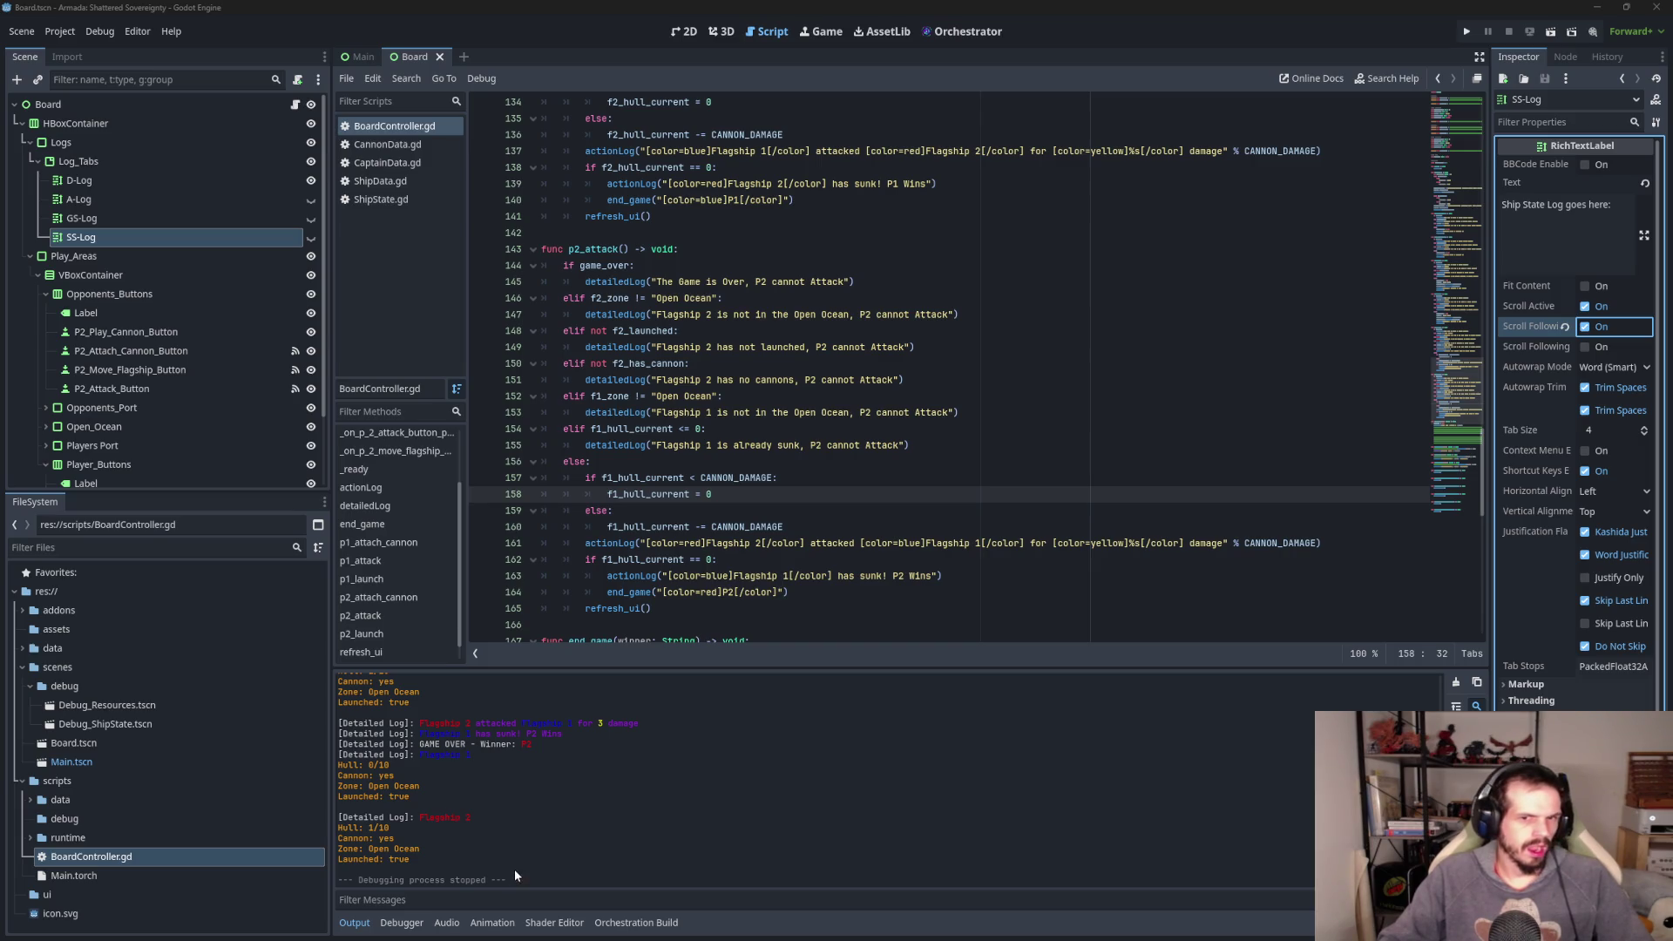
{"action": "scroll", "coordinate": [481, 833], "scroll_direction": "up", "scroll_amount": 5}
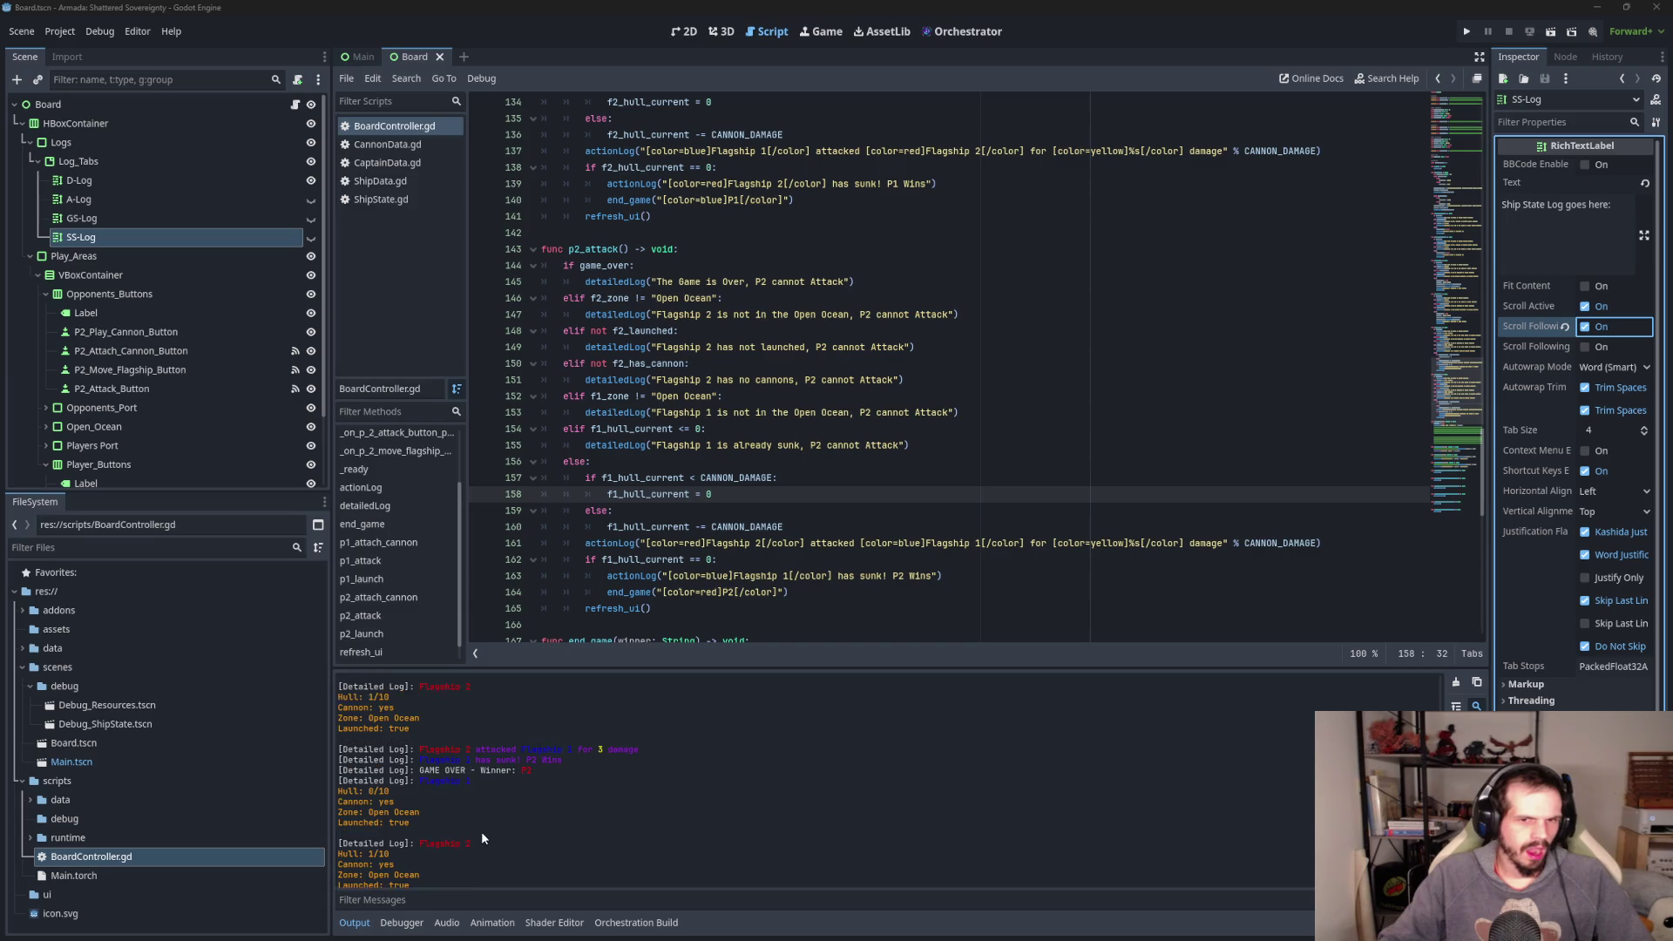
{"action": "scroll", "coordinate": [475, 824], "scroll_direction": "up", "scroll_amount": 5}
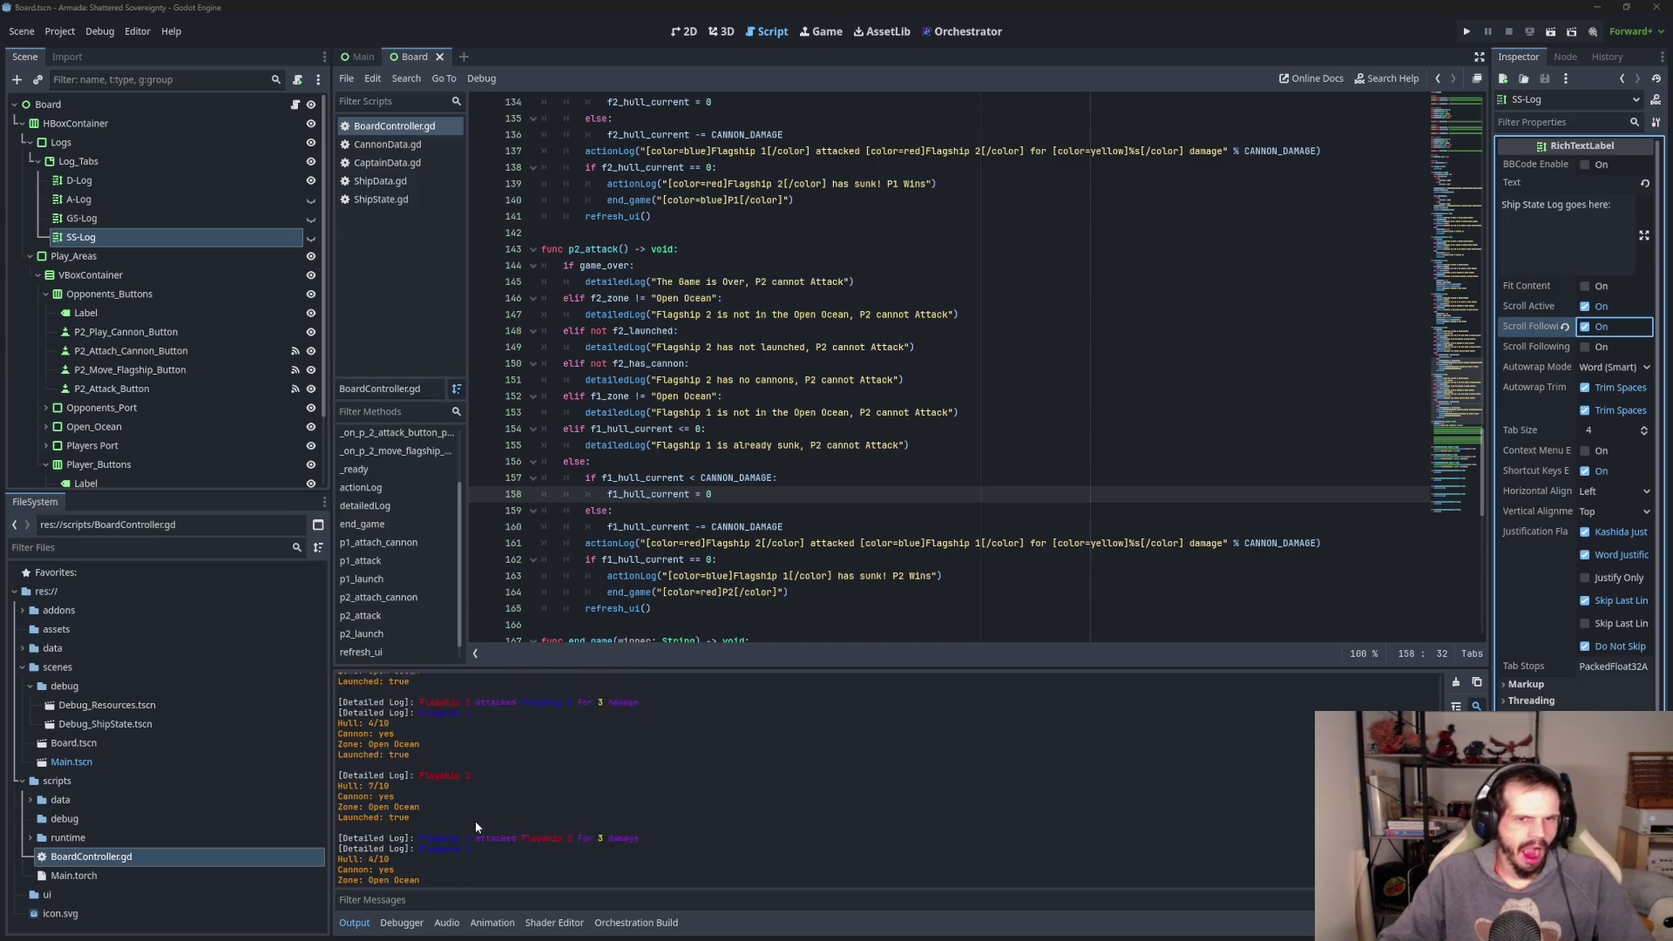
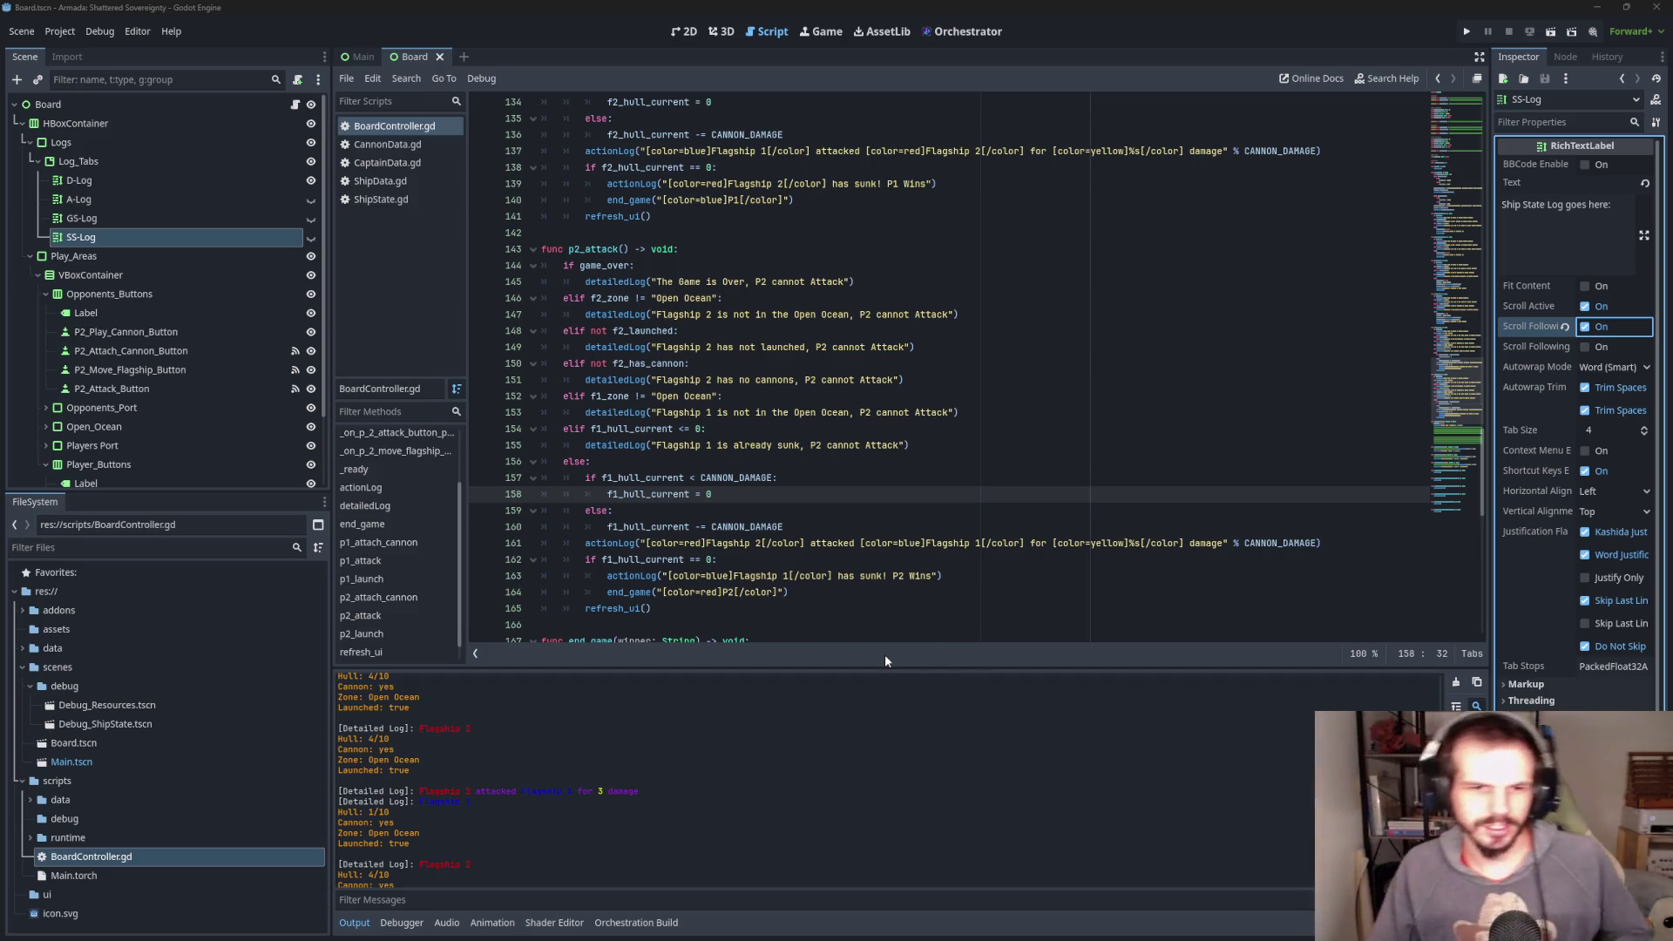
- Below shipStateLog, add the header func gameStateLog(message: String) -> void:
{"action": "scroll", "coordinate": [816, 446], "scroll_direction": "down", "scroll_amount": 5}
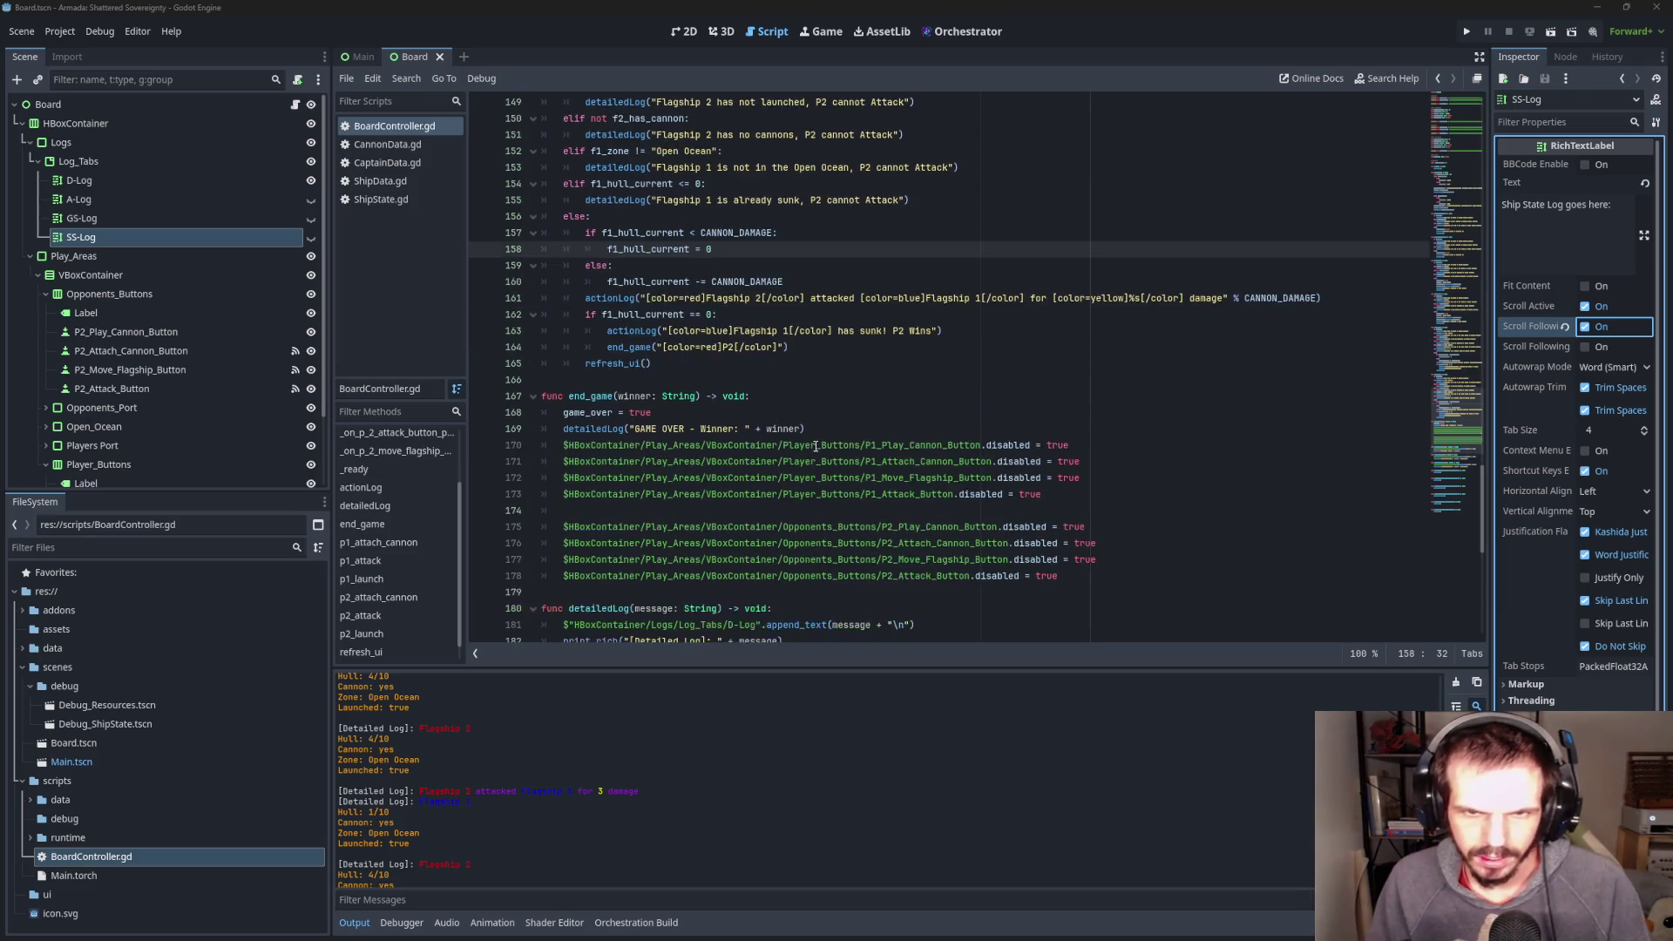
{"action": "scroll", "coordinate": [815, 447], "scroll_direction": "down", "scroll_amount": 1}
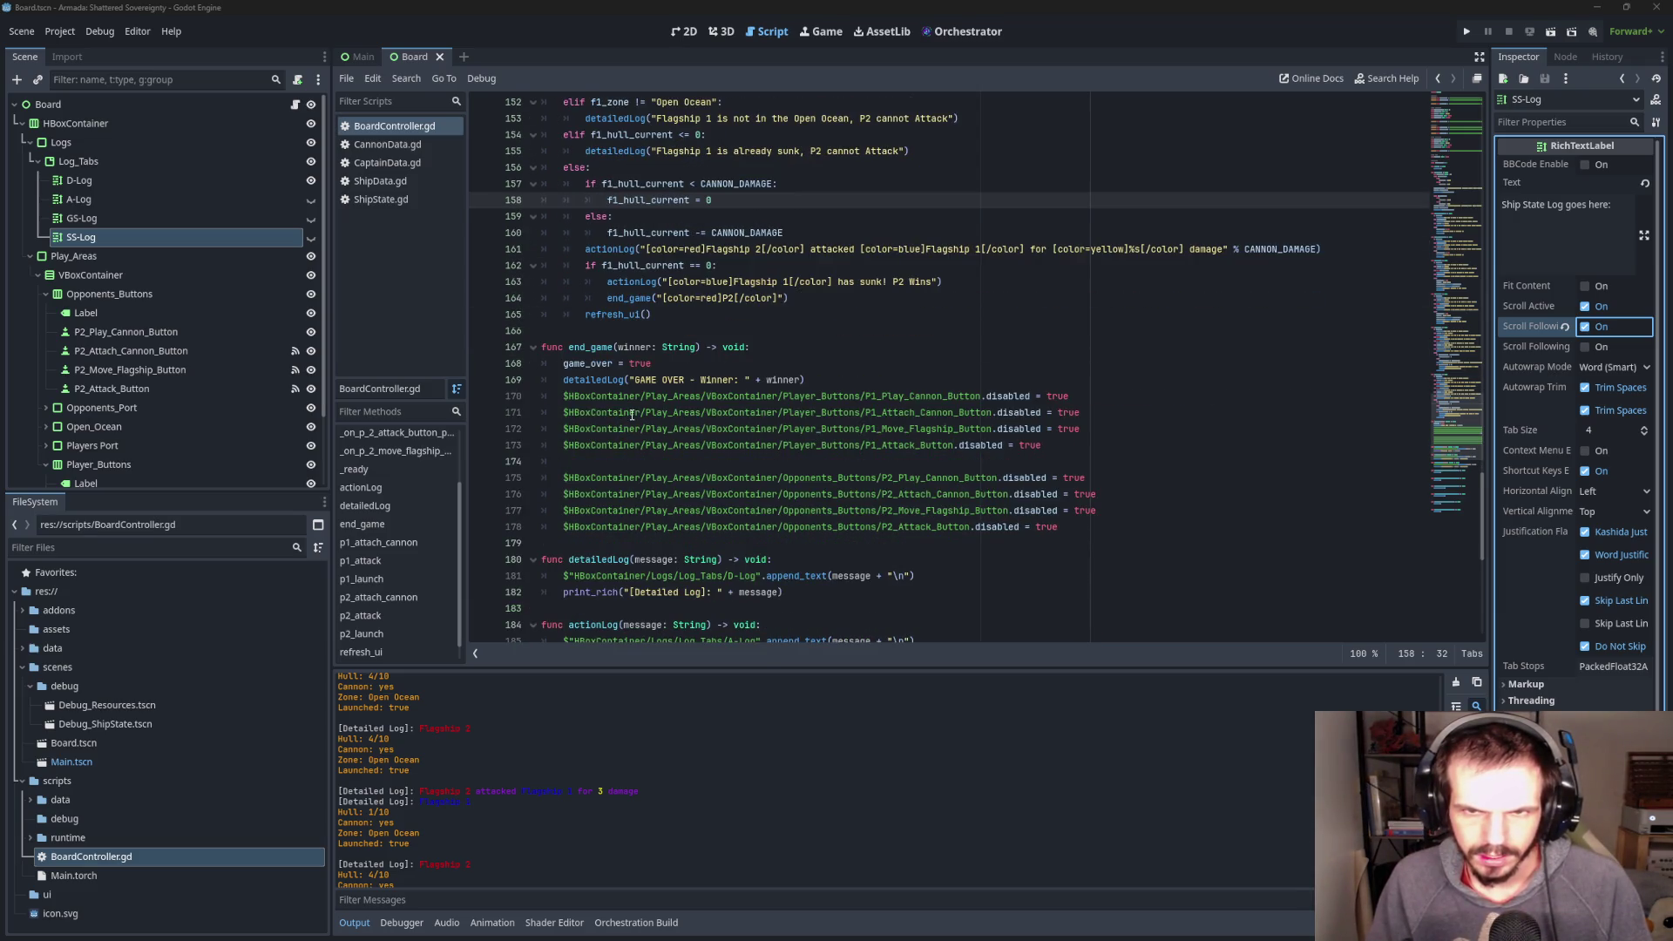
{"action": "scroll", "coordinate": [632, 415], "scroll_direction": "down", "scroll_amount": 2}
{"action": "scroll", "coordinate": [769, 366], "scroll_direction": "up", "scroll_amount": 2}
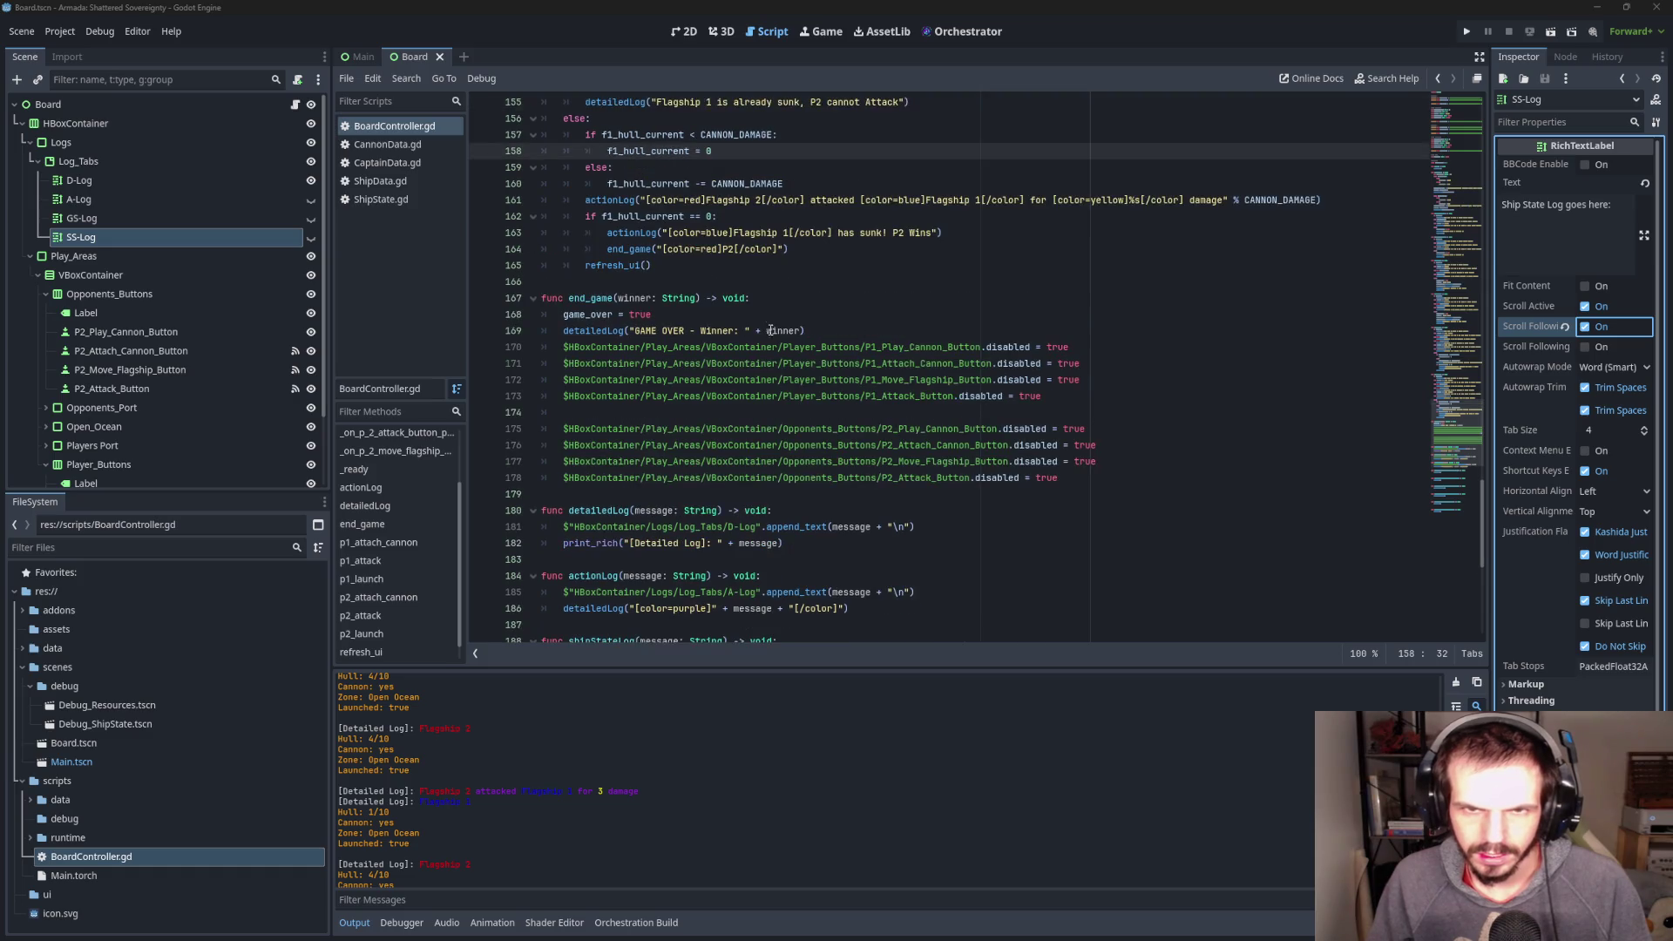
{"action": "key", "text": "Down"}
{"action": "key", "text": "Down"}
{"action": "key", "text": "Down"}
{"action": "key", "text": "End"}
{"action": "scroll", "coordinate": [635, 329], "scroll_direction": "down", "scroll_amount": 5}
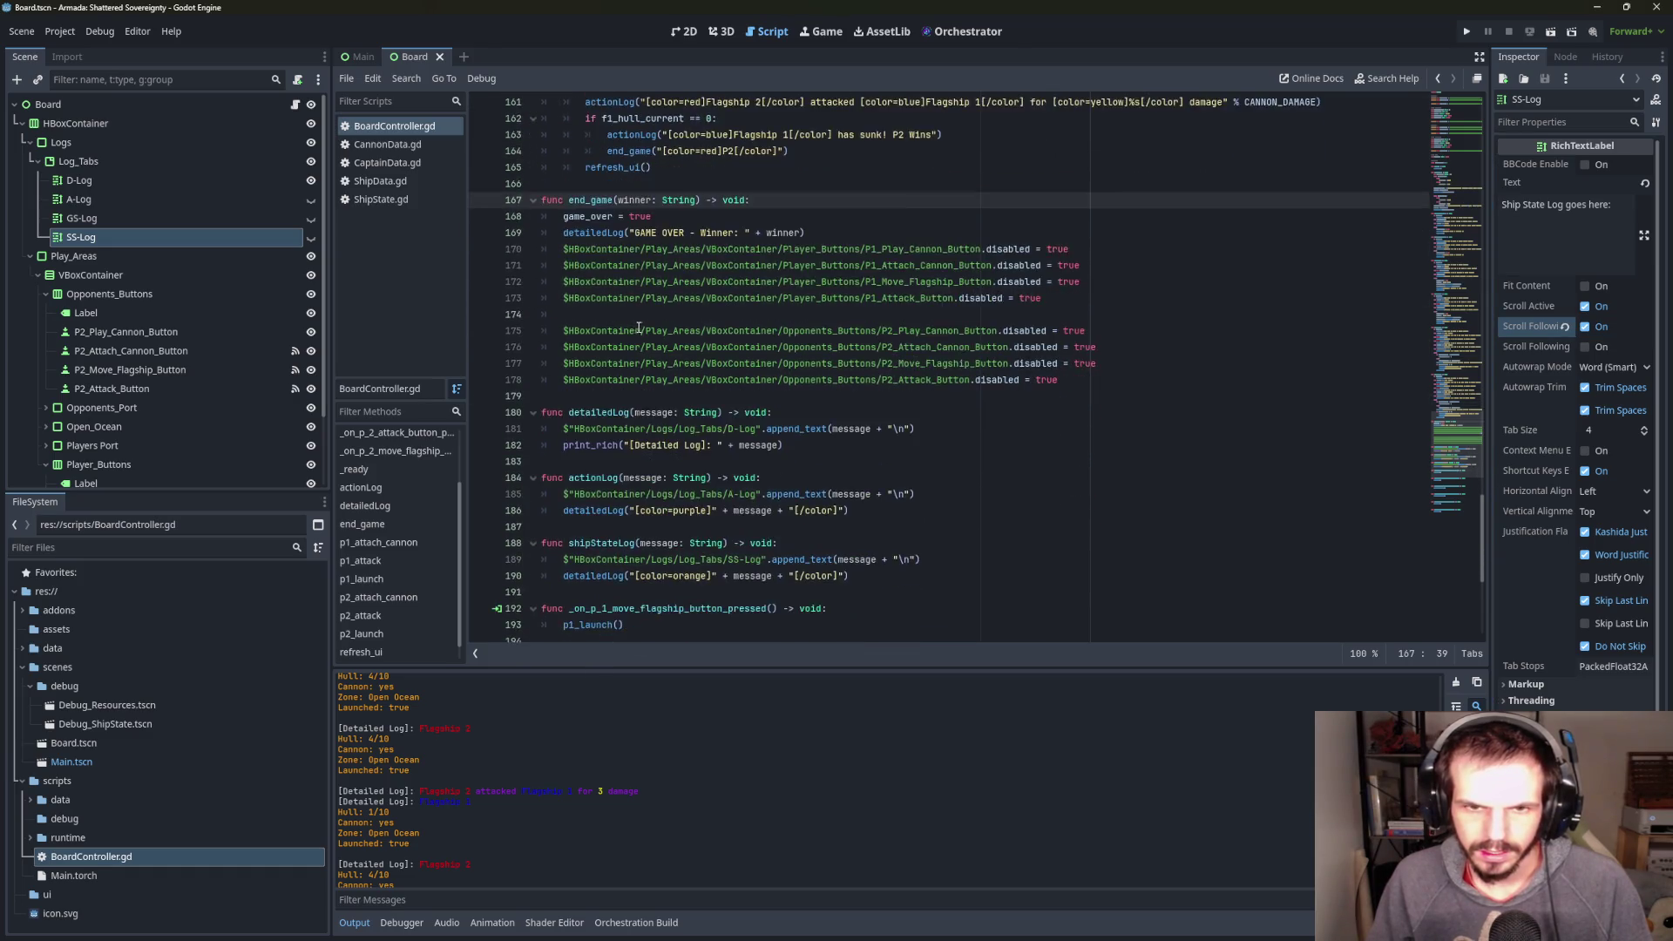
{"action": "left_click", "coordinate": [632, 451]}
{"action": "left_click", "coordinate": [809, 494]}
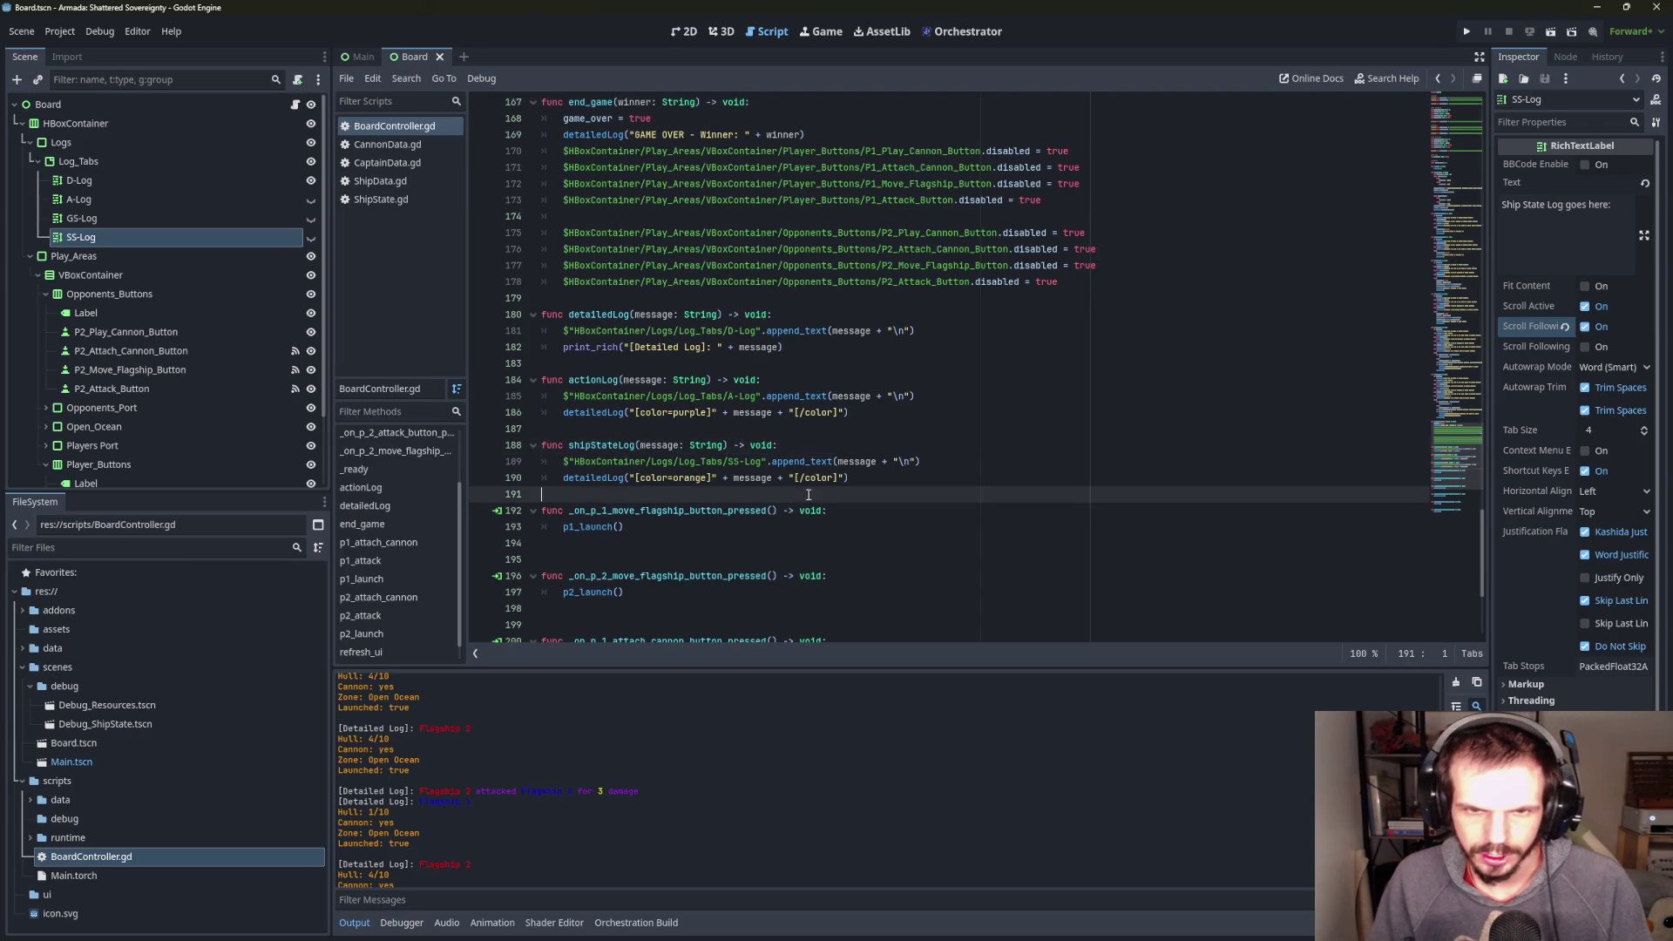
{"action": "key", "text": "Return"}
{"action": "key", "text": "Return"}
{"action": "key", "text": "Up"}
{"action": "type", "text": "func "}
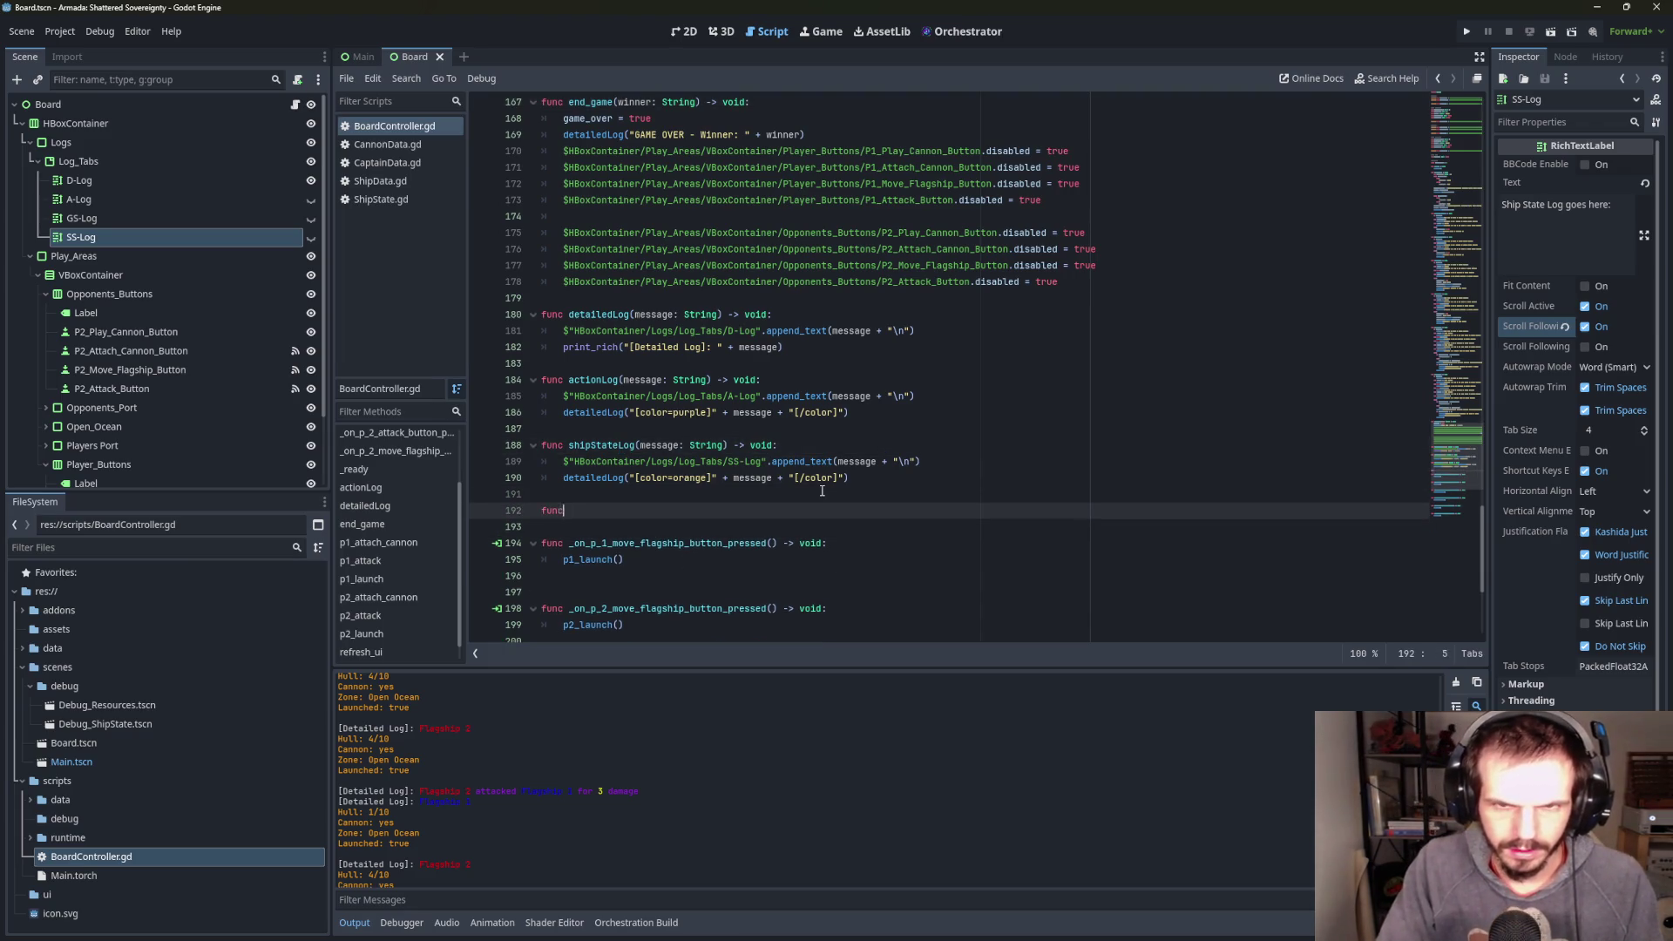
{"action": "type", "text": "gameS"}
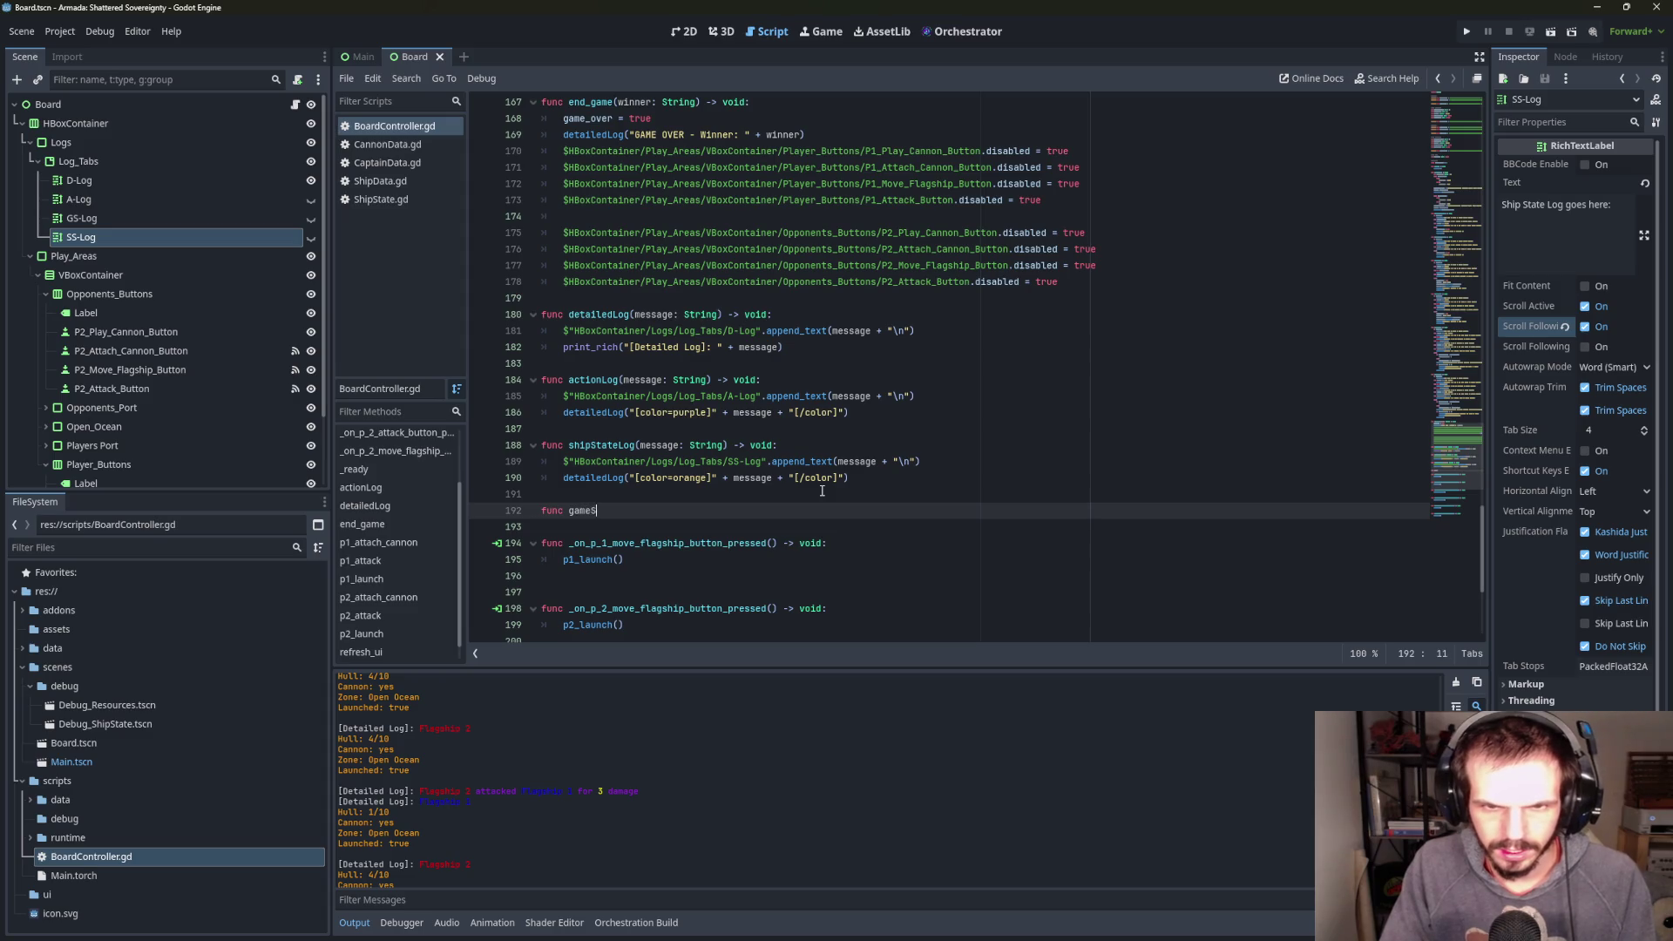
{"action": "type", "text": "tateL"}
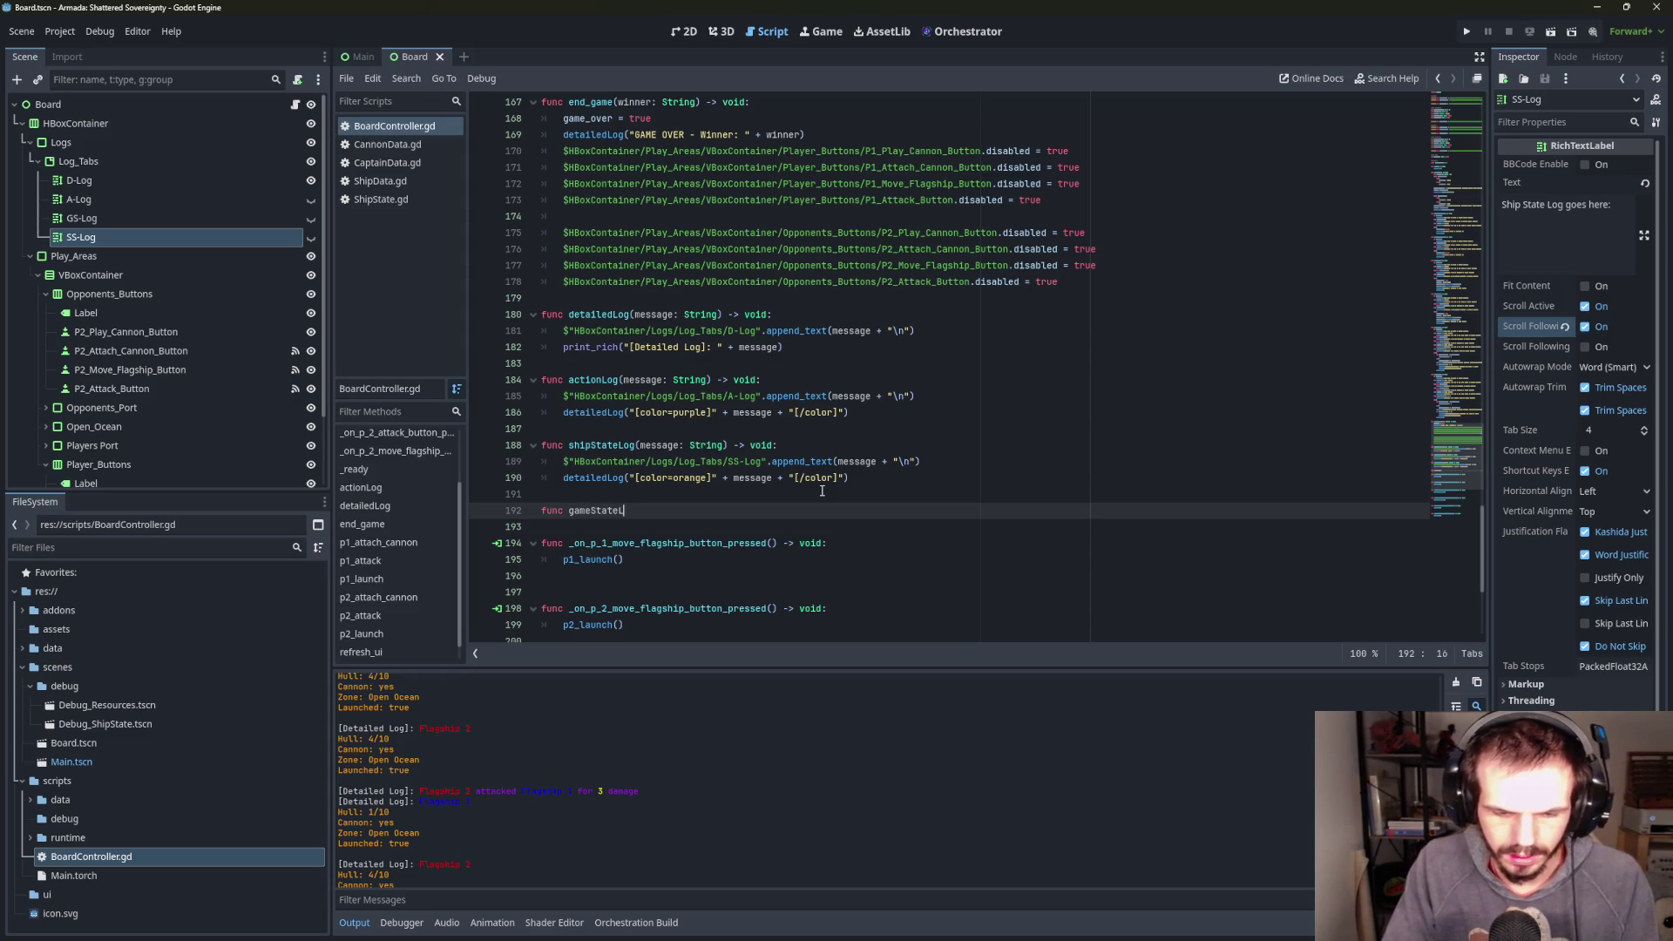
{"action": "type", "text": "og(mess"}
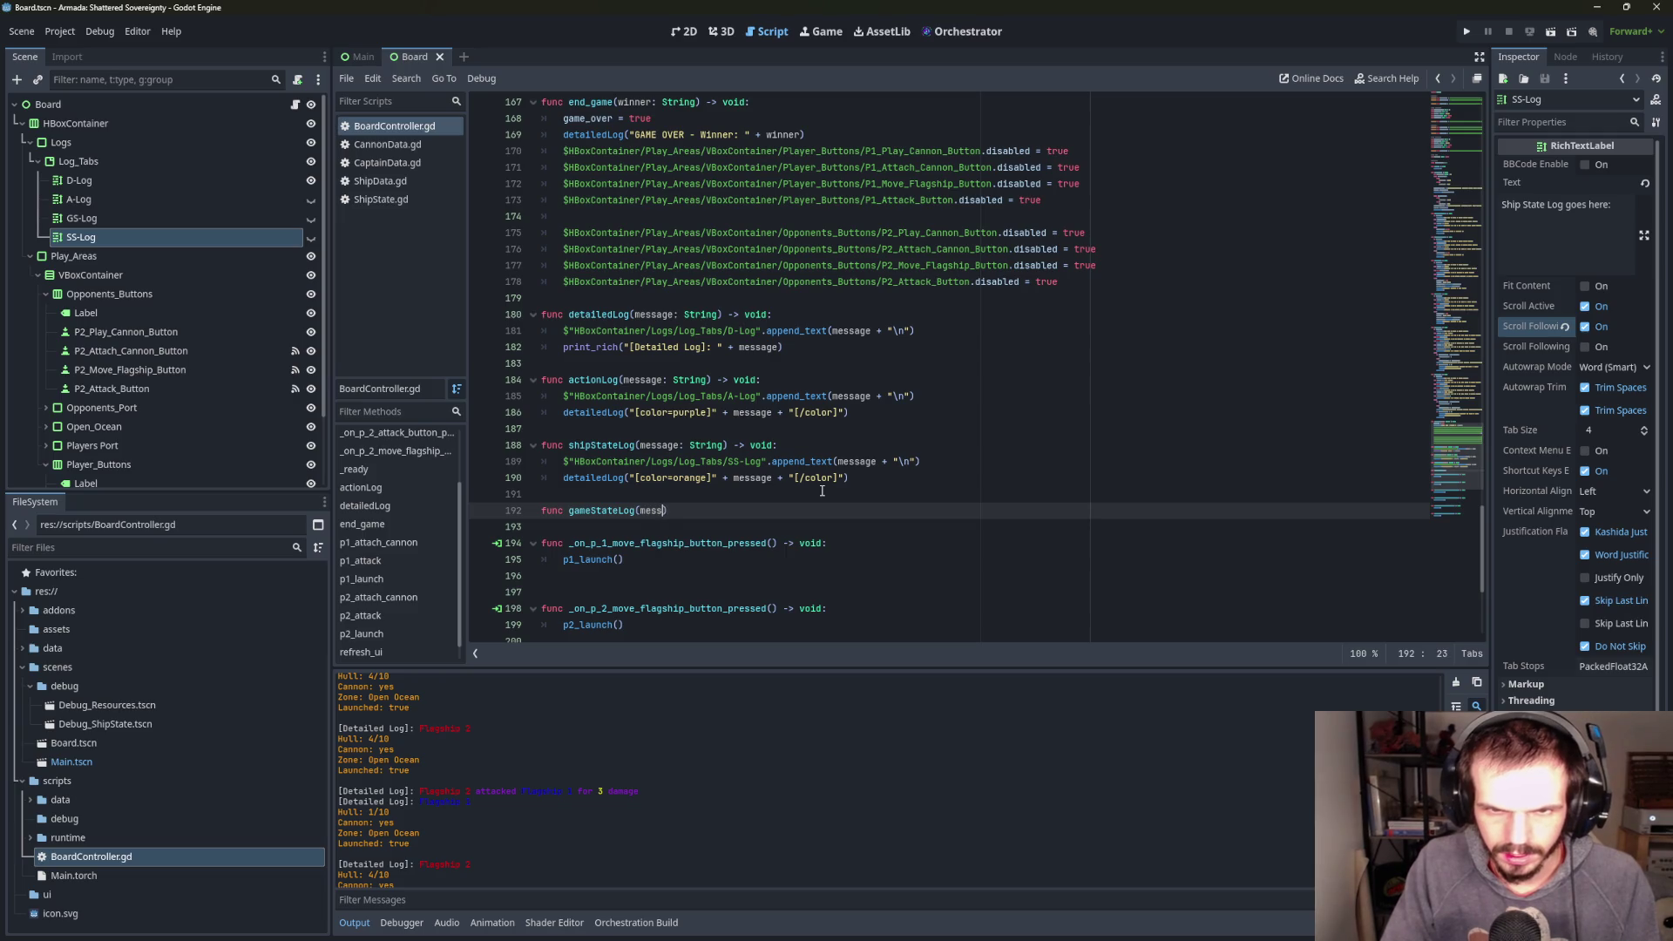
{"action": "type", "text": "age: String) -> "}
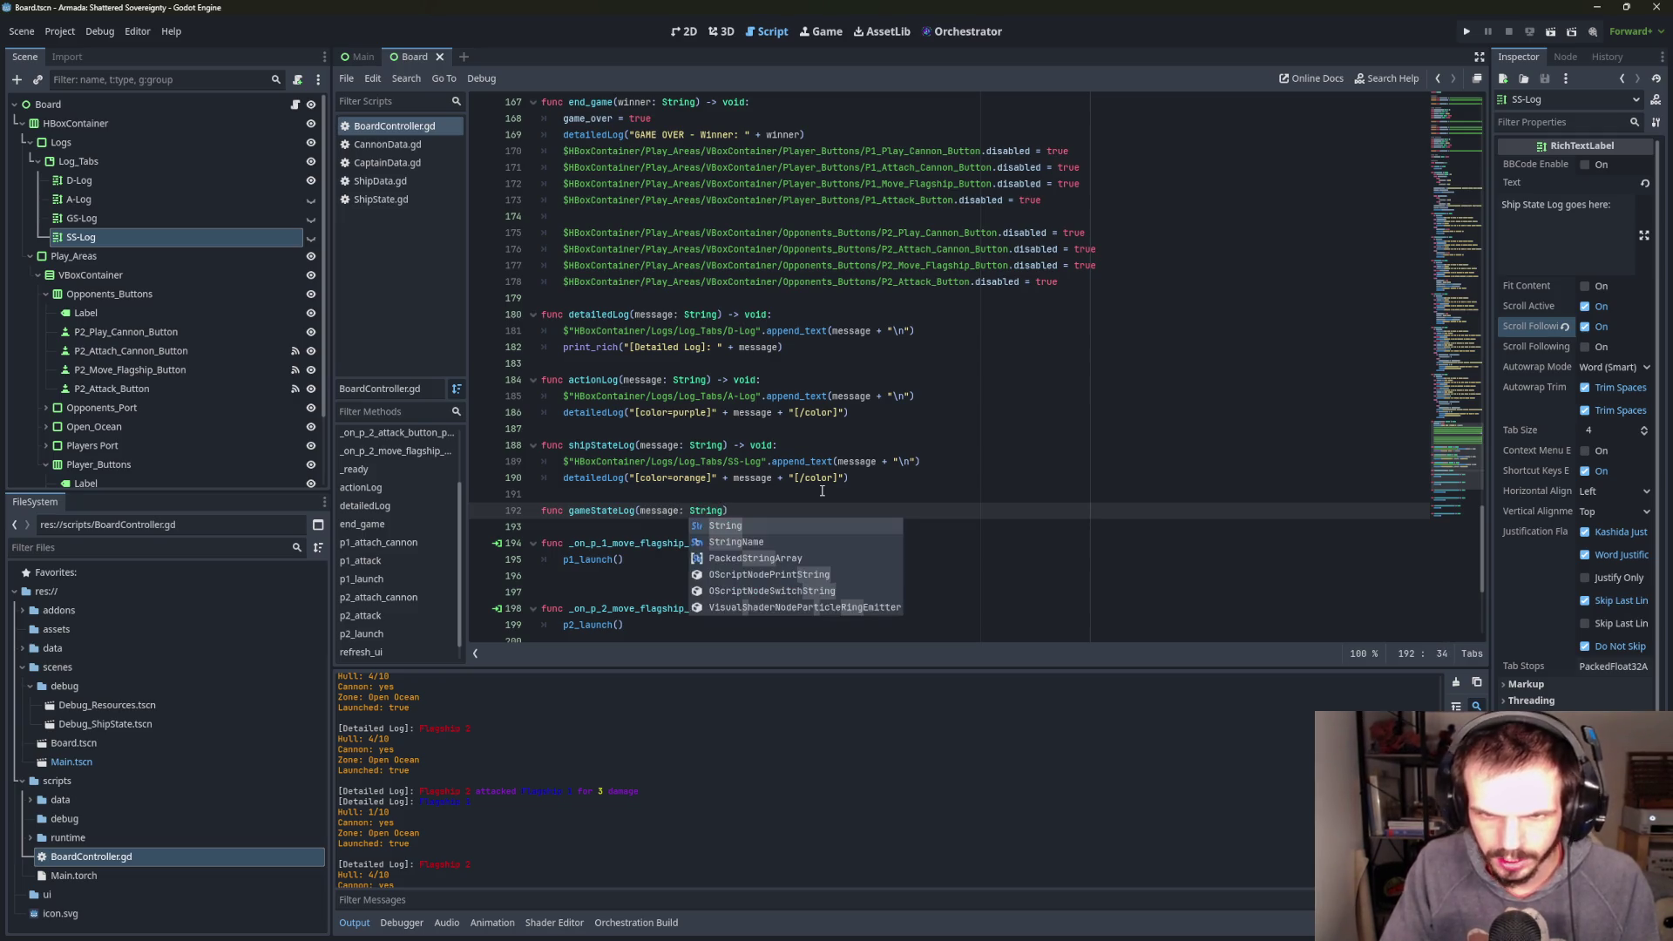
{"action": "type", "text": "void:"}
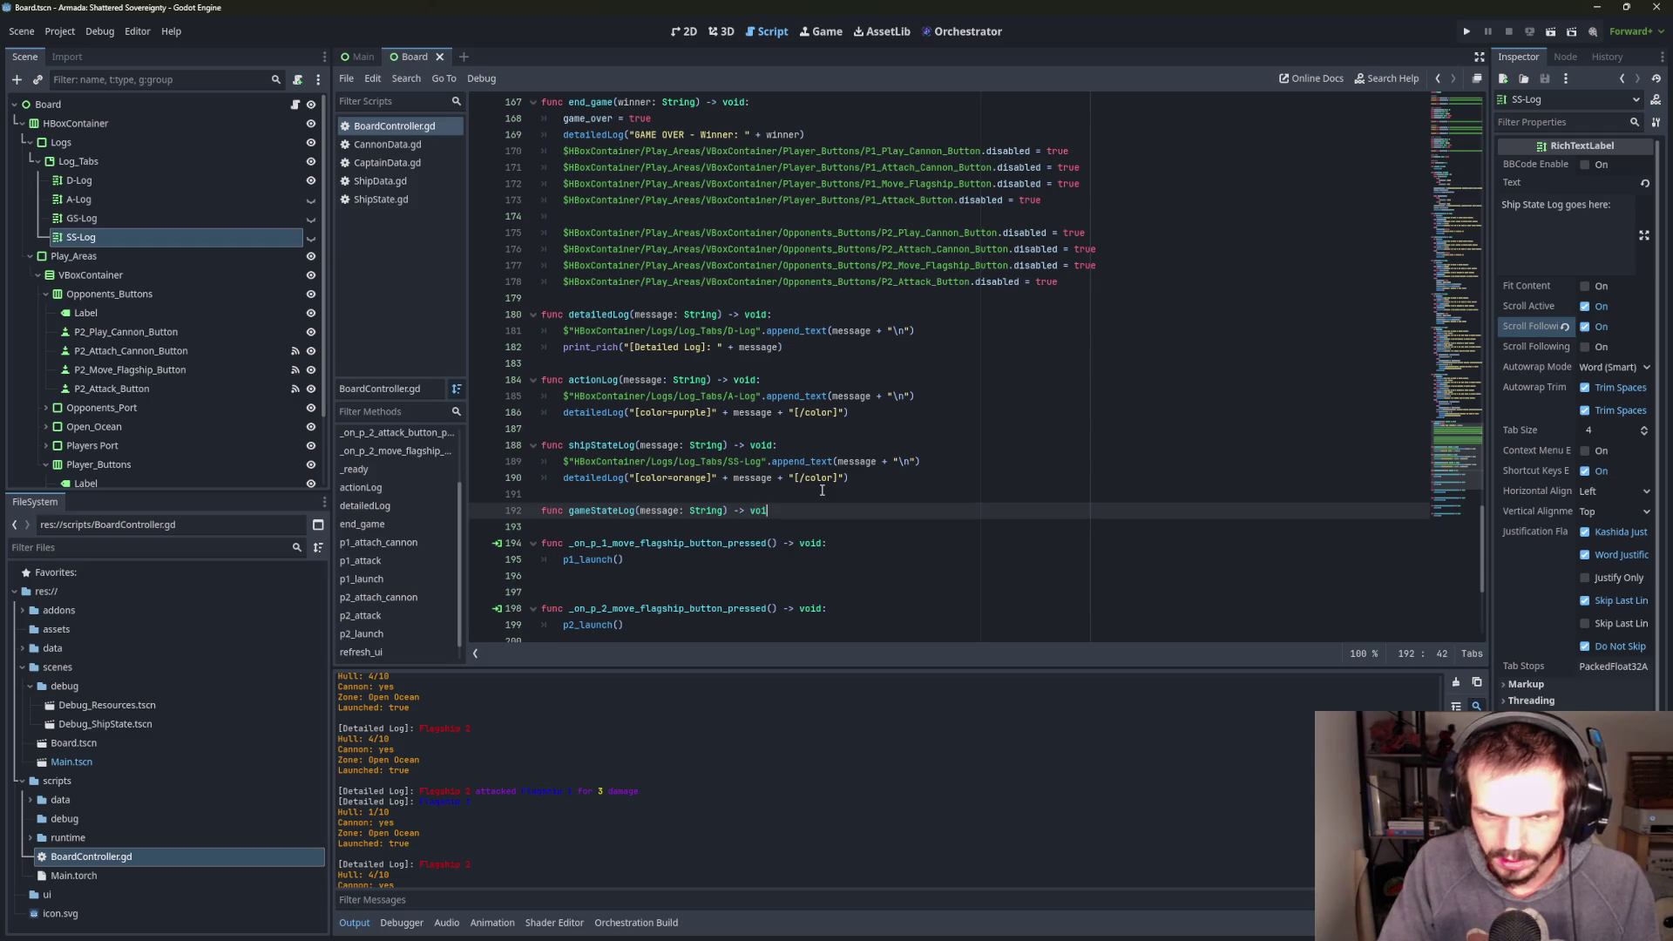
{"action": "key", "text": "Return"}
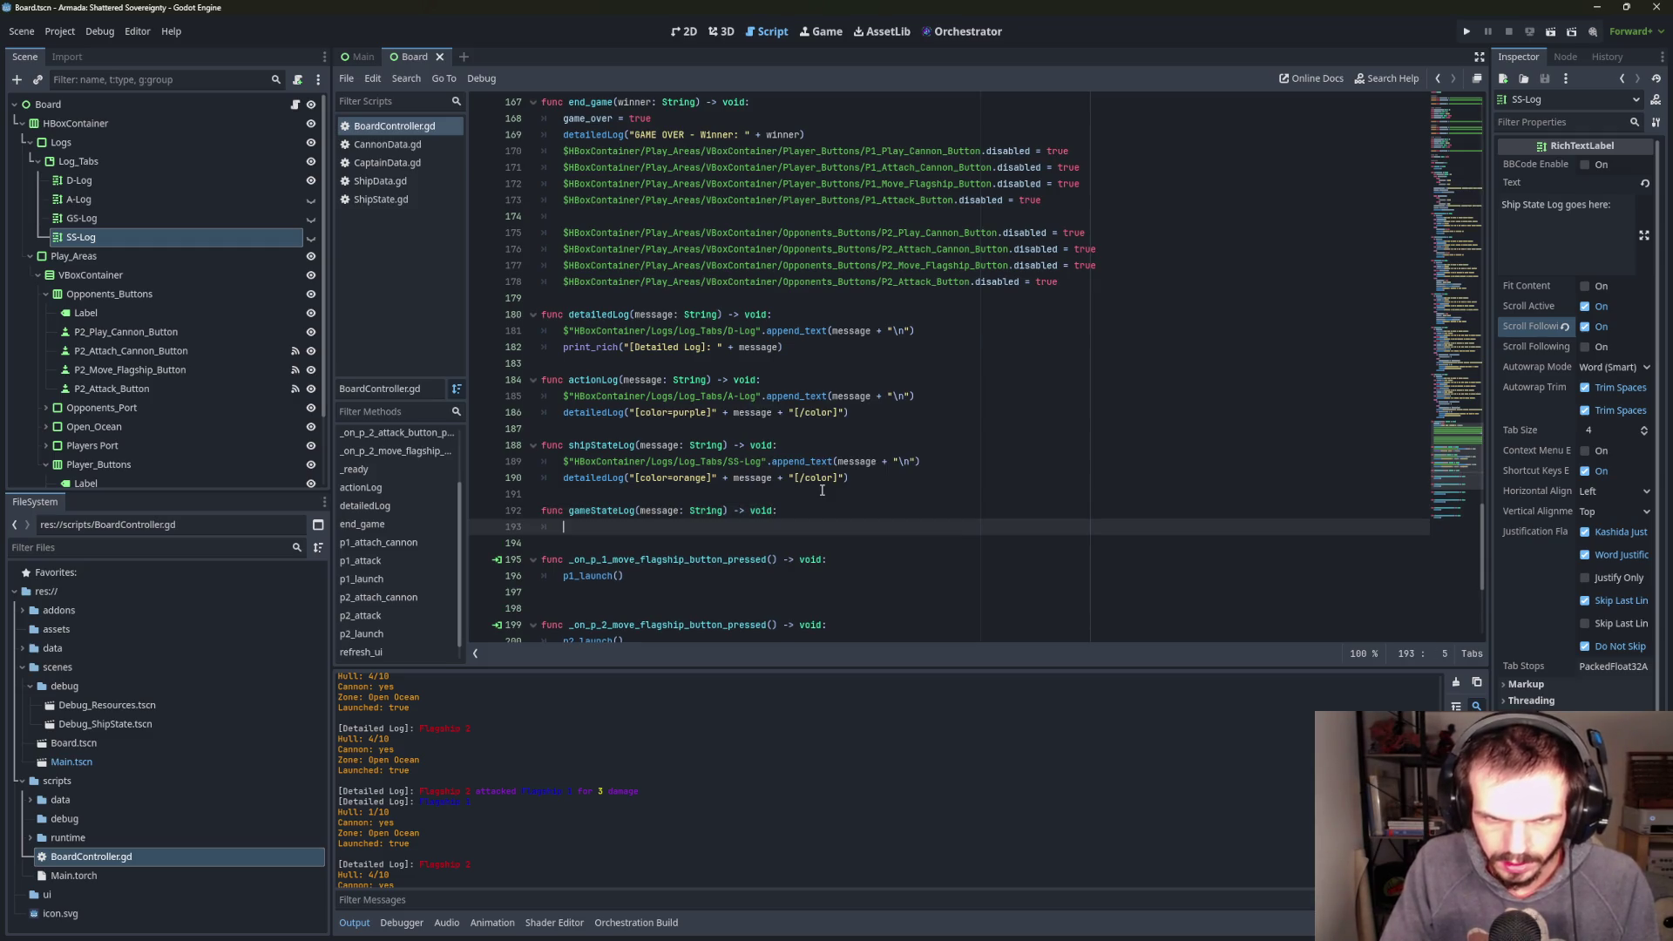
- Fill the body with the dragged GS-Log node path calling .append_text(message + "\n")
{"action": "mouse_move", "coordinate": [130, 218]}
{"action": "left_mouse_down"}
{"action": "mouse_move", "coordinate": [624, 498]}
{"action": "mouse_move", "coordinate": [566, 528]}
{"action": "left_mouse_up"}
{"action": "type", "text": "."}
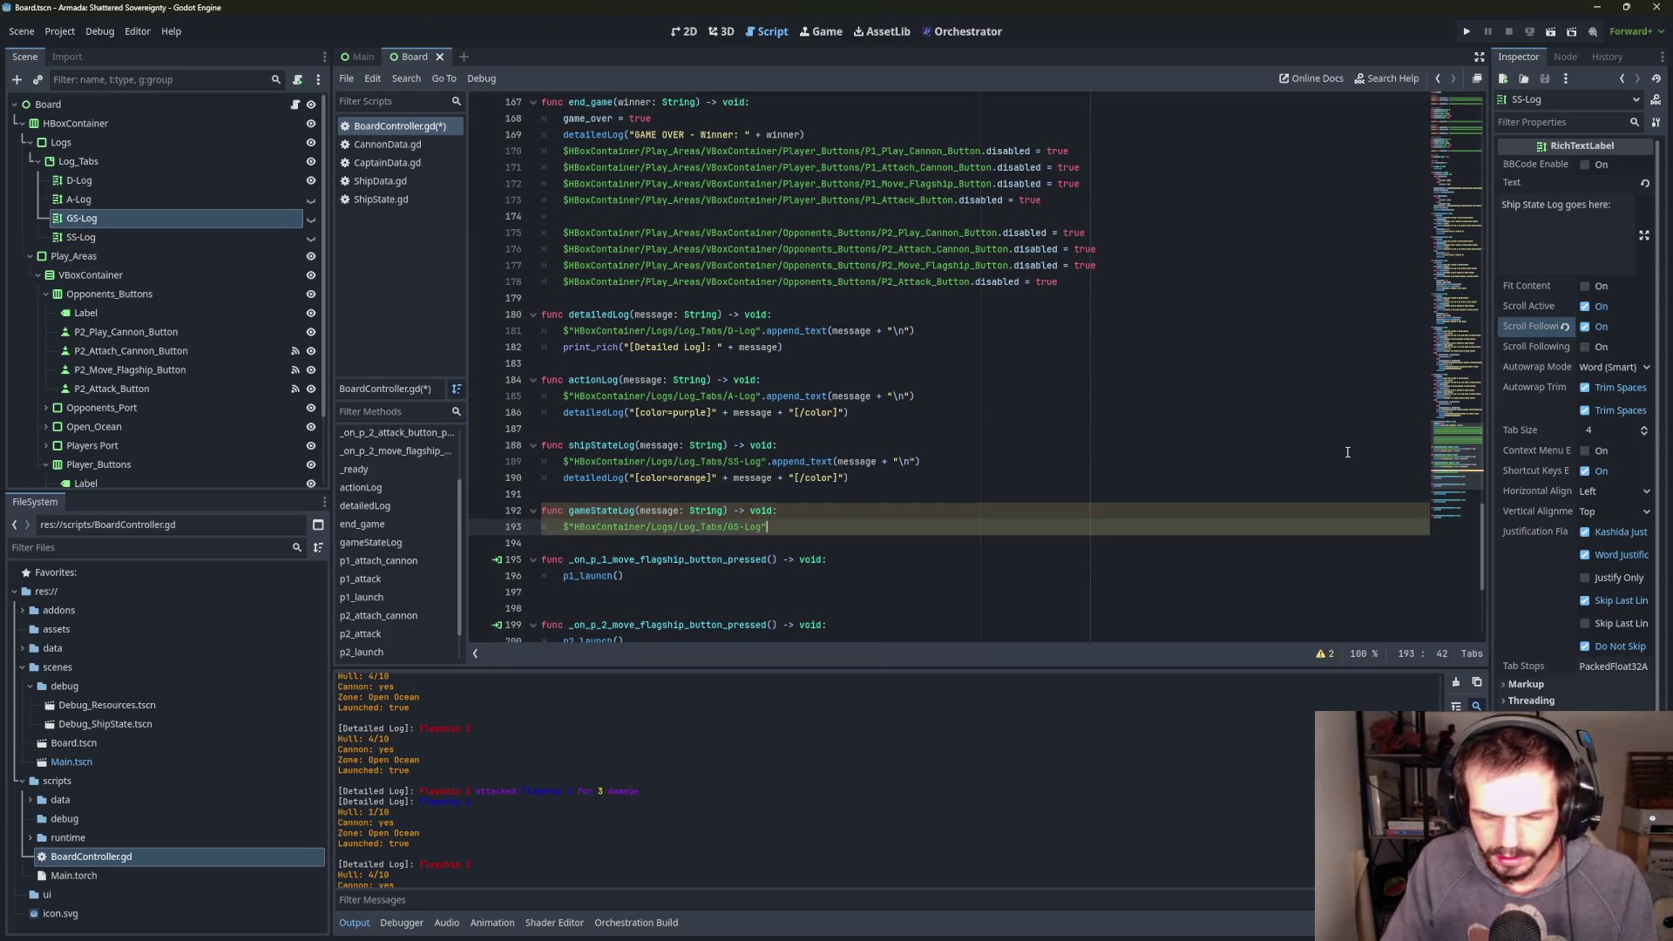
{"action": "type", "text": "app"}
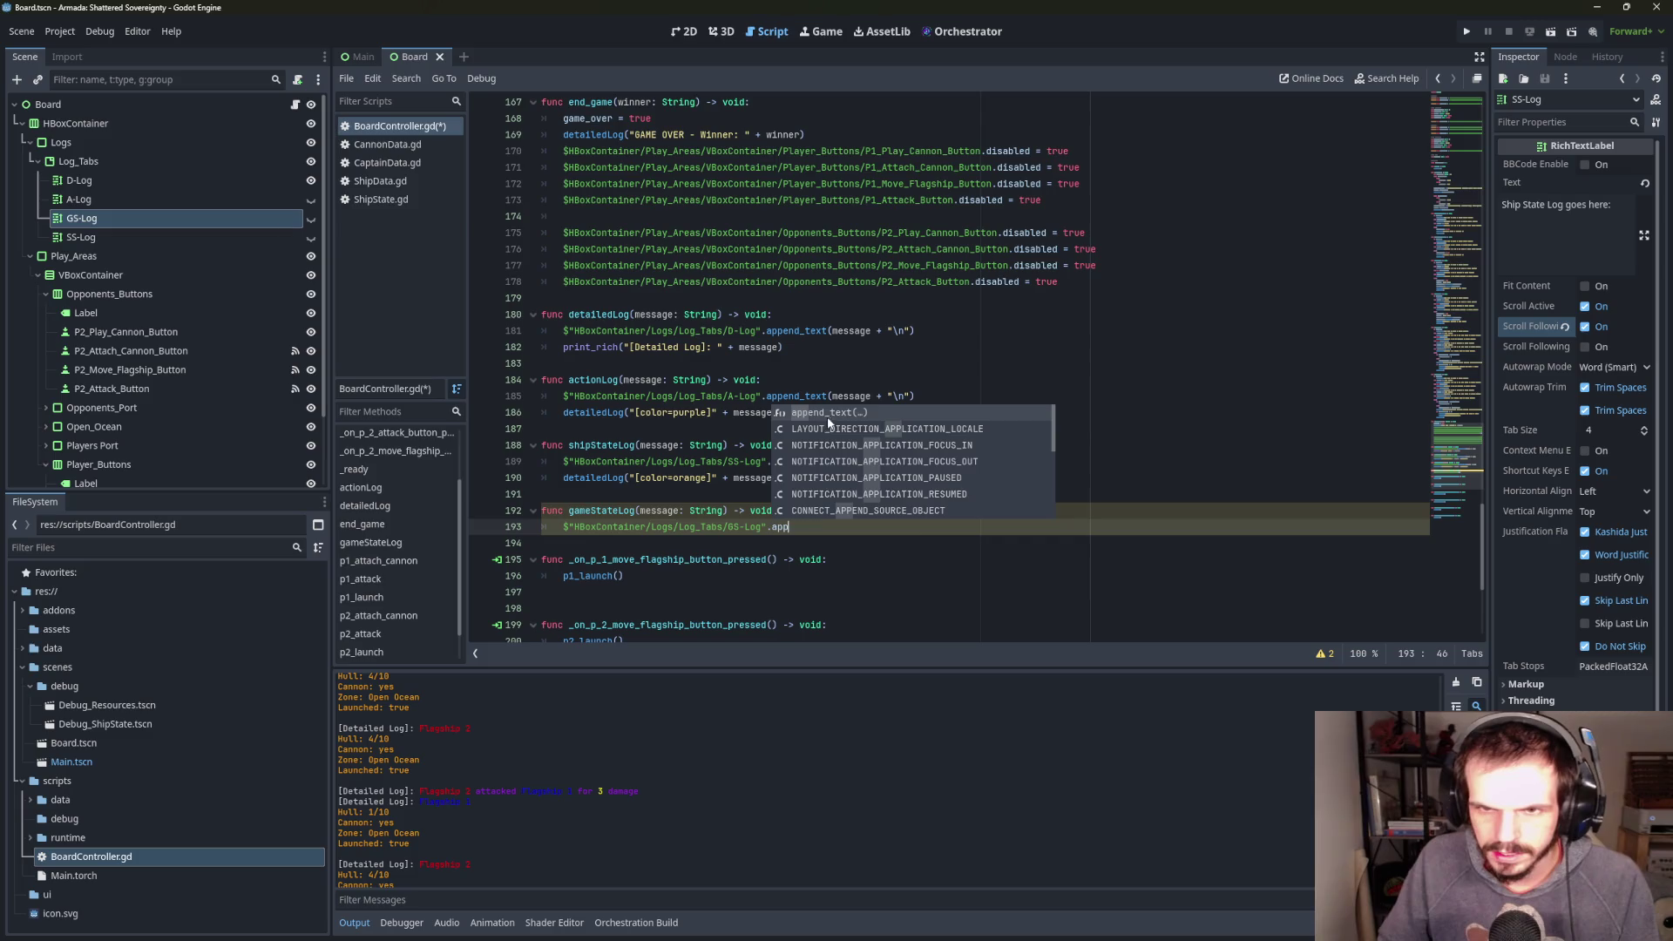
{"action": "left_click", "coordinate": [832, 423]}
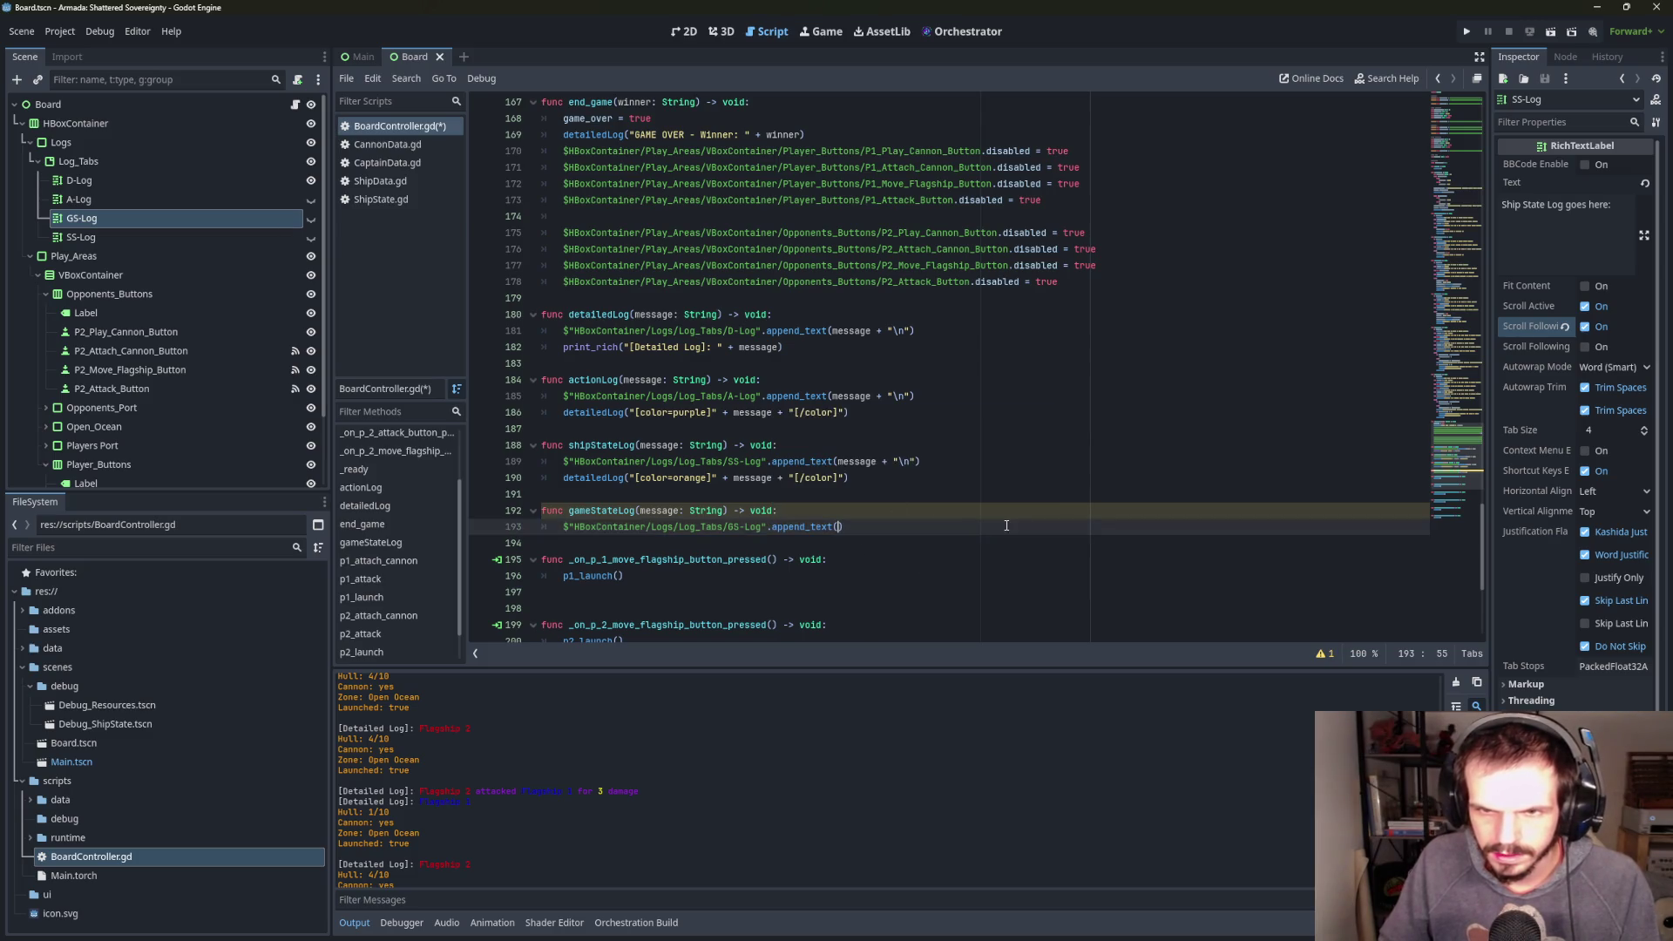
{"action": "type", "text": "message + "}
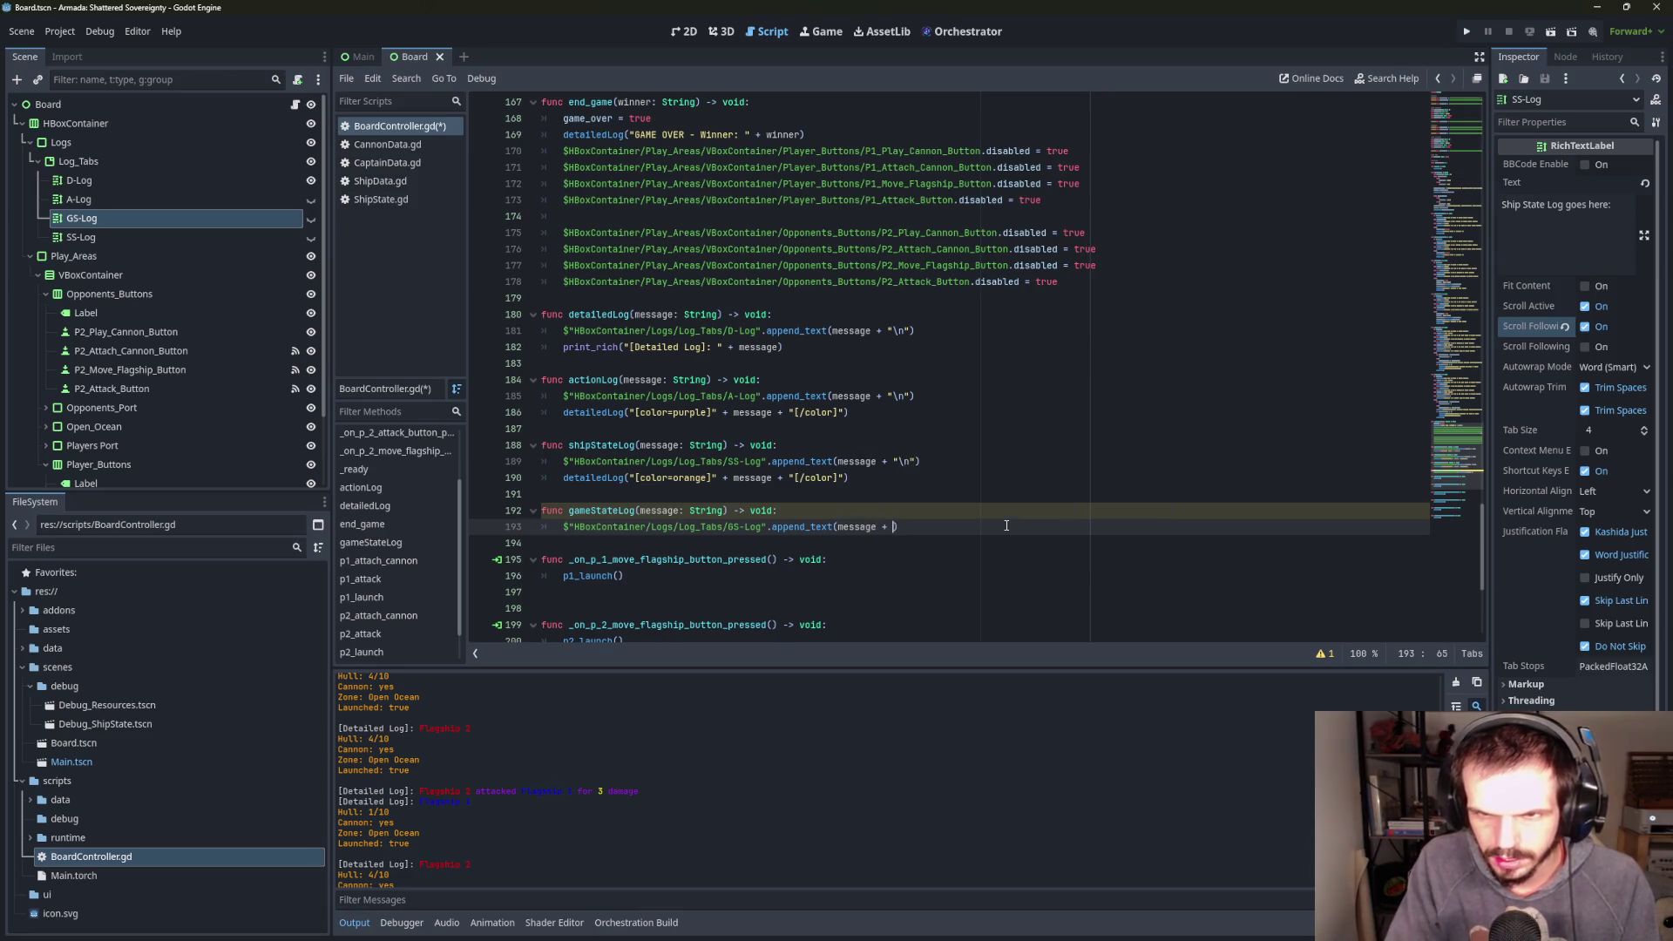
{"action": "type", "text": "\"\\n"}
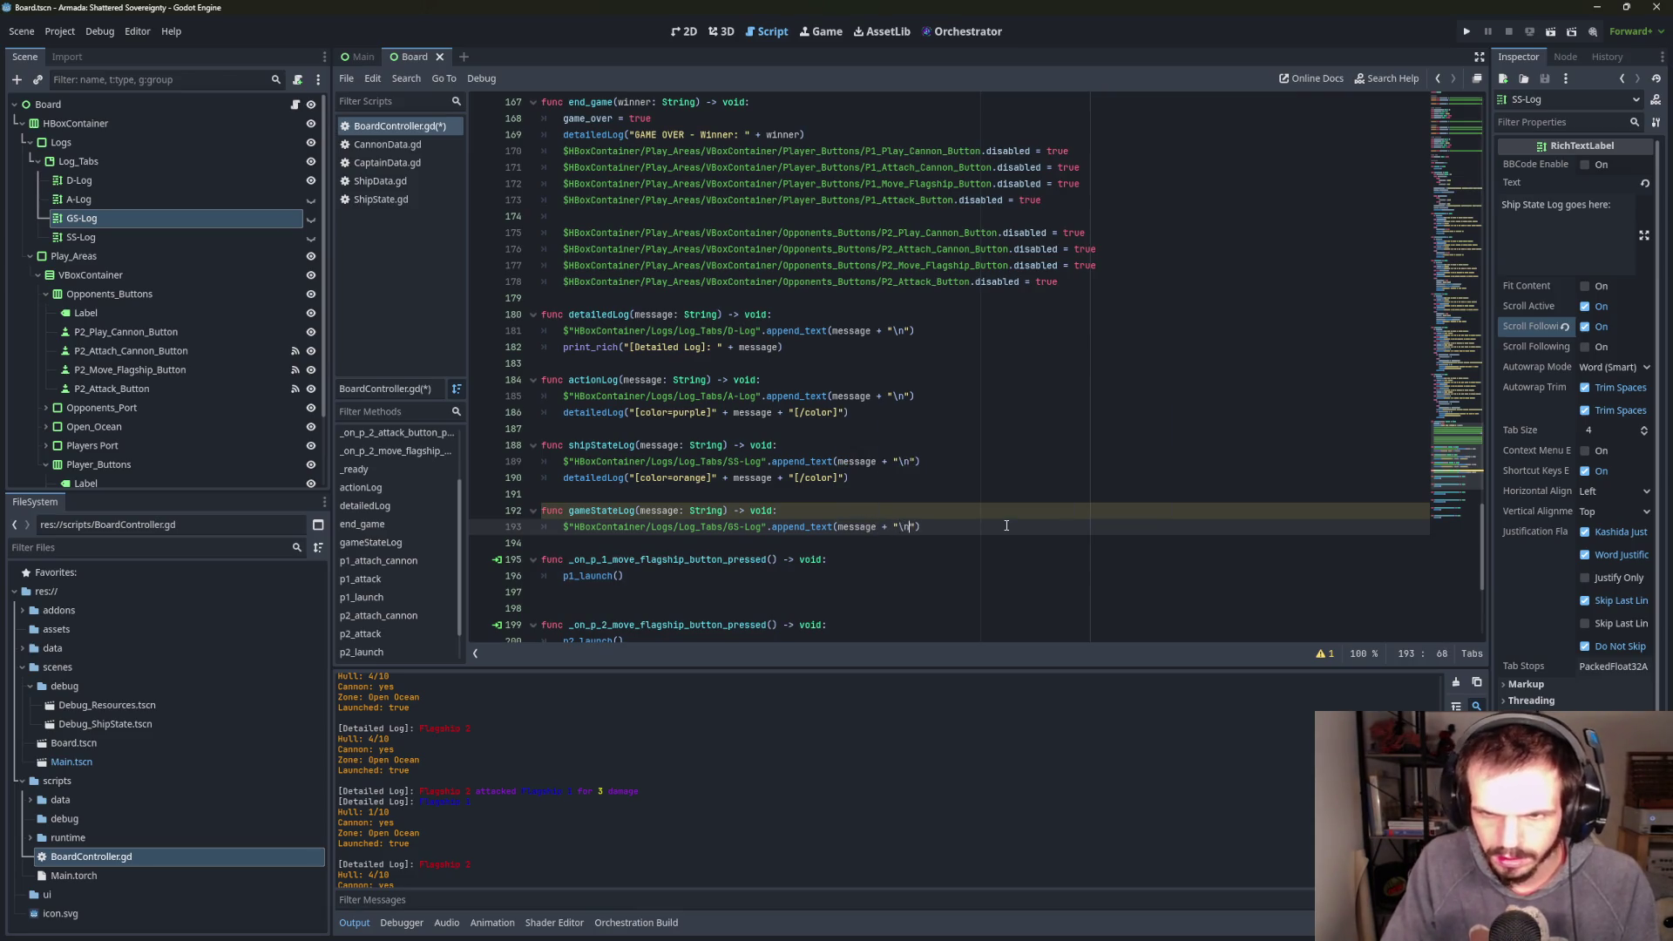
{"action": "key", "text": "End"}
{"action": "left_click", "coordinate": [150, 223]}
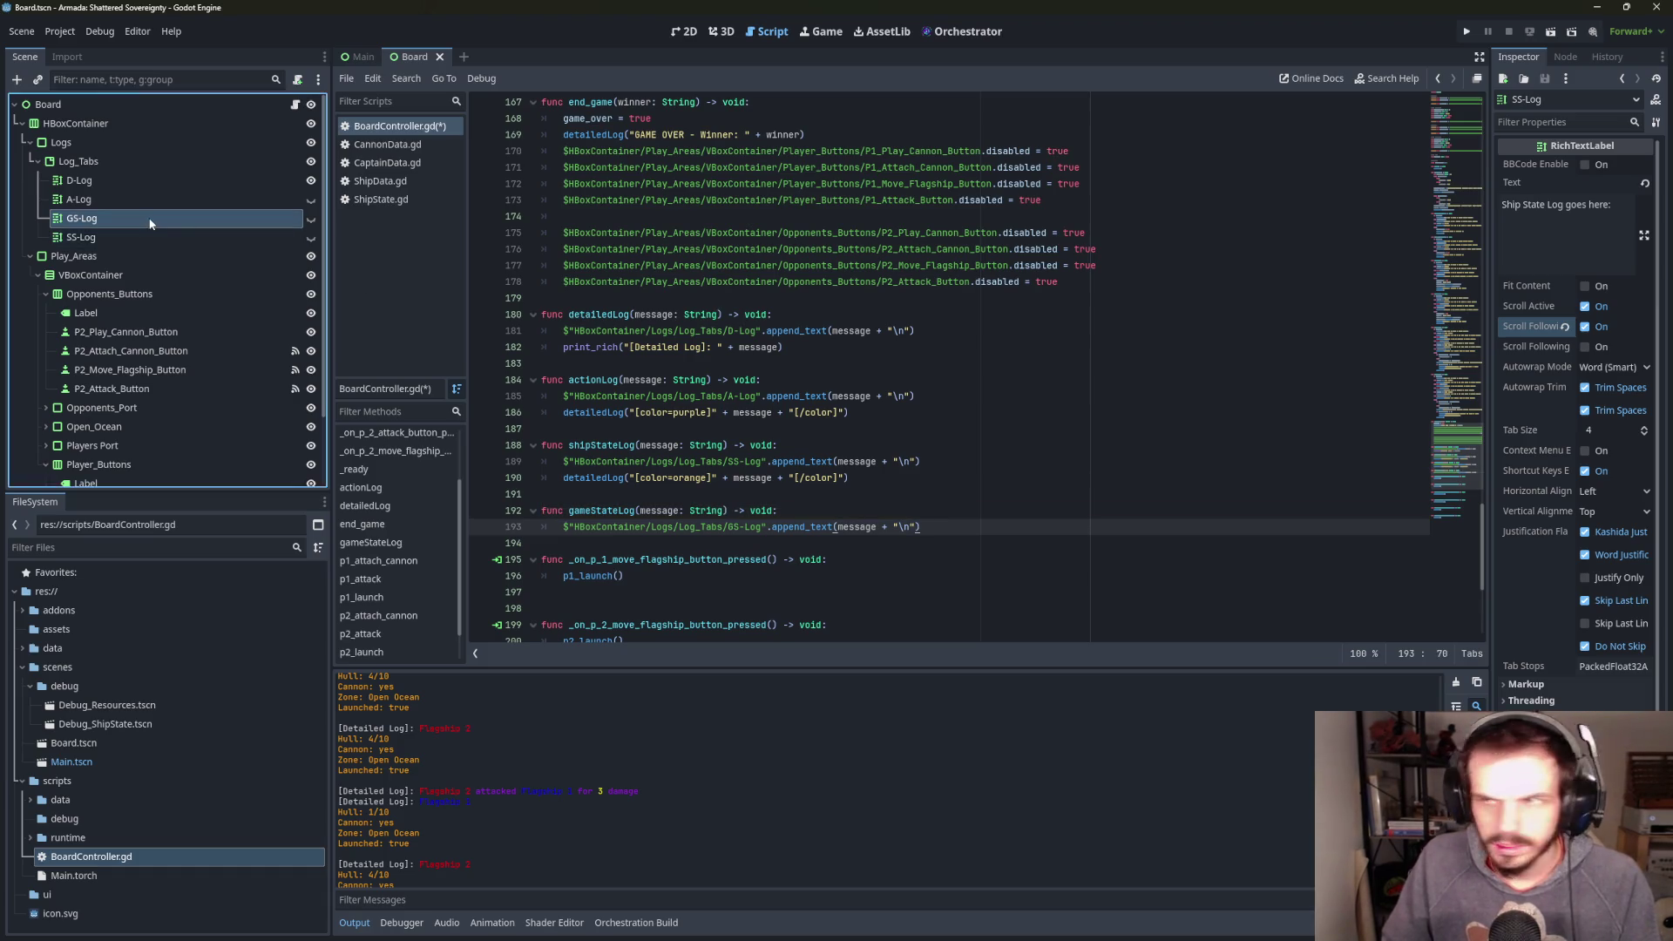
- Add a trailing line break to the GS-Log node's placeholder Text in the Inspector
{"action": "left_click", "coordinate": [1603, 225]}
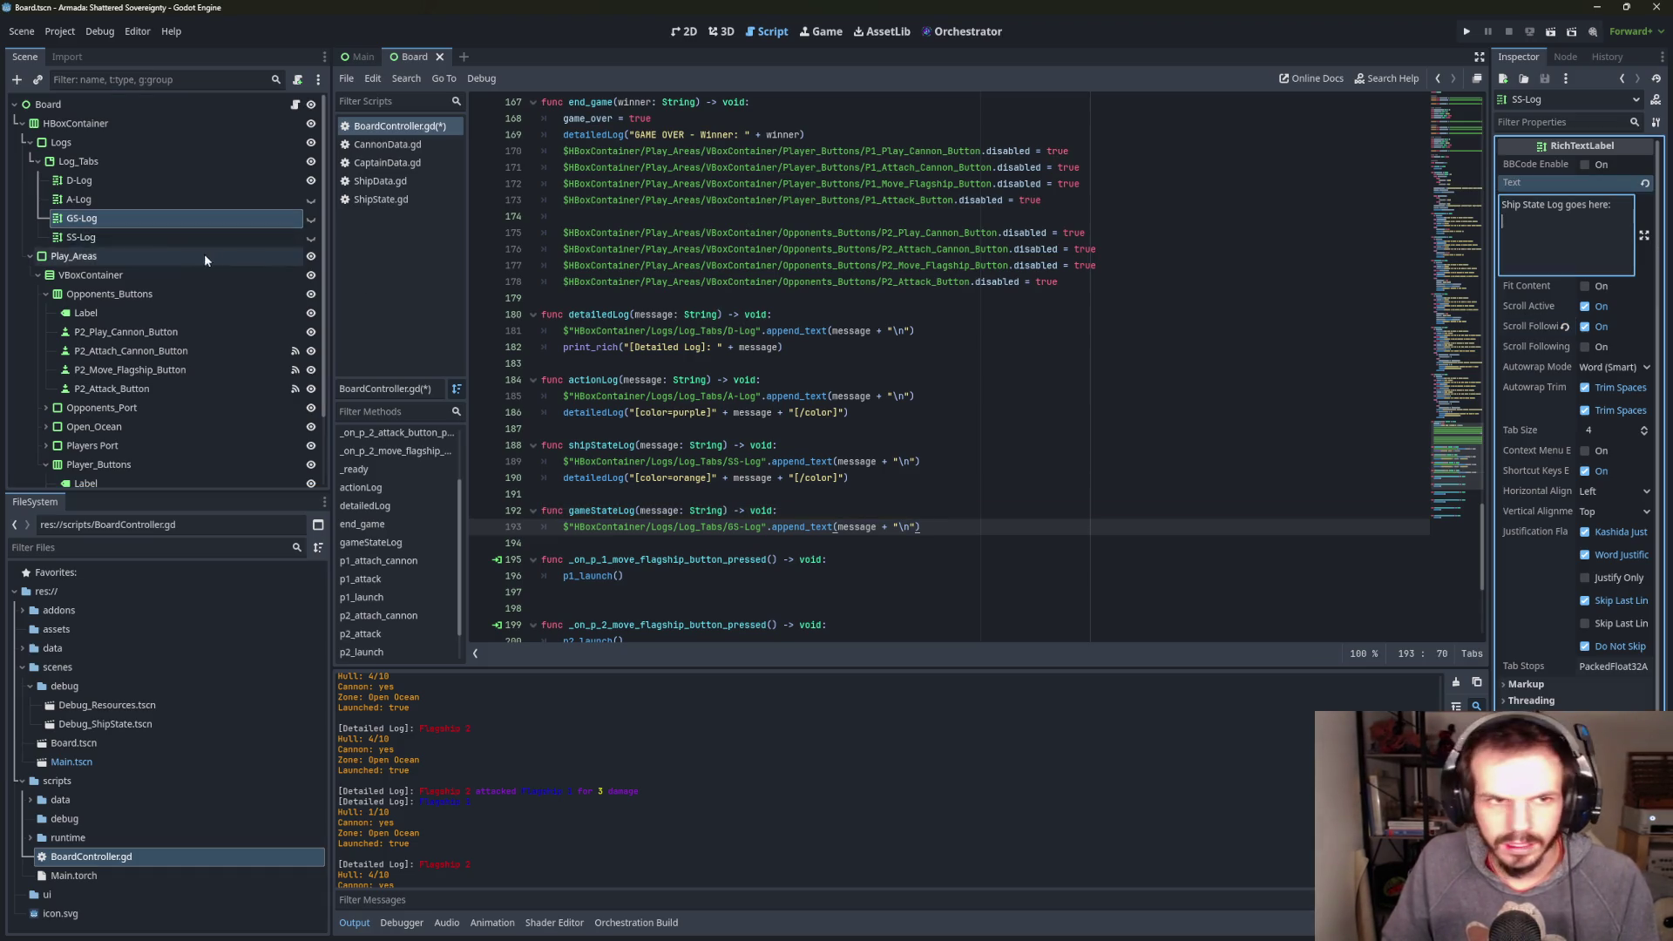
{"action": "left_click", "coordinate": [174, 219]}
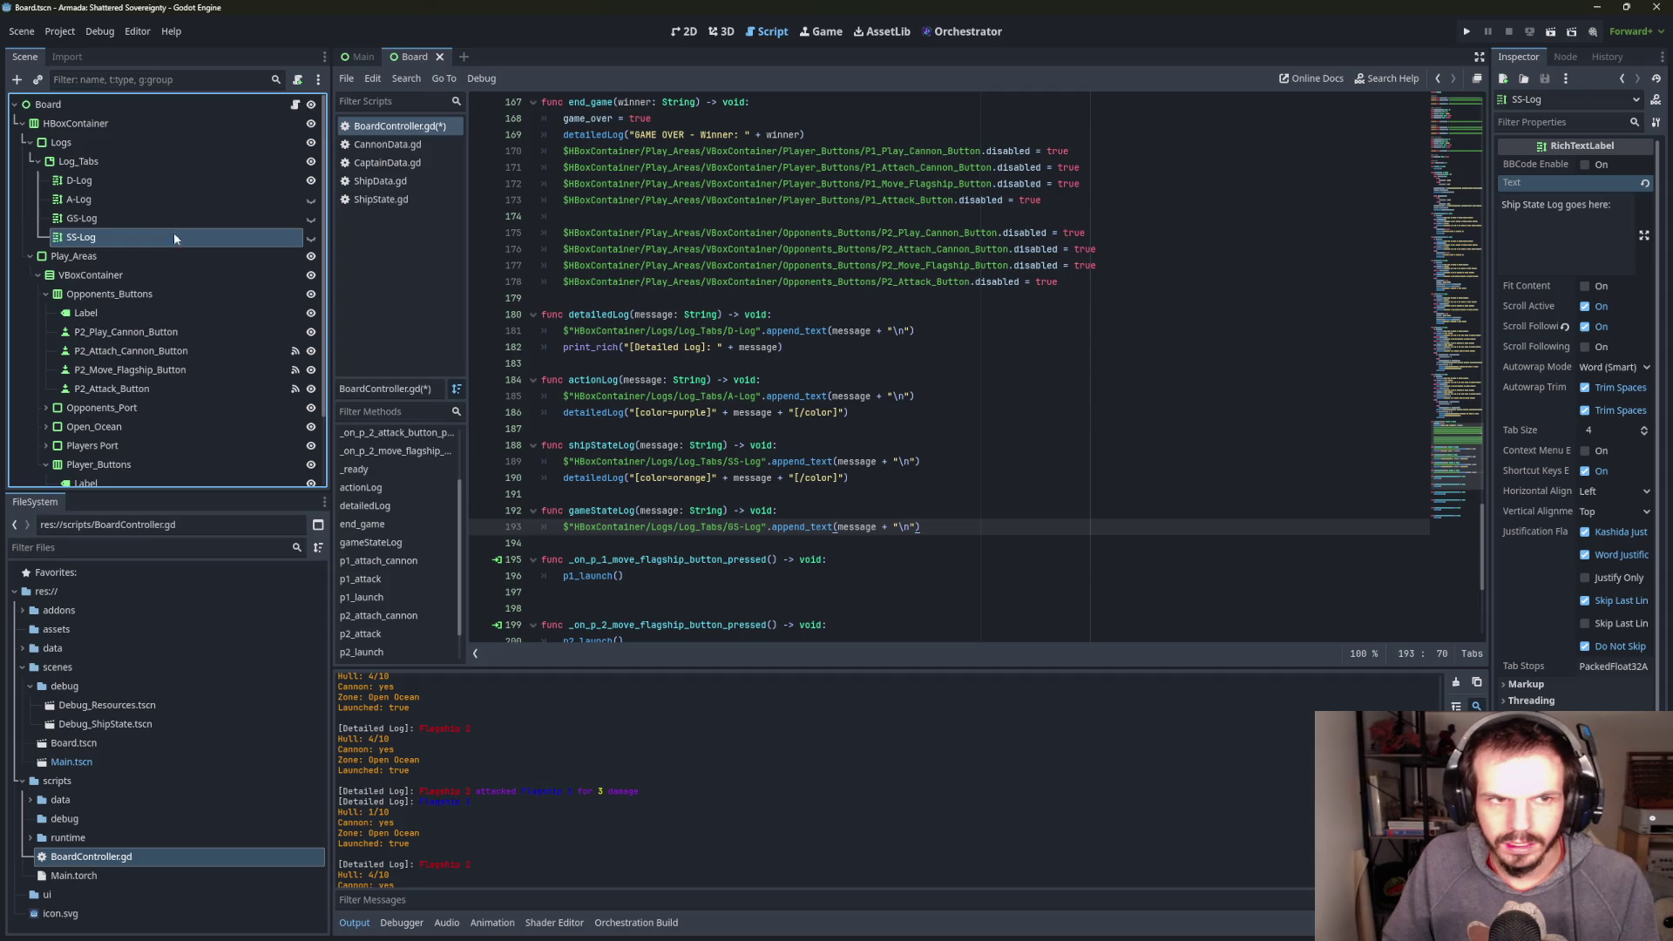
{"action": "left_click", "coordinate": [1624, 203]}
{"action": "key", "text": "Delete"}
{"action": "key", "text": "Return"}
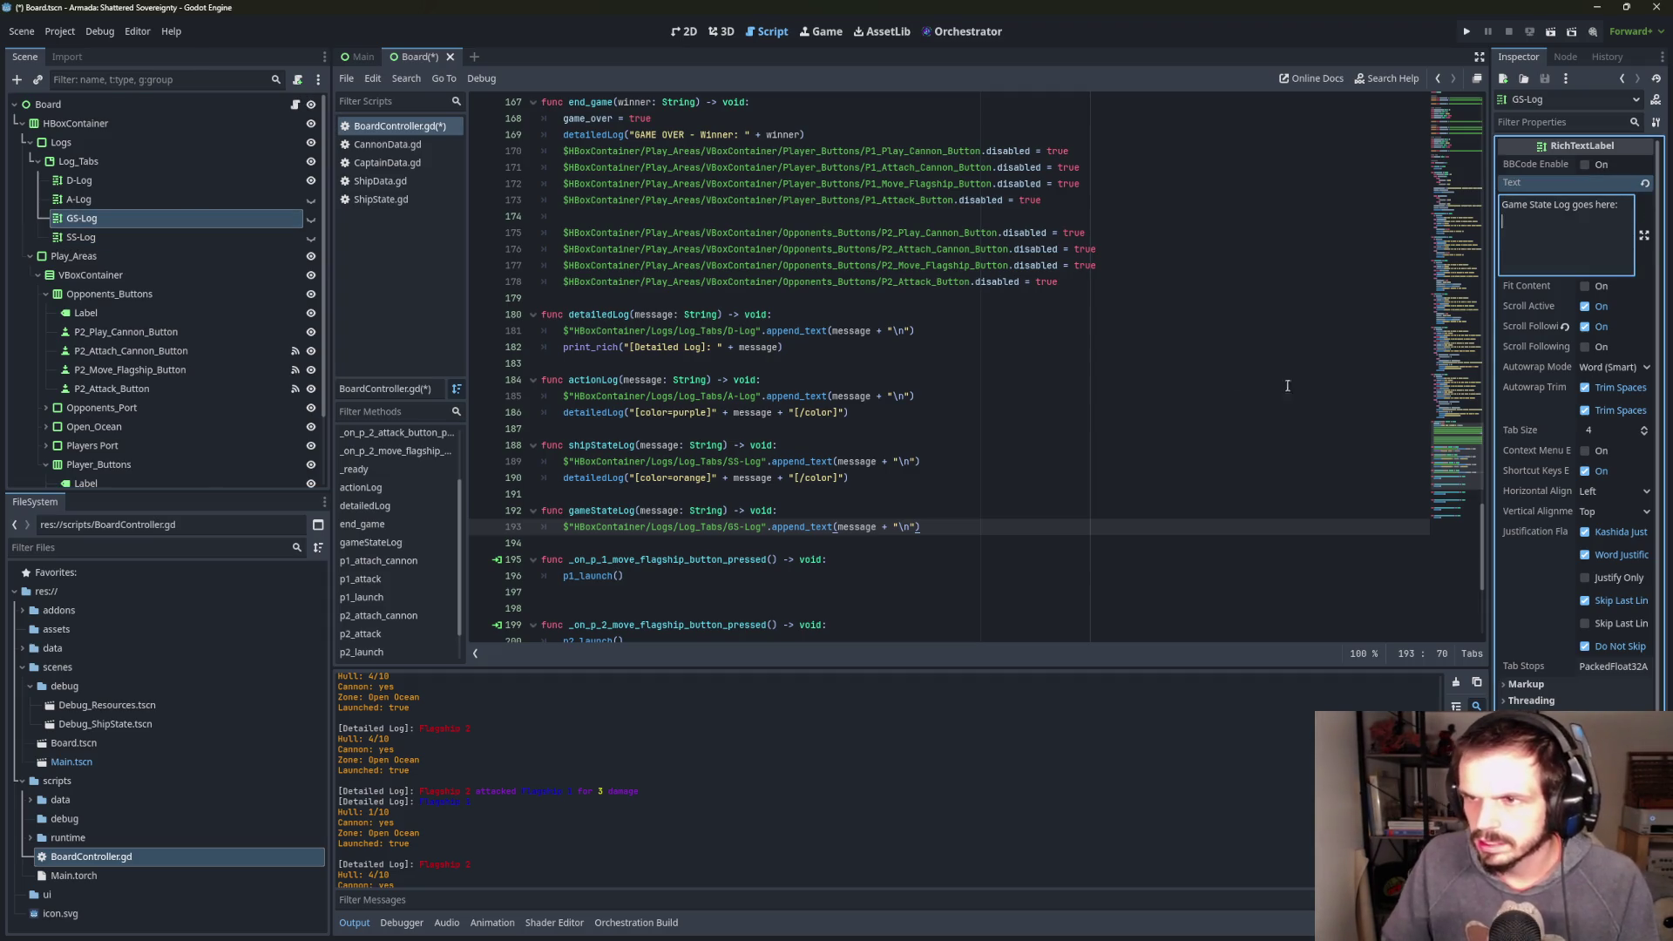
- In gameStateLog, add detailedLog("[color=green]" + message + "[/color]")
{"action": "left_click", "coordinate": [875, 558]}
{"action": "left_click", "coordinate": [977, 530]}
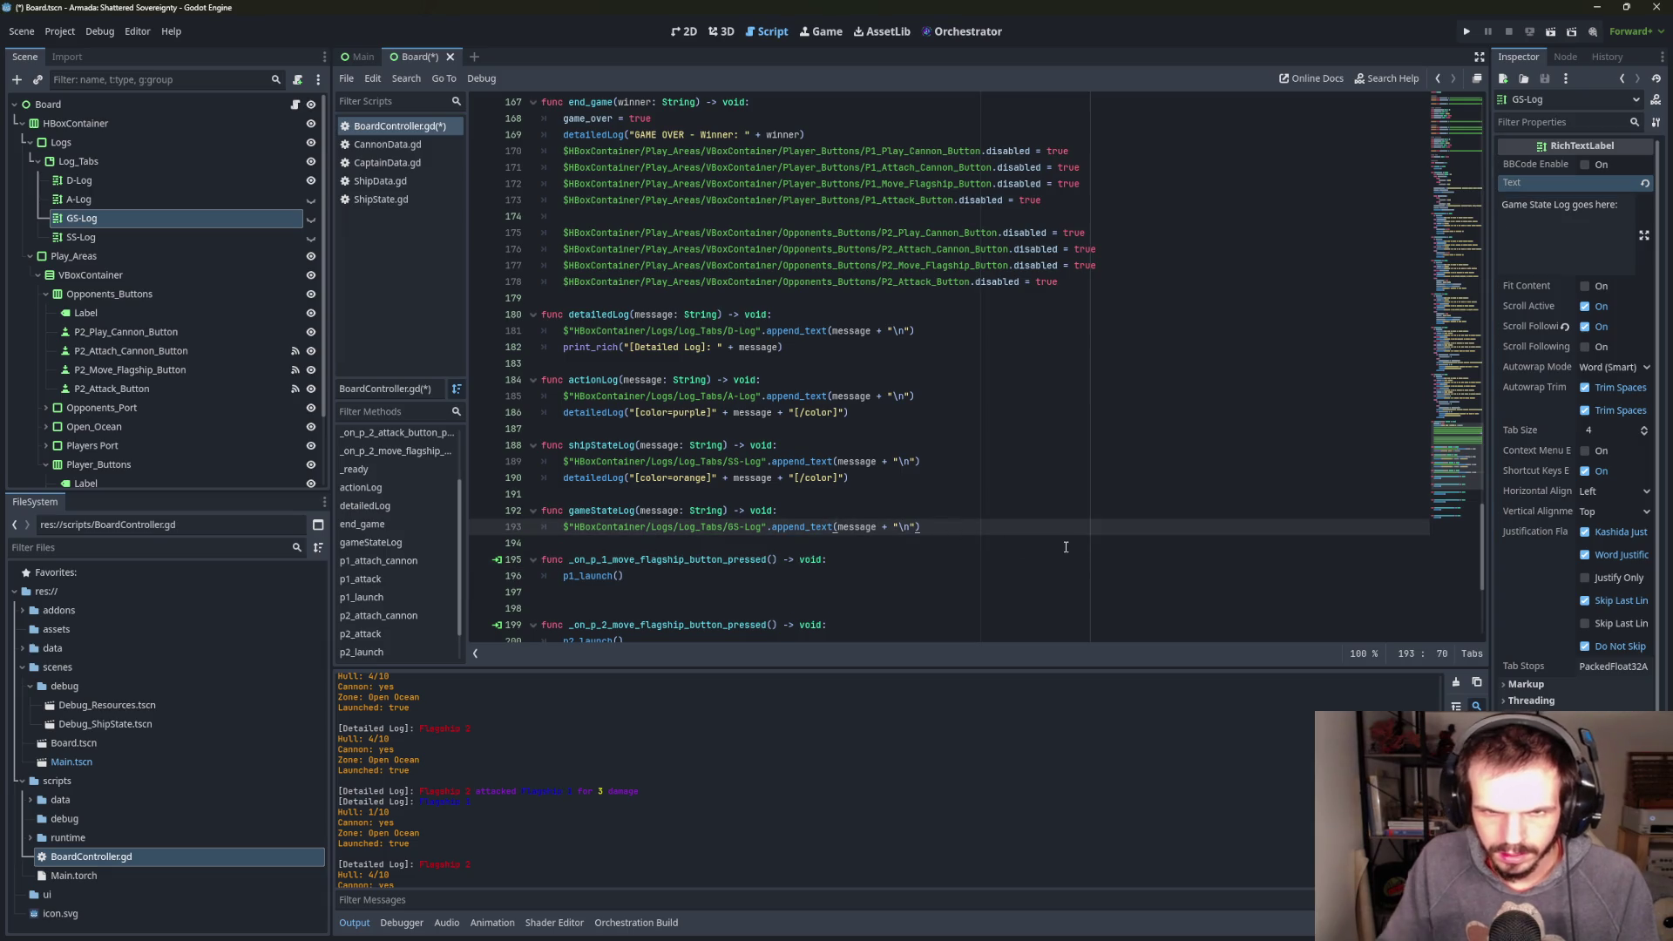
{"action": "key", "text": "Return"}
{"action": "type", "text": "det"}
{"action": "key", "text": "Return"}
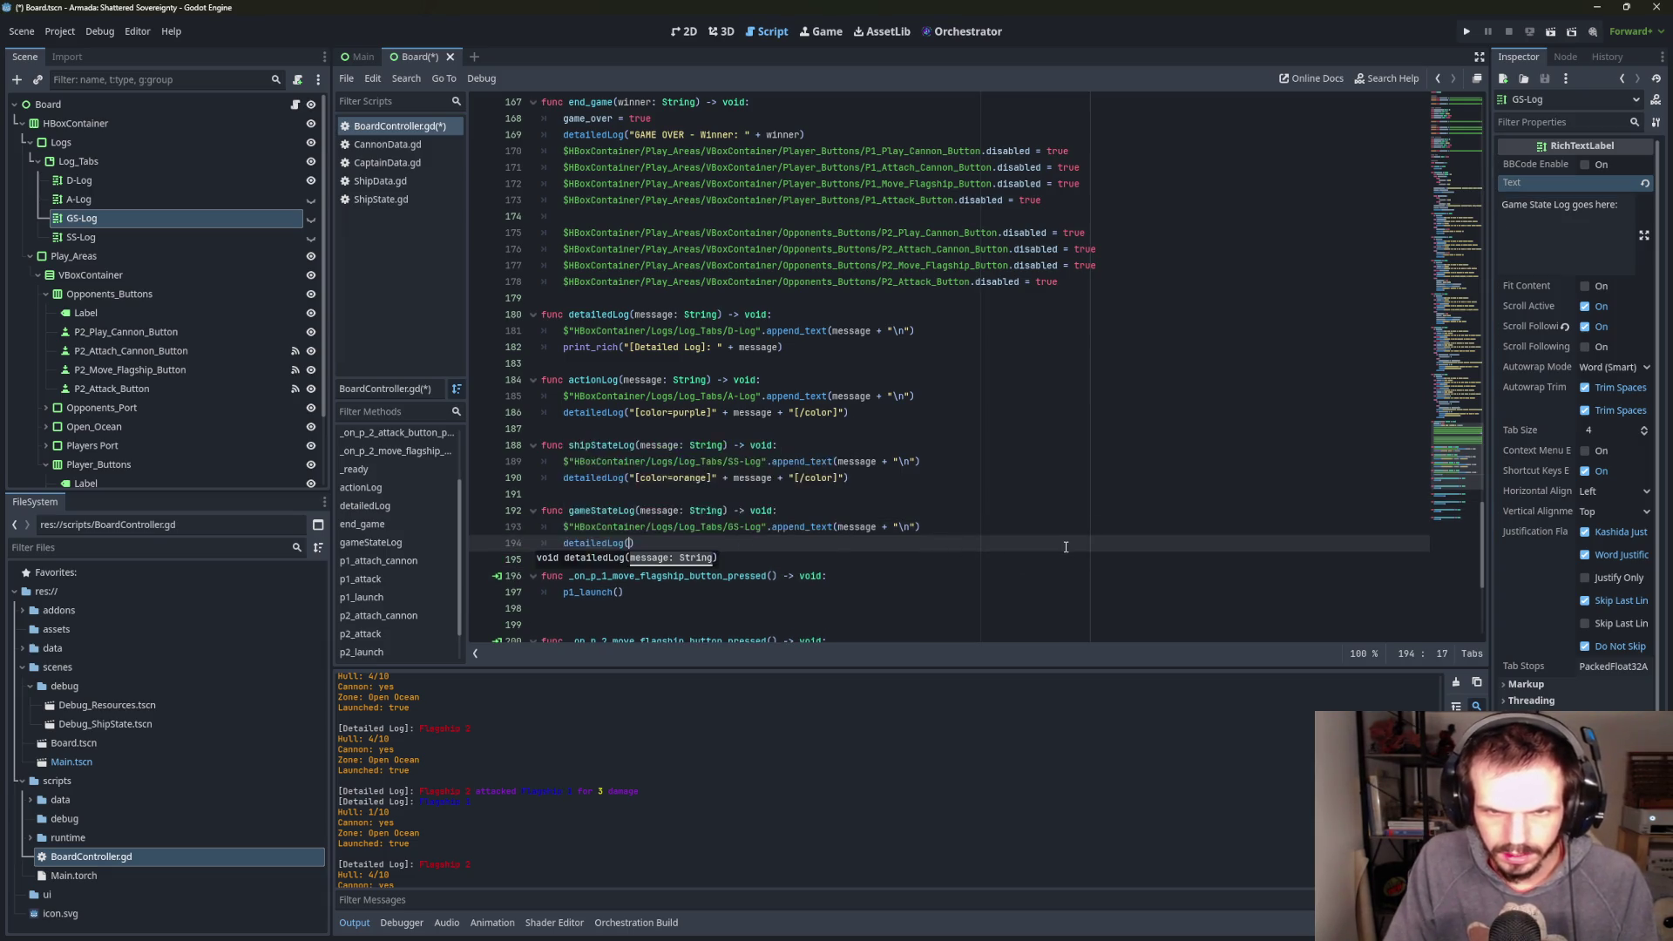
{"action": "type", "text": "\"[col"}
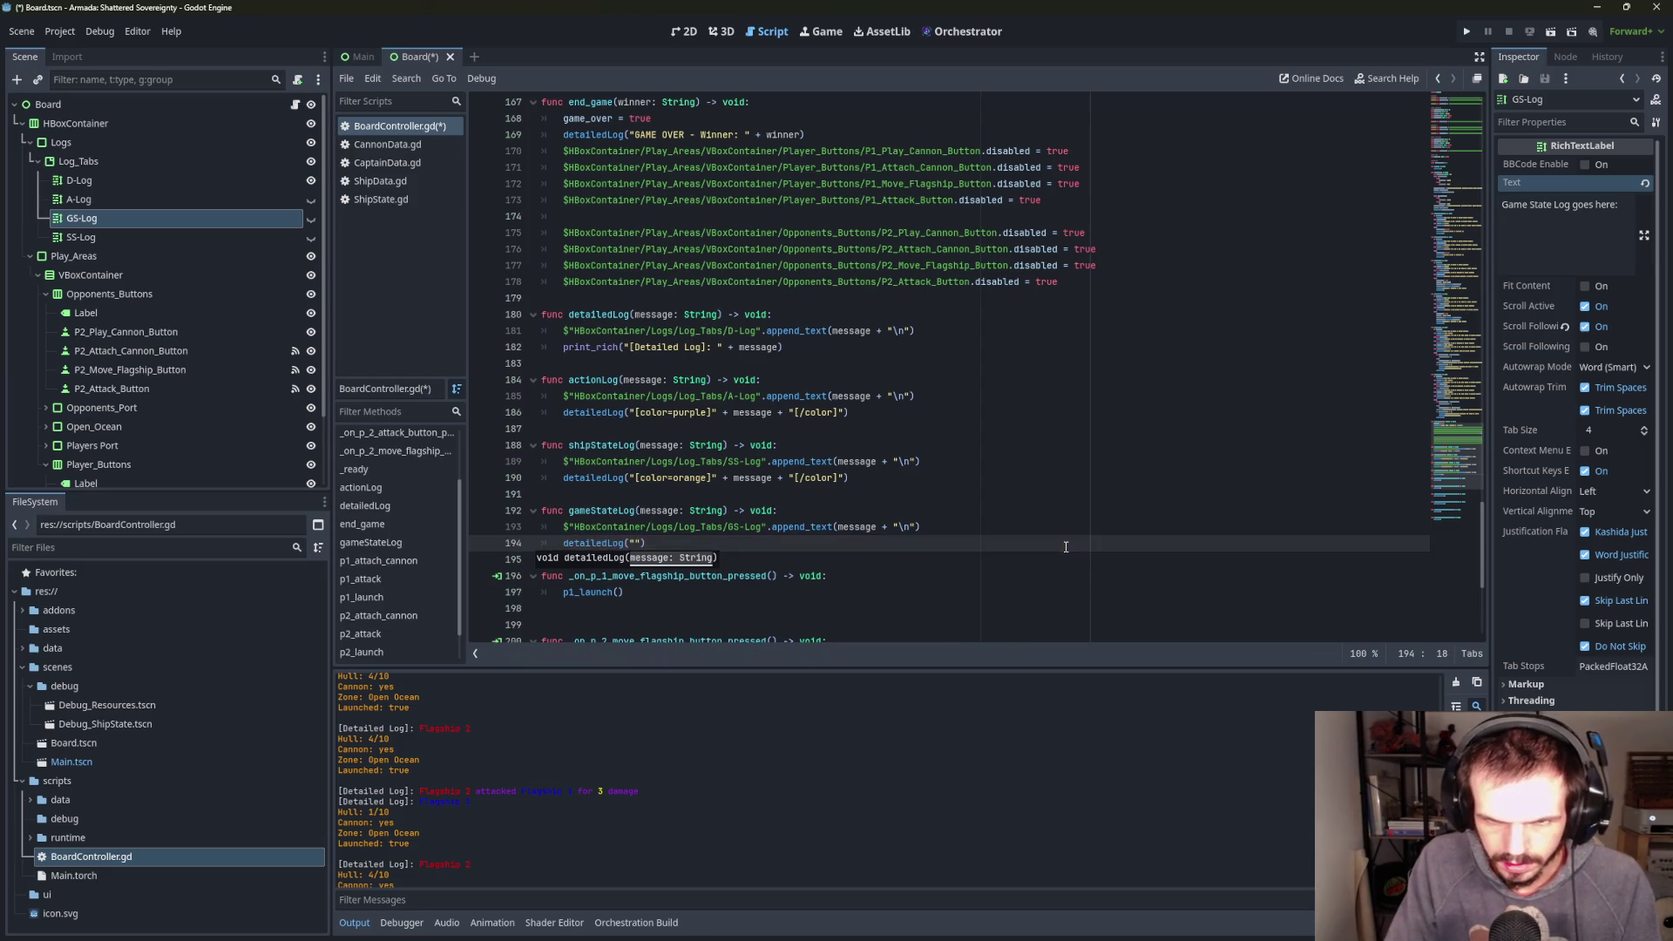
{"action": "type", "text": "or=green"}
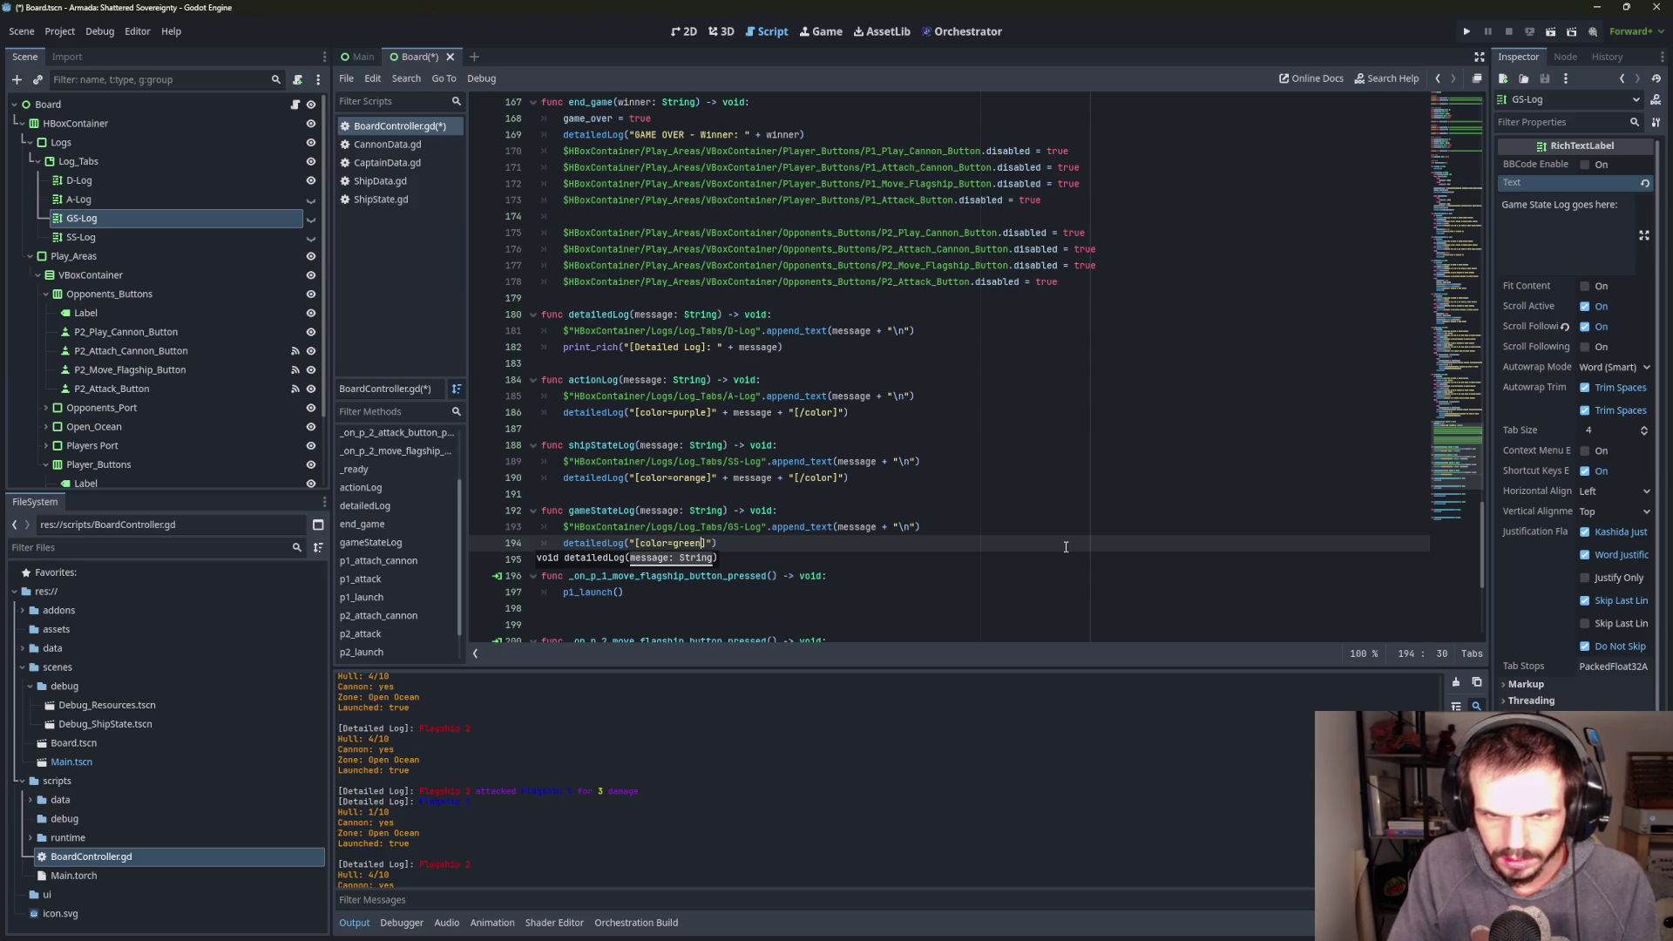
{"action": "type", "text": "]\" + message + \"[/color"}
{"action": "key", "text": "Down"}
{"action": "scroll", "coordinate": [1094, 480], "scroll_direction": "down", "scroll_amount": 2}
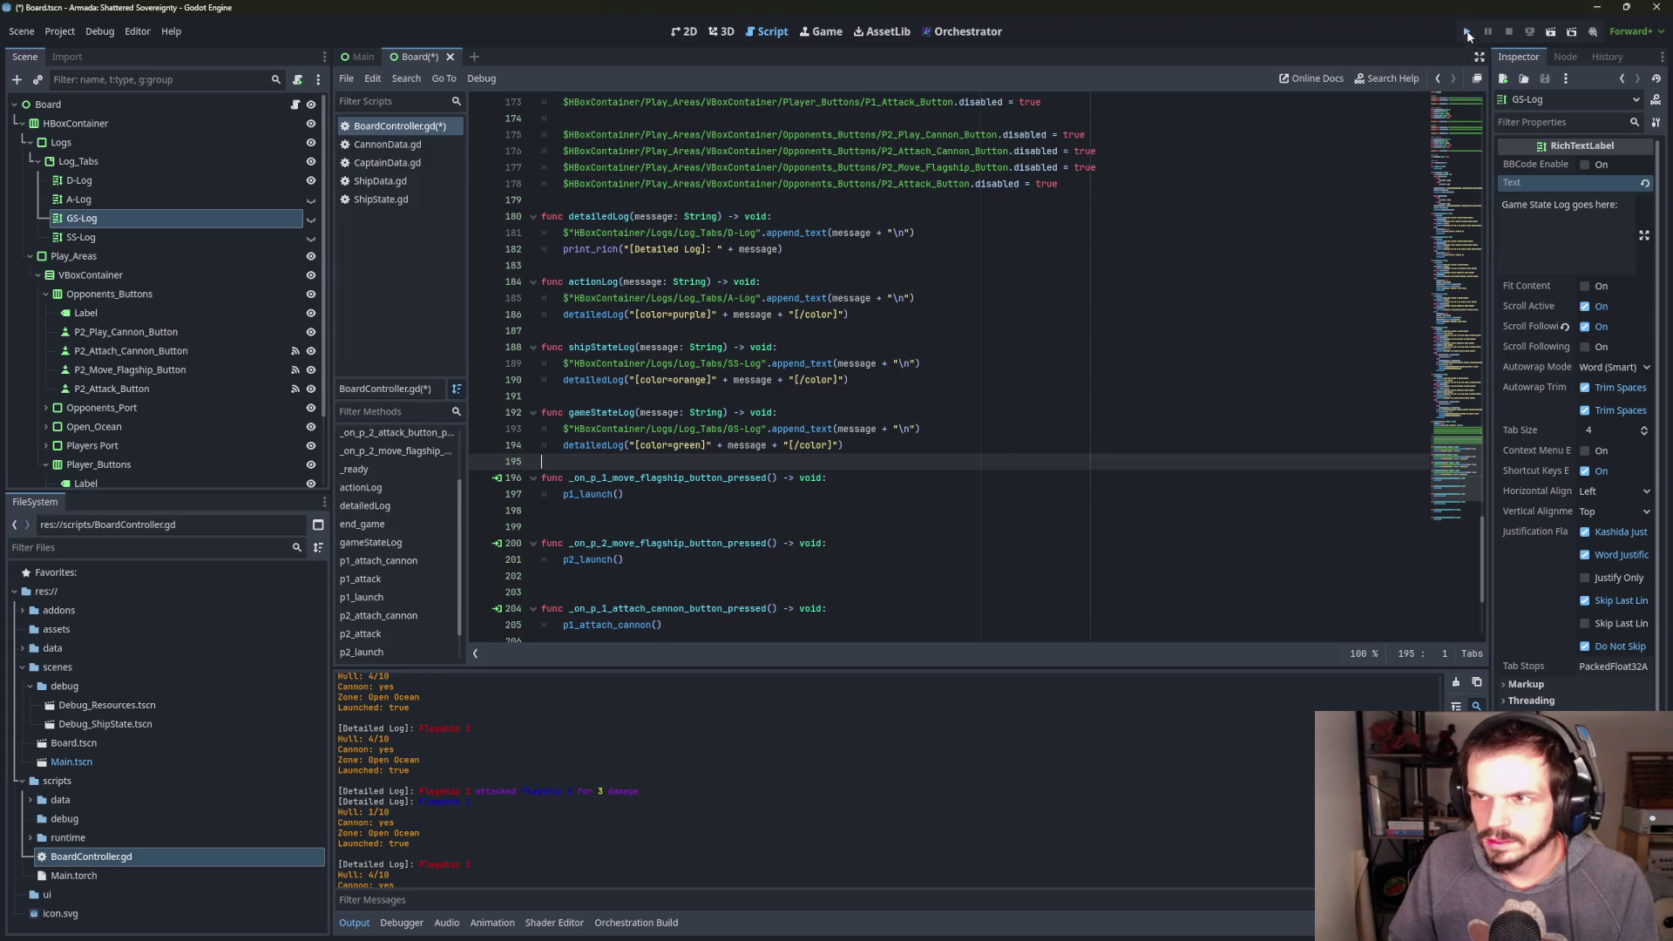
- Run the game, attach cannons to both flagships and launch them into the Open Ocean
{"action": "left_click", "coordinate": [1468, 32]}
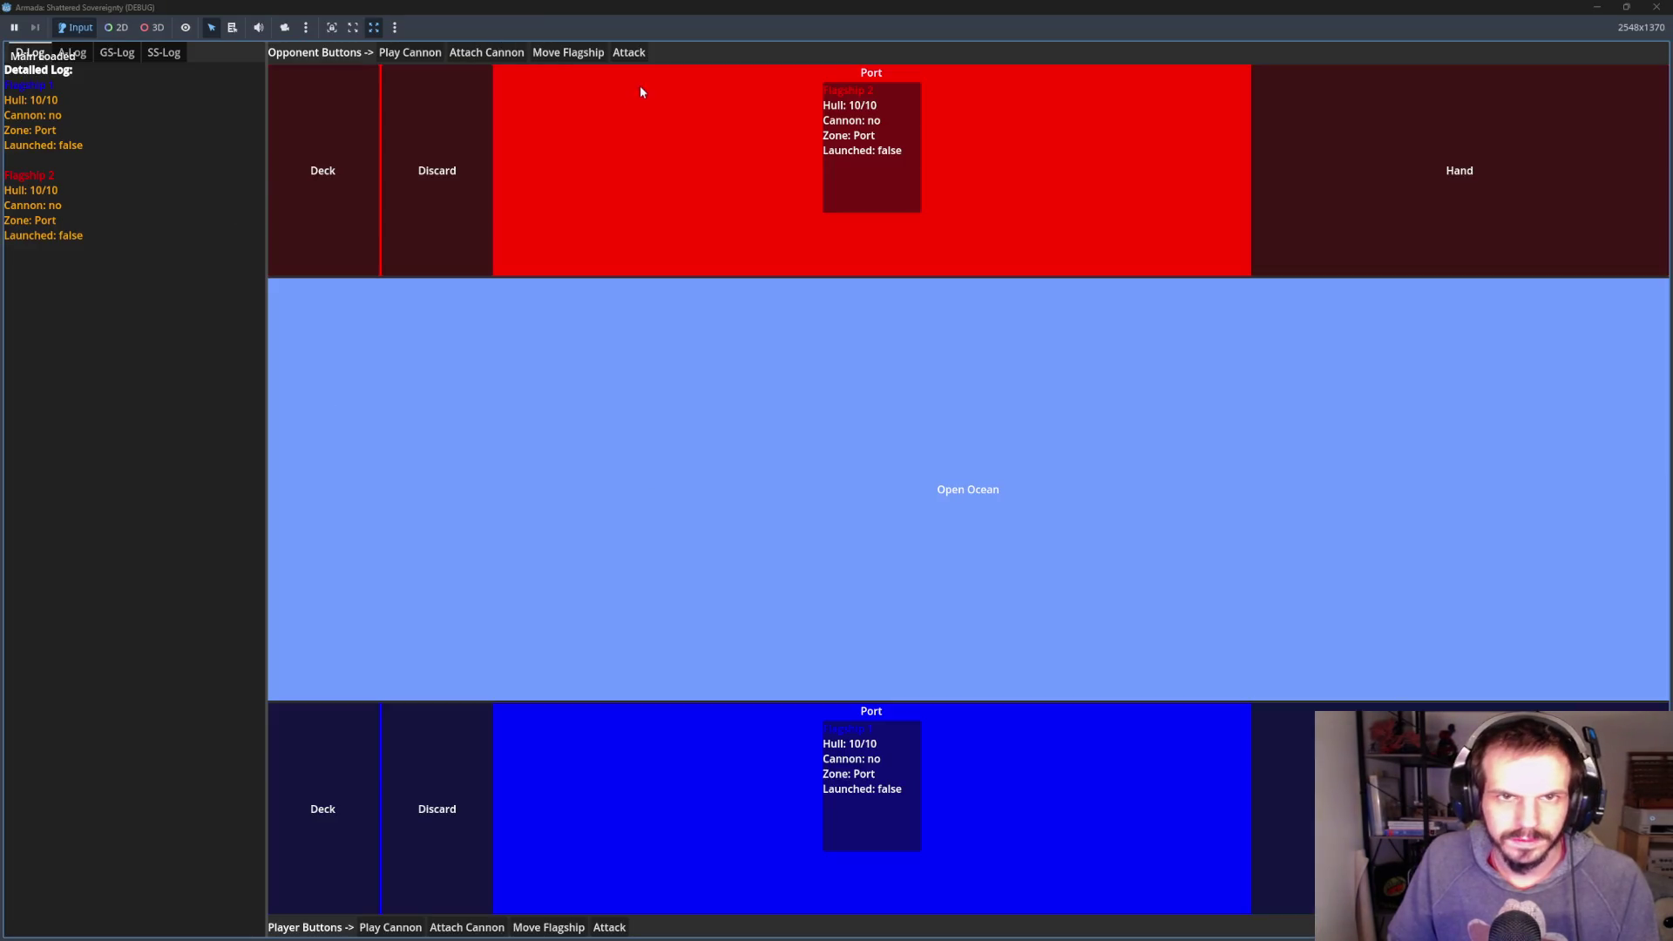
{"action": "left_click", "coordinate": [467, 927]}
{"action": "left_click", "coordinate": [549, 927]}
{"action": "left_click", "coordinate": [487, 52]}
{"action": "left_click", "coordinate": [568, 52]}
- Attack with Flagship 1 until Flagship 2 sinks, check the GS-Log, and close the game
{"action": "left_click", "coordinate": [613, 929]}
{"action": "left_click", "coordinate": [613, 929]}
{"action": "left_click", "coordinate": [613, 929]}
{"action": "left_click", "coordinate": [613, 928]}
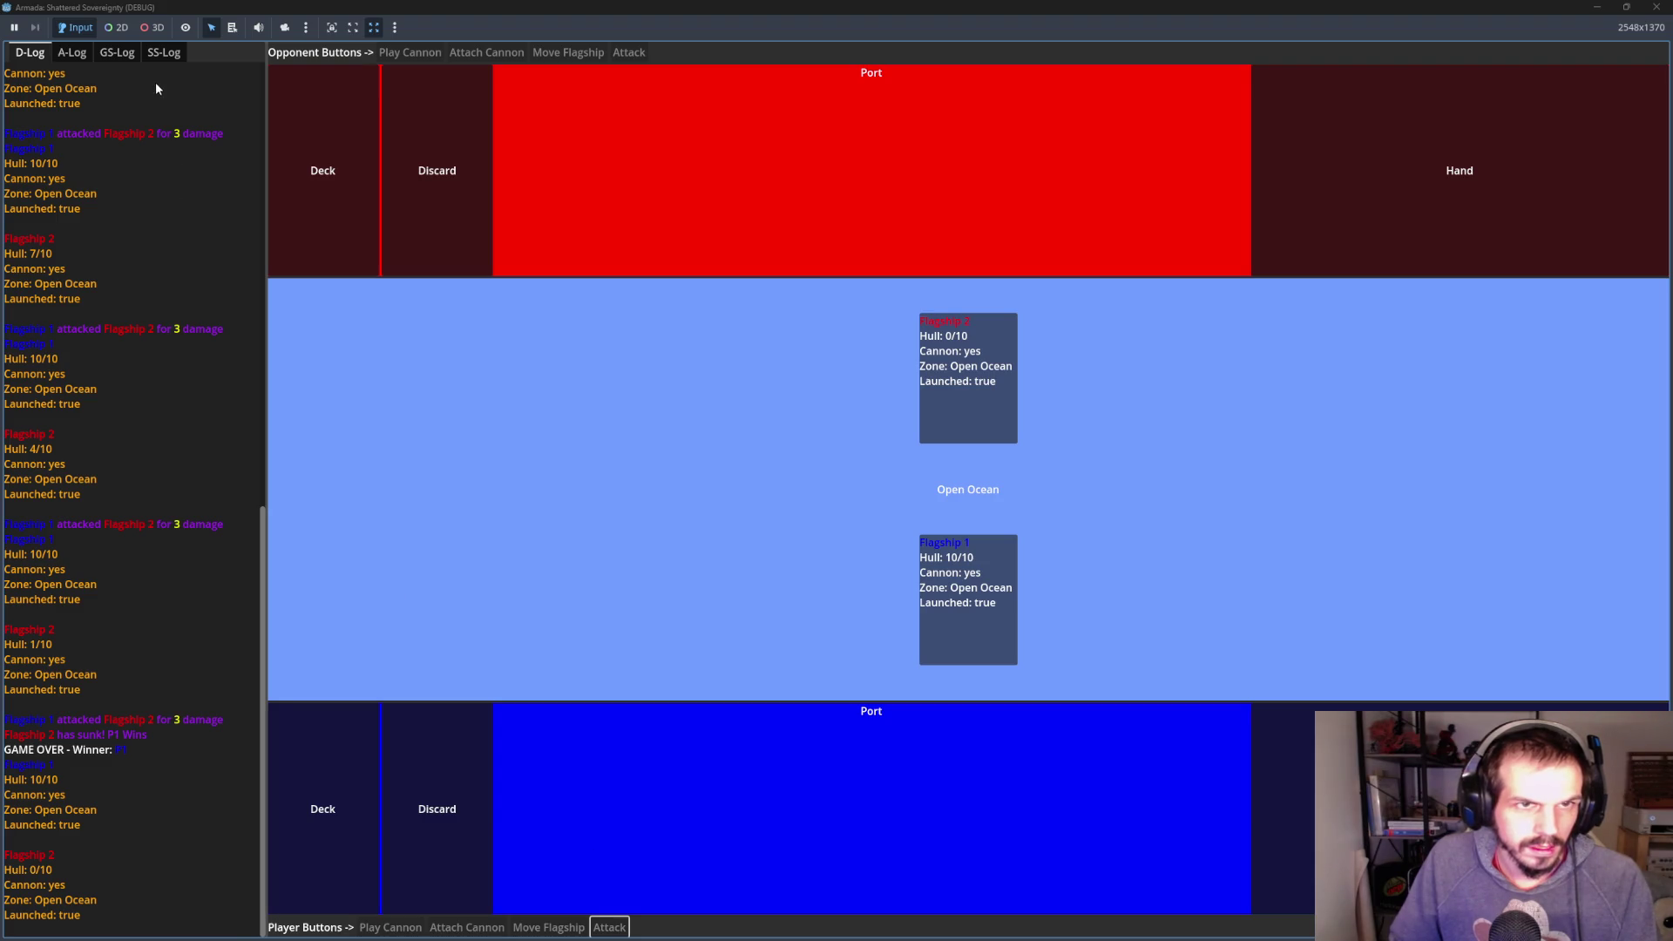
{"action": "left_click", "coordinate": [100, 52]}
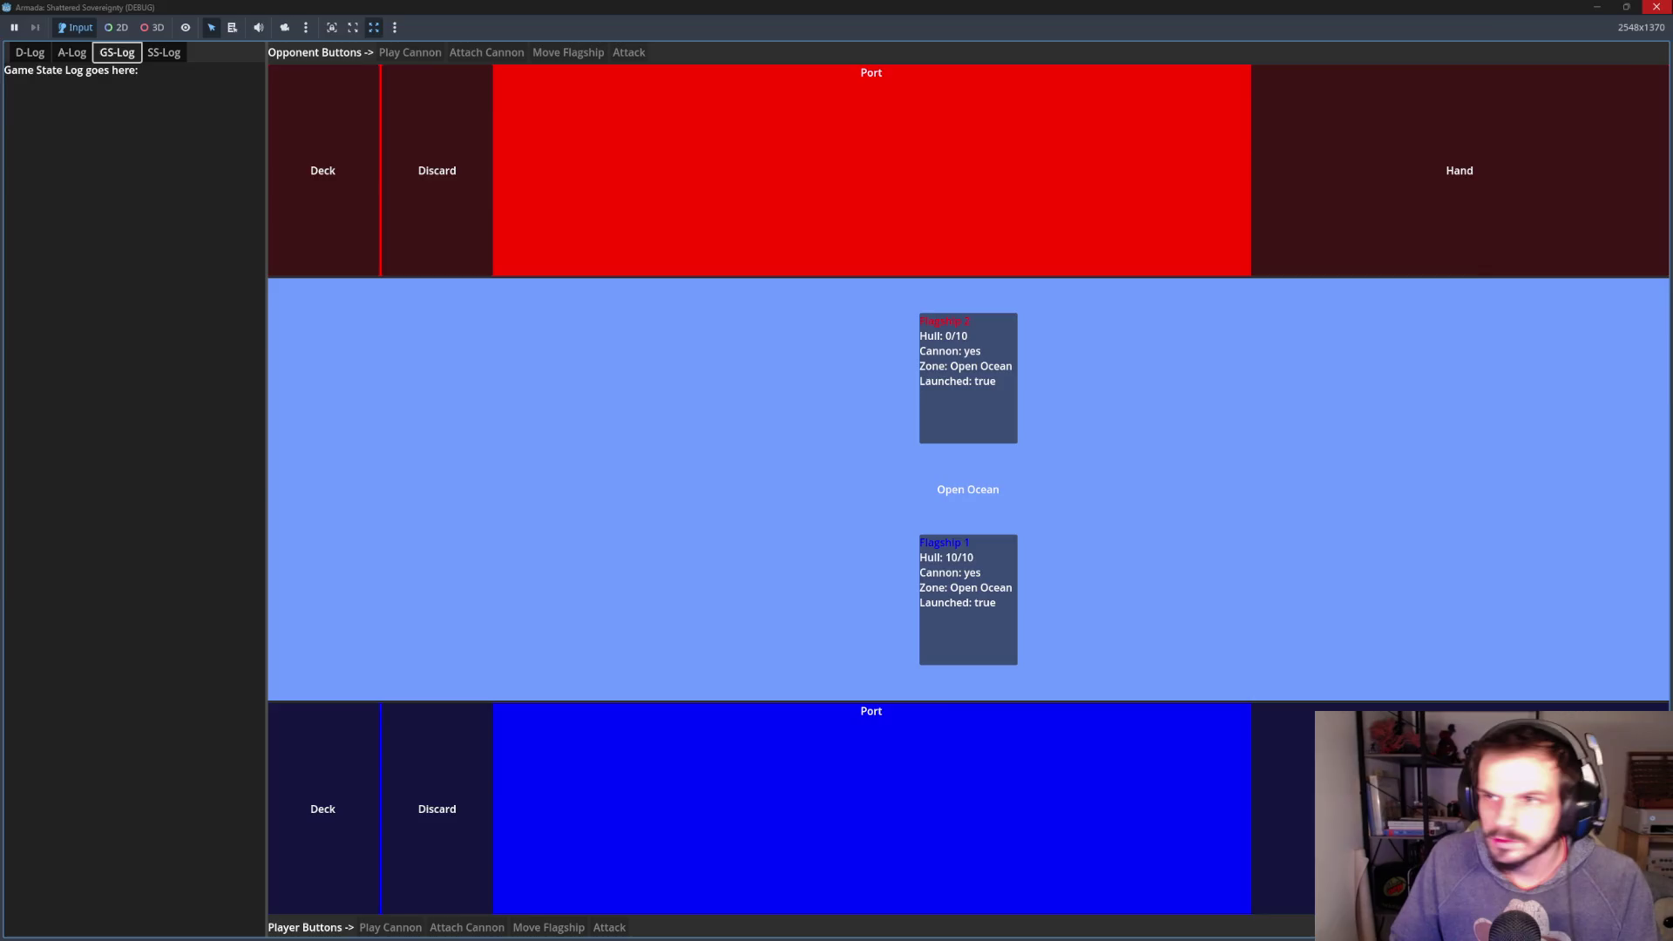
{"action": "left_click", "coordinate": [1655, 7]}
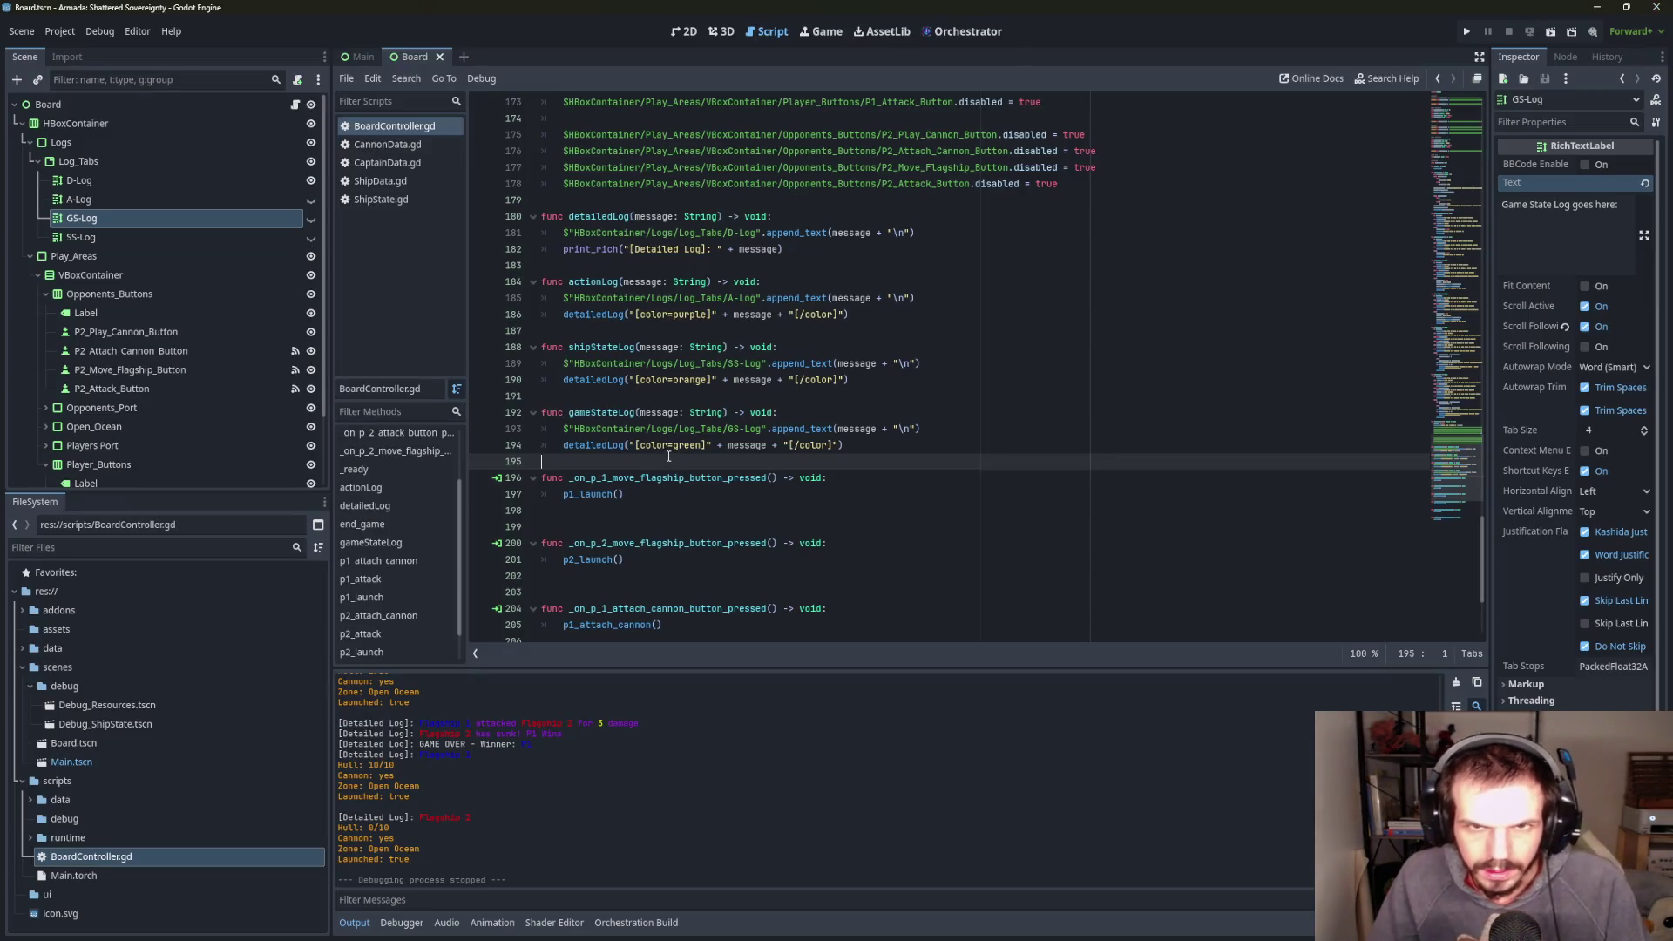
- Change line 169's detailedLog call to gameStateLog for the GAME OVER message, then run the project
{"action": "scroll", "coordinate": [668, 456], "scroll_direction": "up", "scroll_amount": 6}
{"action": "double_click", "coordinate": [605, 333]}
{"action": "type", "text": "d"}
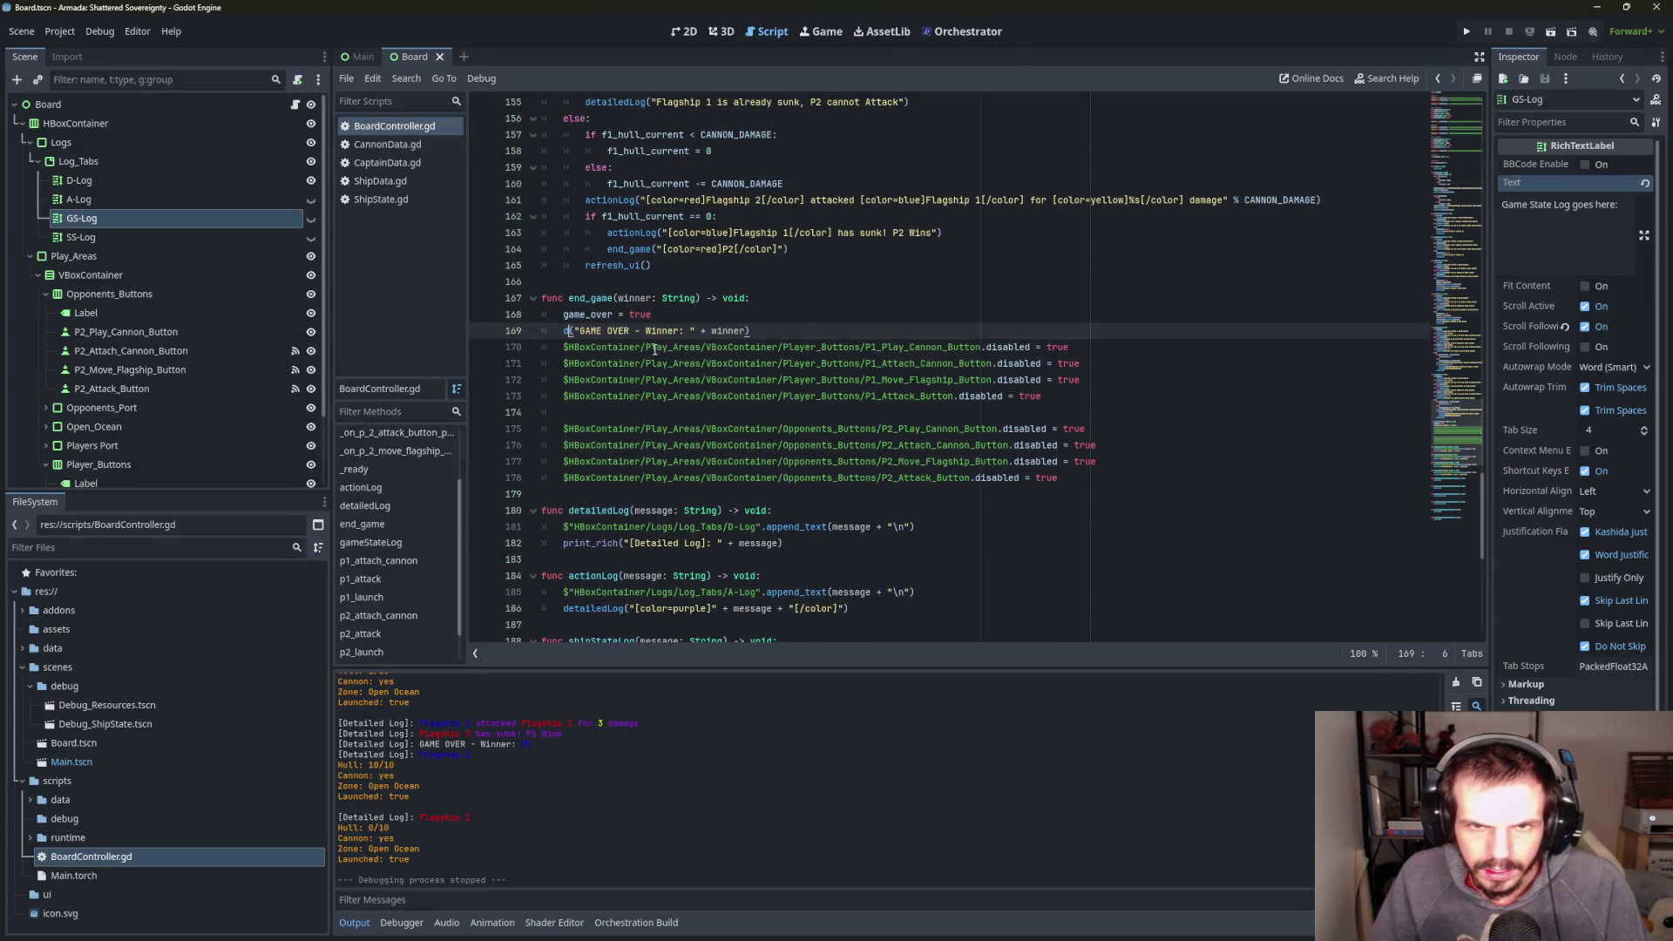
{"action": "key", "text": "BackSpace"}
{"action": "type", "text": "g"}
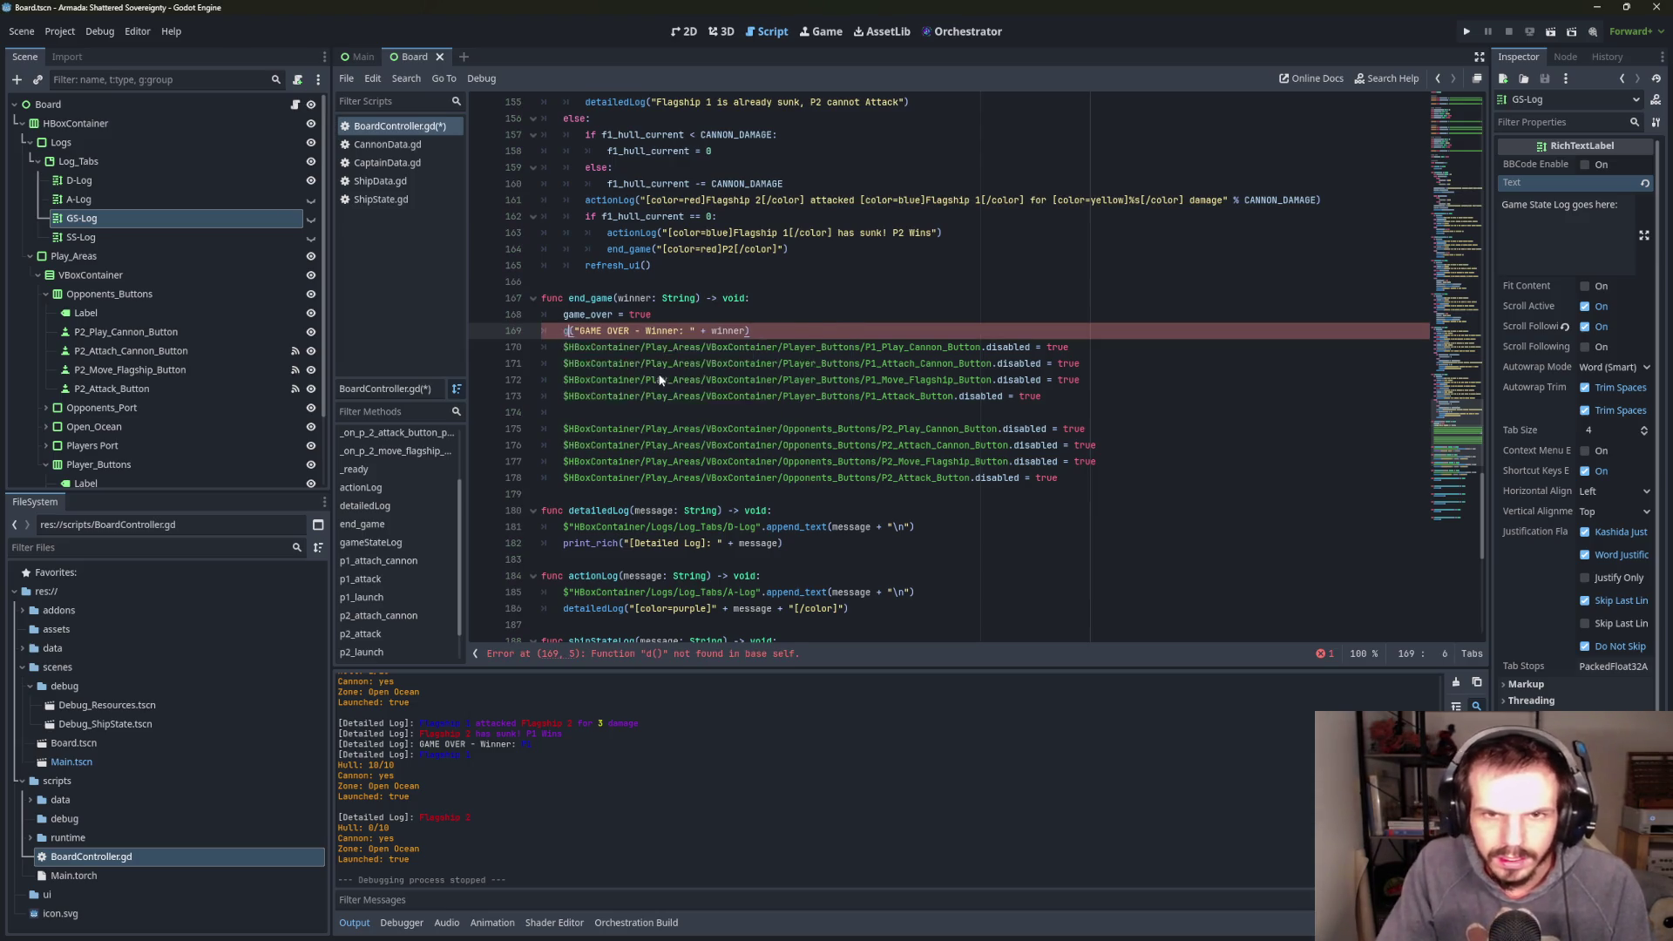
{"action": "left_click", "coordinate": [634, 353]}
{"action": "key", "text": "End"}
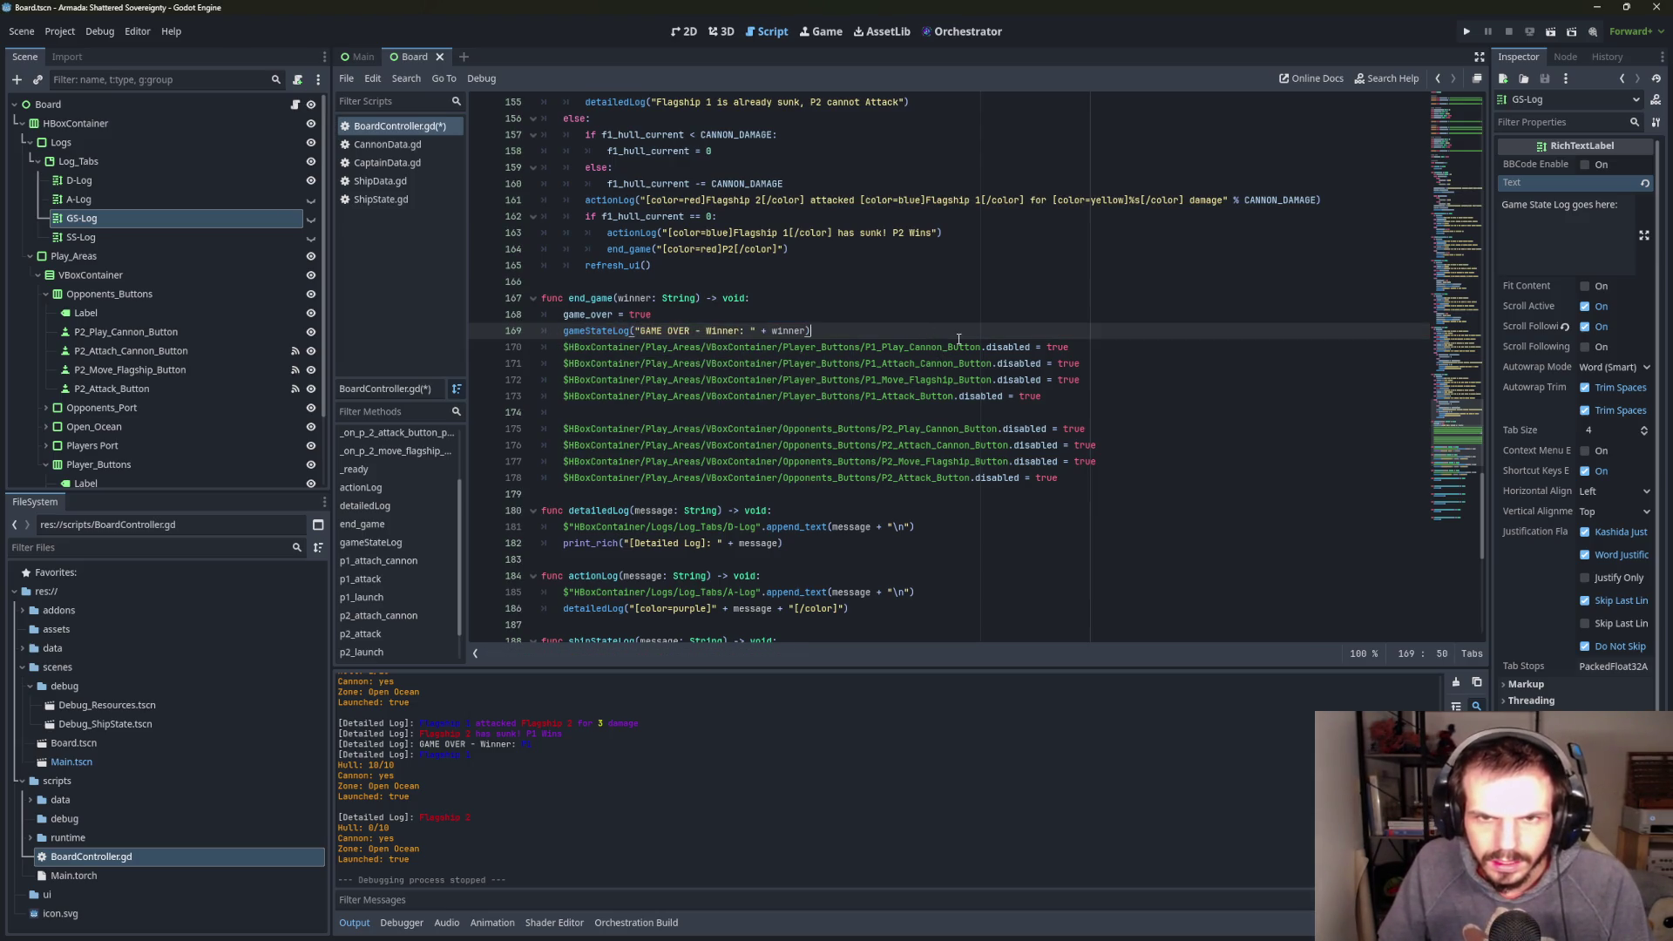
{"action": "scroll", "coordinate": [1043, 319], "scroll_direction": "down", "scroll_amount": 1}
{"action": "scroll", "coordinate": [1068, 325], "scroll_direction": "up", "scroll_amount": 1}
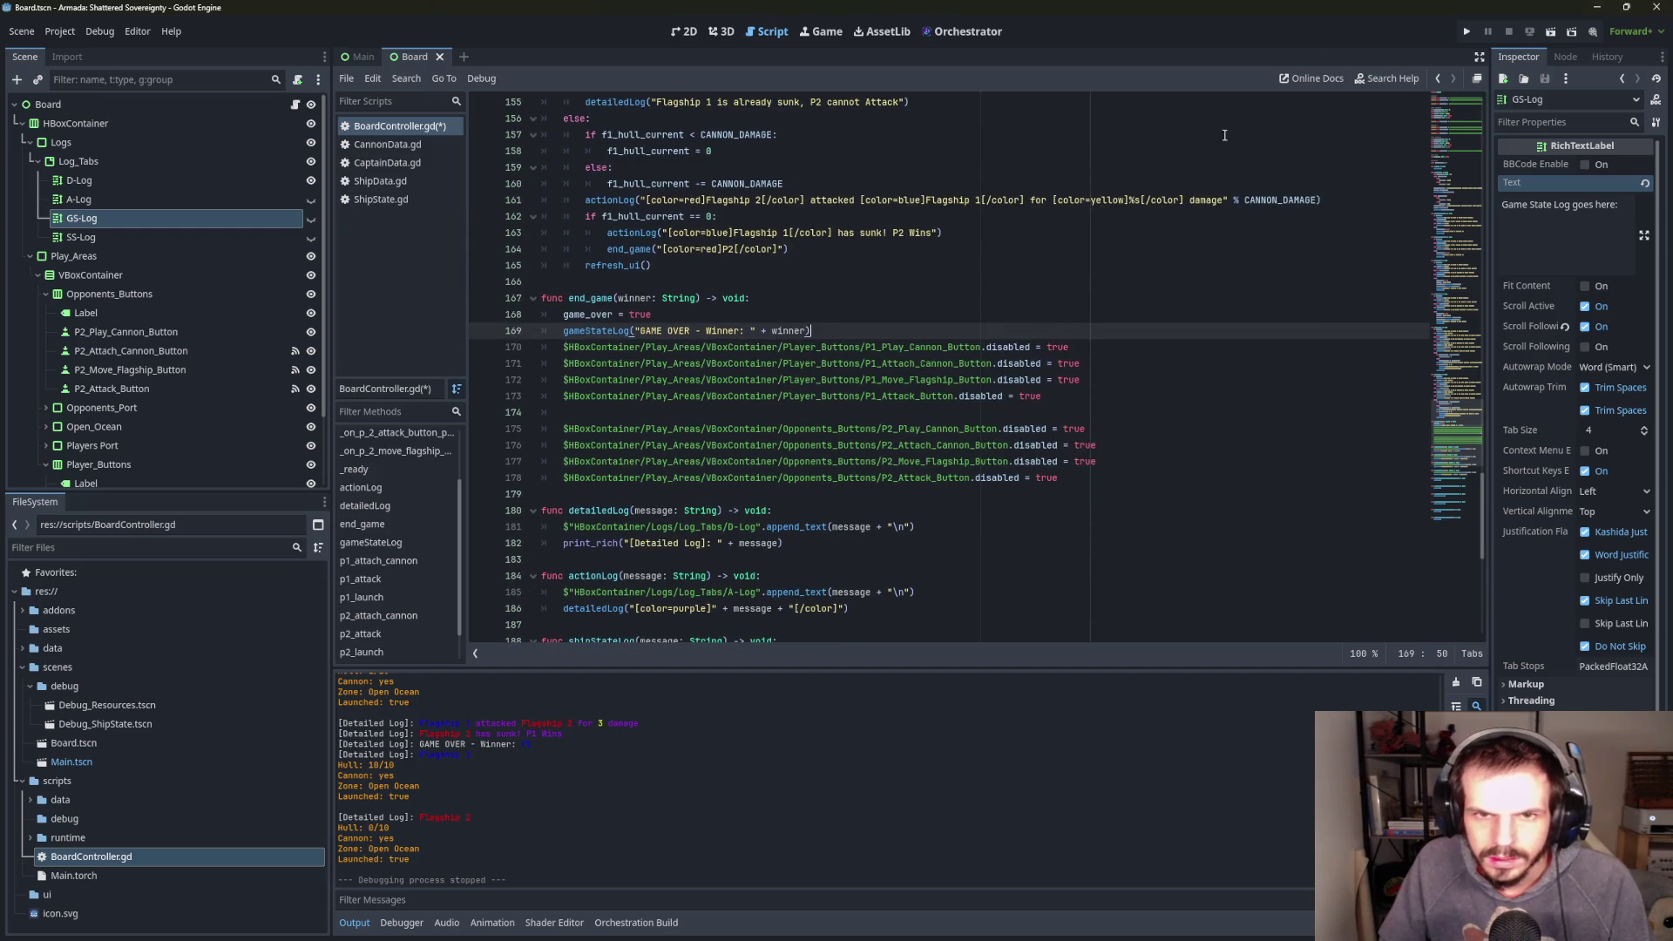
{"action": "left_click", "coordinate": [1467, 32]}
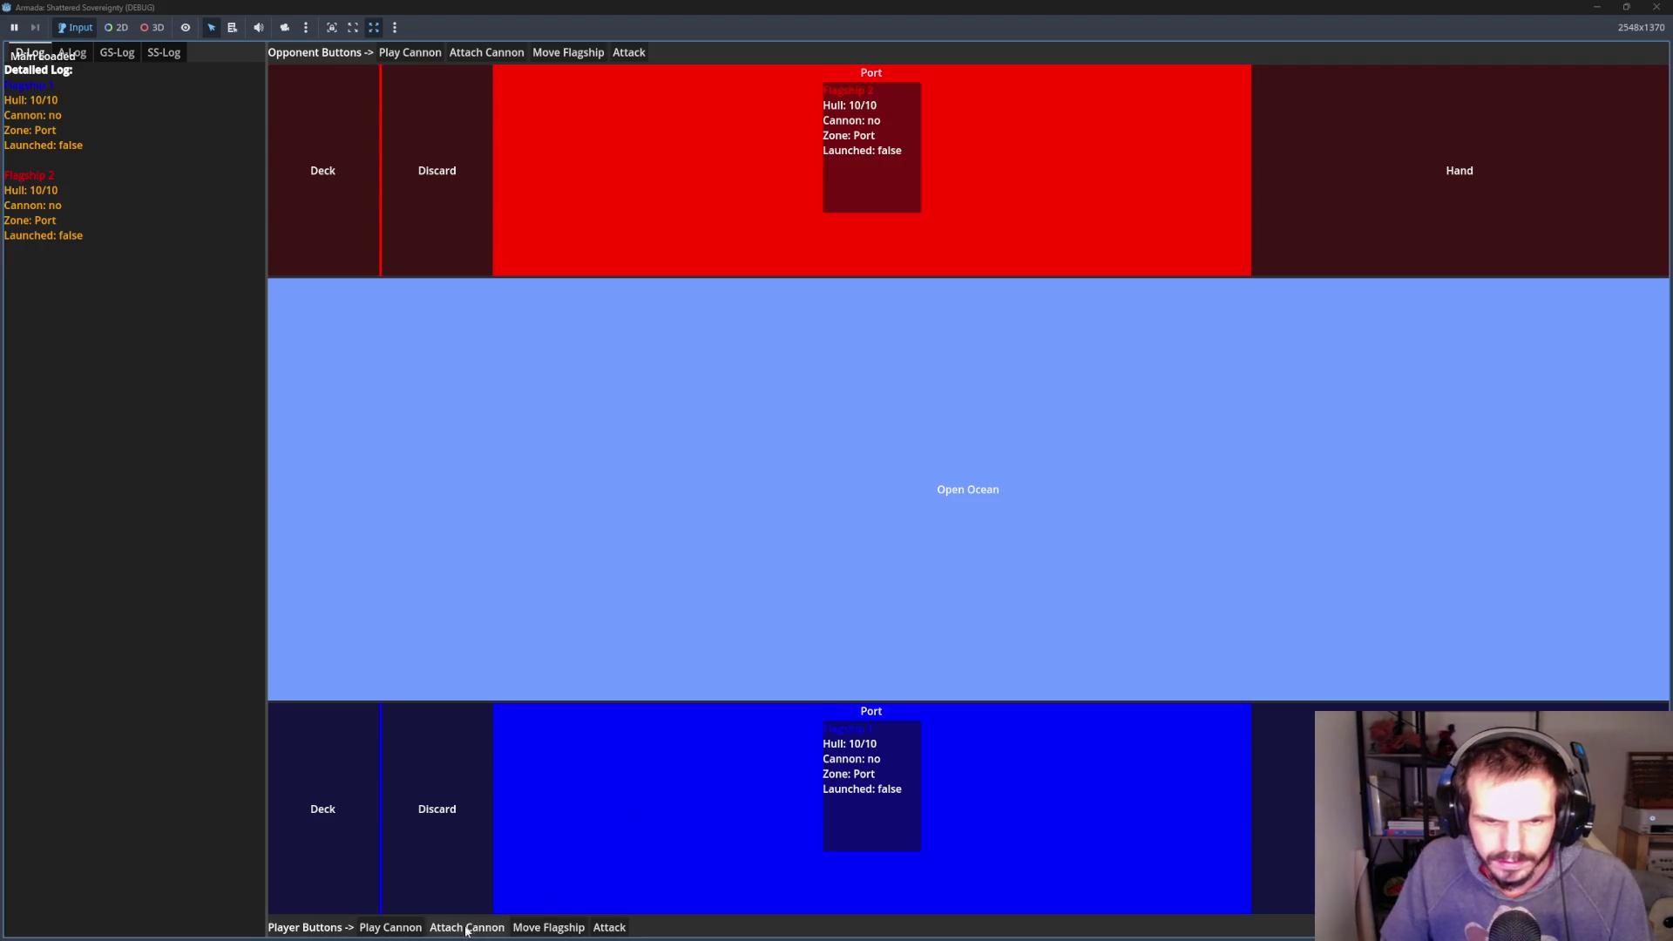
- Arm and launch both flagships, then attack with Flagship 1 until Flagship 2 sinks
{"action": "left_click", "coordinate": [467, 927]}
{"action": "left_click", "coordinate": [548, 927]}
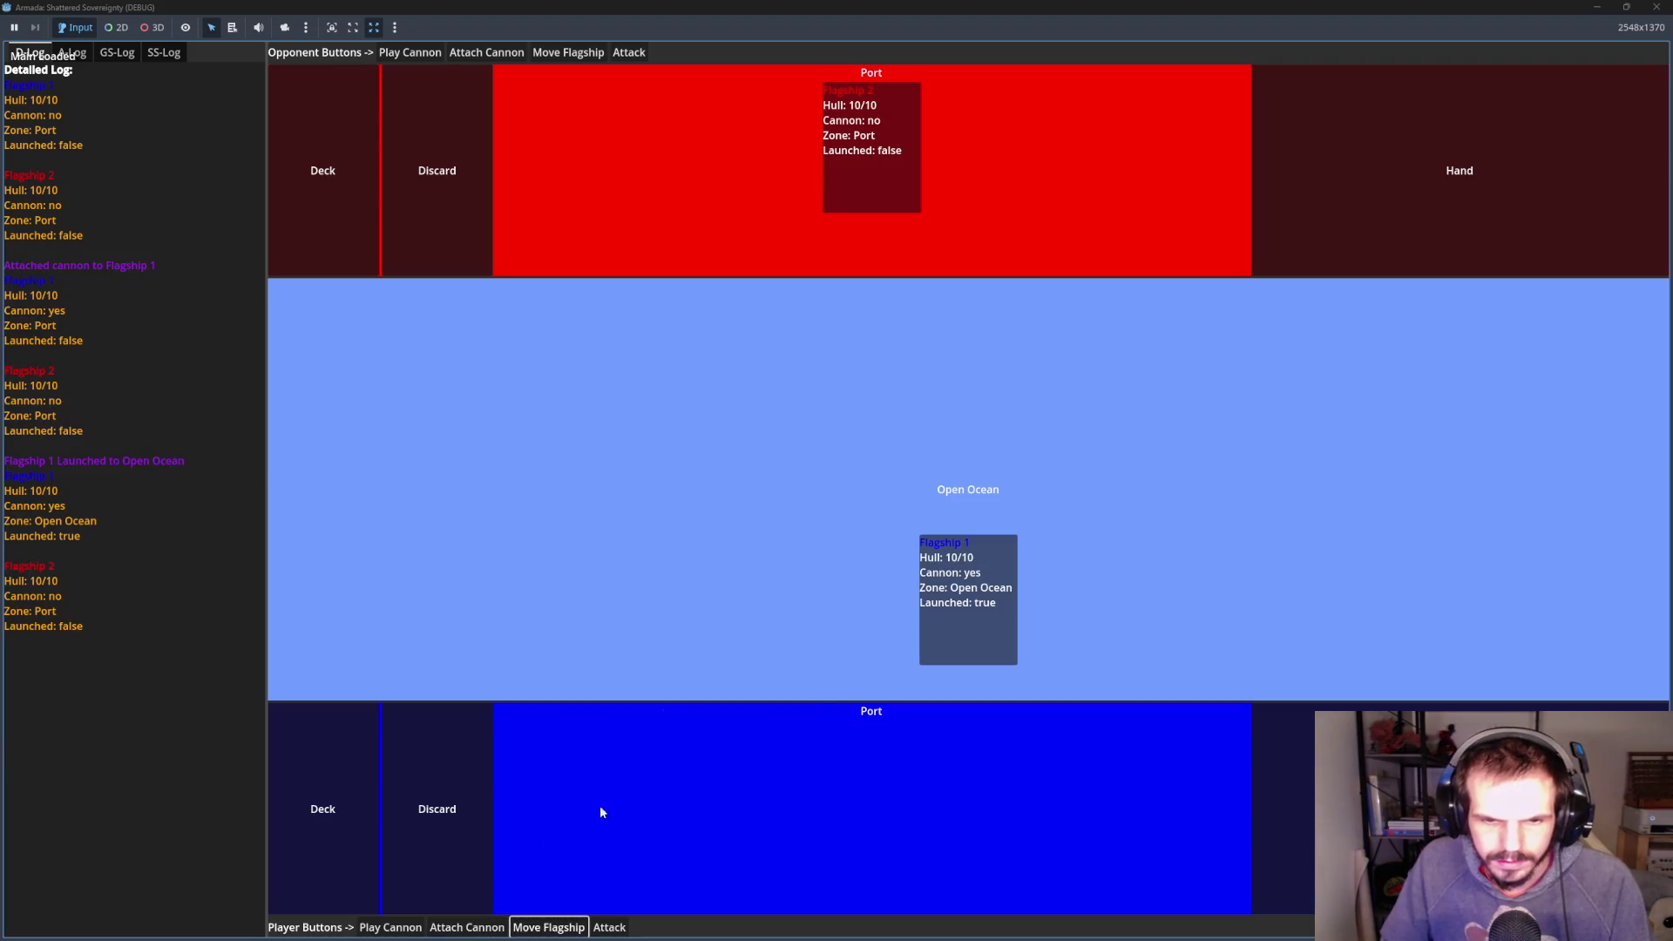
{"action": "left_click", "coordinate": [487, 53]}
{"action": "left_click", "coordinate": [562, 54]}
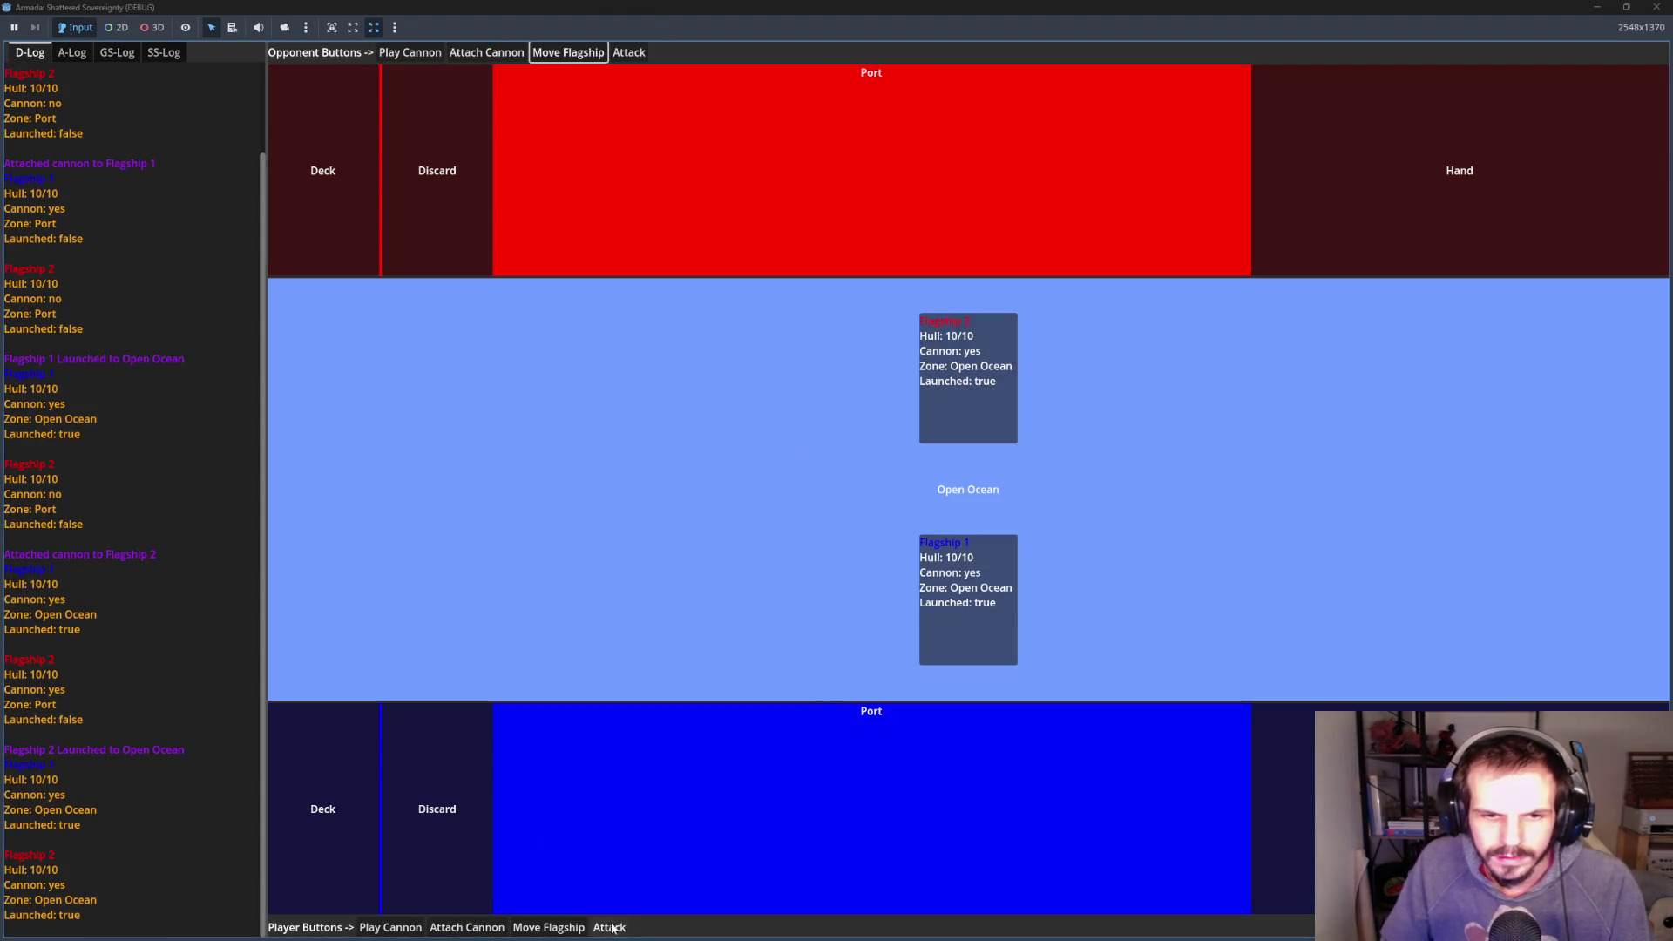
{"action": "left_click", "coordinate": [607, 929]}
{"action": "left_click", "coordinate": [608, 929]}
{"action": "left_click", "coordinate": [607, 928]}
{"action": "left_click", "coordinate": [607, 928]}
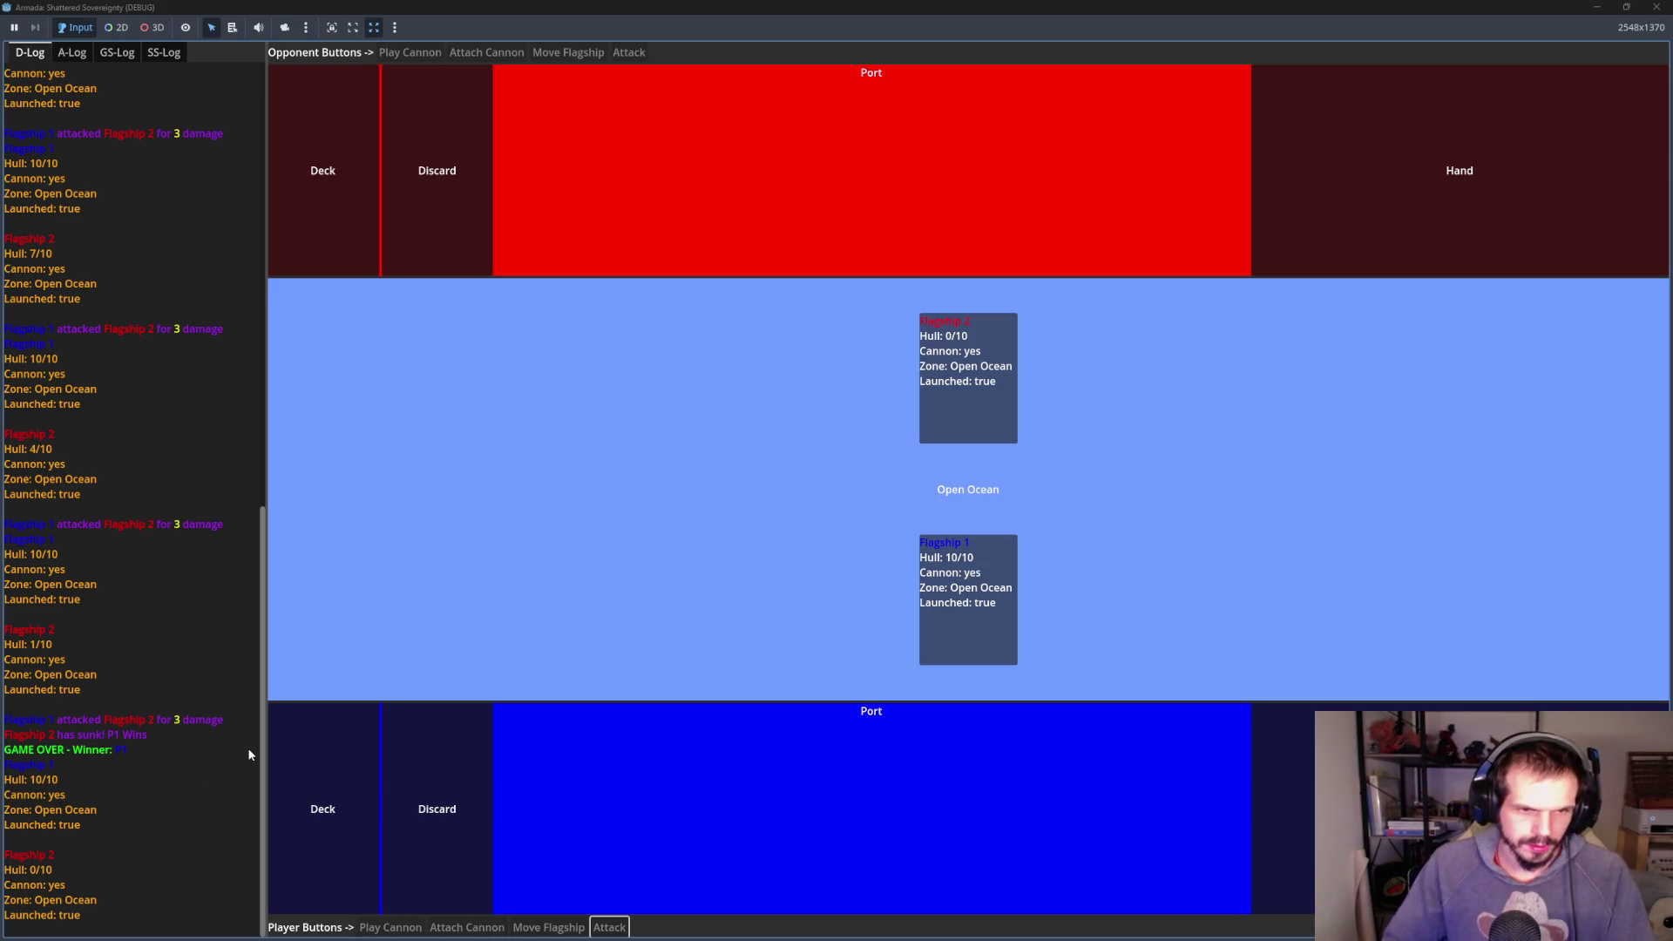
- Check the SS-, D-, GS- and A-Log tabs for the GAME OVER message
{"action": "left_click", "coordinate": [145, 56]}
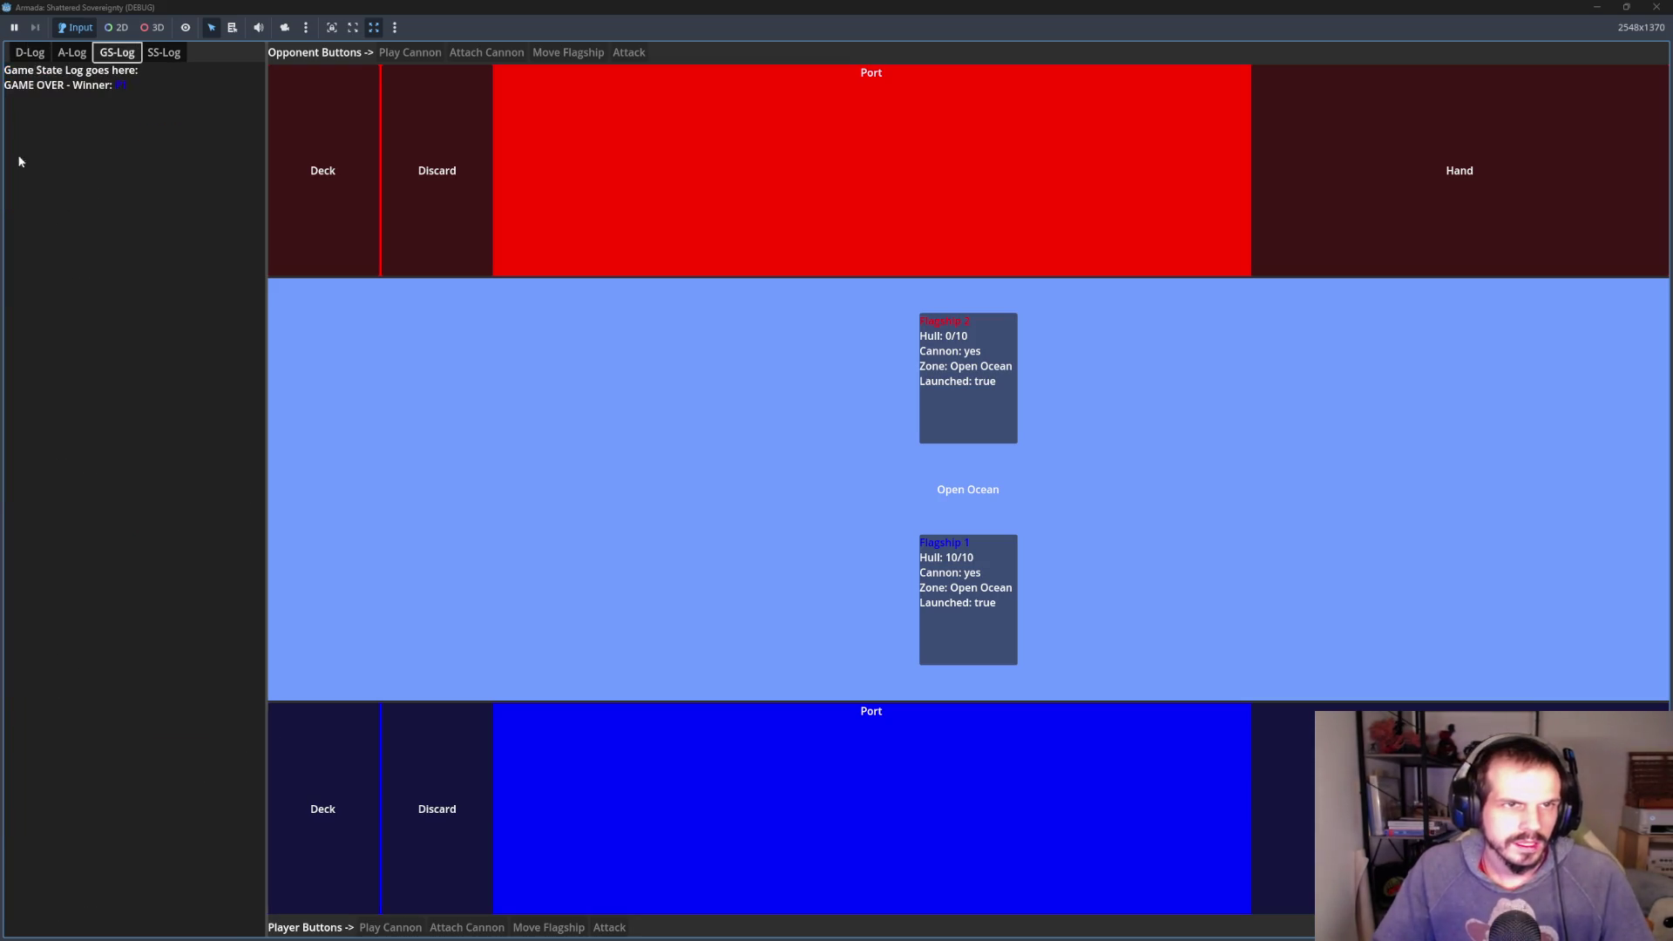
{"action": "left_click", "coordinate": [30, 52]}
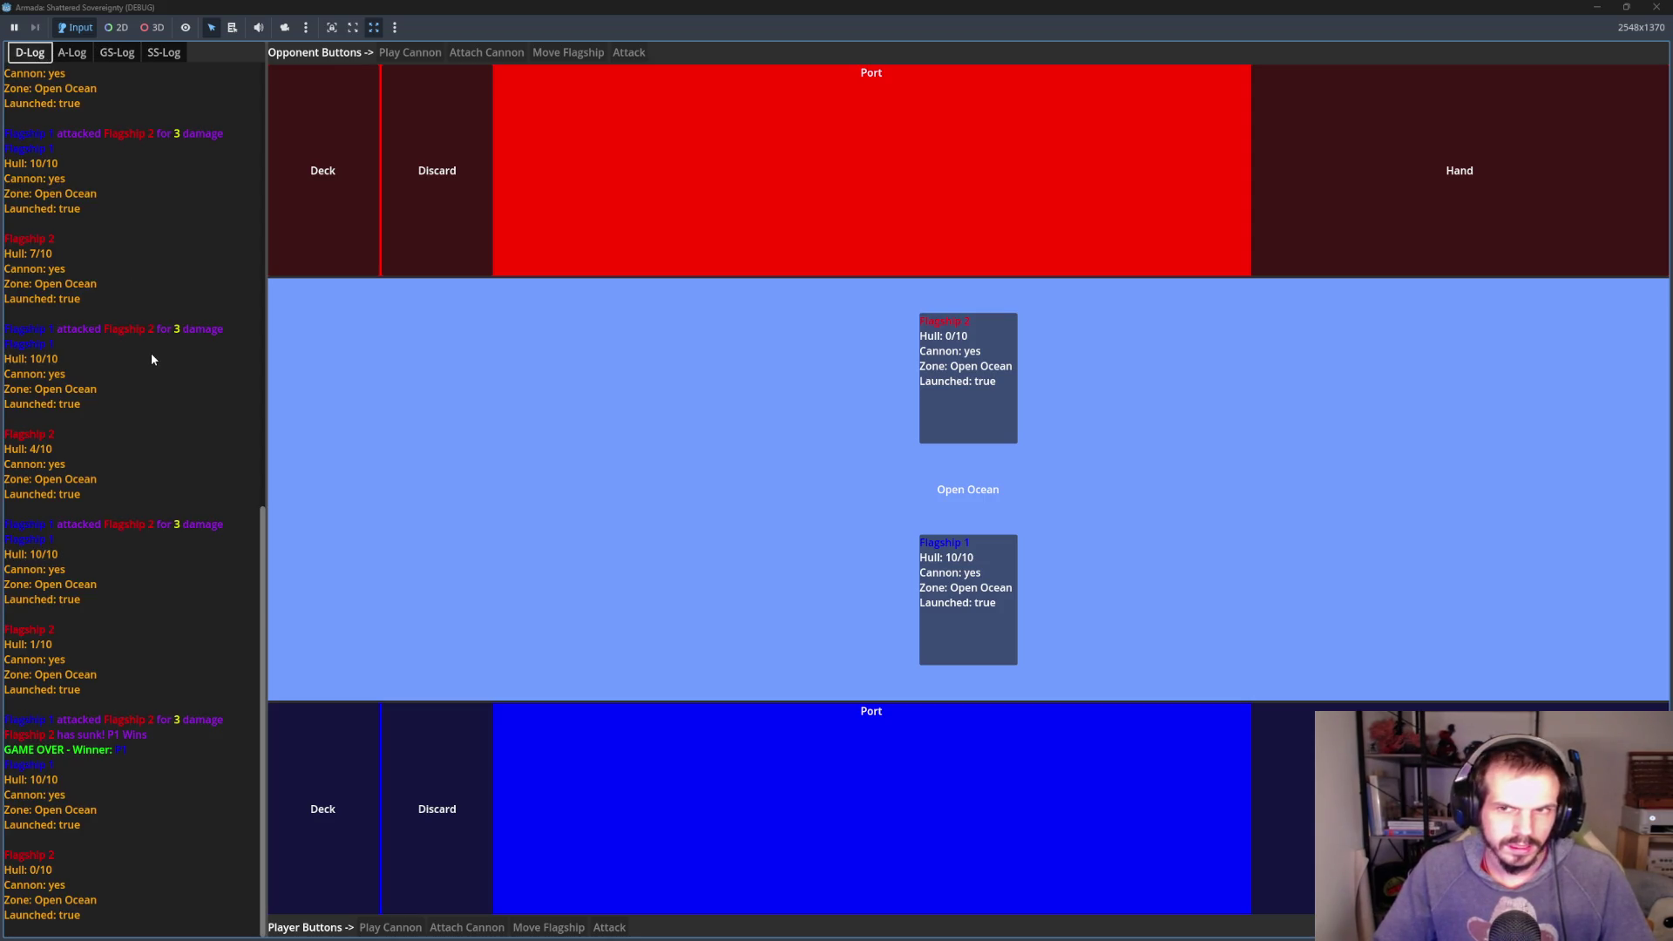
{"action": "left_click", "coordinate": [117, 52]}
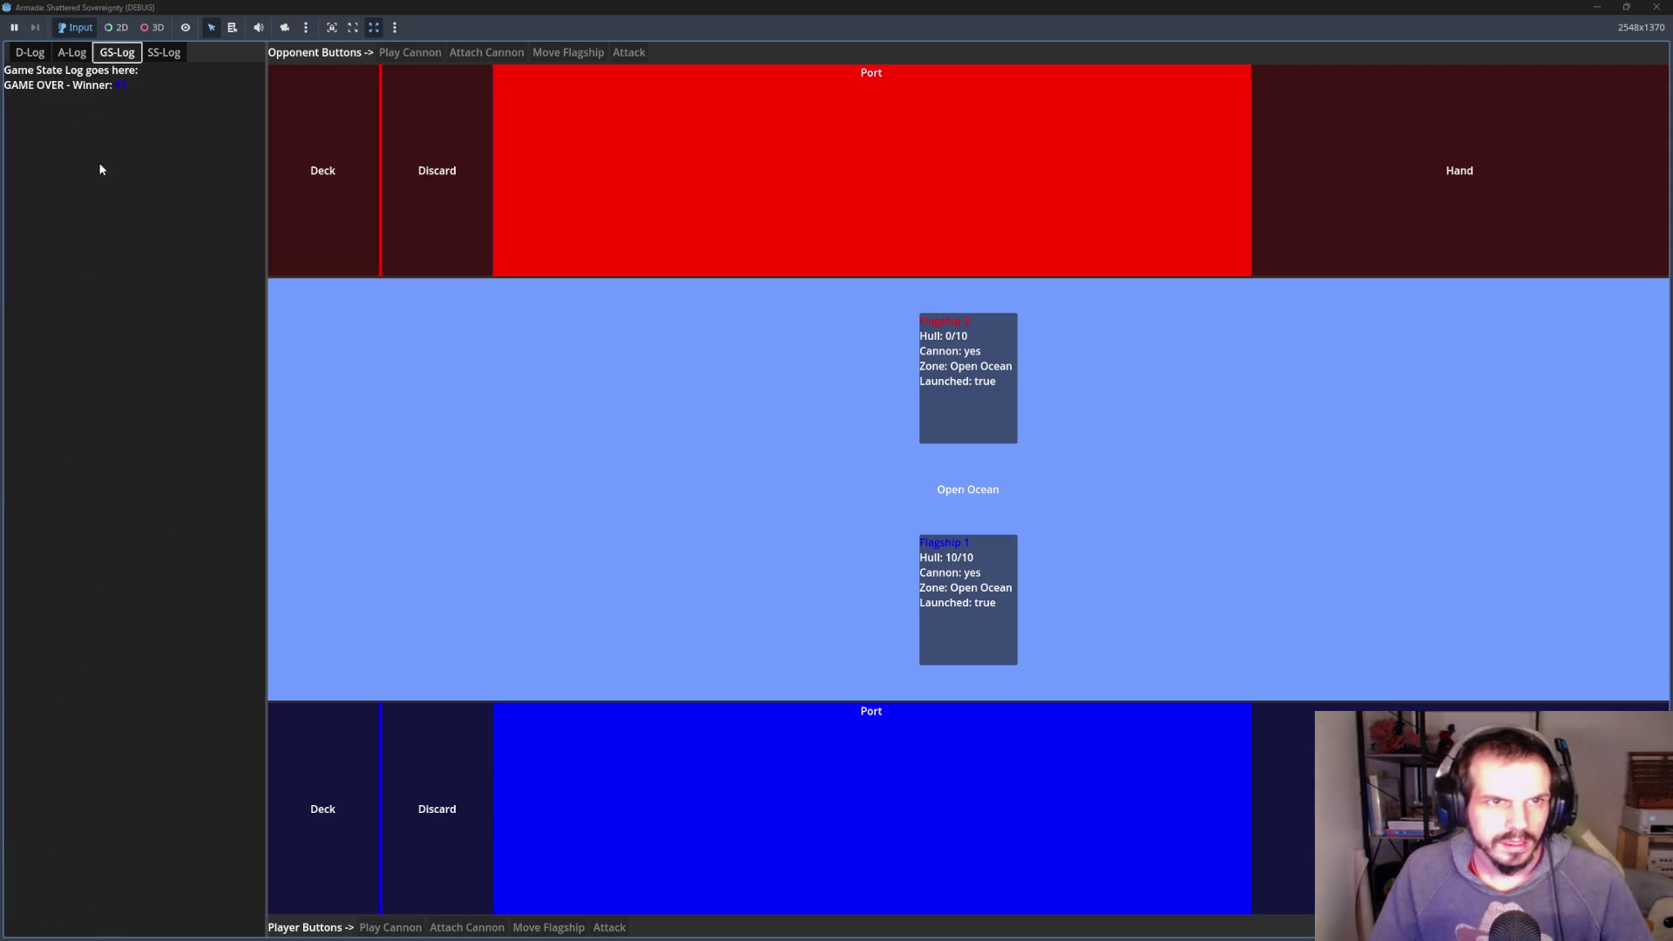
{"action": "left_click", "coordinate": [164, 53]}
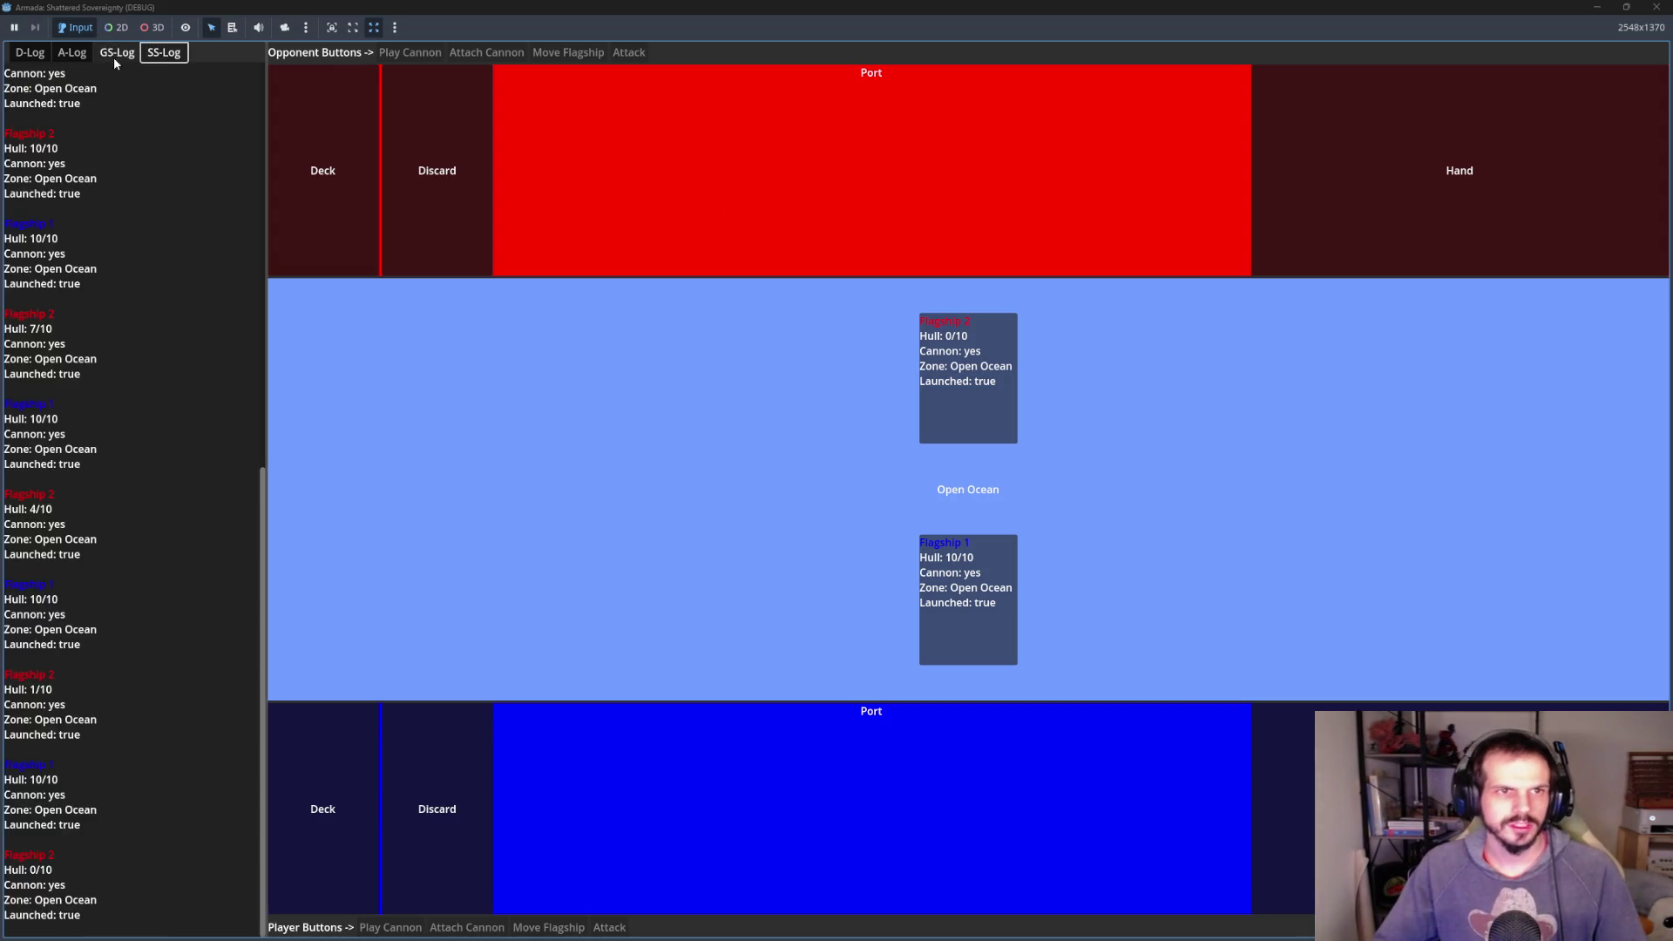
{"action": "left_click", "coordinate": [71, 53]}
{"action": "left_click", "coordinate": [117, 52]}
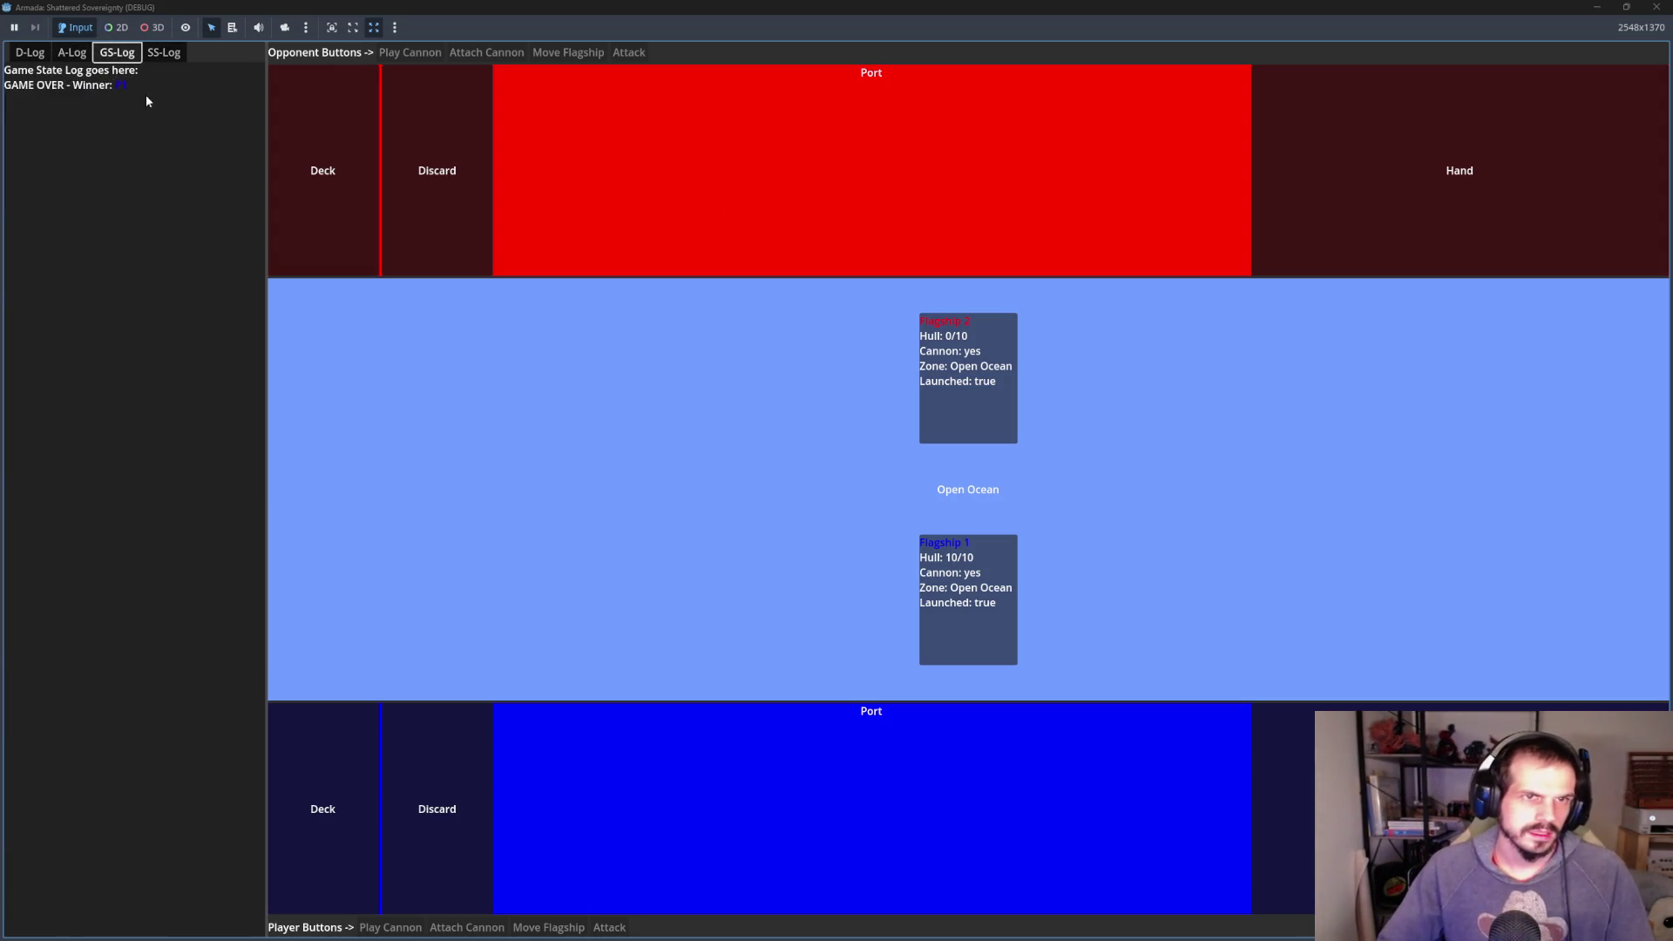
{"action": "left_click", "coordinate": [163, 52]}
{"action": "left_click", "coordinate": [71, 54]}
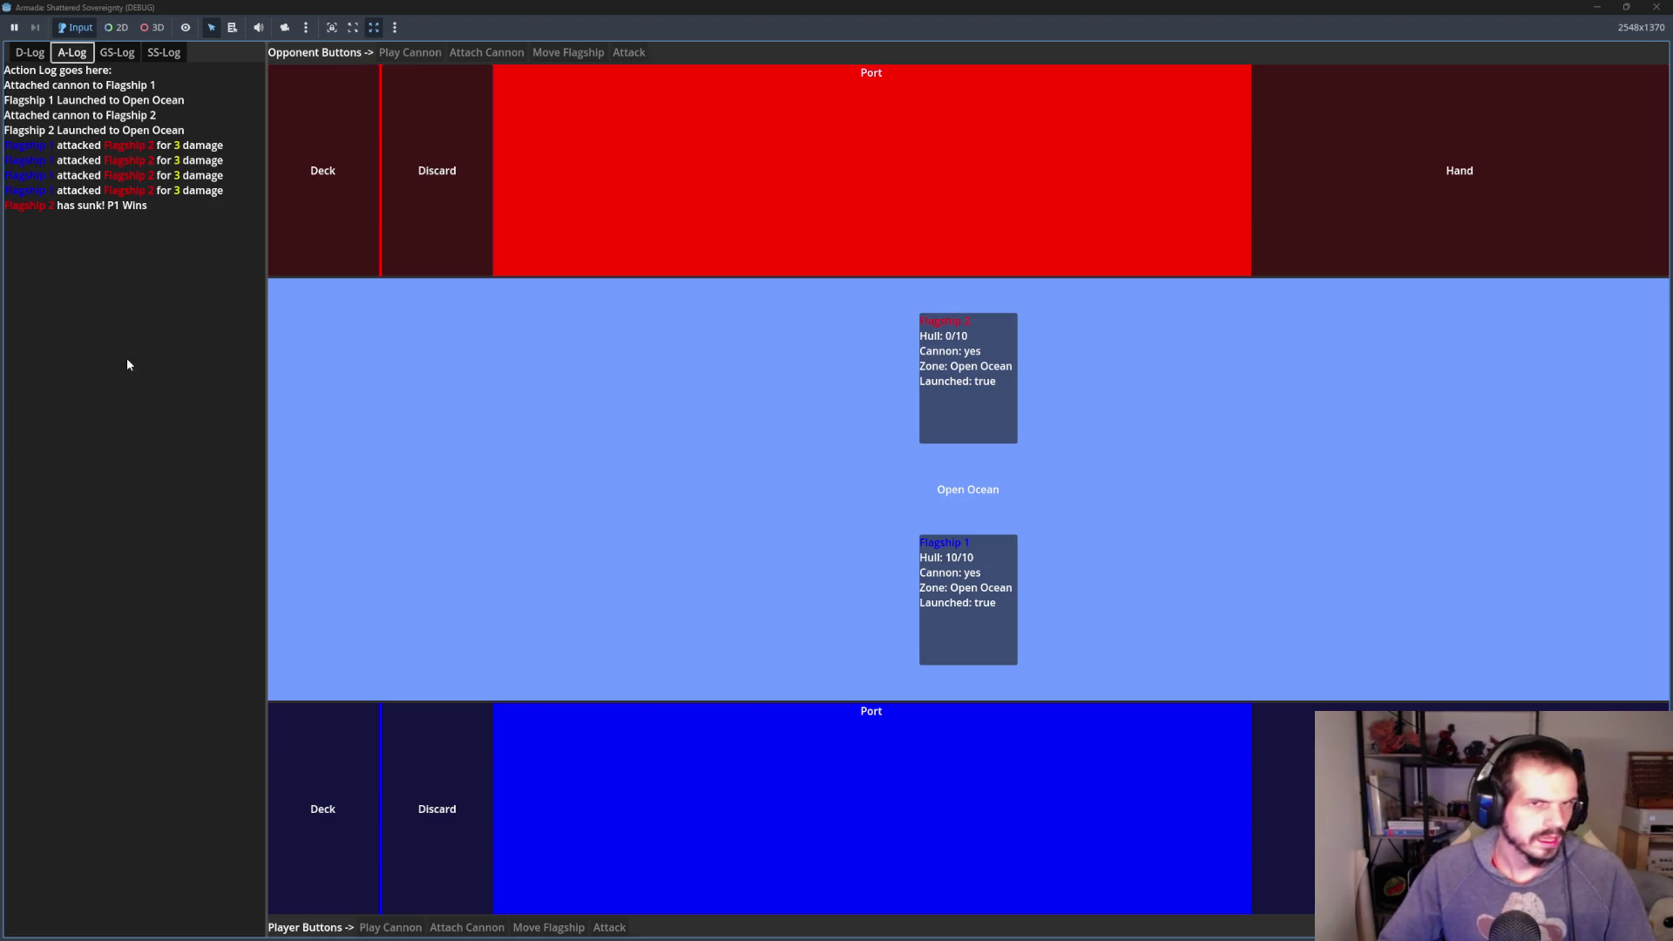
{"action": "left_click", "coordinate": [117, 53]}
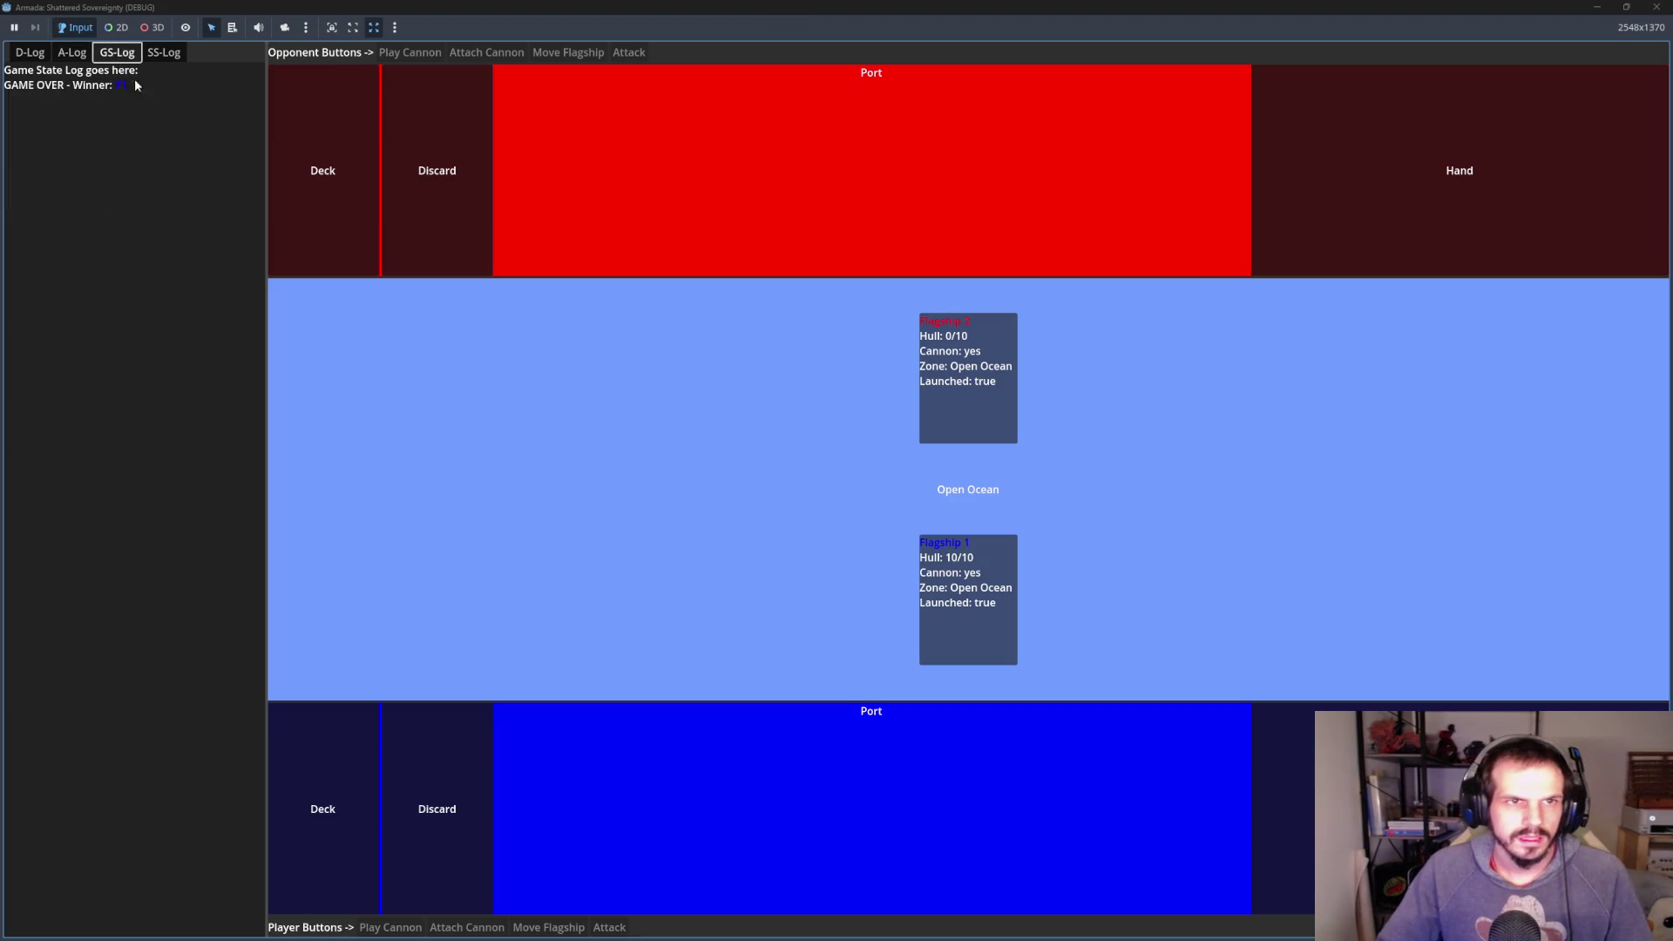
{"action": "left_click", "coordinate": [29, 52]}
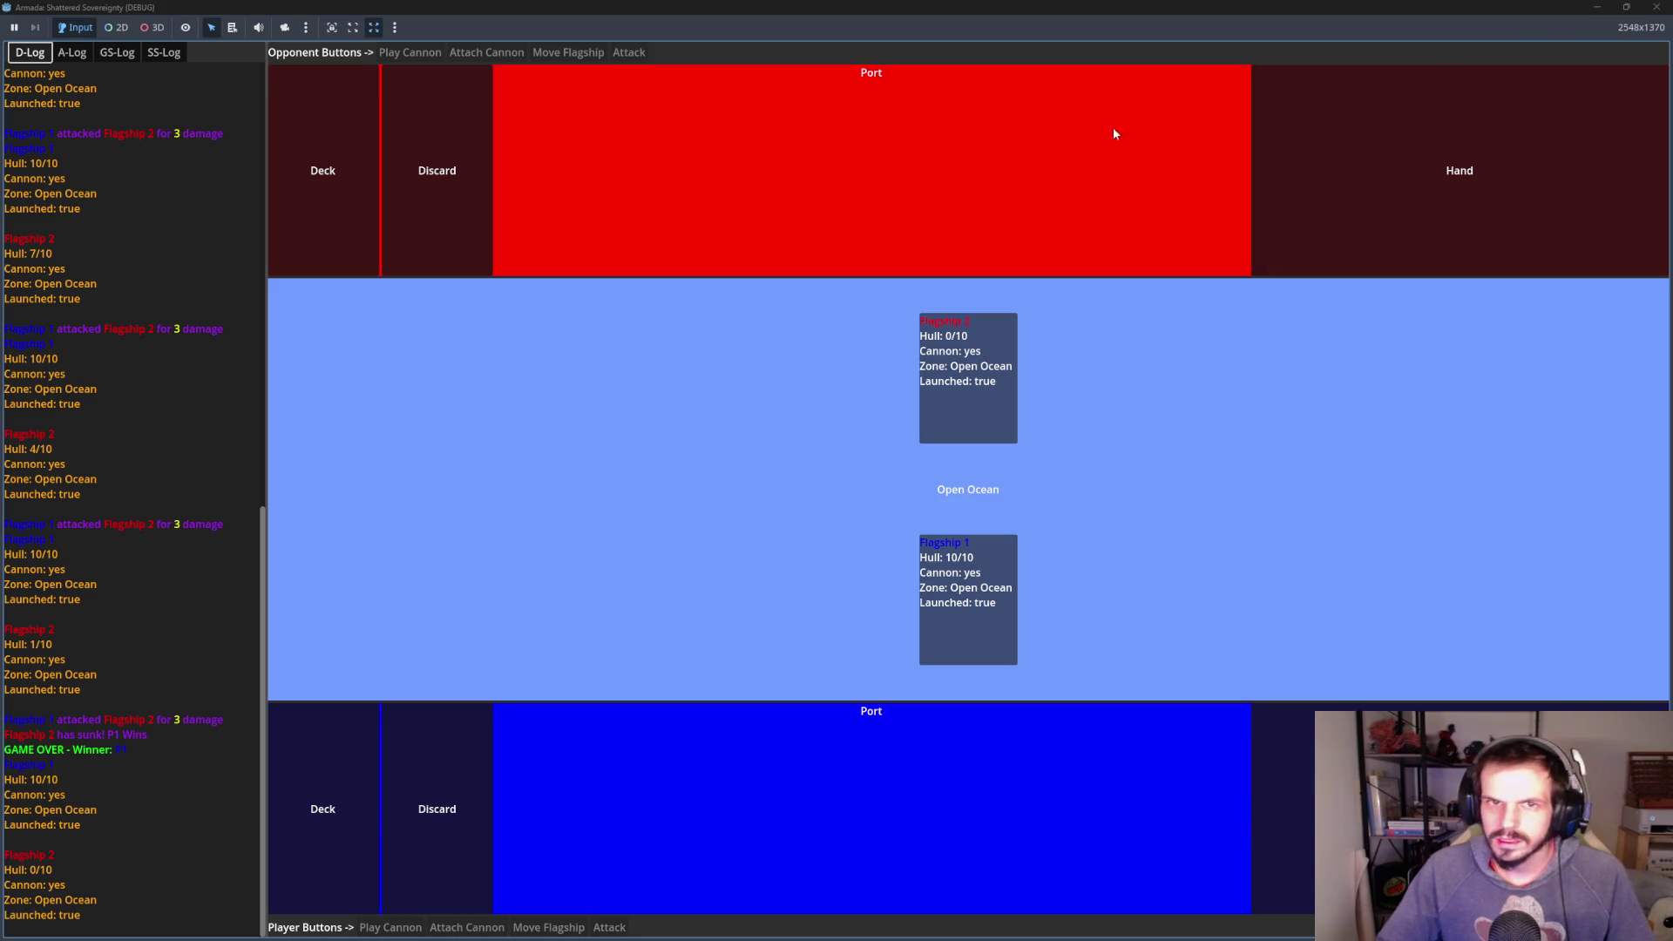
- Restart with F5, have Flagship 2 sink Flagship 1, then close the game
{"action": "key", "text": "F5"}
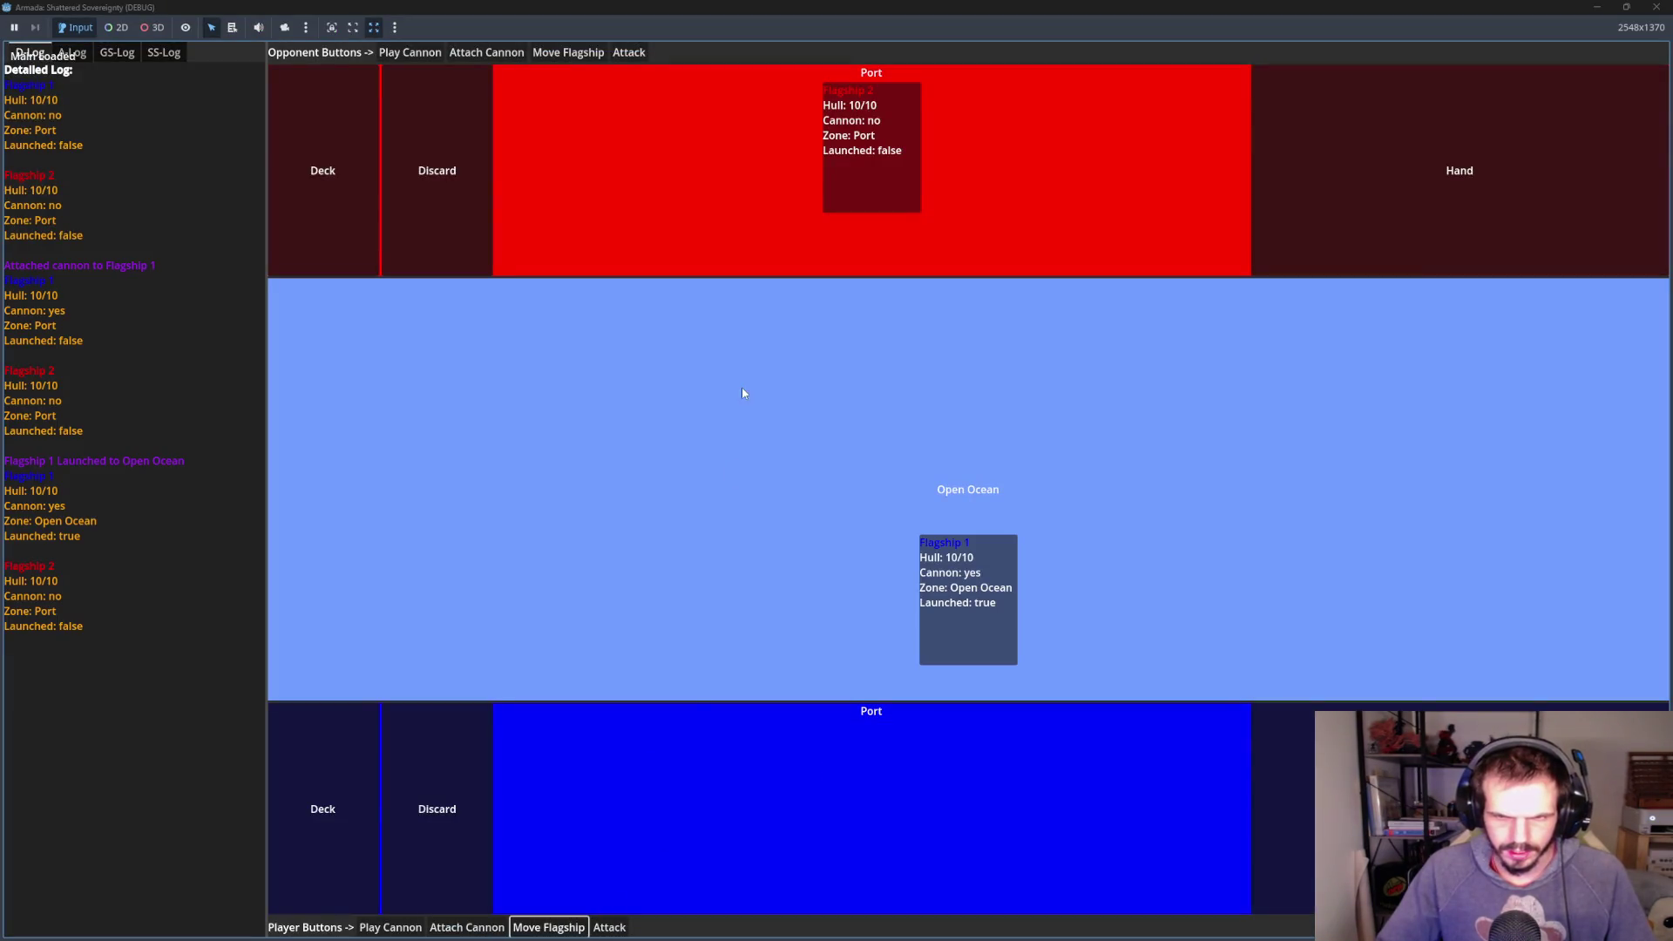
{"action": "left_click", "coordinate": [486, 53]}
{"action": "left_click", "coordinate": [579, 55]}
{"action": "left_click", "coordinate": [629, 54]}
{"action": "left_click", "coordinate": [629, 54]}
{"action": "left_click", "coordinate": [631, 55]}
{"action": "left_click", "coordinate": [630, 55]}
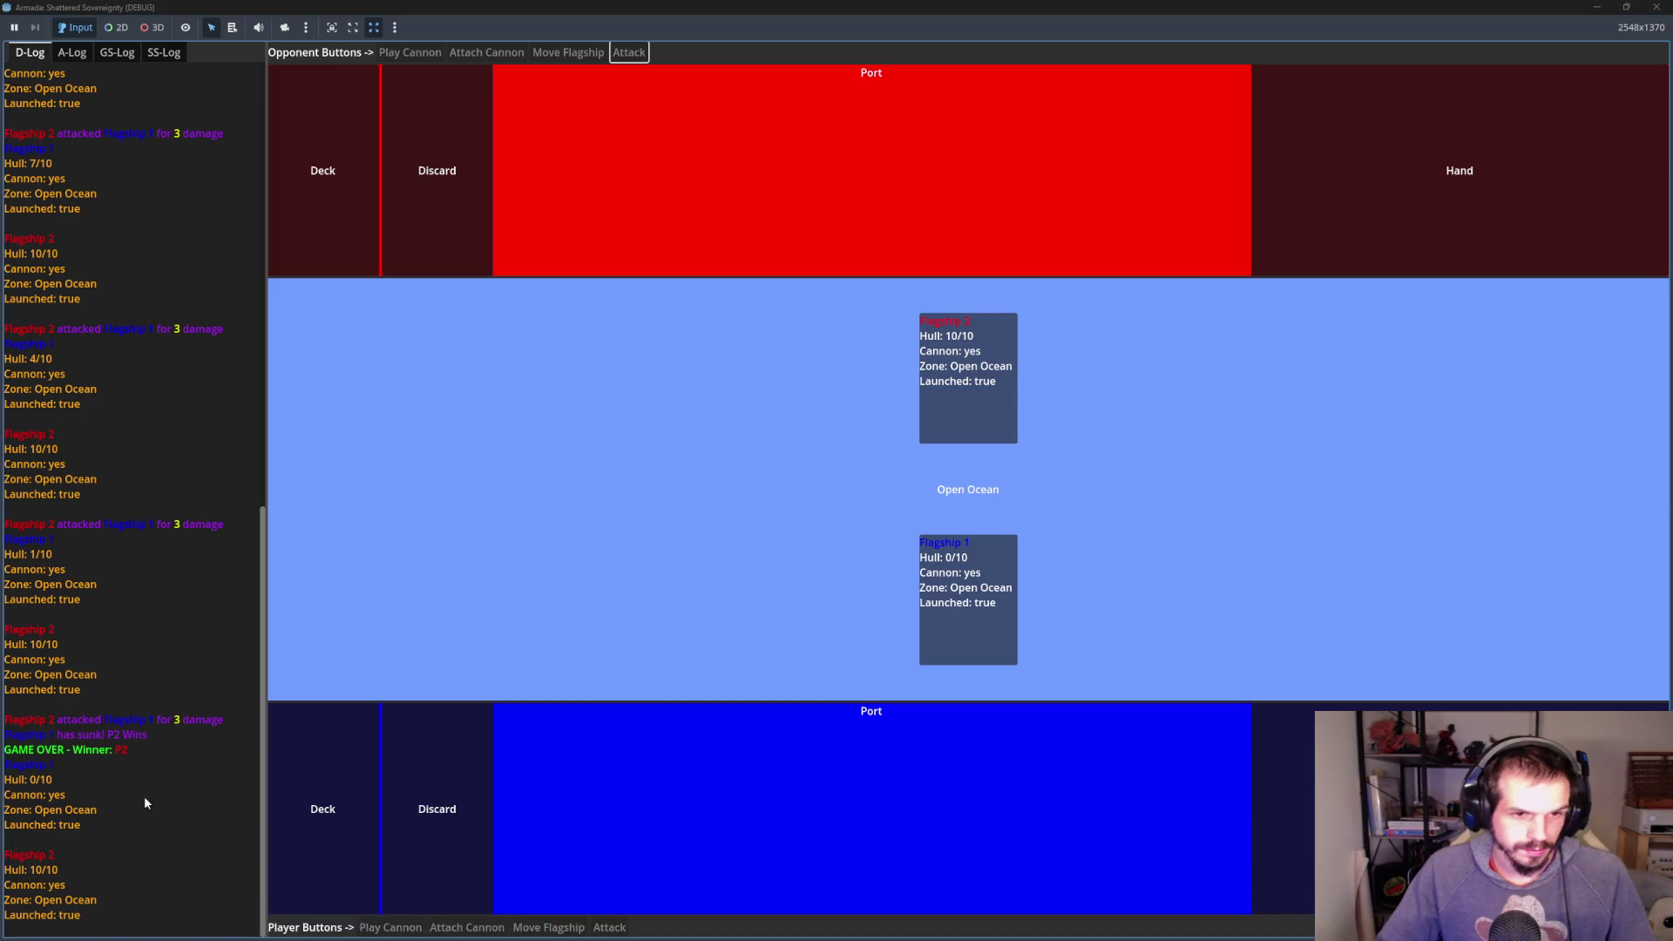
{"action": "left_click", "coordinate": [1656, 7]}
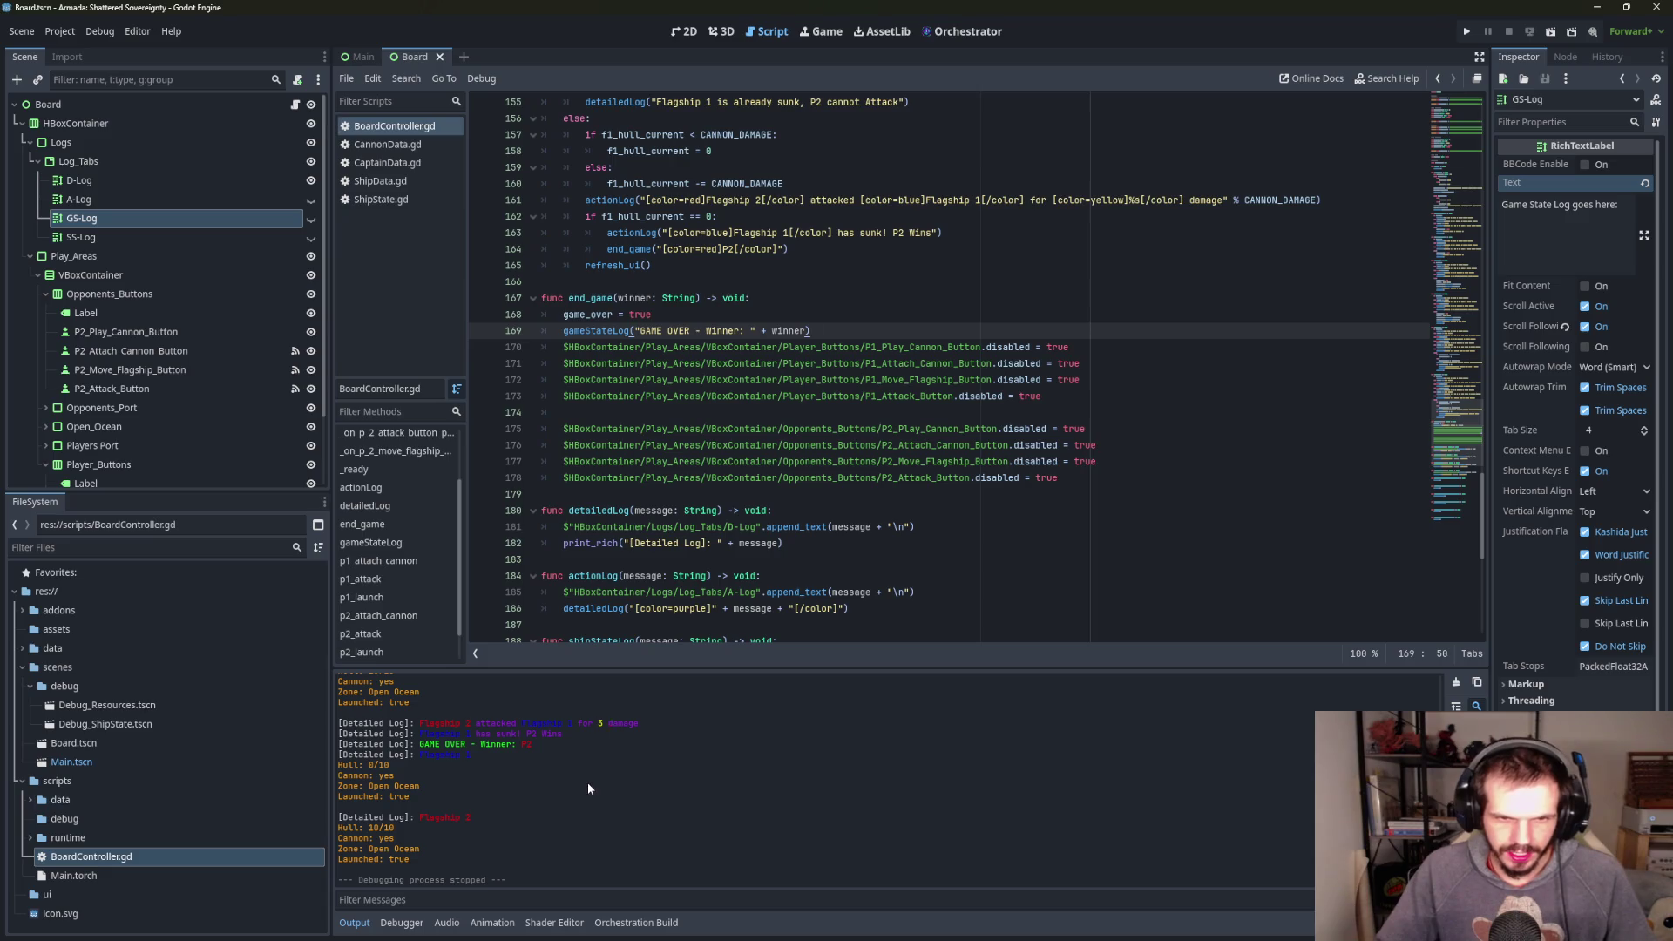
{"action": "key", "text": "F5"}
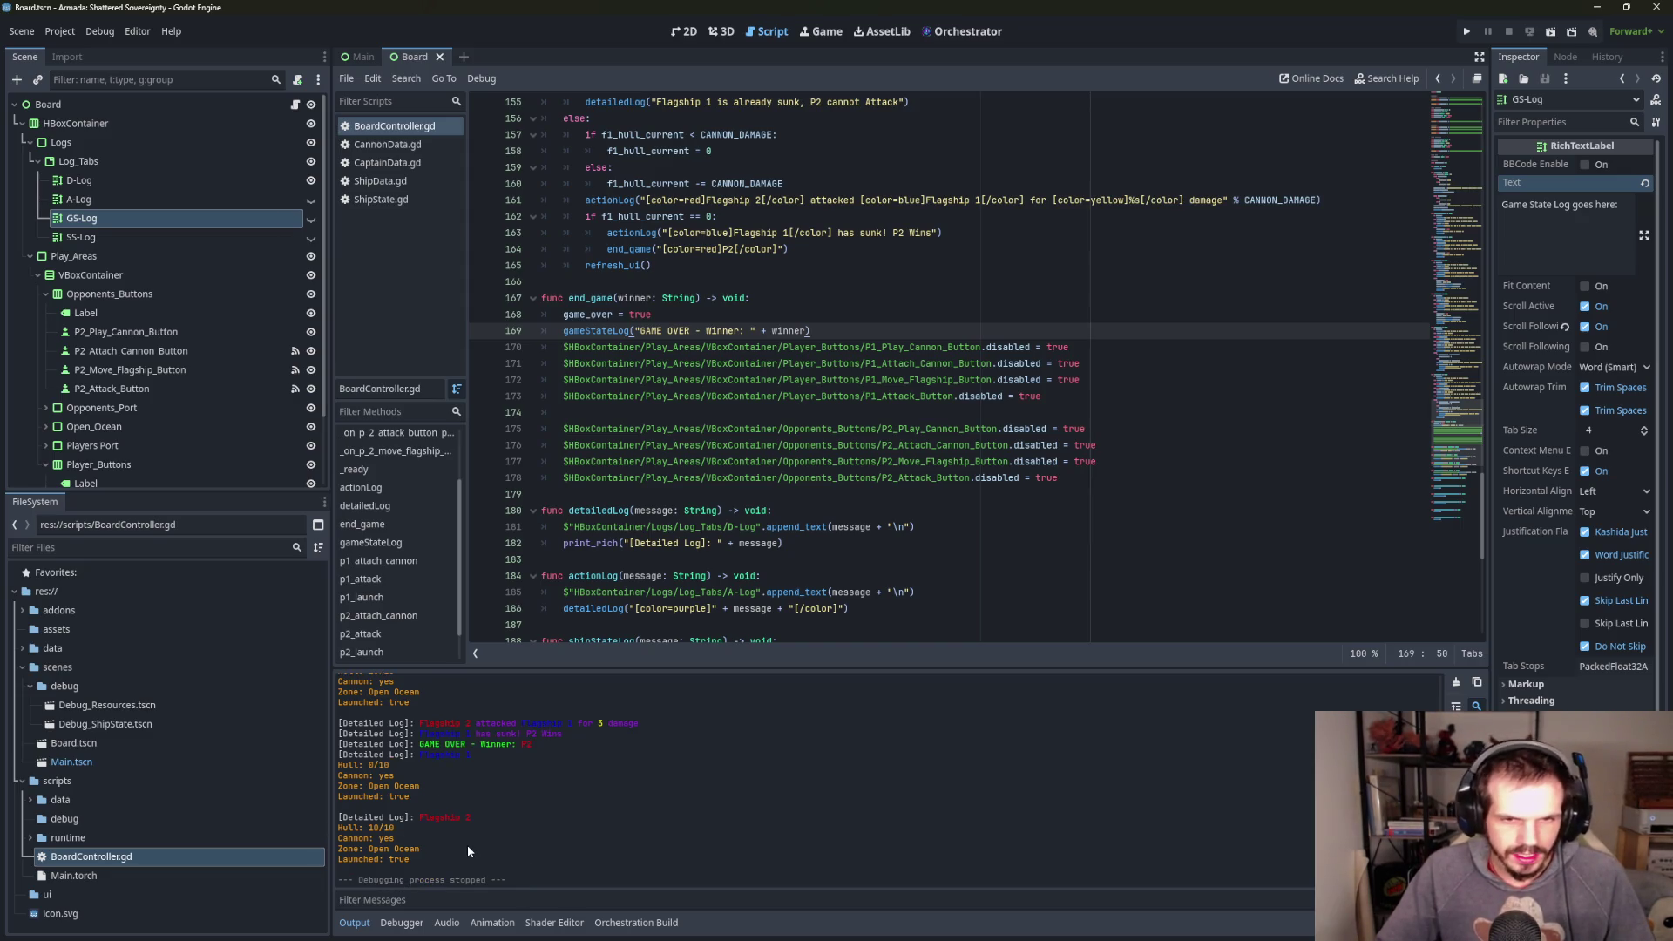
{"action": "mouse_move", "coordinate": [477, 767]}
{"action": "left_mouse_down"}
{"action": "mouse_move", "coordinate": [409, 800]}
{"action": "mouse_move", "coordinate": [471, 819]}
{"action": "left_mouse_up"}
{"action": "left_click", "coordinate": [561, 803]}
{"action": "scroll", "coordinate": [559, 792], "scroll_direction": "up", "scroll_amount": 5}
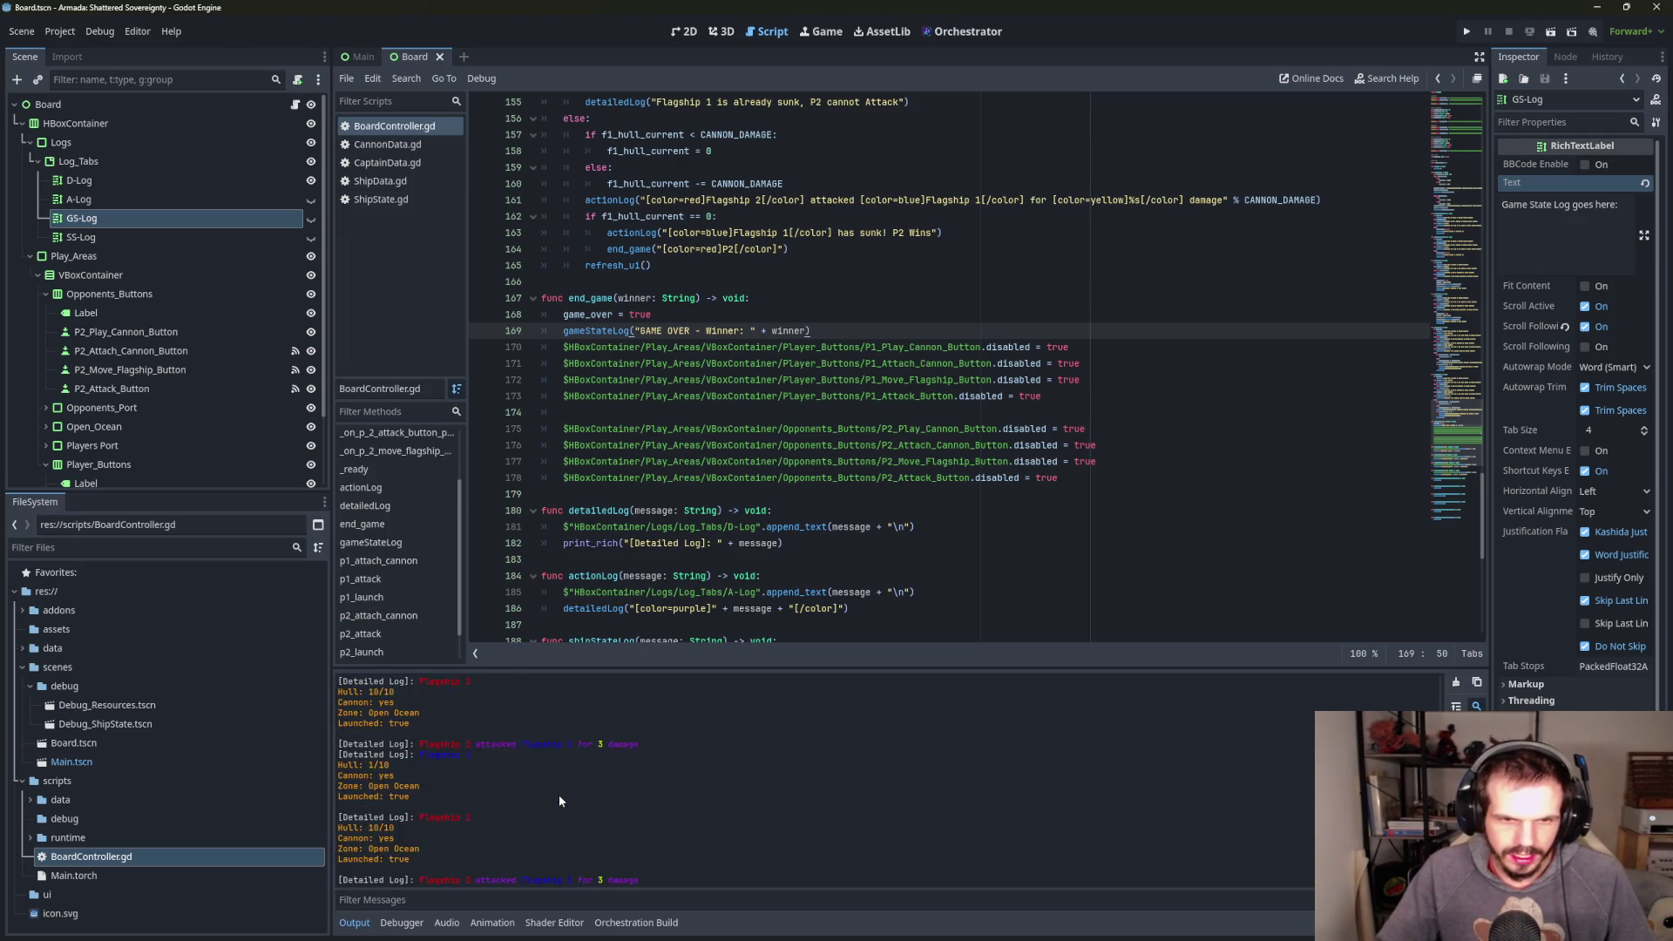
{"action": "scroll", "coordinate": [566, 797], "scroll_direction": "up", "scroll_amount": 2}
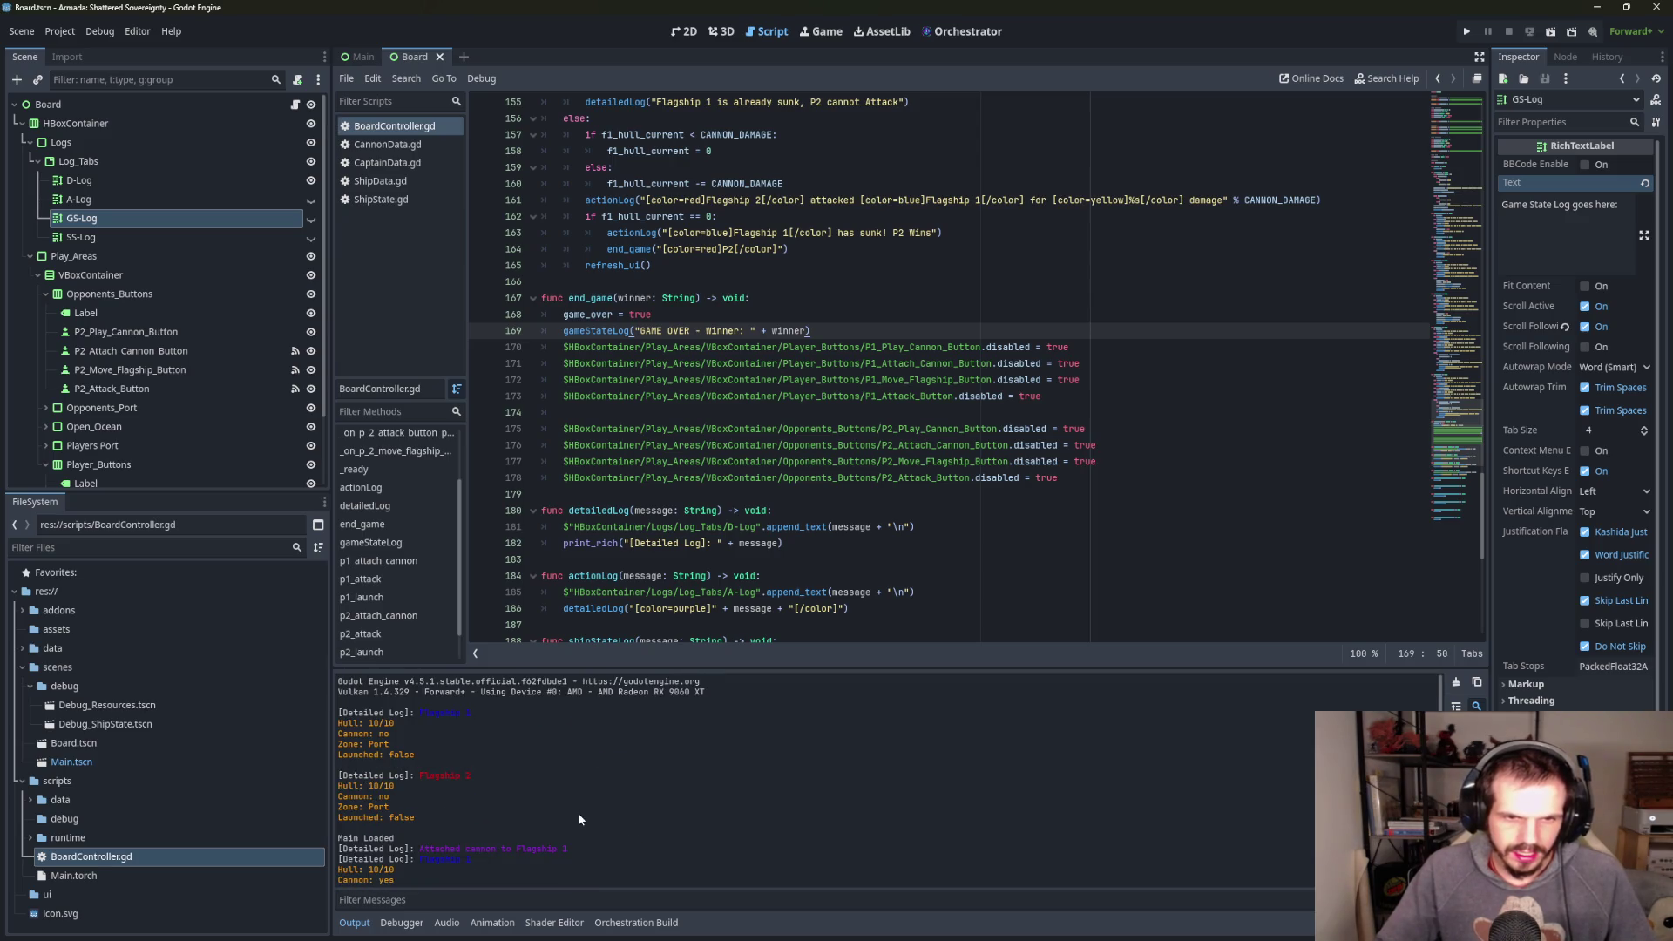
{"action": "scroll", "coordinate": [425, 866], "scroll_direction": "down", "scroll_amount": 6}
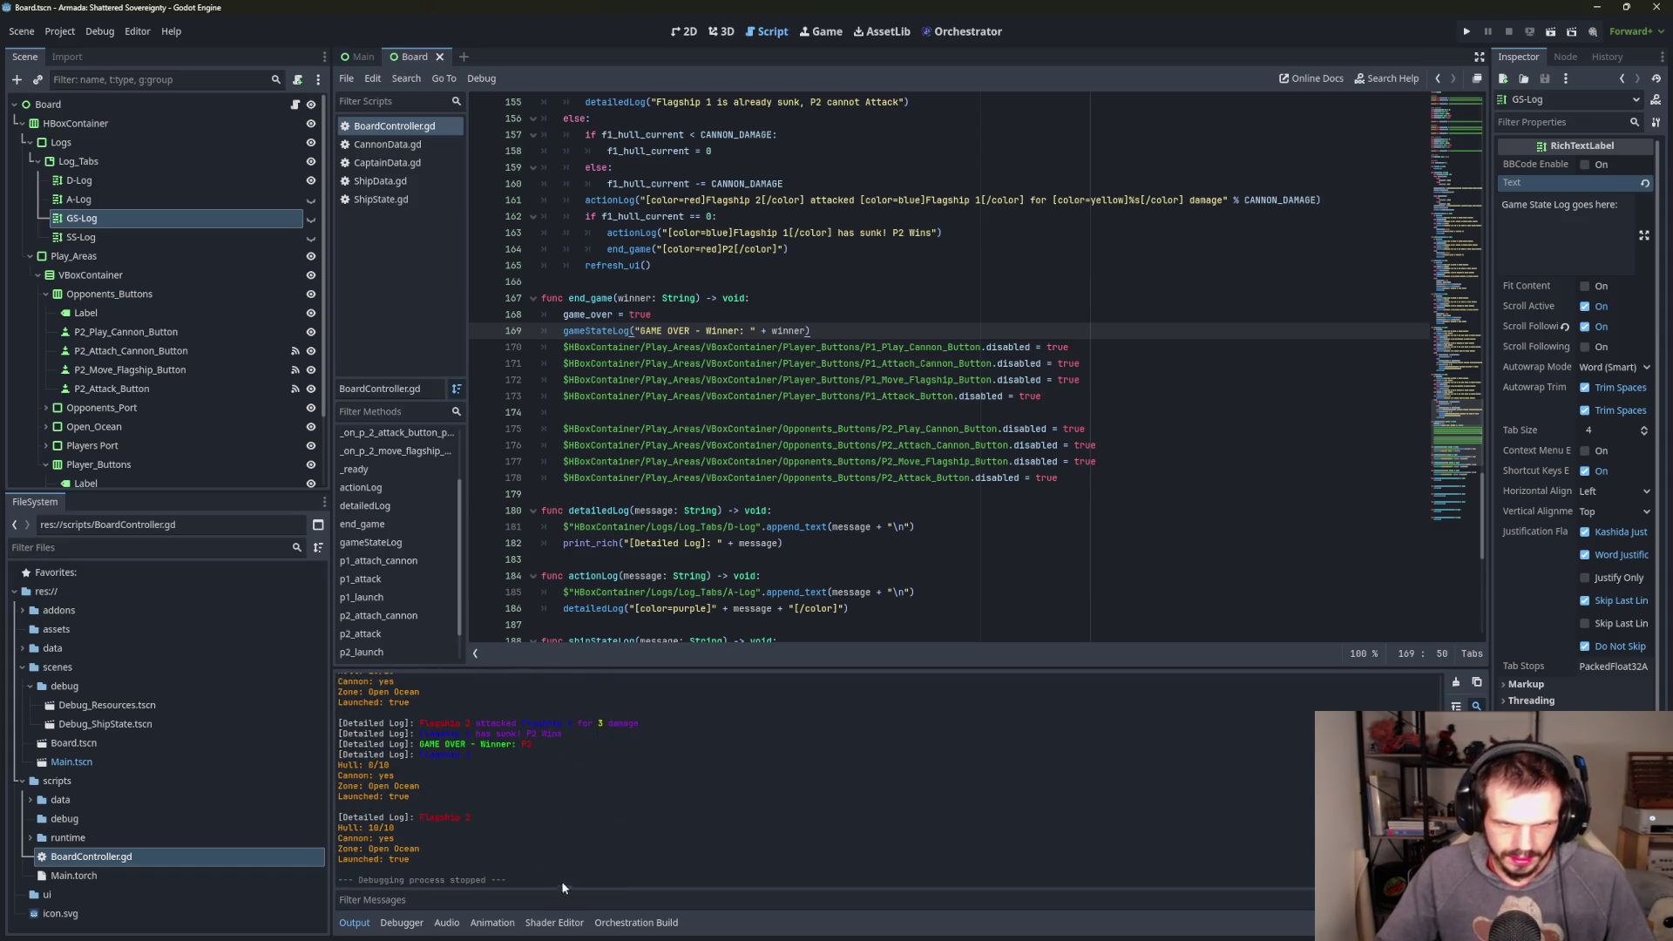
{"action": "scroll", "coordinate": [562, 886], "scroll_direction": "up", "scroll_amount": 1}
{"action": "mouse_move", "coordinate": [514, 771]}
{"action": "left_mouse_down"}
{"action": "mouse_move", "coordinate": [341, 779]}
{"action": "mouse_move", "coordinate": [353, 770]}
{"action": "left_mouse_up"}
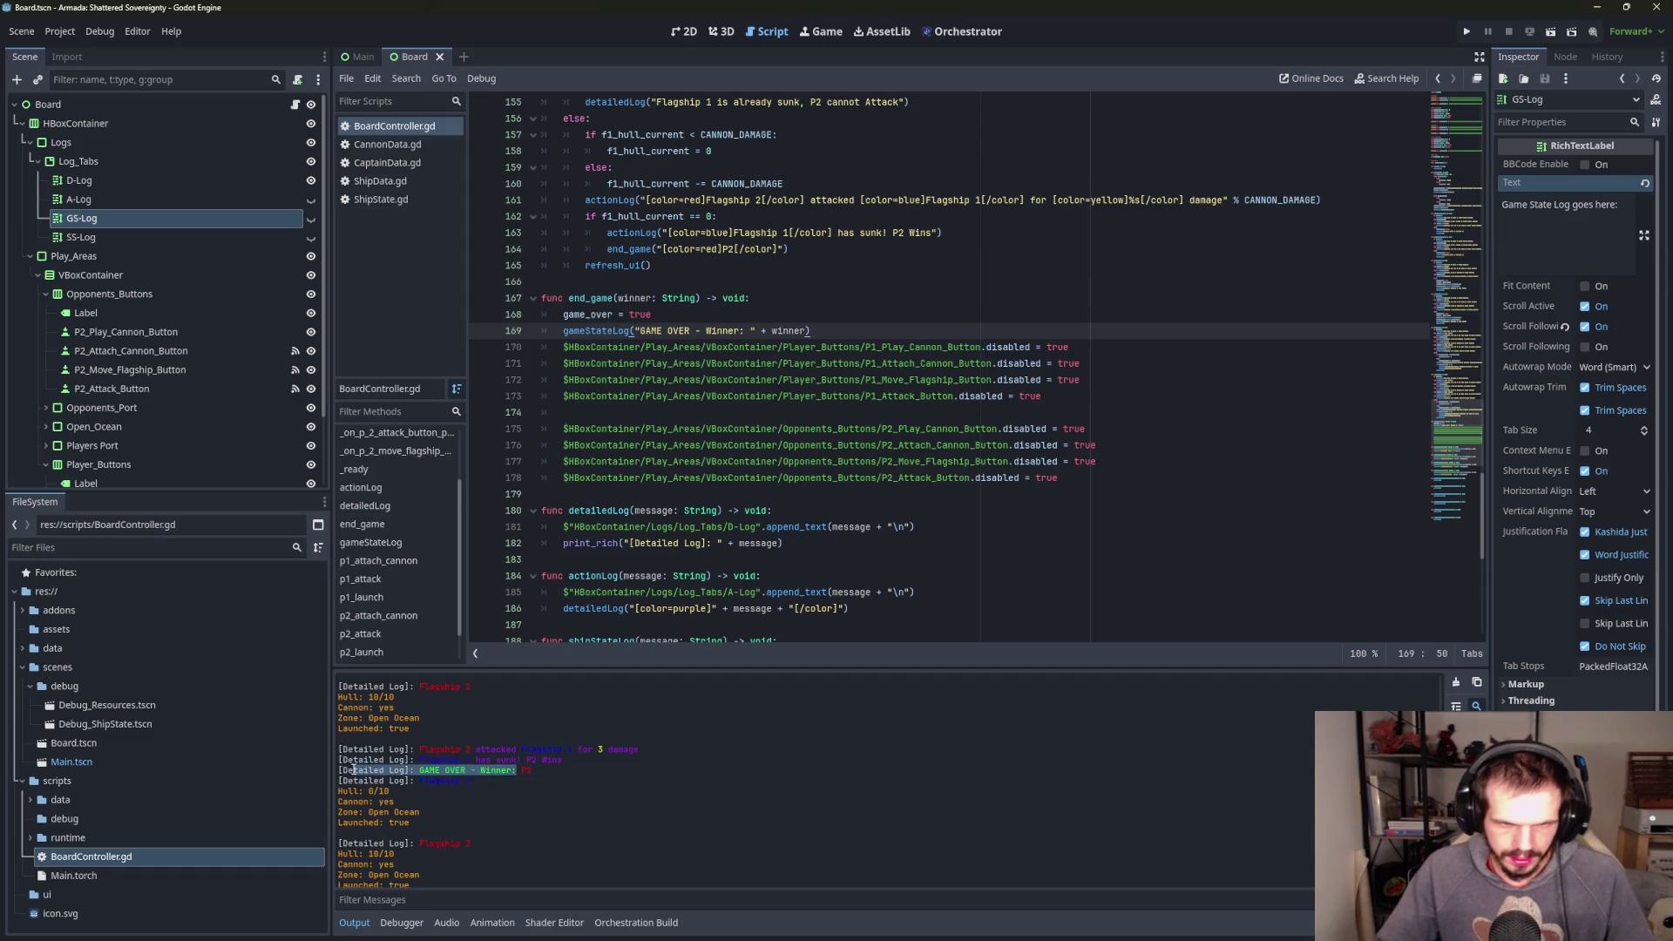
{"action": "left_click", "coordinate": [463, 829]}
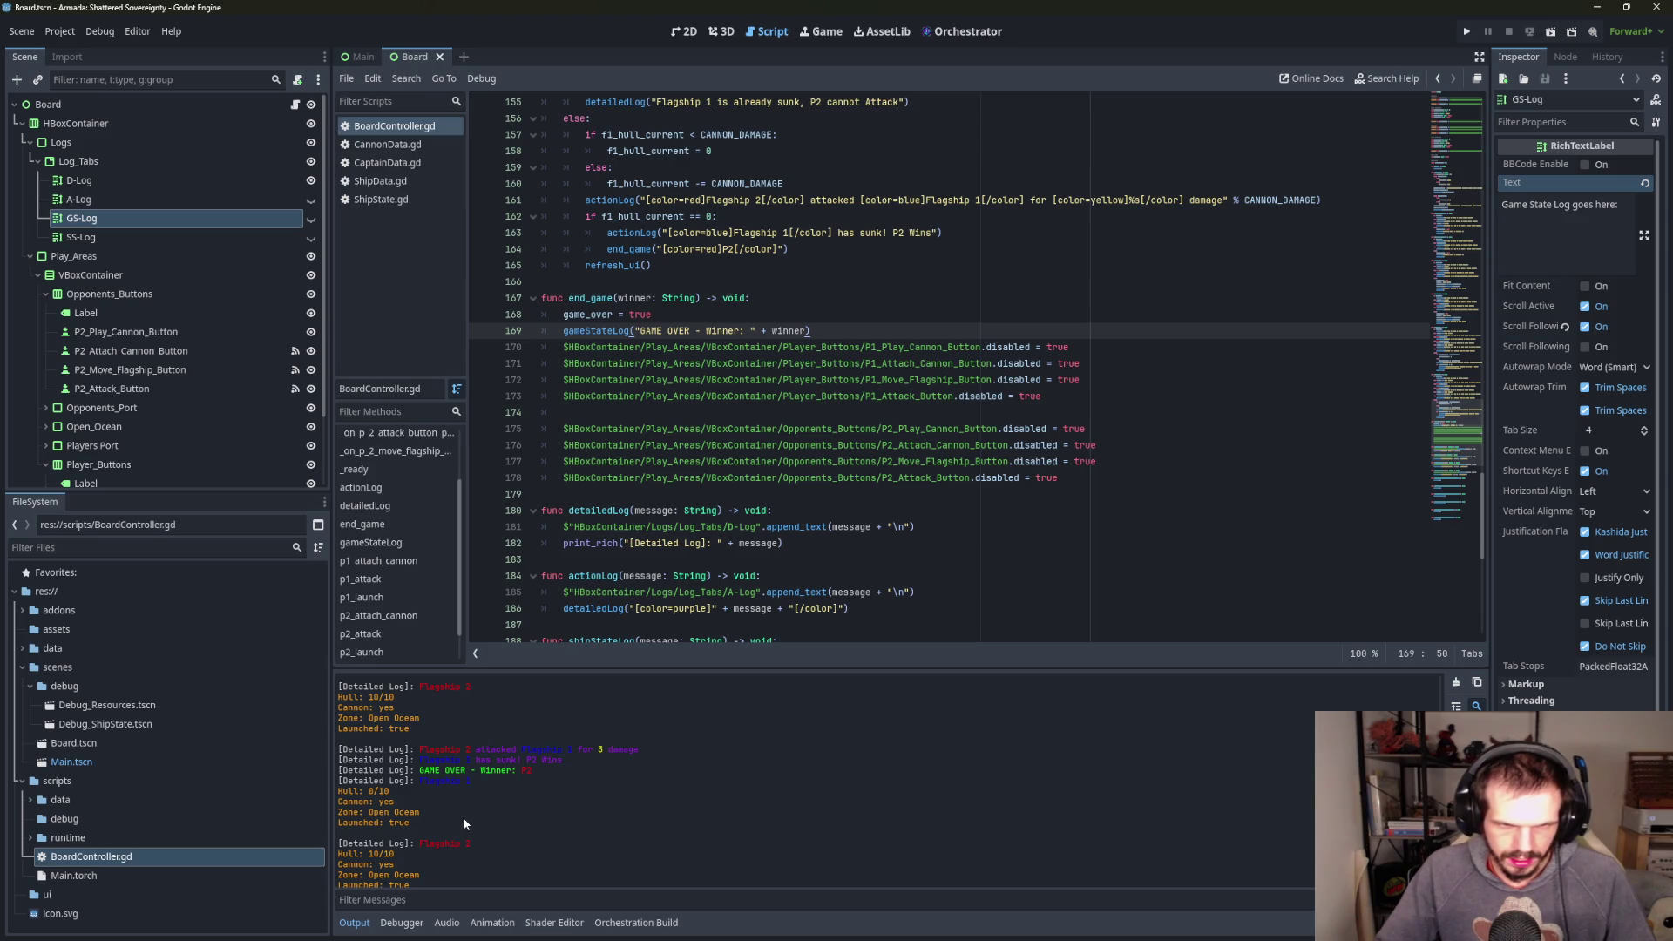
{"action": "left_click_drag", "start_coordinate": [338, 780], "coordinate": [347, 779]}
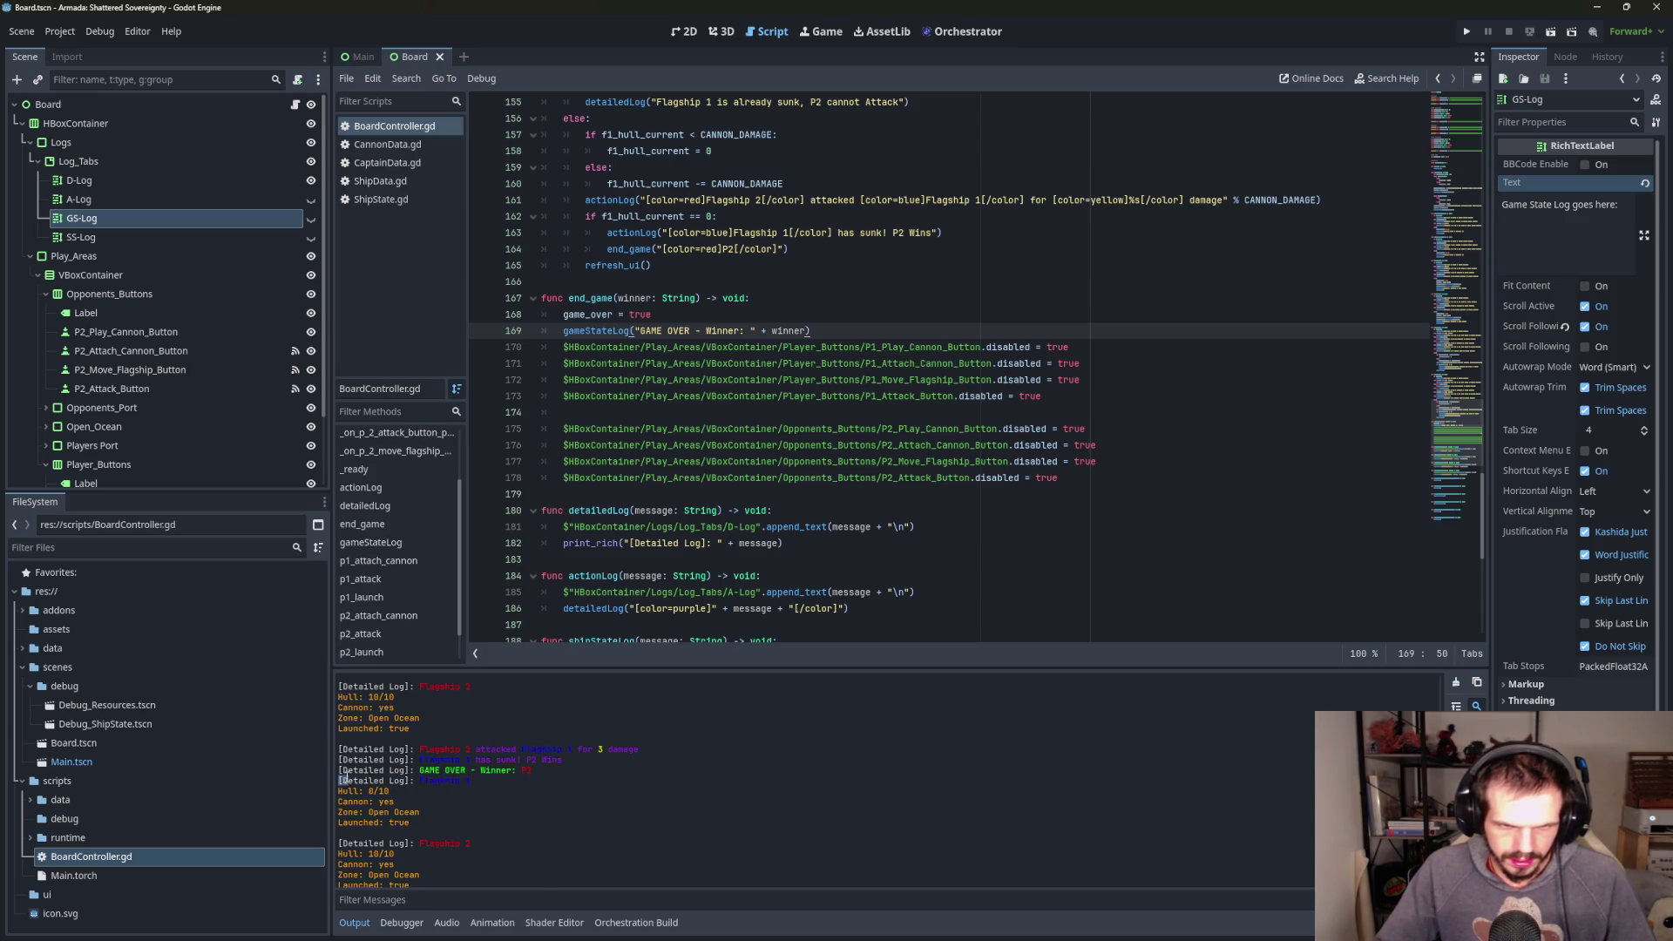
{"action": "left_click_drag", "start_coordinate": [541, 774], "coordinate": [407, 777]}
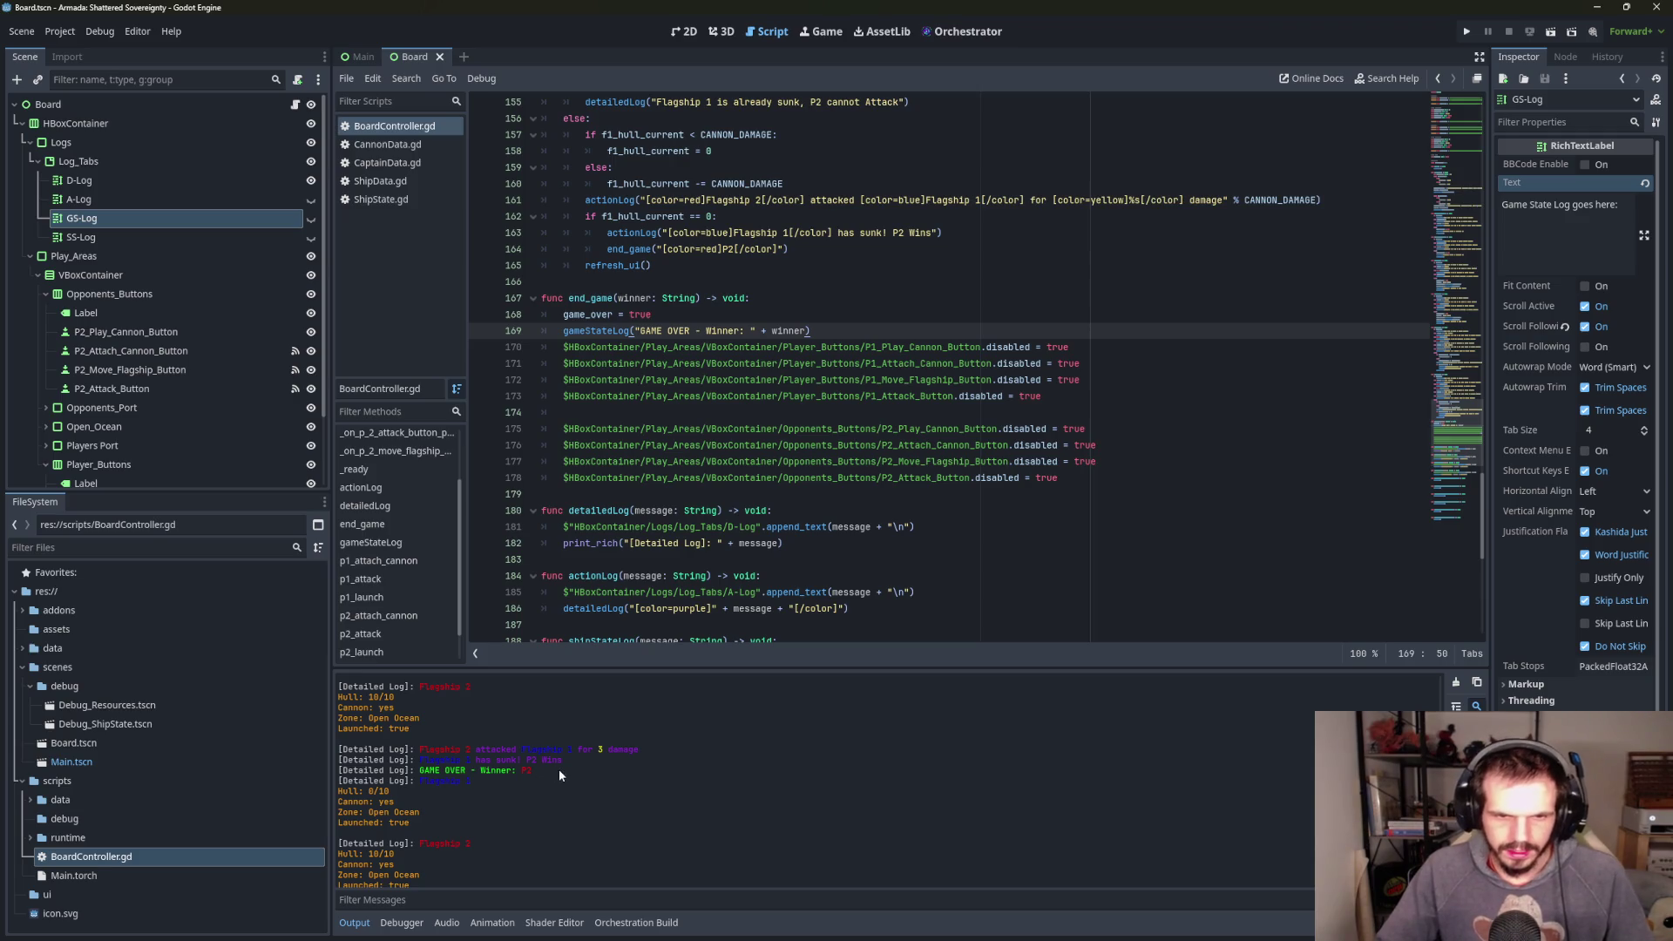
{"action": "scroll", "coordinate": [882, 414], "scroll_direction": "up", "scroll_amount": 4}
{"action": "scroll", "coordinate": [882, 414], "scroll_direction": "up", "scroll_amount": 1}
- Join Flagship 1's Hull, Cannon, Zone and Launched fields with " - " instead of line breaks
{"action": "scroll", "coordinate": [882, 414], "scroll_direction": "up", "scroll_amount": 8}
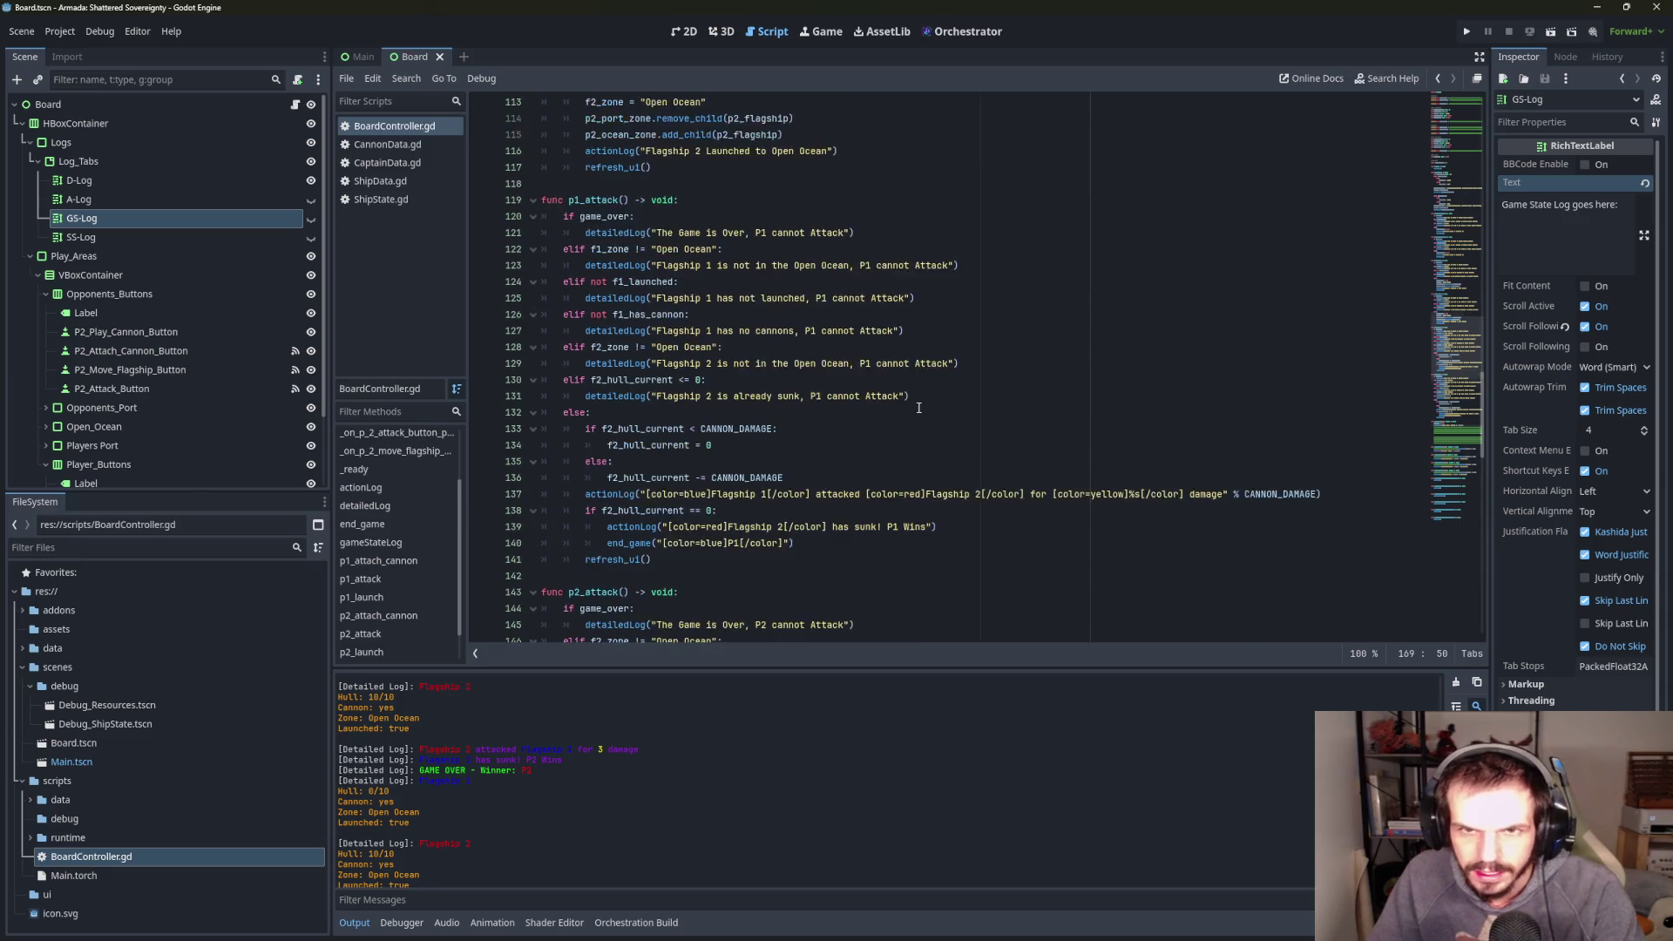
{"action": "scroll", "coordinate": [918, 407], "scroll_direction": "up", "scroll_amount": 18}
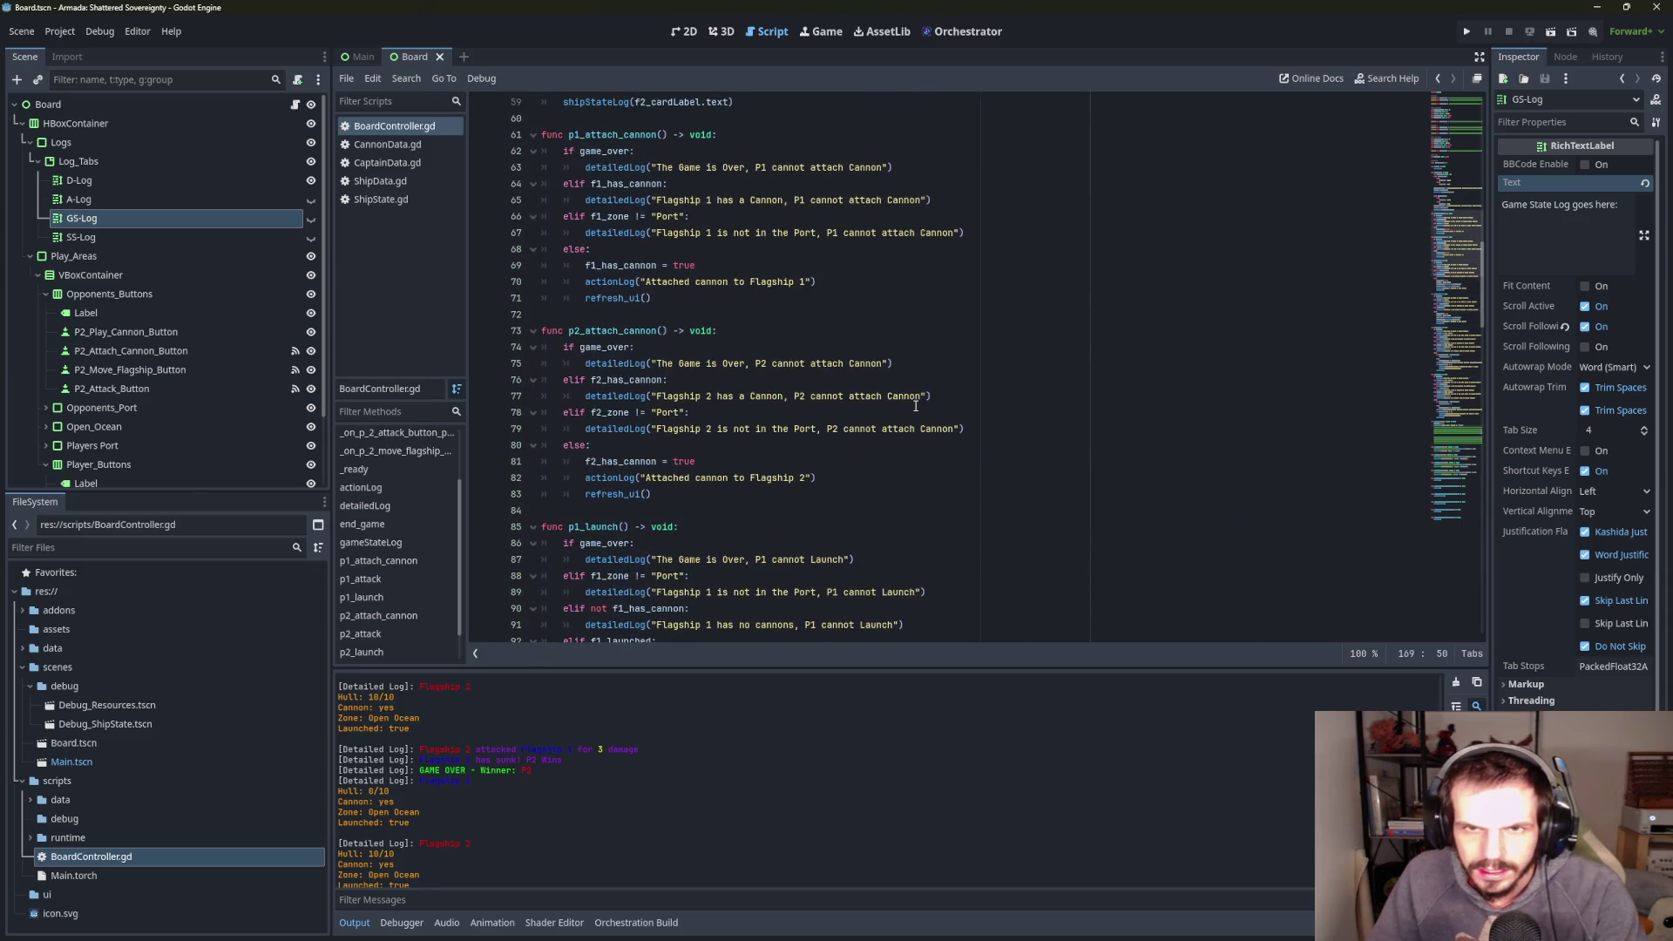
{"action": "scroll", "coordinate": [915, 406], "scroll_direction": "up", "scroll_amount": 7}
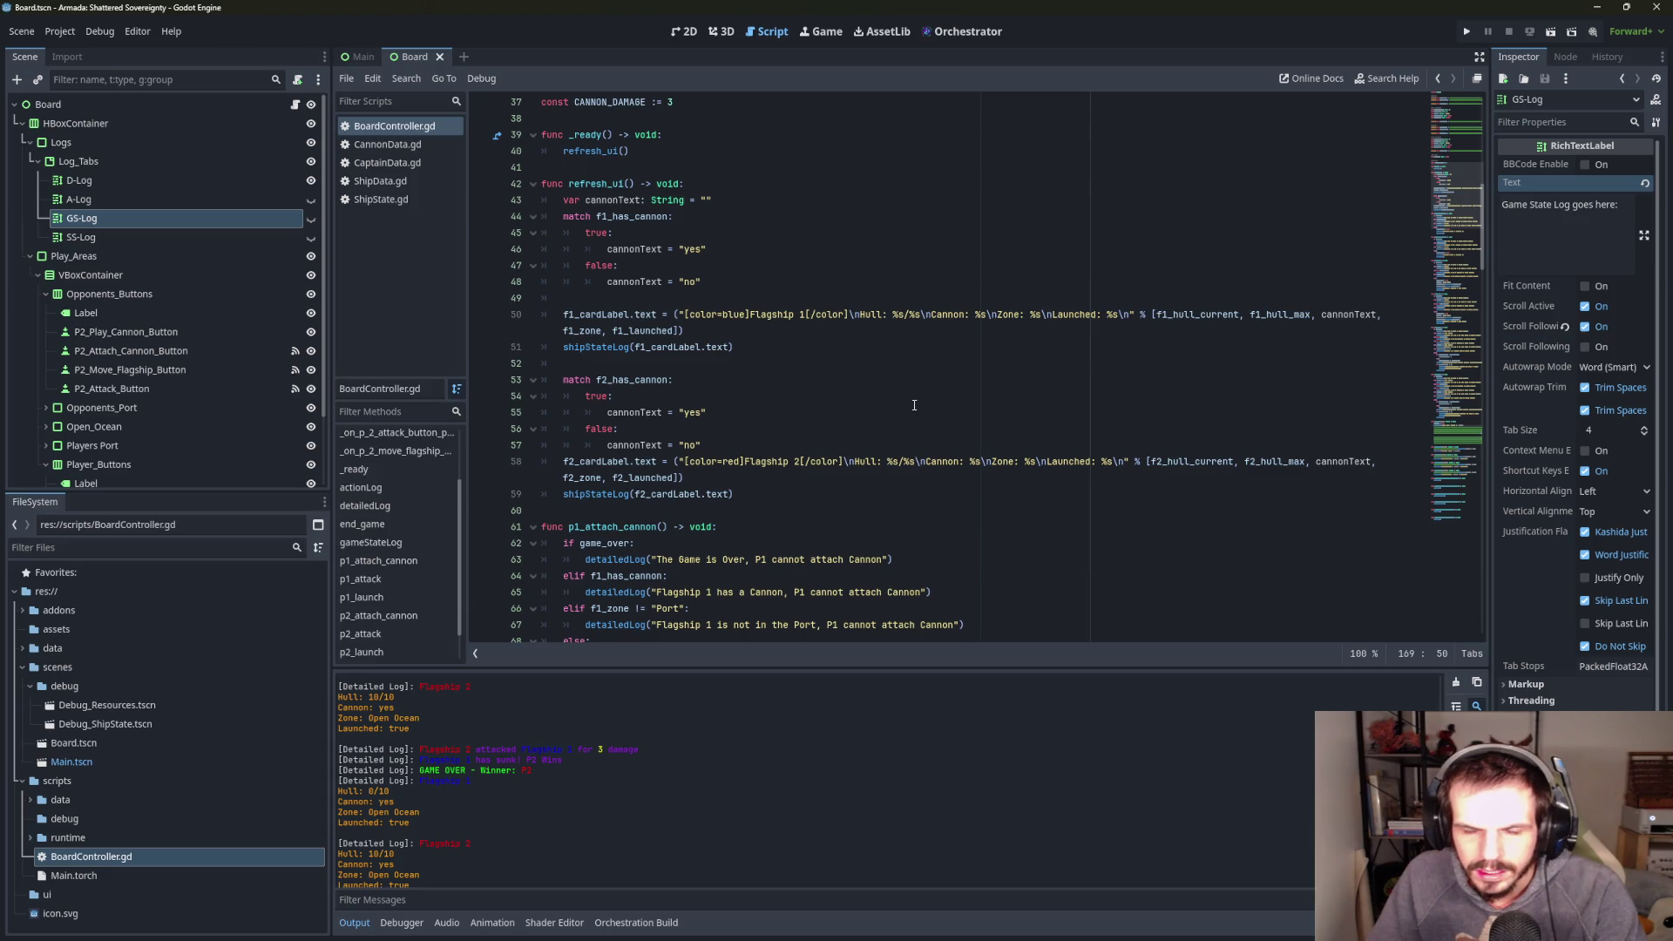
{"action": "left_click", "coordinate": [859, 314]}
{"action": "key", "text": "BackSpace"}
{"action": "key", "text": "BackSpace"}
{"action": "type", "text": "-"}
{"action": "left_click", "coordinate": [938, 314]}
{"action": "key", "text": "BackSpace"}
{"action": "key", "text": "BackSpace"}
{"action": "type", "text": "-"}
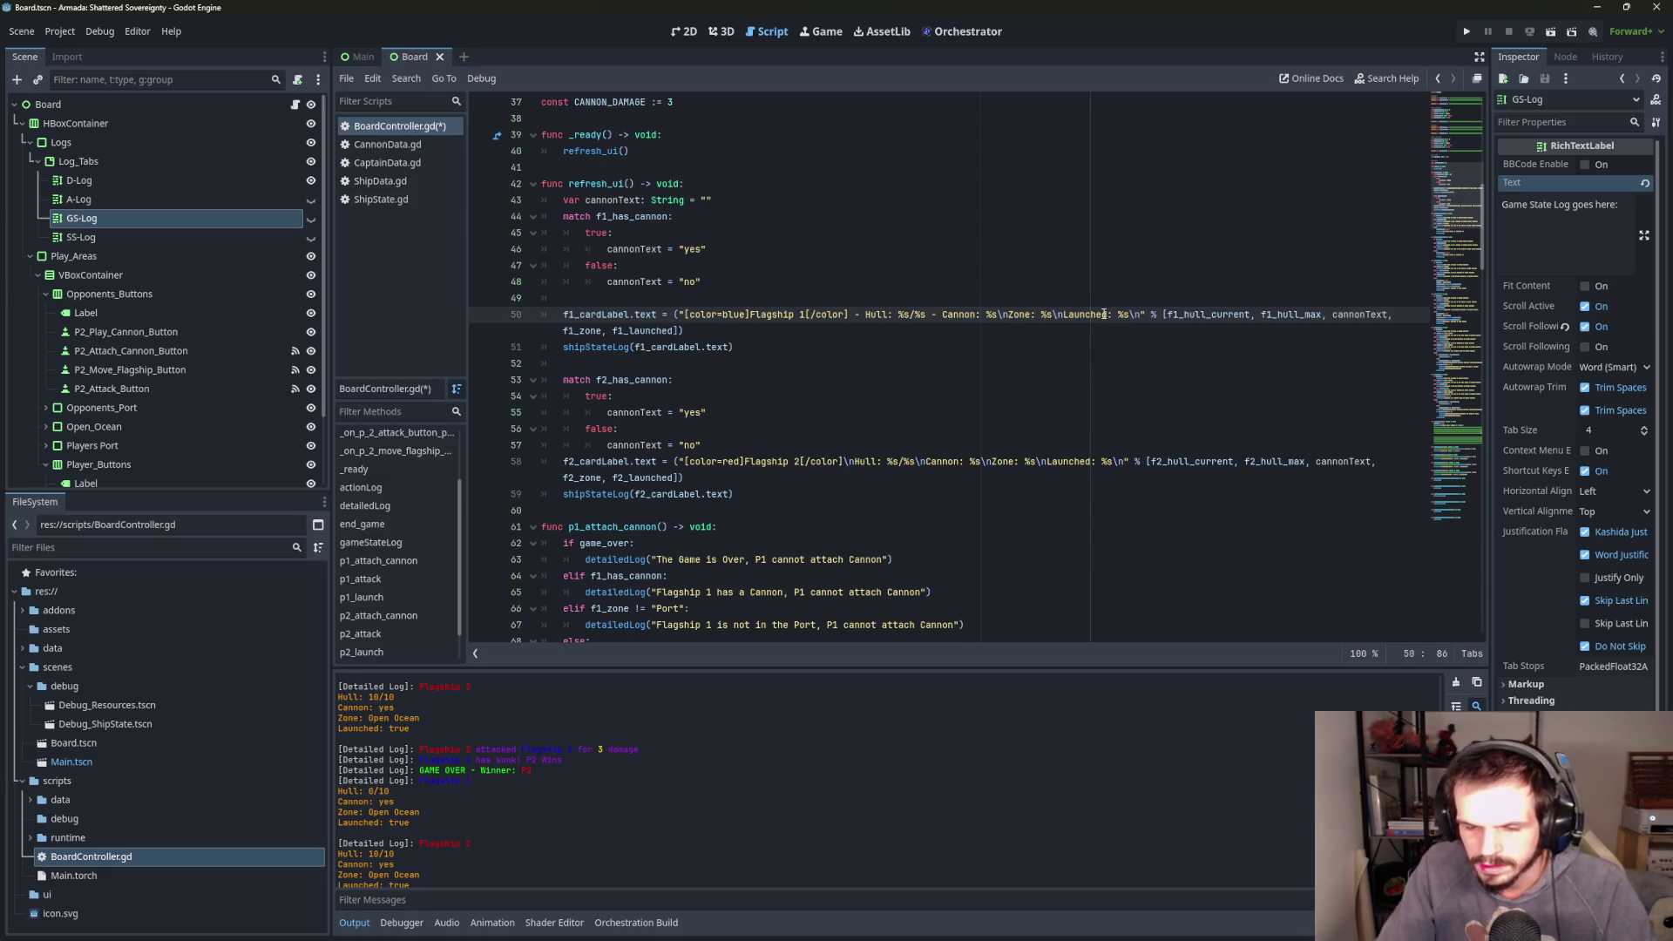
{"action": "key", "text": "BackSpace"}
{"action": "key", "text": "BackSpace"}
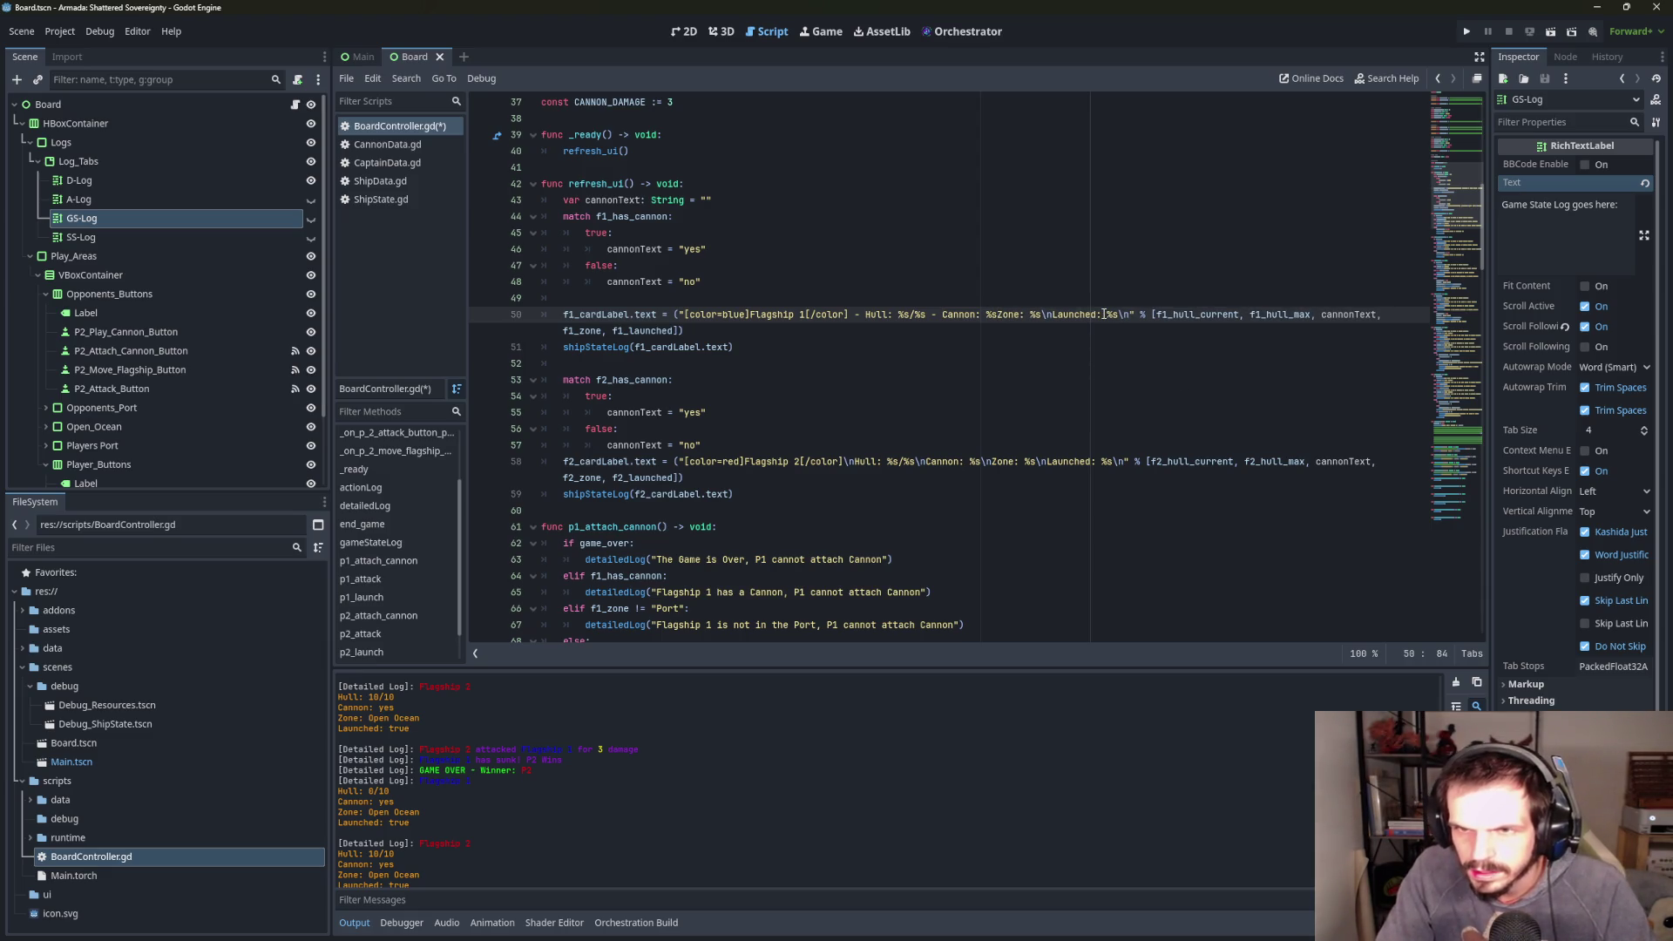
{"action": "type", "text": "-"}
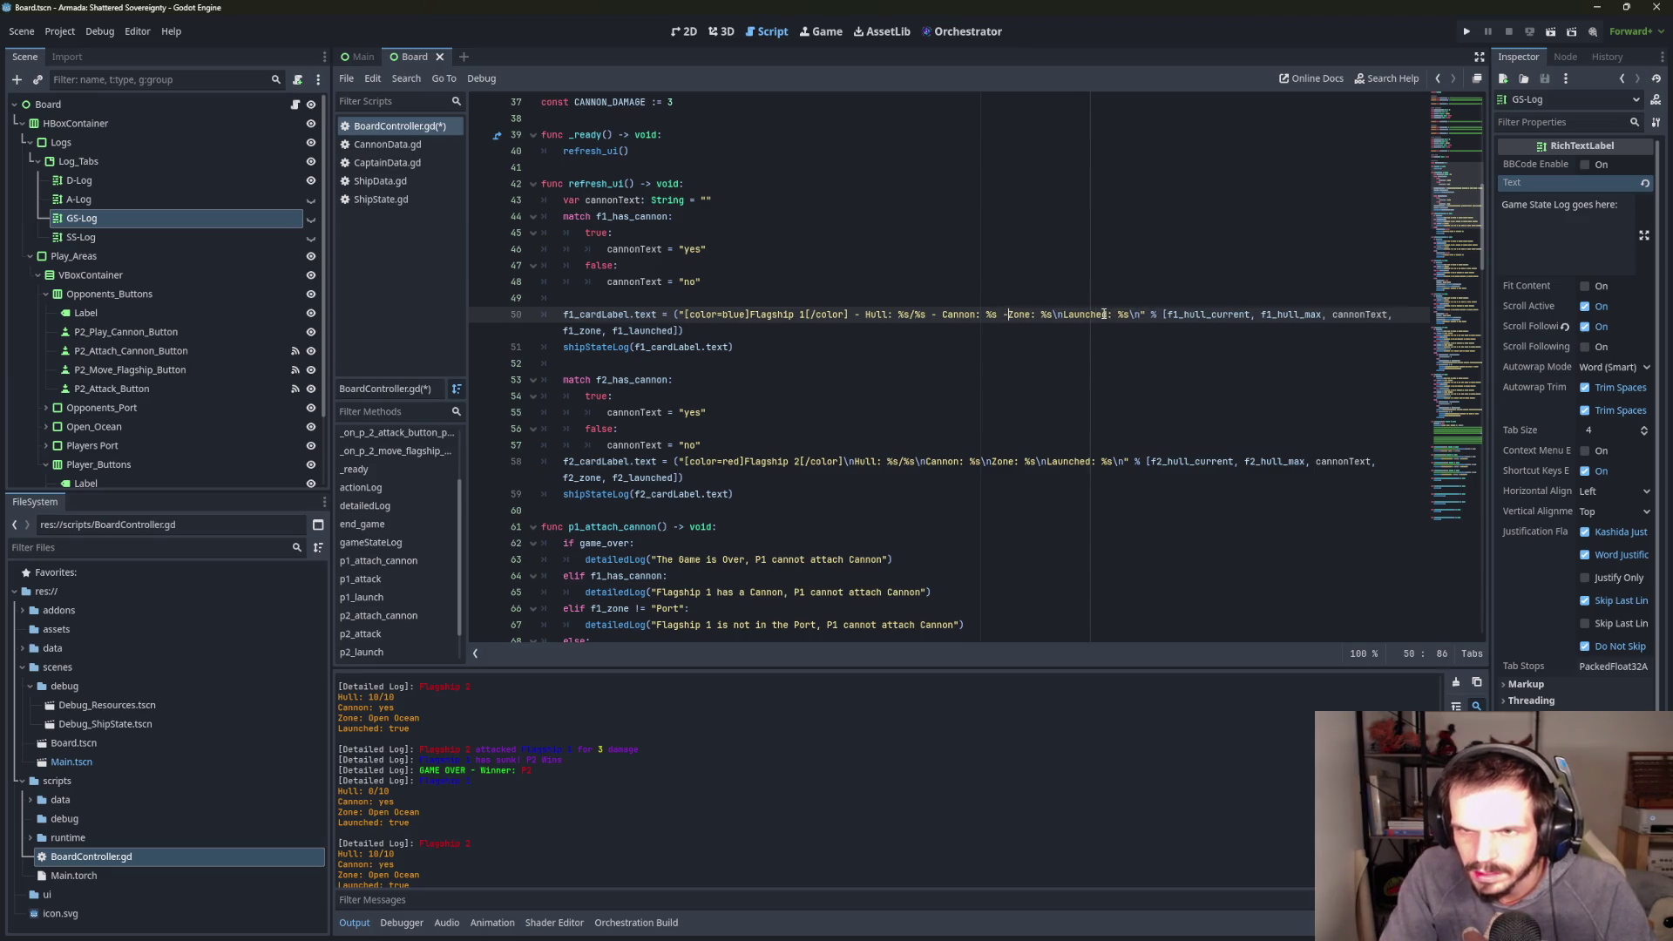
{"action": "left_click", "coordinate": [1069, 316]}
{"action": "key", "text": "BackSpace"}
{"action": "key", "text": "BackSpace"}
{"action": "type", "text": "-"}
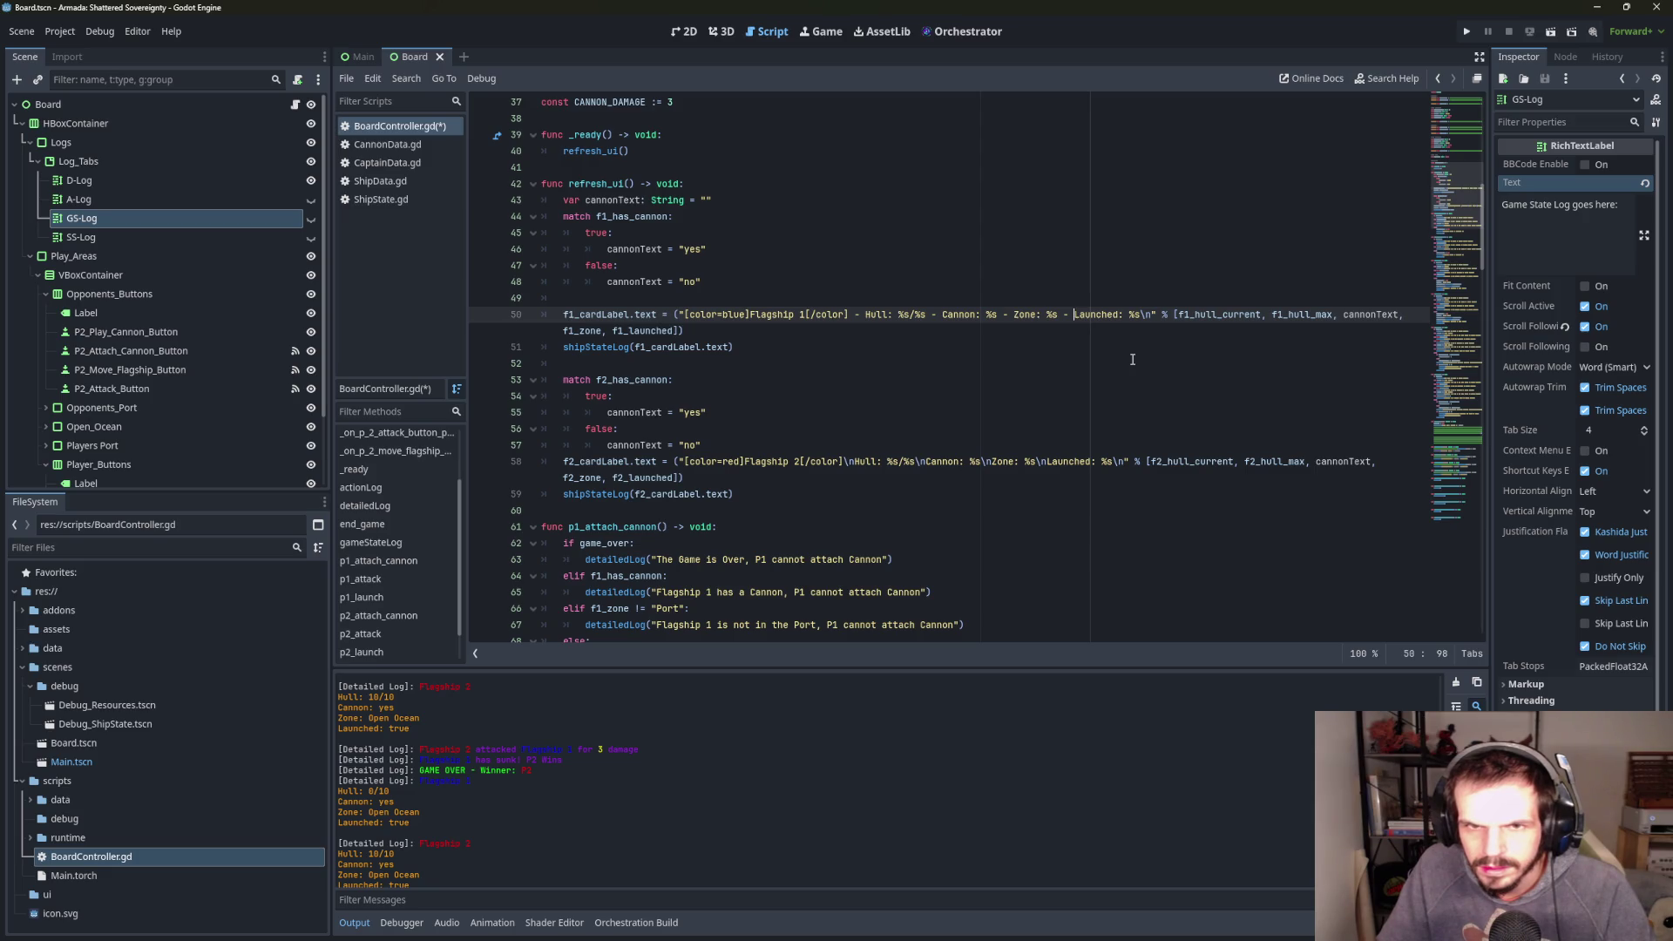
{"action": "left_click", "coordinate": [1132, 359]}
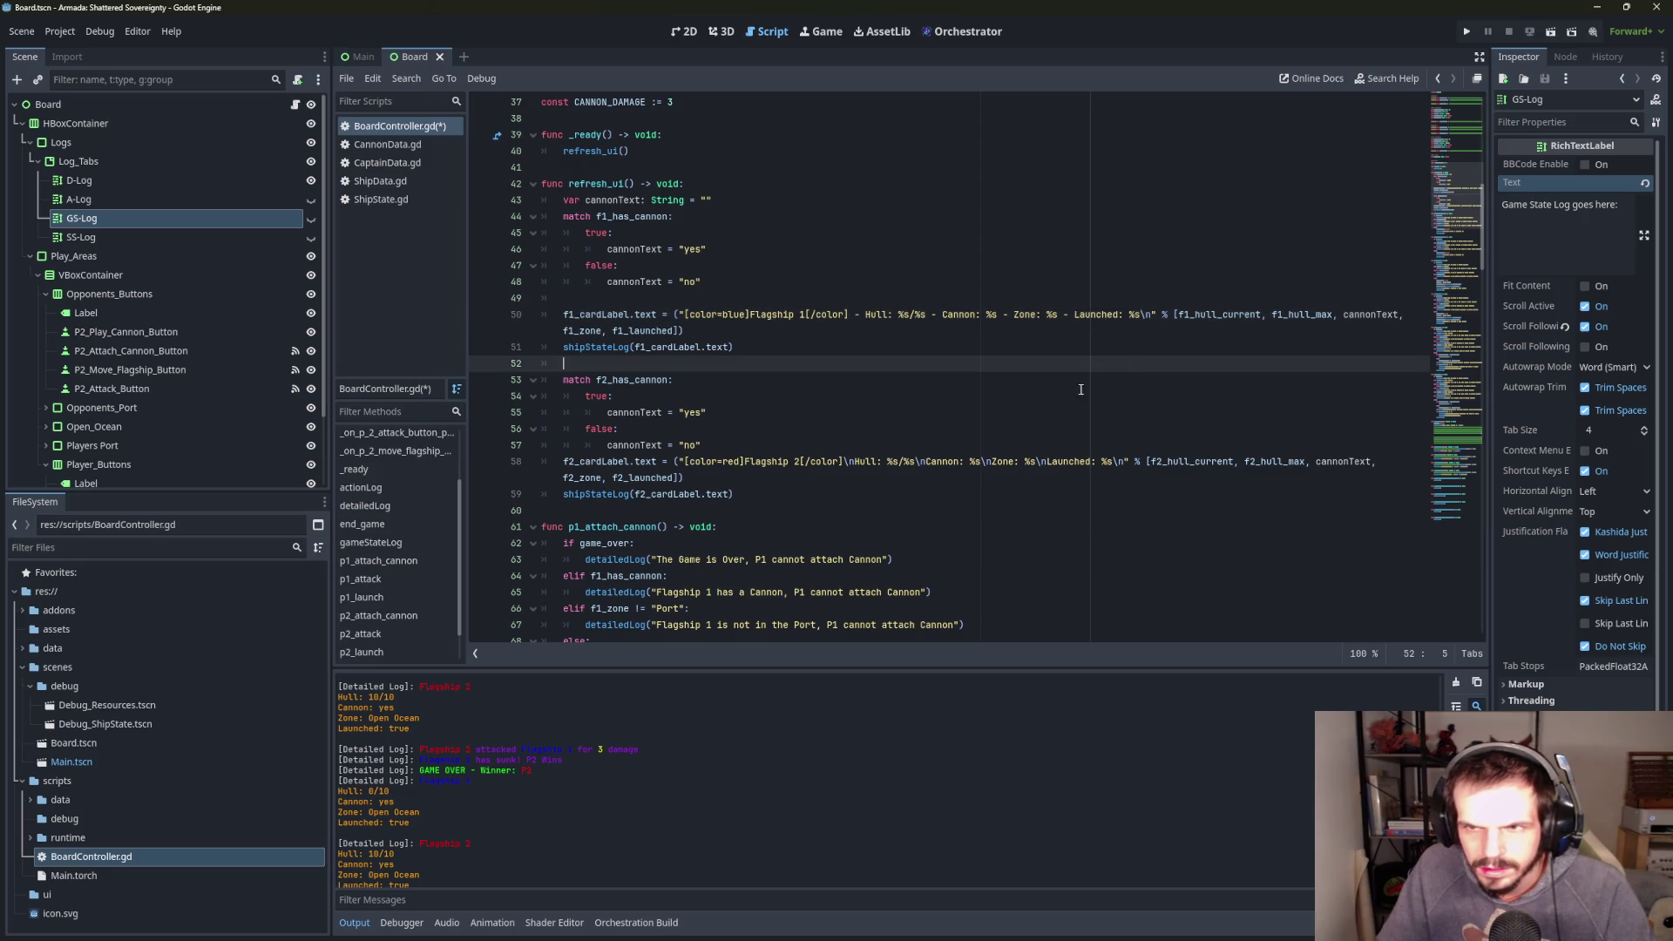
- Do the same for Flagship 2 on line 58, drop both labels' trailing line breaks, and run
{"action": "left_click", "coordinate": [855, 463]}
{"action": "key", "text": "BackSpace"}
{"action": "key", "text": "BackSpace"}
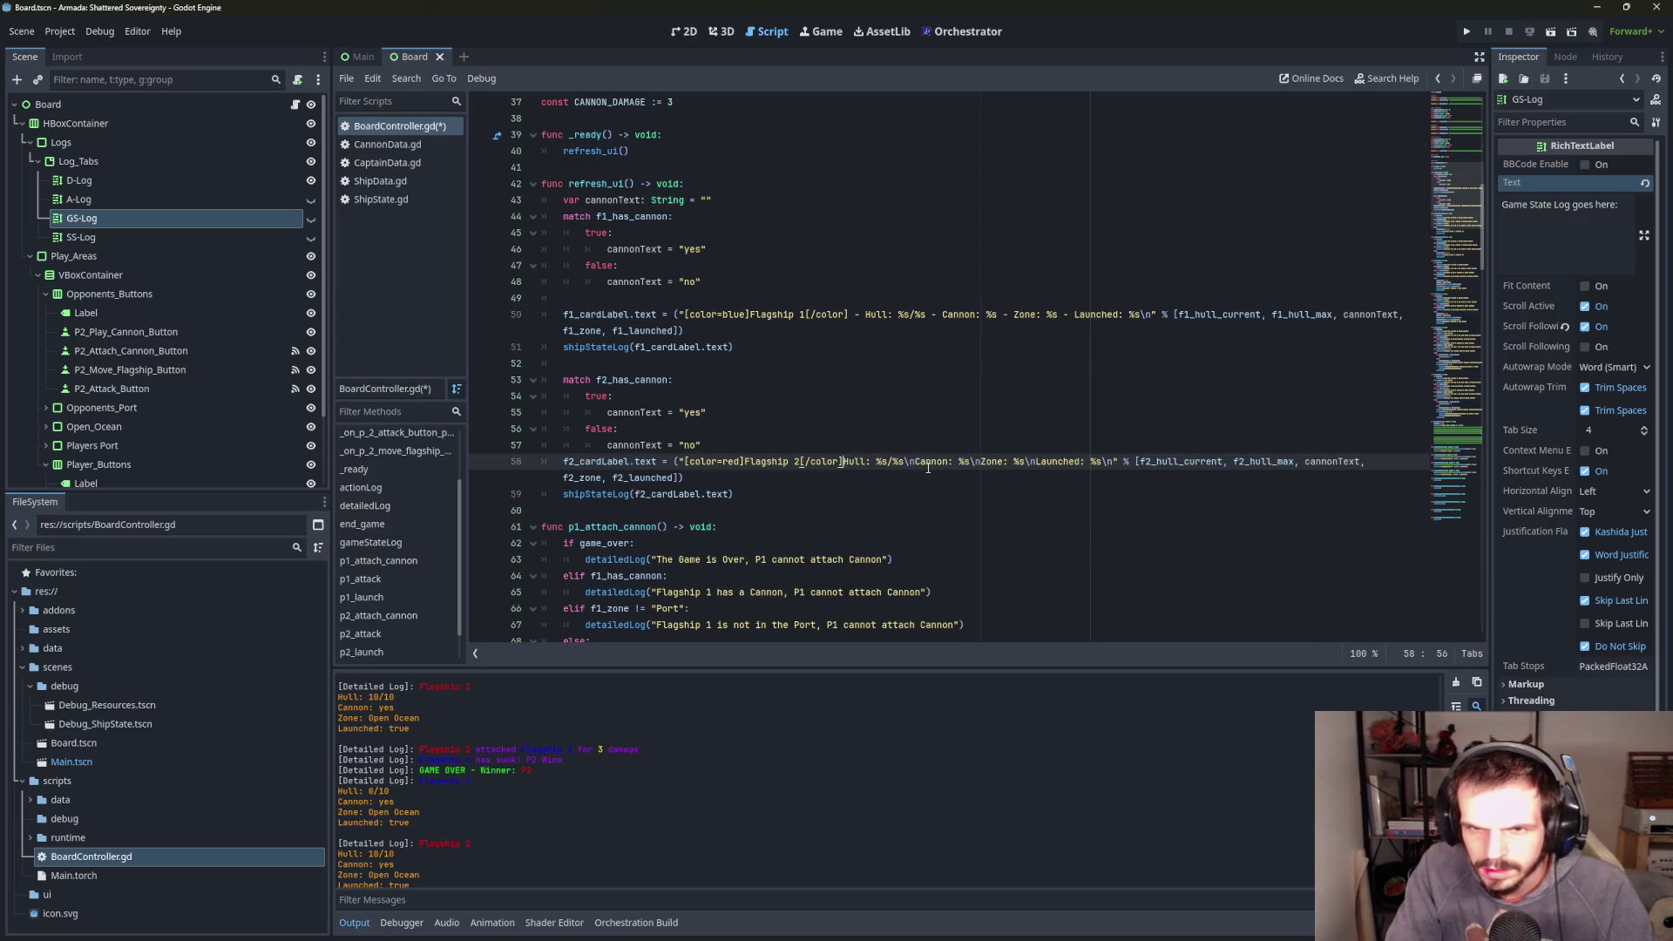
{"action": "type", "text": "-"}
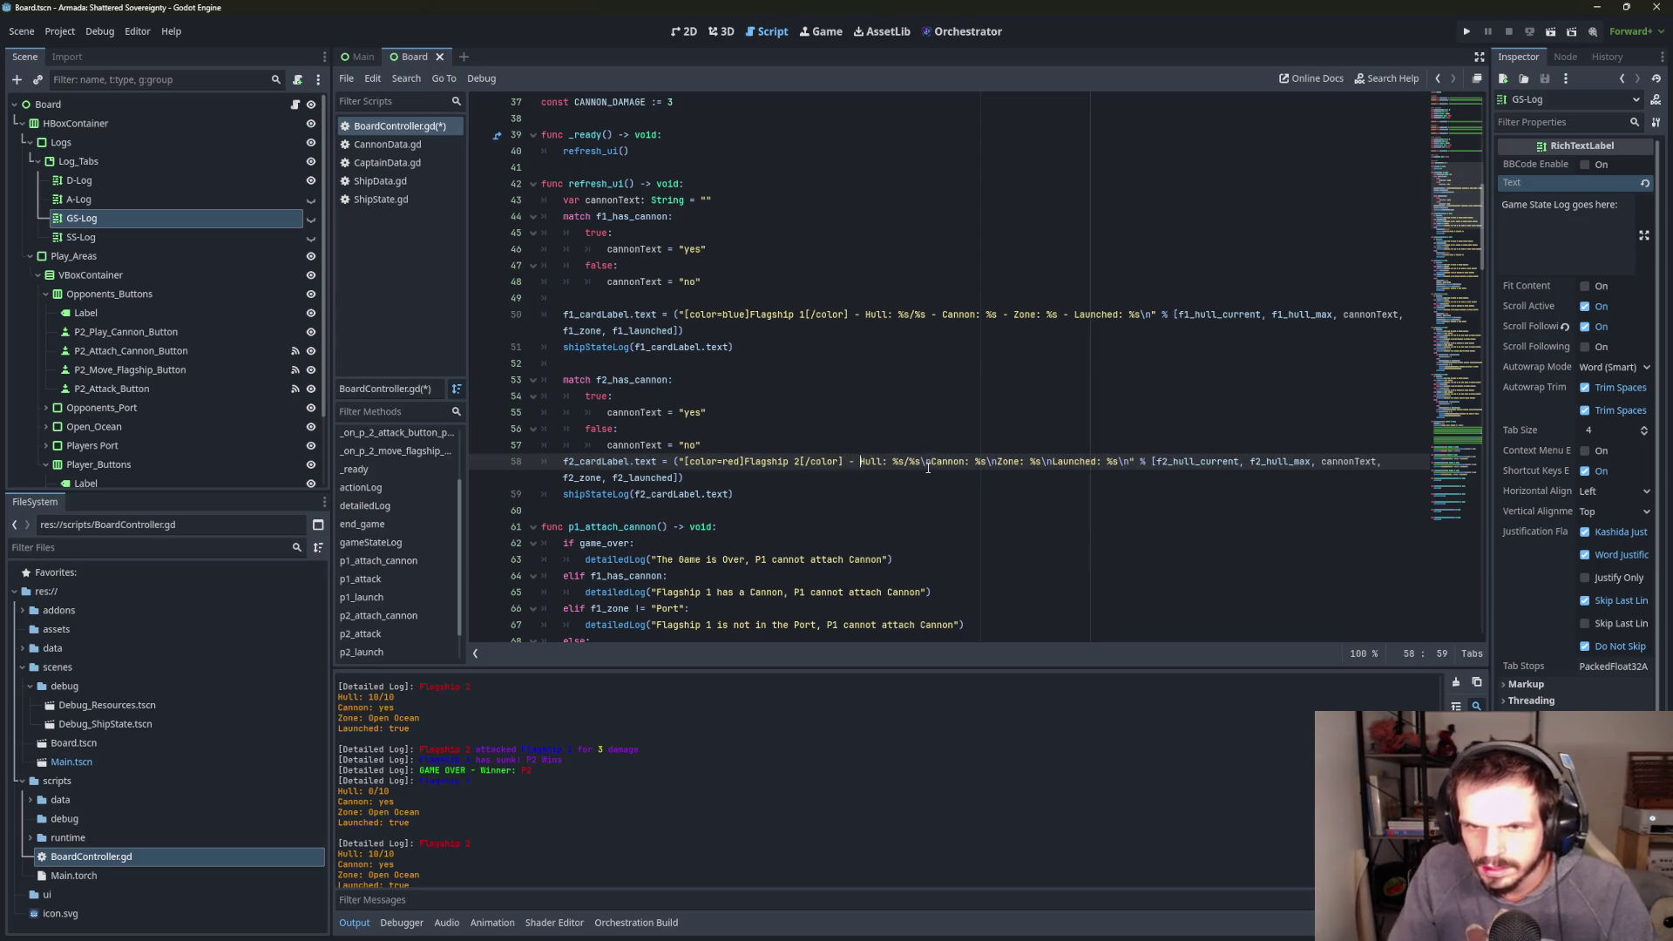
{"action": "left_click", "coordinate": [1154, 319]}
{"action": "key", "text": "BackSpace"}
{"action": "key", "text": "BackSpace"}
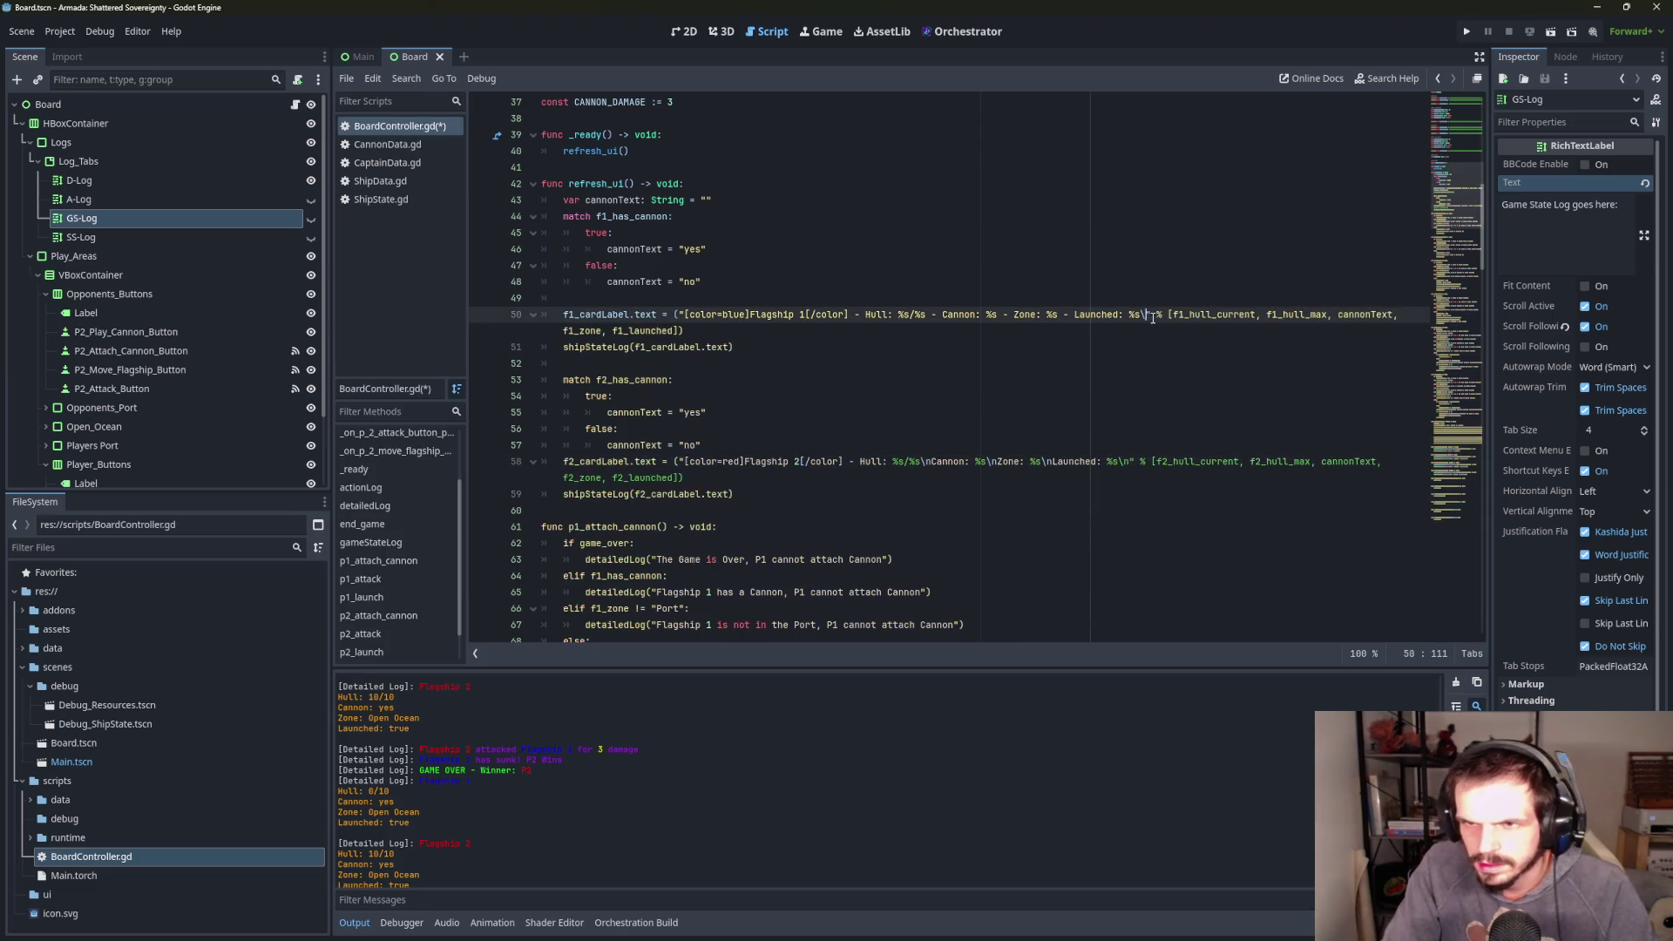
{"action": "left_click", "coordinate": [935, 463]}
{"action": "key", "text": "BackSpace"}
{"action": "key", "text": "BackSpace"}
{"action": "type", "text": "-"}
{"action": "left_click", "coordinate": [1006, 463]}
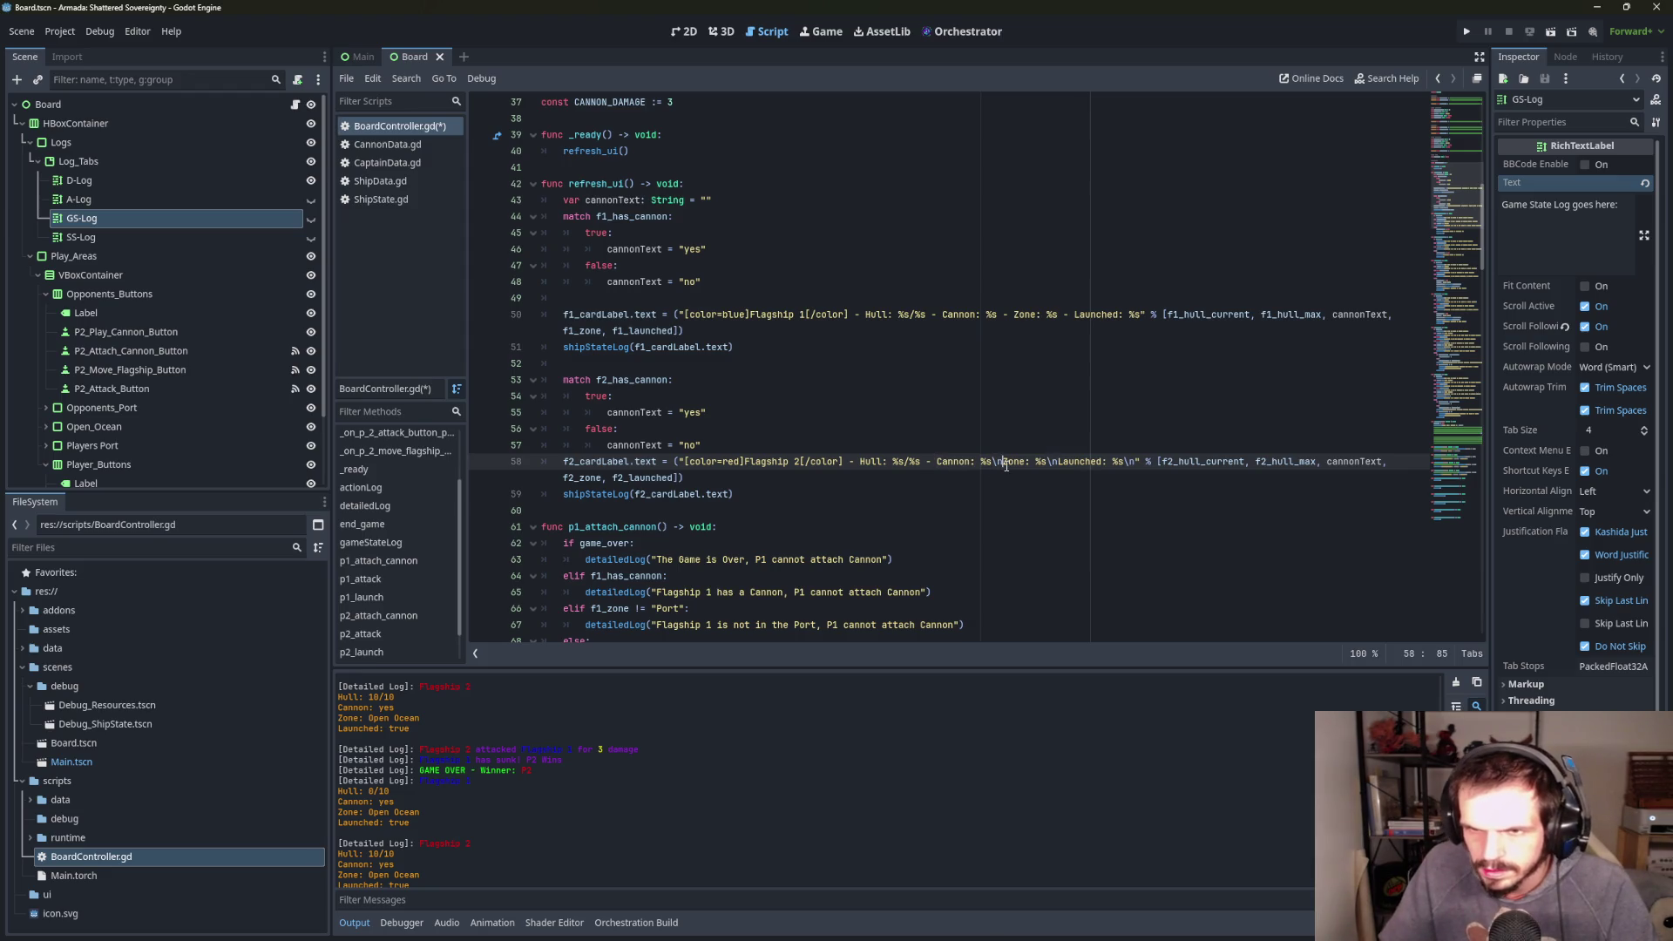
{"action": "key", "text": "BackSpace"}
{"action": "key", "text": "BackSpace"}
{"action": "type", "text": "-"}
{"action": "left_click", "coordinate": [1060, 463]}
{"action": "key", "text": "BackSpace"}
{"action": "key", "text": "BackSpace"}
{"action": "type", "text": "-"}
{"action": "left_click", "coordinate": [1150, 463]}
{"action": "key", "text": "BackSpace"}
{"action": "key", "text": "BackSpace"}
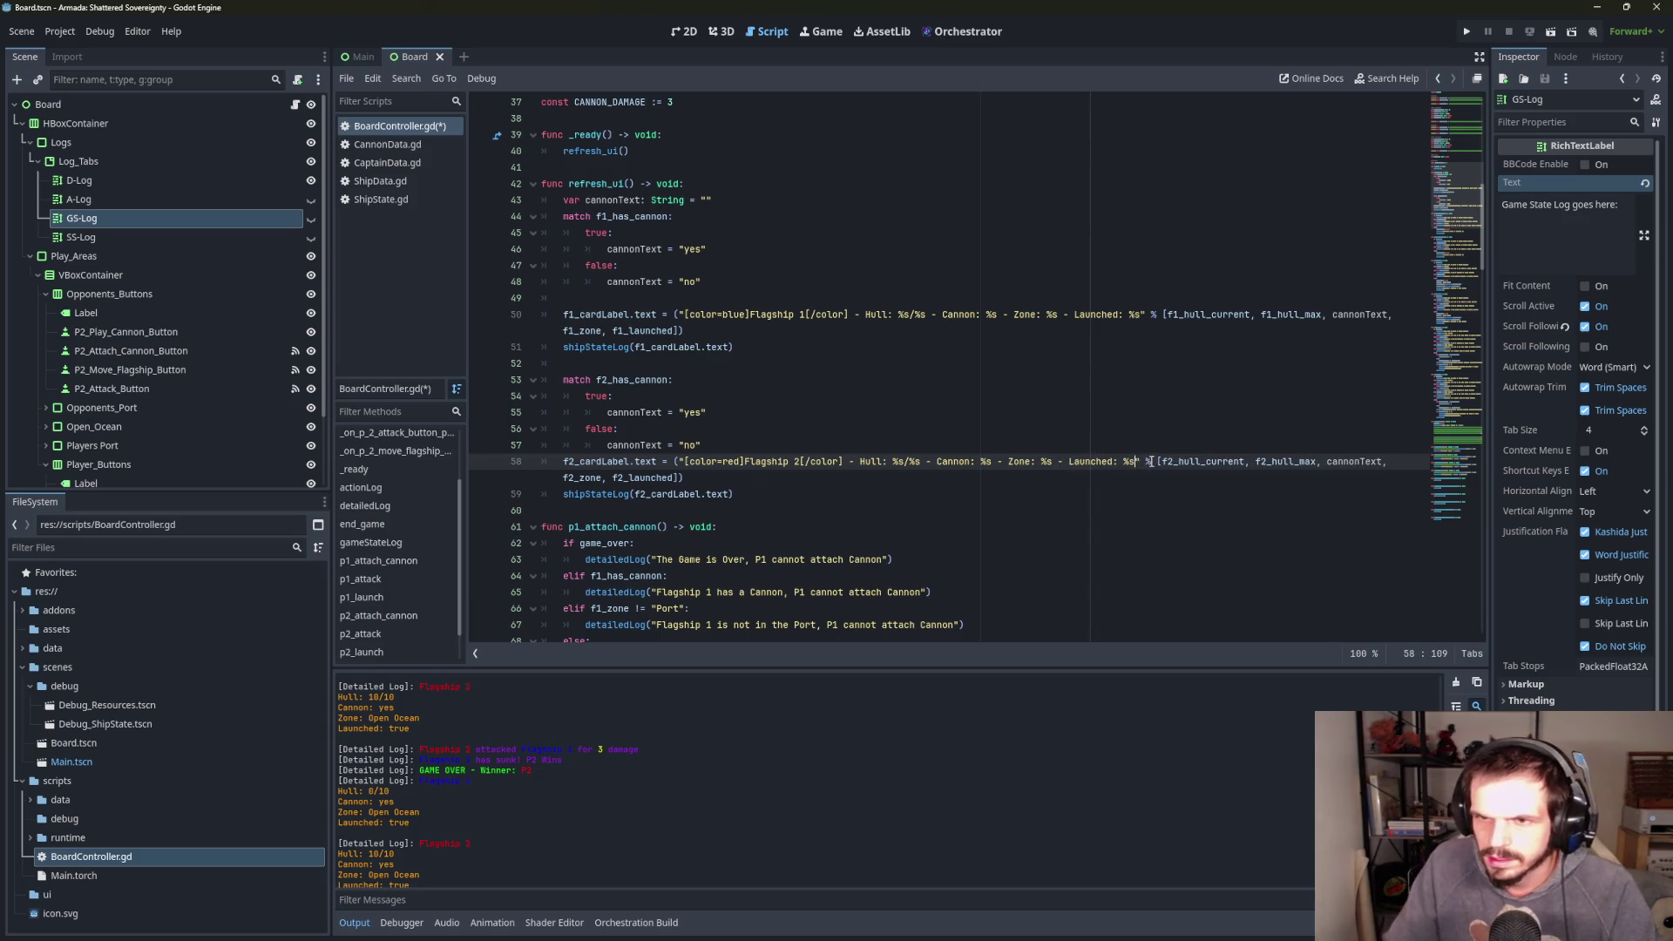
{"action": "left_click", "coordinate": [1467, 31]}
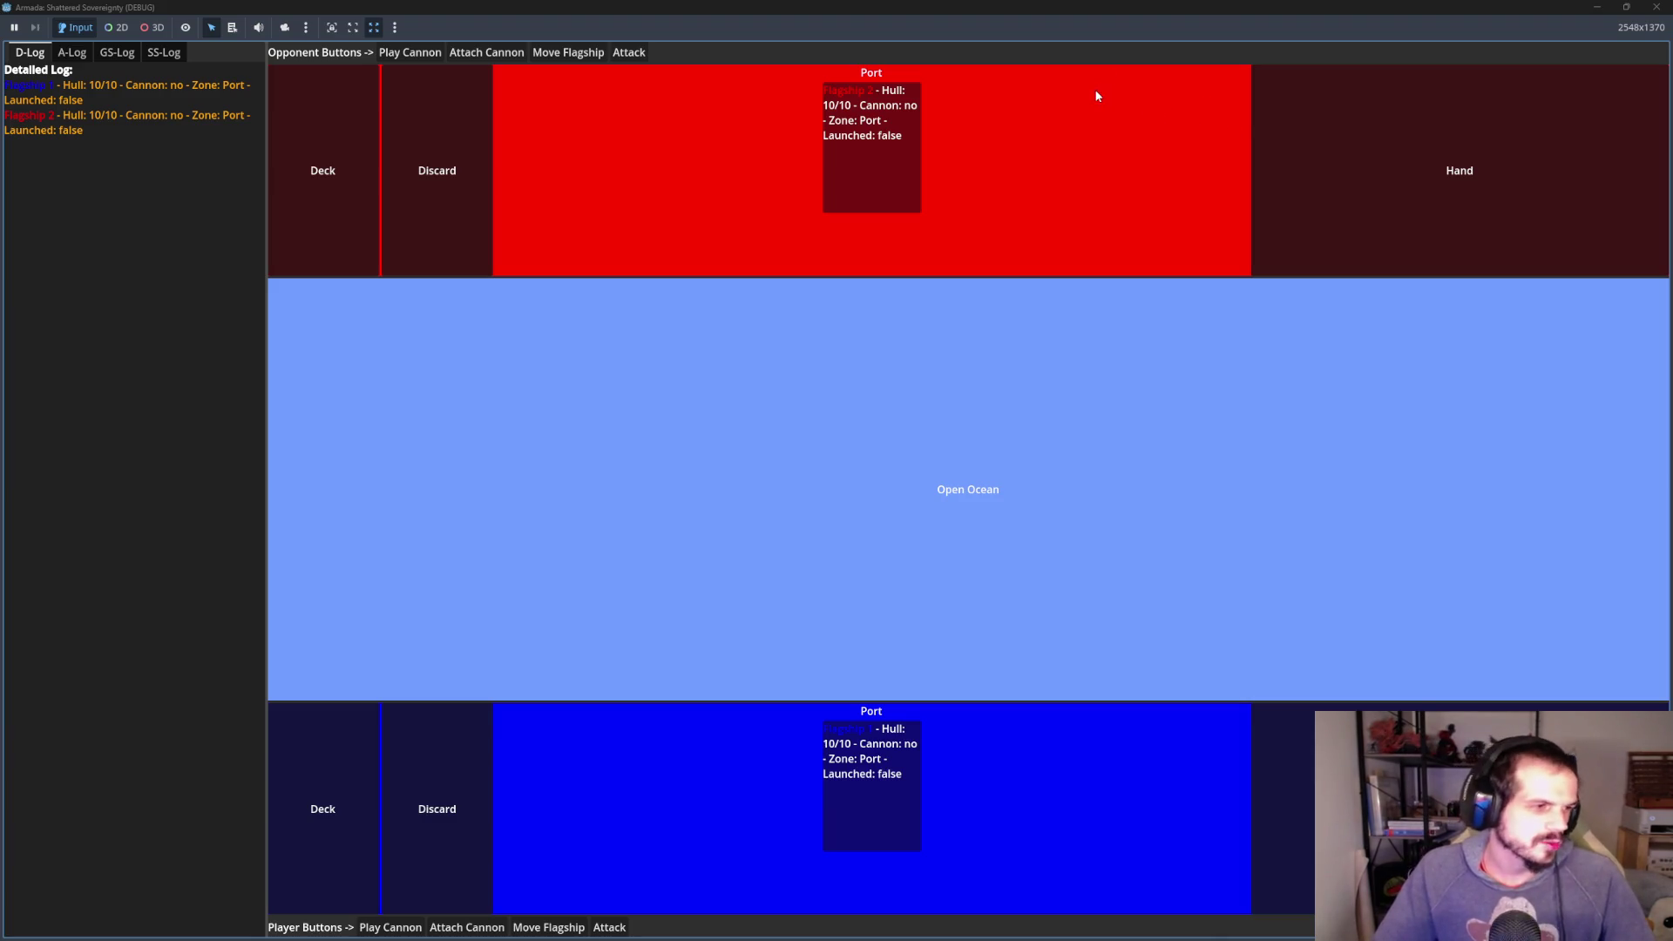
- Arm and launch both flagships, then attack with Flagship 1 until Flagship 2 sinks
{"action": "left_click", "coordinate": [477, 929]}
{"action": "left_click", "coordinate": [534, 929]}
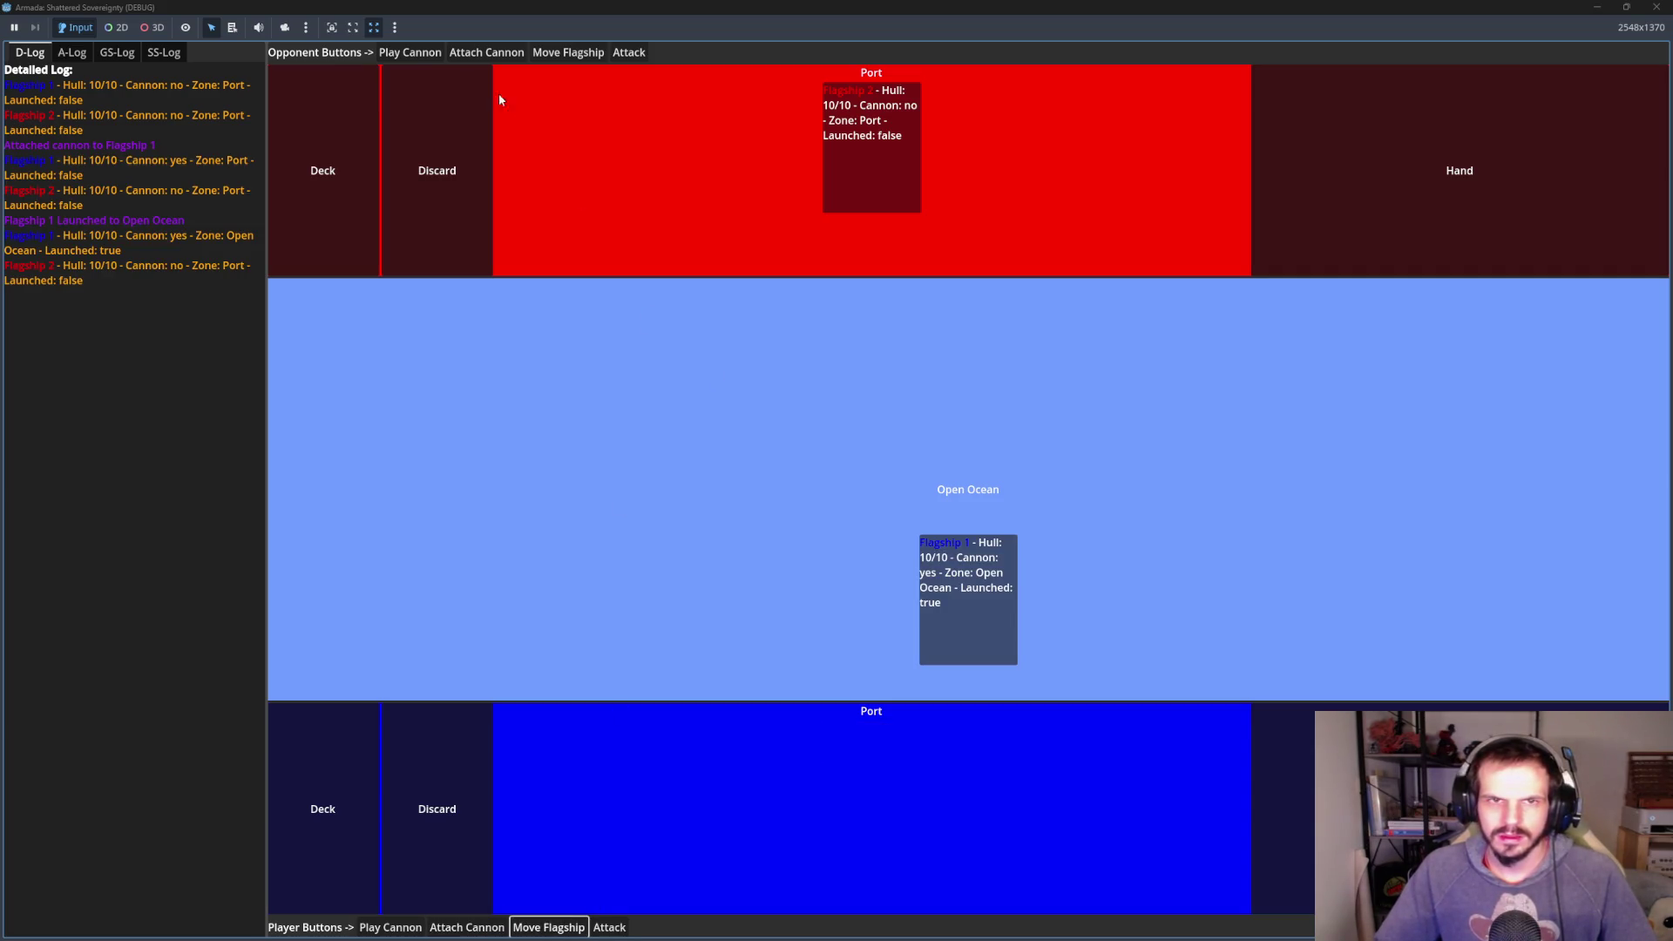
{"action": "left_click", "coordinate": [484, 54]}
{"action": "left_click", "coordinate": [562, 54]}
{"action": "left_click", "coordinate": [614, 929]}
{"action": "left_click", "coordinate": [619, 928]}
{"action": "left_click", "coordinate": [619, 929]}
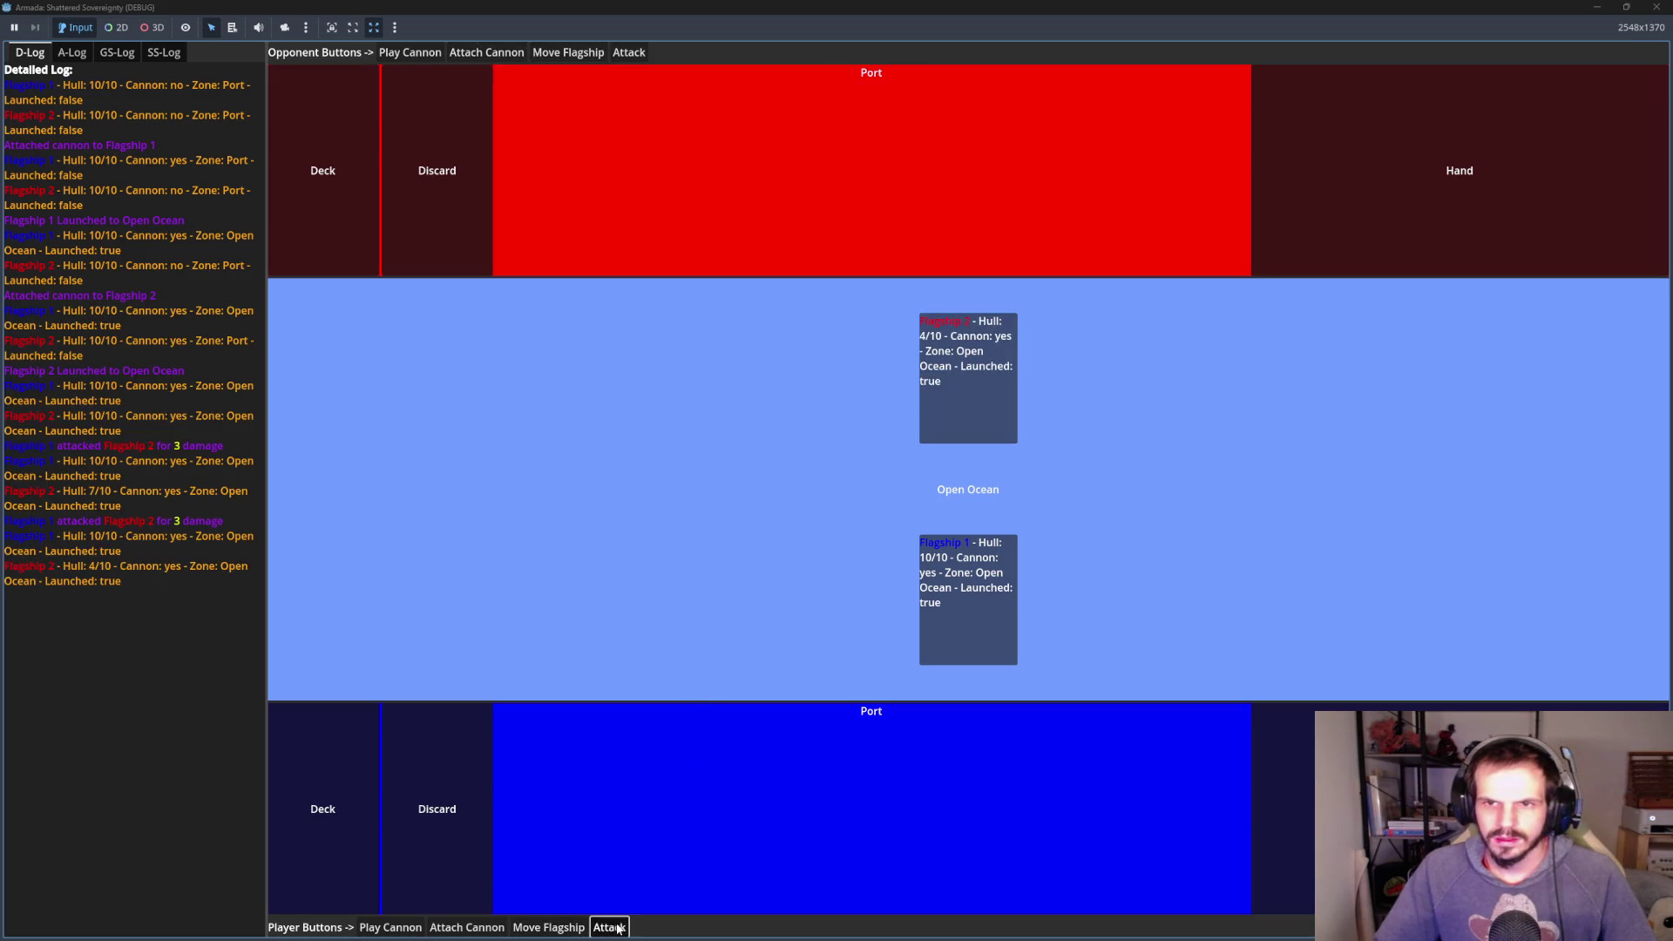
{"action": "left_click", "coordinate": [619, 929]}
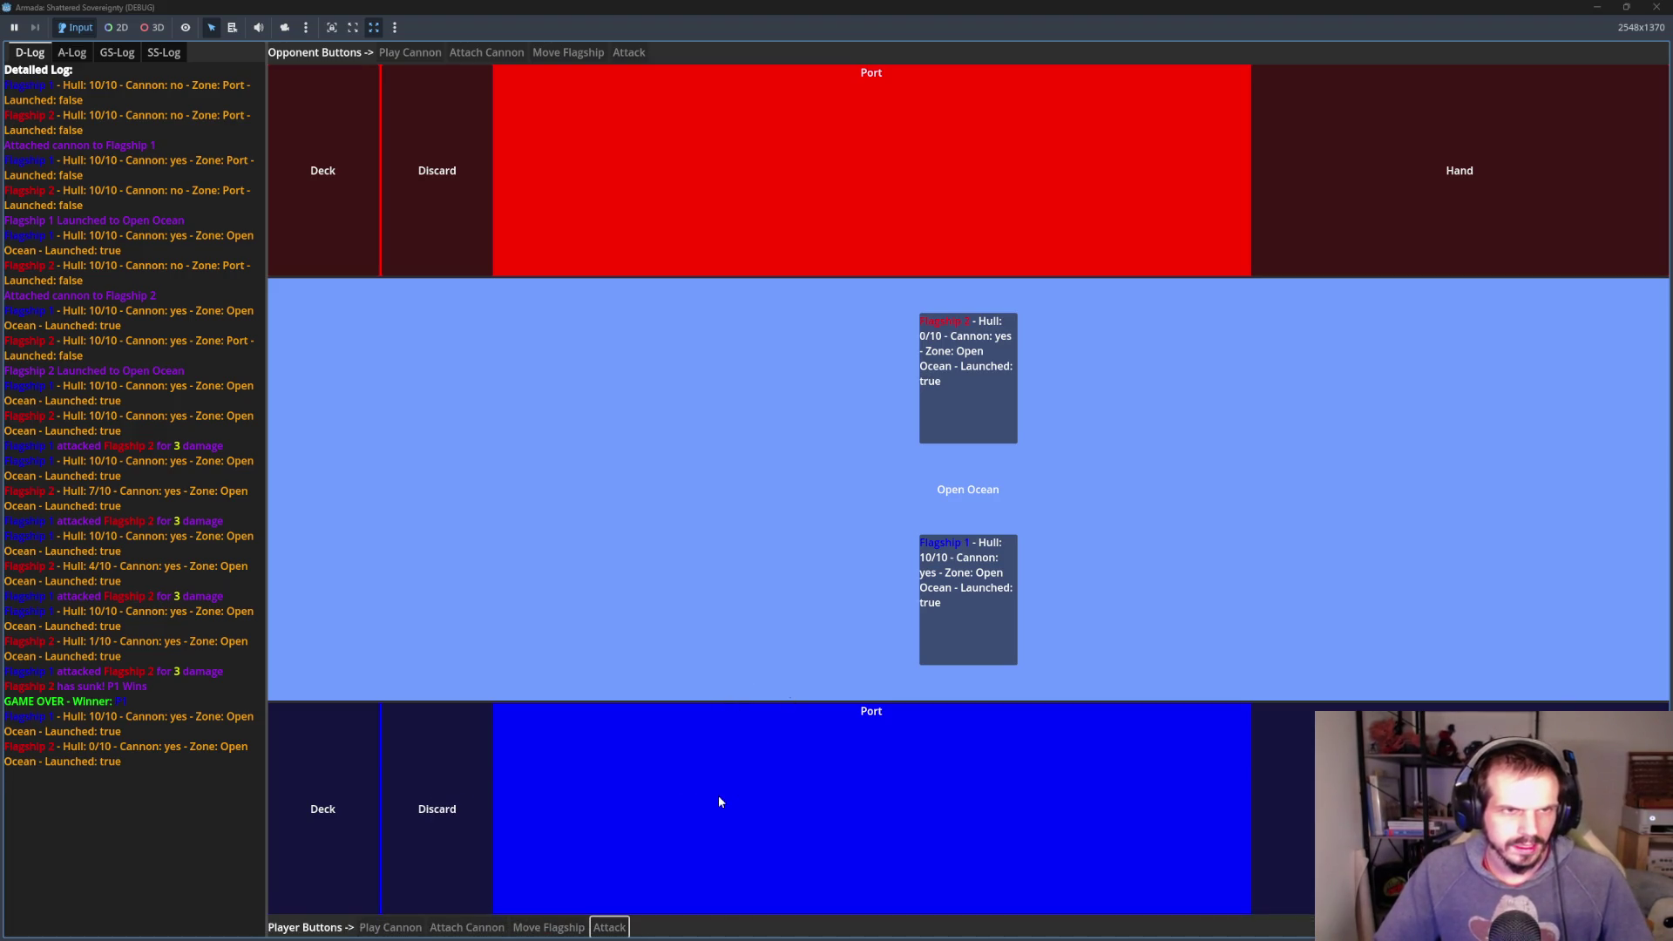
- Review the A-Log, GS-Log, SS-Log and D-Log tabs, then close the game
{"action": "left_click", "coordinate": [72, 53]}
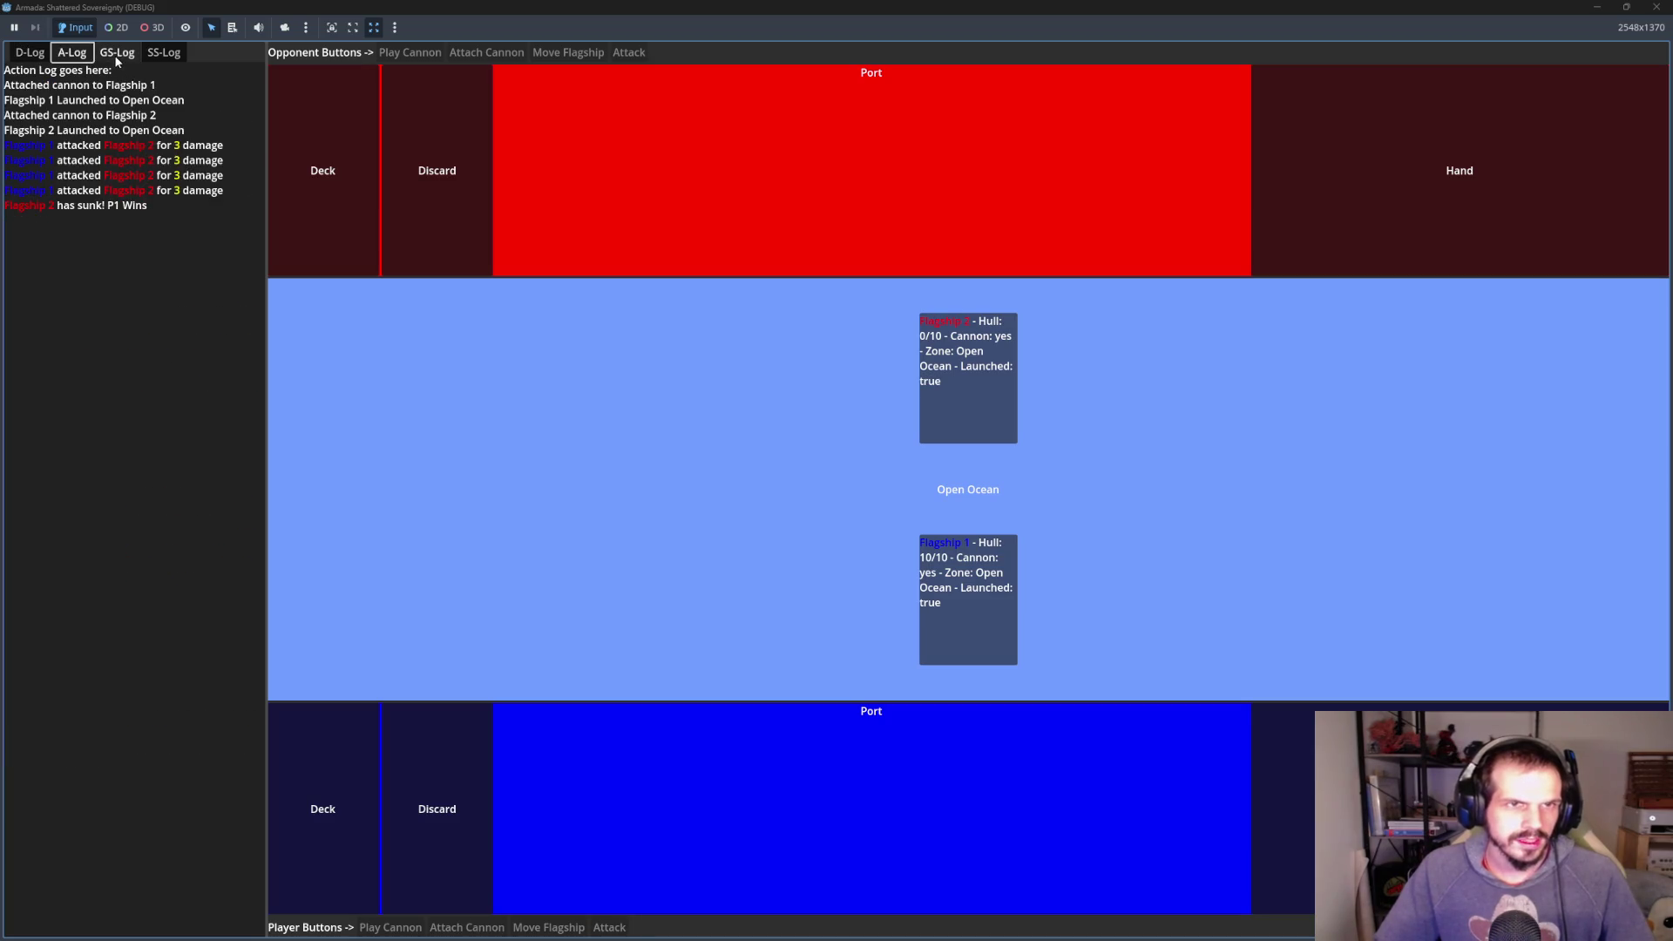
{"action": "left_click", "coordinate": [116, 52]}
{"action": "left_click", "coordinate": [74, 54]}
{"action": "left_click", "coordinate": [164, 54]}
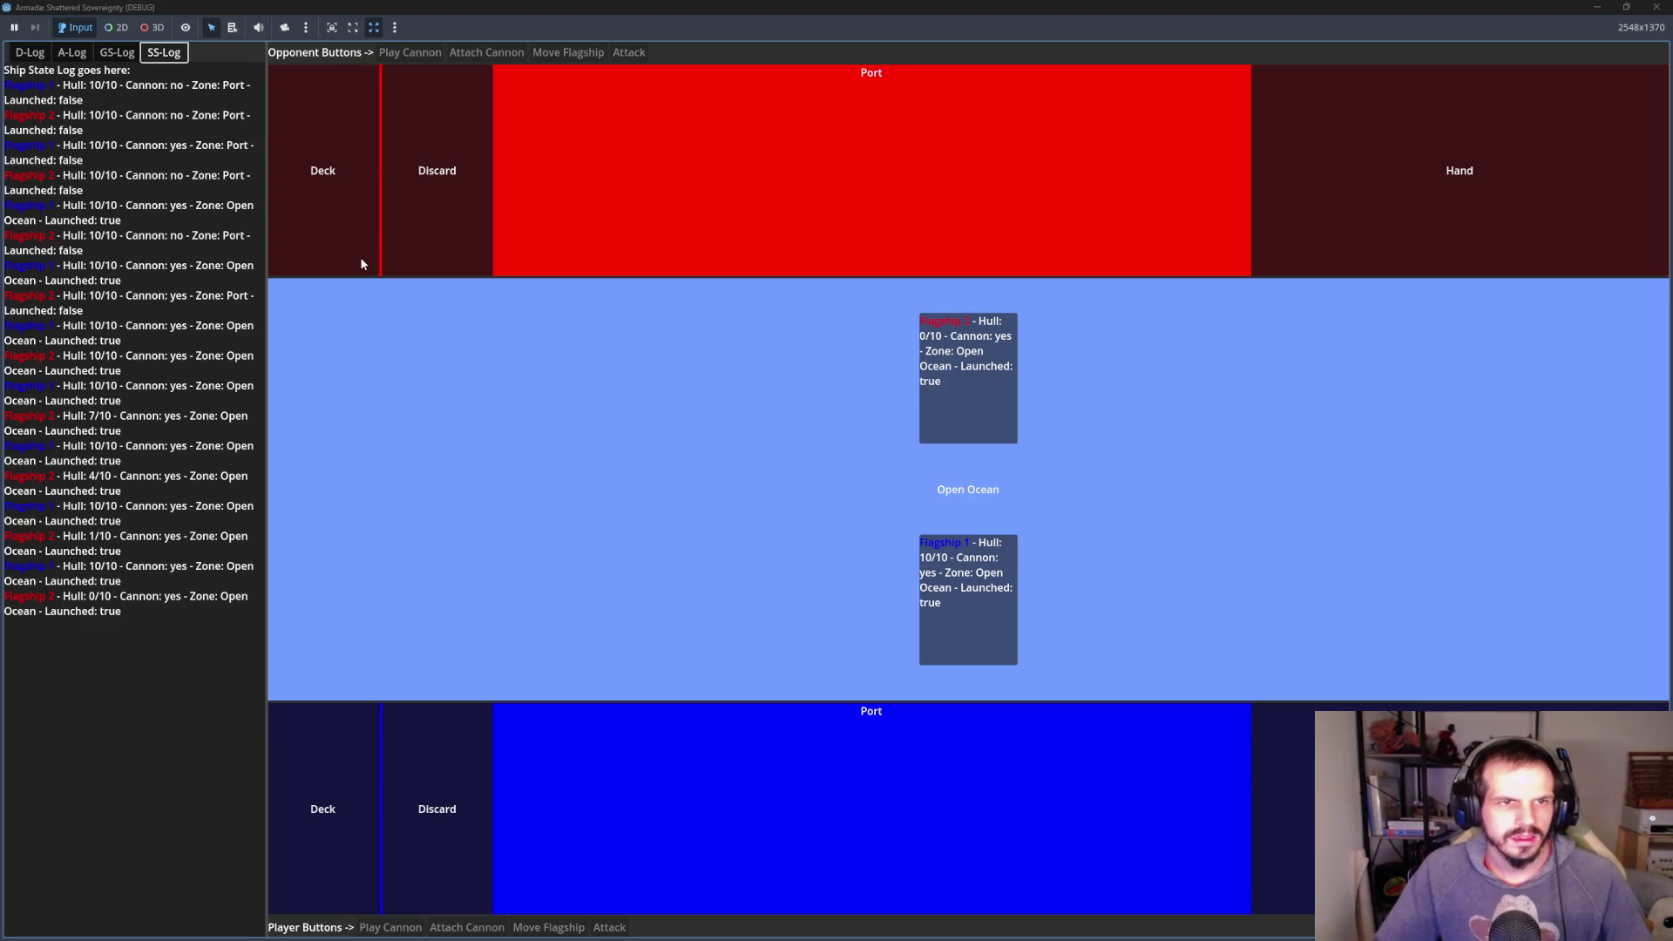
{"action": "left_click", "coordinate": [117, 54]}
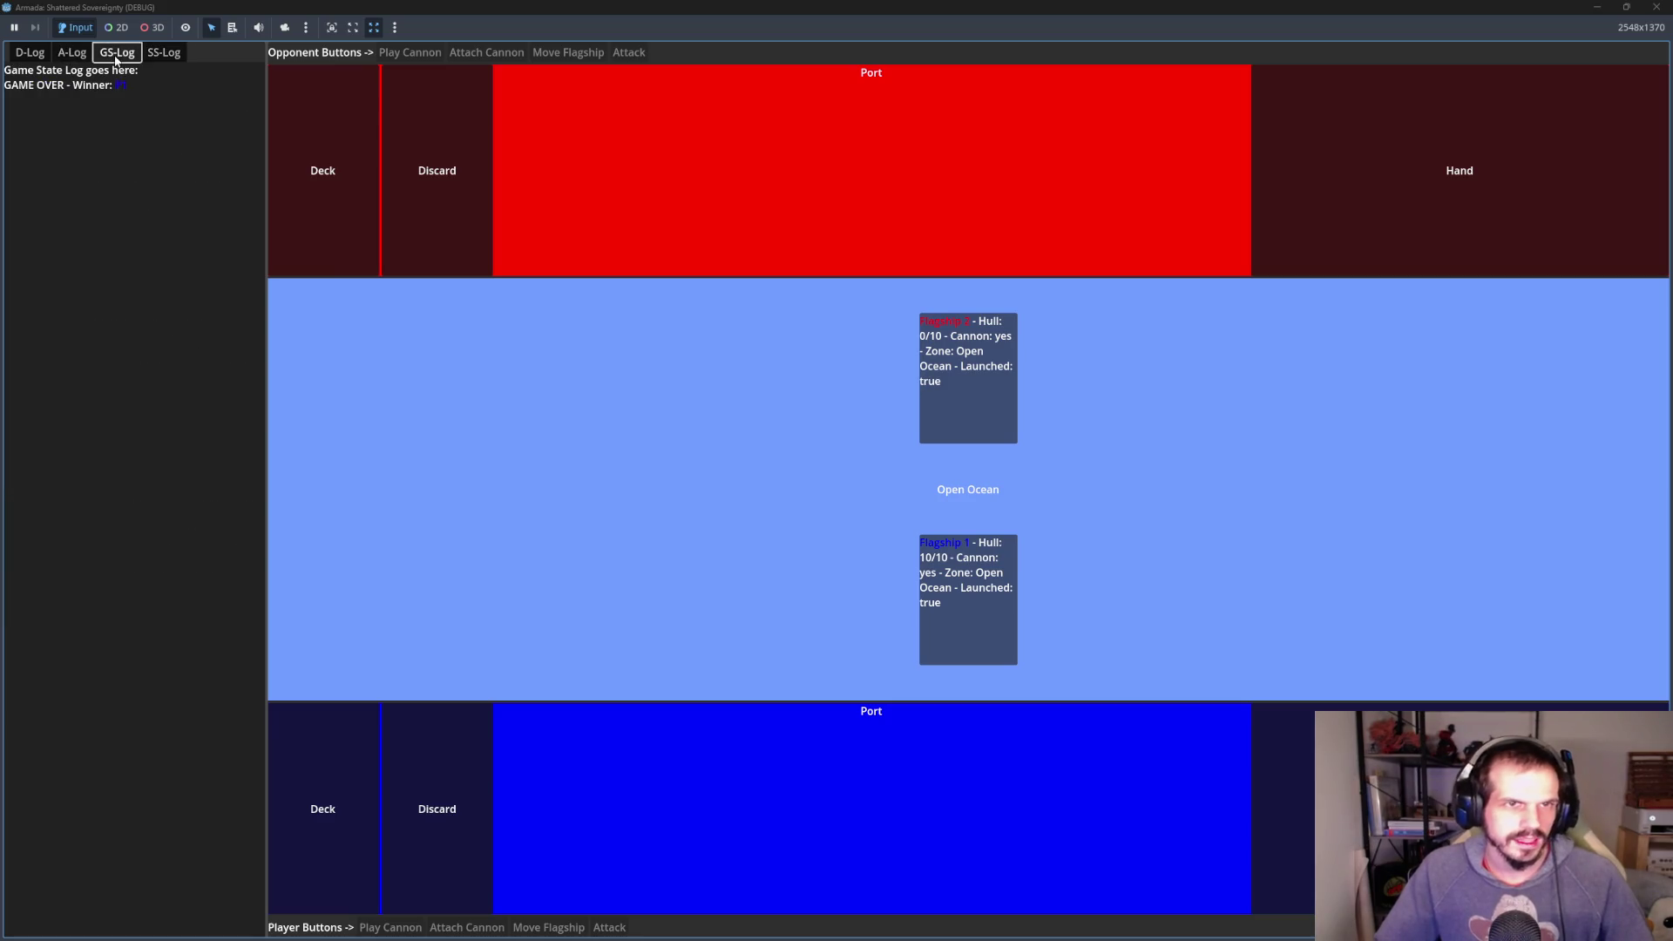
{"action": "left_click", "coordinate": [70, 54]}
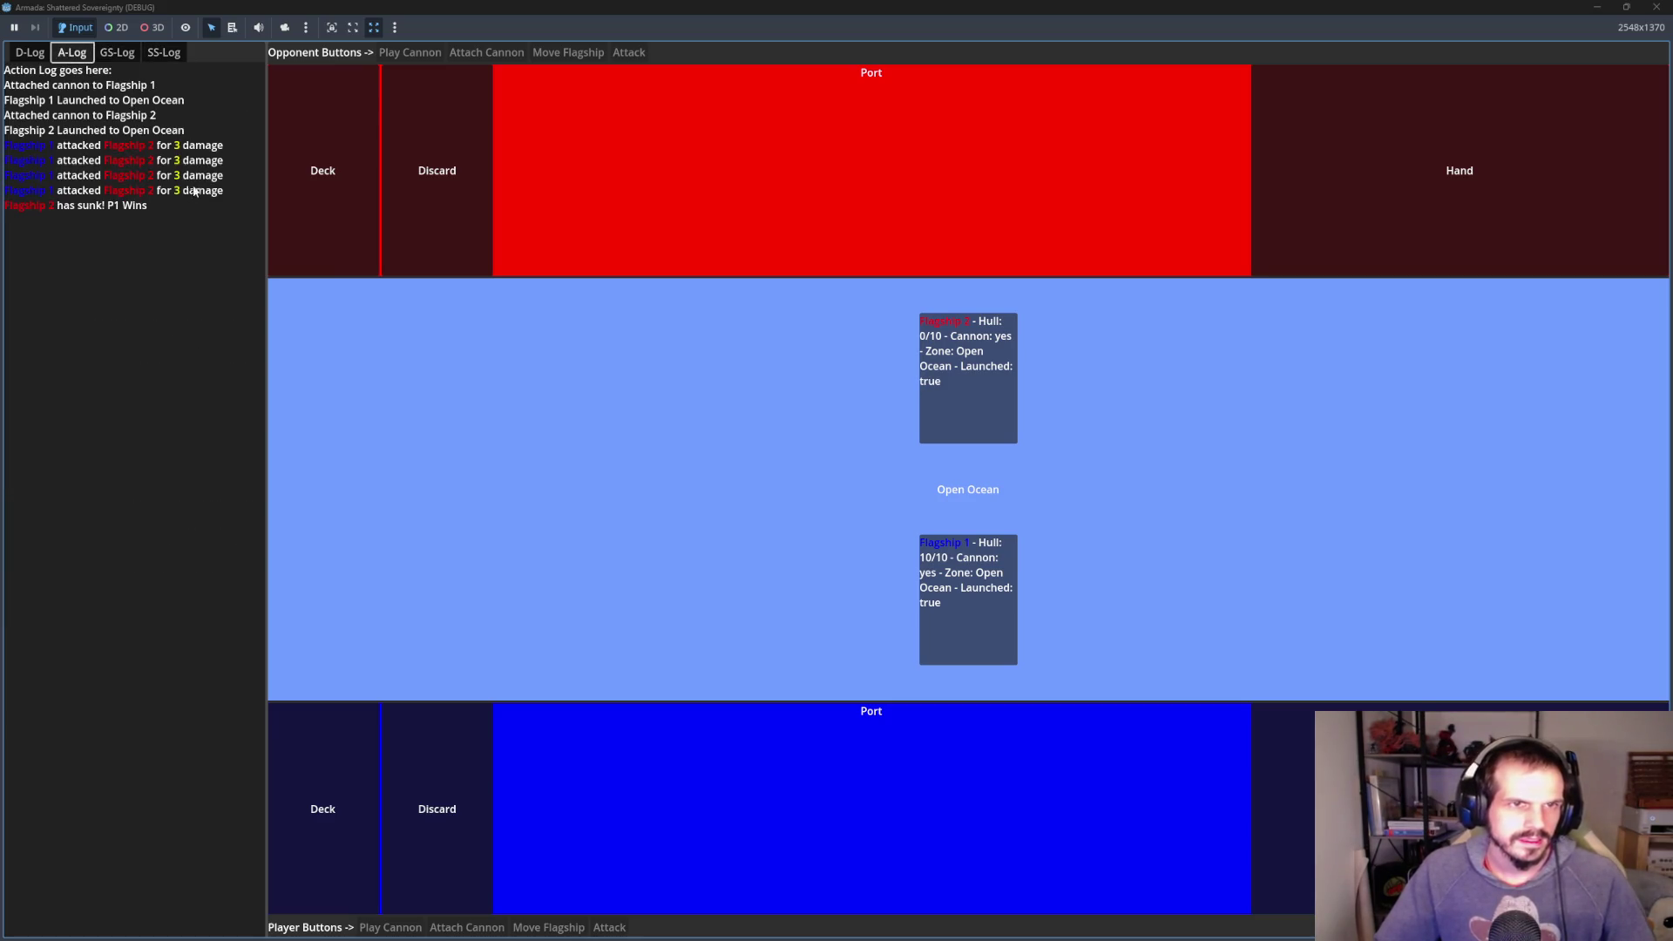
{"action": "left_click", "coordinate": [31, 53]}
{"action": "left_click", "coordinate": [1656, 7]}
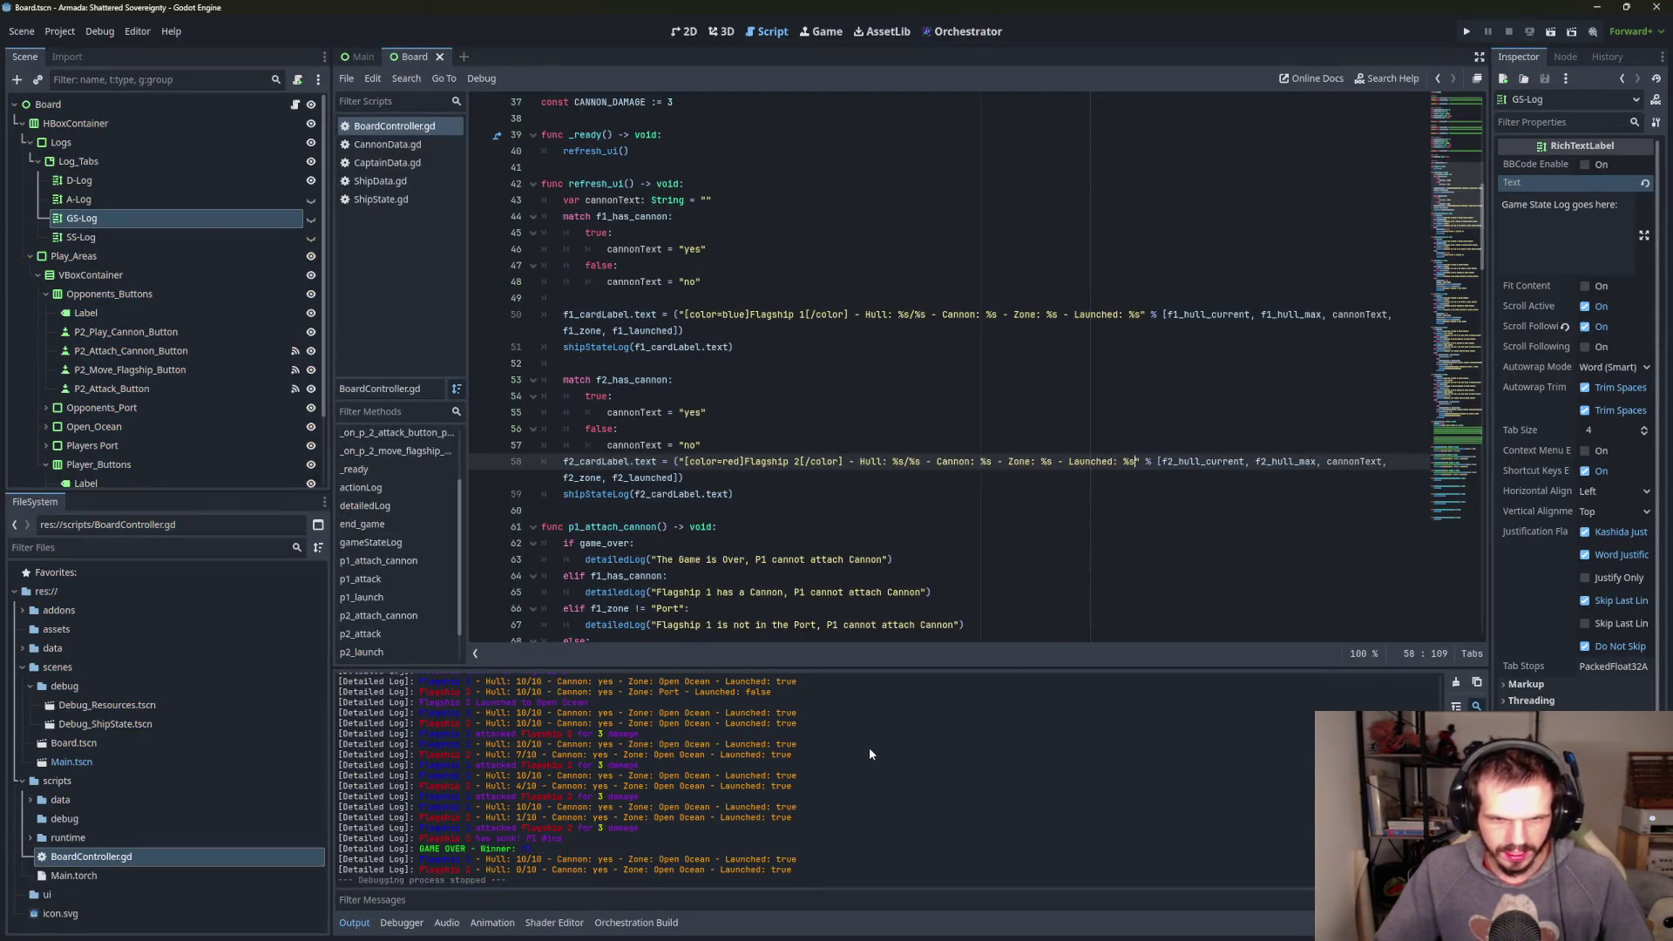
{"action": "scroll", "coordinate": [870, 722], "scroll_direction": "up", "scroll_amount": 1}
{"action": "scroll", "coordinate": [859, 729], "scroll_direction": "down", "scroll_amount": 1}
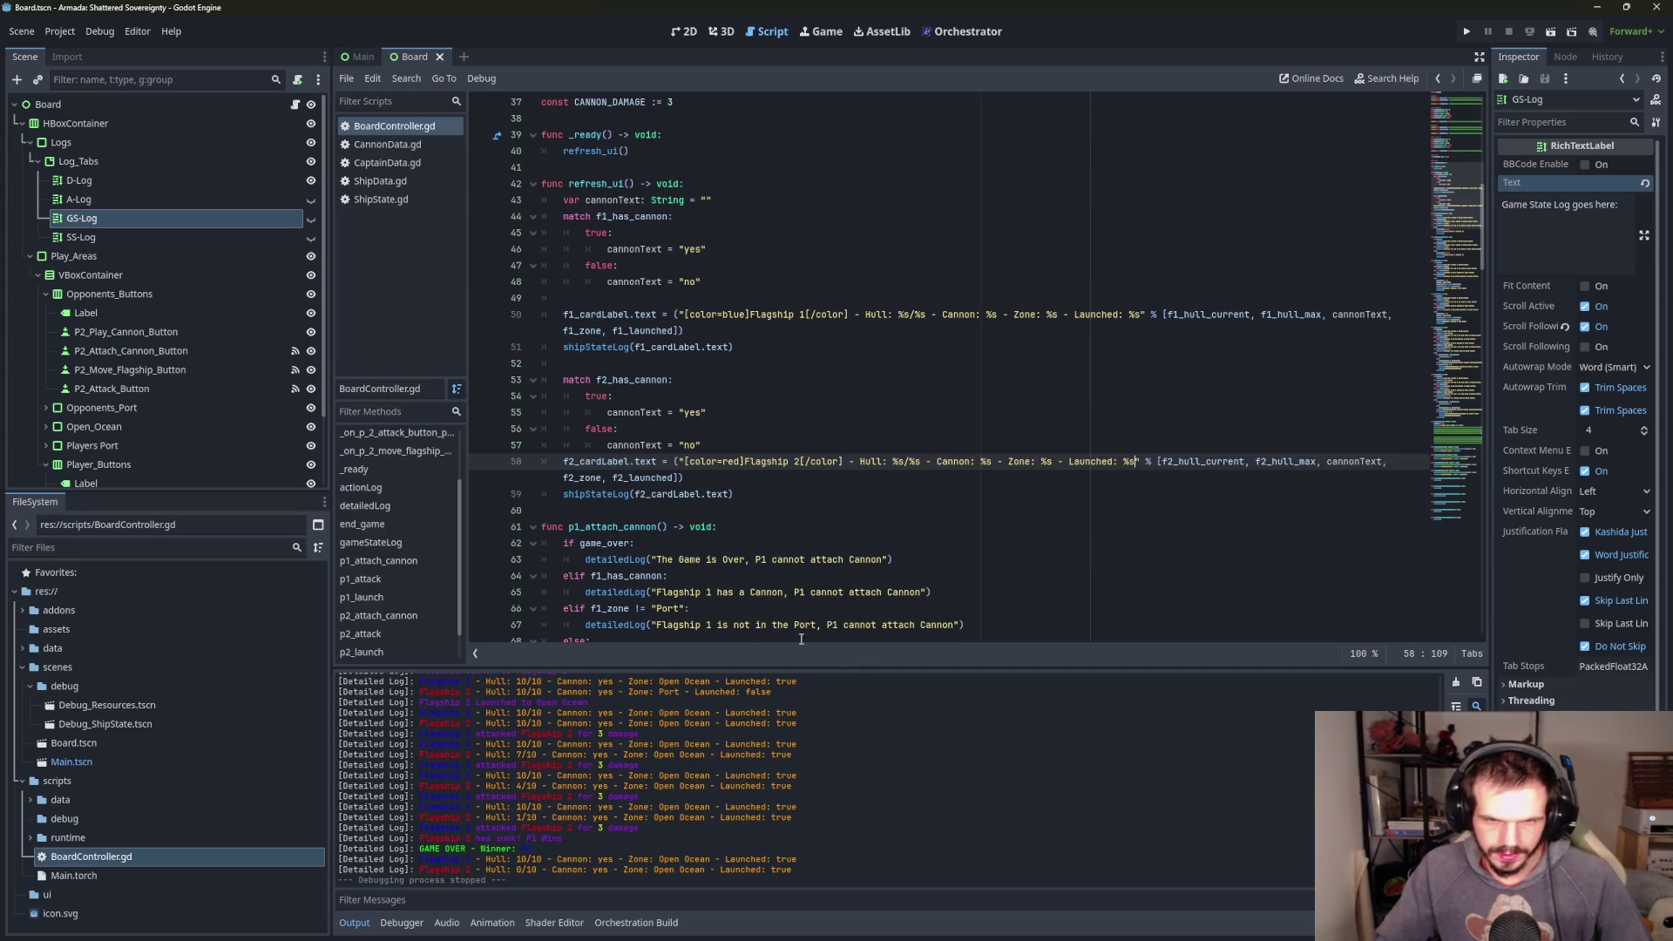
{"action": "scroll", "coordinate": [801, 639], "scroll_direction": "down", "scroll_amount": 20}
{"action": "scroll", "coordinate": [779, 599], "scroll_direction": "down", "scroll_amount": 12}
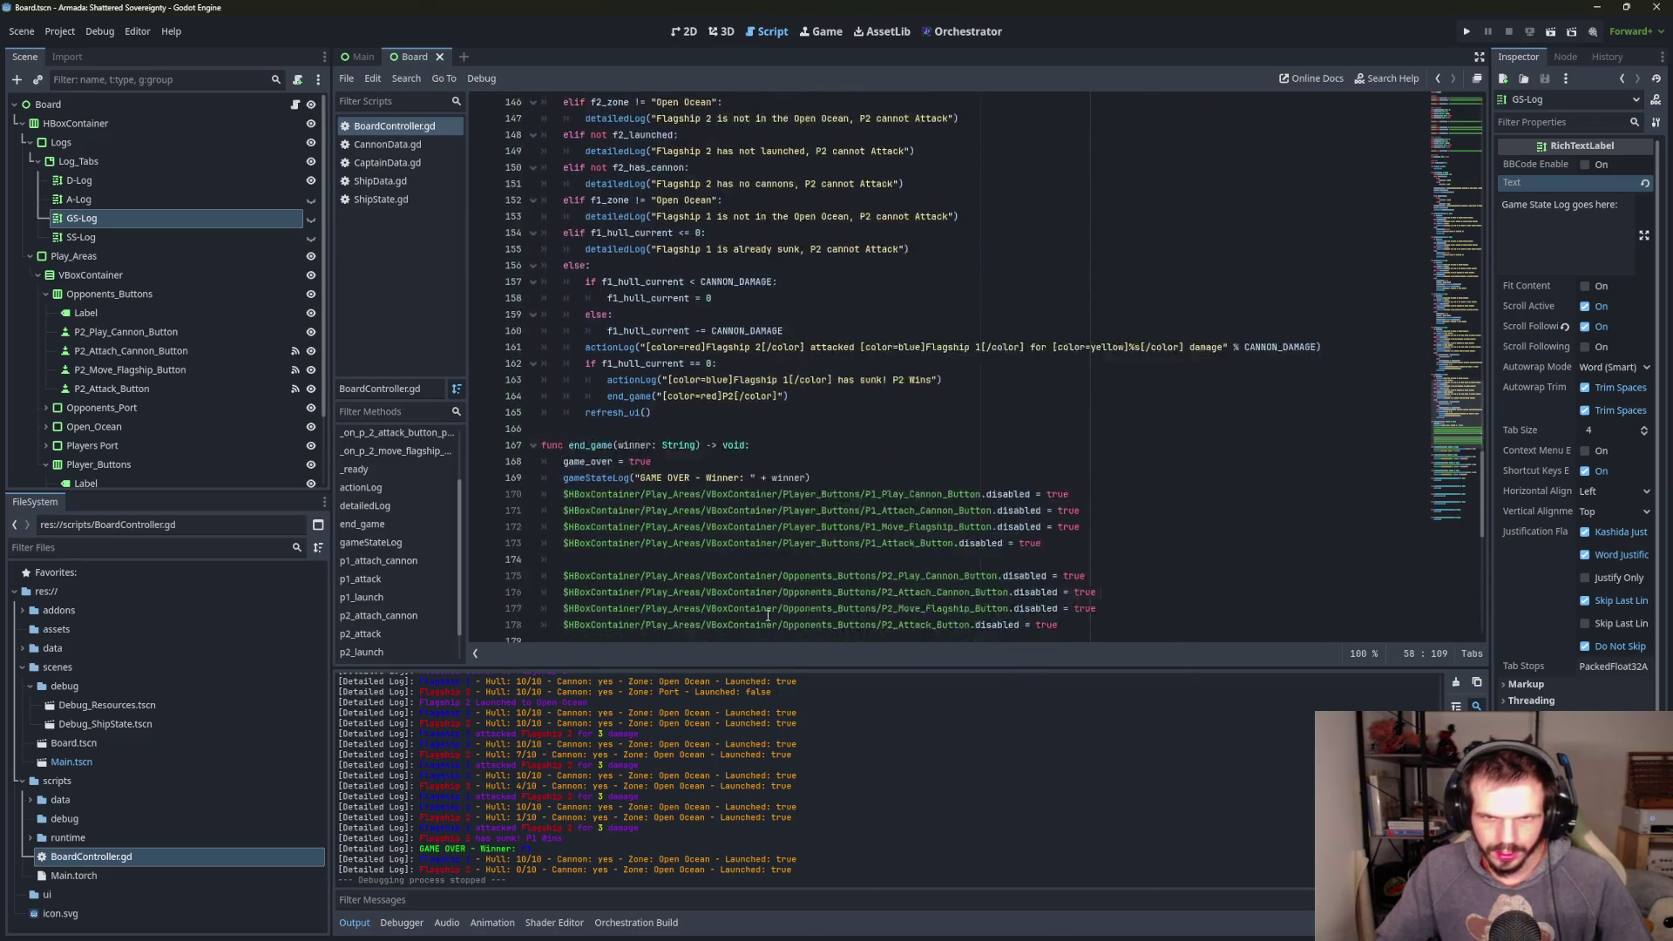
{"action": "scroll", "coordinate": [768, 615], "scroll_direction": "down", "scroll_amount": 4}
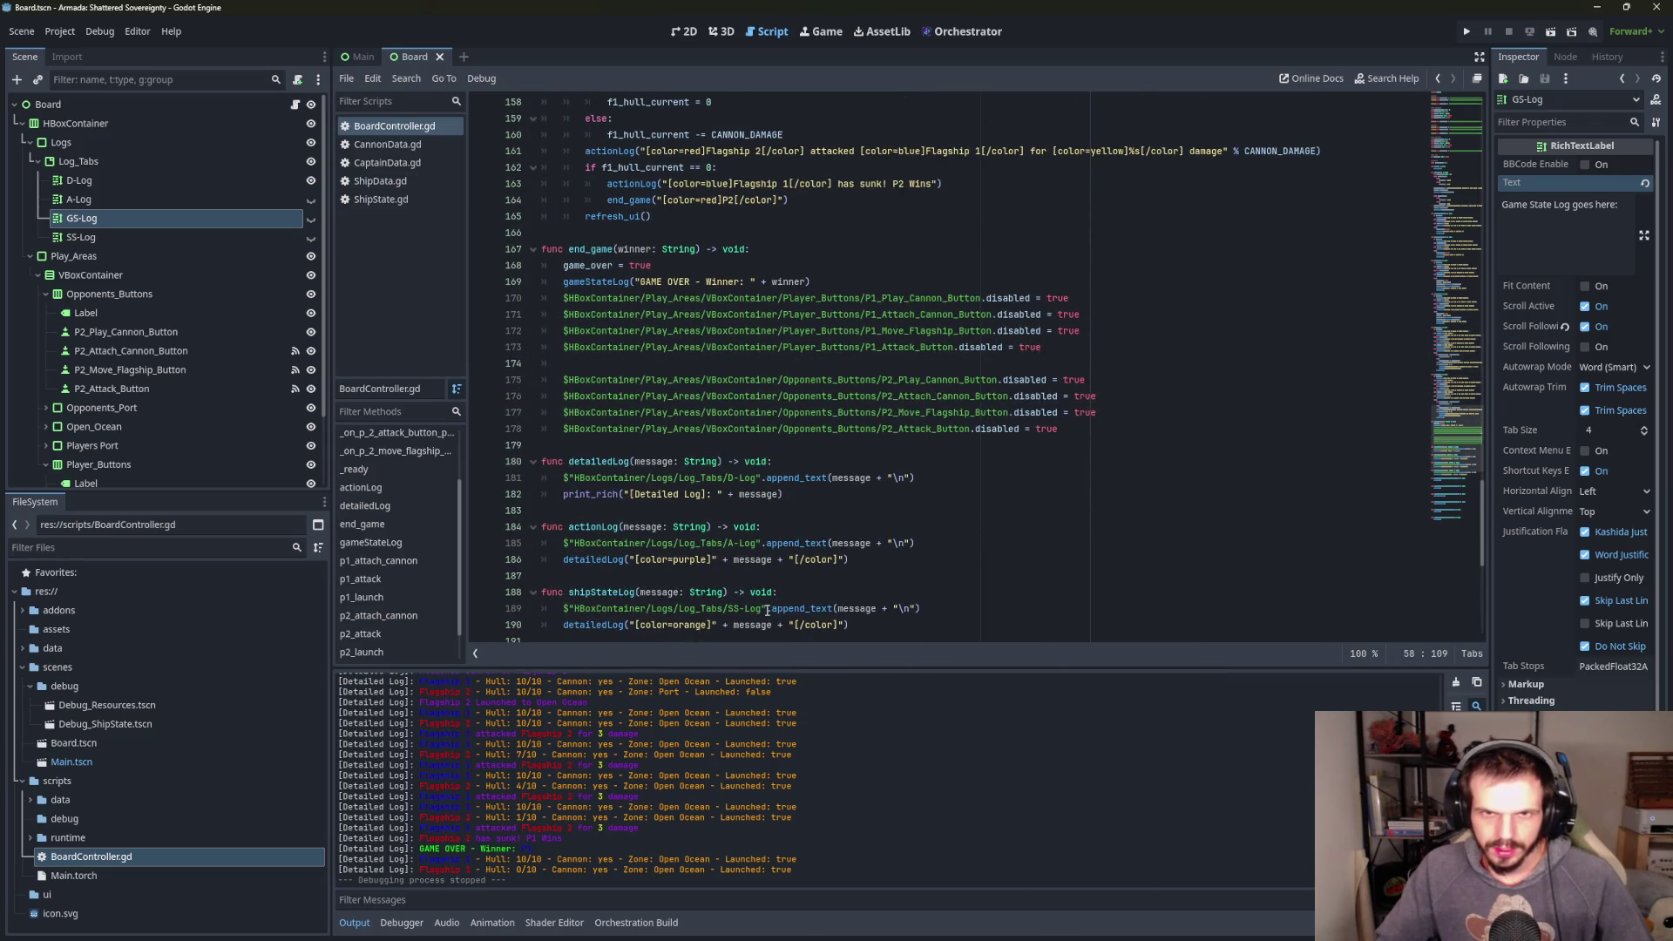
{"action": "scroll", "coordinate": [802, 541], "scroll_direction": "up", "scroll_amount": 3}
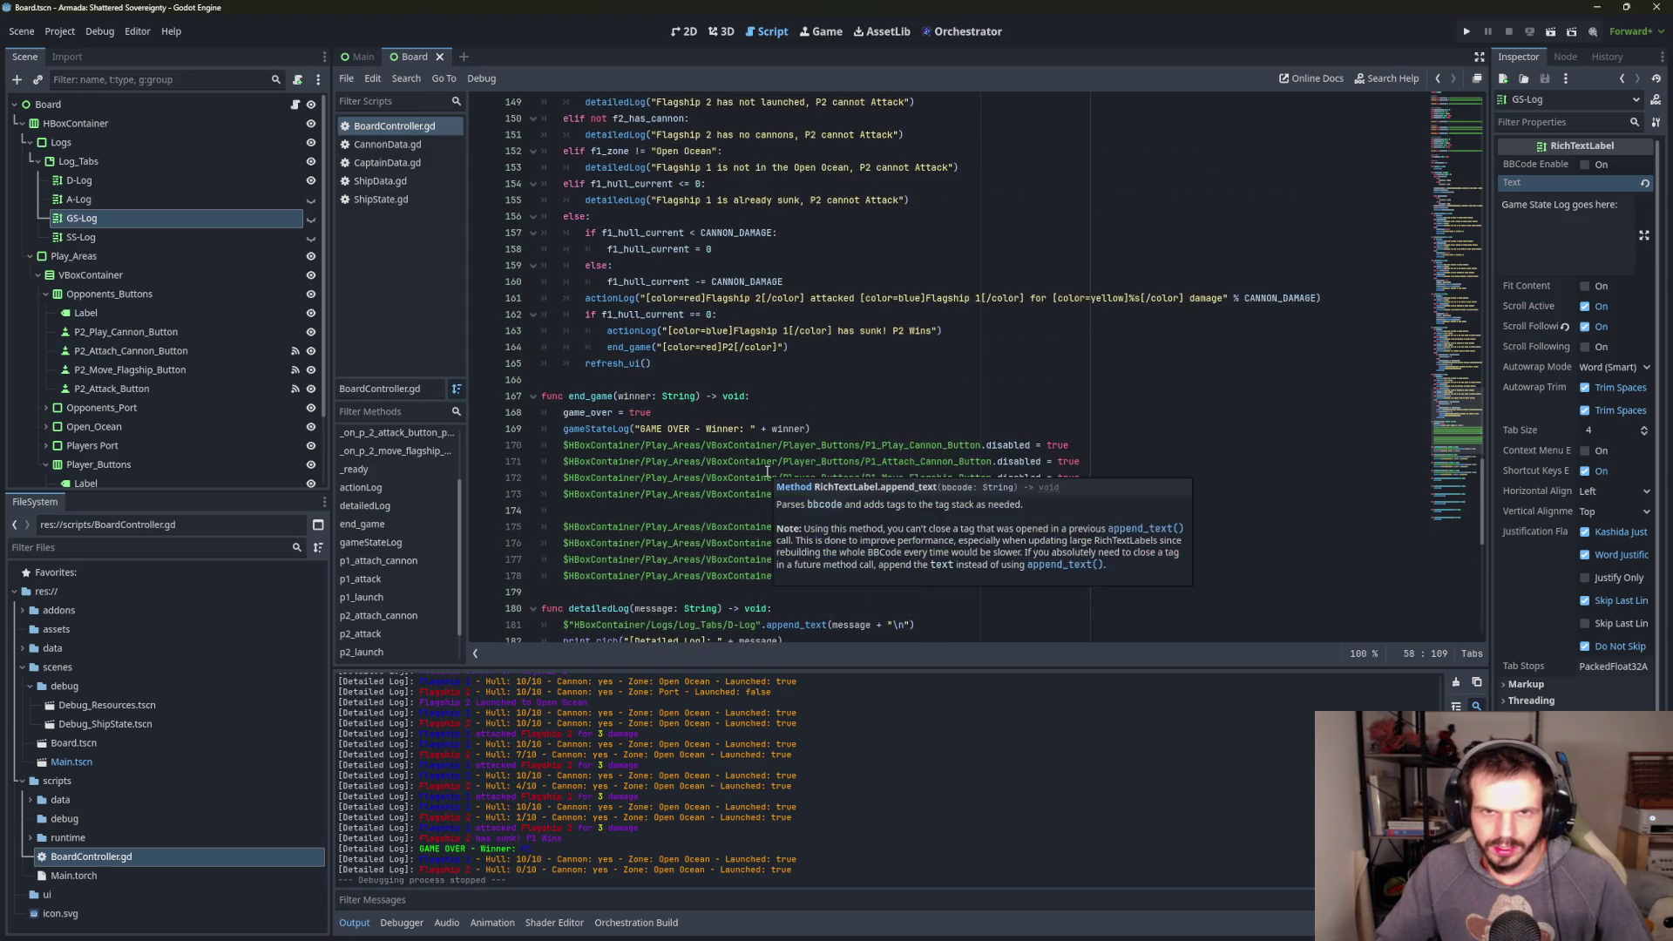
{"action": "scroll", "coordinate": [827, 349], "scroll_direction": "up", "scroll_amount": 1}
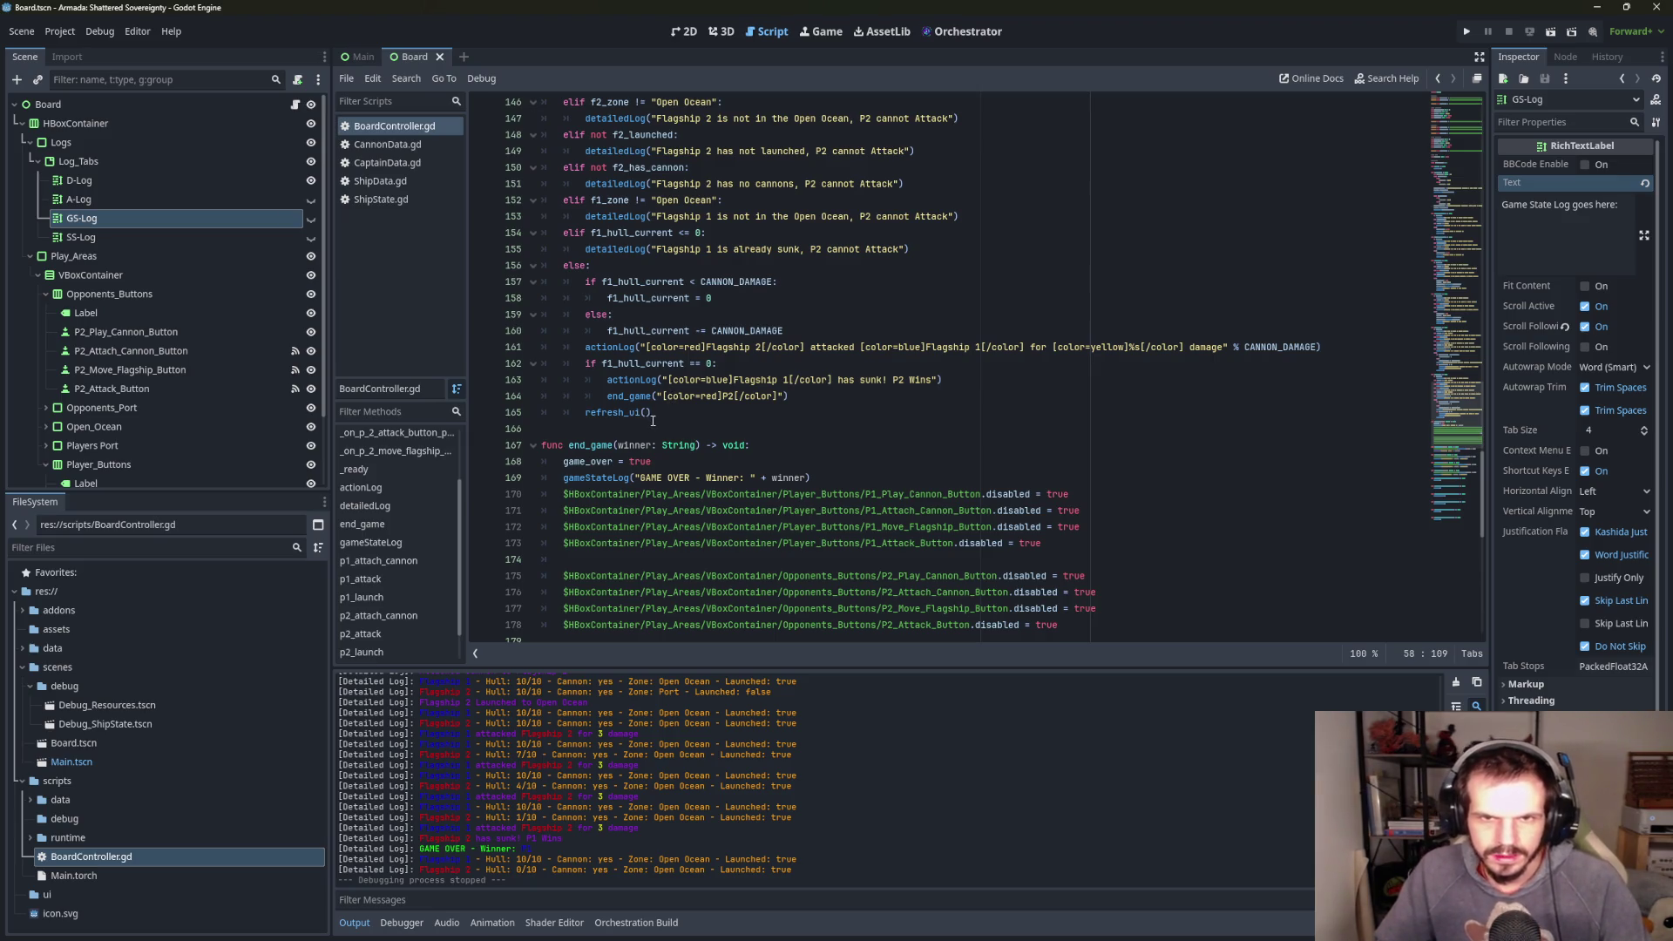
- Remove the refresh_ui() call after end_game and add refresh_ui() after p2_attack's attack log line
{"action": "left_click_drag", "start_coordinate": [651, 413], "coordinate": [544, 413]}
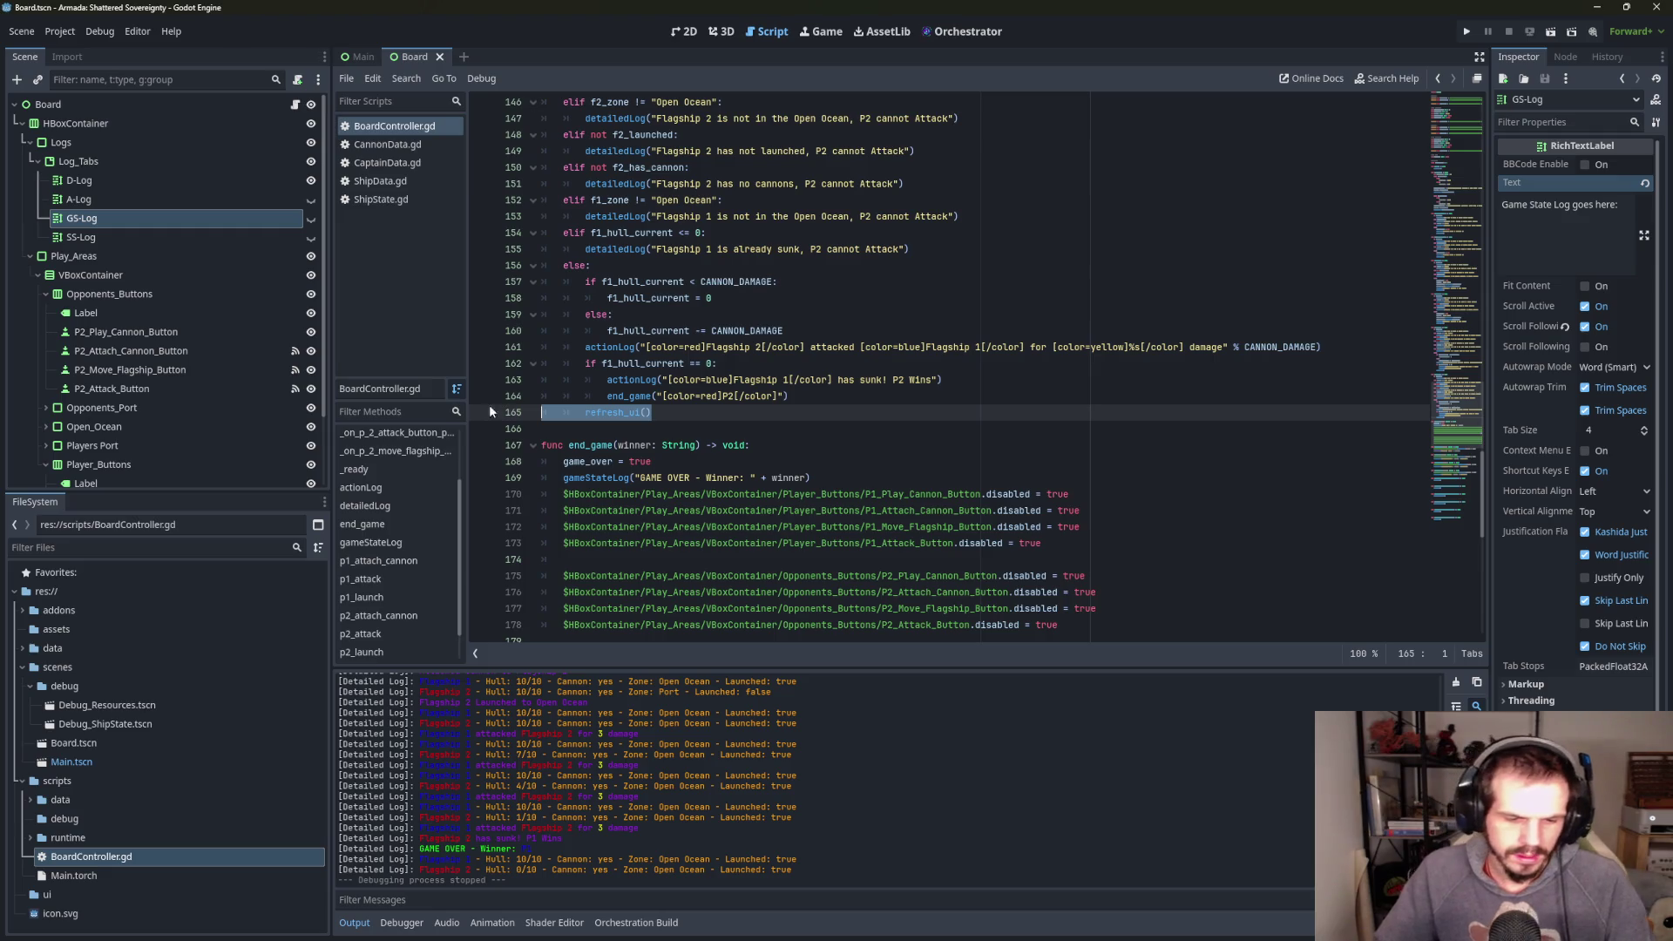
{"action": "key", "text": "BackSpace"}
{"action": "key", "text": "BackSpace"}
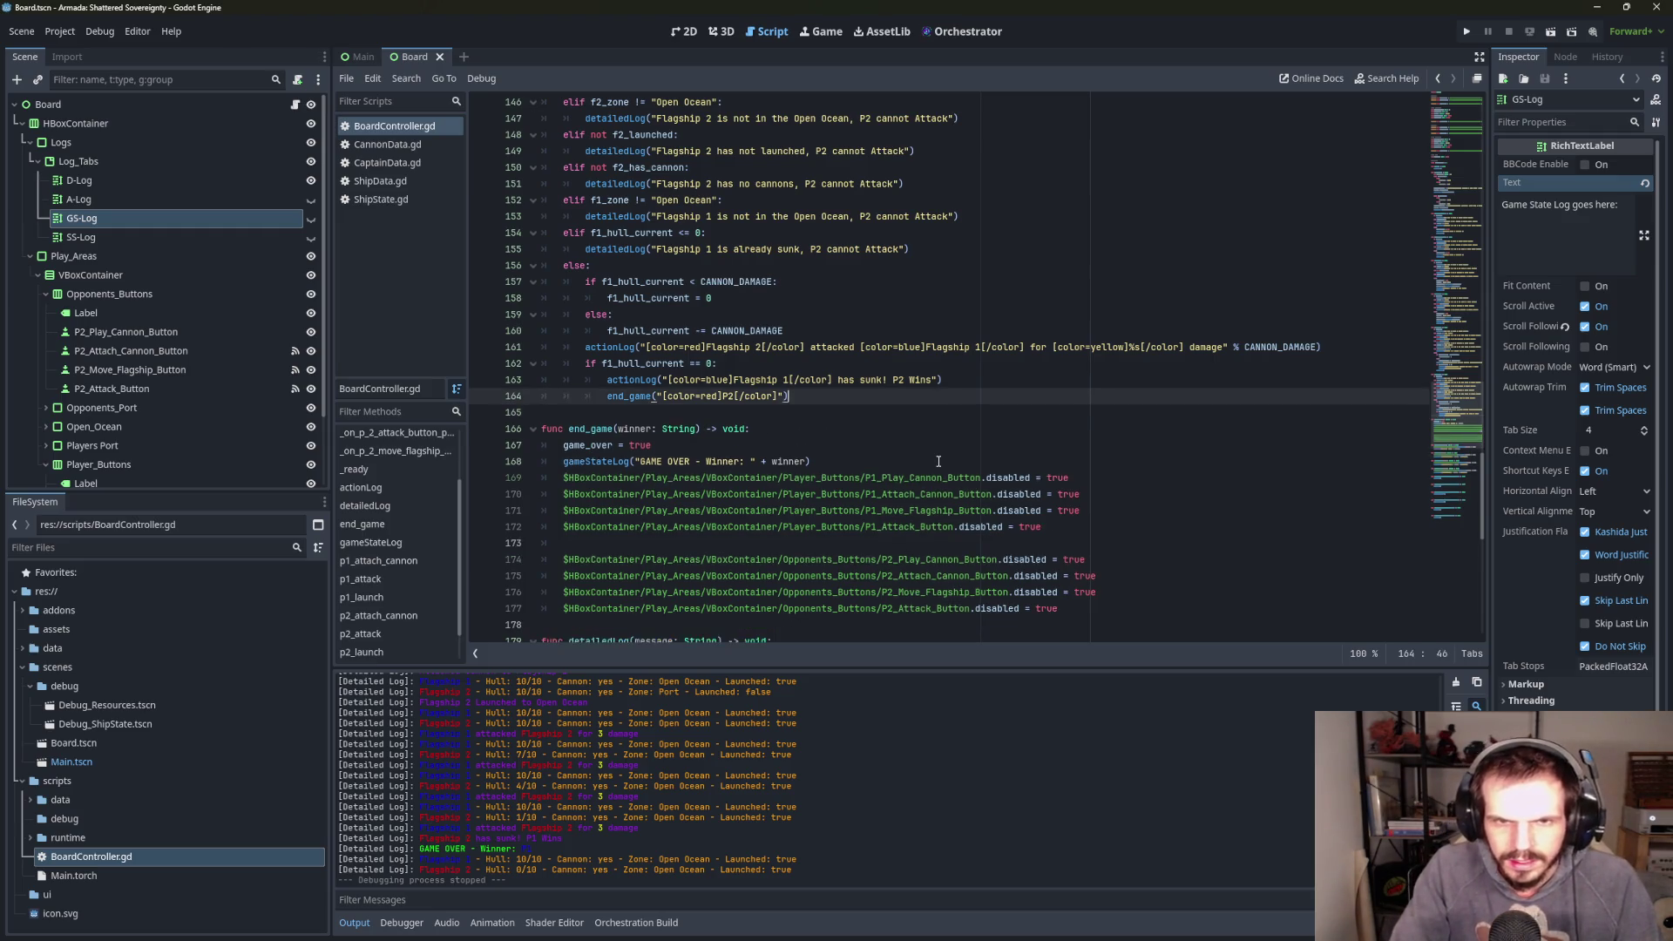
{"action": "left_click", "coordinate": [951, 347]}
{"action": "key", "text": "Up"}
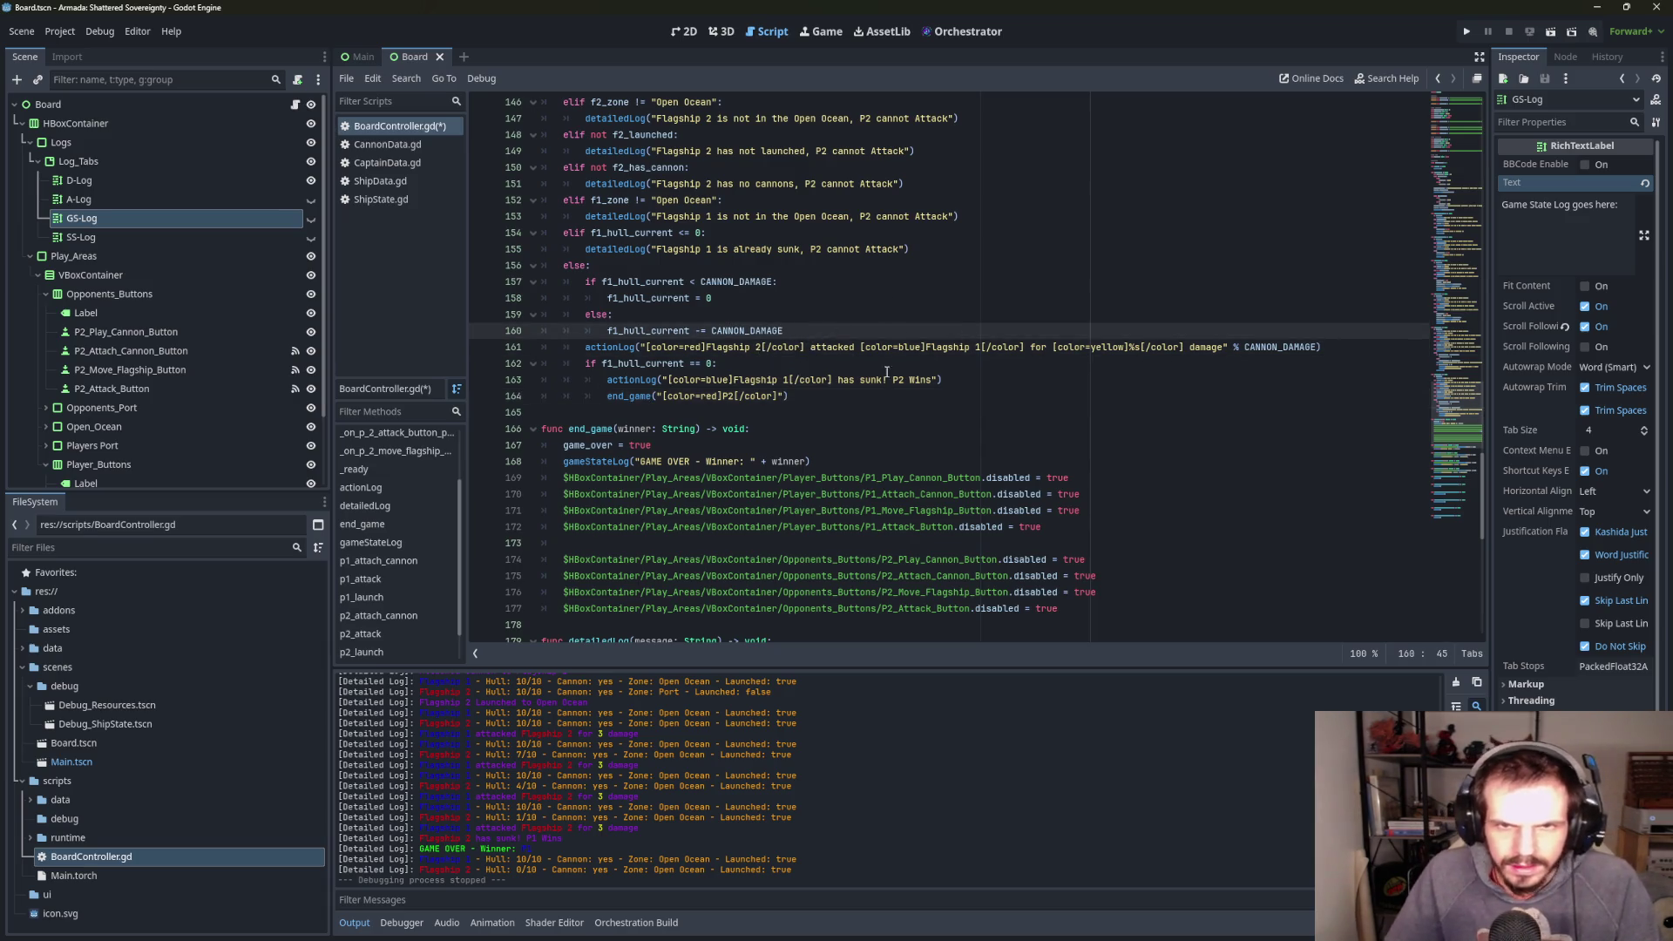
{"action": "left_click", "coordinate": [1344, 350]}
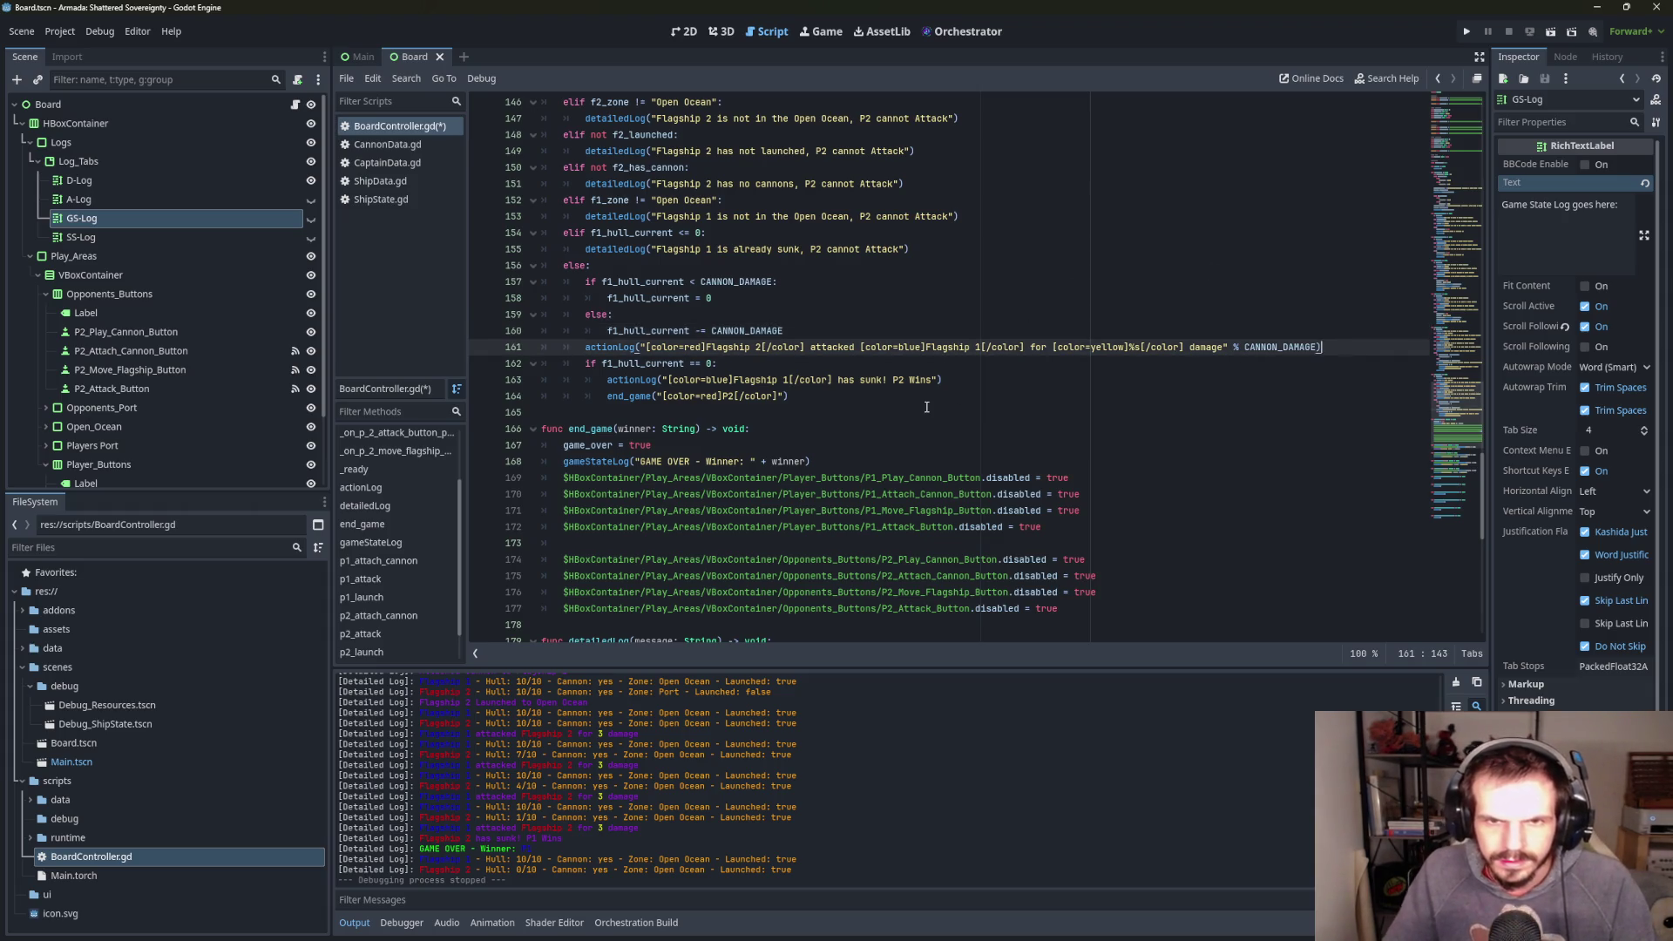
{"action": "key", "text": "Return"}
{"action": "key", "text": "Tab"}
{"action": "key", "text": "Tab"}
{"action": "type", "text": "refresh_ui()"}
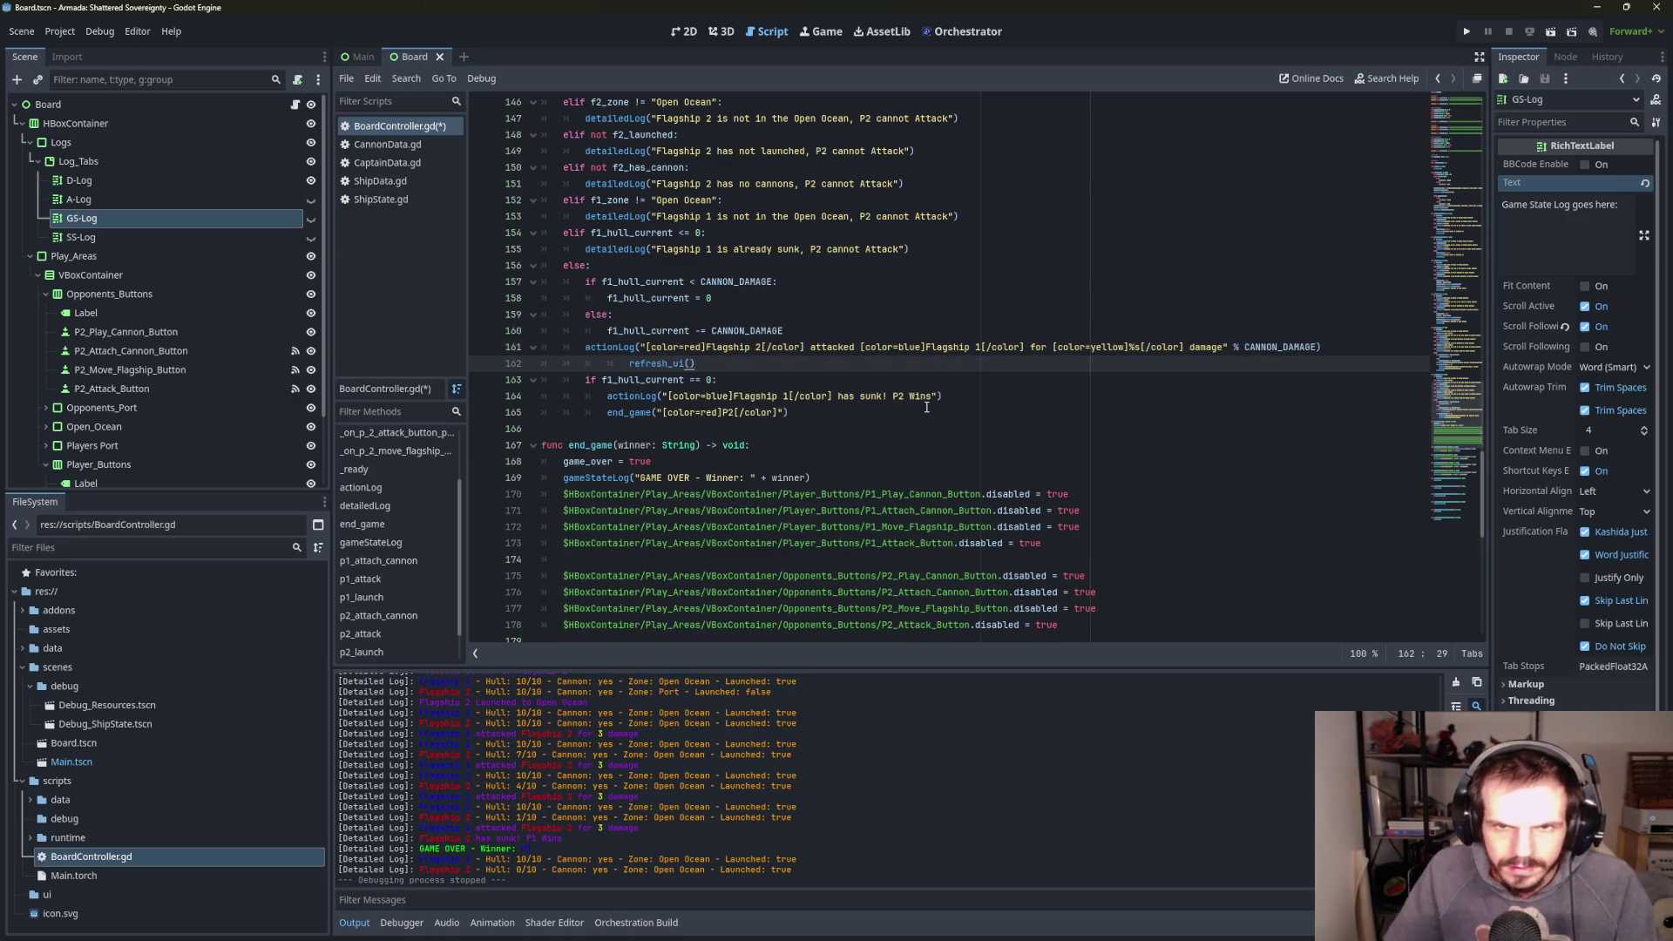
{"action": "key", "text": "Home"}
{"action": "key", "text": "BackSpace"}
{"action": "key", "text": "BackSpace"}
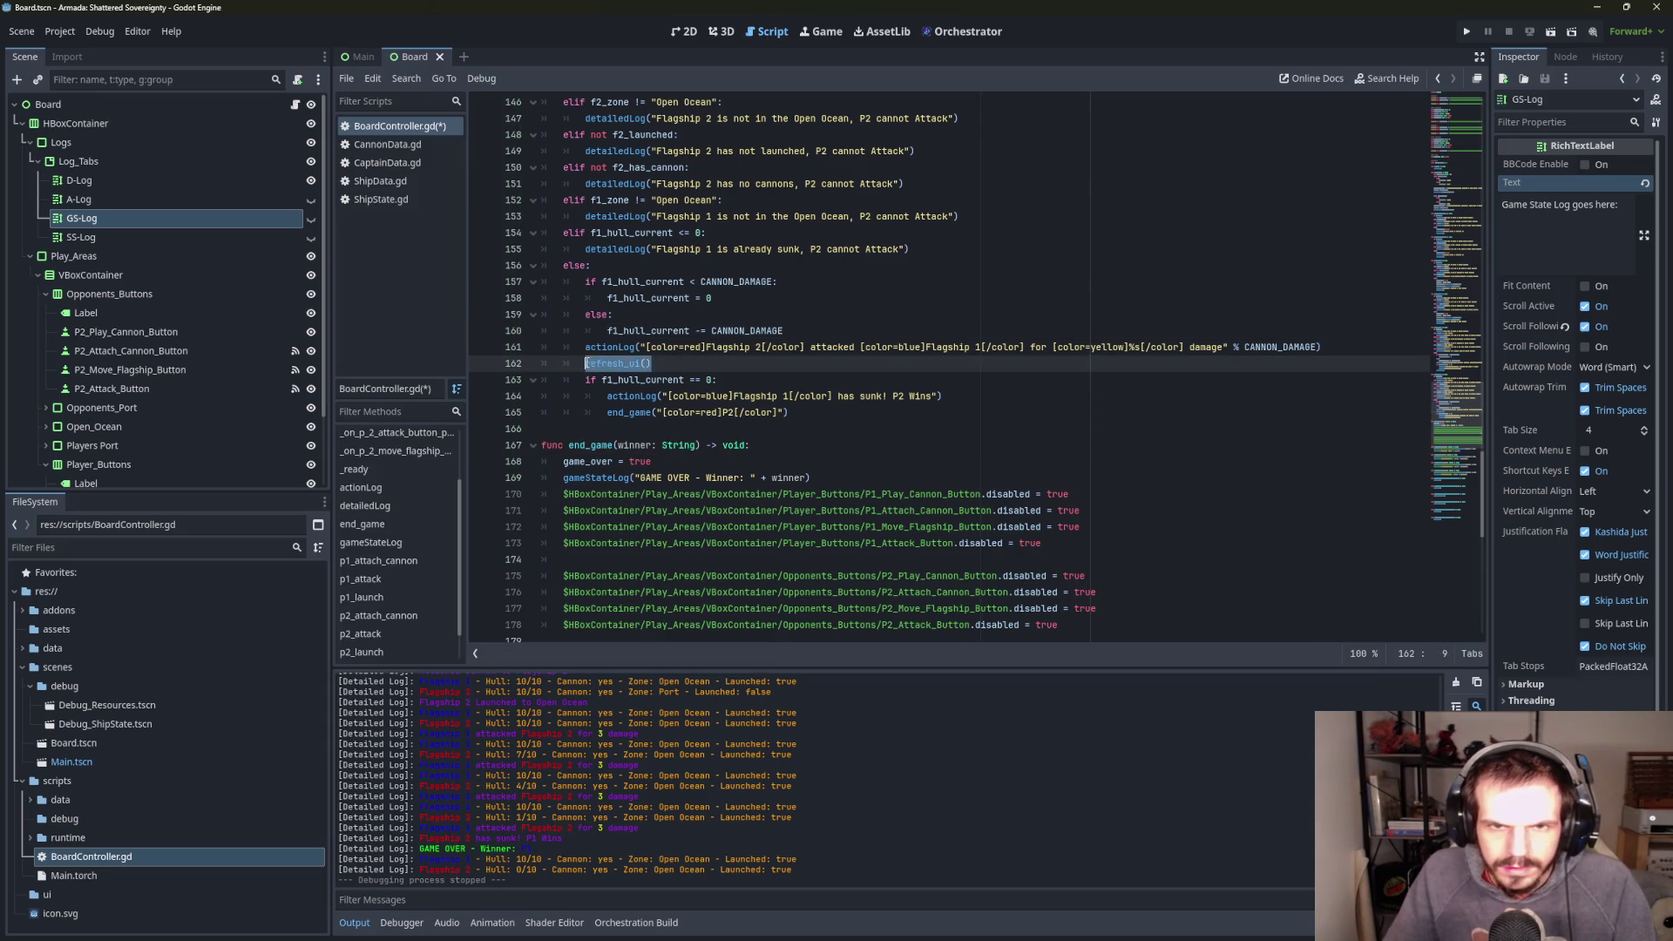
- Insert refresh_ui() right after p1_attack's attack log line
{"action": "scroll", "coordinate": [771, 268], "scroll_direction": "up", "scroll_amount": 4}
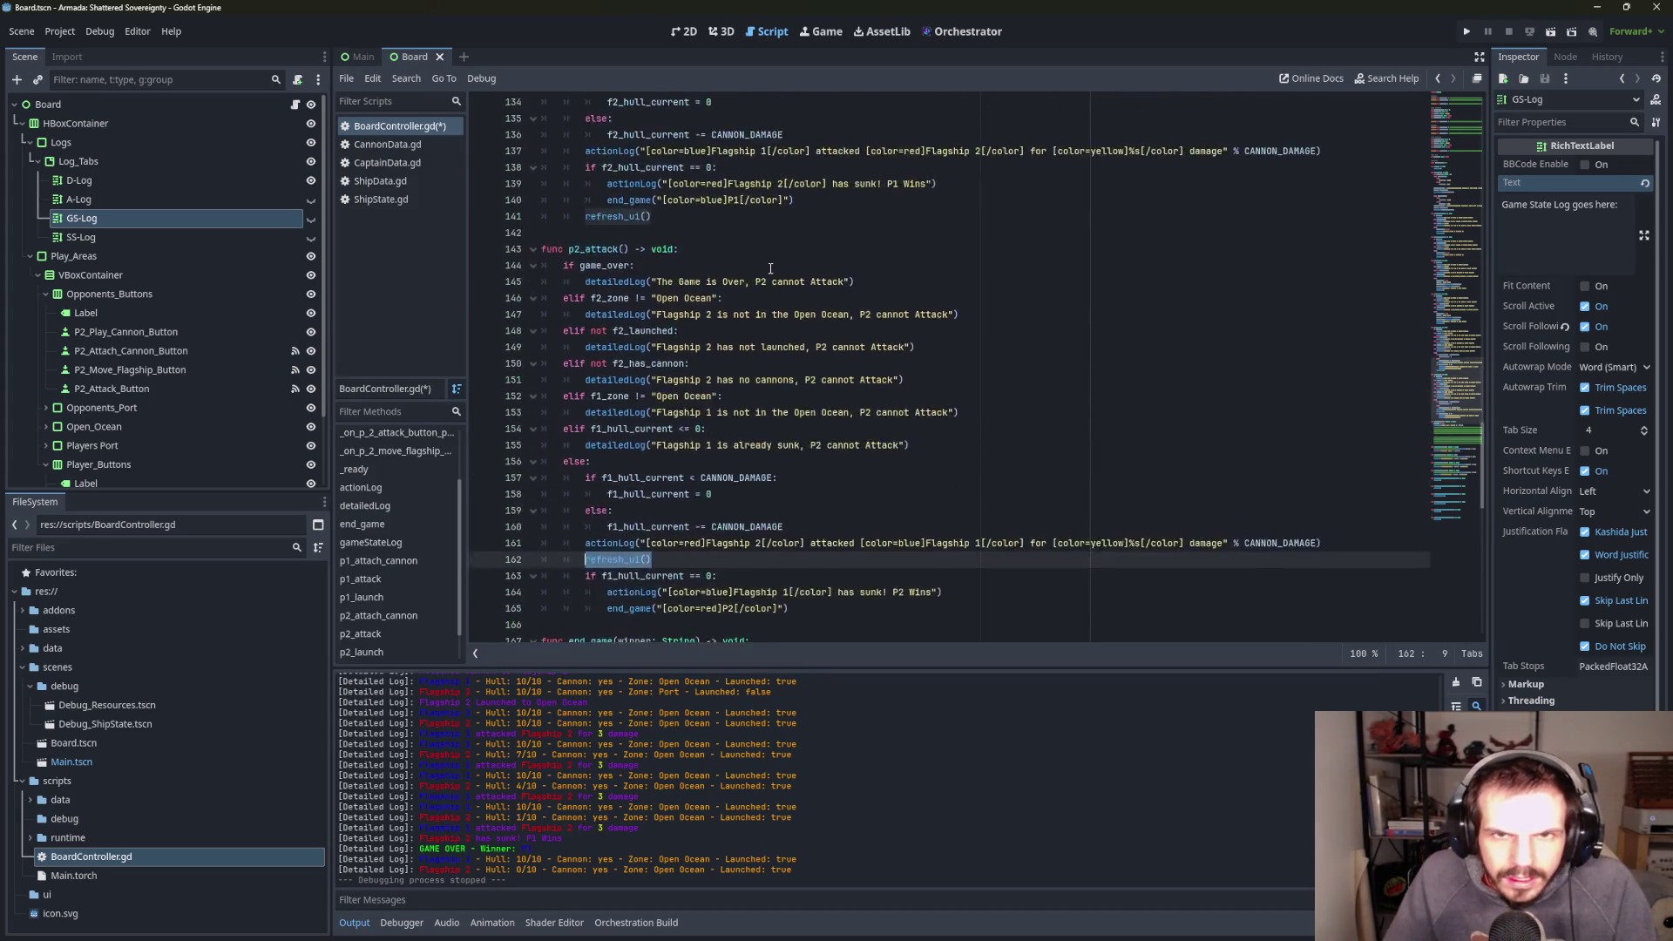
{"action": "scroll", "coordinate": [675, 200], "scroll_direction": "up", "scroll_amount": 1}
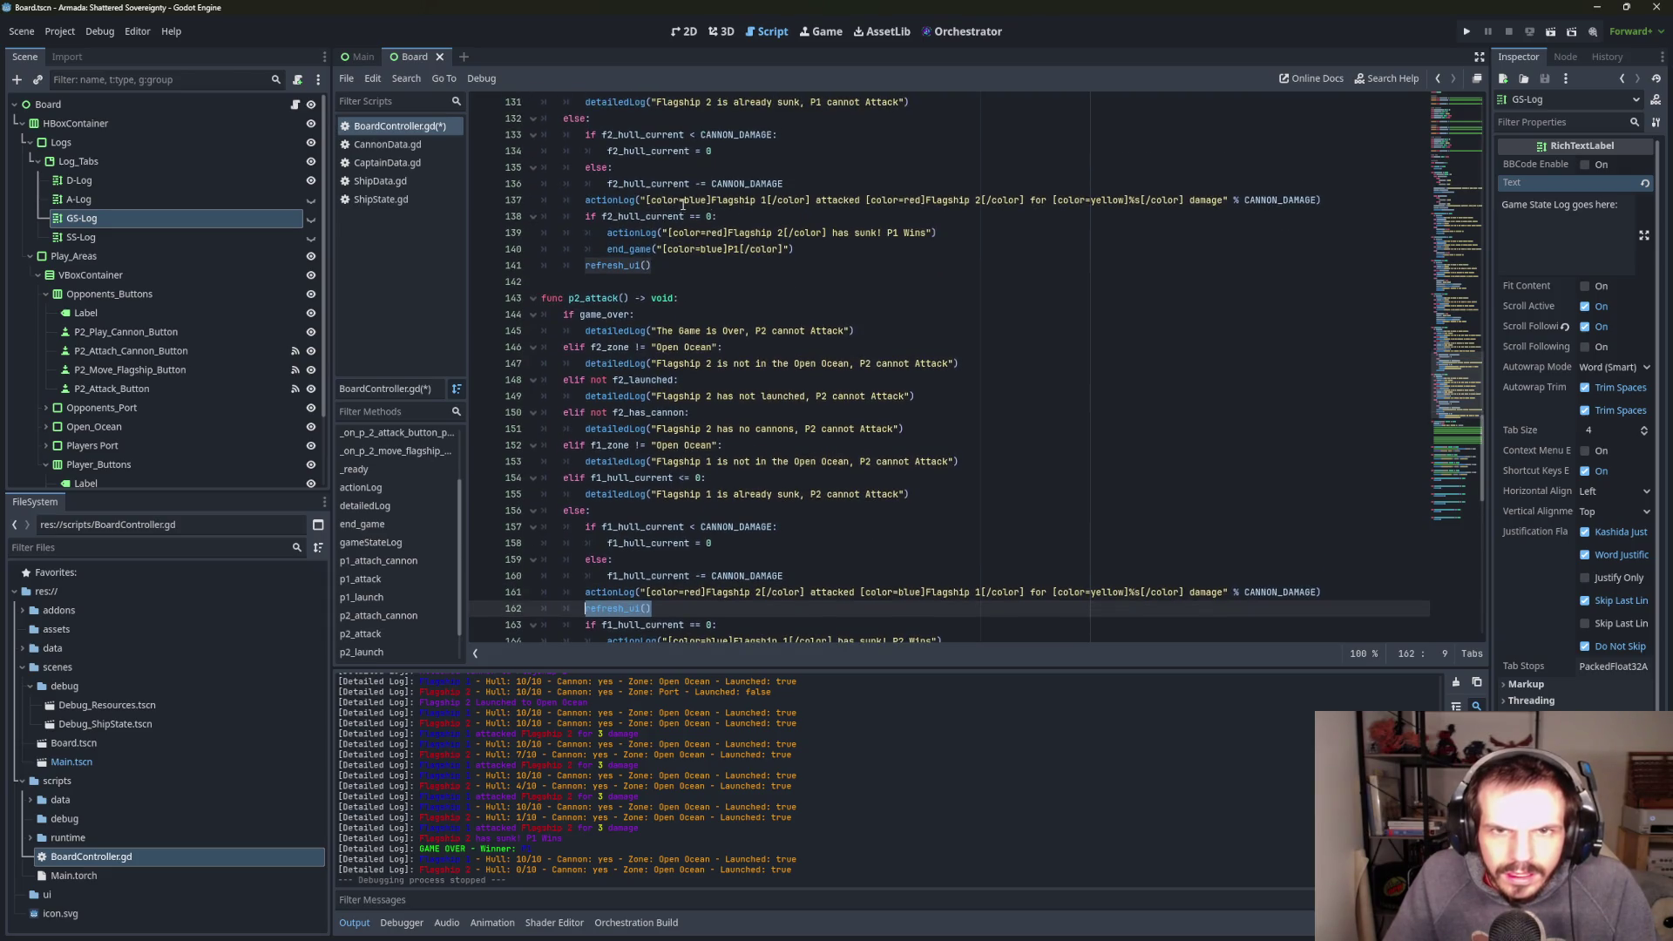
{"action": "left_click", "coordinate": [580, 217]}
{"action": "key", "text": "Return"}
{"action": "key", "text": "Up"}
{"action": "key", "text": "ctrl+v"}
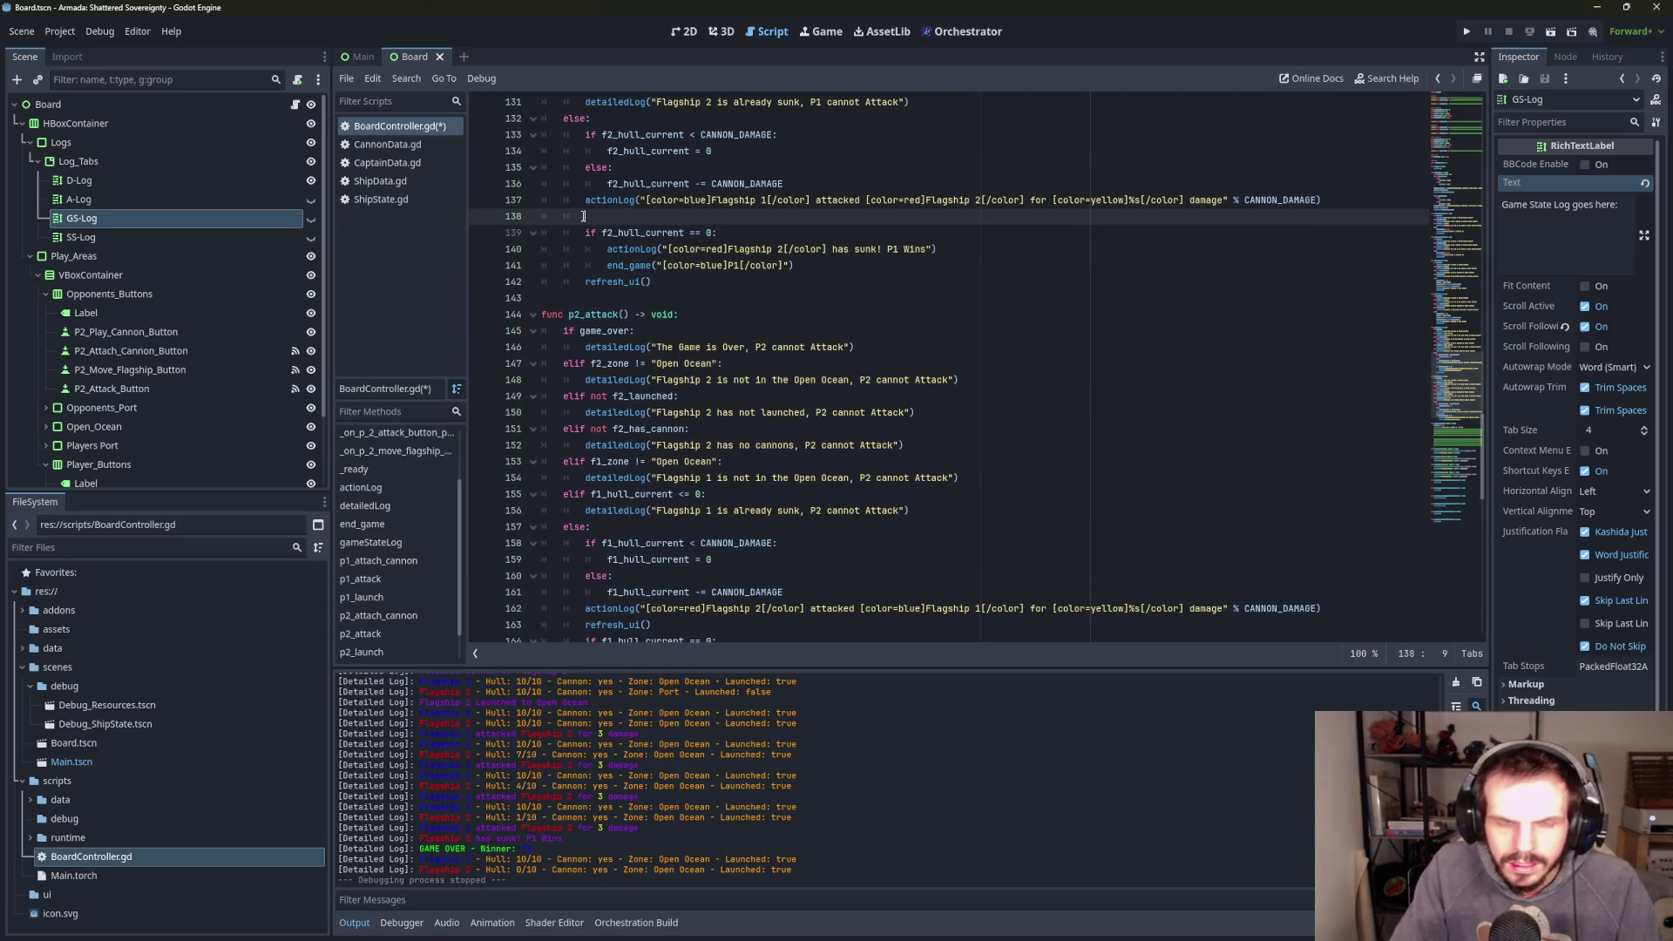
- Delete the redundant trailing refresh_ui() line in p1_attack and run the game with F5
{"action": "left_click", "coordinate": [665, 284]}
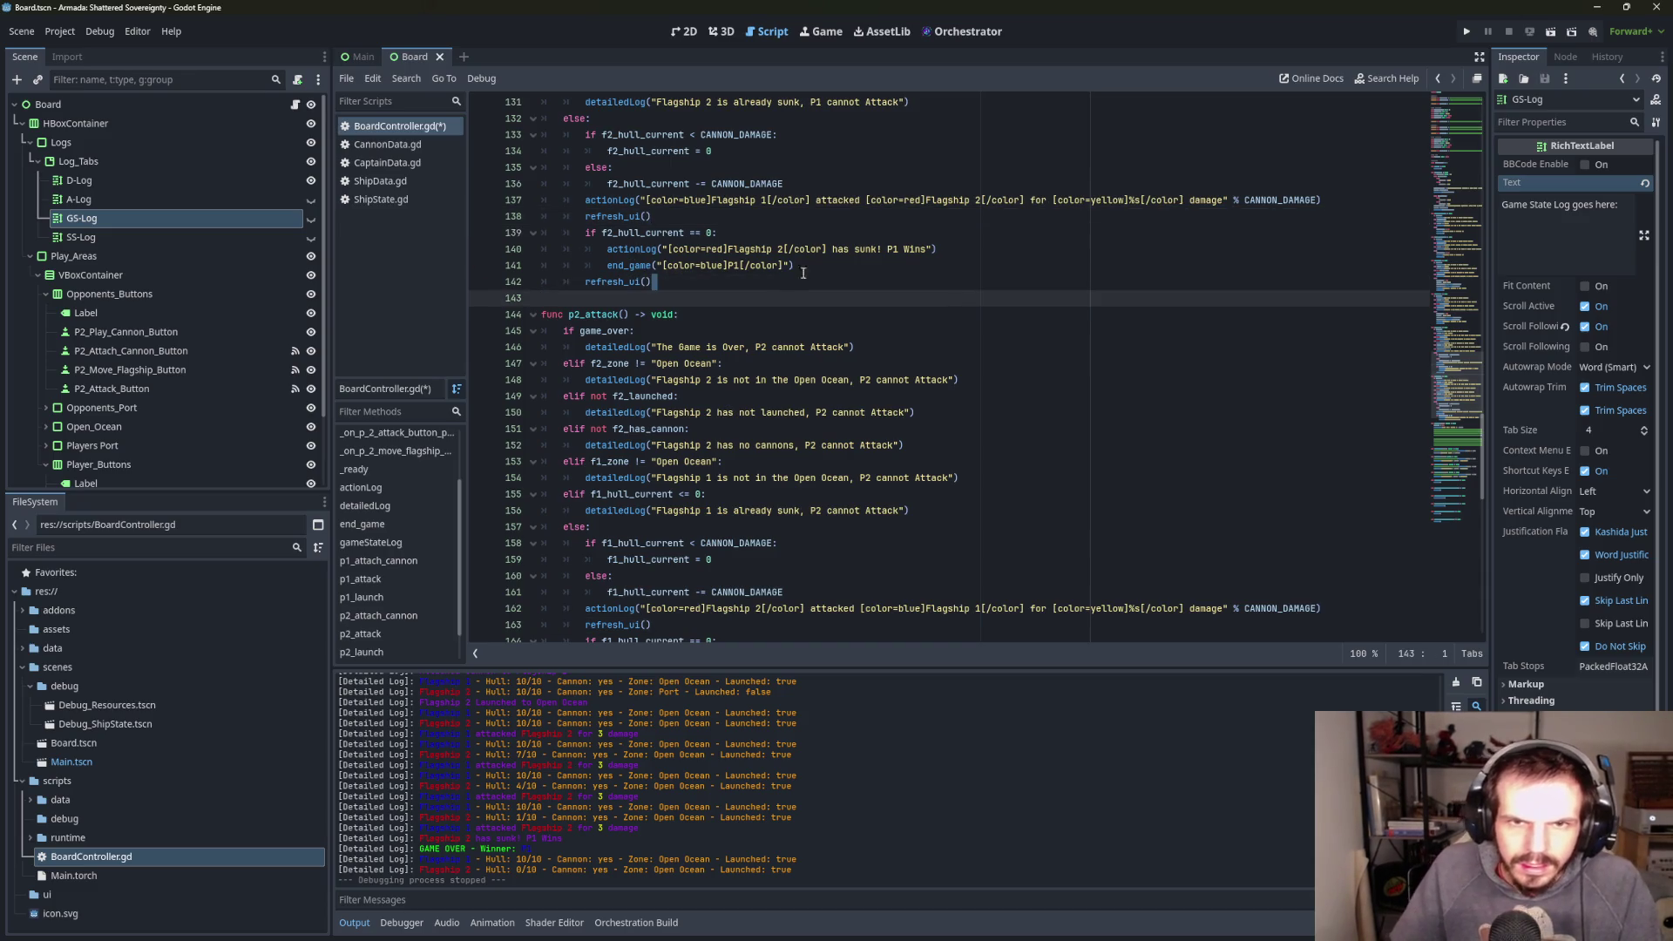
{"action": "left_click_drag", "start_coordinate": [666, 283], "coordinate": [429, 270]}
{"action": "key", "text": "shift+End"}
{"action": "key", "text": "BackSpace"}
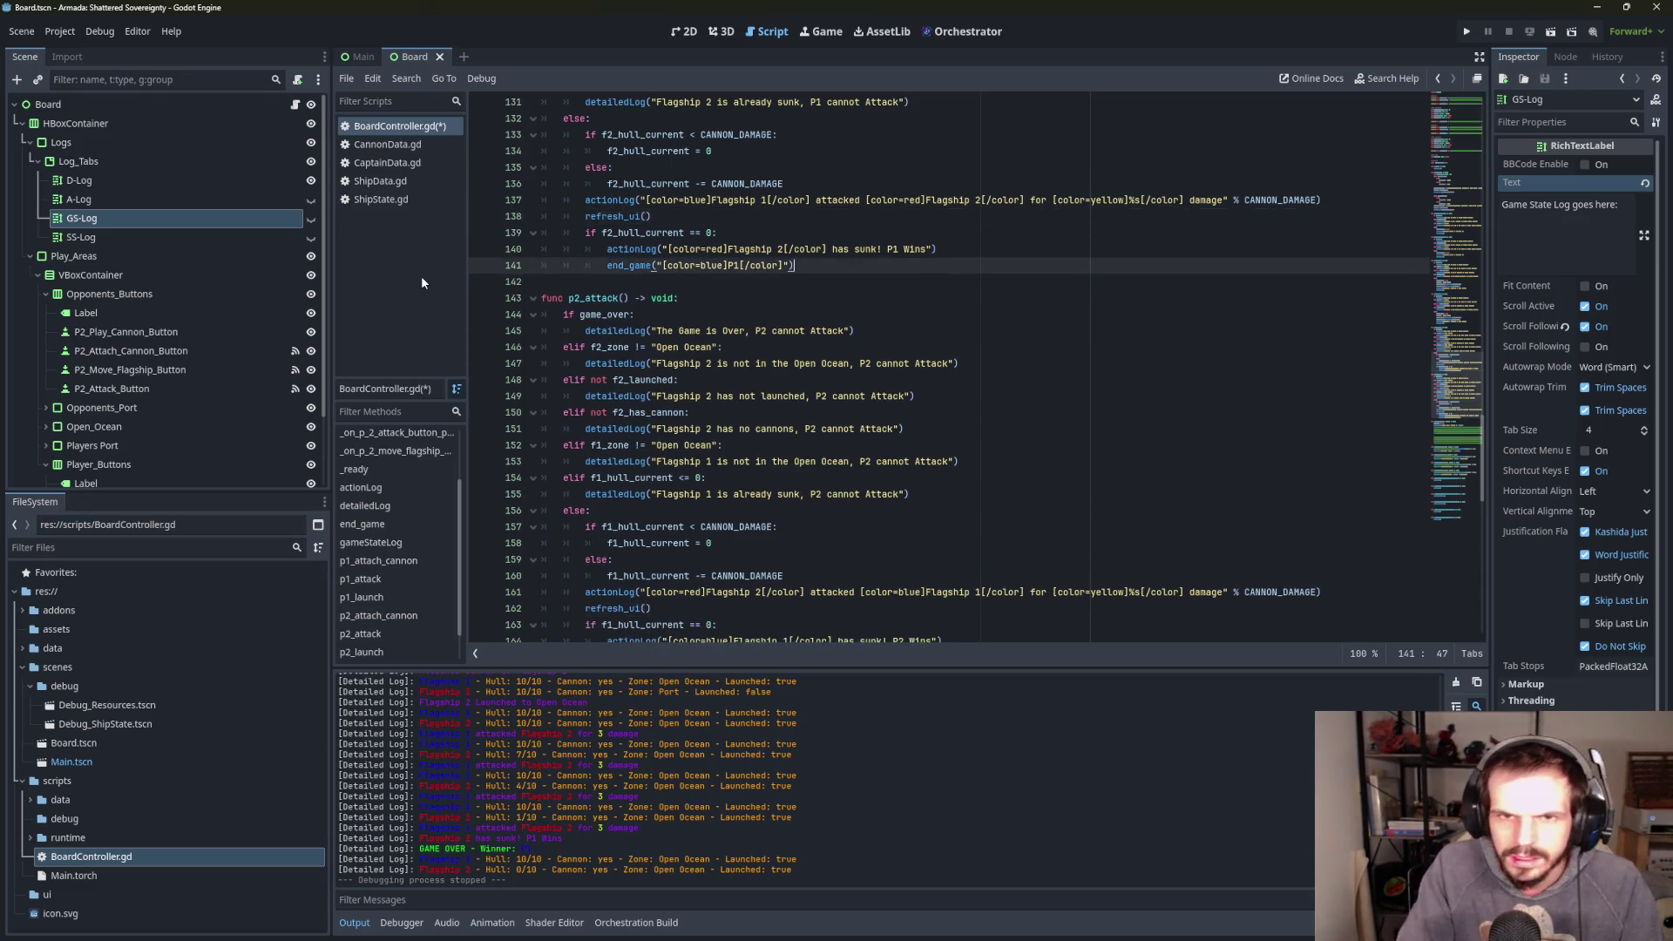
{"action": "key", "text": "F5"}
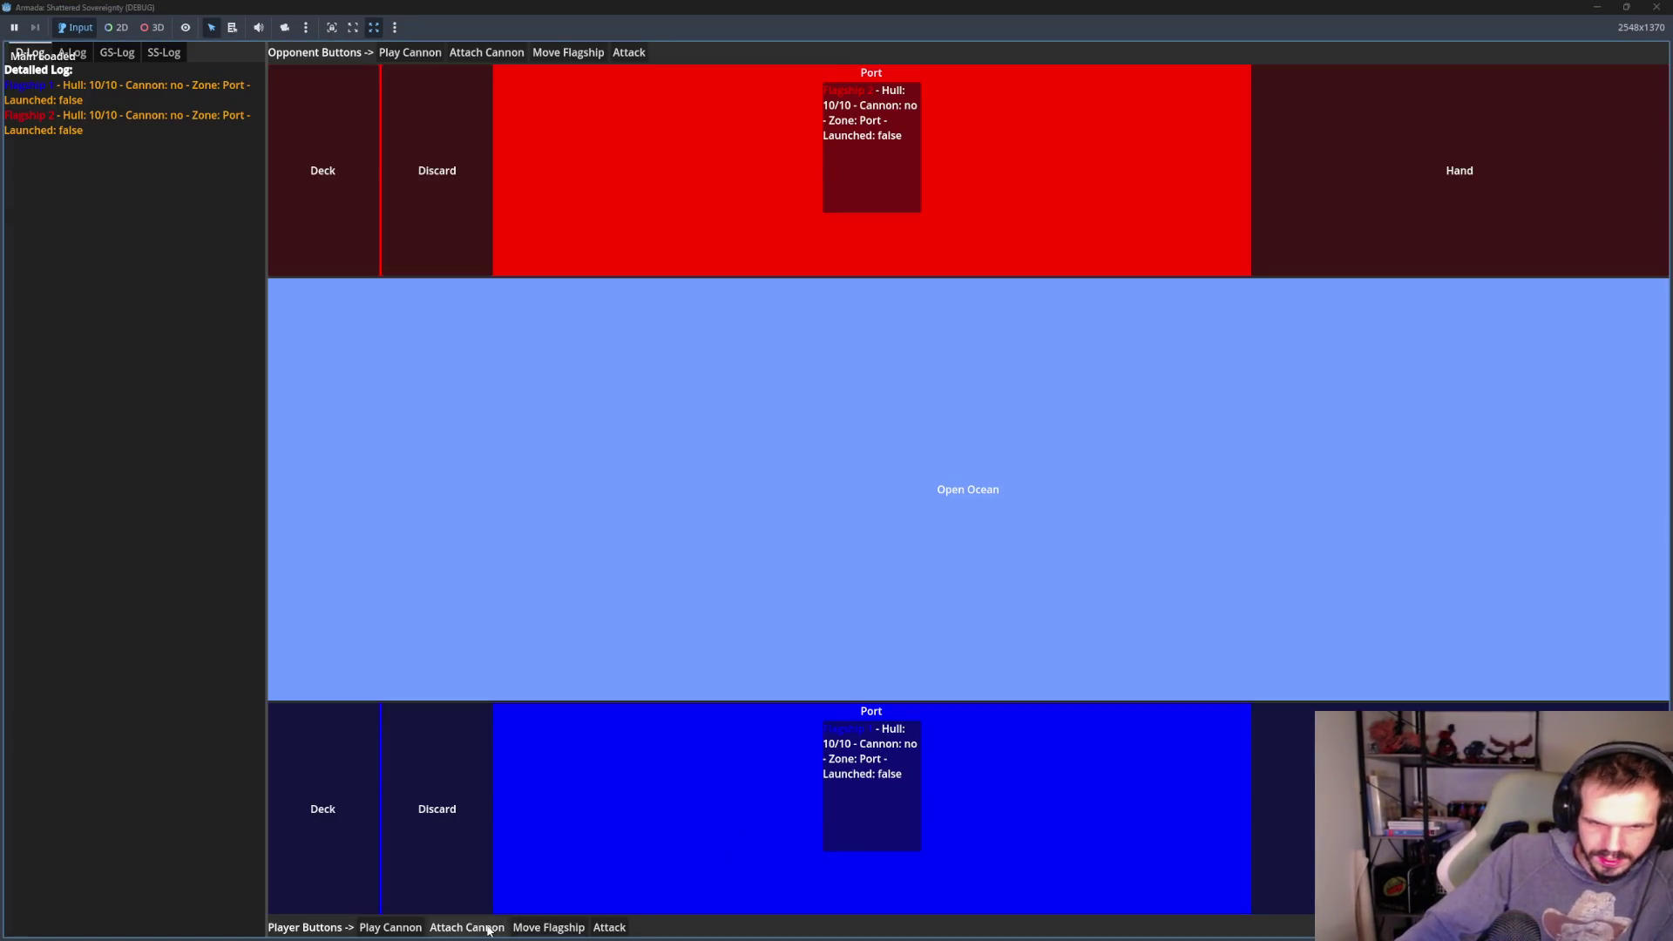
- Arm and launch both flagships, then attack with Flagship 1 until Flagship 2 sinks at 0/10 hull
{"action": "left_click", "coordinate": [488, 927]}
{"action": "left_click", "coordinate": [488, 927]}
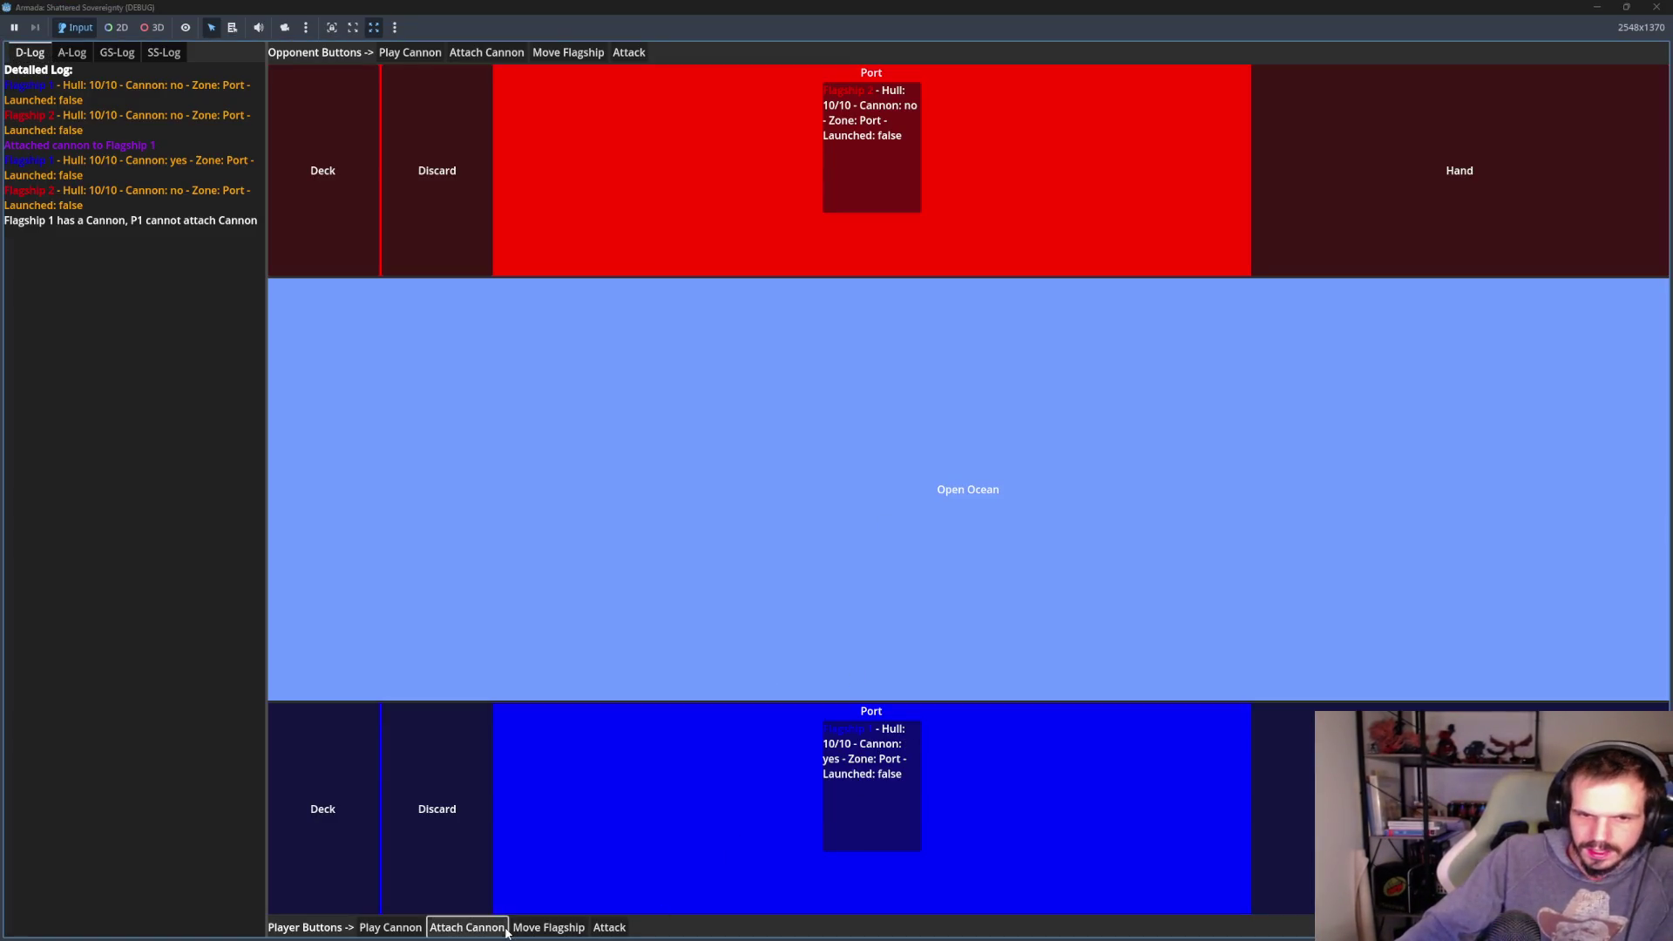
{"action": "left_click", "coordinate": [536, 929]}
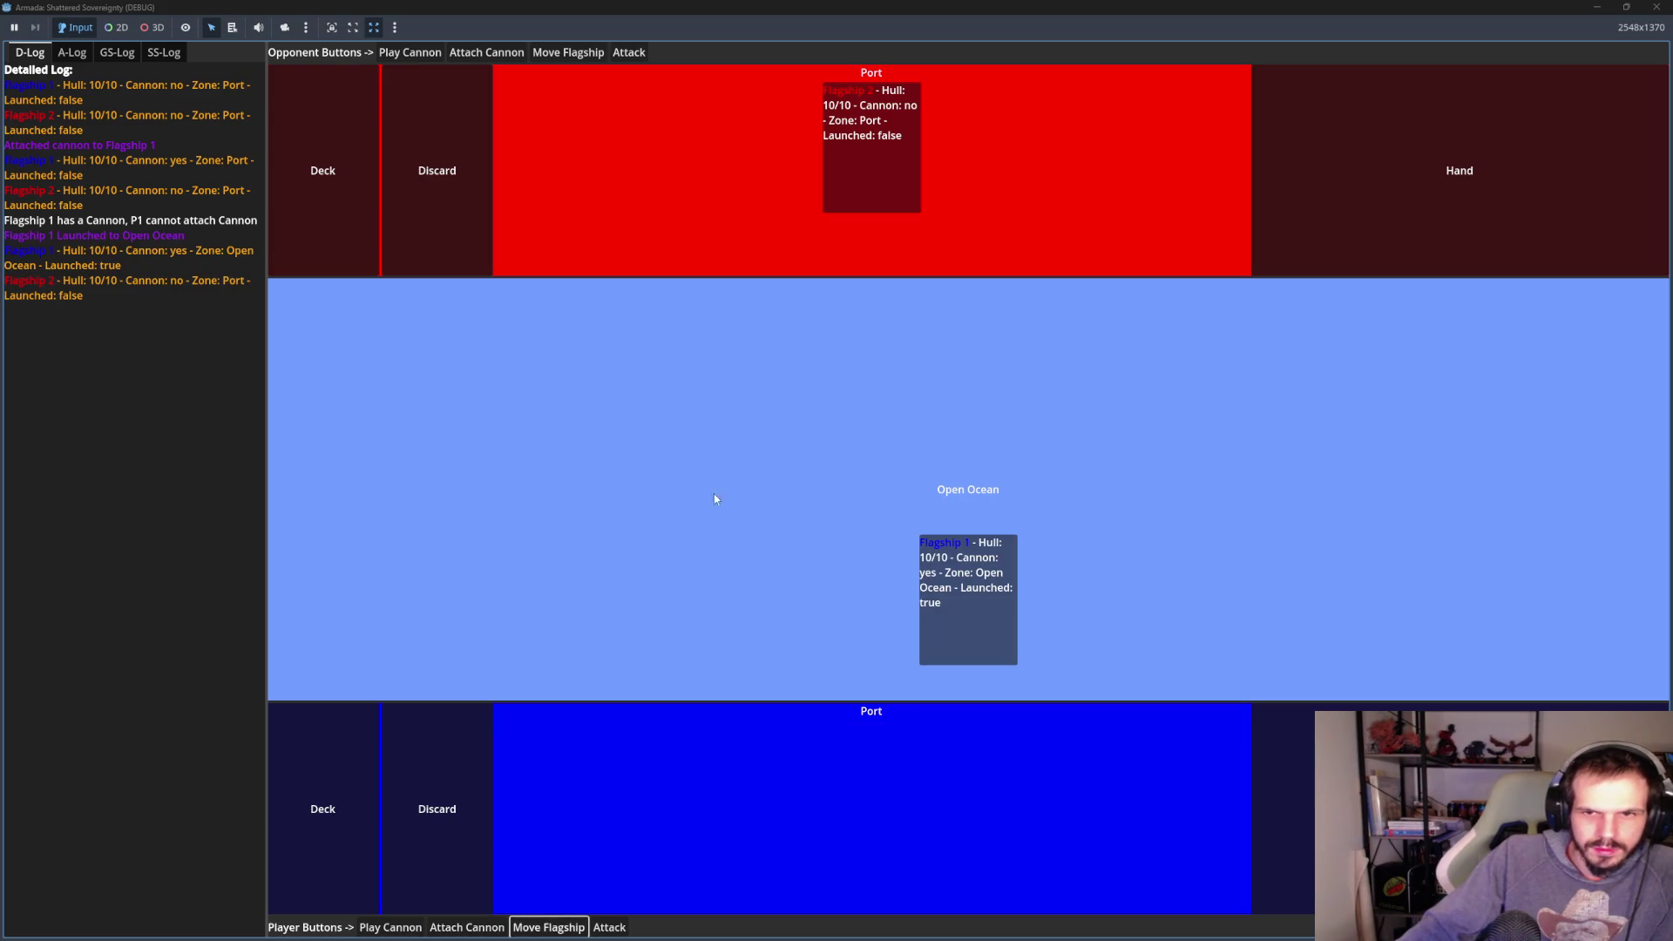
{"action": "left_click", "coordinate": [486, 53]}
{"action": "left_click", "coordinate": [568, 52]}
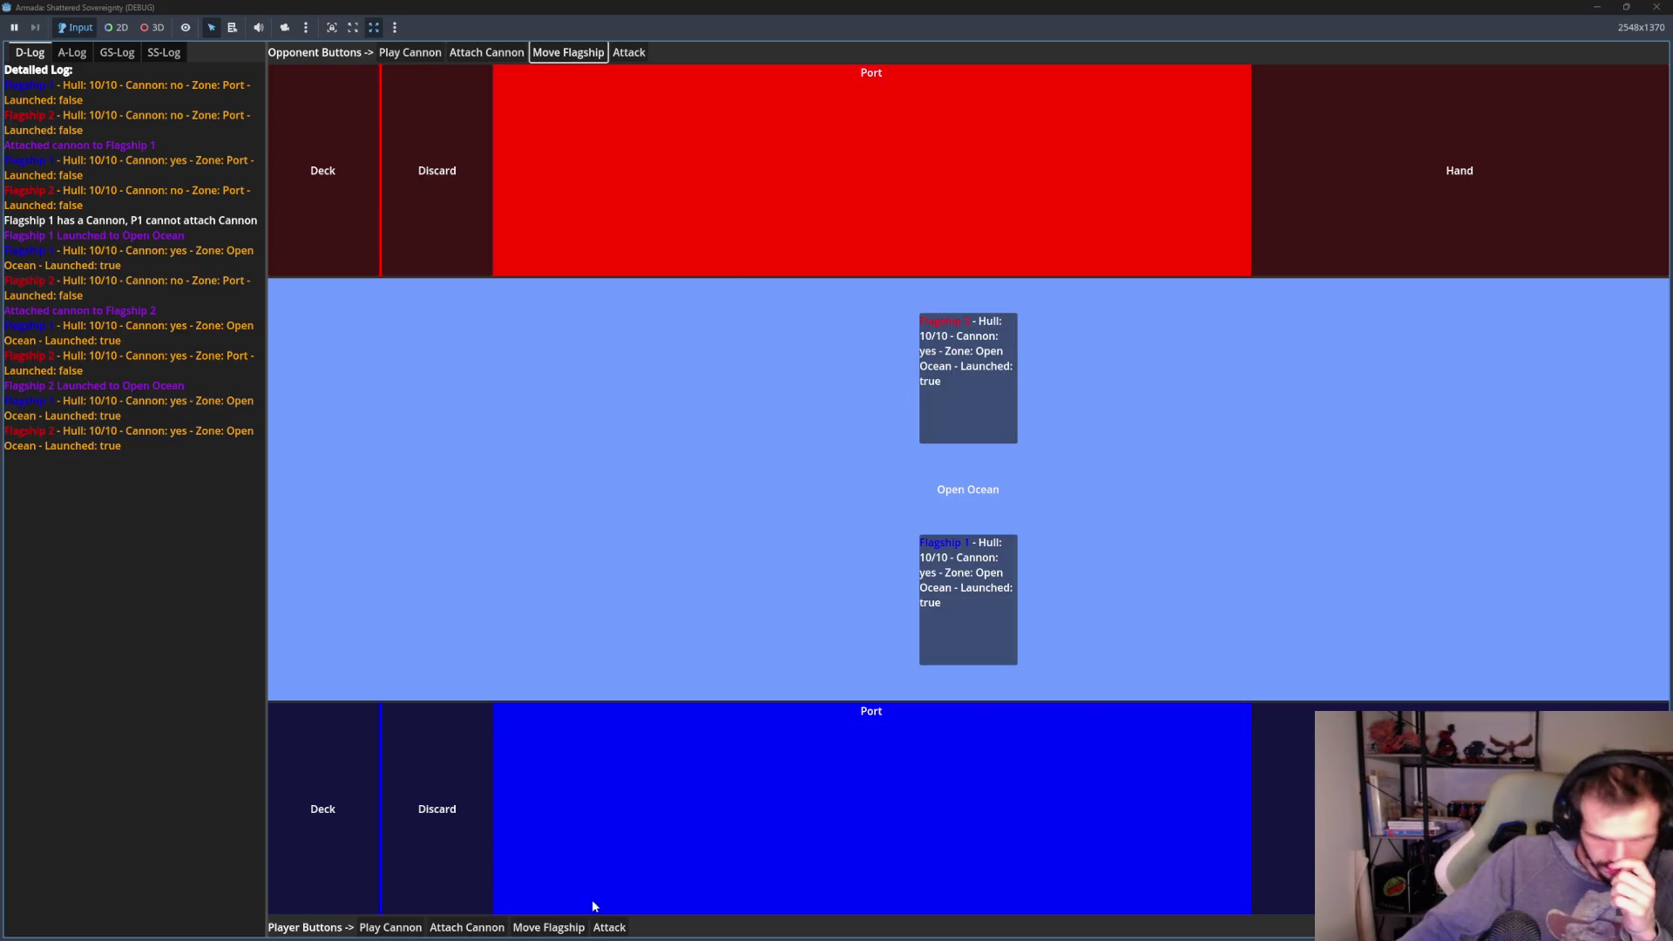
{"action": "left_click", "coordinate": [610, 928]}
{"action": "left_click", "coordinate": [611, 929]}
{"action": "left_click", "coordinate": [611, 929]}
{"action": "left_click", "coordinate": [612, 928]}
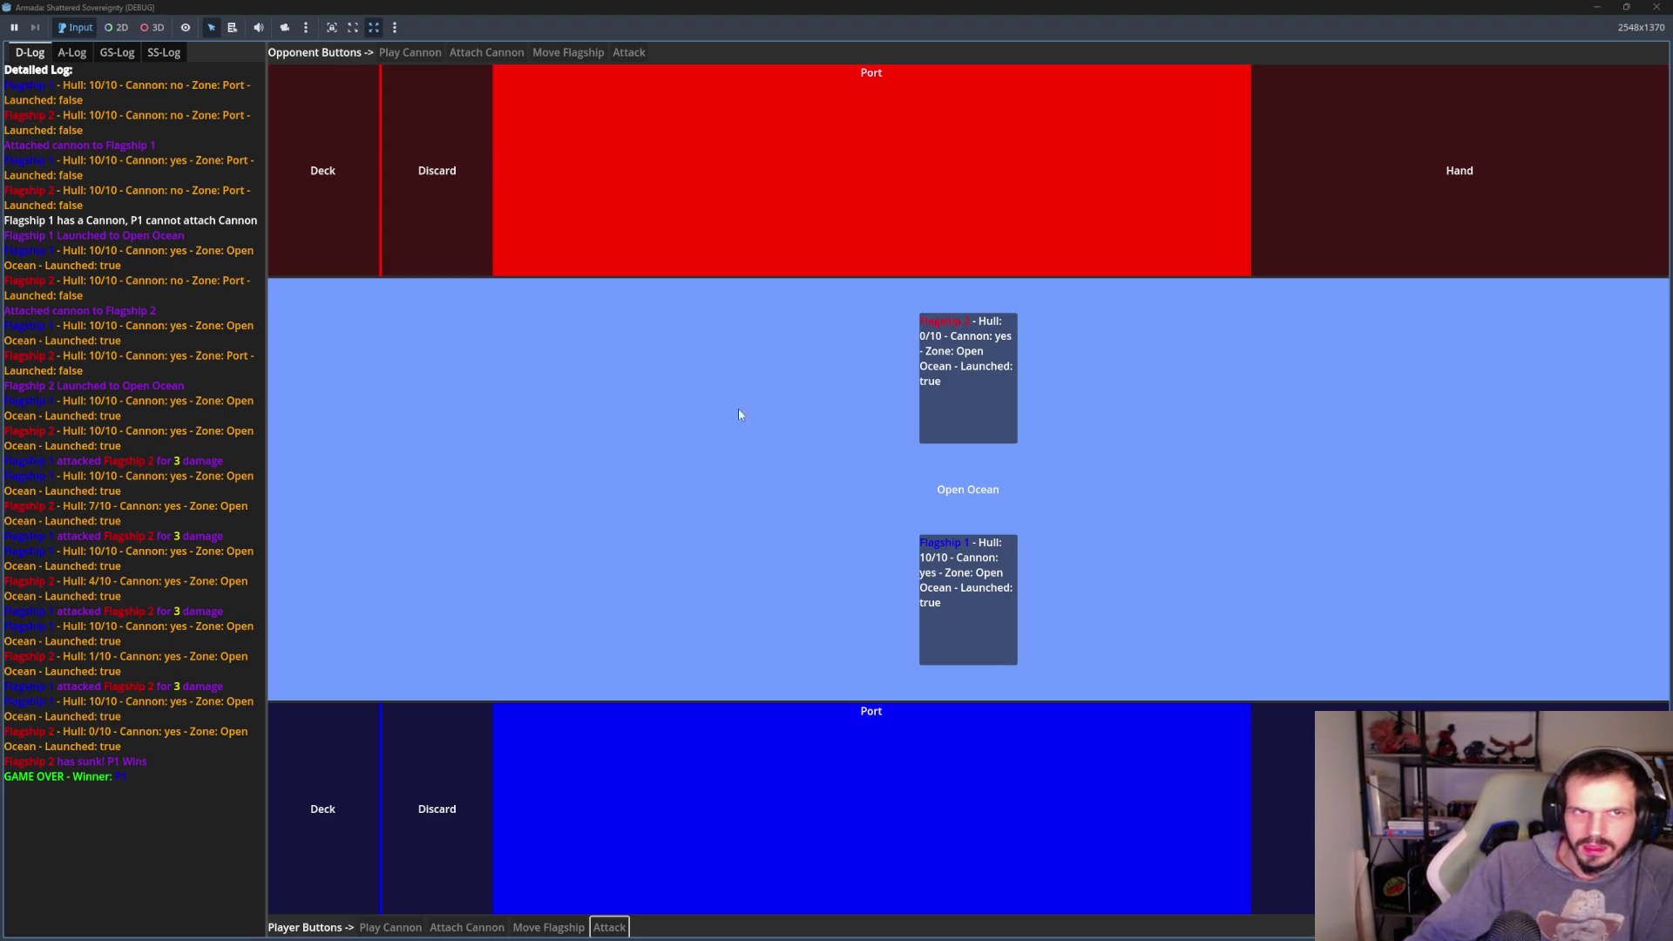
- Check the GS-Log, SS-Log, A-Log and D-Log tabs, then close the test game window
{"action": "left_click", "coordinate": [116, 54]}
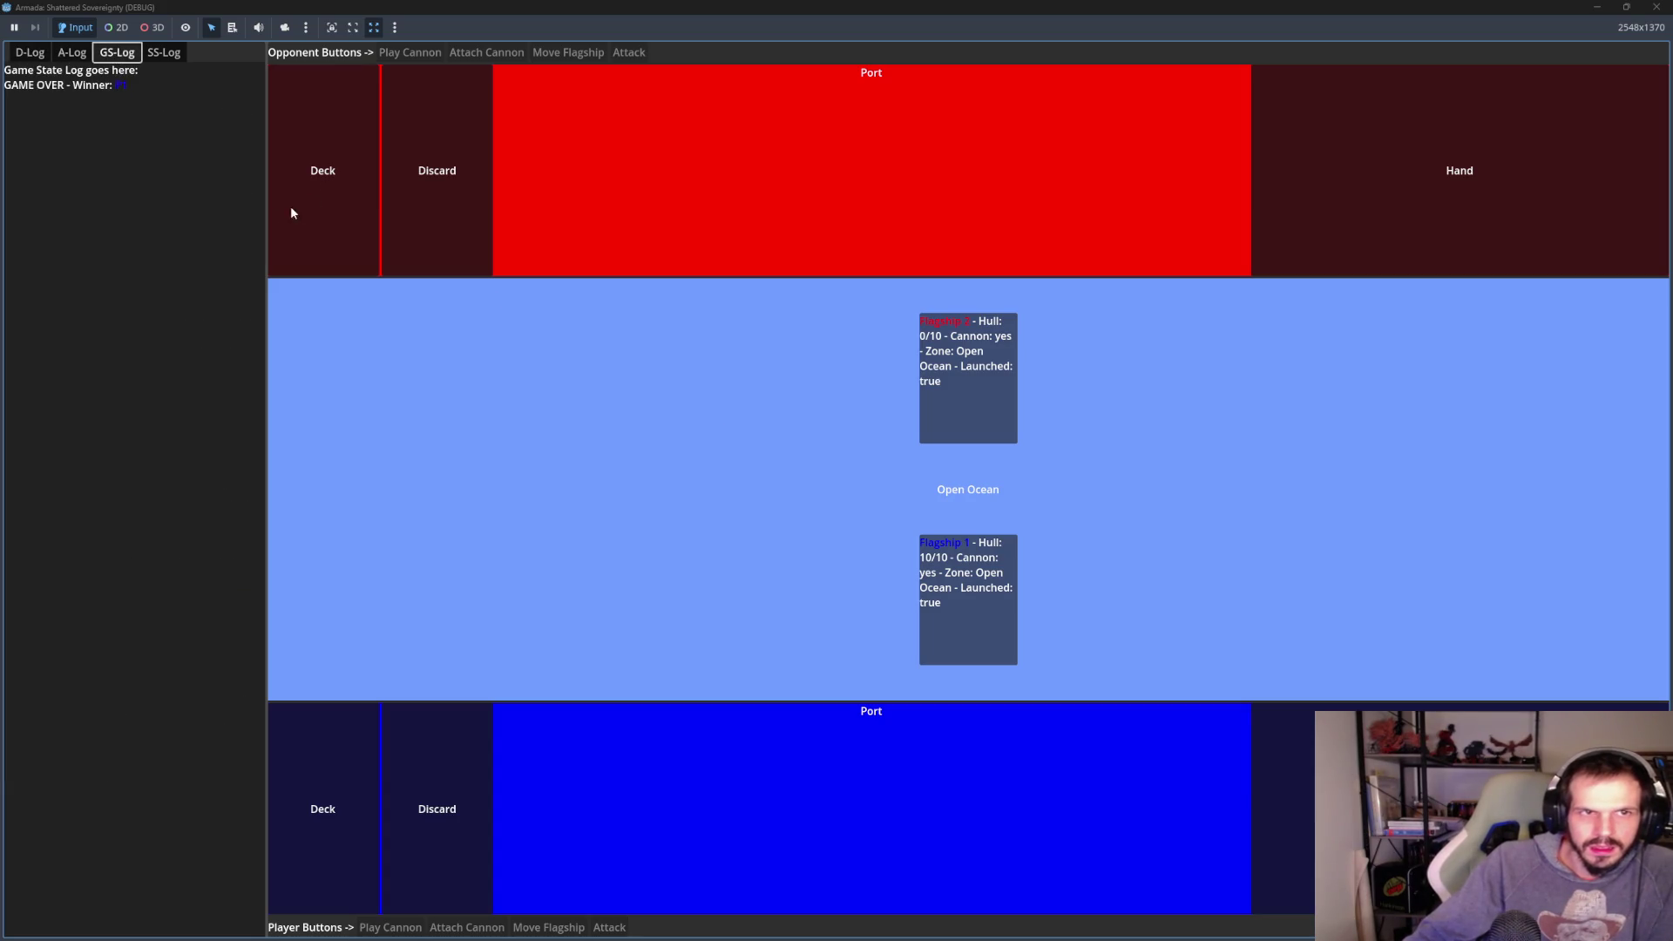
{"action": "left_click", "coordinate": [164, 54]}
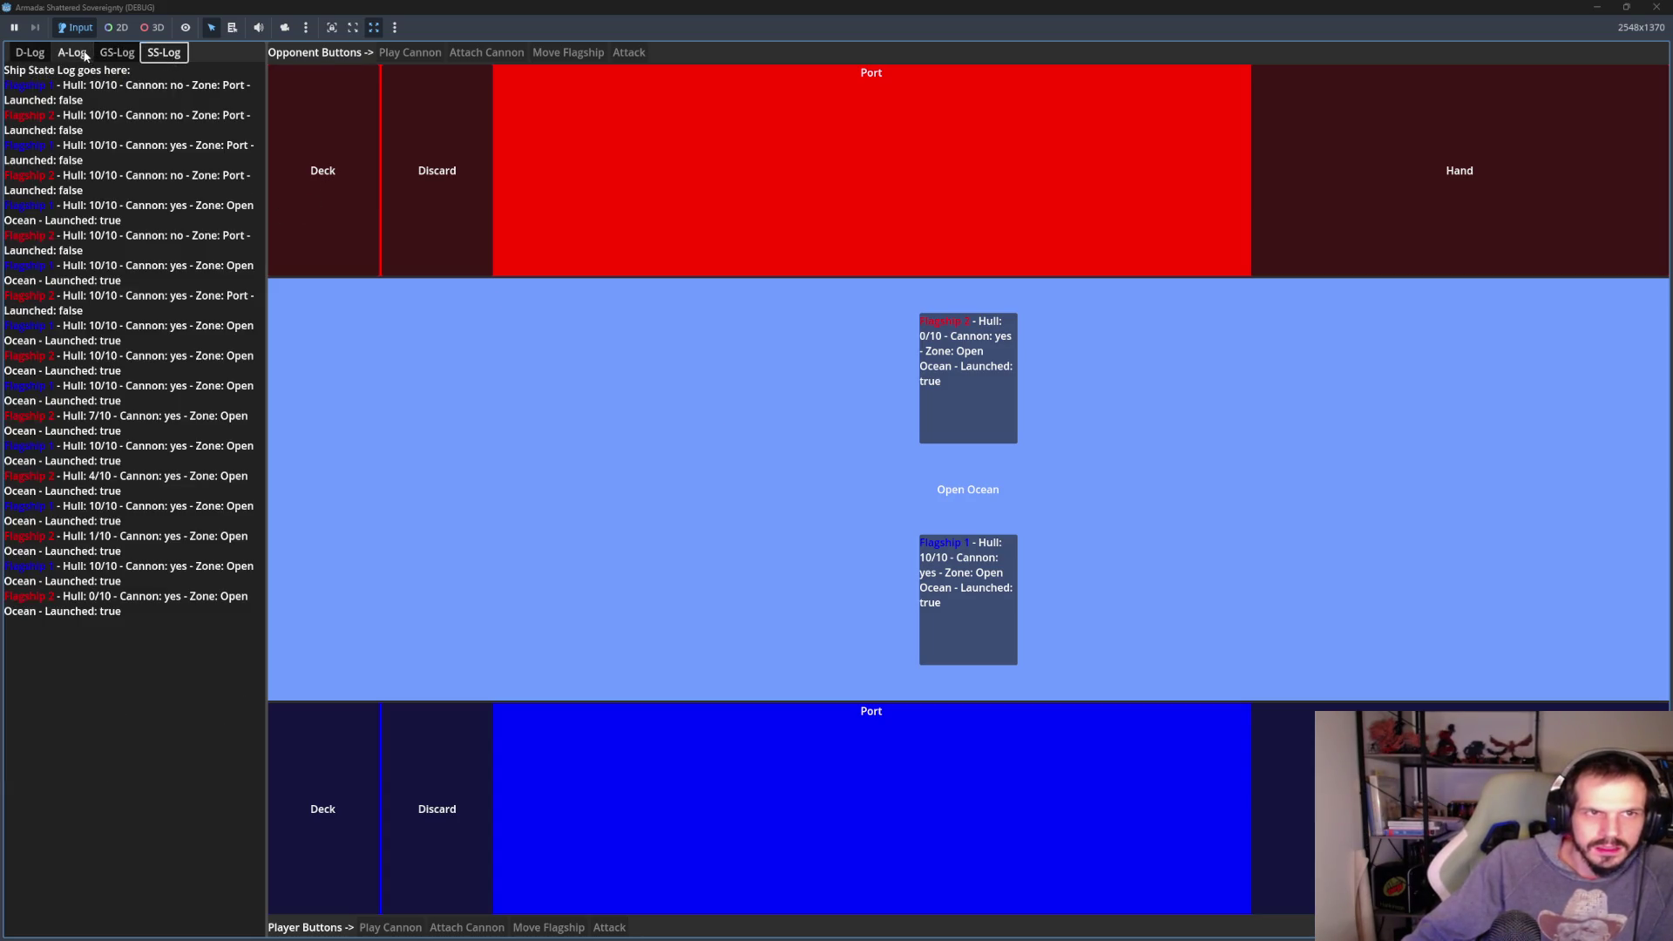
{"action": "left_click", "coordinate": [84, 56]}
{"action": "left_click", "coordinate": [113, 55]}
{"action": "left_click", "coordinate": [29, 54]}
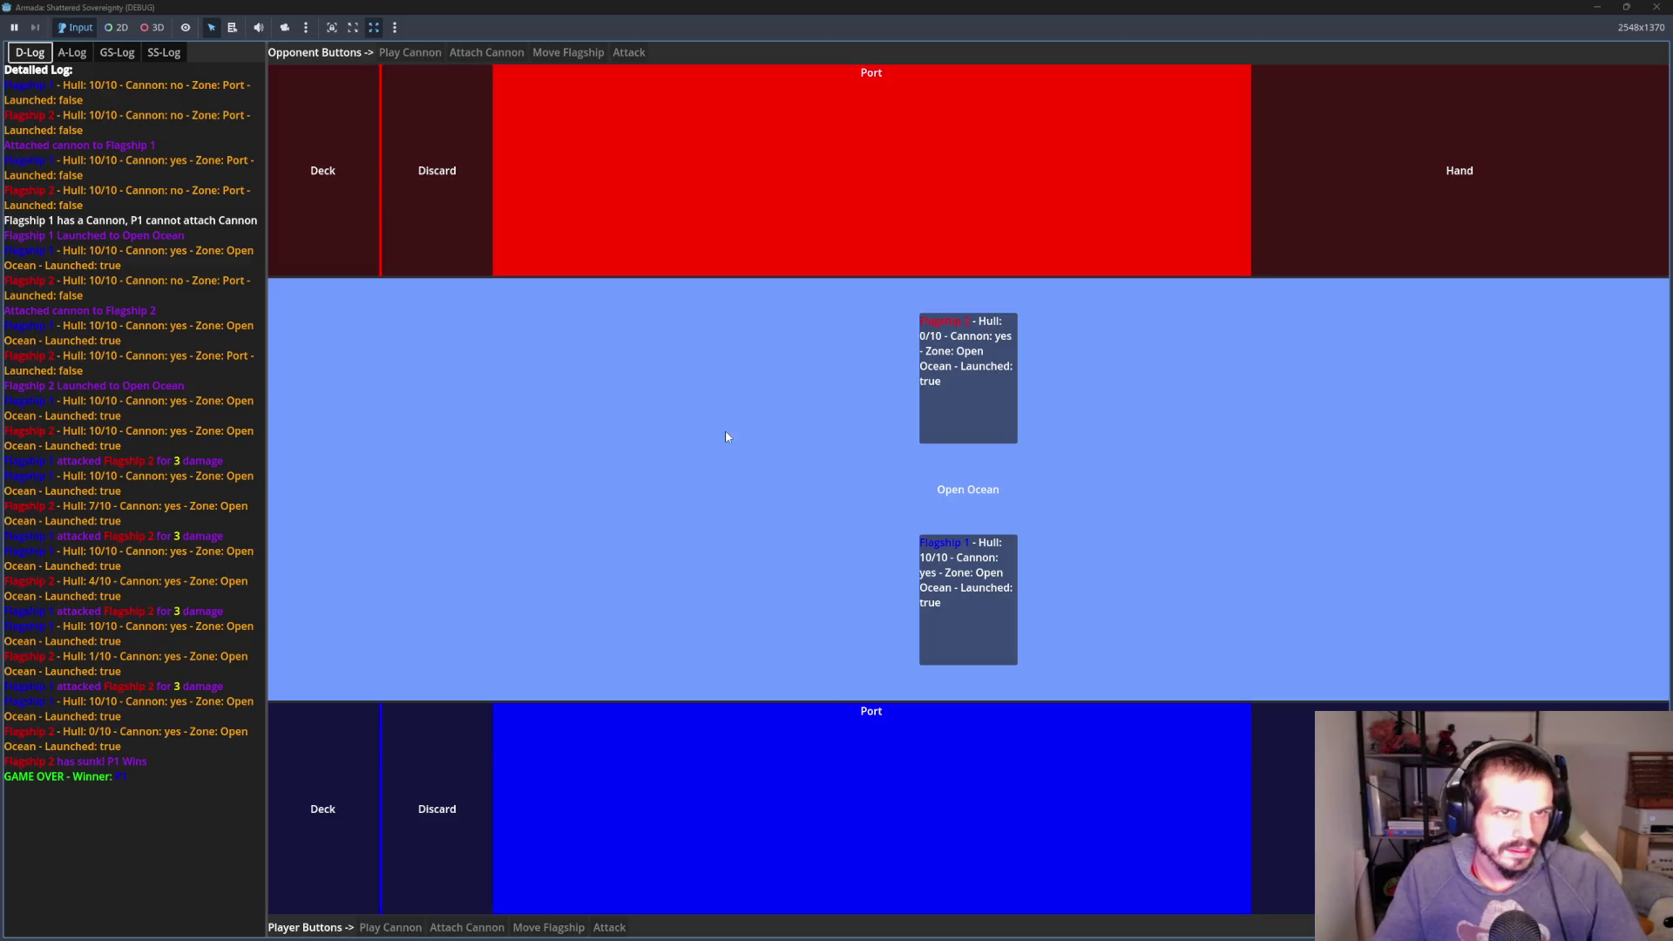
{"action": "left_click", "coordinate": [1656, 7]}
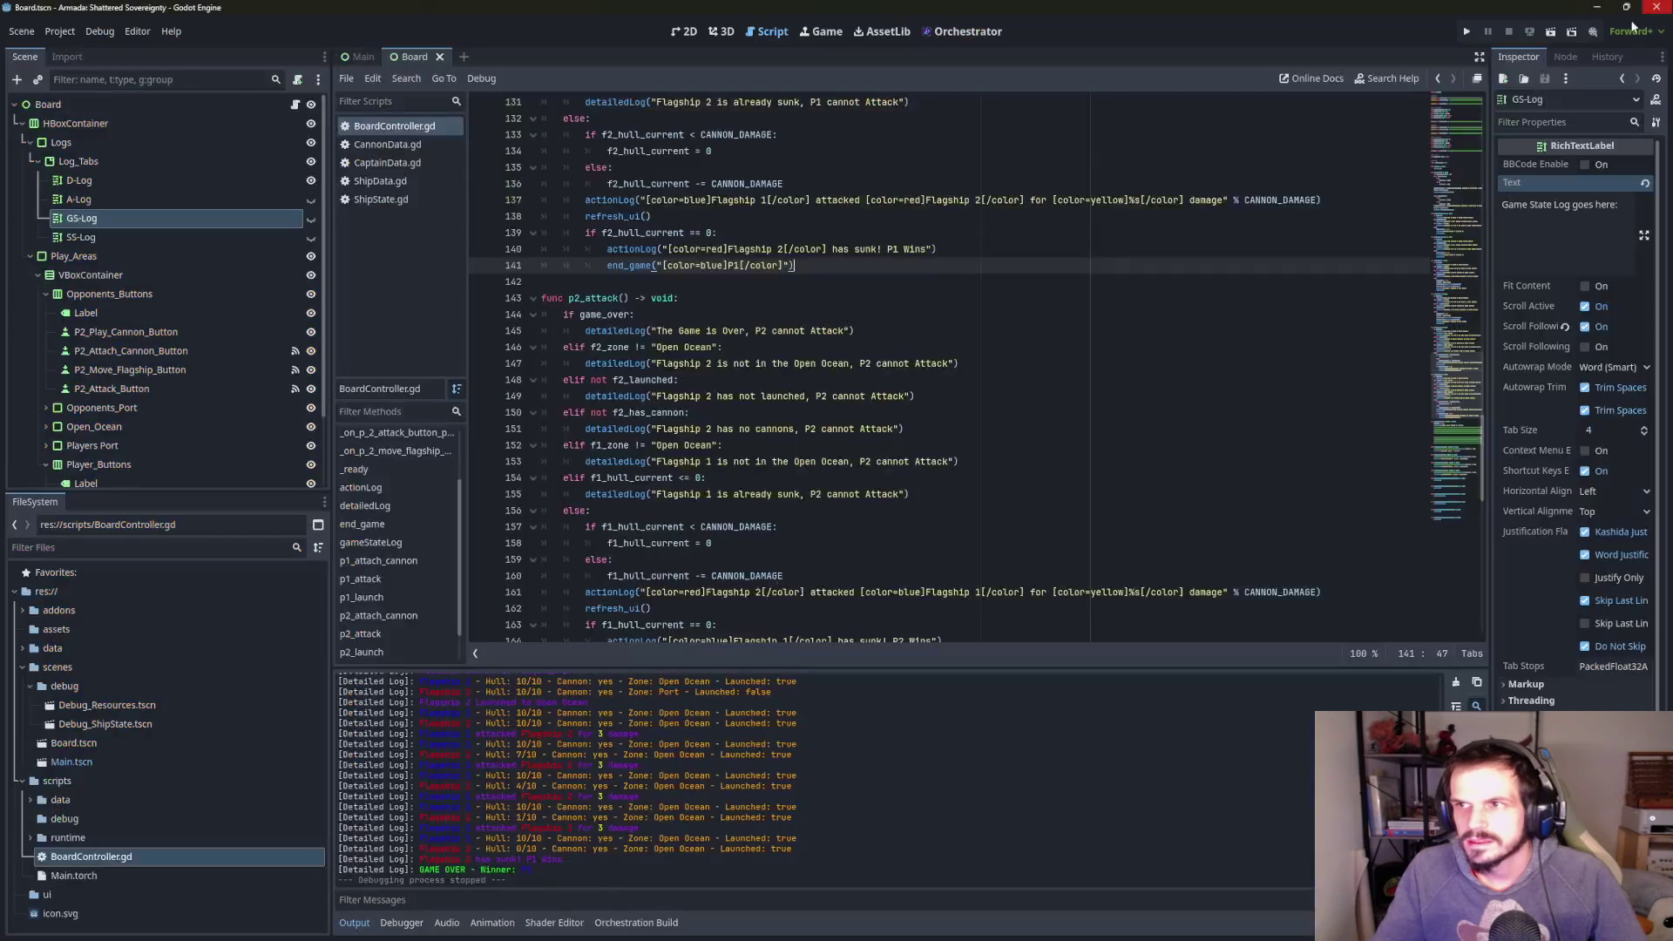
- Add a RichTextLabel child node under Log_Tabs
{"action": "right_click", "coordinate": [83, 177]}
{"action": "left_click", "coordinate": [61, 161]}
{"action": "right_click", "coordinate": [77, 162]}
{"action": "left_click", "coordinate": [144, 168]}
{"action": "double_click", "coordinate": [798, 399]}
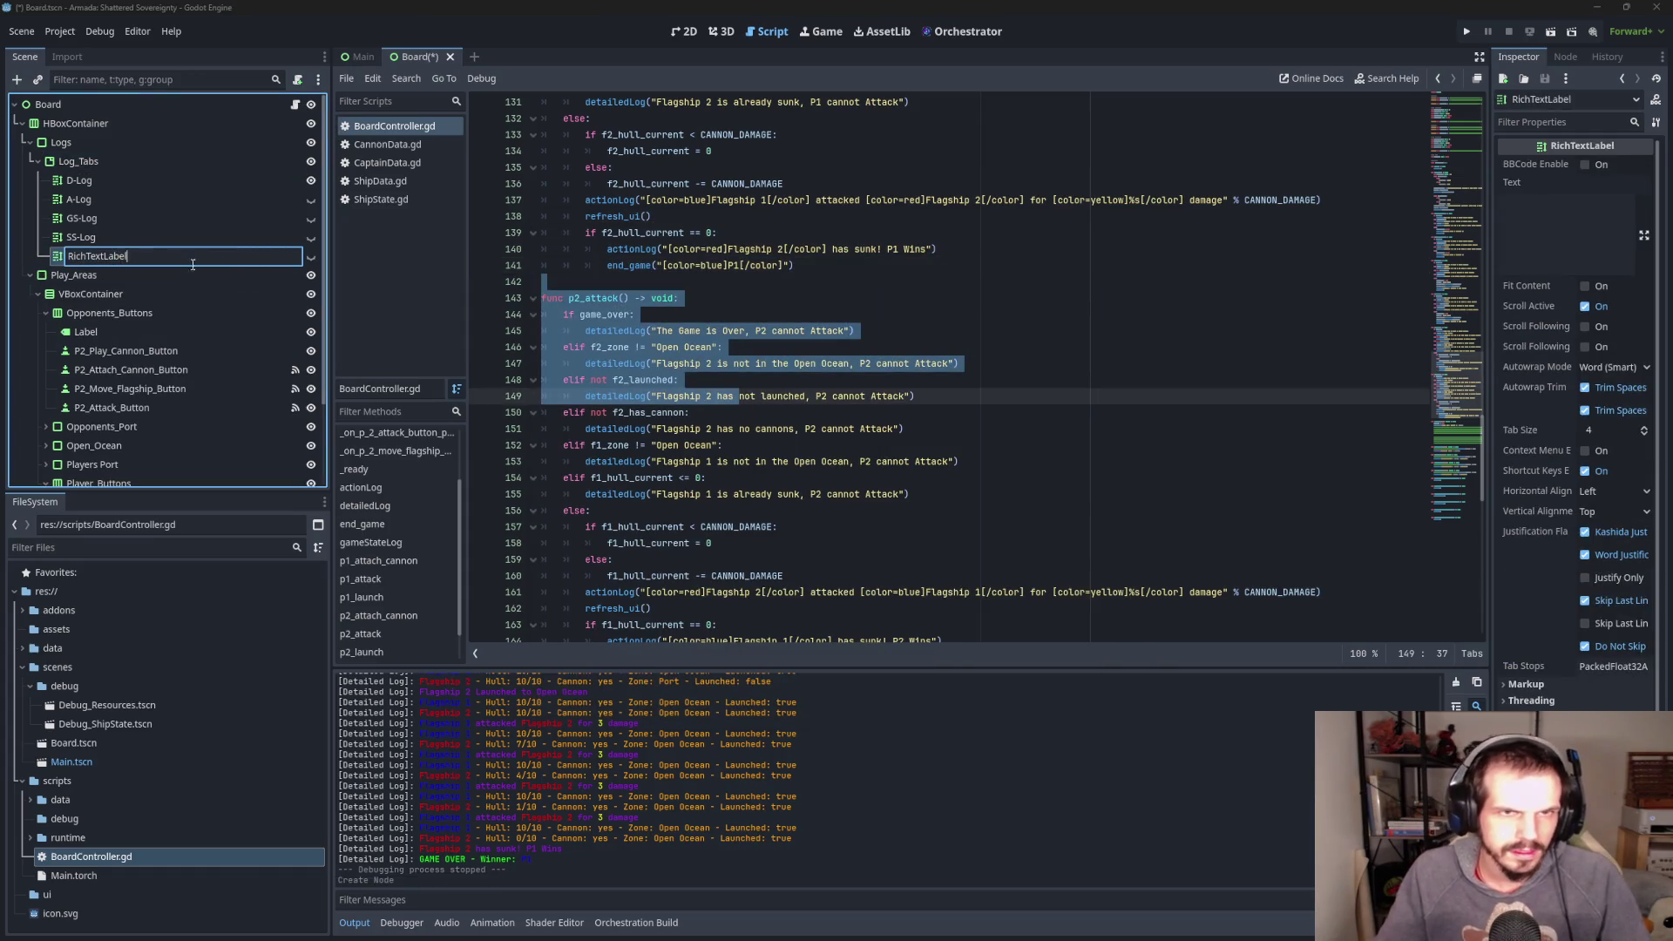
{"action": "key", "text": "Return"}
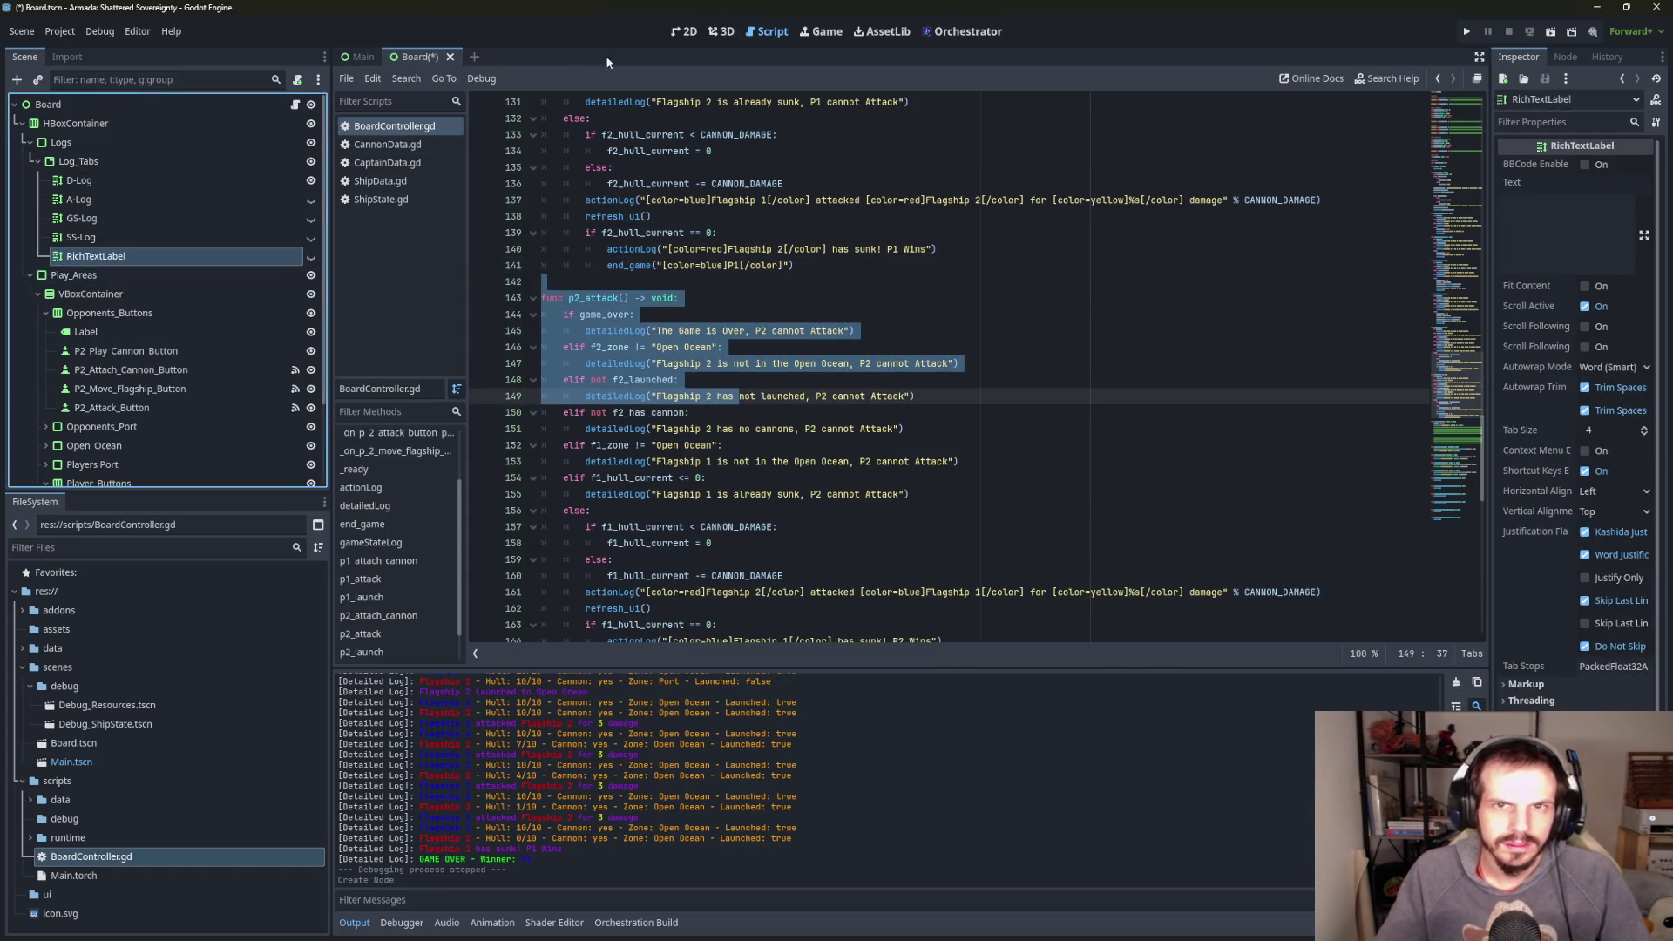
- Rename the new RichTextLabel node to E-Log
{"action": "left_click", "coordinate": [131, 256]}
{"action": "left_click", "coordinate": [126, 255]}
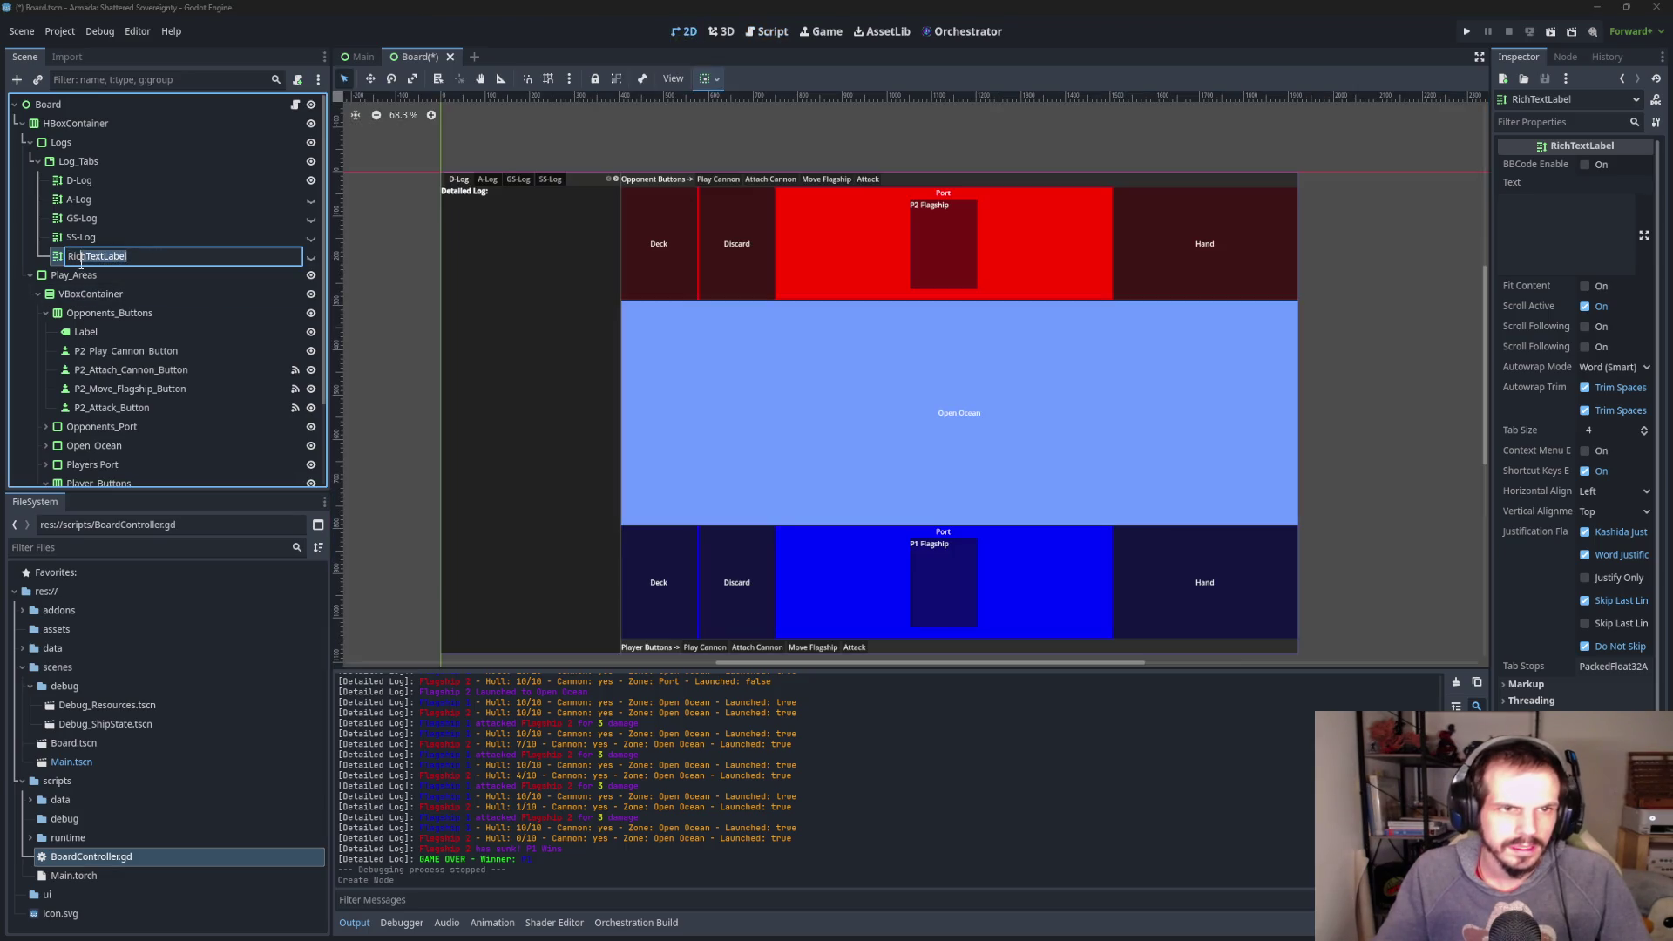
{"action": "left_click_drag", "start_coordinate": [126, 255], "coordinate": [51, 264]}
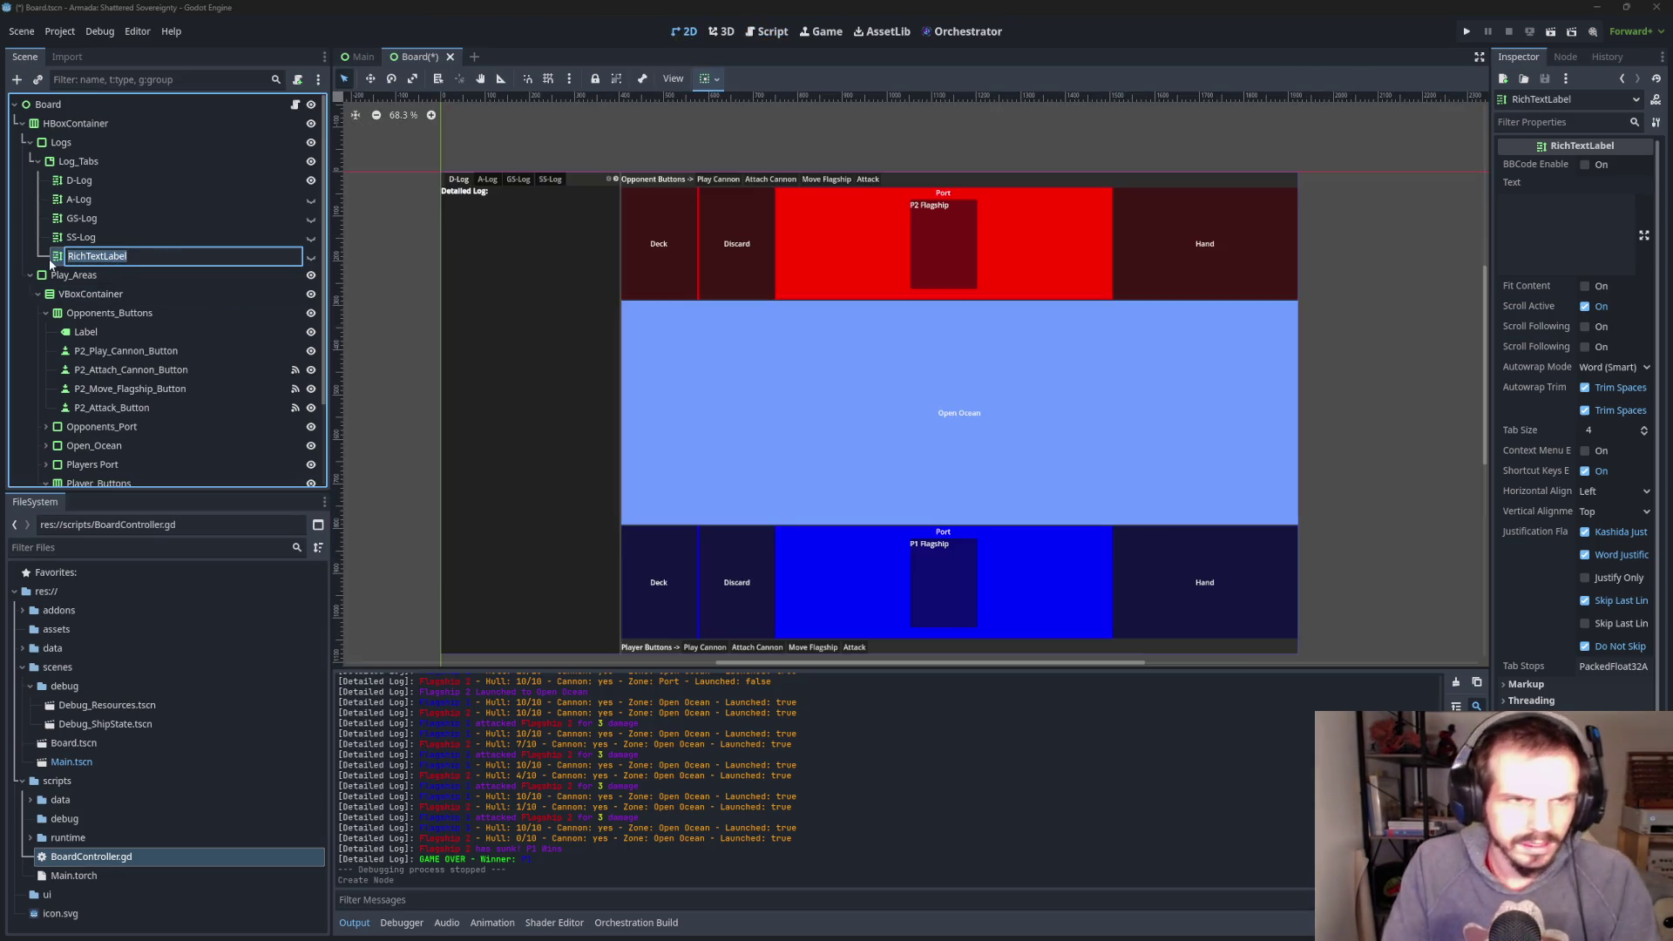
{"action": "type", "text": "E-L"}
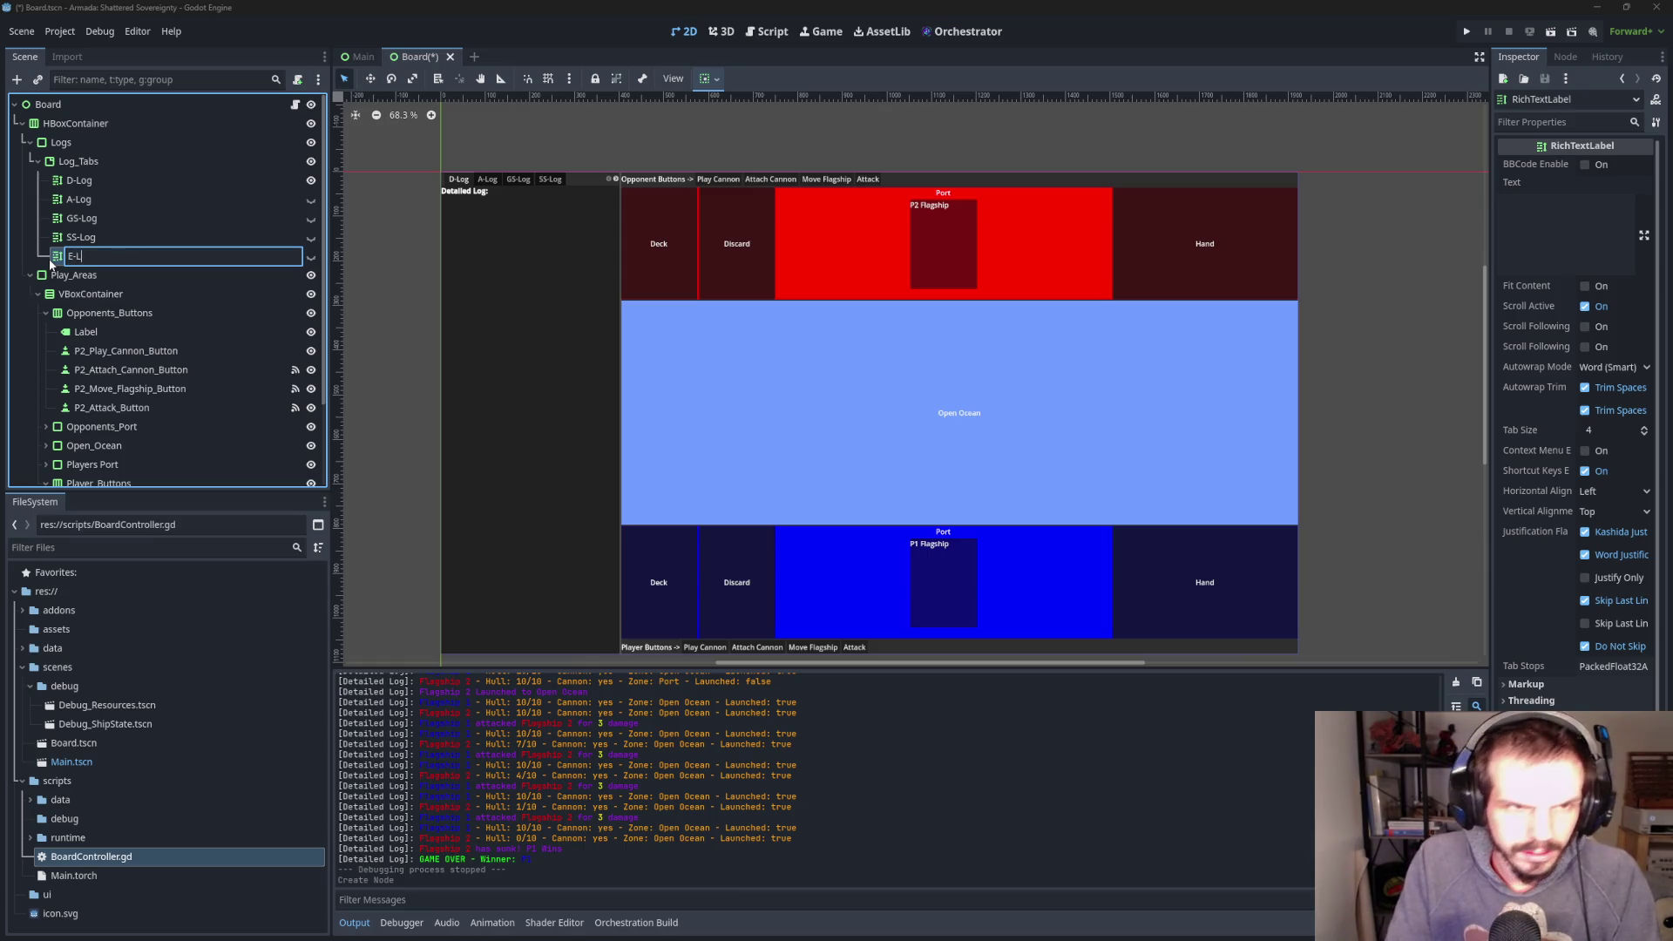
{"action": "type", "text": "og"}
{"action": "key", "text": "Return"}
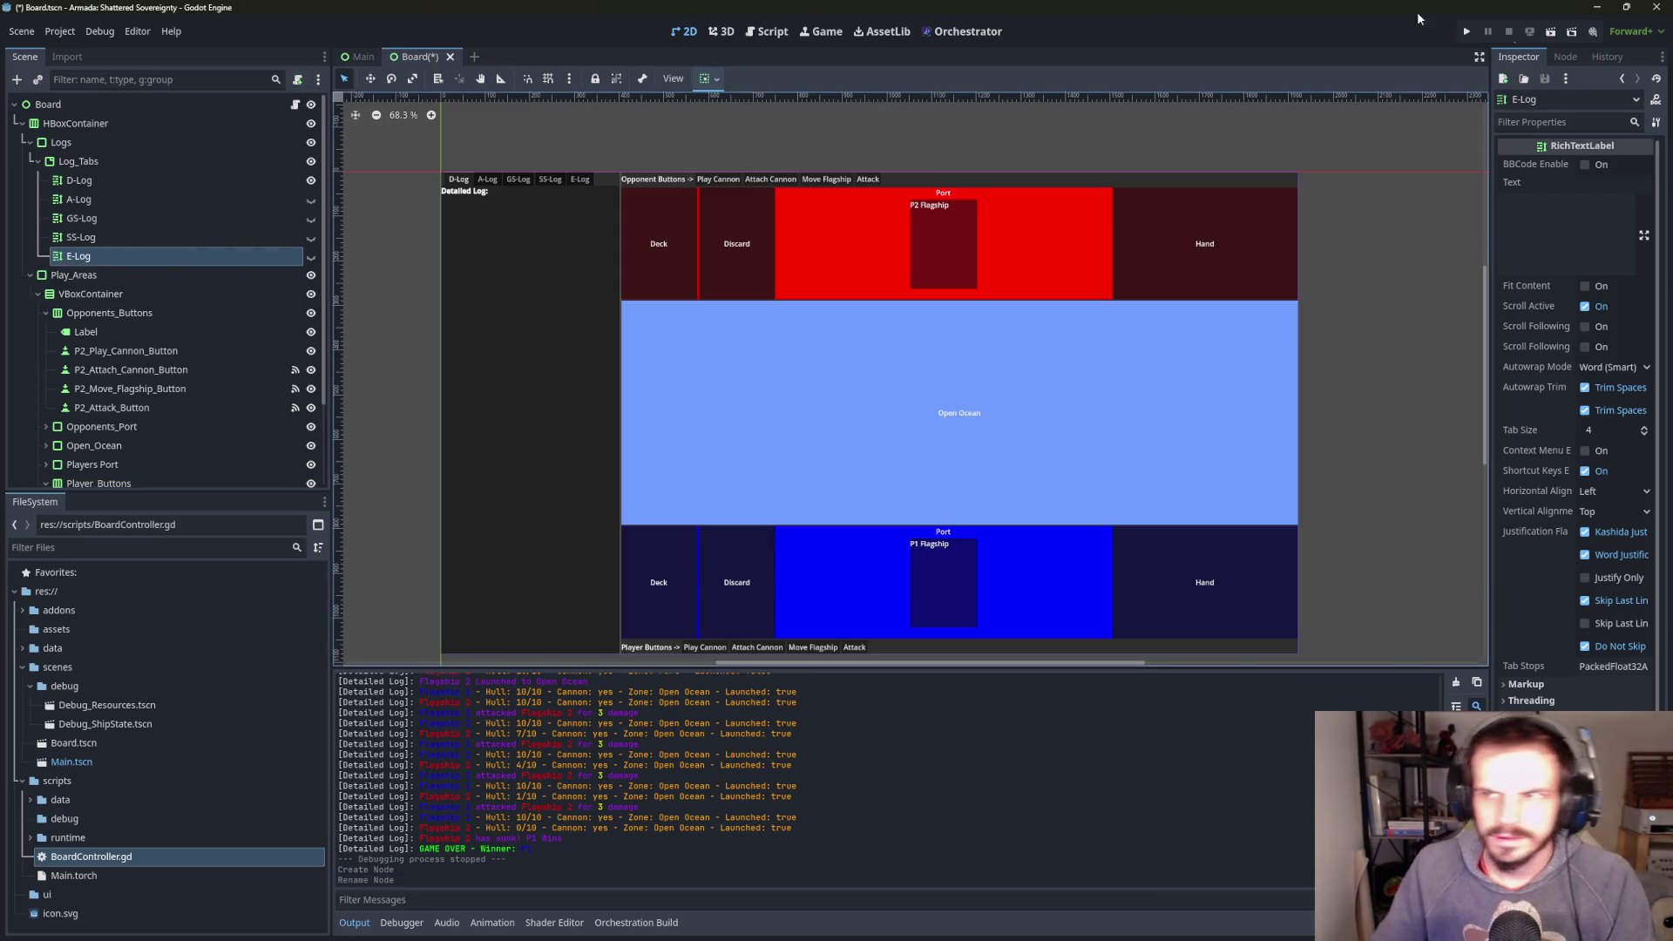
- Paste SS-Log's placeholder text into E-Log's Text, reword it with 'Event', then minimize Godot
{"action": "left_click", "coordinate": [165, 237]}
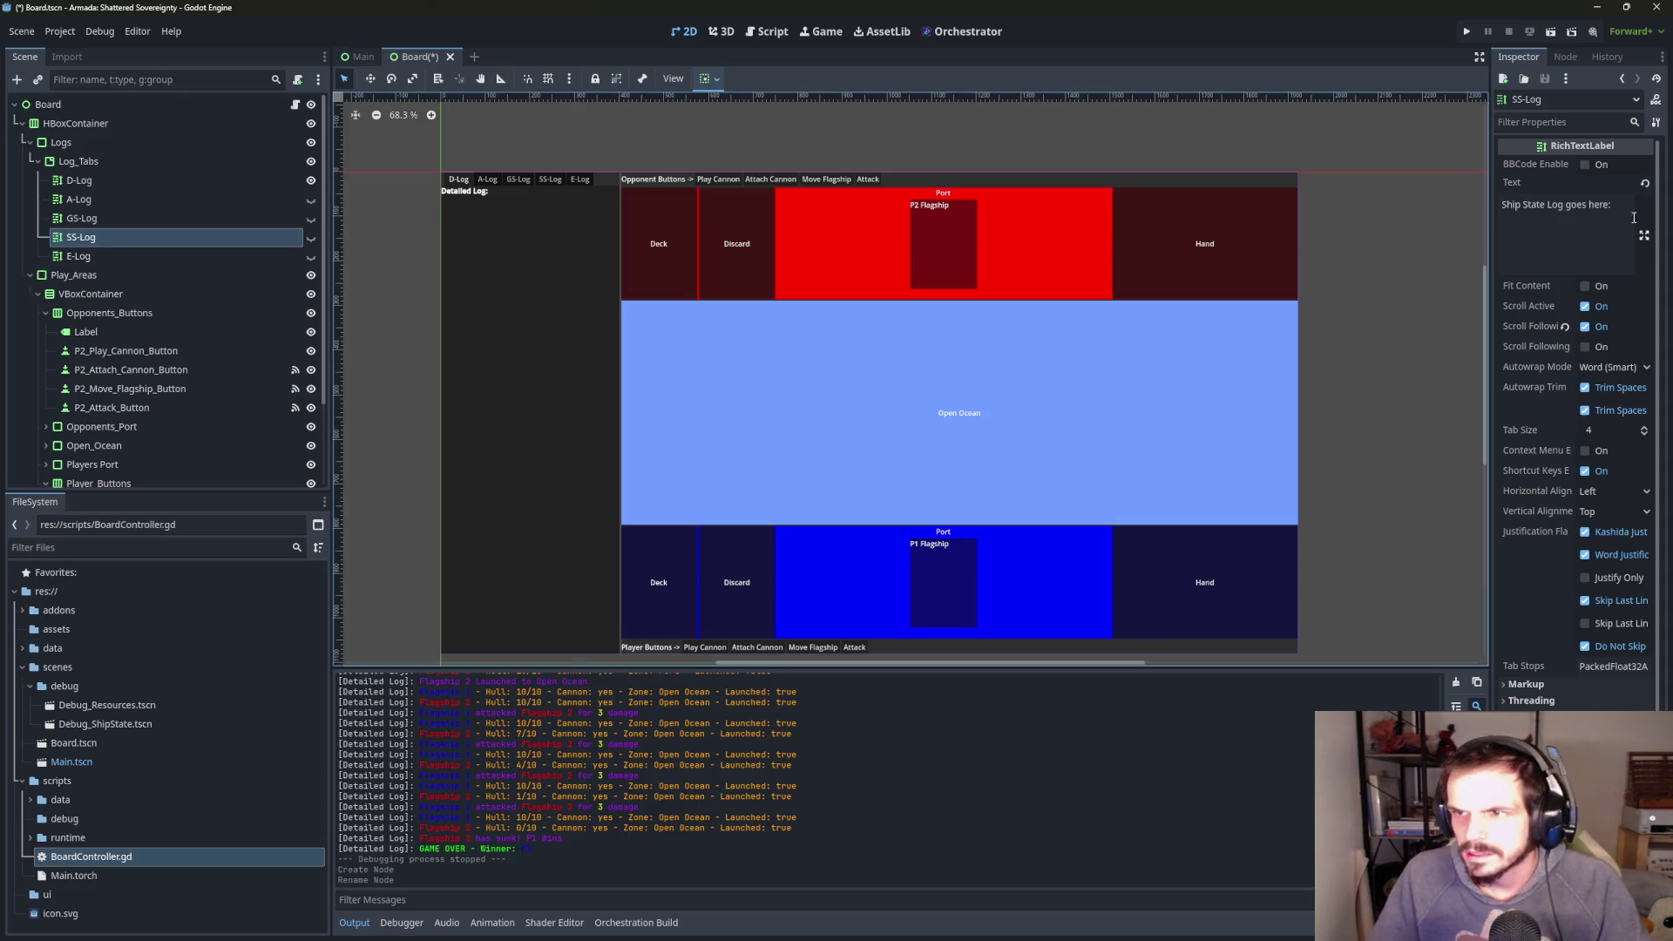
{"action": "left_click", "coordinate": [1603, 225]}
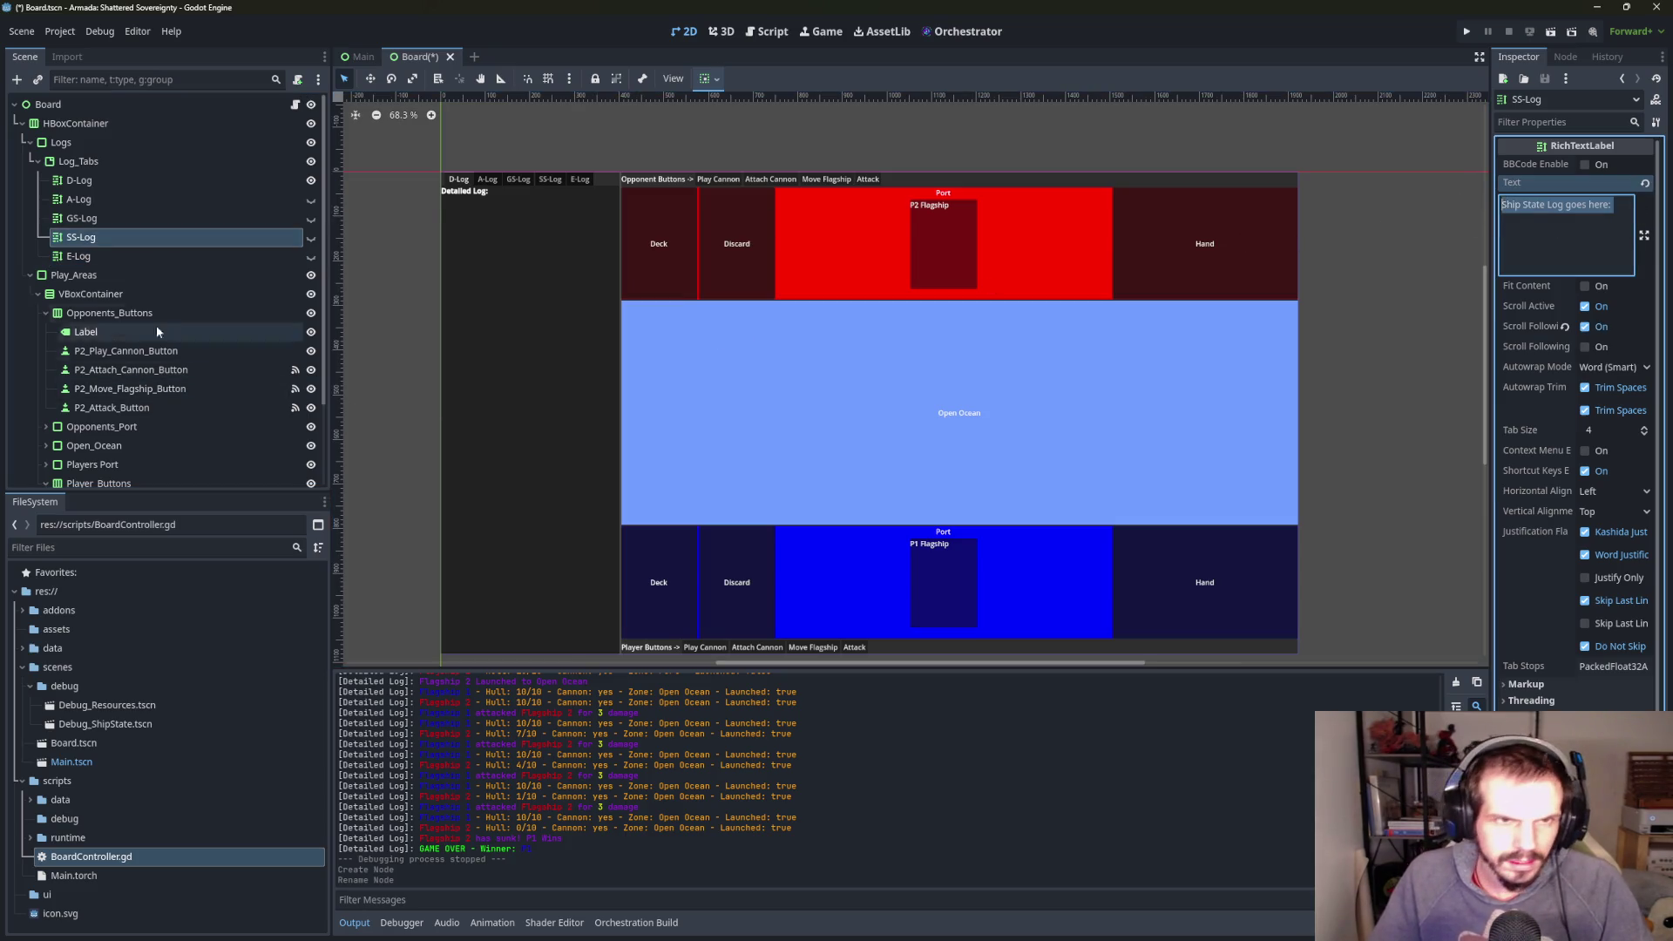
{"action": "left_click", "coordinate": [152, 255]}
{"action": "left_click", "coordinate": [1529, 204]}
{"action": "type", "text": "Ship State Log goes here:"}
{"action": "left_click_drag", "start_coordinate": [1546, 205], "coordinate": [1500, 201]}
{"action": "type", "text": "Event"}
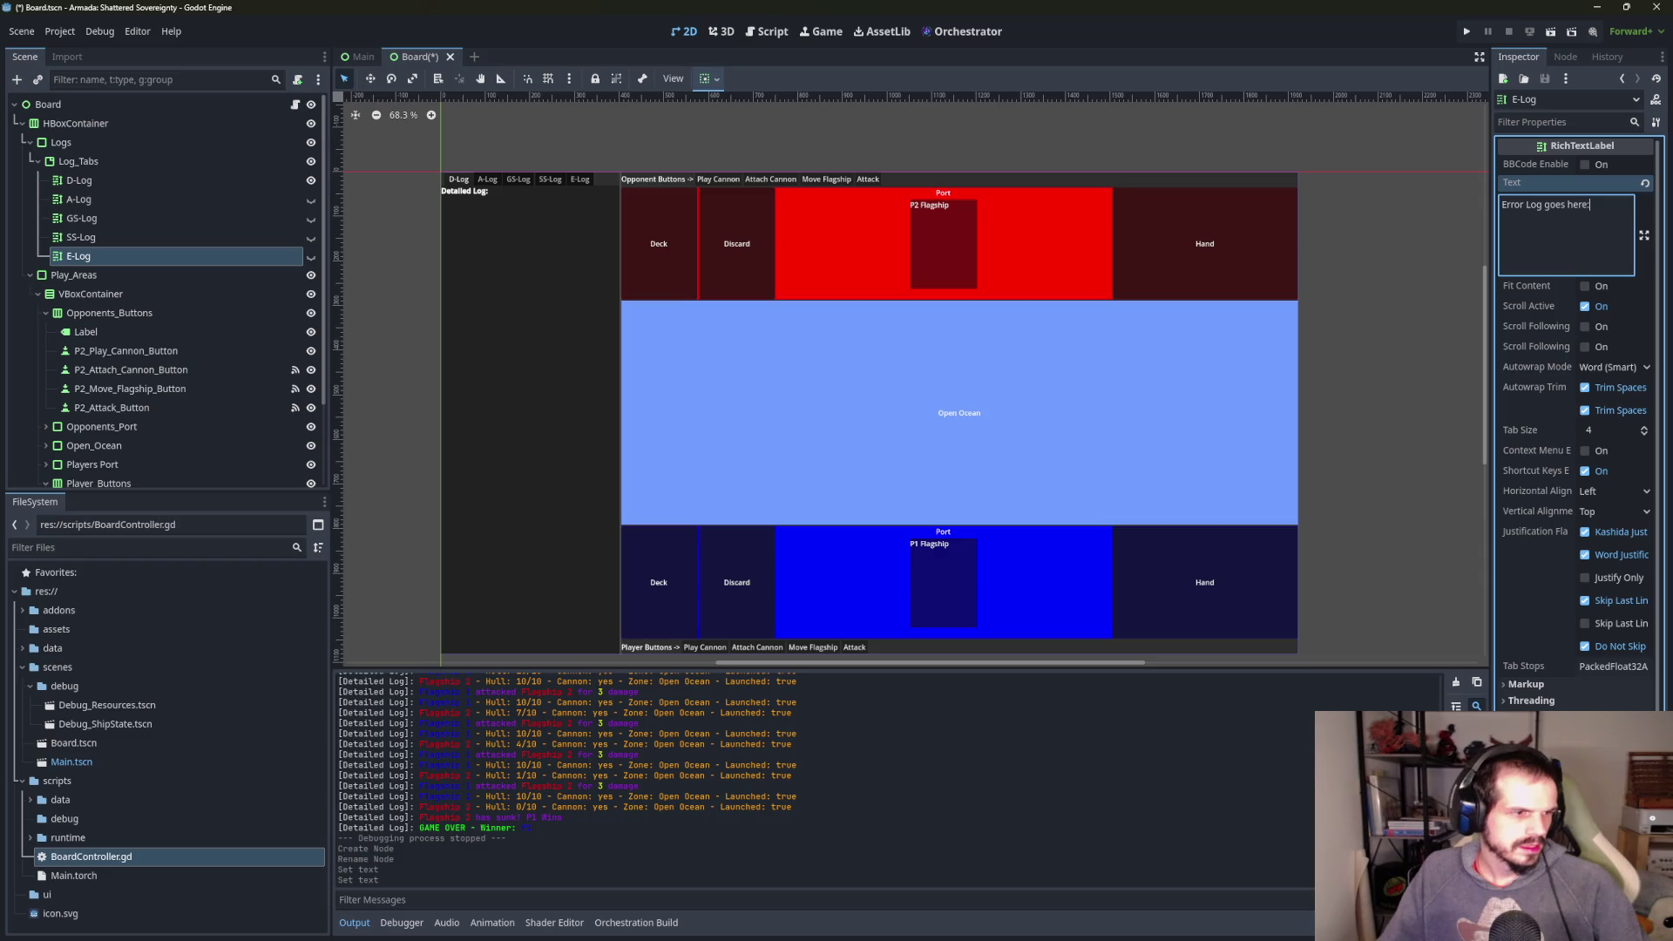
{"action": "key", "text": "super+d"}
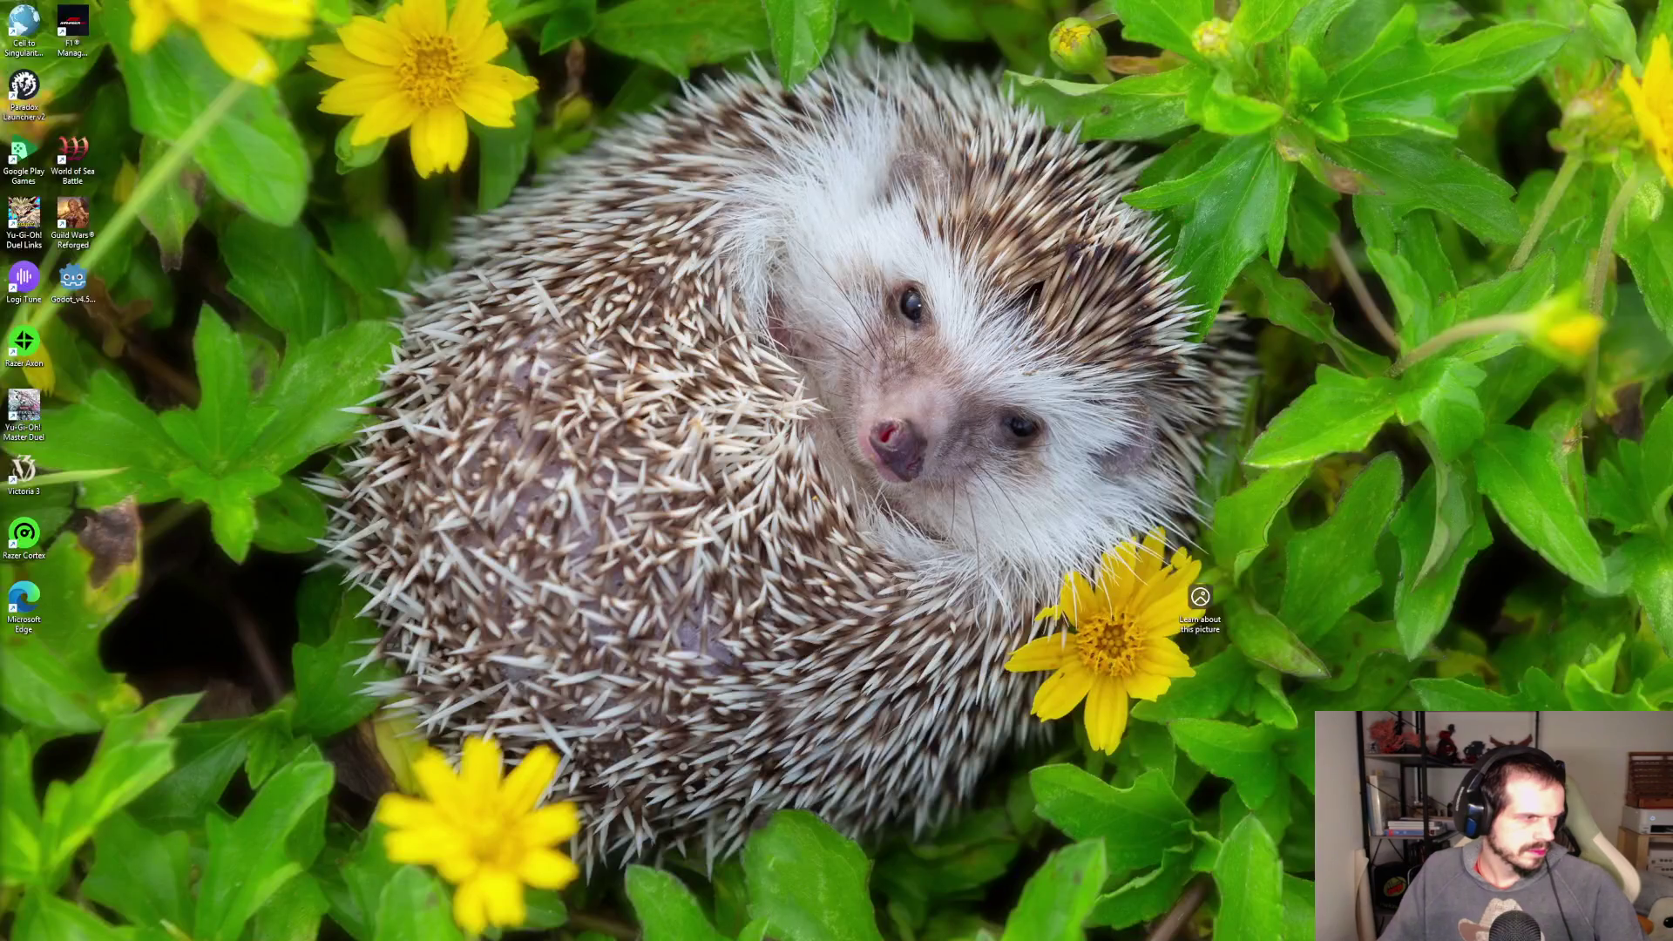
{"action": "key", "text": "super+d"}
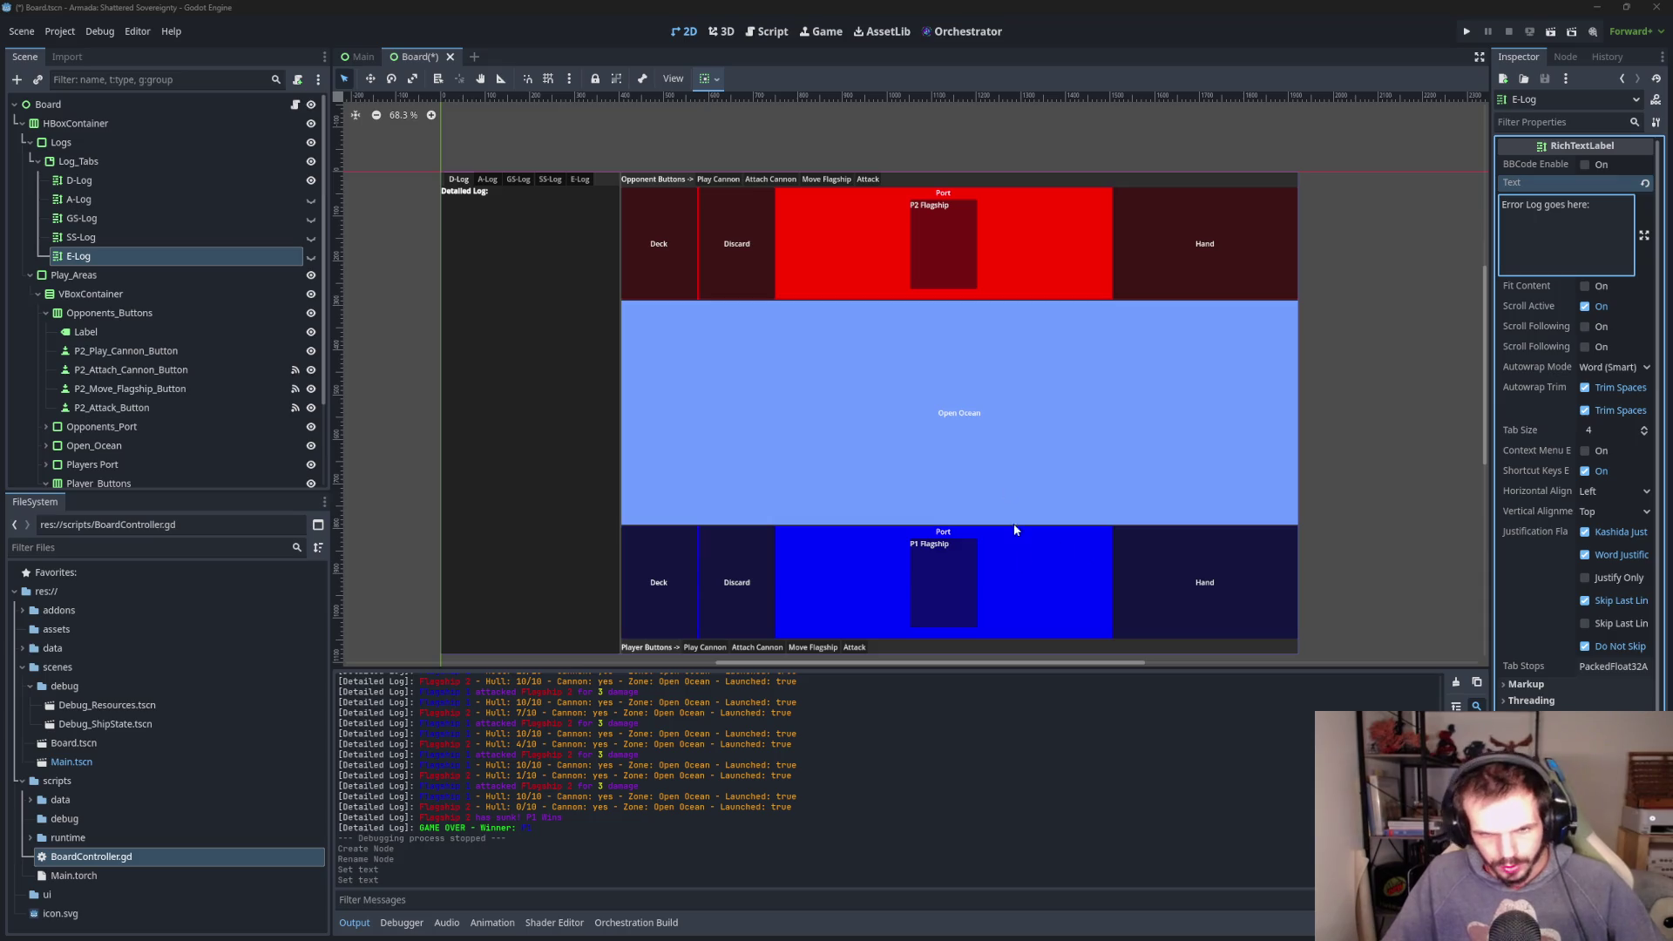
- Save the Board scene and turn on Scroll Following for E-Log, matching SS-Log
{"action": "left_click", "coordinate": [707, 209]}
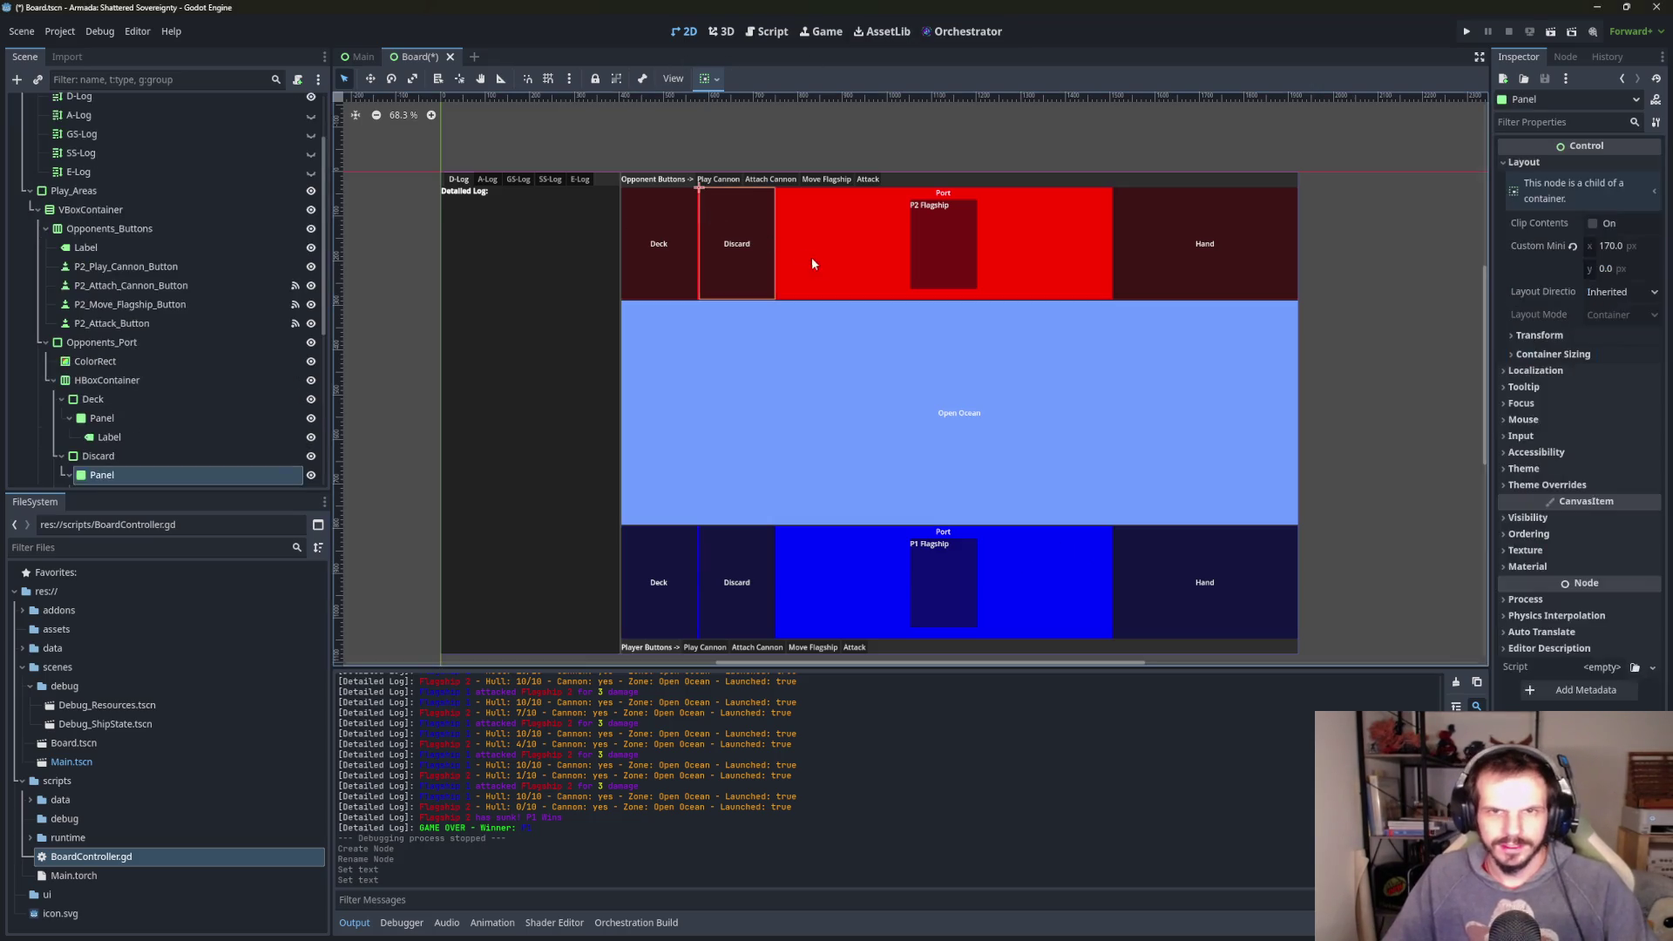
{"action": "key", "text": "ctrl+s"}
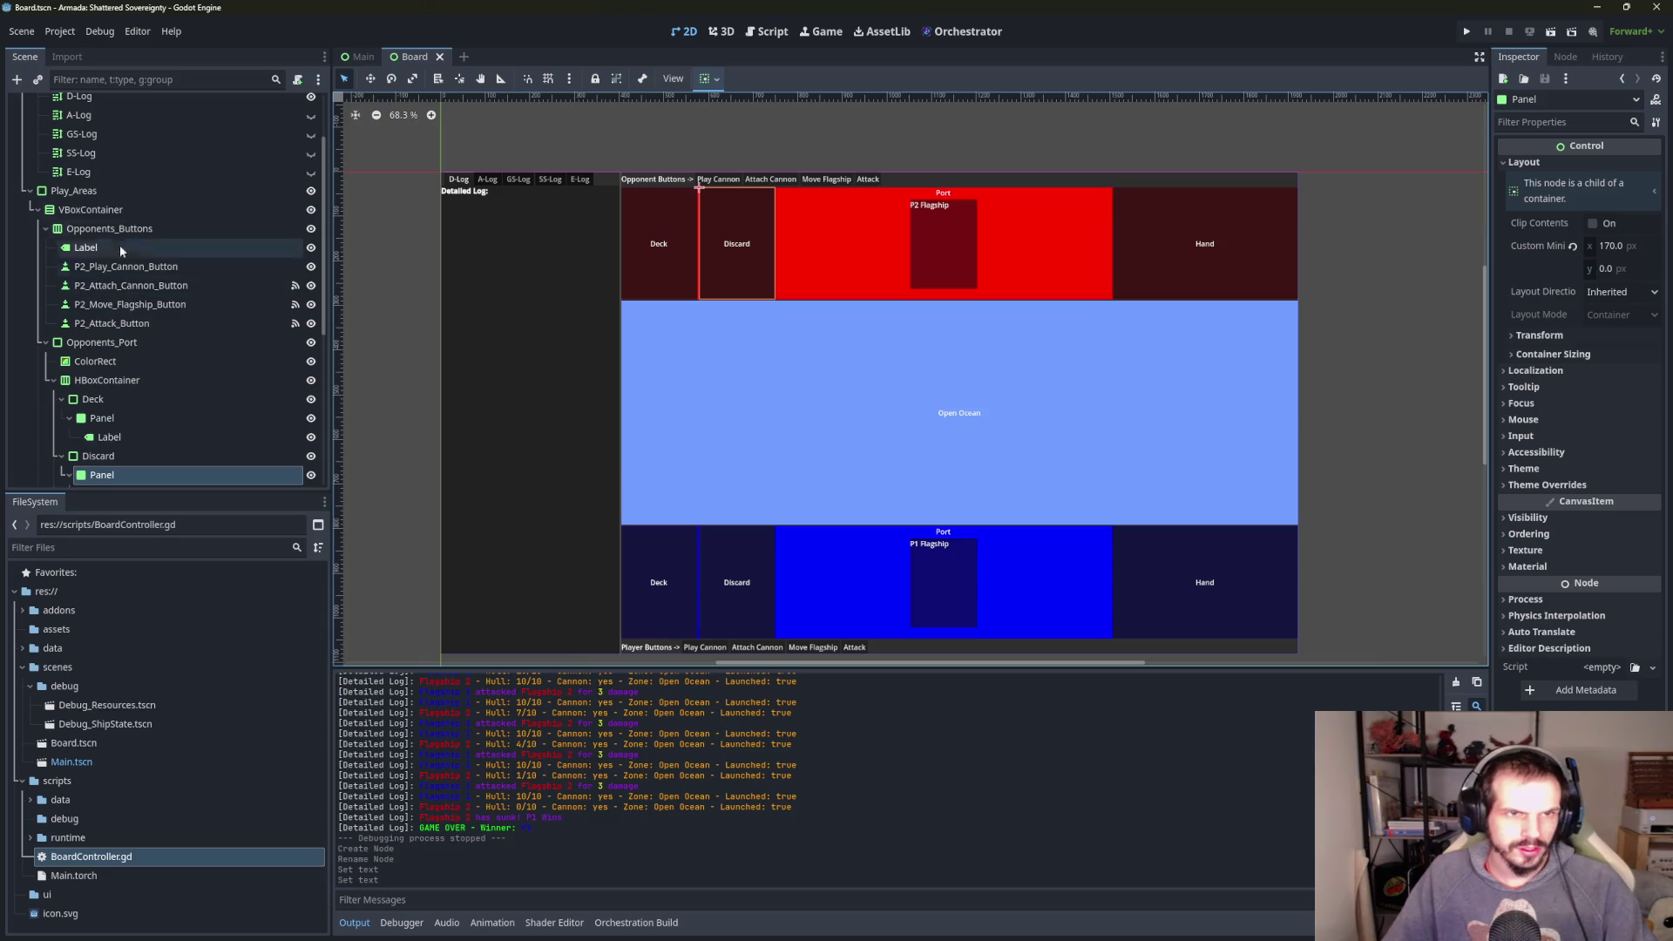
{"action": "double_click", "coordinate": [104, 172]}
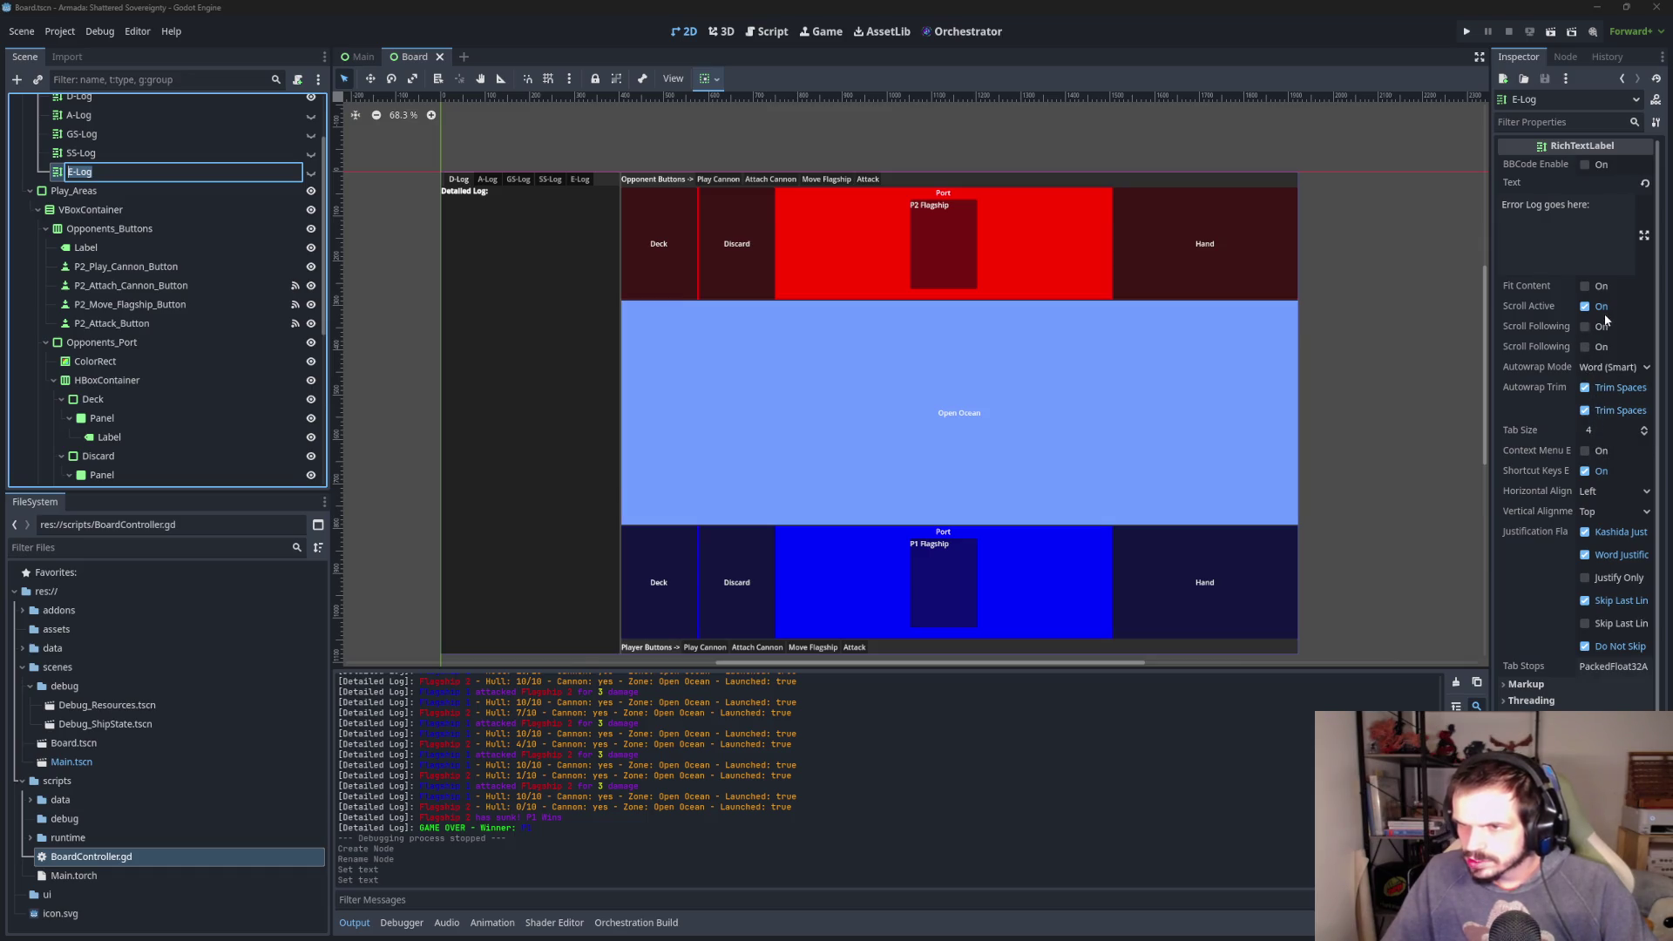
{"action": "key", "text": "Return"}
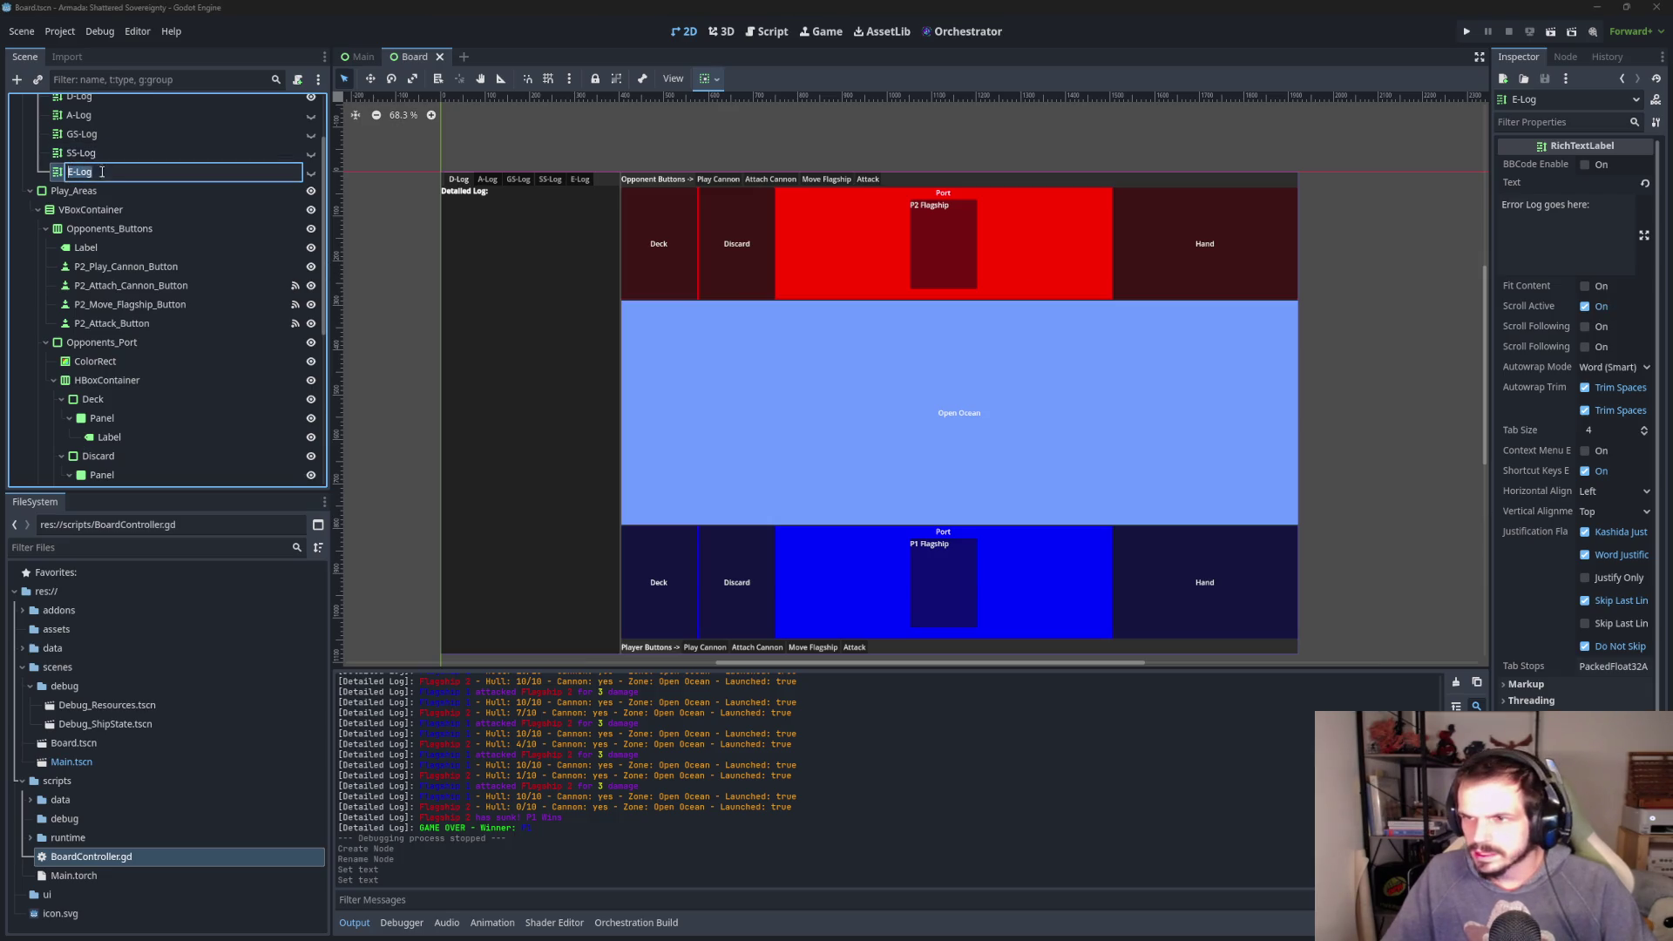
{"action": "left_click", "coordinate": [107, 154]}
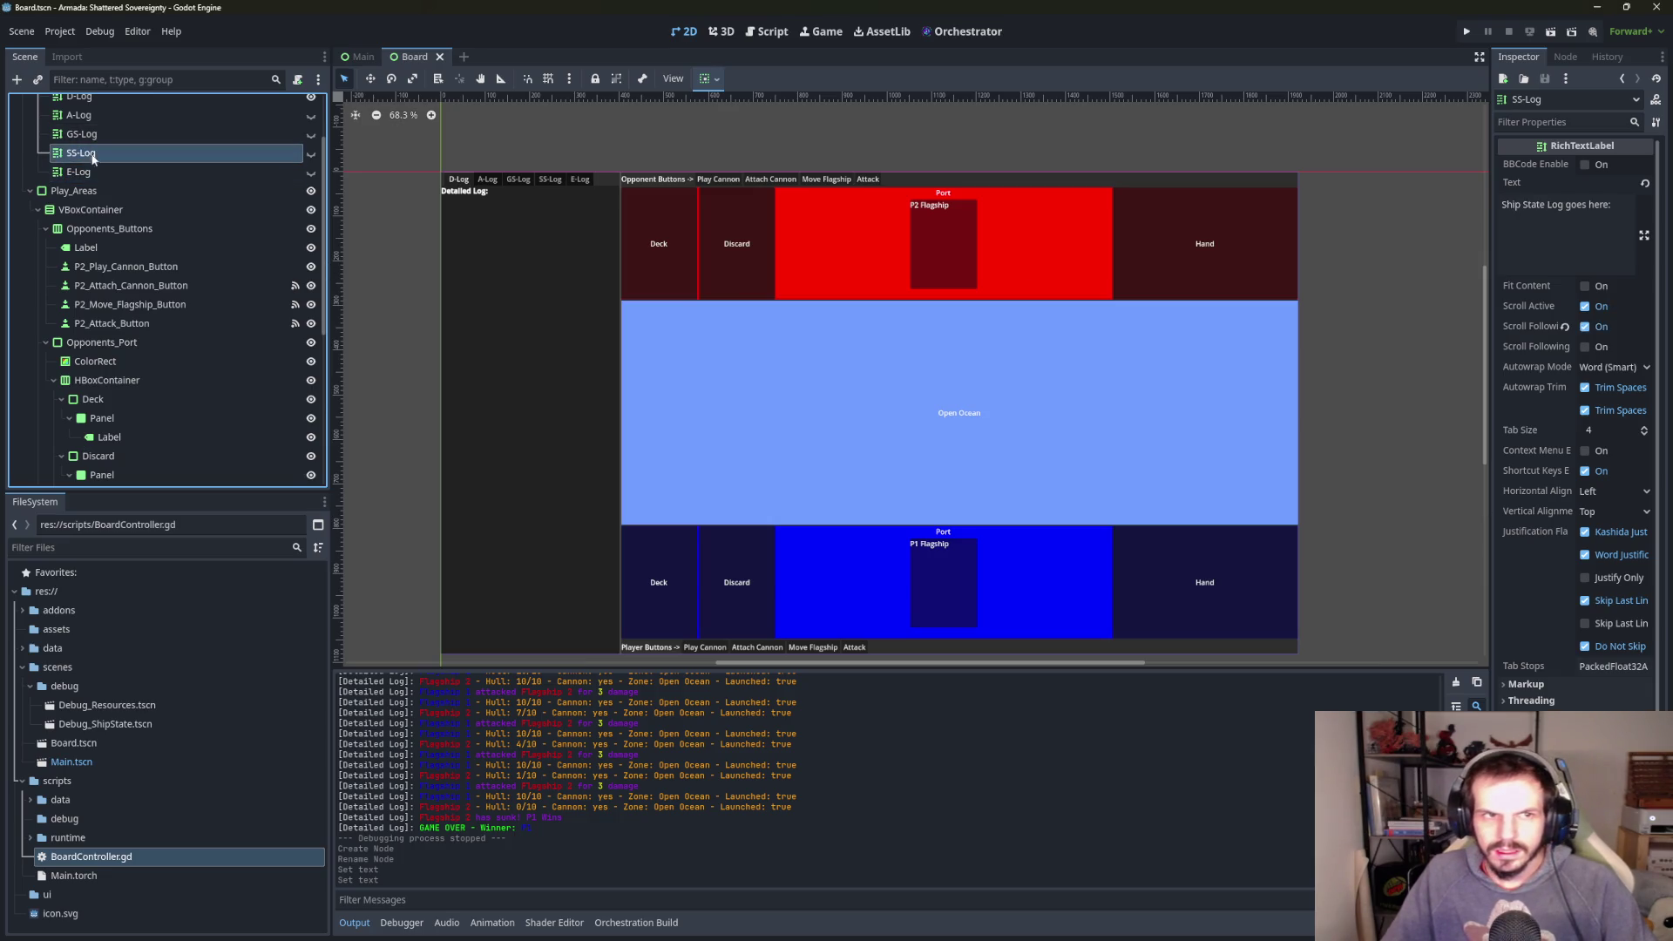
{"action": "left_click", "coordinate": [98, 169]}
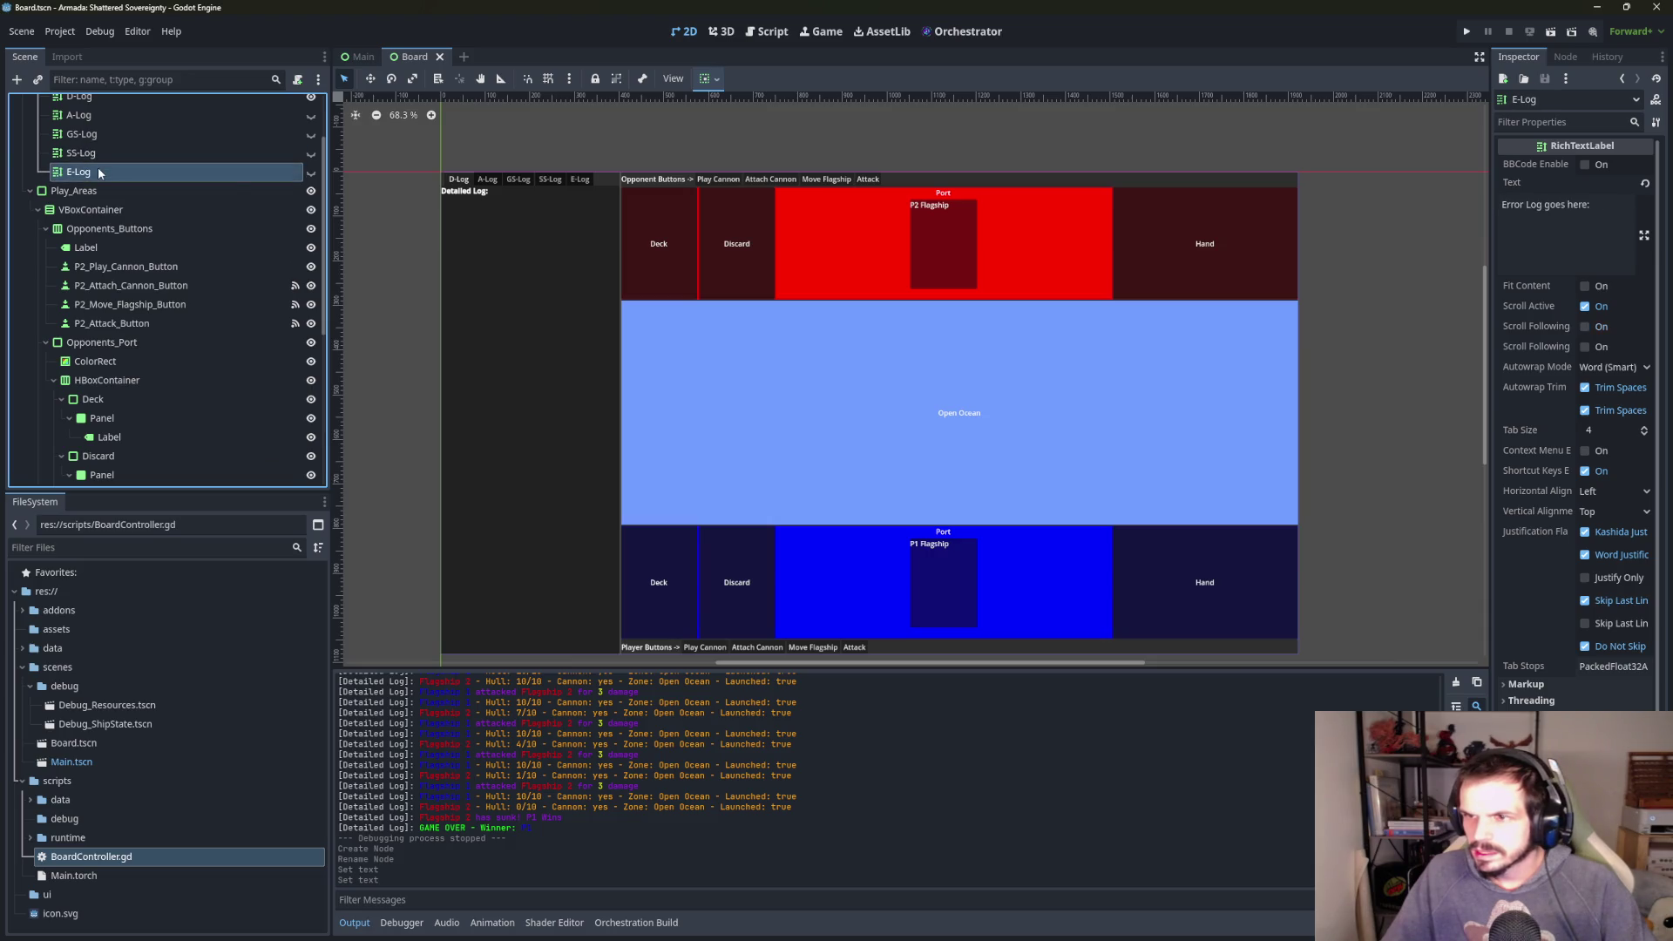
{"action": "left_click", "coordinate": [1584, 326]}
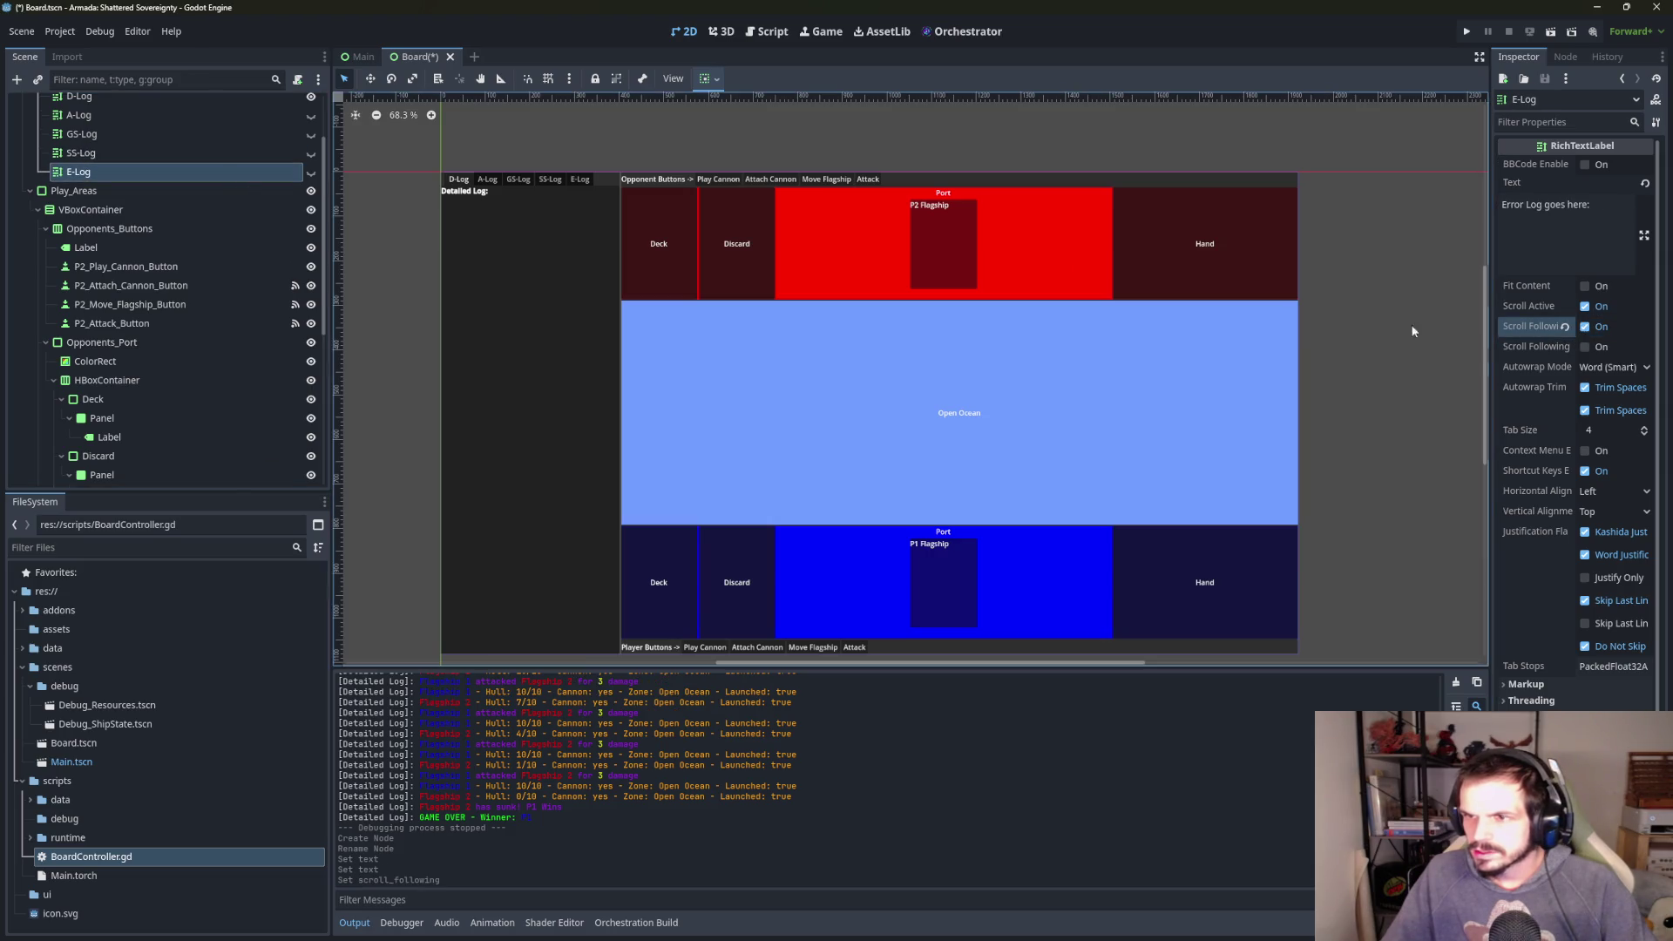
{"action": "left_click", "coordinate": [159, 157]}
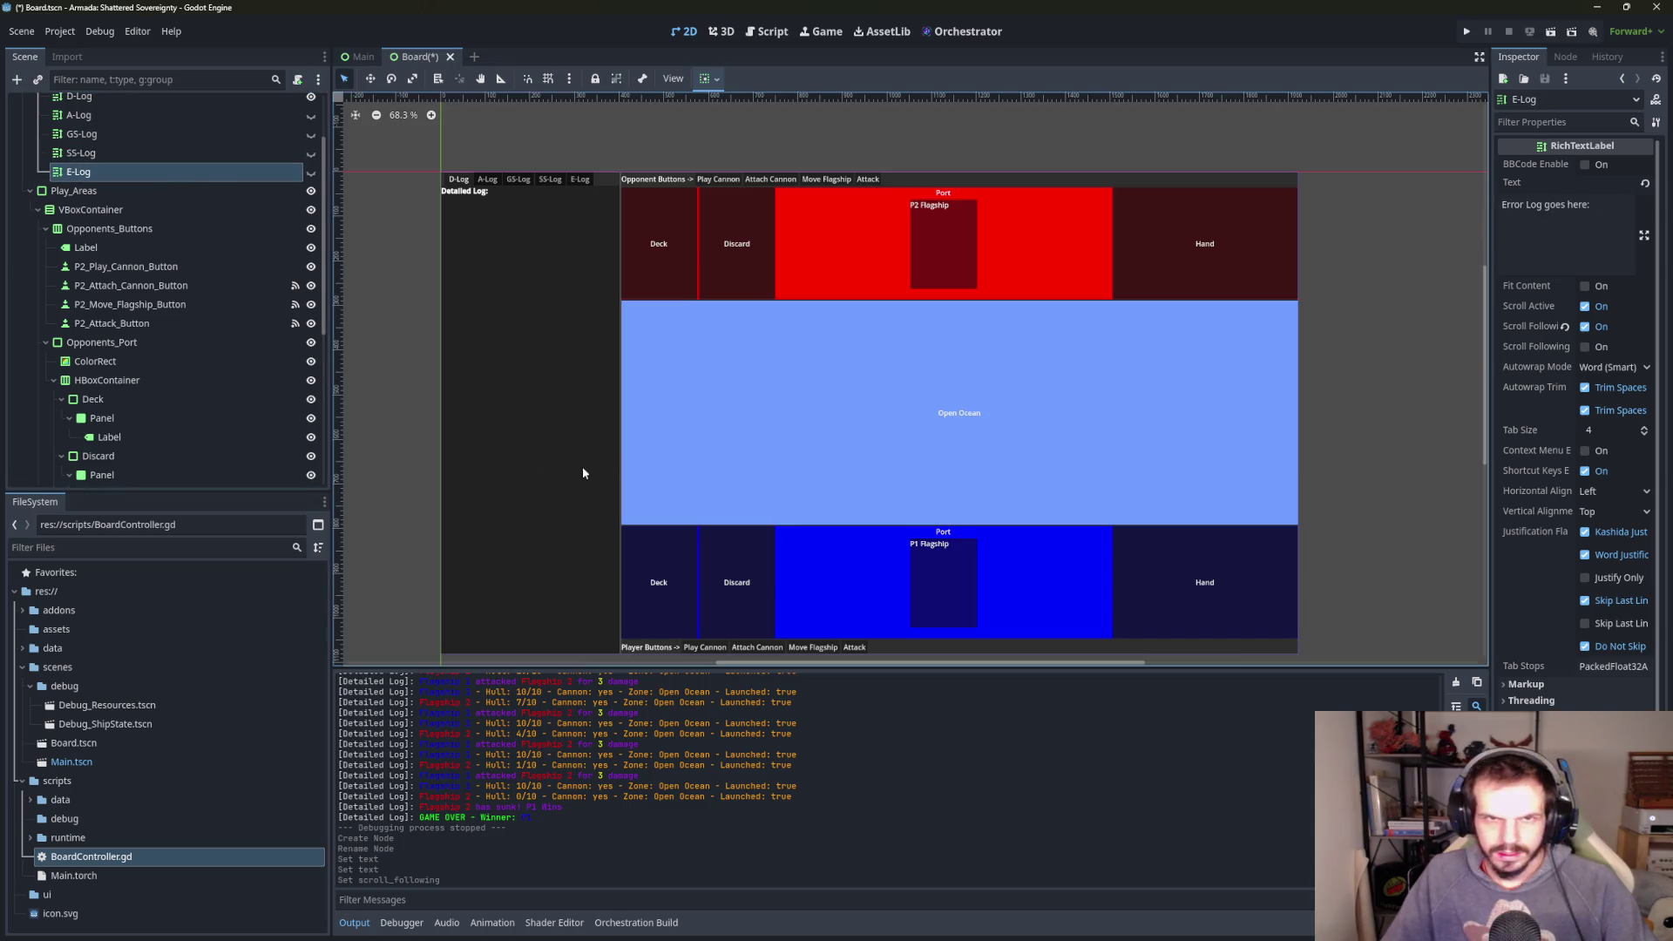
{"action": "left_click", "coordinate": [575, 188]}
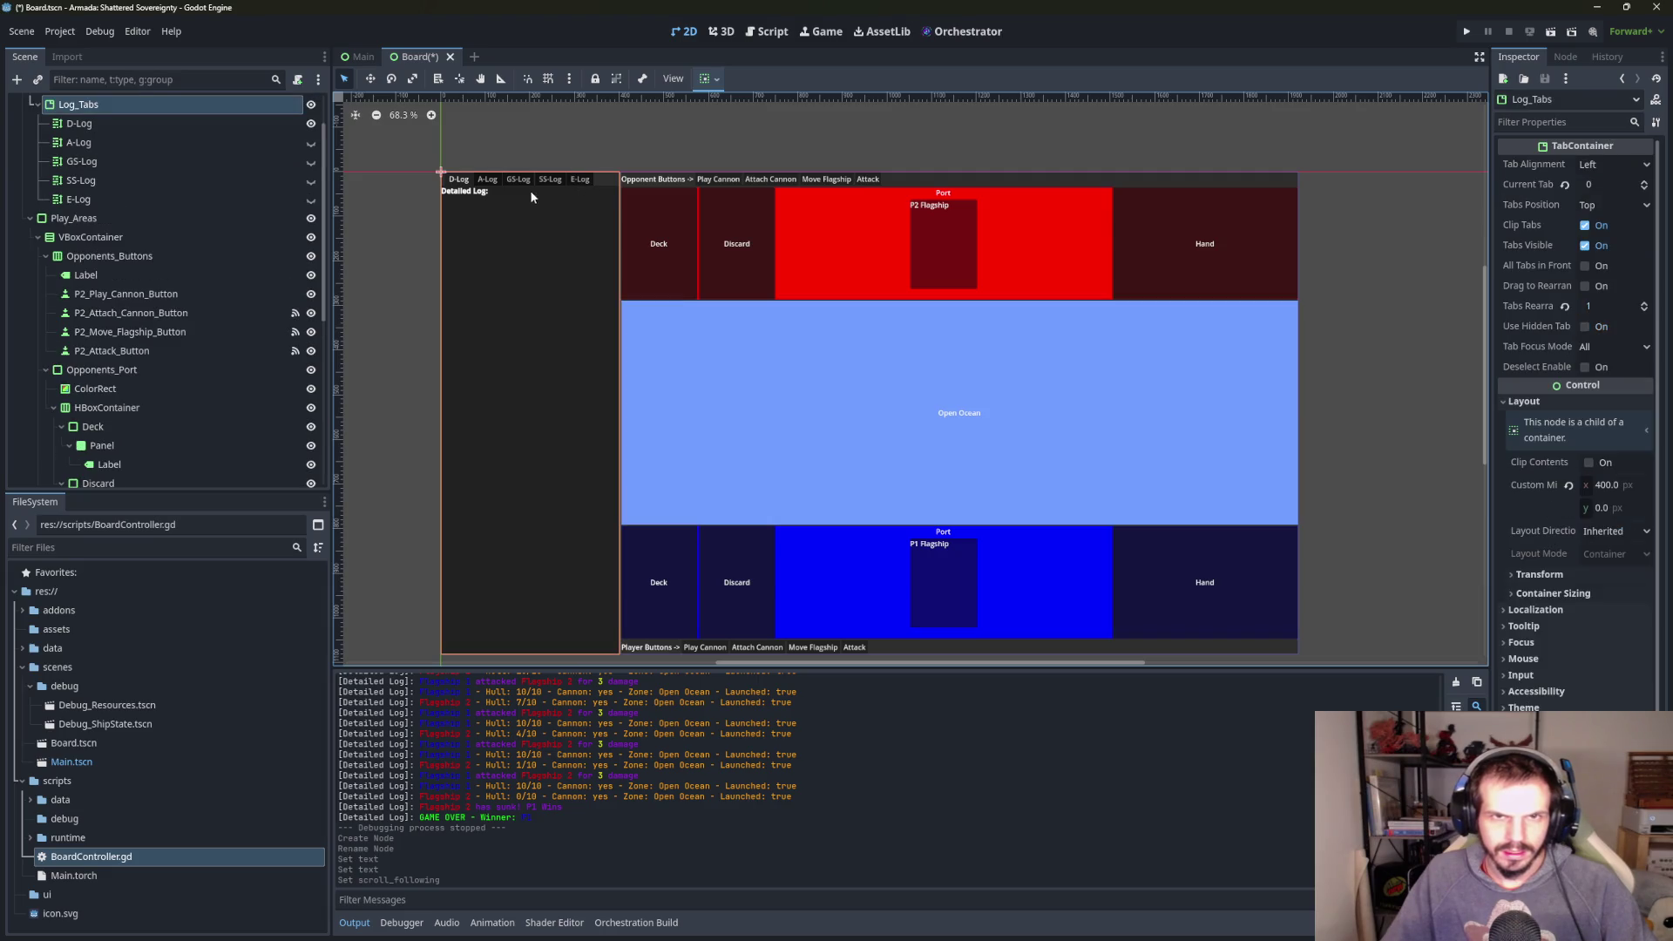
{"action": "left_click", "coordinate": [311, 200]}
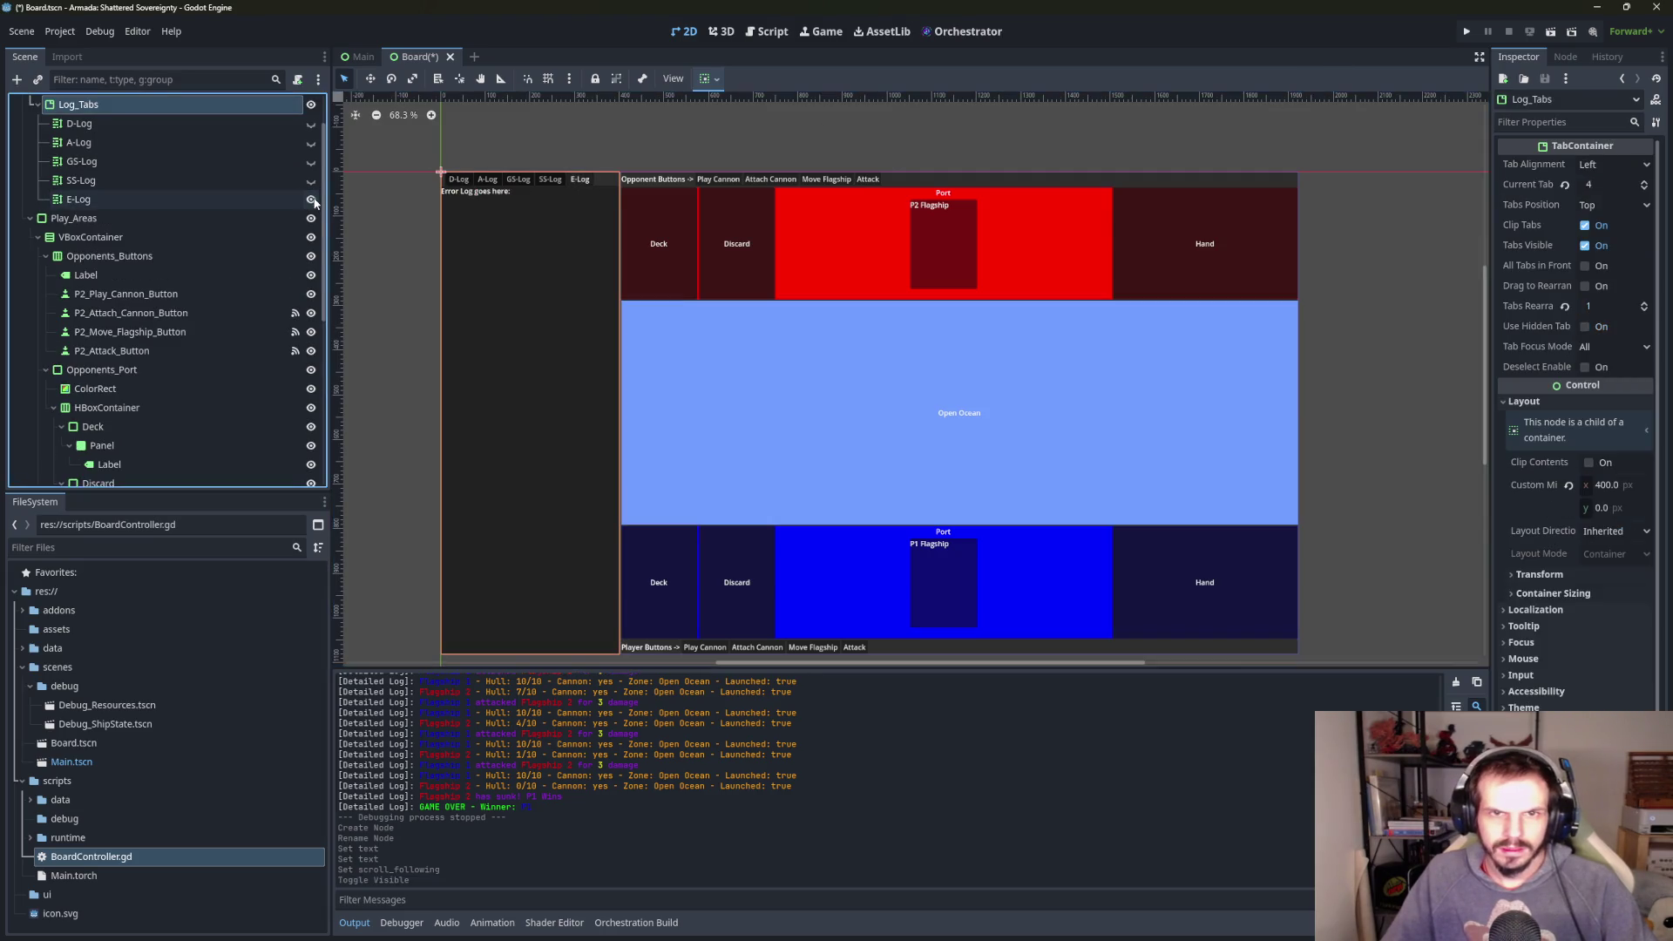
{"action": "scroll", "coordinate": [312, 192], "scroll_direction": "up", "scroll_amount": 2}
{"action": "left_click", "coordinate": [312, 183]}
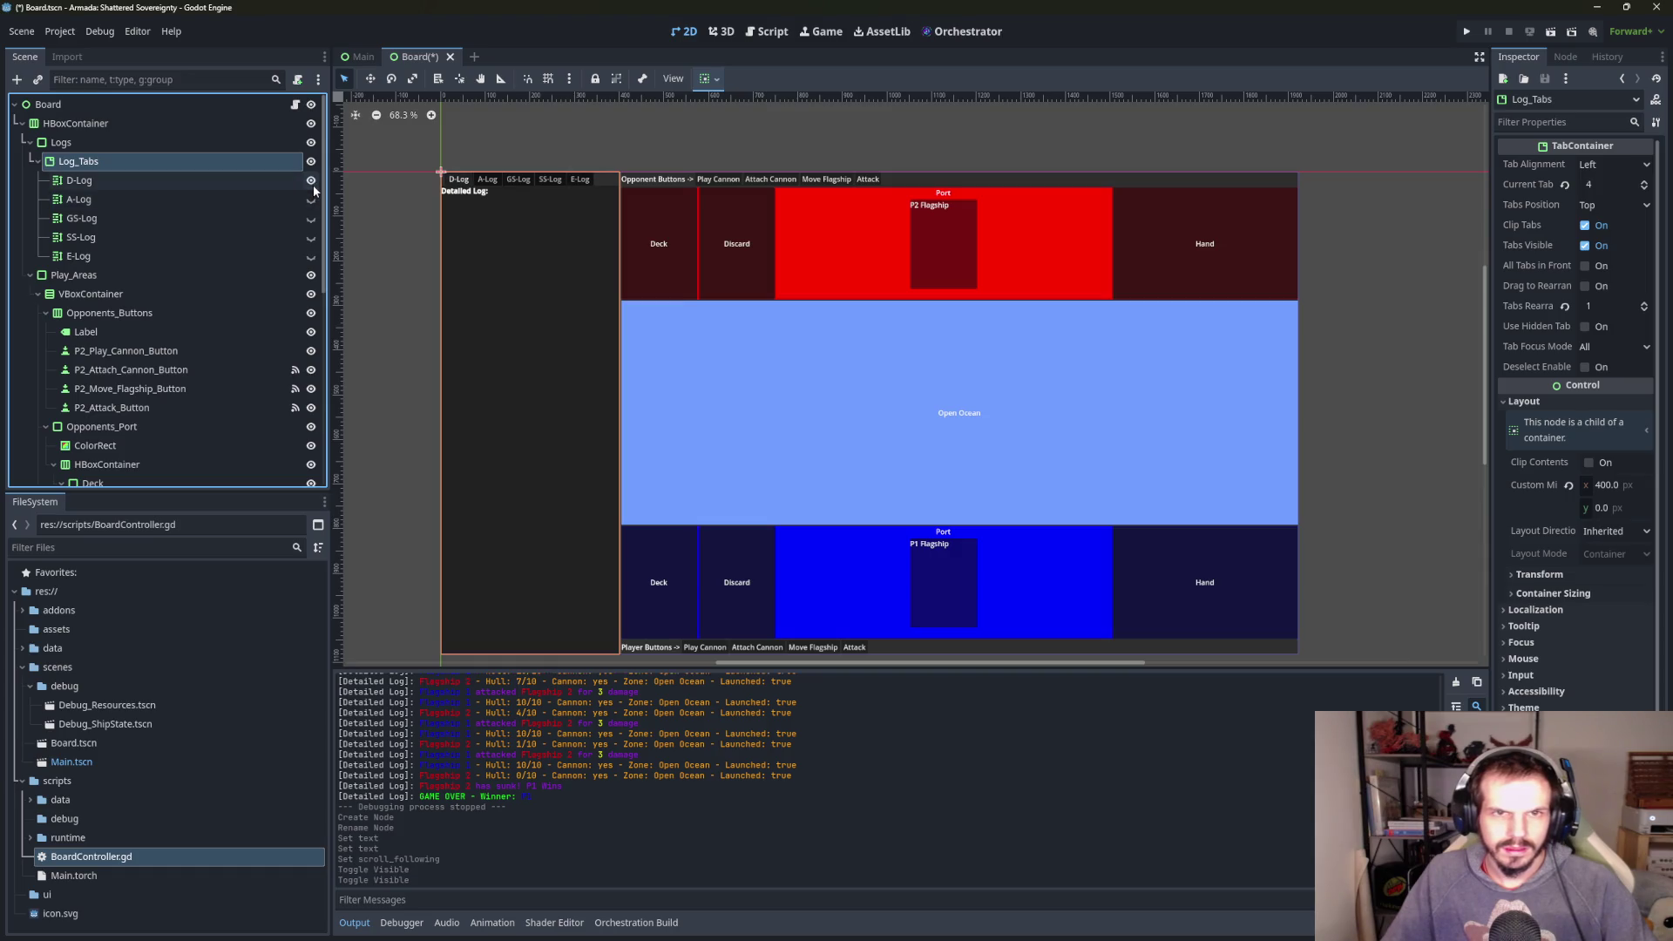
{"action": "left_click", "coordinate": [311, 183]}
{"action": "left_click", "coordinate": [311, 183]}
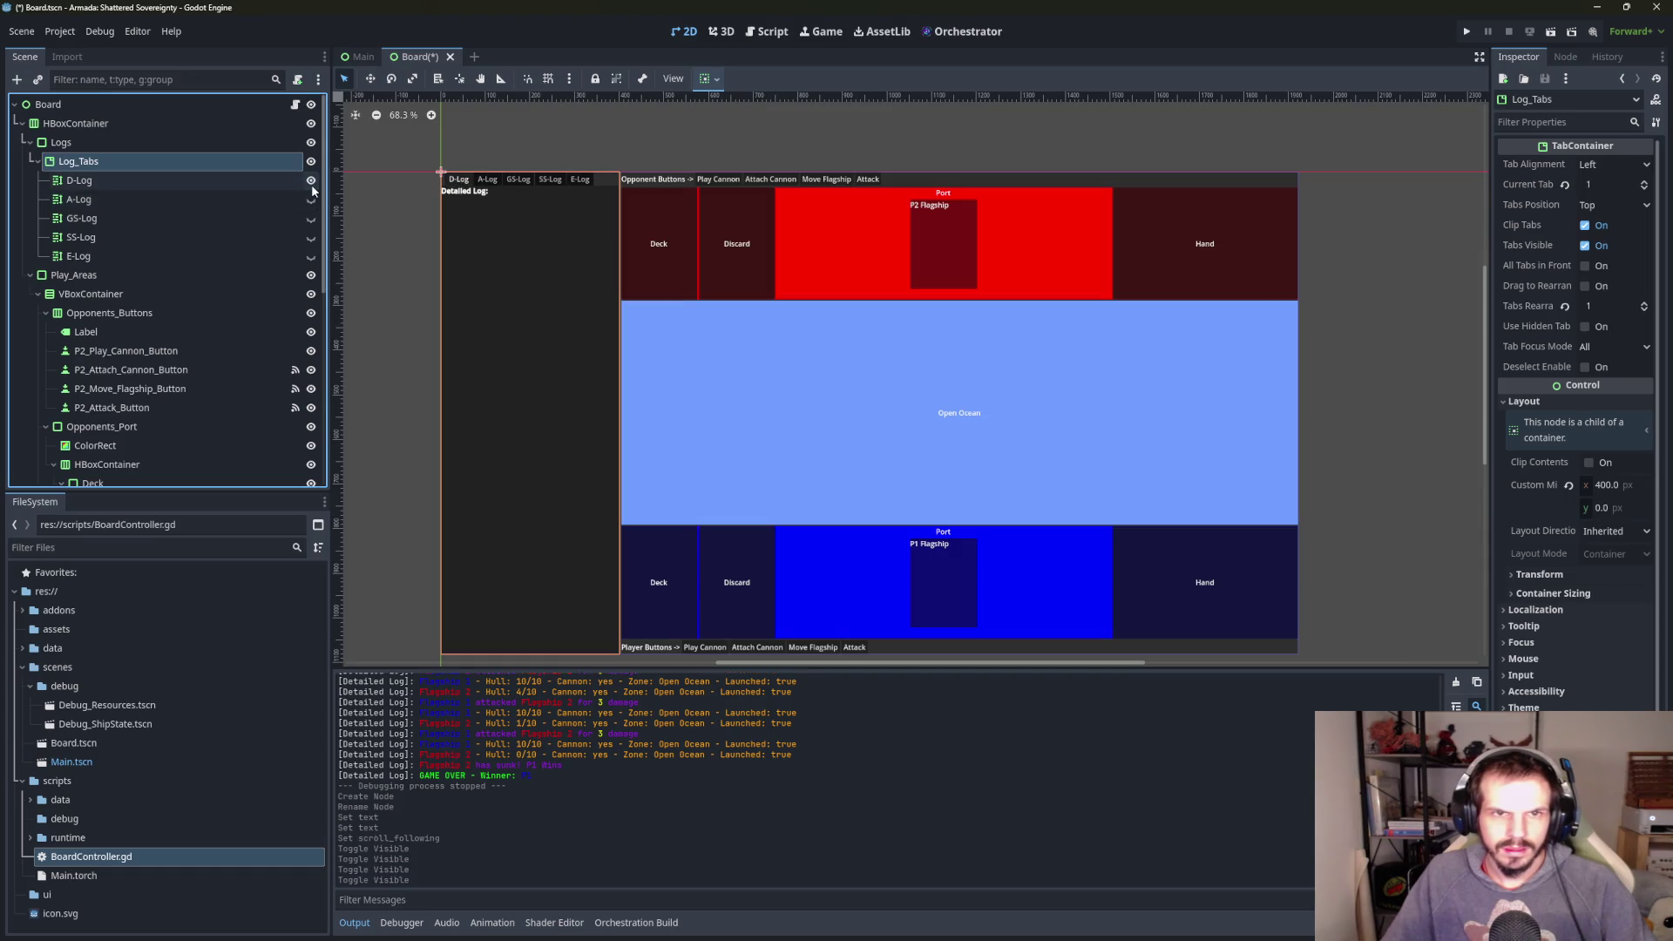
{"action": "left_click", "coordinate": [311, 183]}
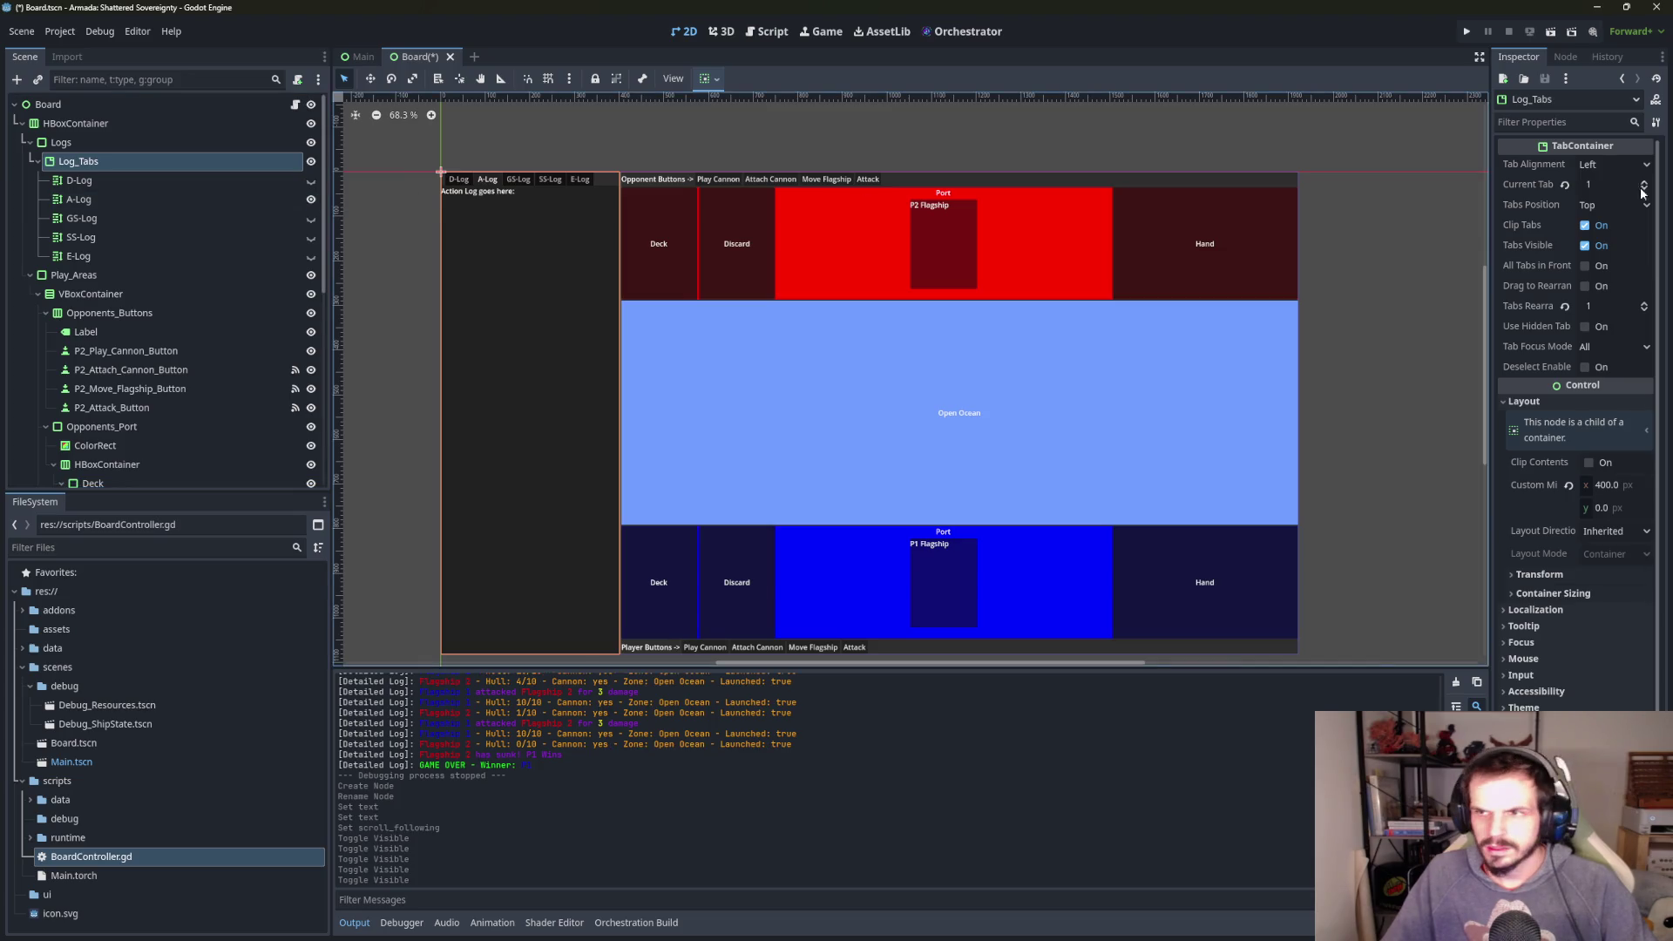
{"action": "left_click", "coordinate": [311, 180]}
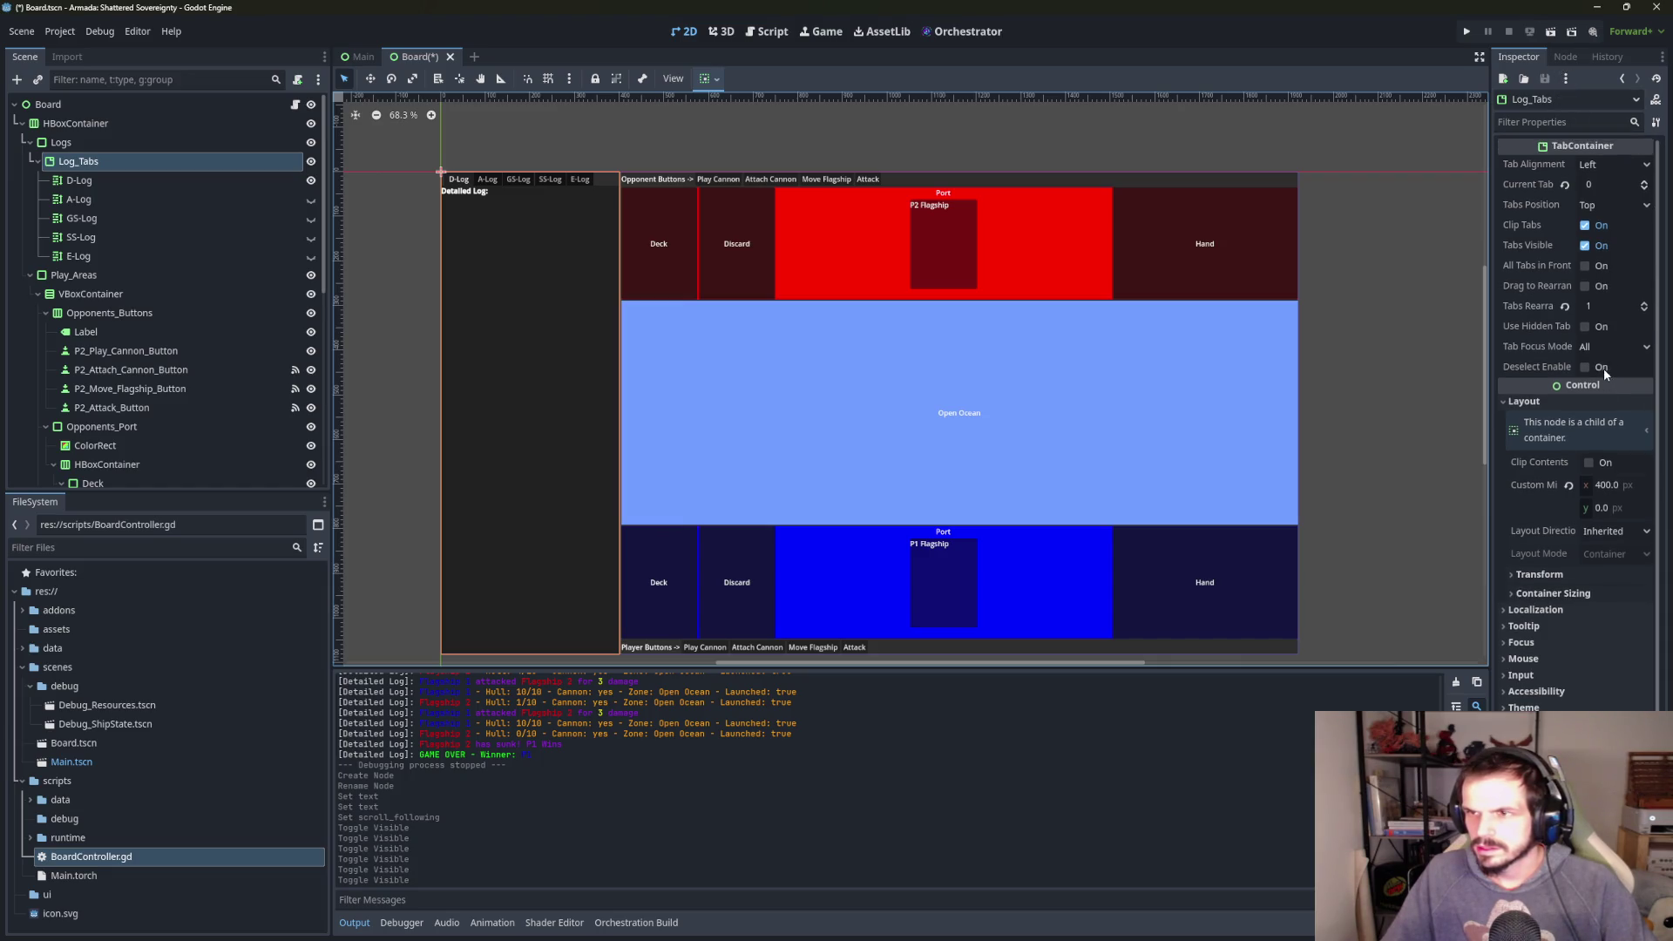
{"action": "left_click", "coordinate": [150, 180]}
{"action": "scroll", "coordinate": [535, 202], "scroll_direction": "right", "scroll_amount": 2}
{"action": "scroll", "coordinate": [594, 378], "scroll_direction": "down", "scroll_amount": 1}
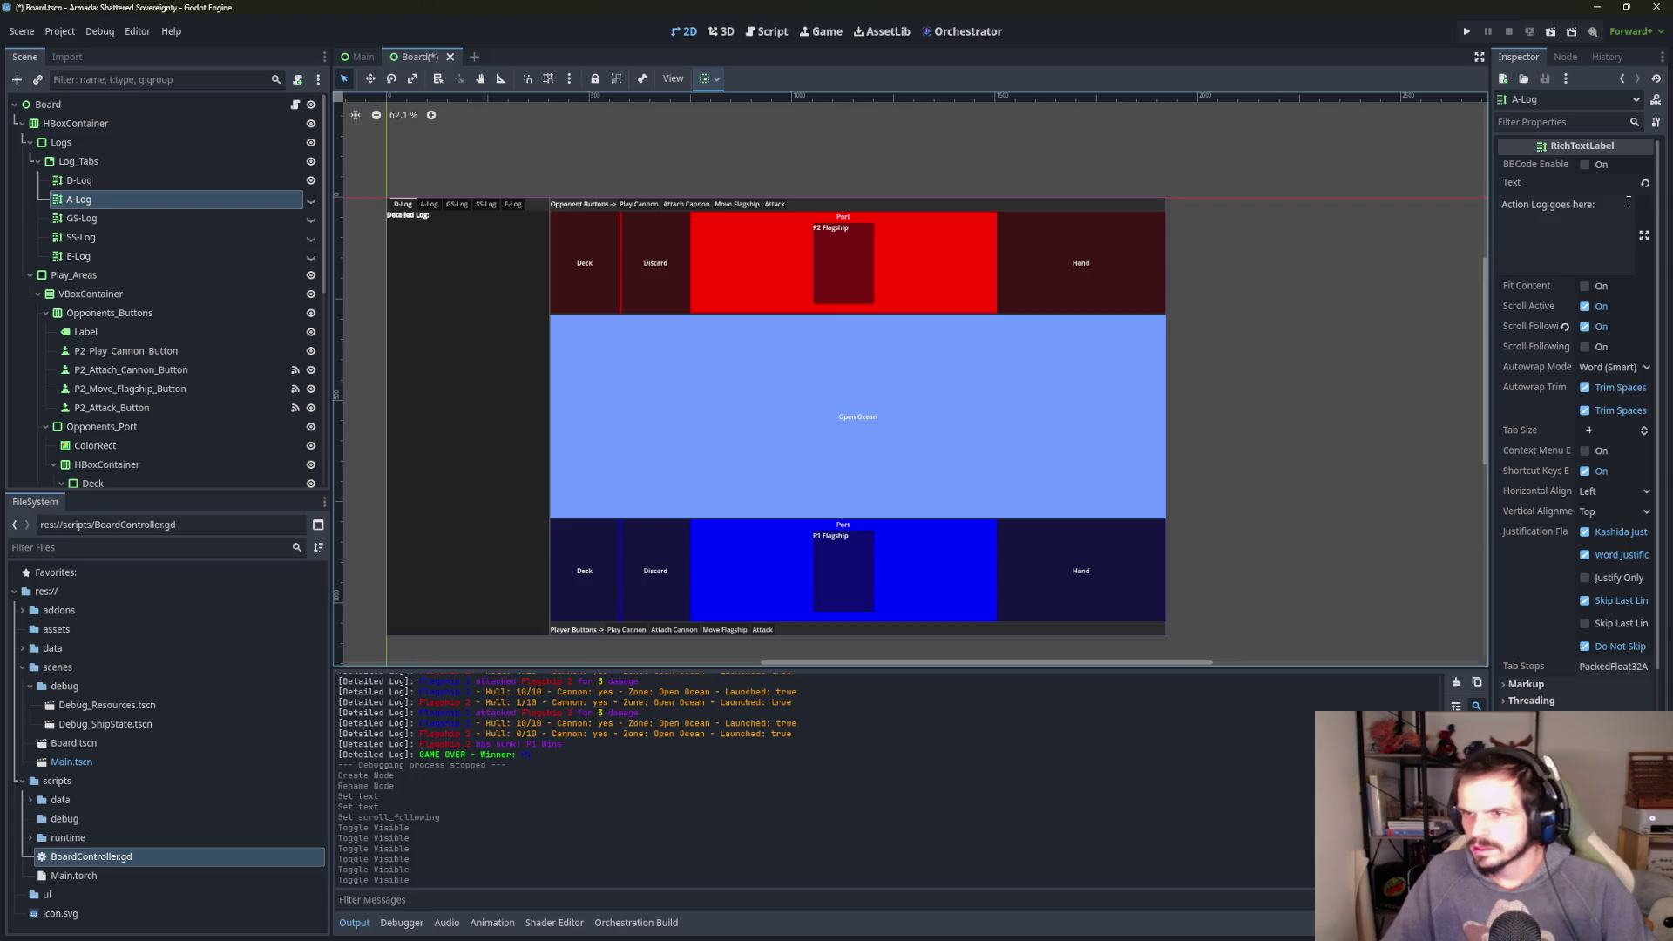
- Trim the A-Log heading text and check D-Log's bold heading
{"action": "left_click", "coordinate": [1618, 204]}
{"action": "key", "text": "BackSpace"}
{"action": "key", "text": "BackSpace"}
{"action": "key", "text": "BackSpace"}
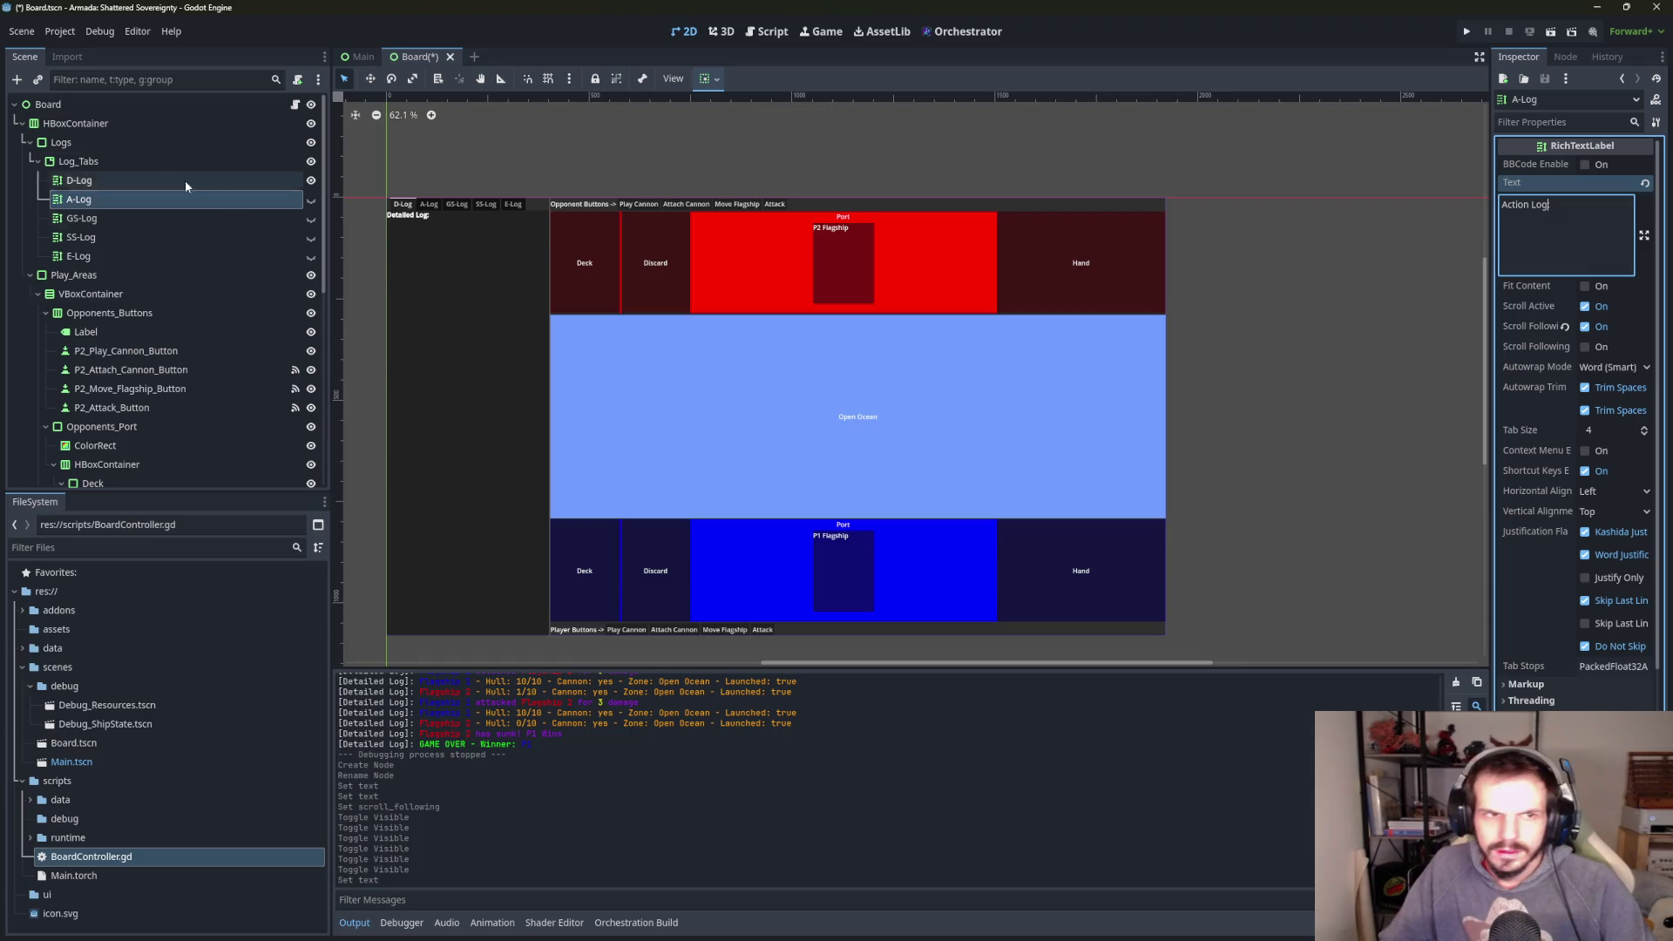
{"action": "left_click", "coordinate": [175, 181]}
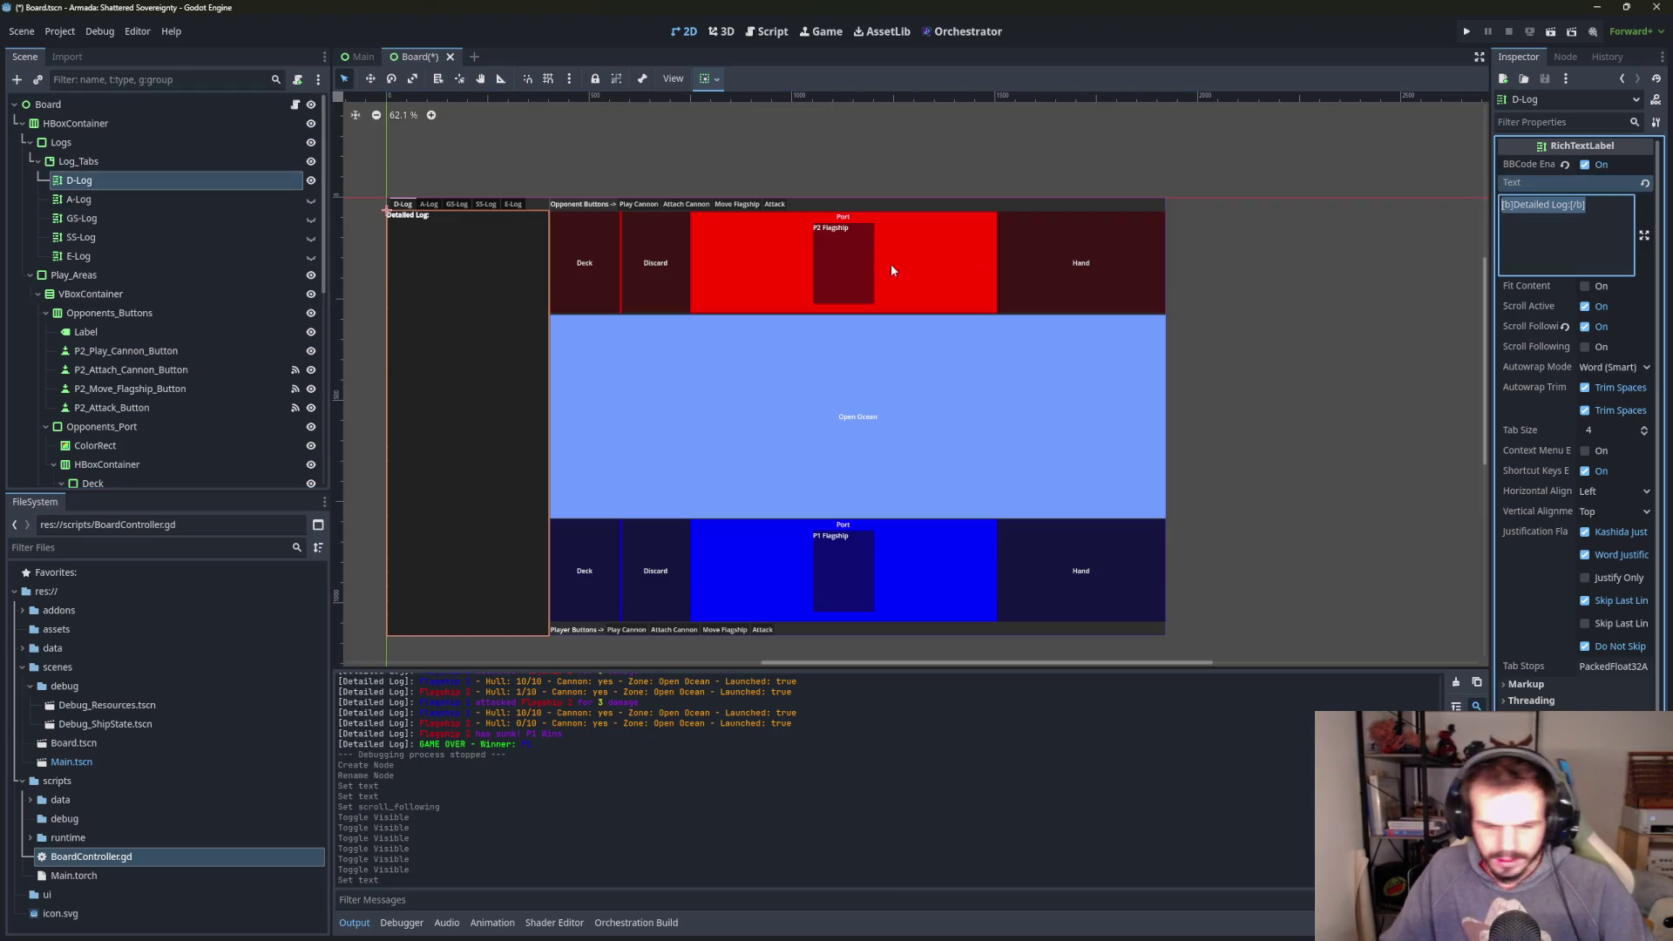
{"action": "left_click", "coordinate": [164, 179]}
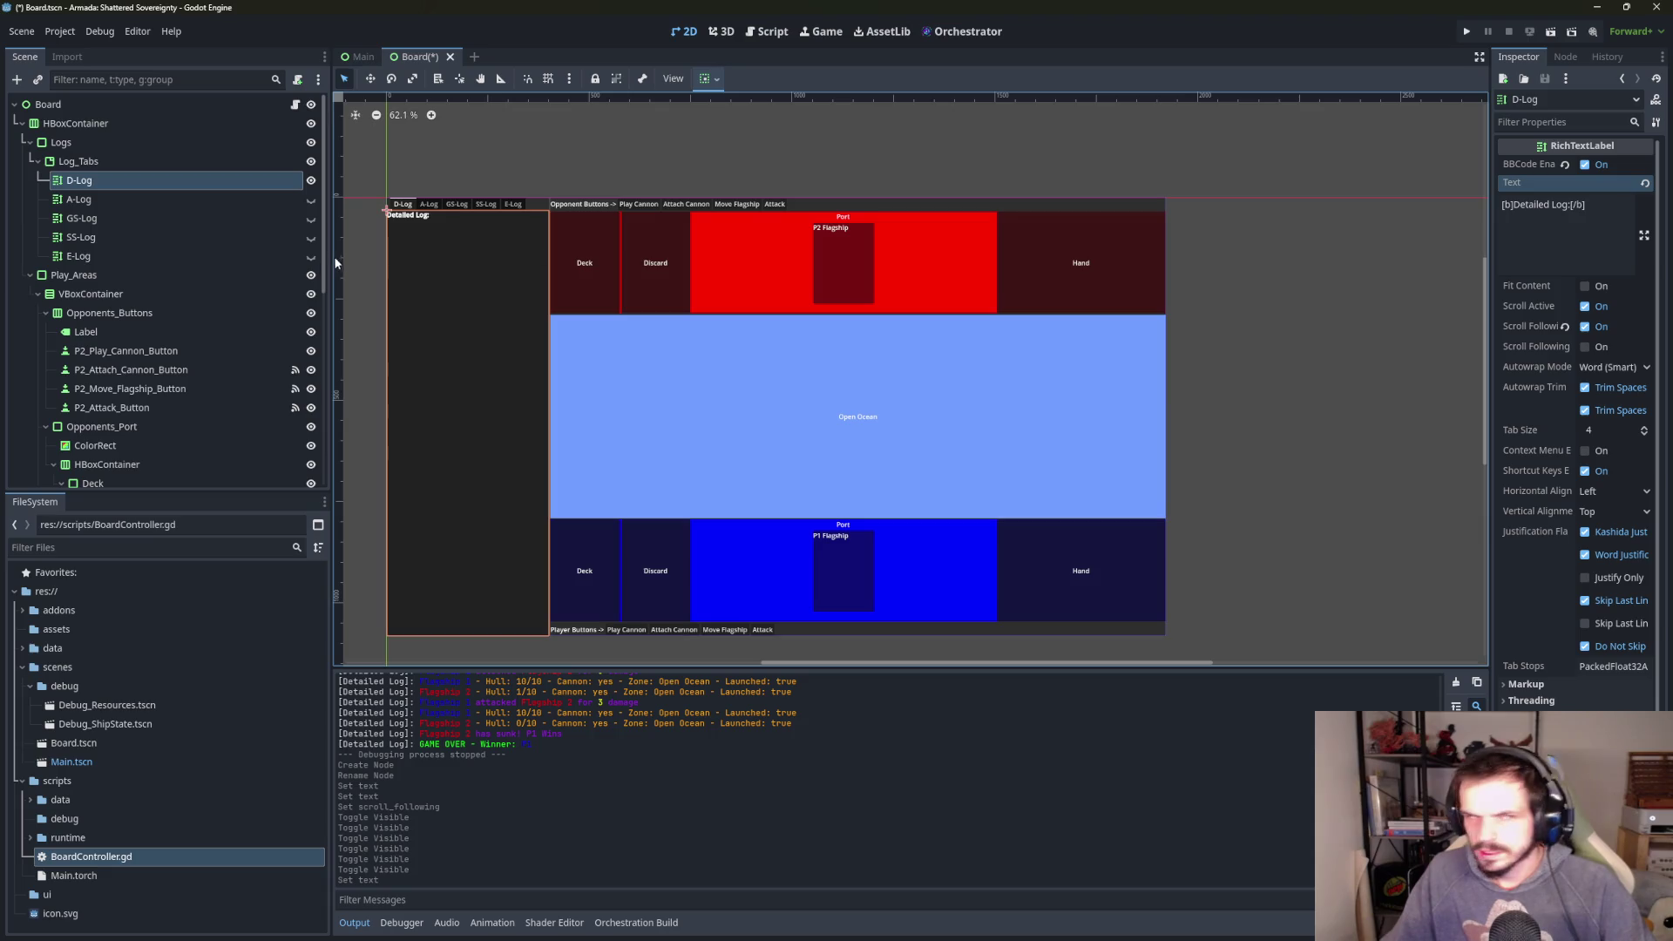
- Replace A-Log's heading with D-Log's bold heading reworded to 'Action Log'
{"action": "left_click", "coordinate": [157, 199]}
{"action": "left_click", "coordinate": [1543, 202]}
{"action": "key", "text": "ctrl+a"}
{"action": "type", "text": "[b]Detailed Log:[/b]"}
{"action": "left_click_drag", "start_coordinate": [1543, 203], "coordinate": [1514, 204]}
{"action": "type", "text": "ACtion"}
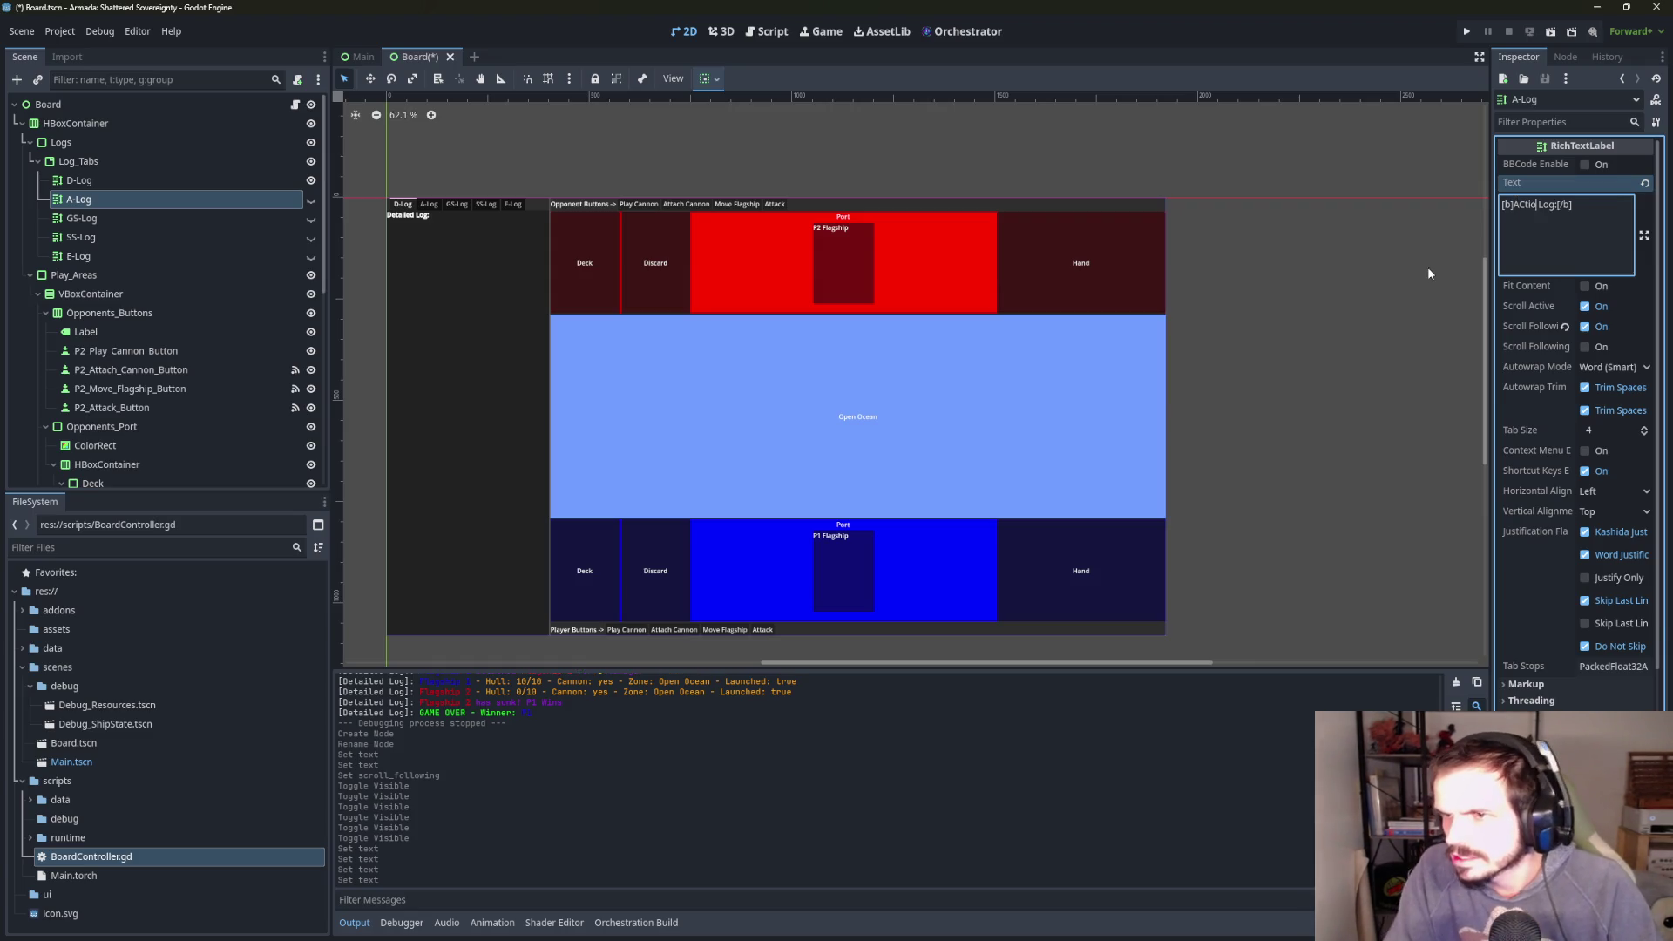
{"action": "key", "text": "BackSpace"}
{"action": "key", "text": "BackSpace"}
{"action": "type", "text": "on"}
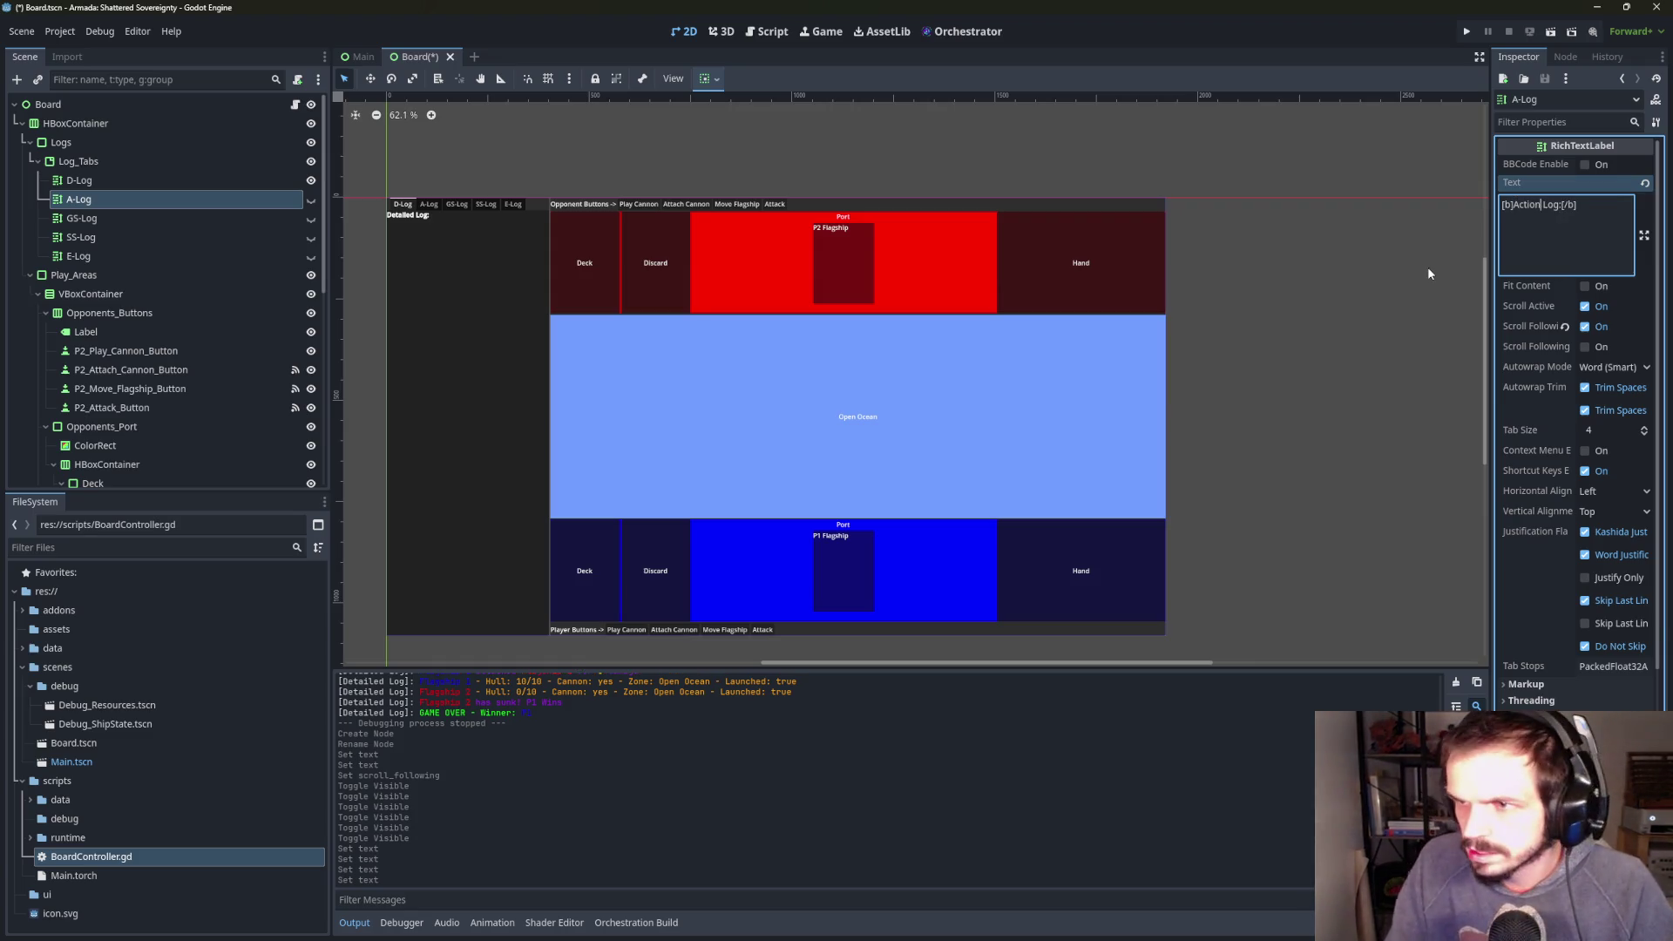
- Give GS-Log the same bold heading reworded to 'Game State Log'
{"action": "left_click", "coordinate": [82, 218]}
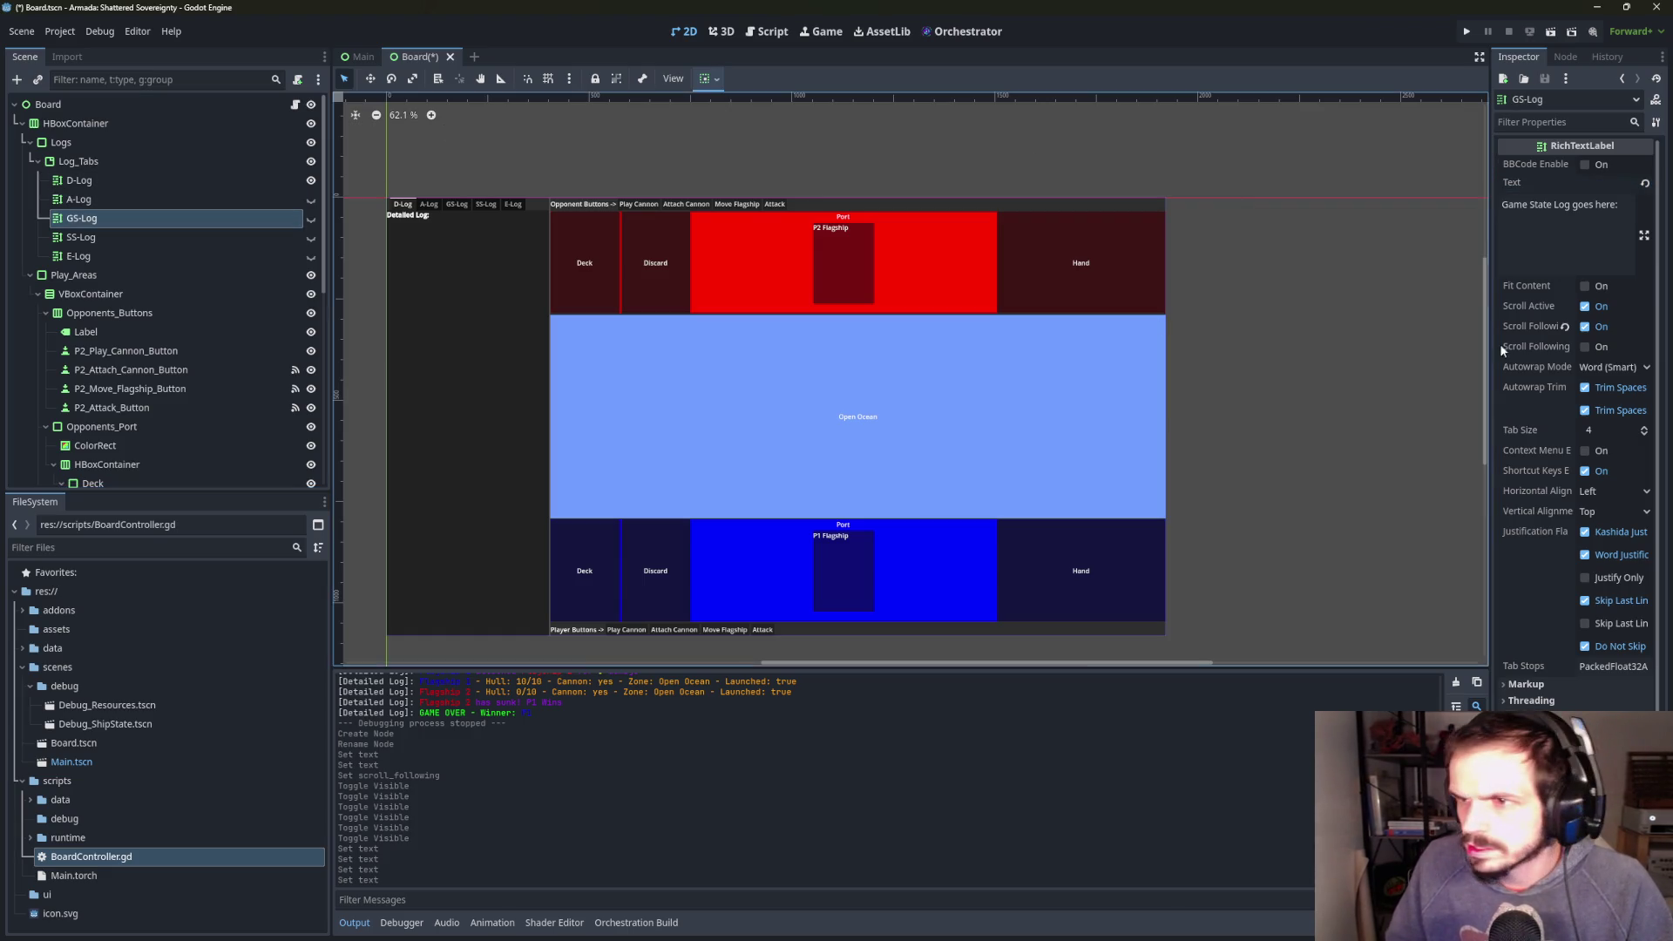
{"action": "left_click", "coordinate": [1599, 209]}
{"action": "key", "text": "ctrl+a"}
{"action": "type", "text": "[b]Detailed Log:[/b]"}
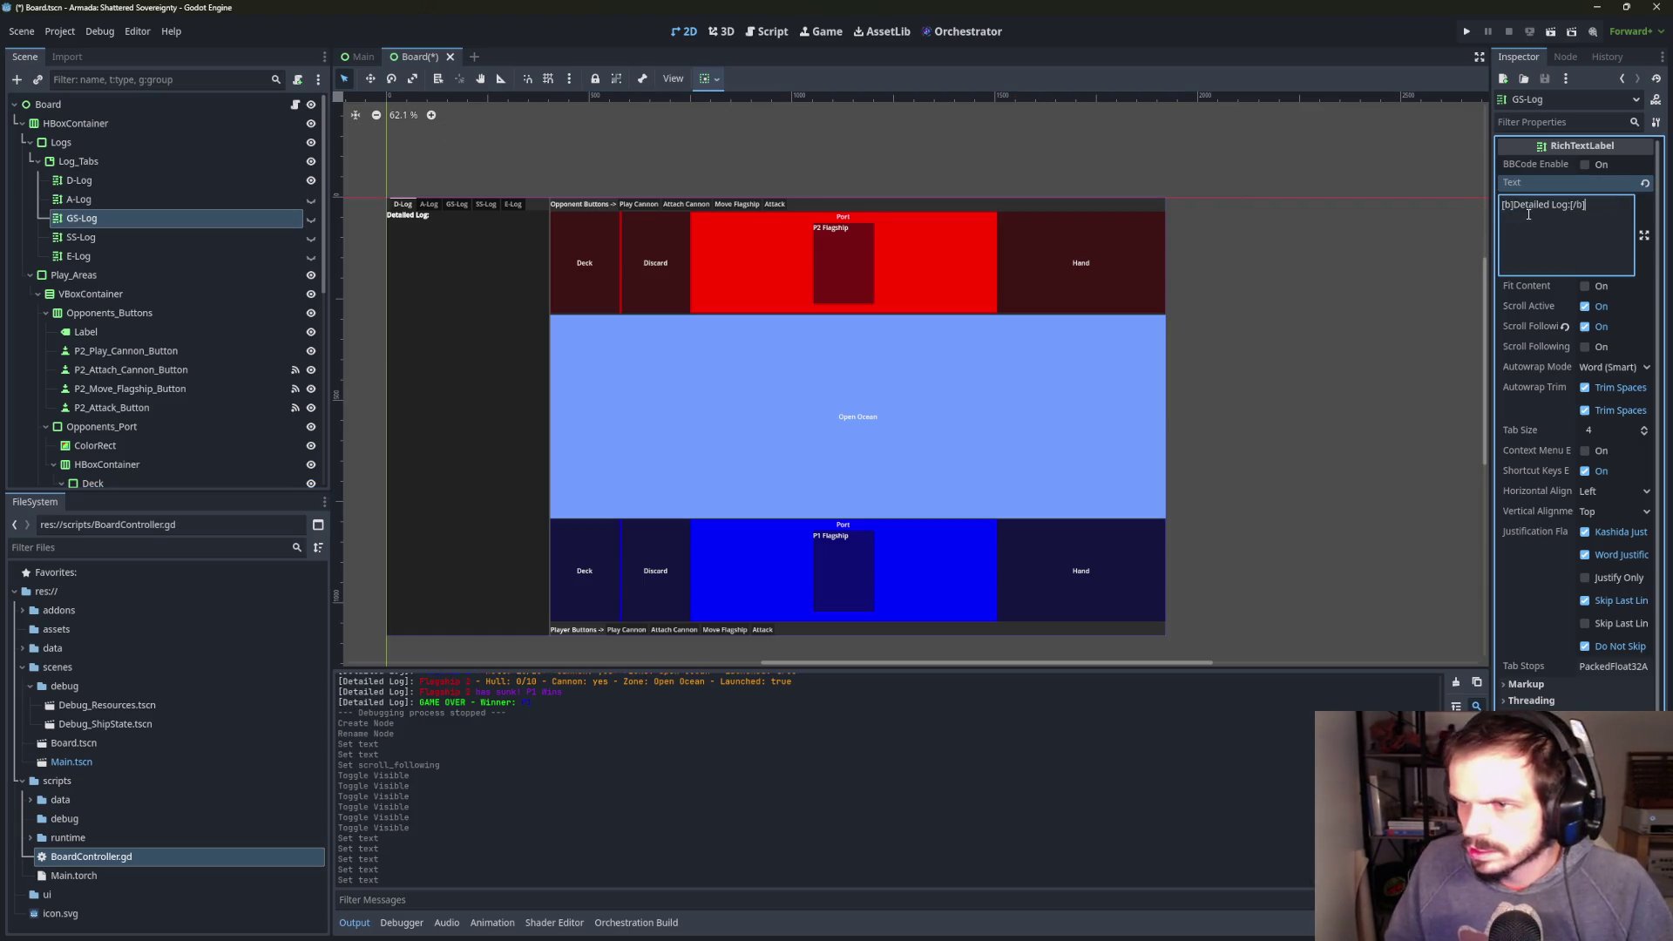
{"action": "left_click_drag", "start_coordinate": [1550, 206], "coordinate": [1516, 205]}
{"action": "type", "text": "Game State"}
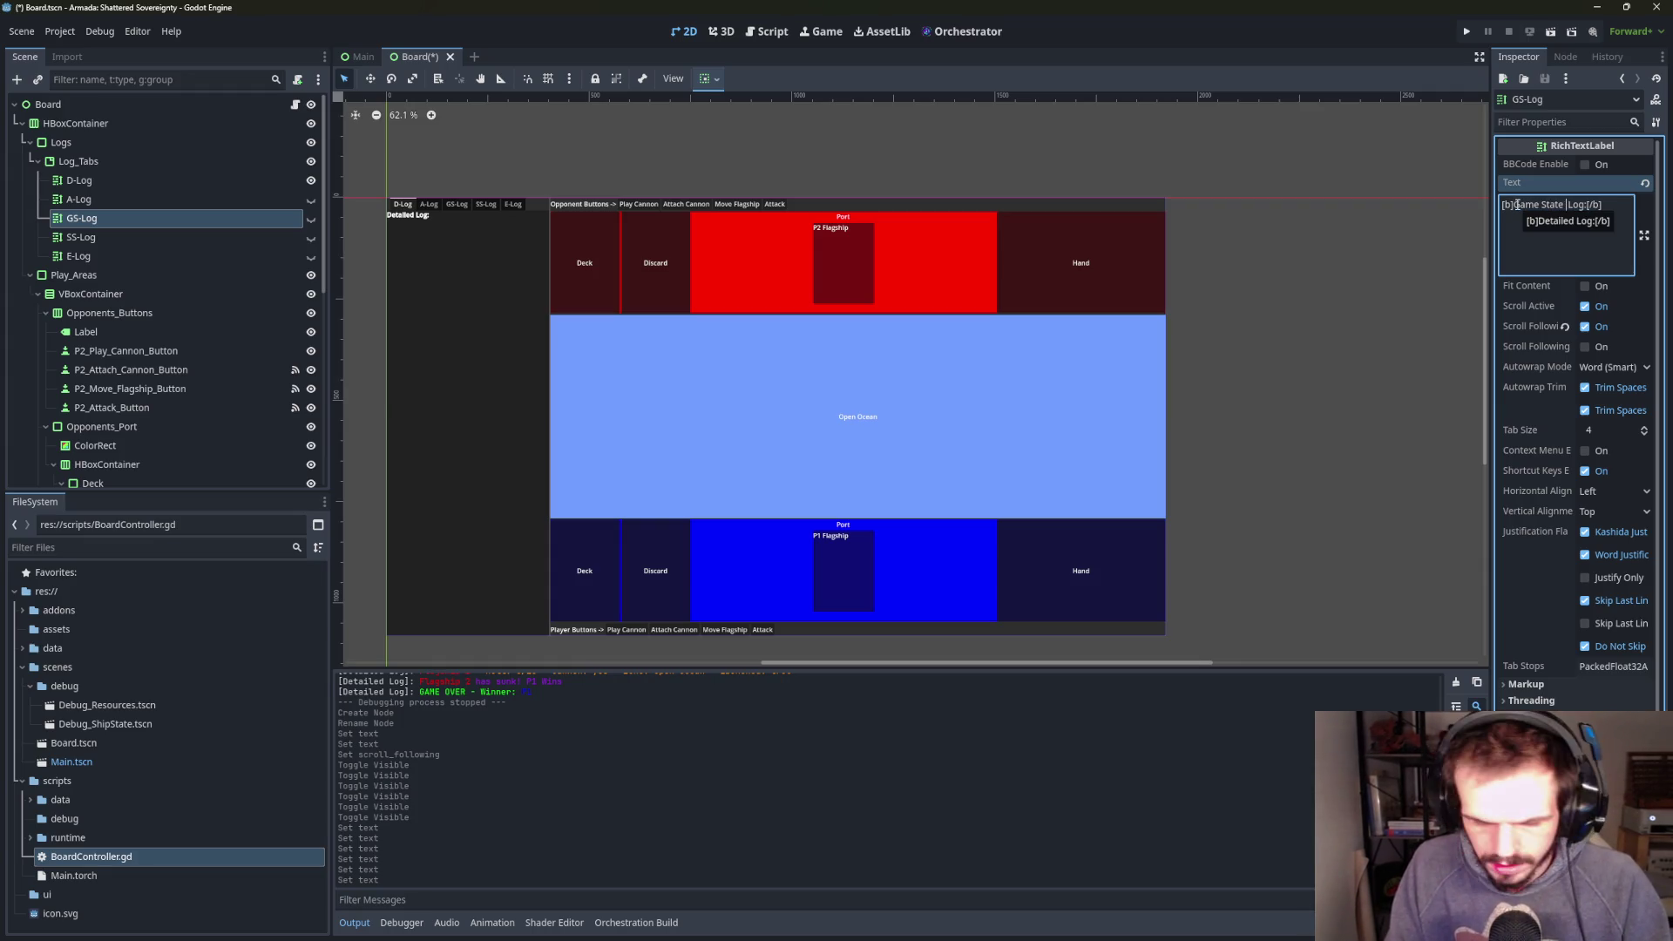
{"action": "key", "text": "BackSpace"}
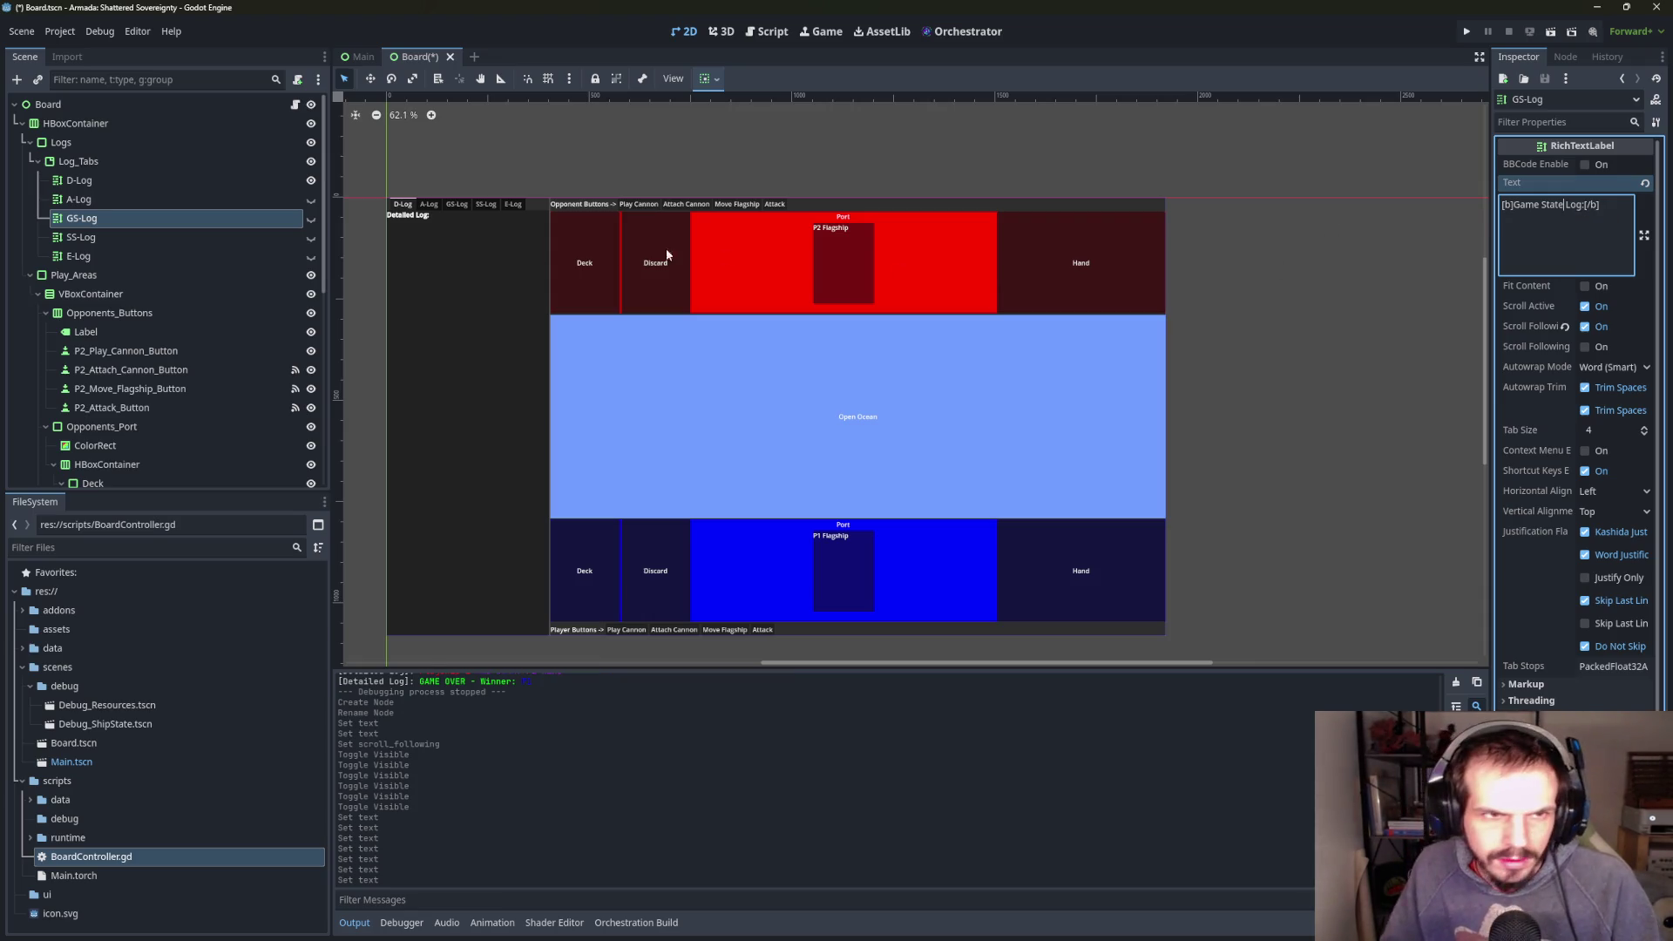
- Give SS-Log the same bold heading reworded to 'Ship State Log'
{"action": "left_click", "coordinate": [186, 241]}
{"action": "left_click", "coordinate": [1611, 196]}
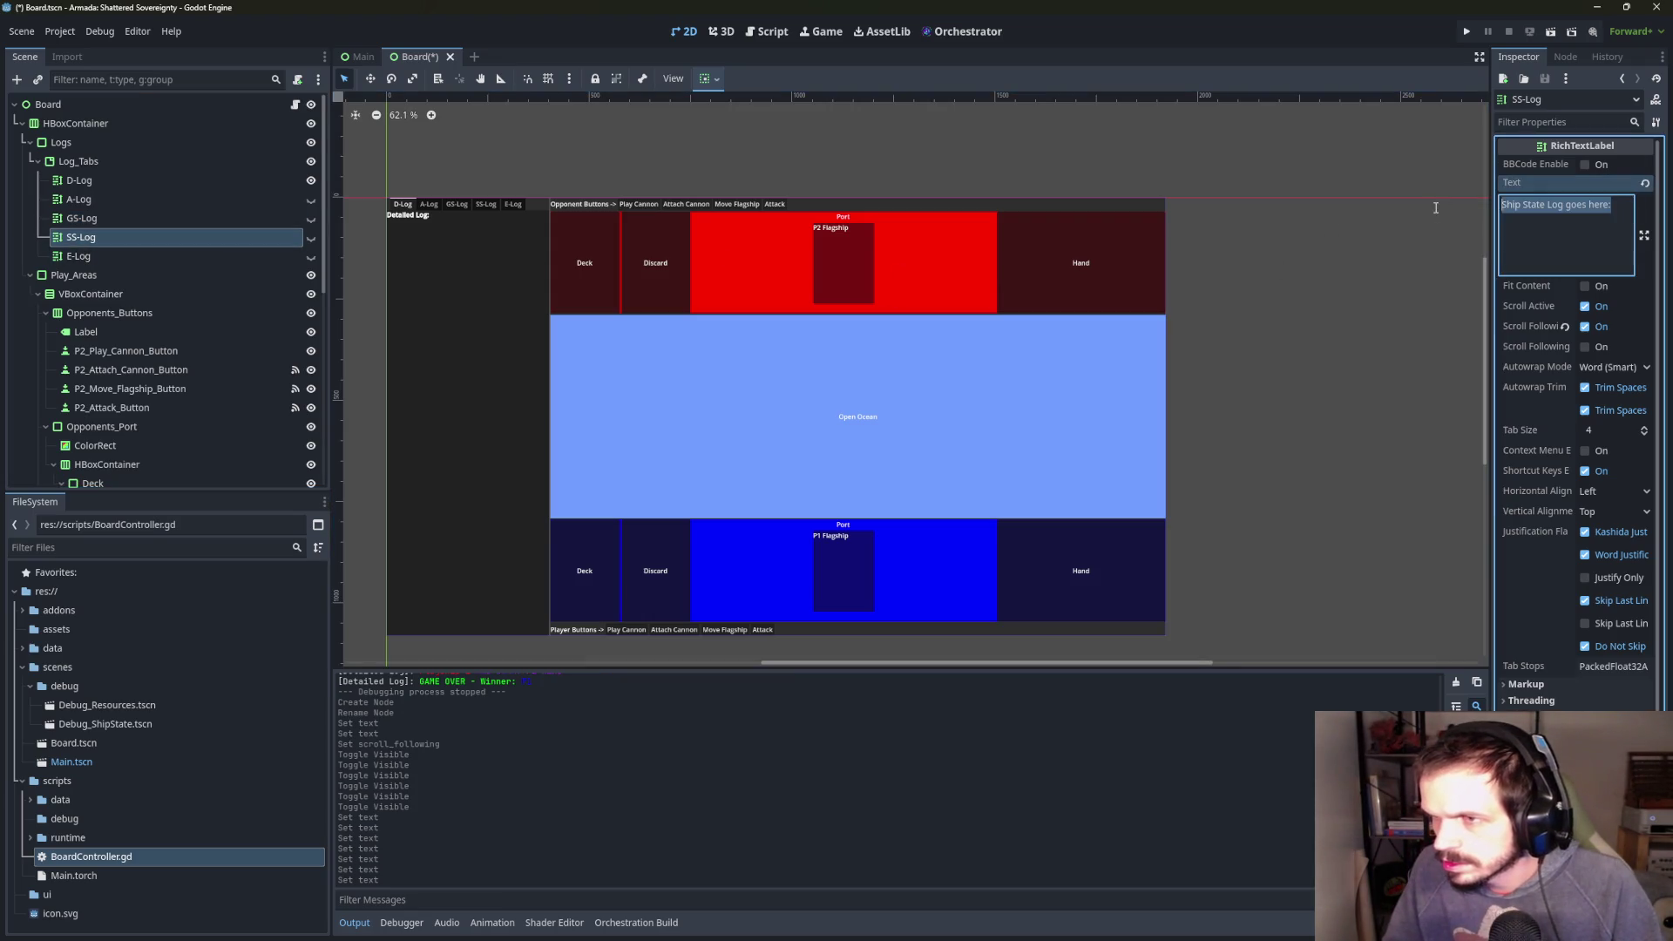
{"action": "key", "text": "ctrl+a"}
{"action": "type", "text": "[b]Detailed Log:[/b]"}
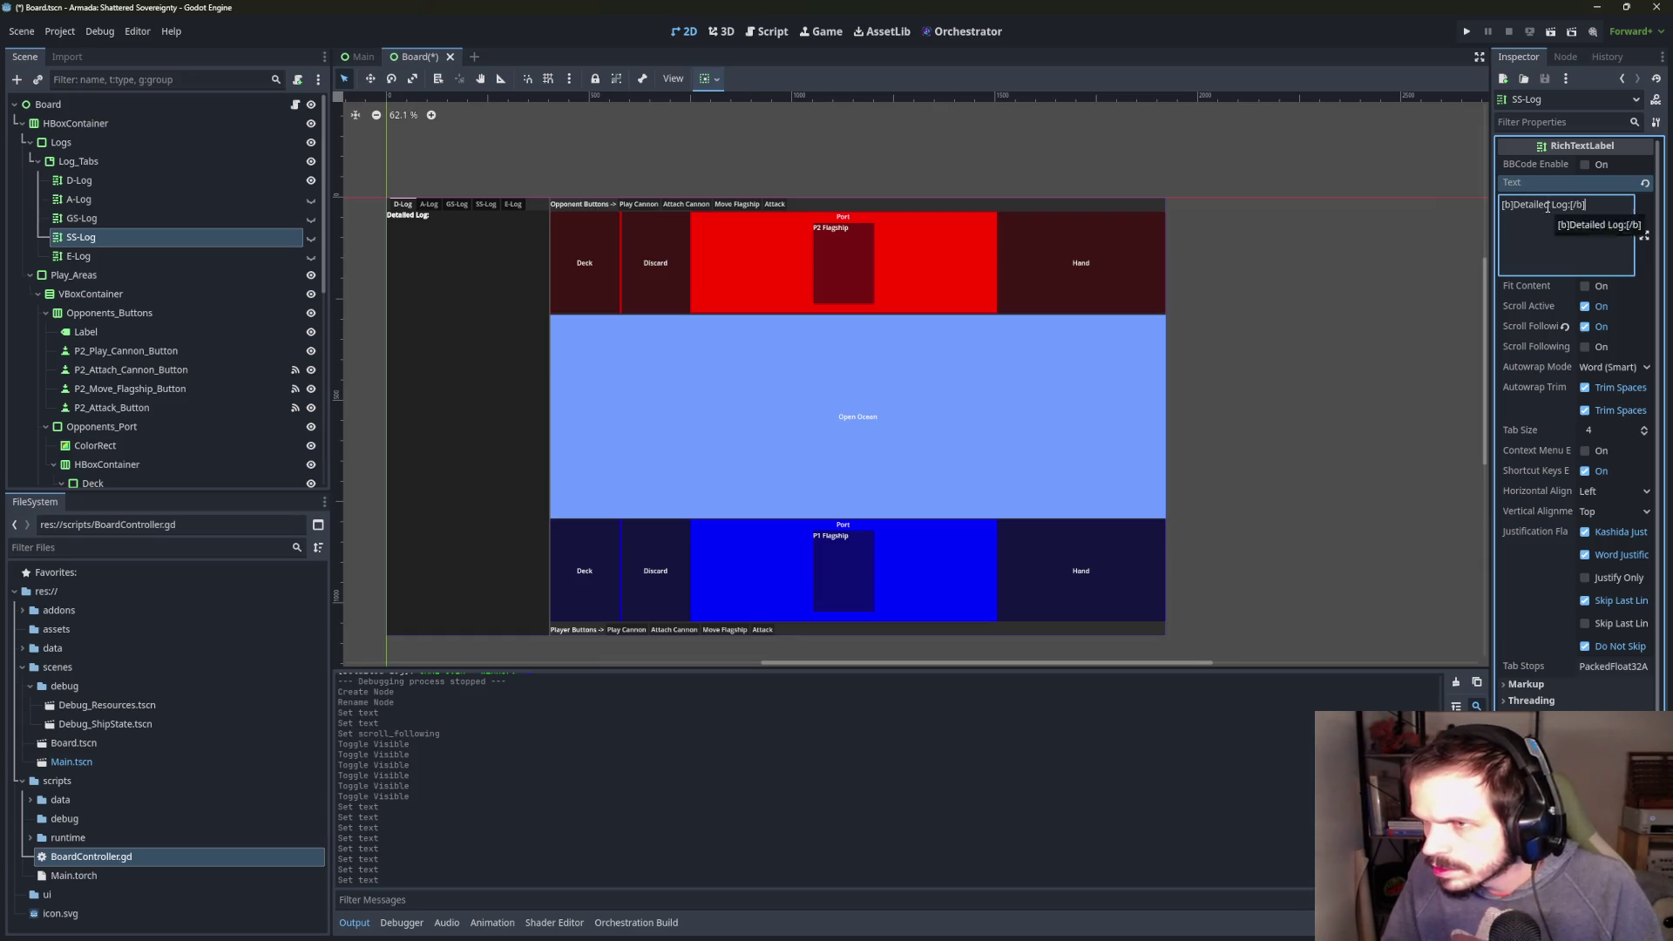
{"action": "left_click_drag", "start_coordinate": [1548, 206], "coordinate": [1515, 206]}
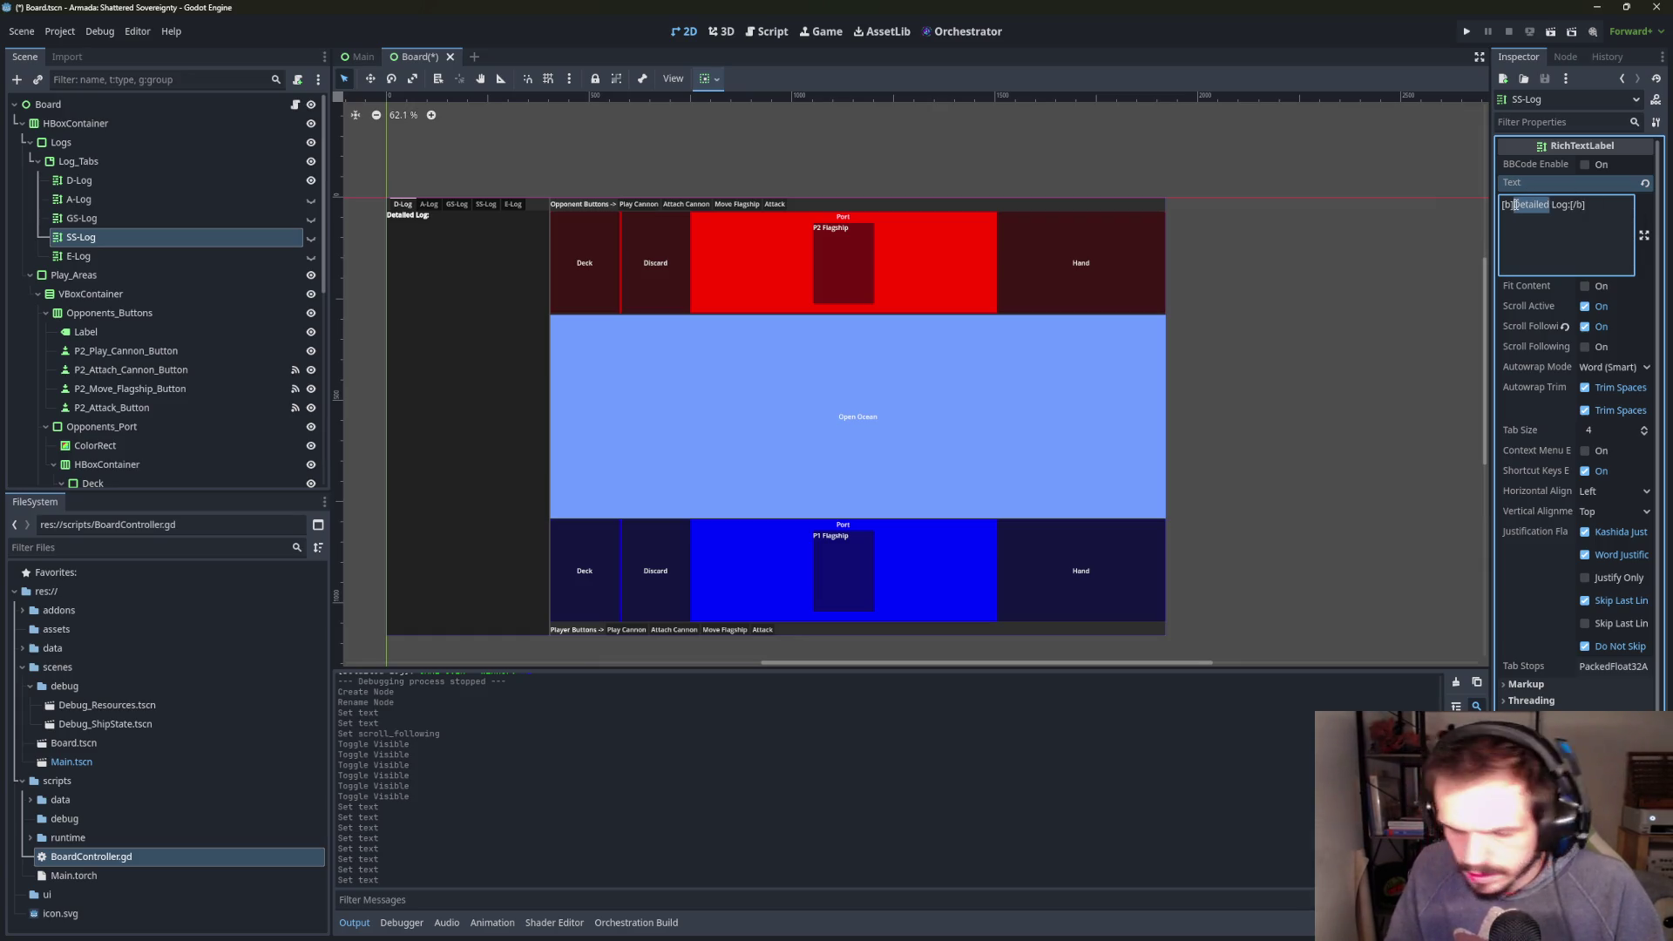
{"action": "type", "text": "Ship "}
{"action": "type", "text": "State Lo"}
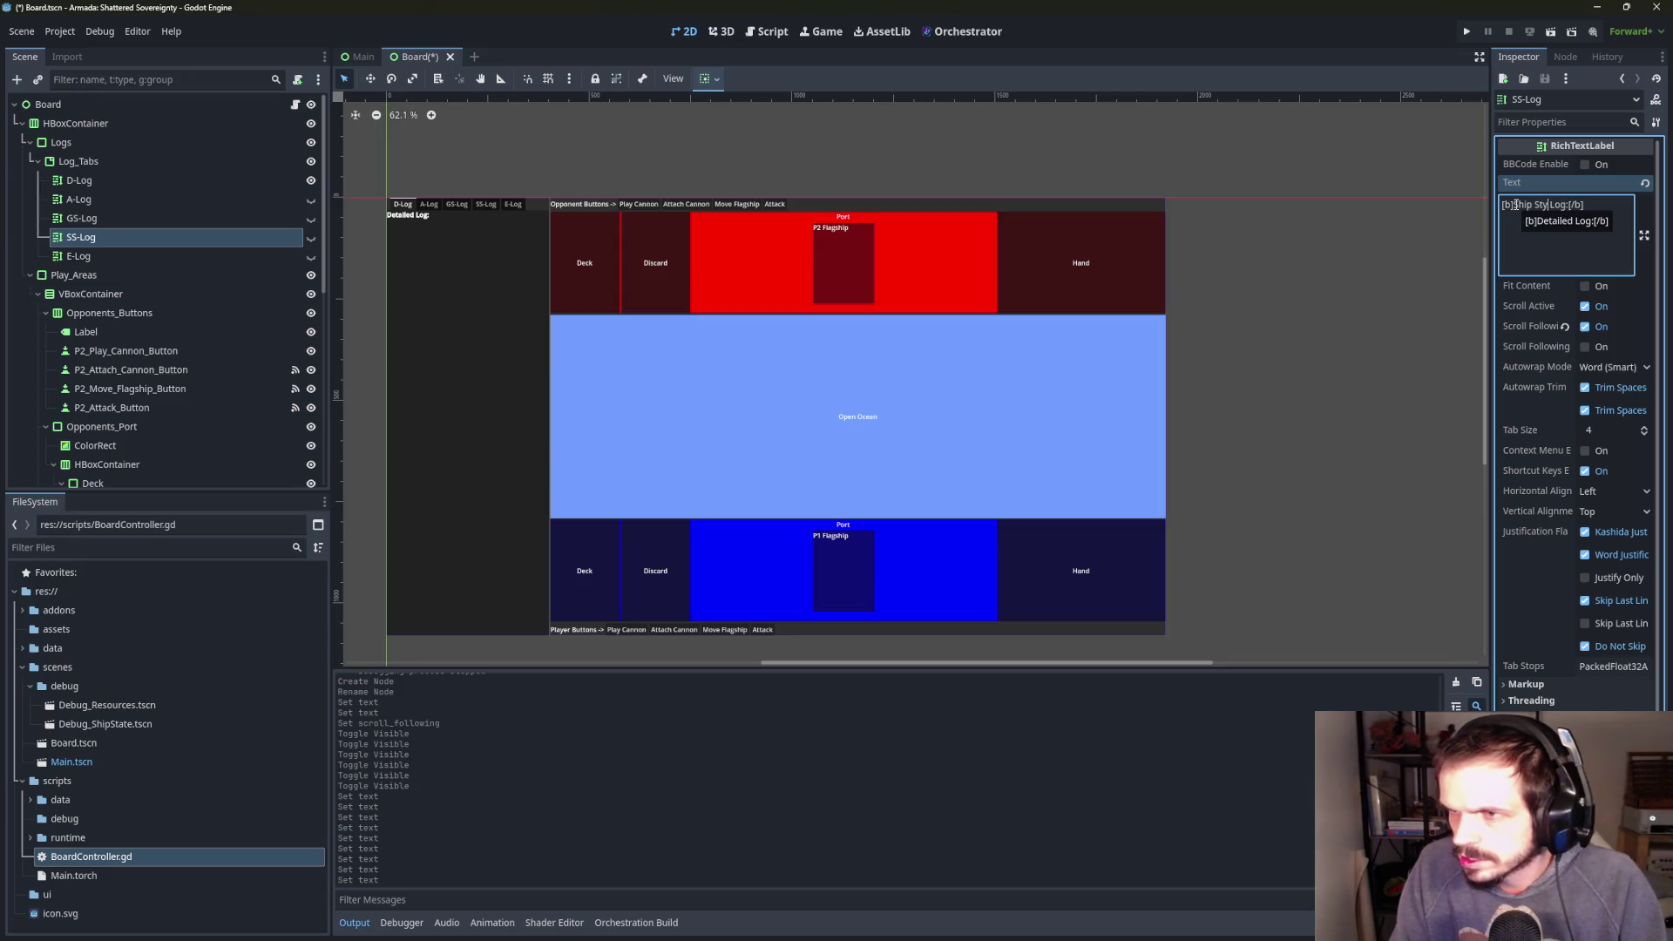
{"action": "key", "text": "BackSpace"}
{"action": "key", "text": "BackSpace"}
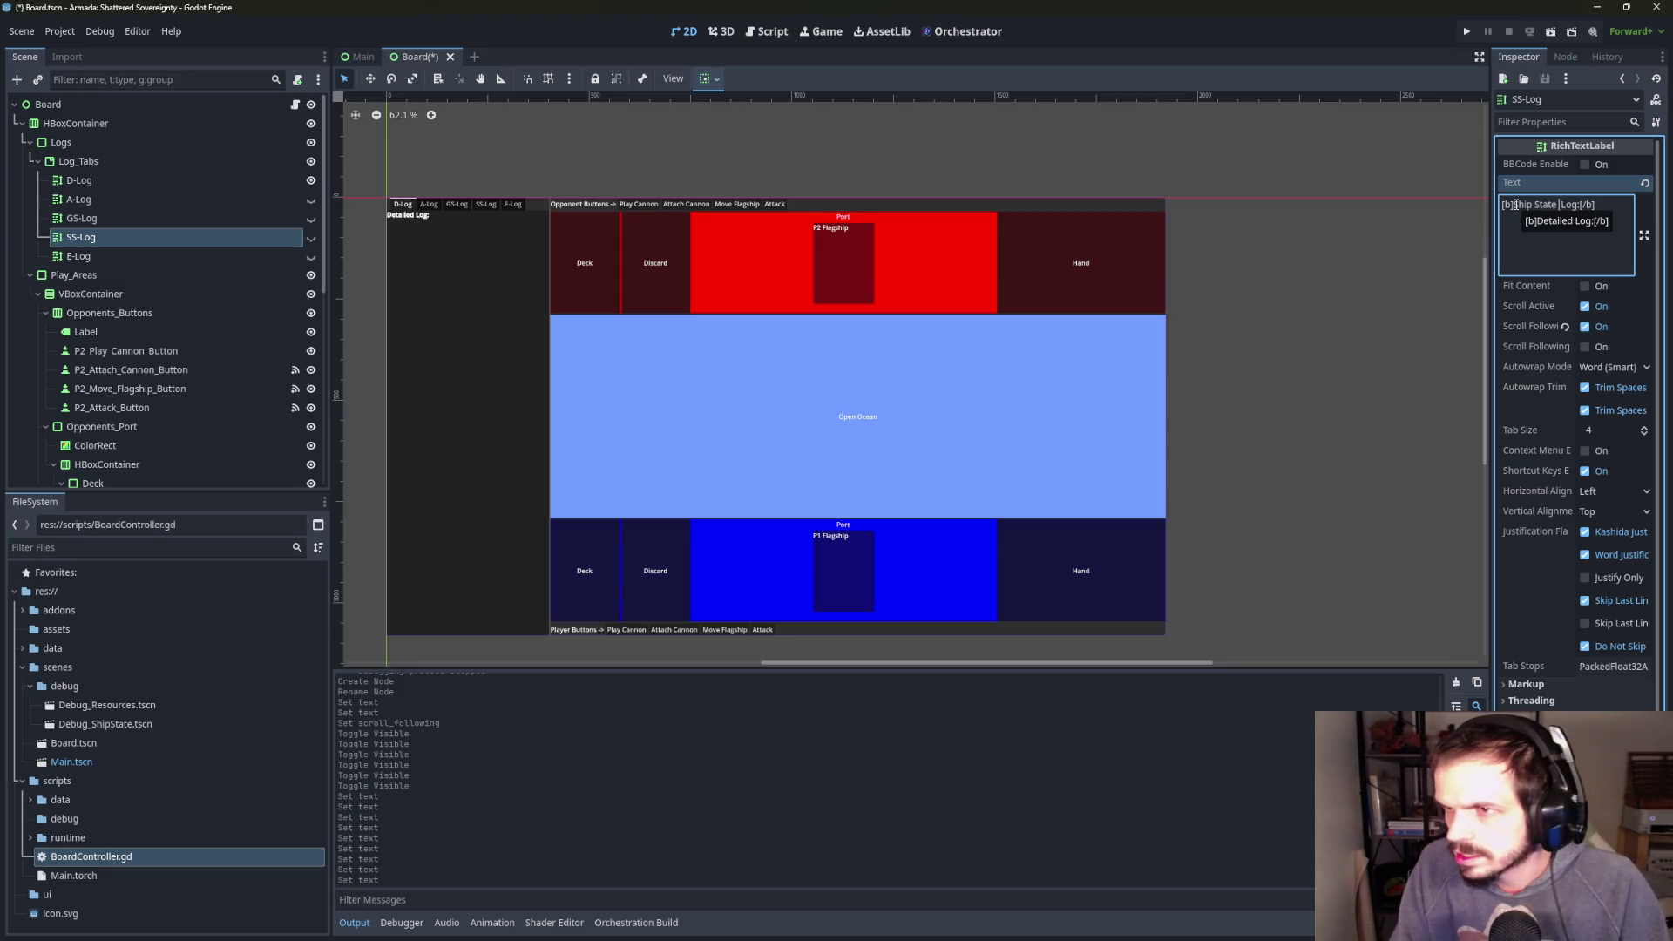
- Change E-Log's heading word to 'Error' for a bold 'Error Log:' header
{"action": "left_click", "coordinate": [136, 258]}
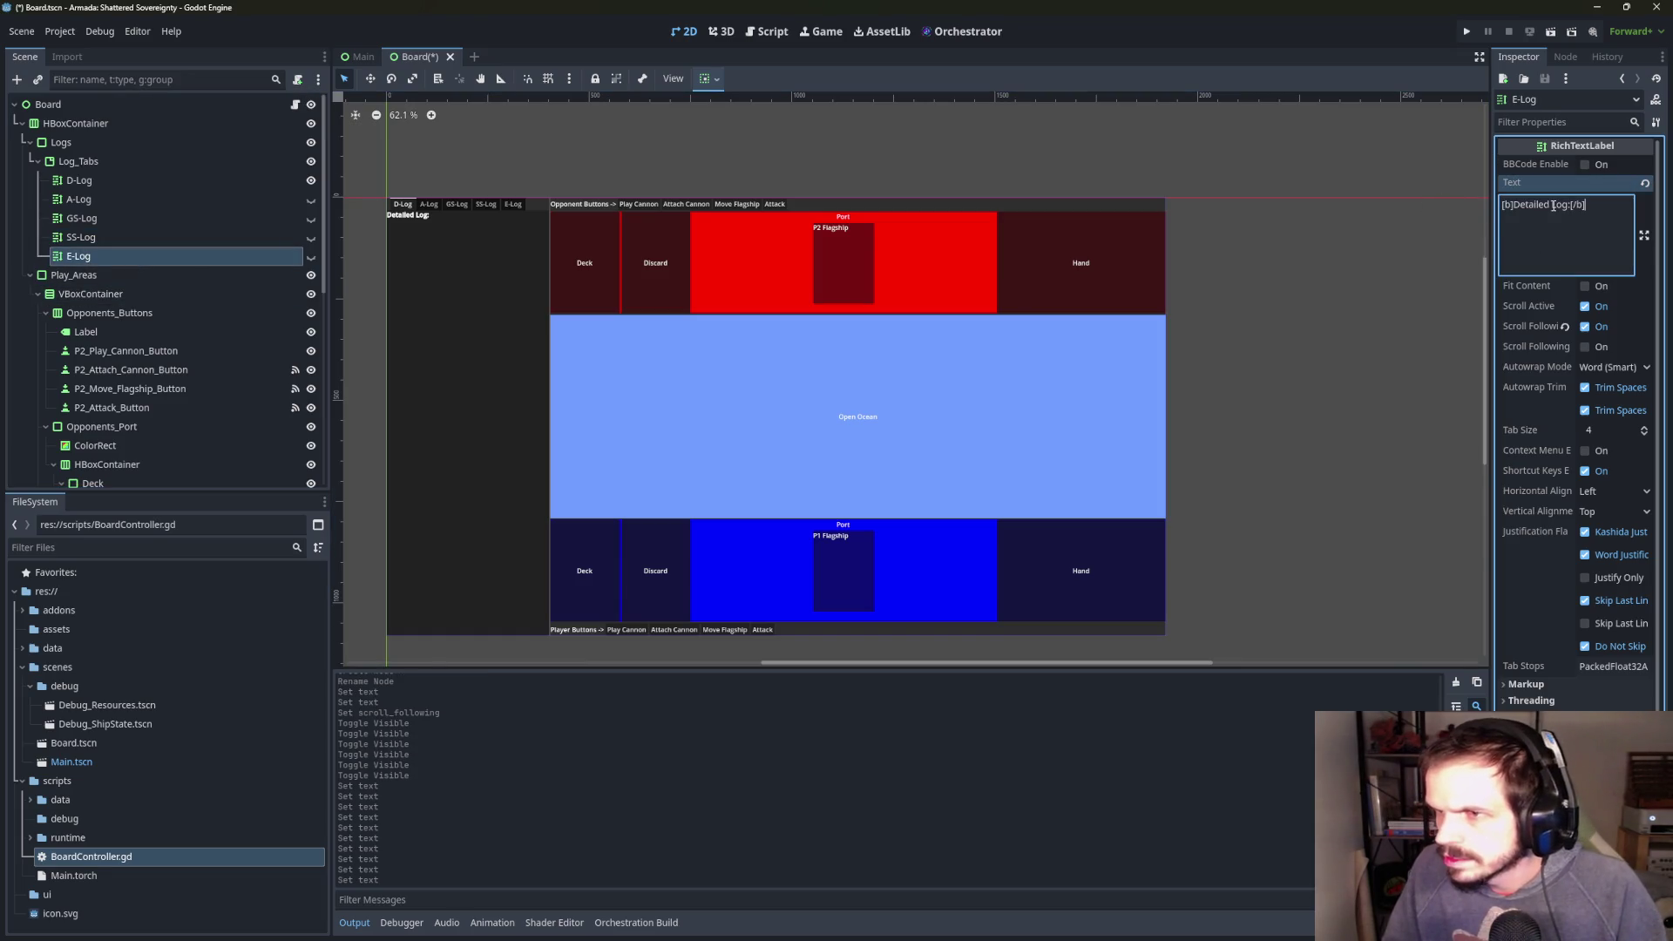
{"action": "left_click_drag", "start_coordinate": [1549, 205], "coordinate": [1515, 205]}
{"action": "type", "text": "Error"}
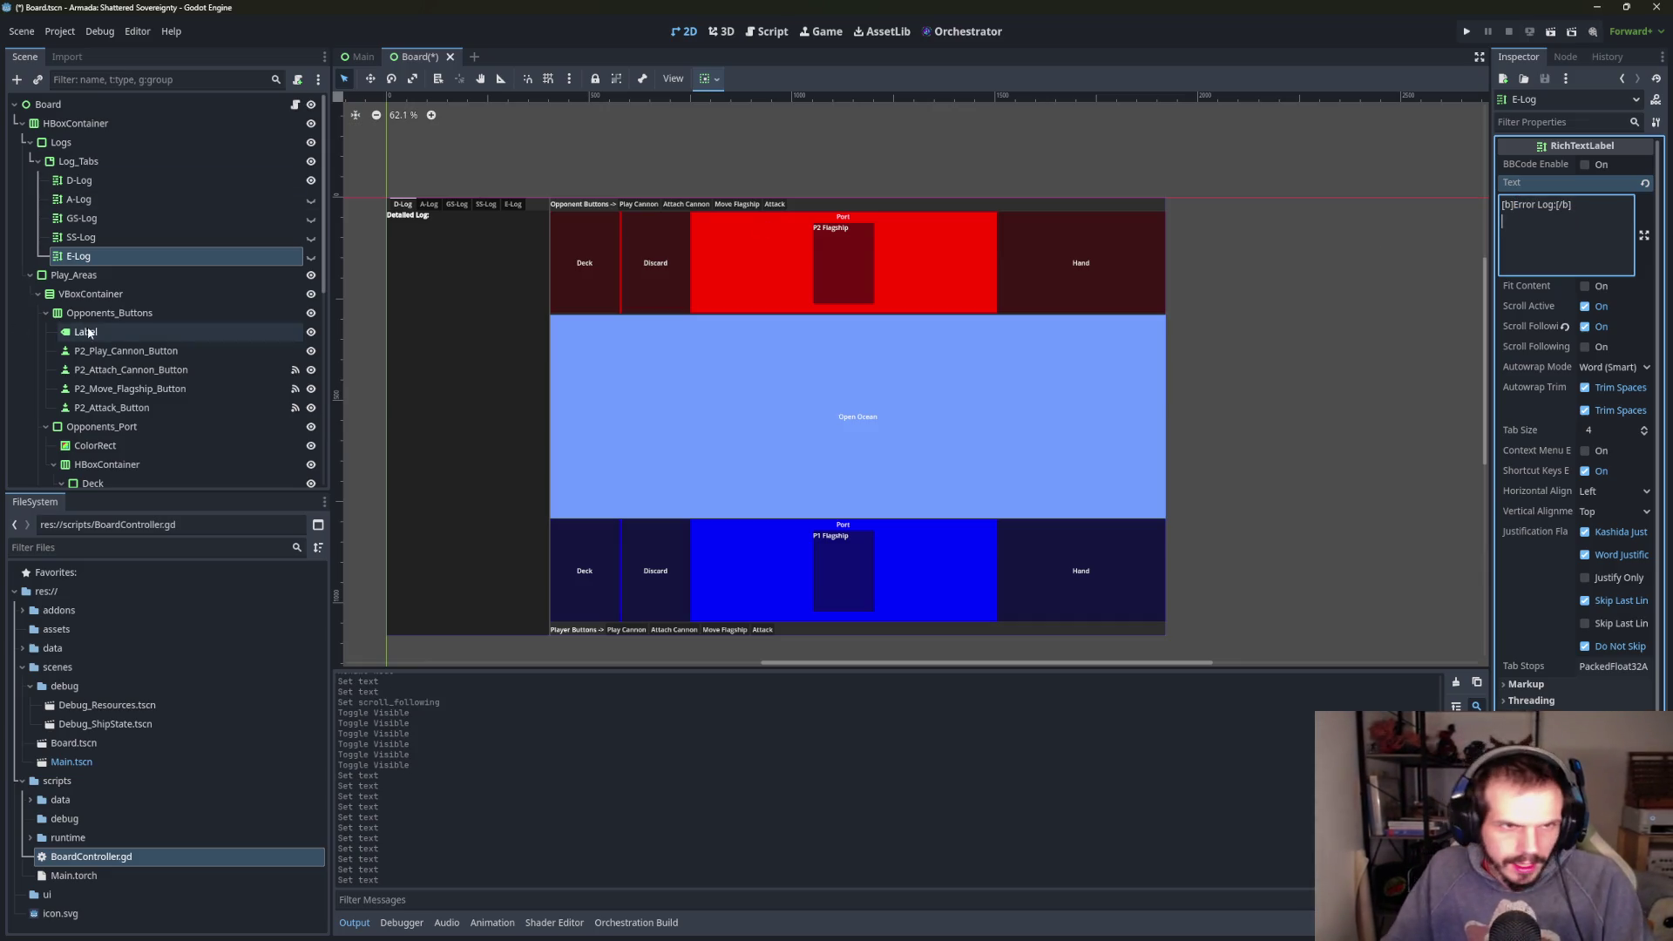
- Review the SS-, GS-, A- and D-Log headings, then reselect E-Log and return to the script
{"action": "left_click", "coordinate": [81, 241]}
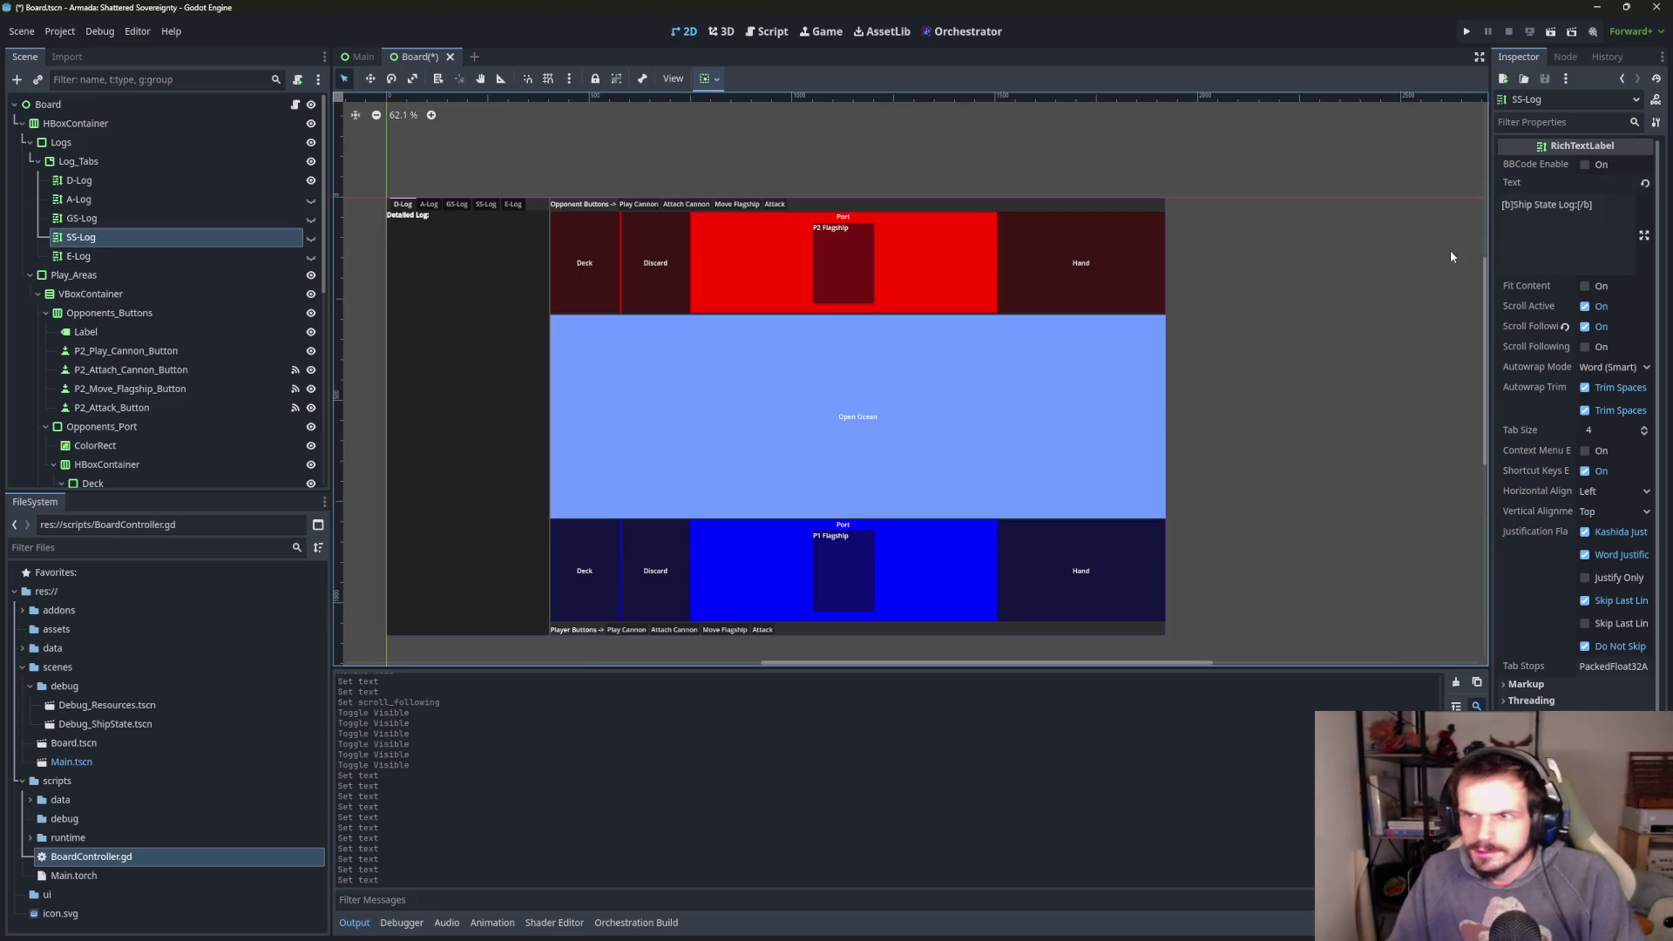
{"action": "left_click", "coordinate": [166, 220]}
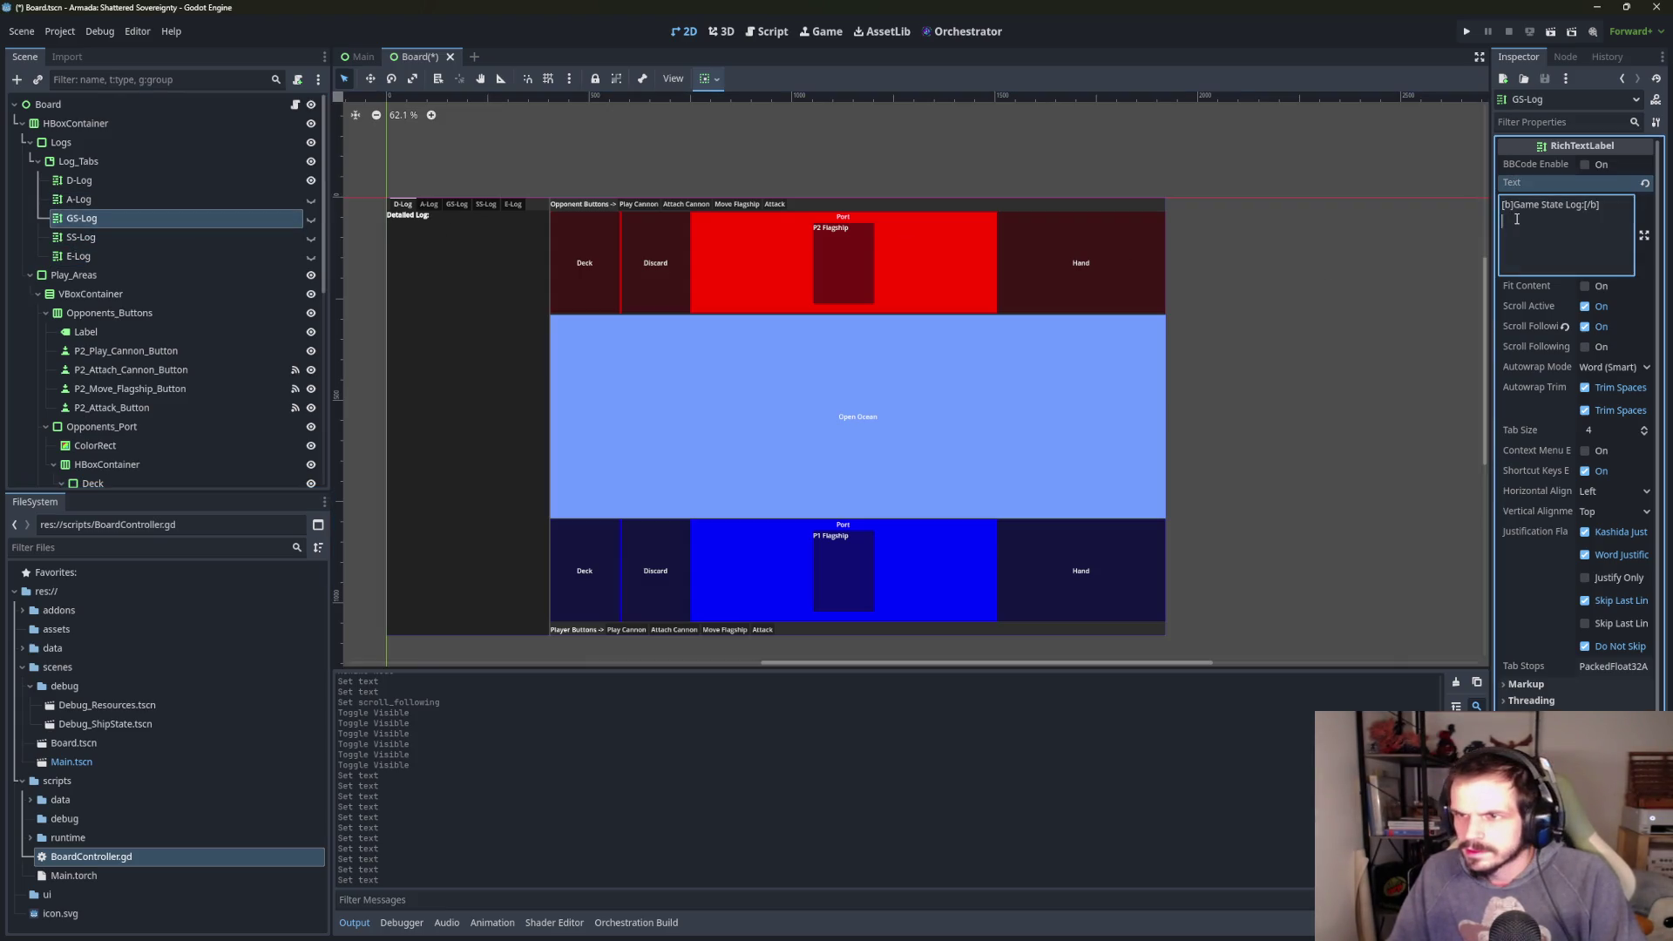
{"action": "left_click", "coordinate": [78, 199]}
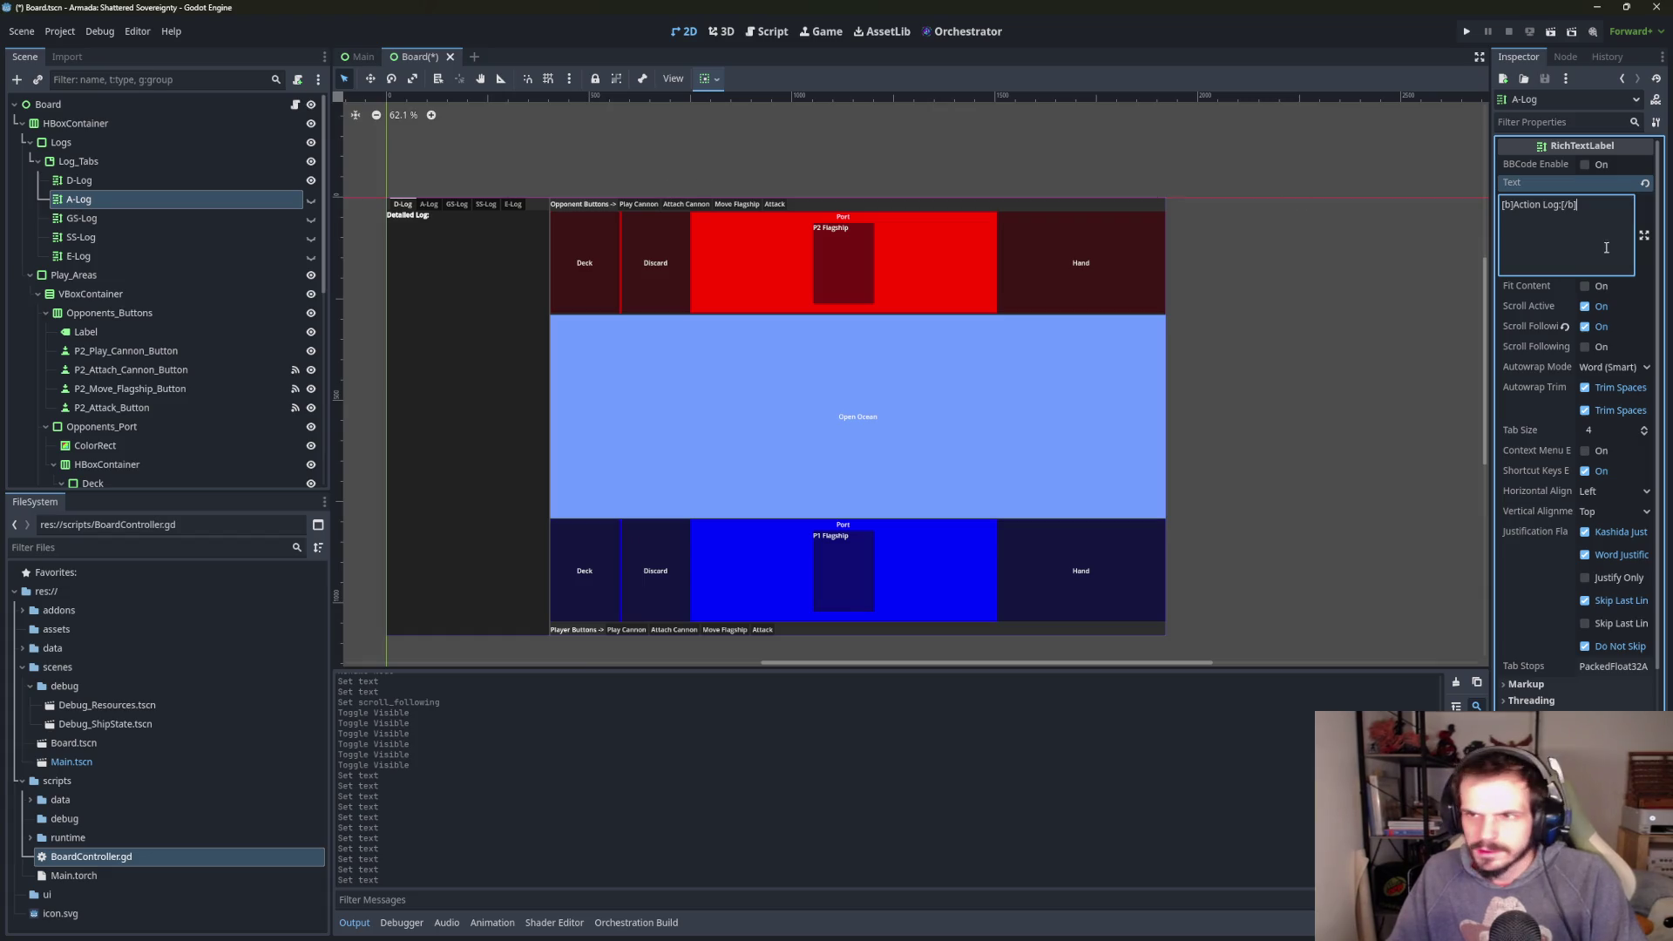
{"action": "left_click", "coordinate": [139, 180]}
{"action": "left_click", "coordinate": [1525, 225]}
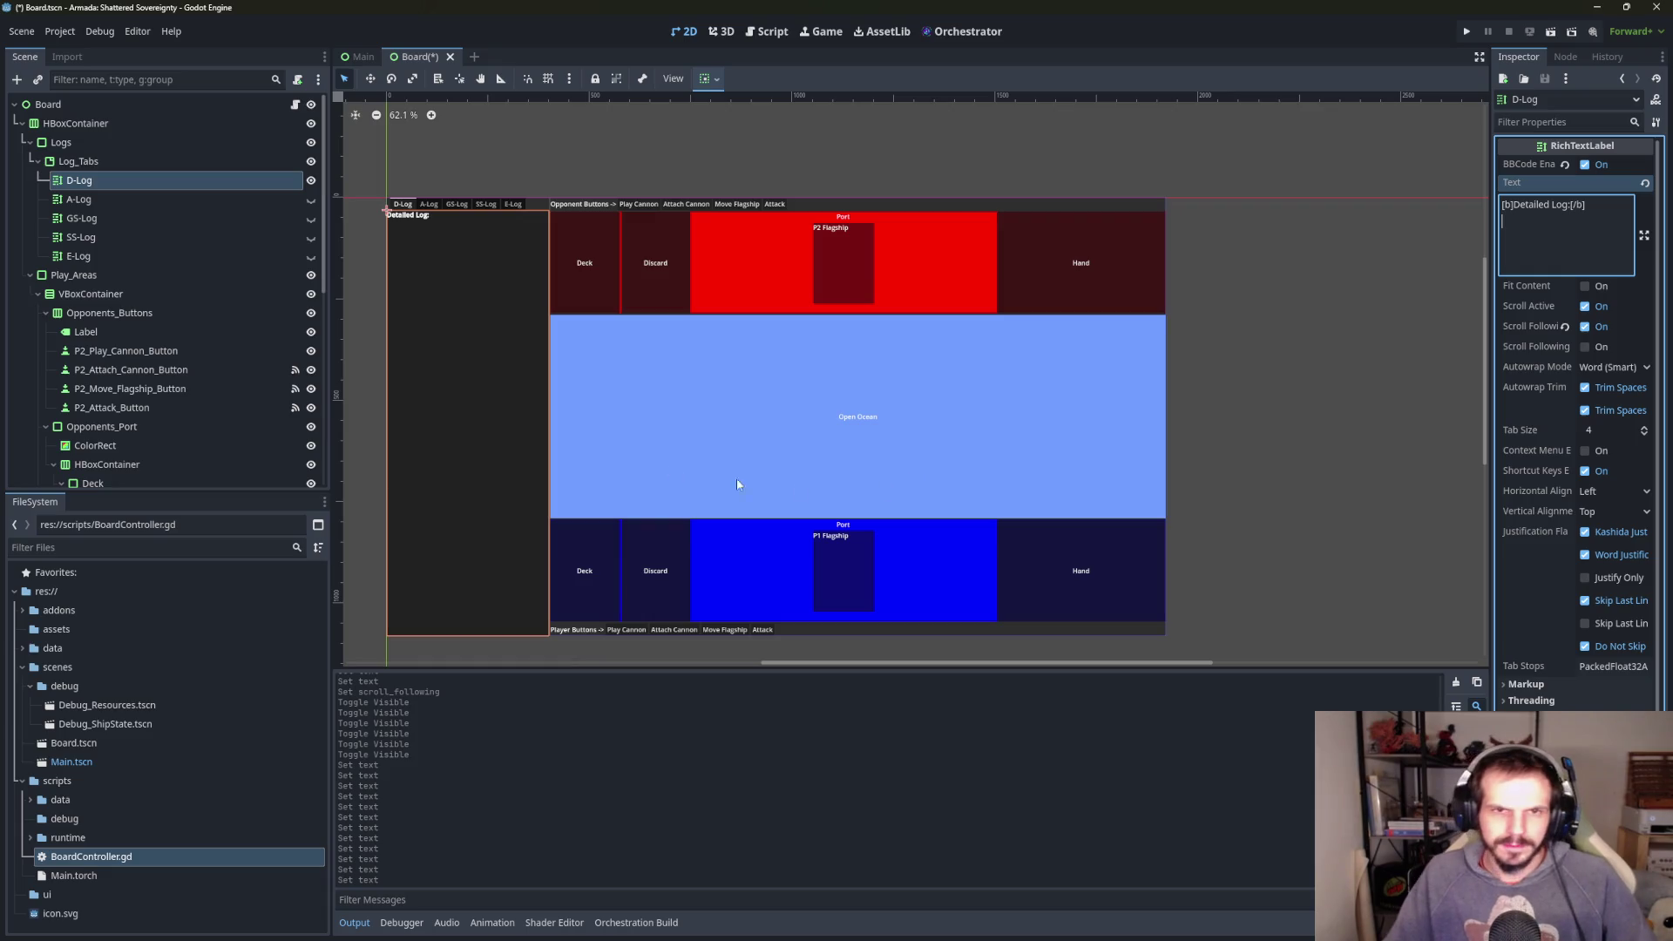
{"action": "left_click", "coordinate": [131, 256]}
{"action": "left_click", "coordinate": [767, 32]}
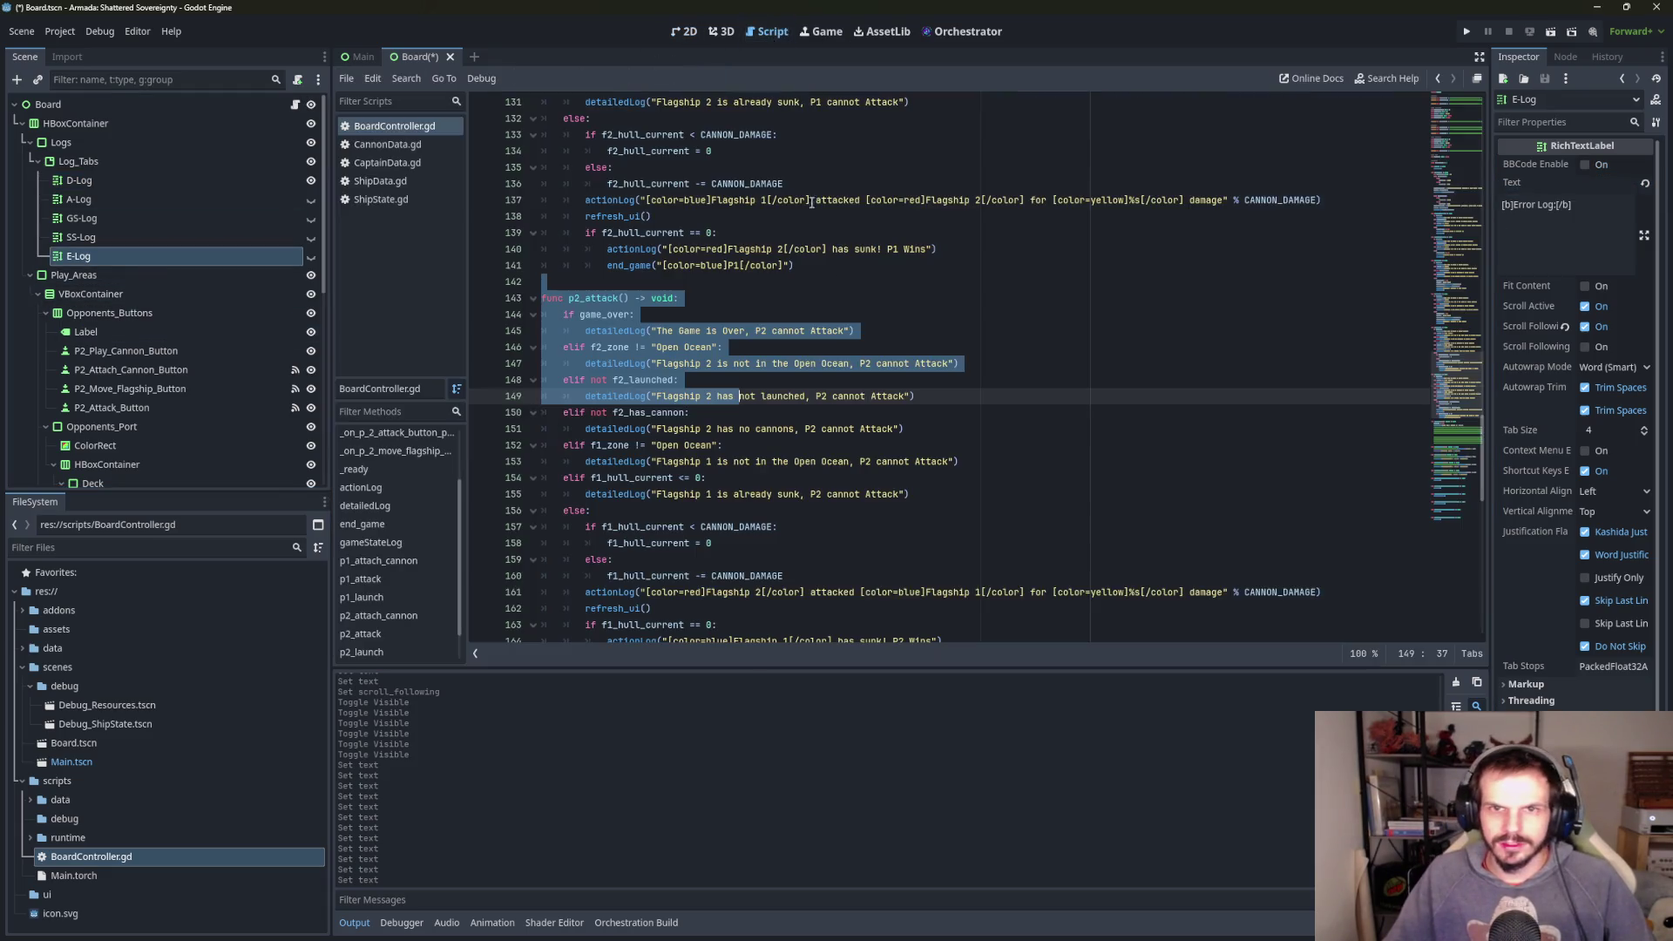
- Jump to detailedLog in BoardController.gd and place the caret after the gameStateLog function
{"action": "left_click", "coordinate": [936, 451]}
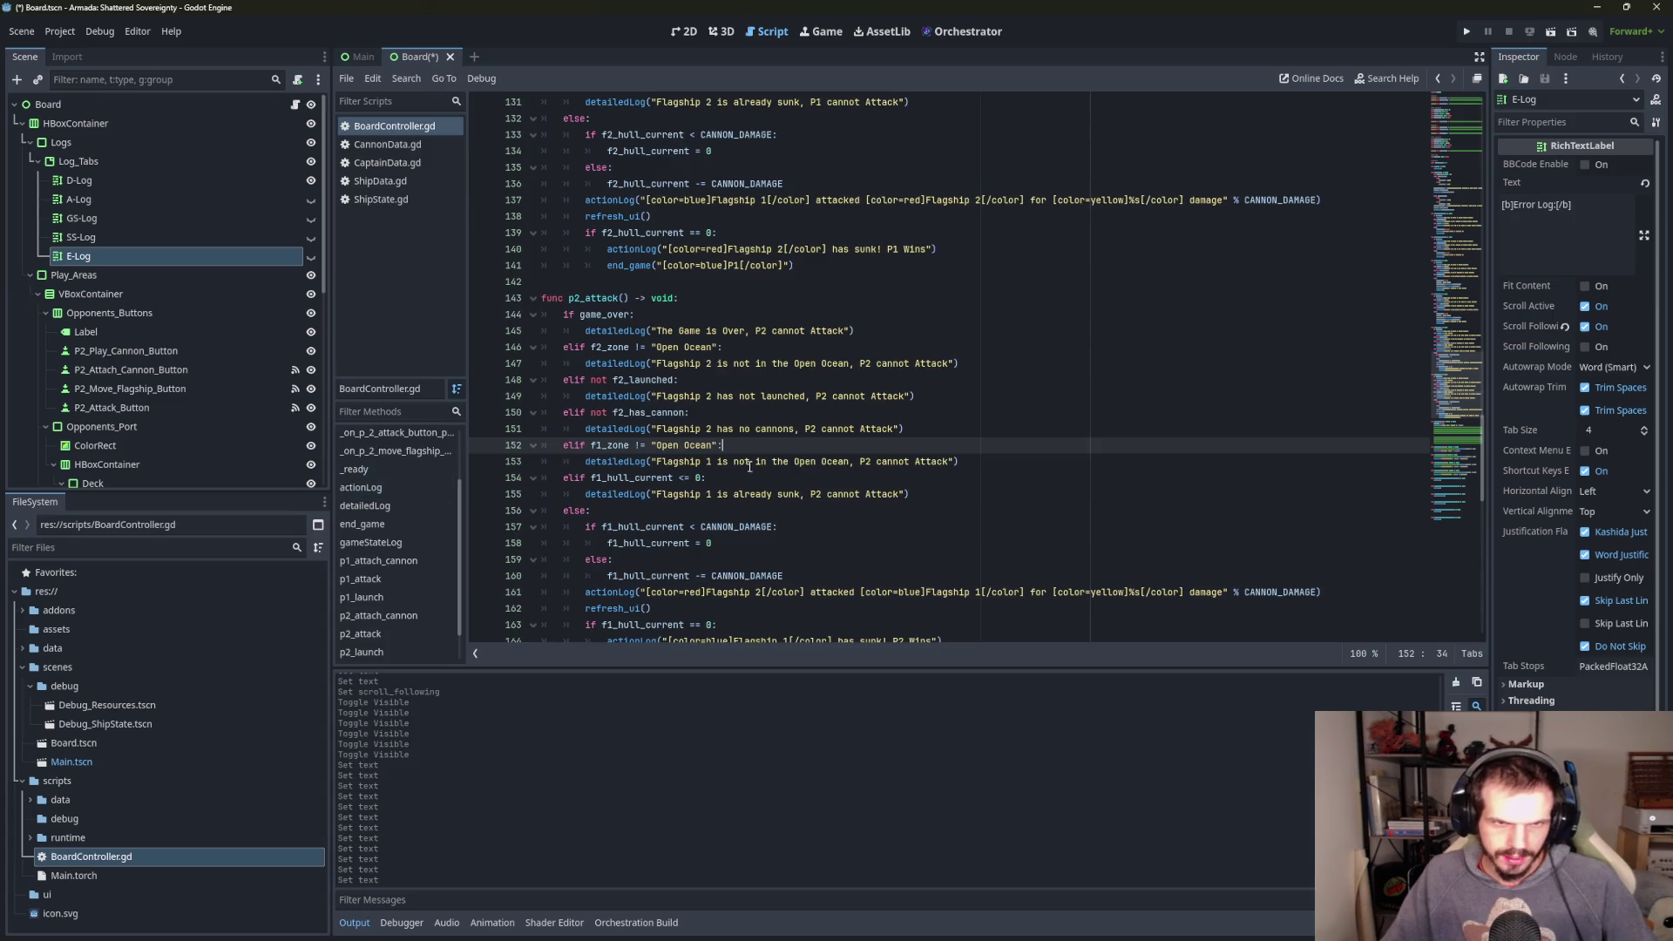
{"action": "scroll", "coordinate": [763, 467], "scroll_direction": "up", "scroll_amount": 5}
{"action": "scroll", "coordinate": [763, 467], "scroll_direction": "up", "scroll_amount": 20}
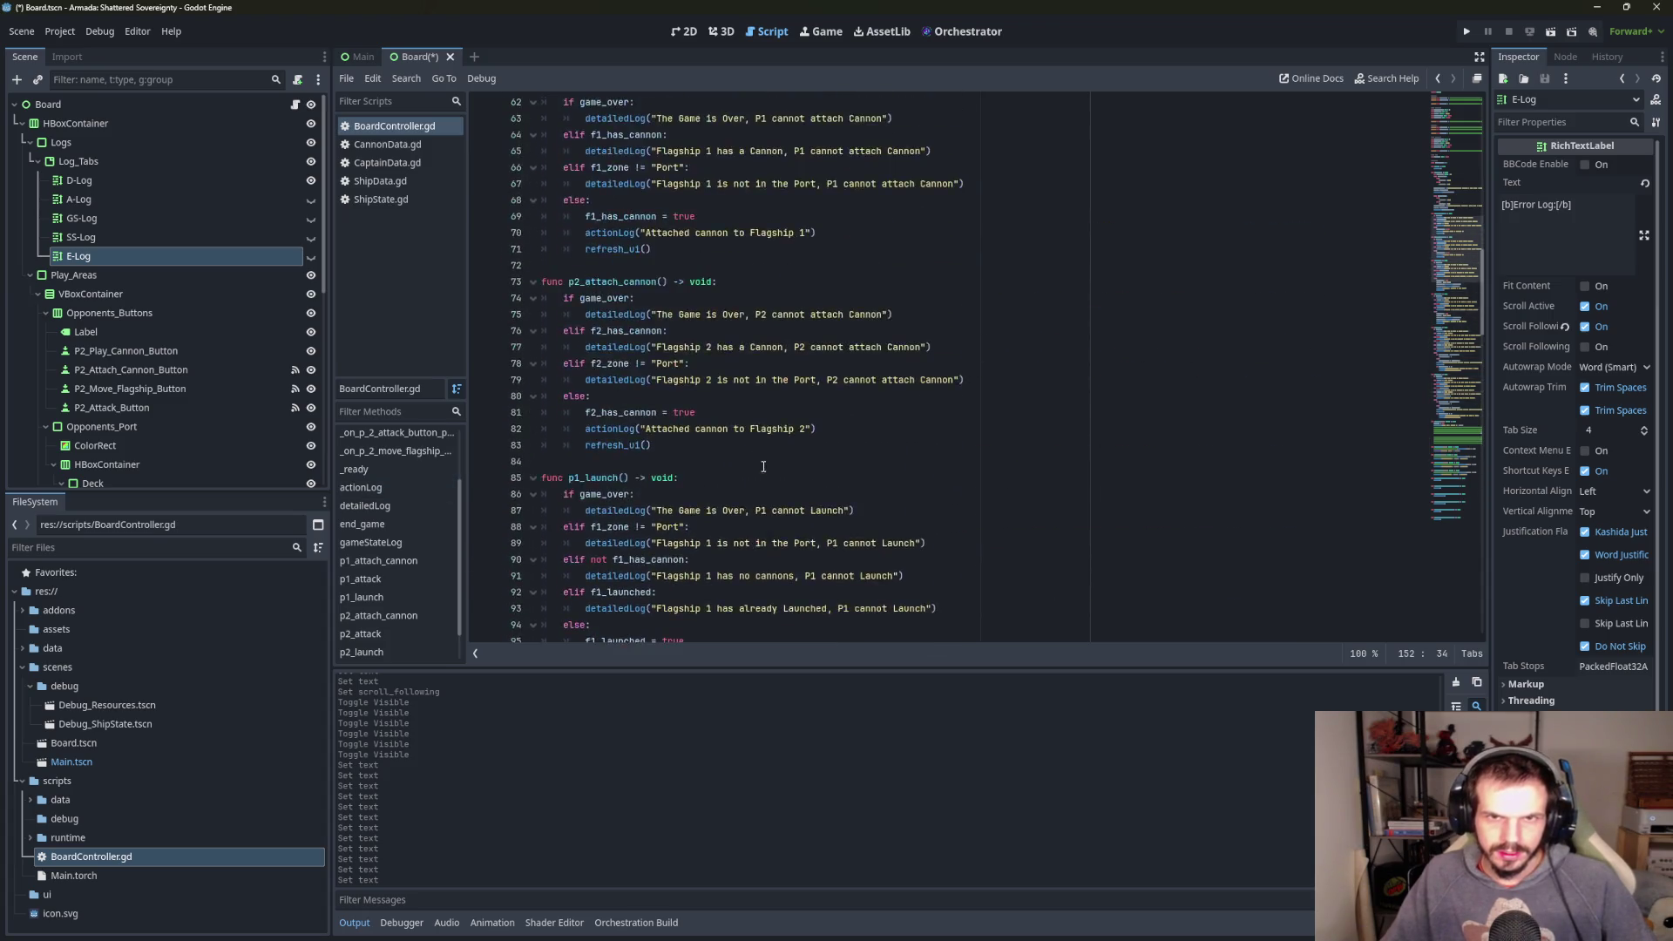
{"action": "scroll", "coordinate": [762, 467], "scroll_direction": "up", "scroll_amount": 8}
{"action": "scroll", "coordinate": [762, 467], "scroll_direction": "down", "scroll_amount": 5}
{"action": "scroll", "coordinate": [399, 493], "scroll_direction": "down", "scroll_amount": 2}
{"action": "scroll", "coordinate": [400, 495], "scroll_direction": "up", "scroll_amount": 3}
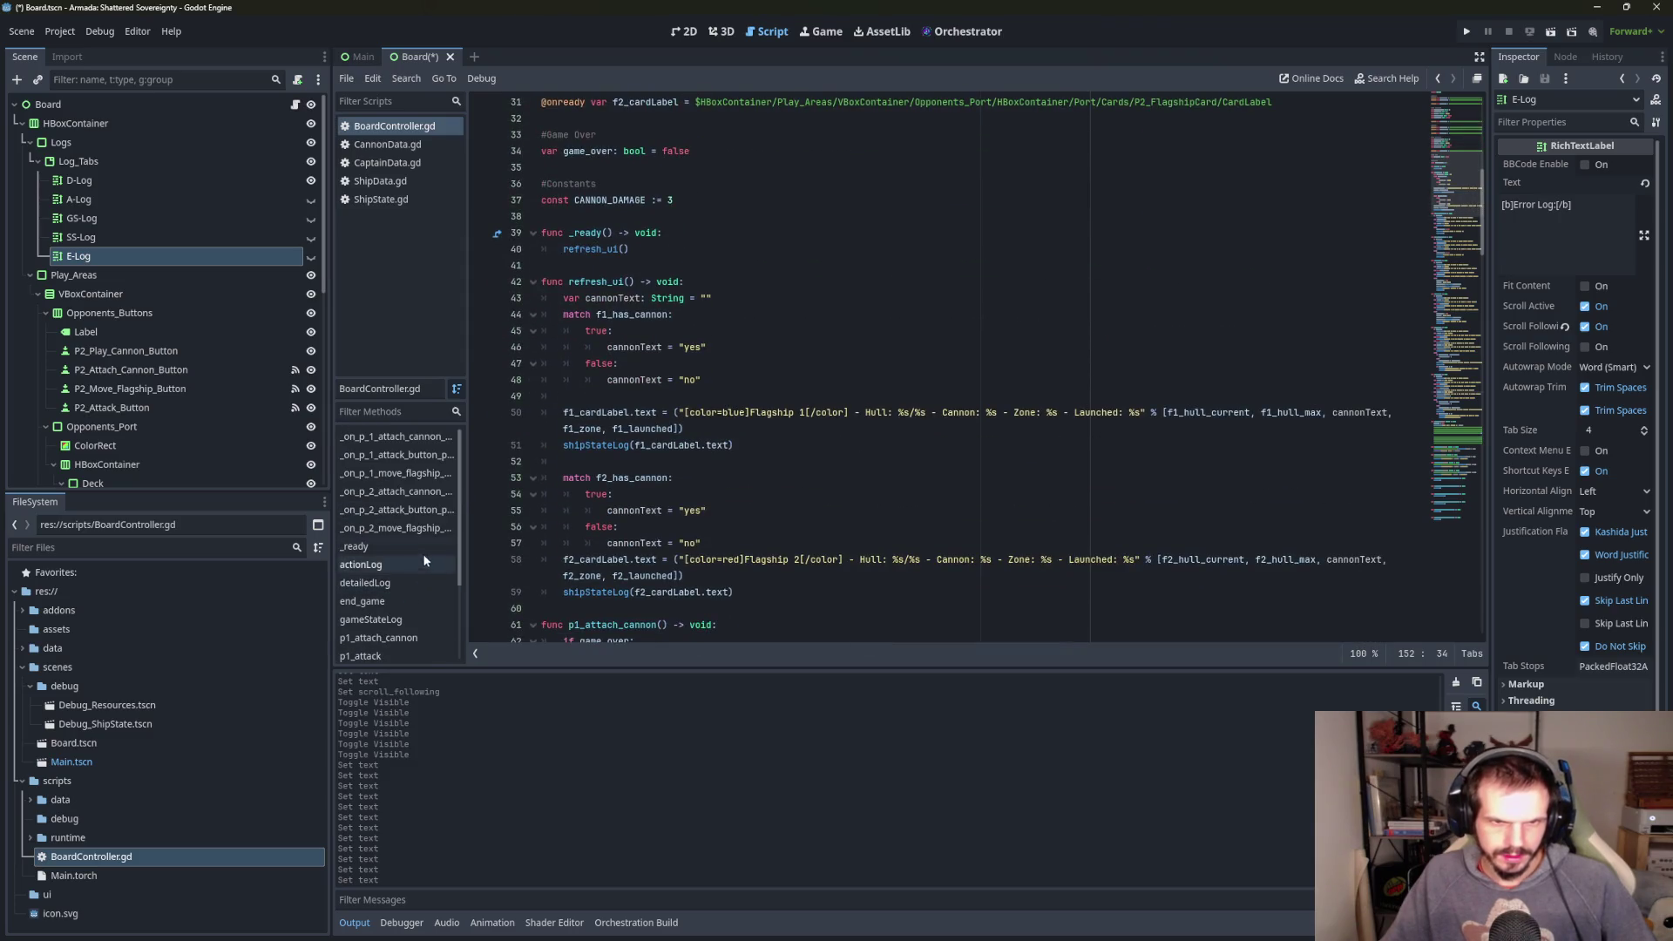
{"action": "left_click", "coordinate": [406, 583]}
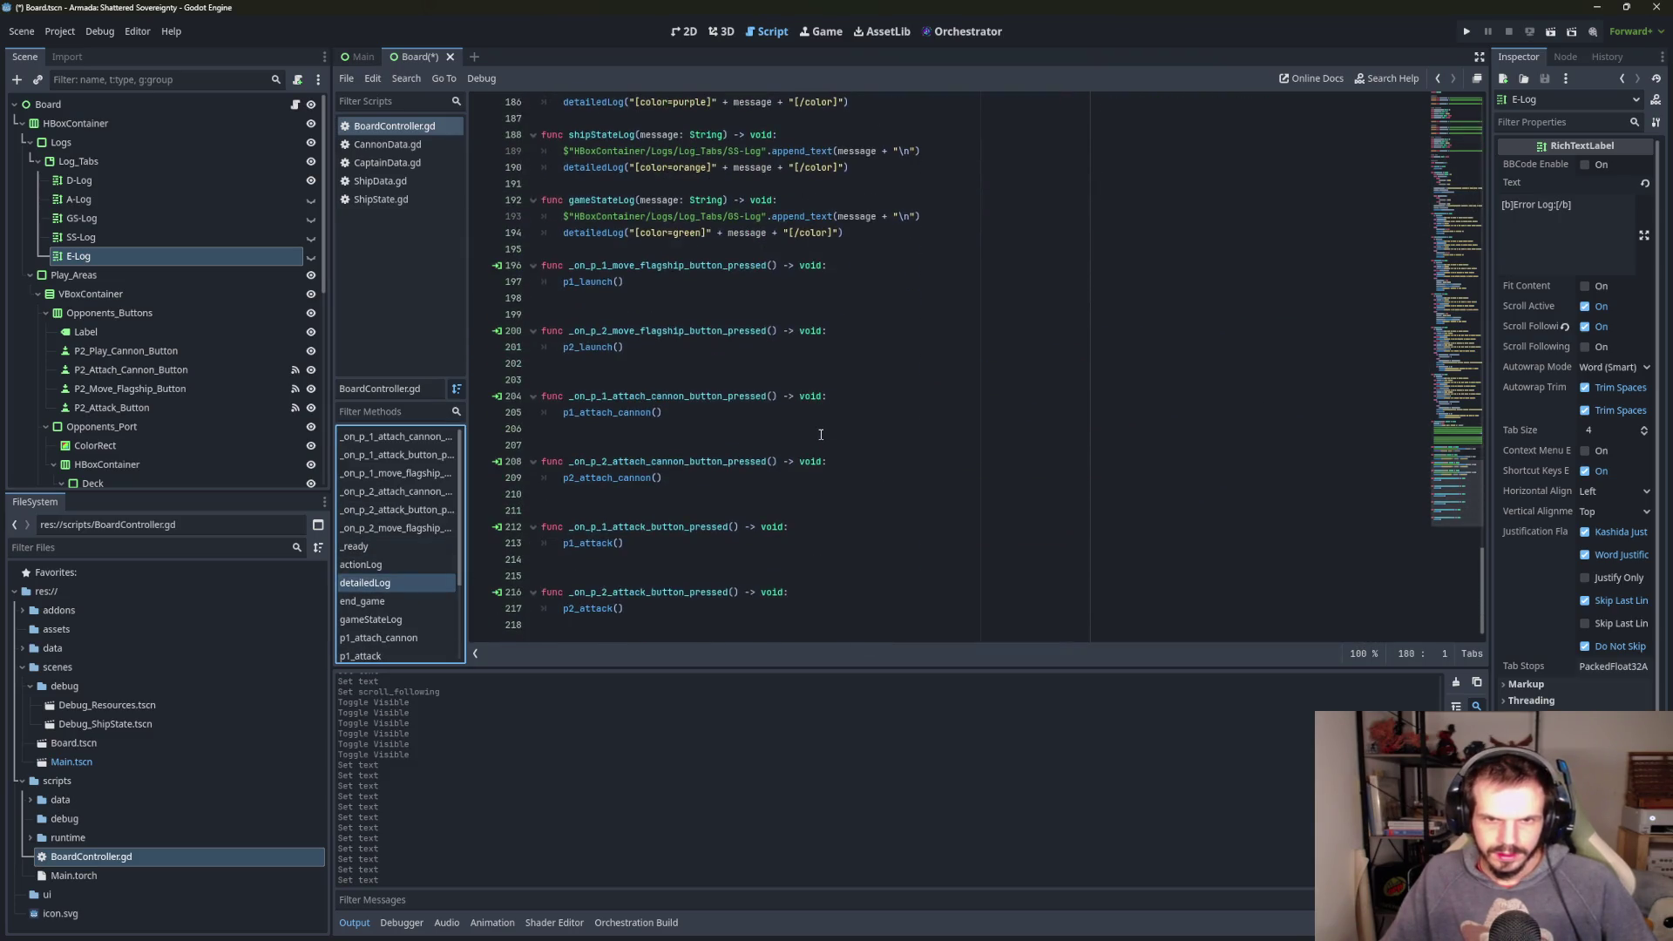
{"action": "scroll", "coordinate": [820, 433], "scroll_direction": "up", "scroll_amount": 2}
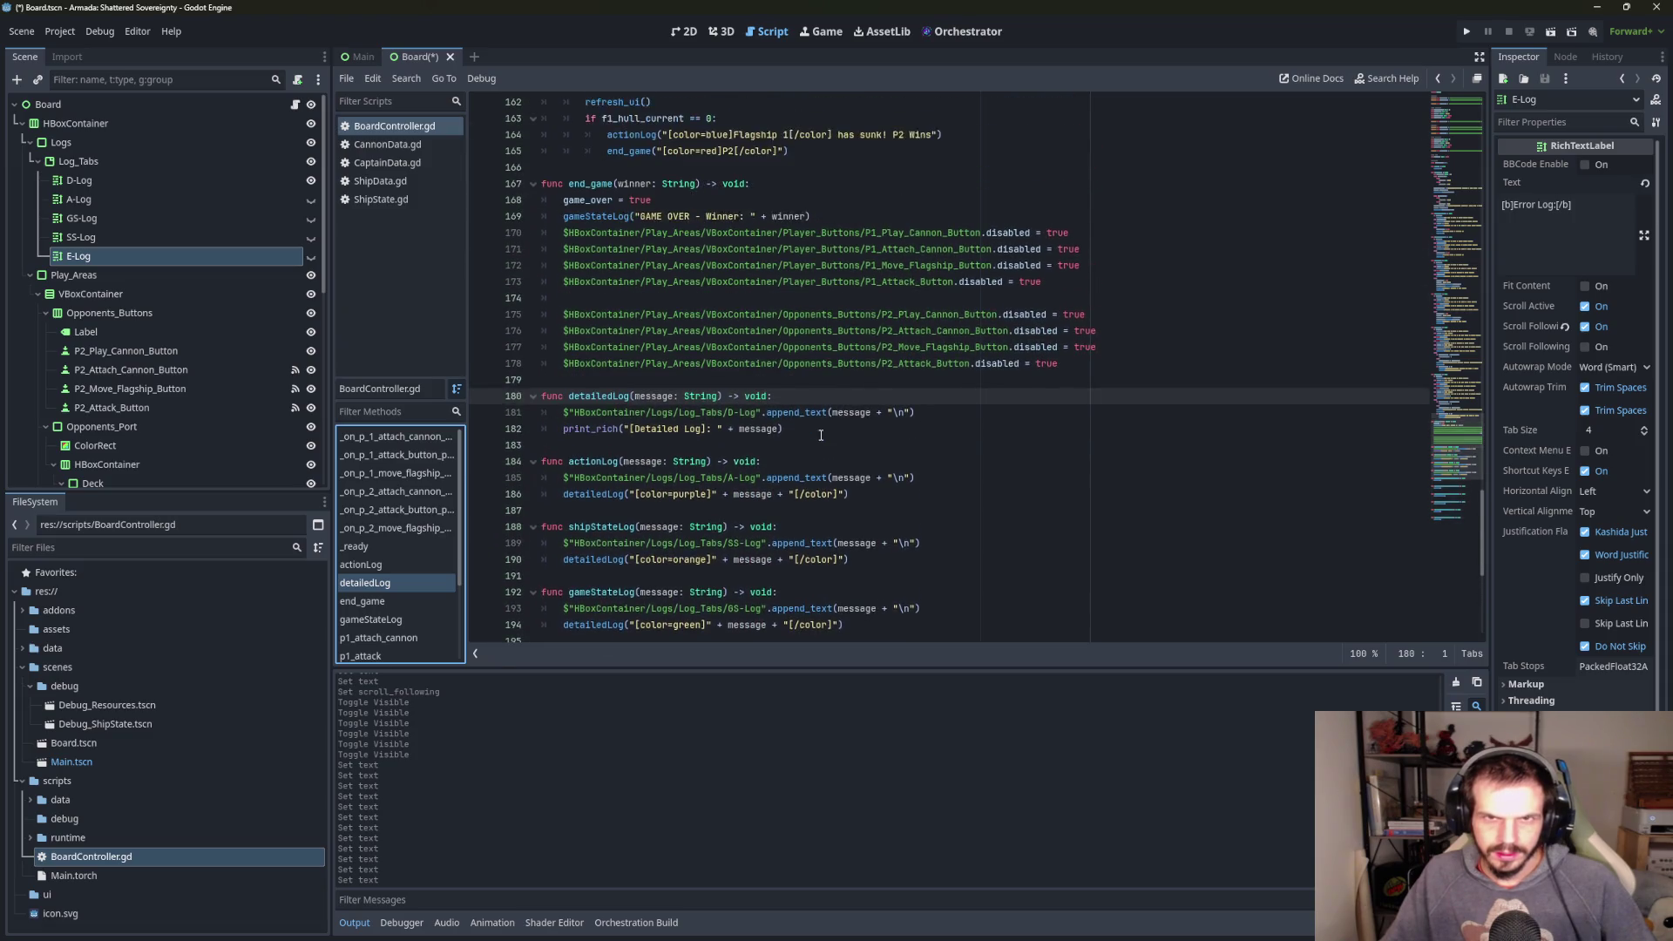
{"action": "scroll", "coordinate": [590, 433], "scroll_direction": "up", "scroll_amount": 7}
{"action": "scroll", "coordinate": [638, 433], "scroll_direction": "down", "scroll_amount": 8}
{"action": "scroll", "coordinate": [645, 418], "scroll_direction": "down", "scroll_amount": 2}
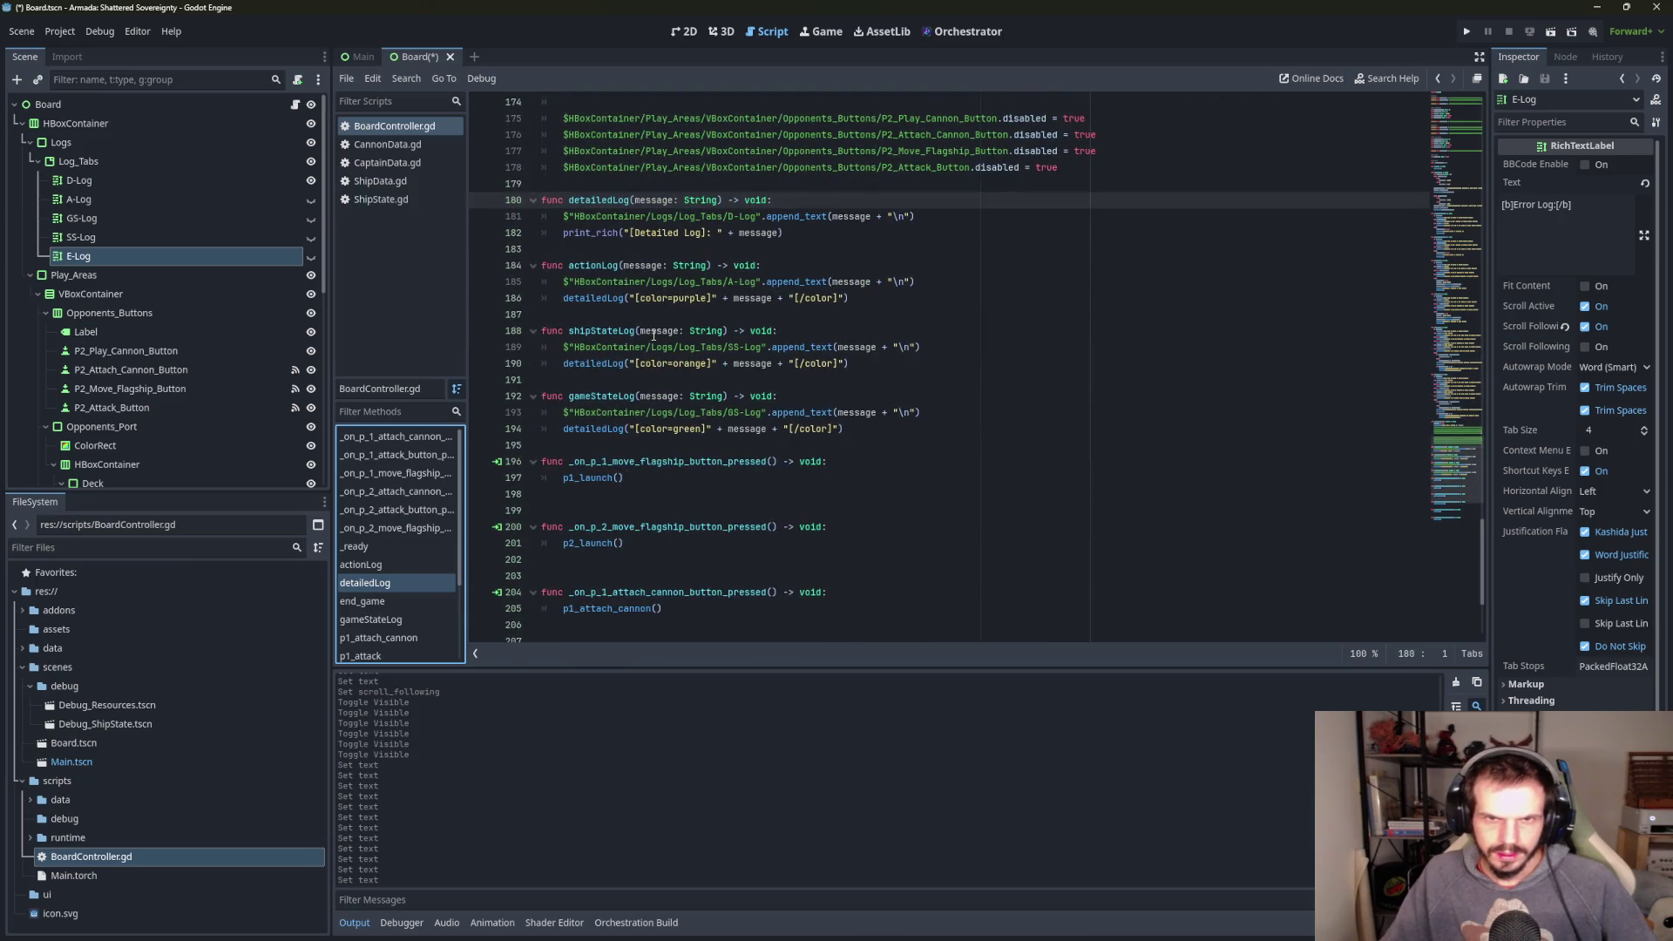
{"action": "left_click", "coordinate": [606, 444]}
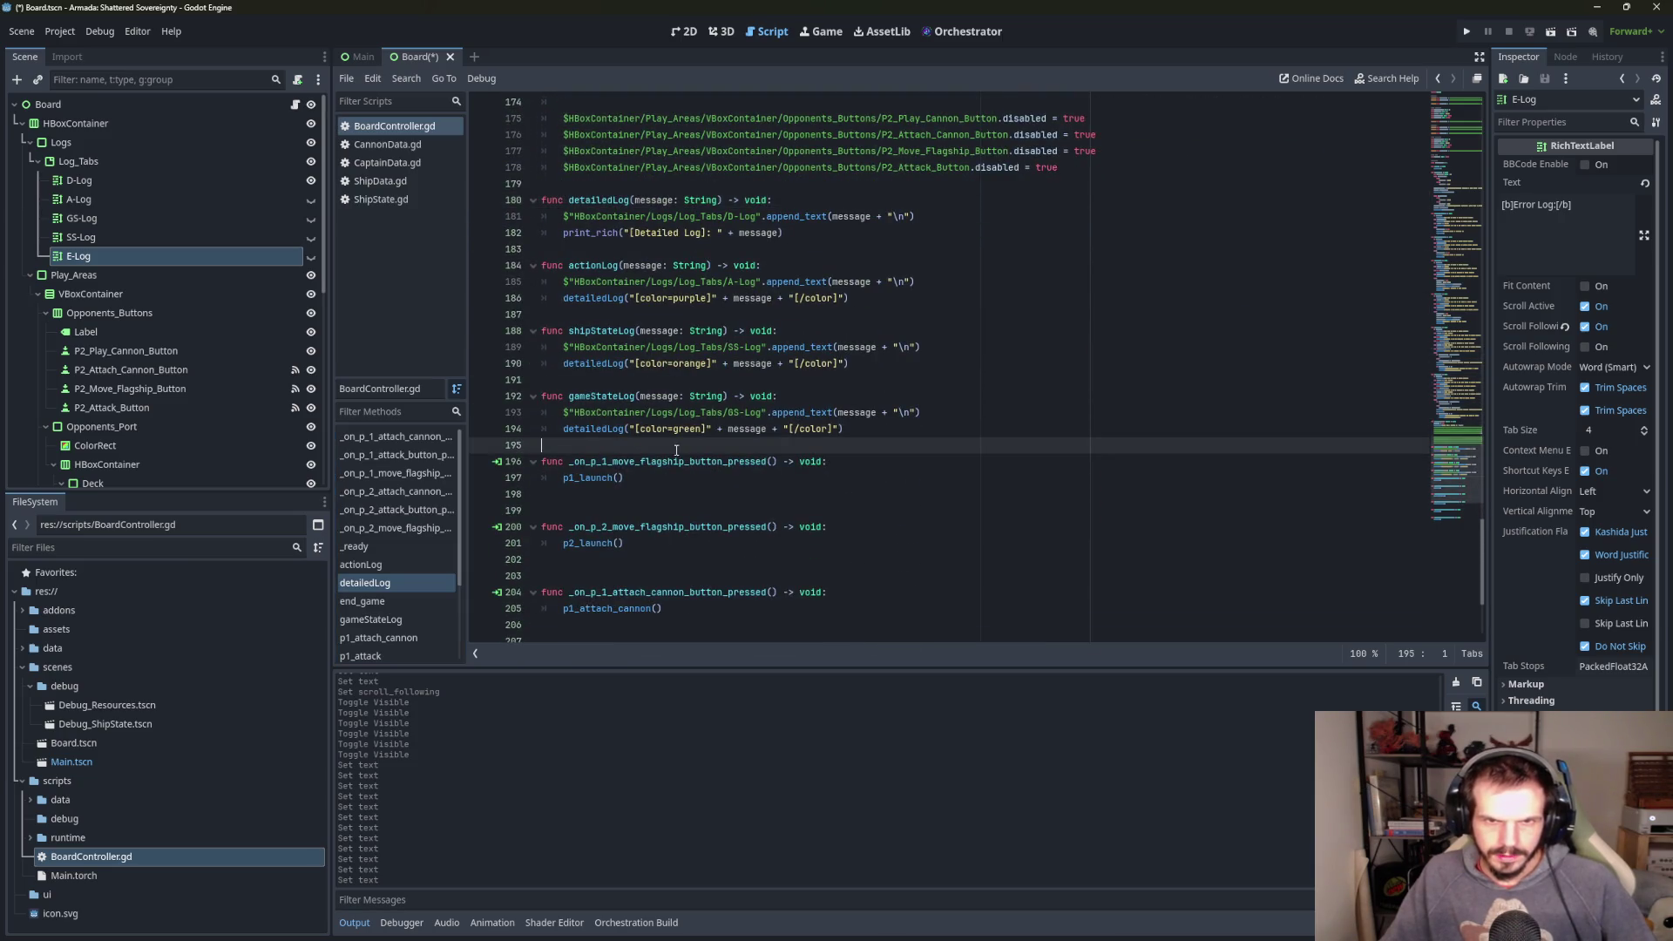
- Declare func errorLog(message: String) -> void: below gameStateLog
{"action": "key", "text": "Return"}
{"action": "key", "text": "Return"}
{"action": "left_click", "coordinate": [719, 461]}
{"action": "type", "text": "func err"}
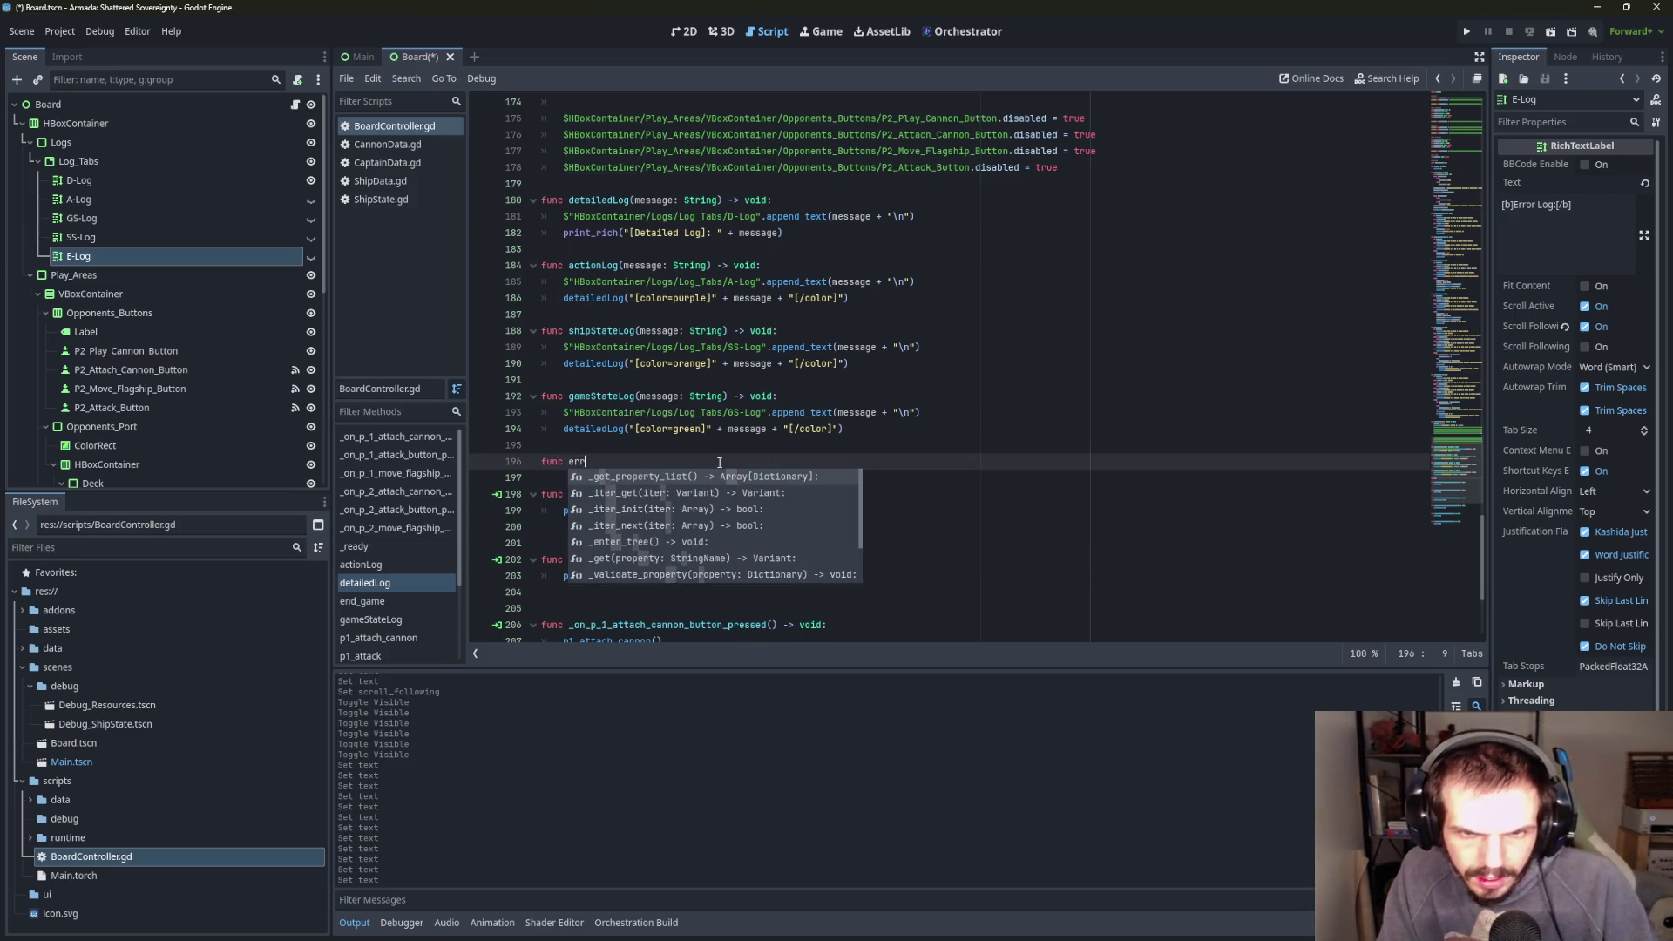
{"action": "type", "text": "or"}
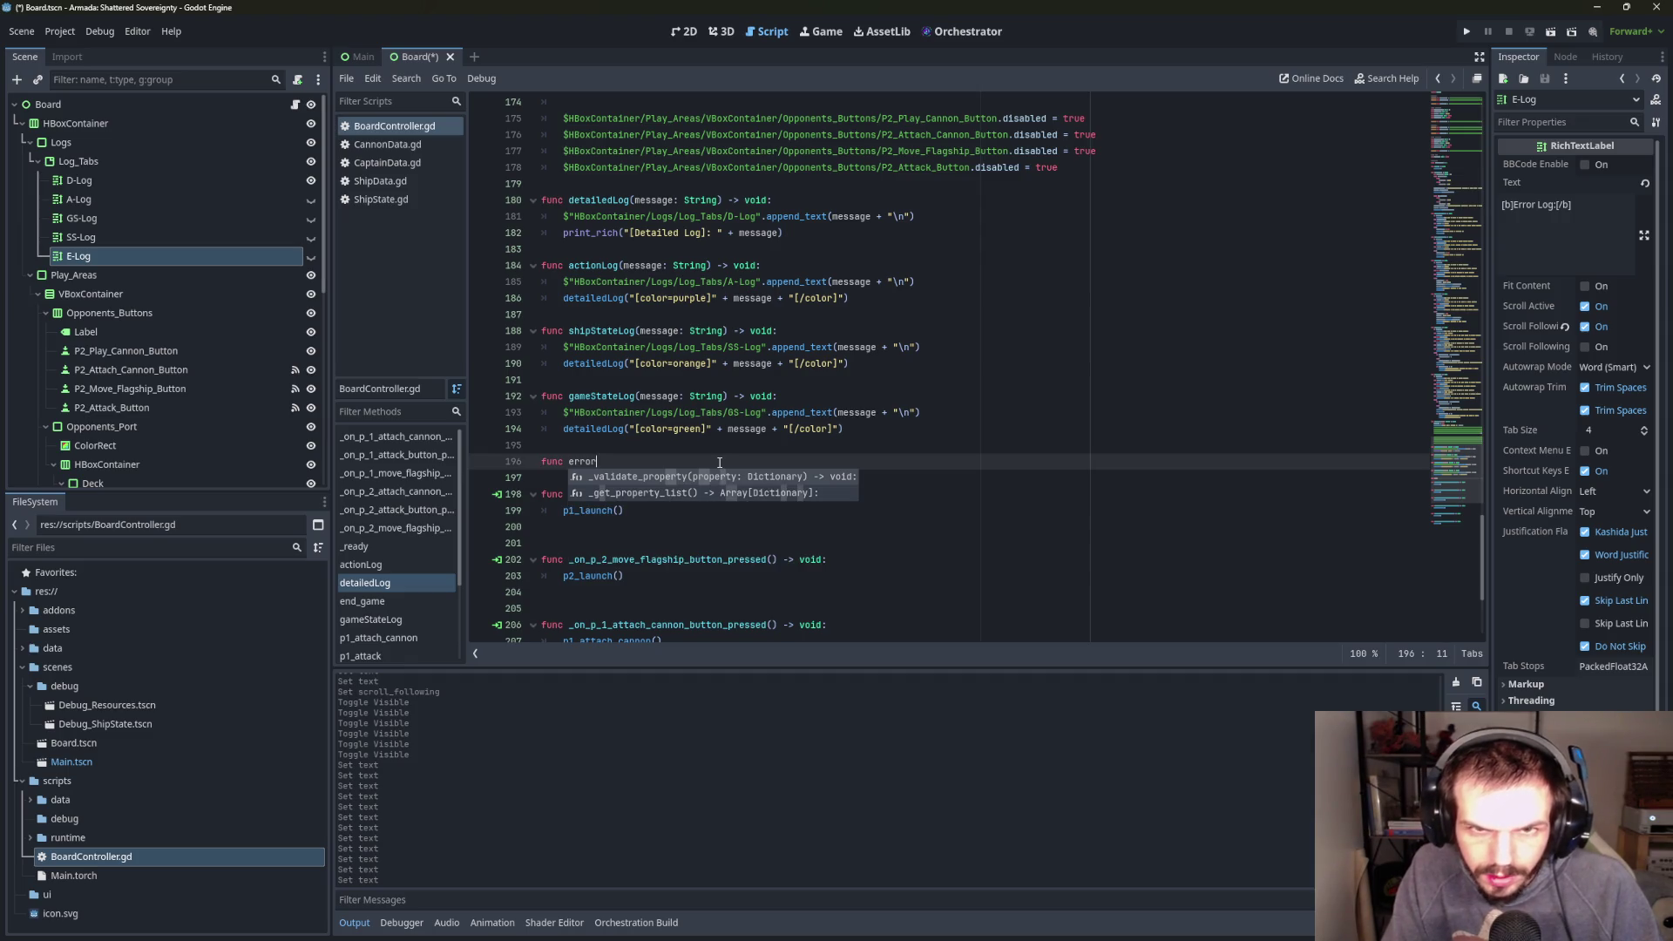
{"action": "type", "text": "Log(m"}
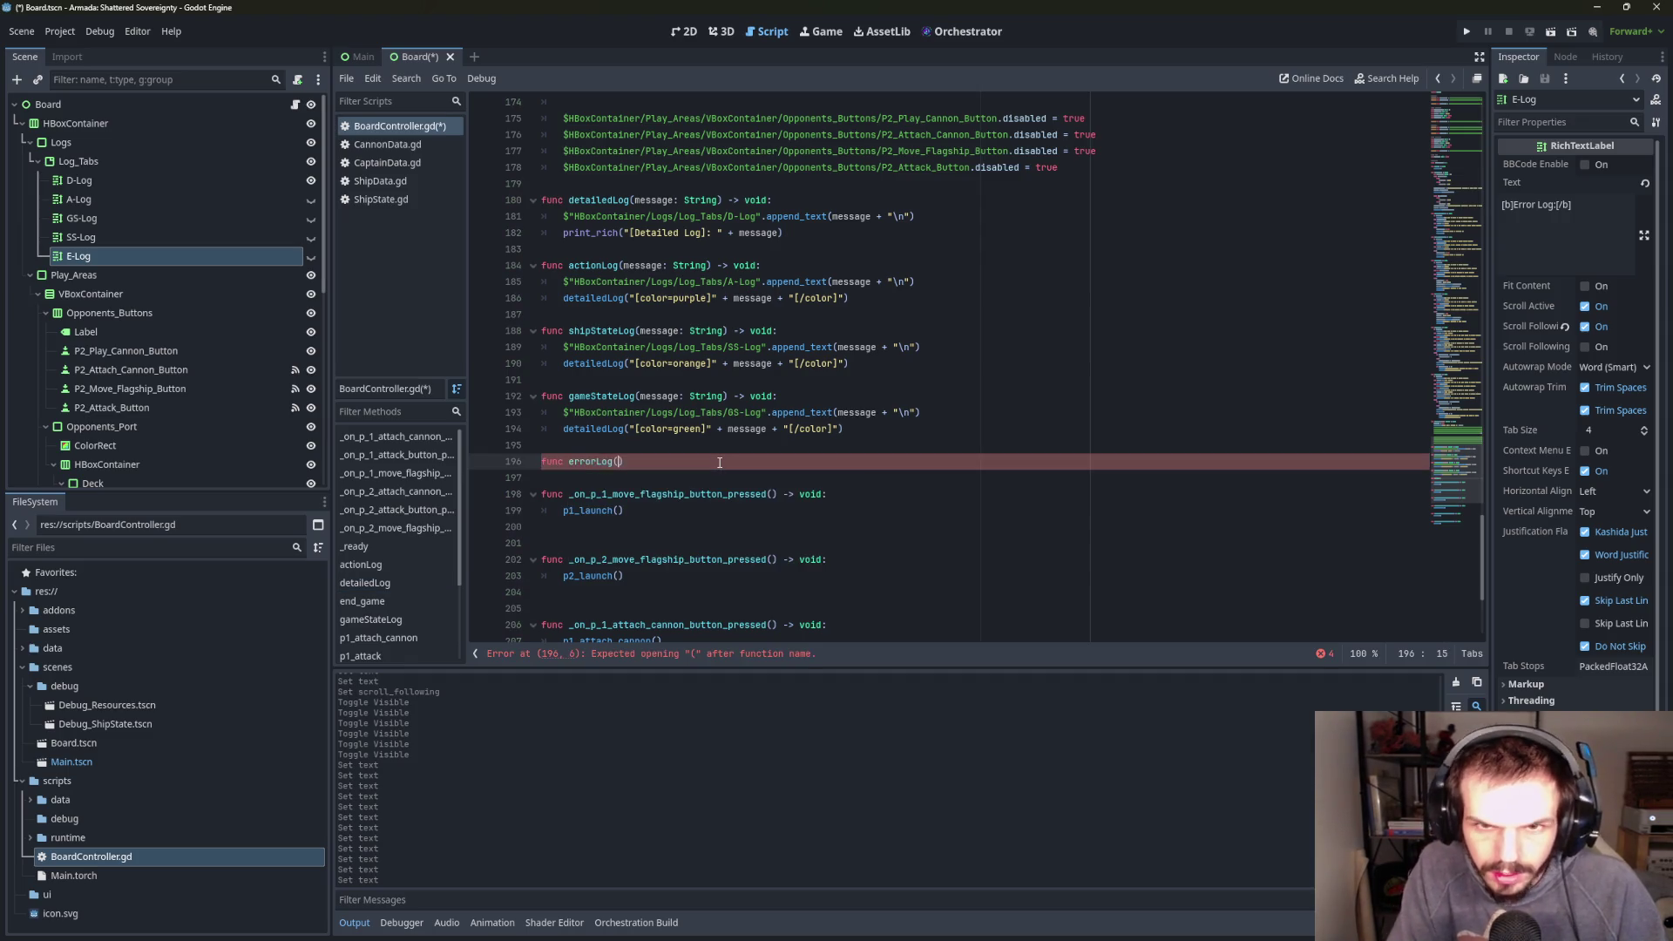
{"action": "type", "text": "essage"}
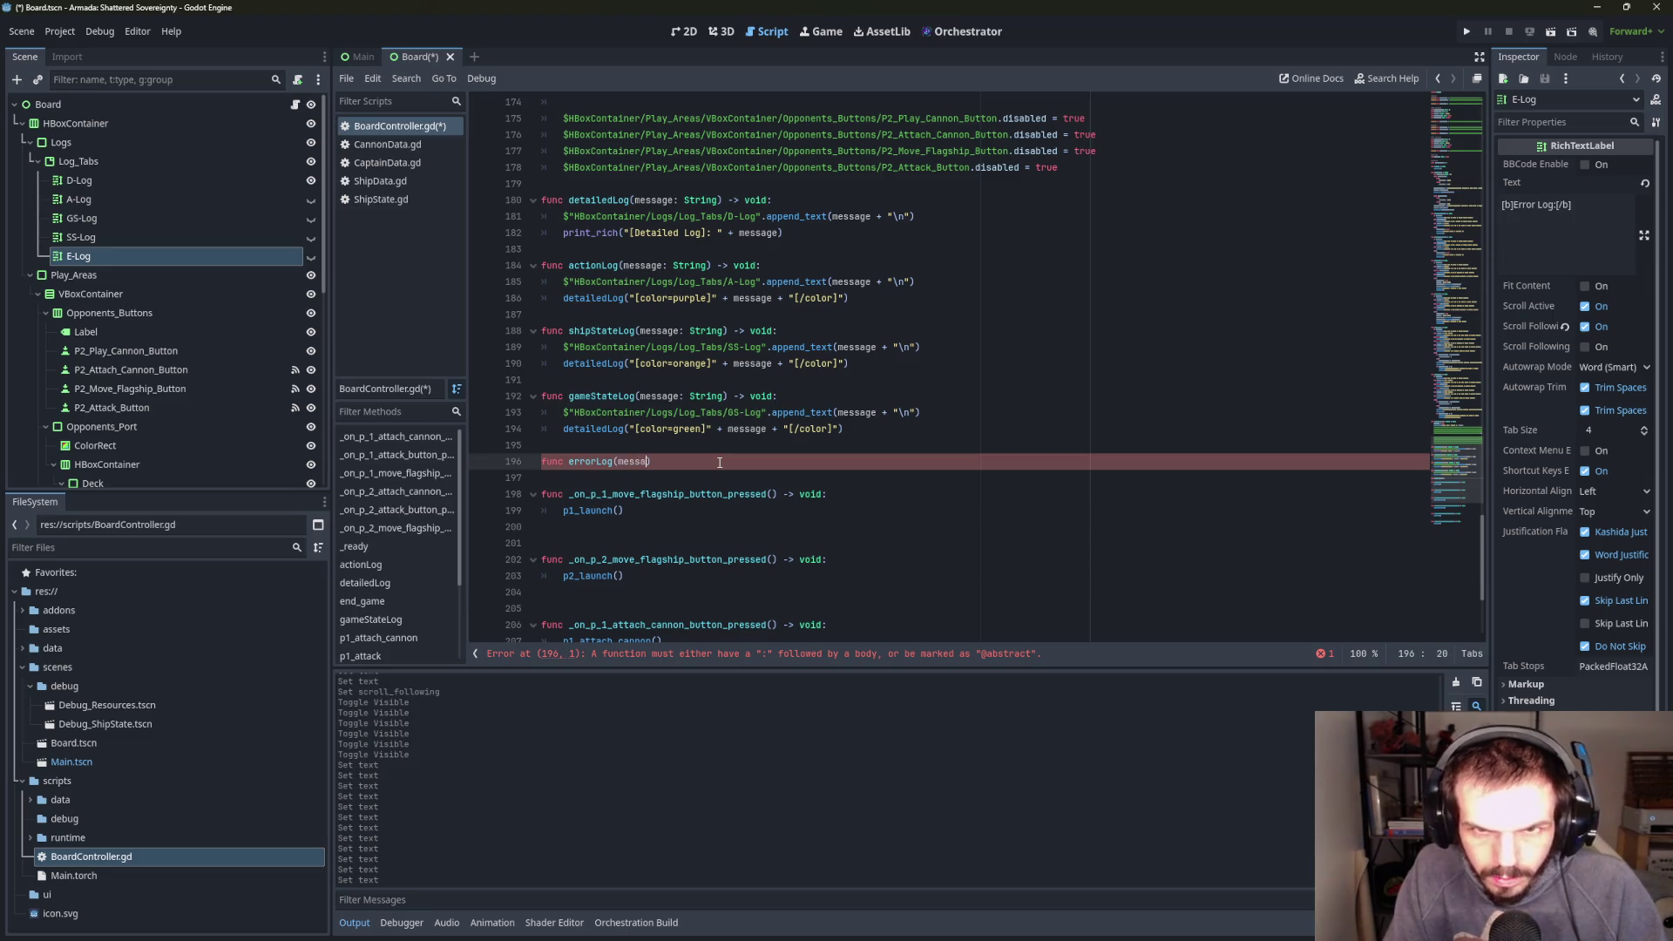
{"action": "type", "text": ": String) -> "}
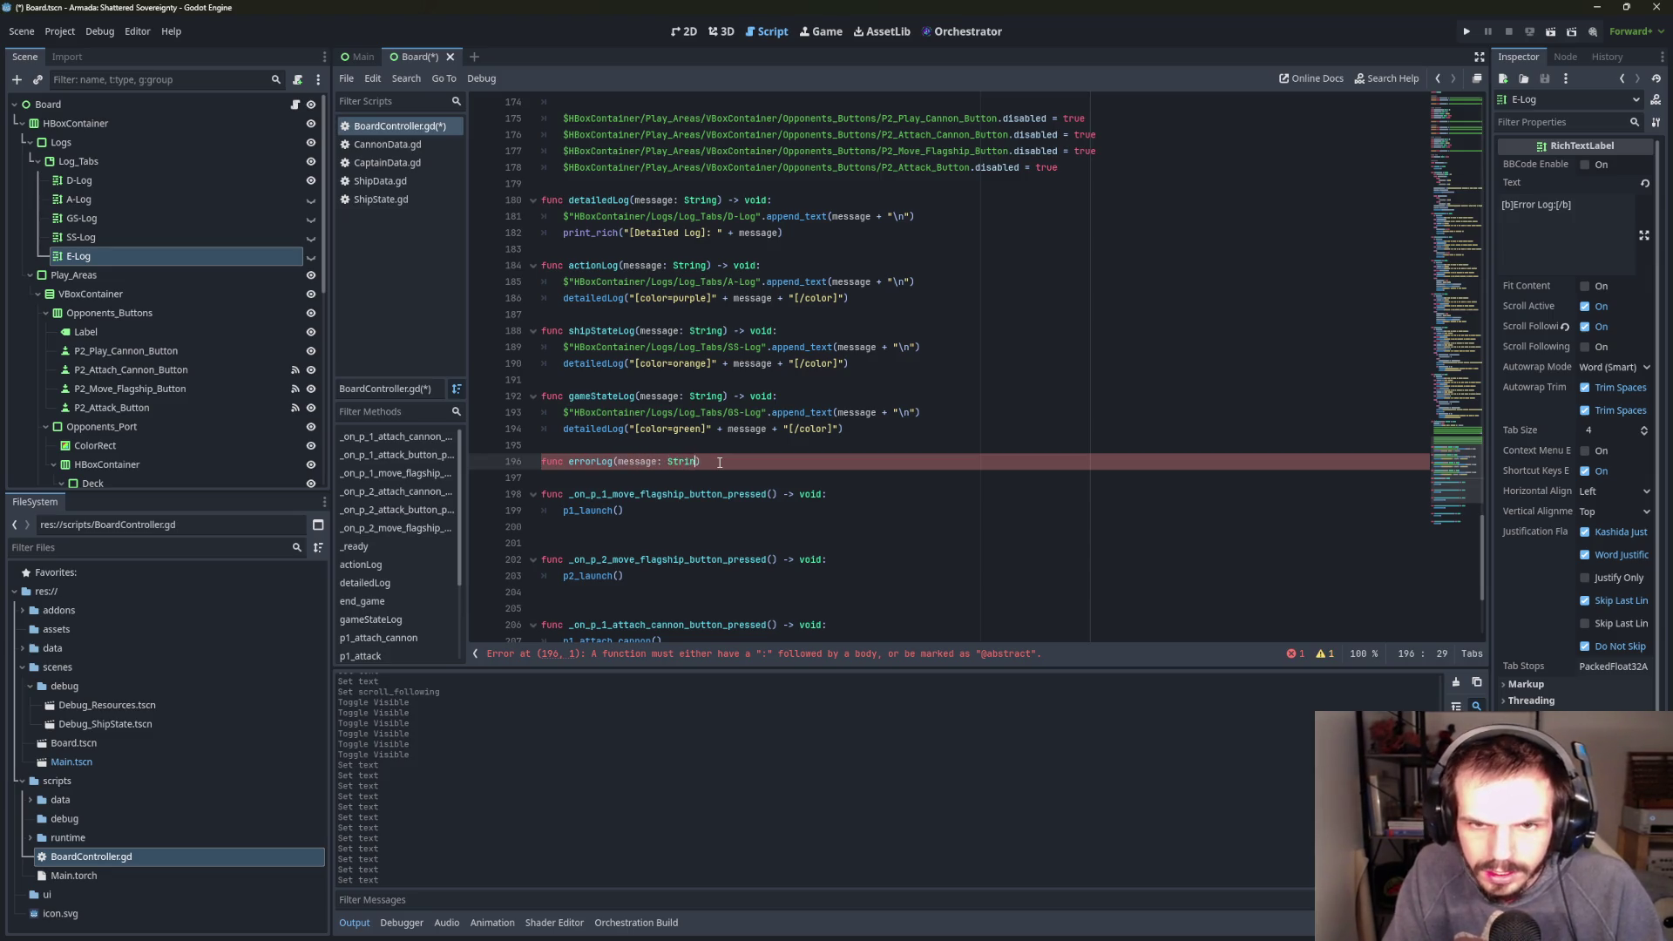
{"action": "type", "text": "void:"}
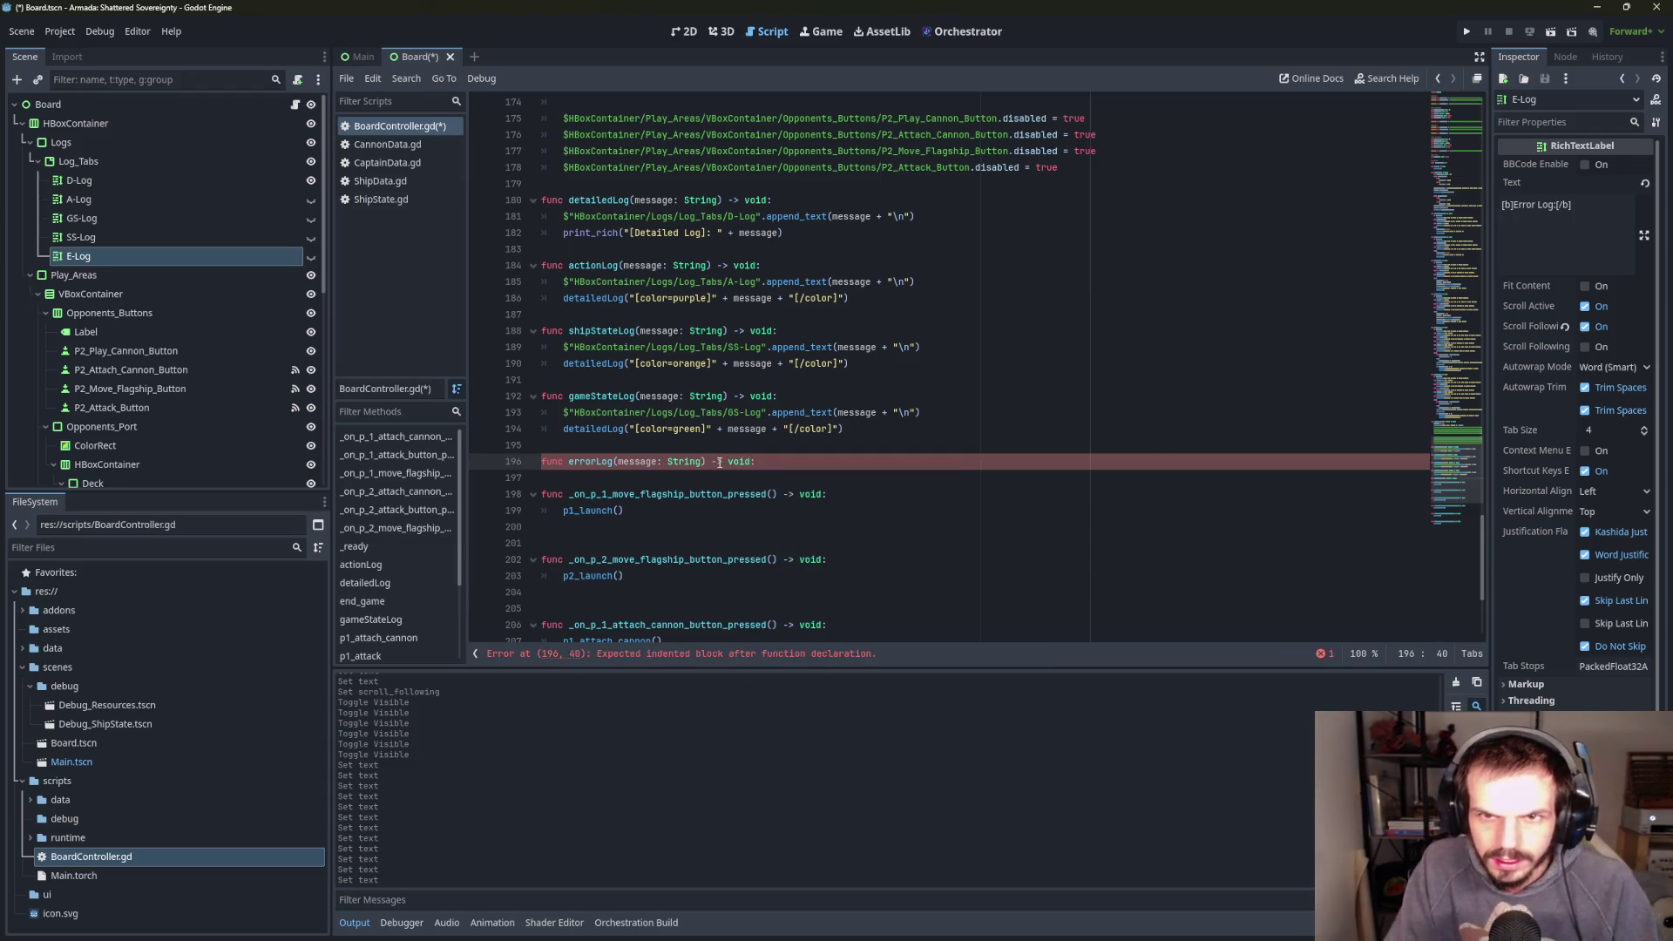
{"action": "key", "text": "Return"}
- Fill errorLog's body with E-Log's append_text(message + "\n") and begin a print_rich line
{"action": "mouse_move", "coordinate": [127, 257]}
{"action": "left_mouse_down"}
{"action": "mouse_move", "coordinate": [557, 429]}
{"action": "mouse_move", "coordinate": [562, 479]}
{"action": "left_mouse_up"}
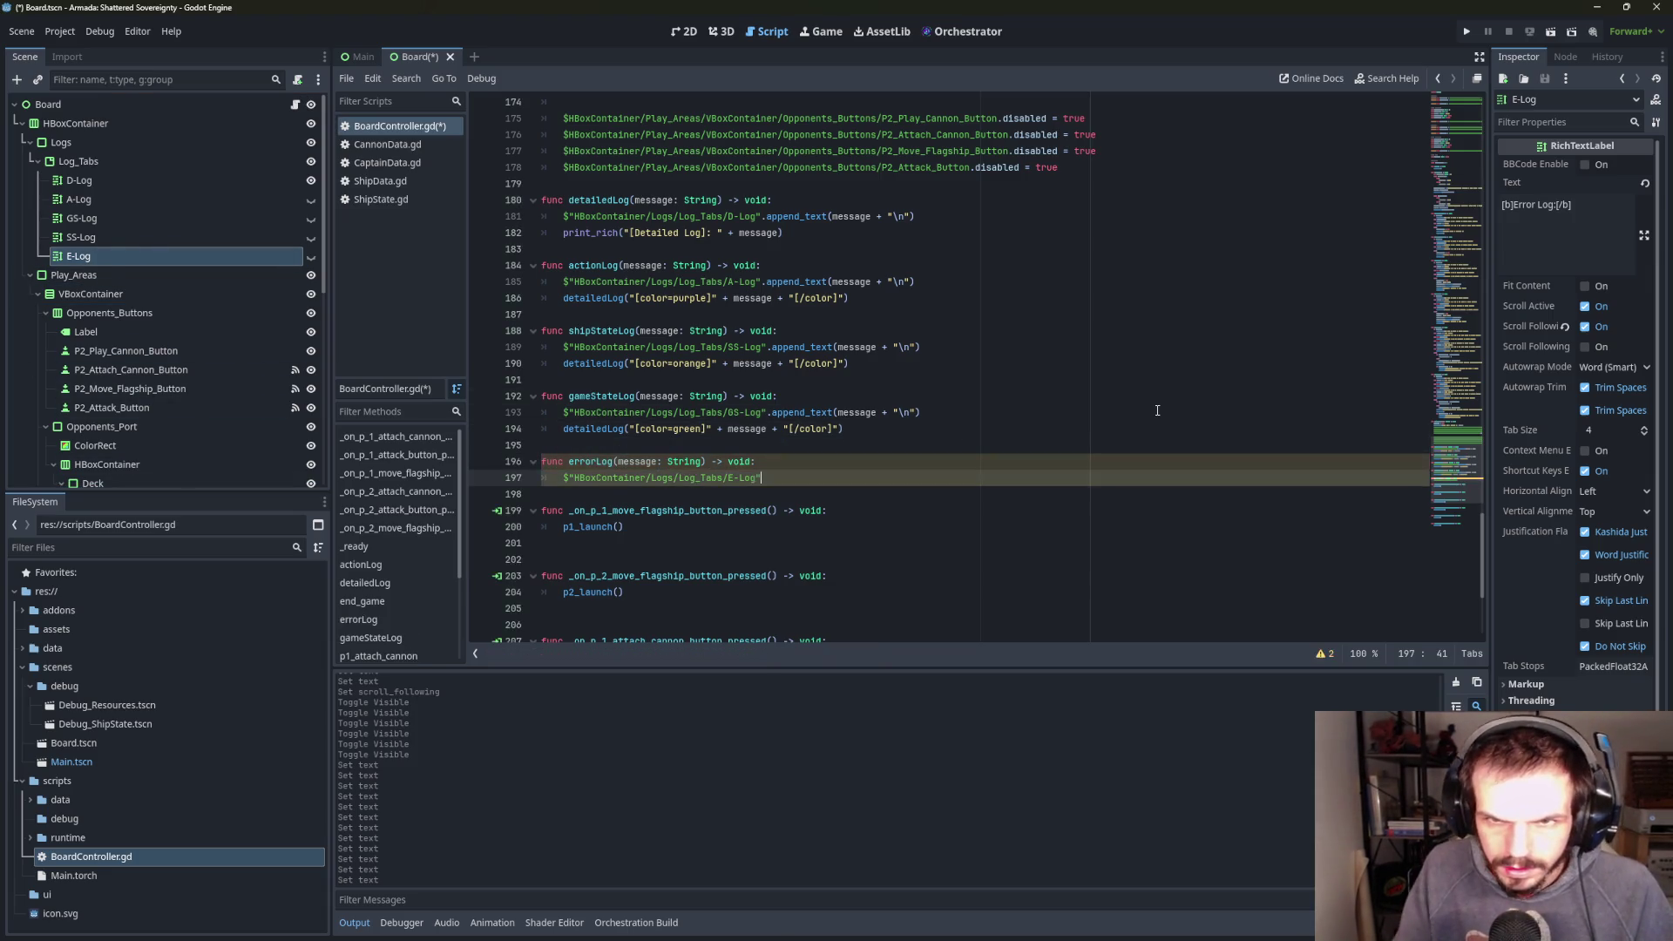
{"action": "type", "text": ".app"}
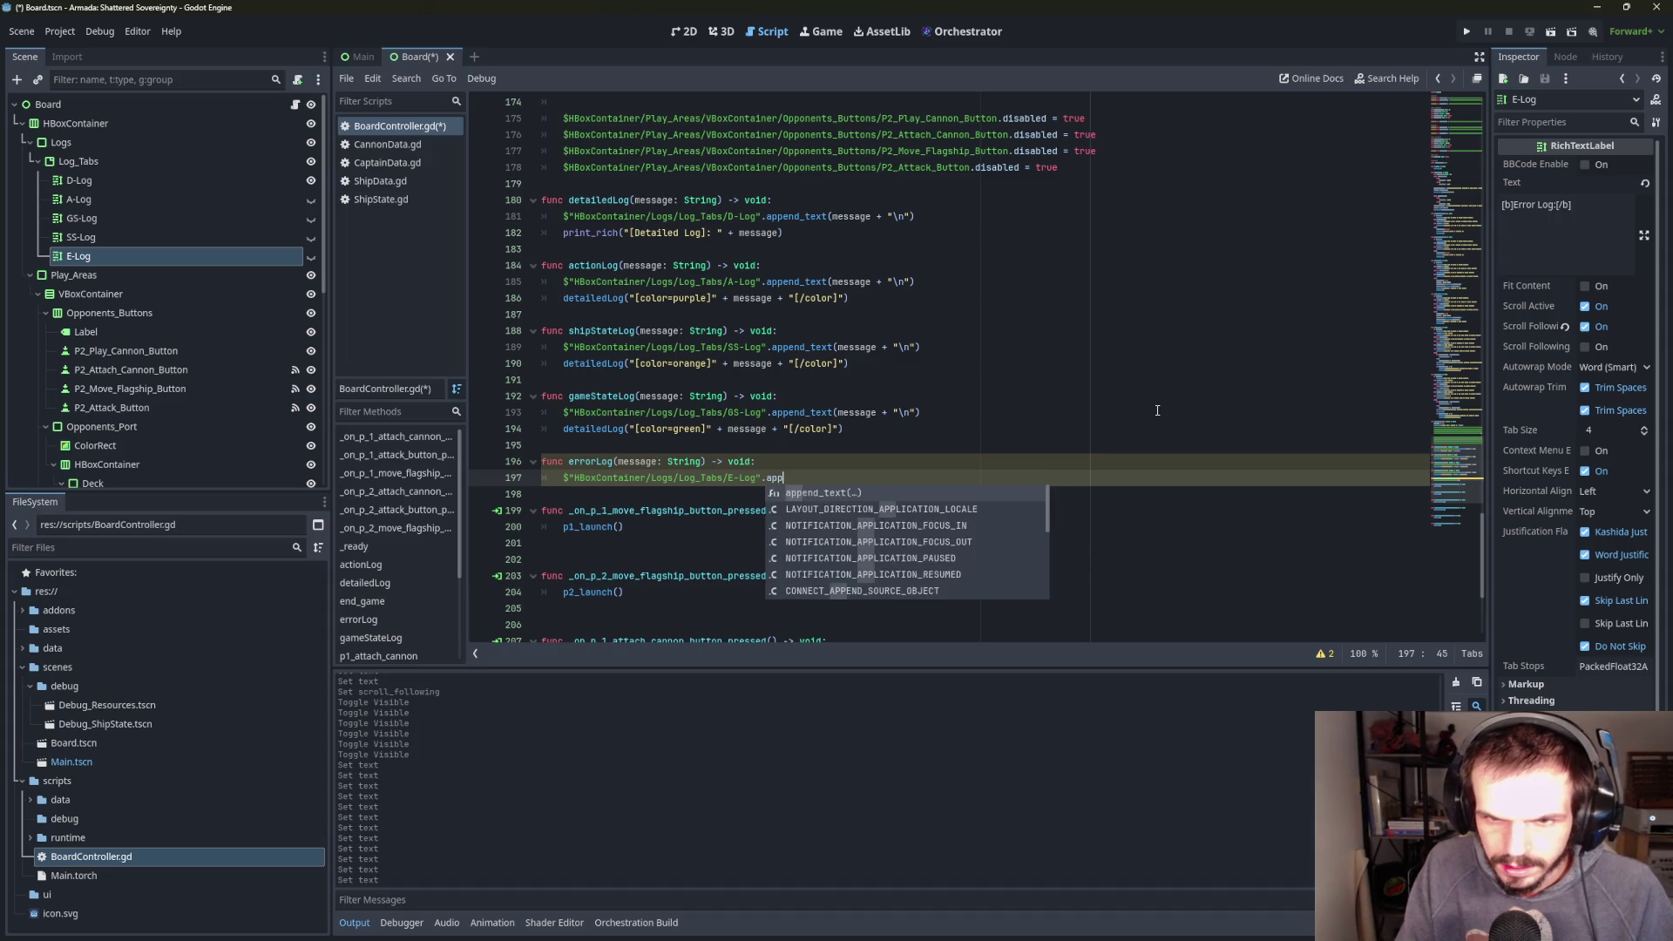
{"action": "key", "text": "Return"}
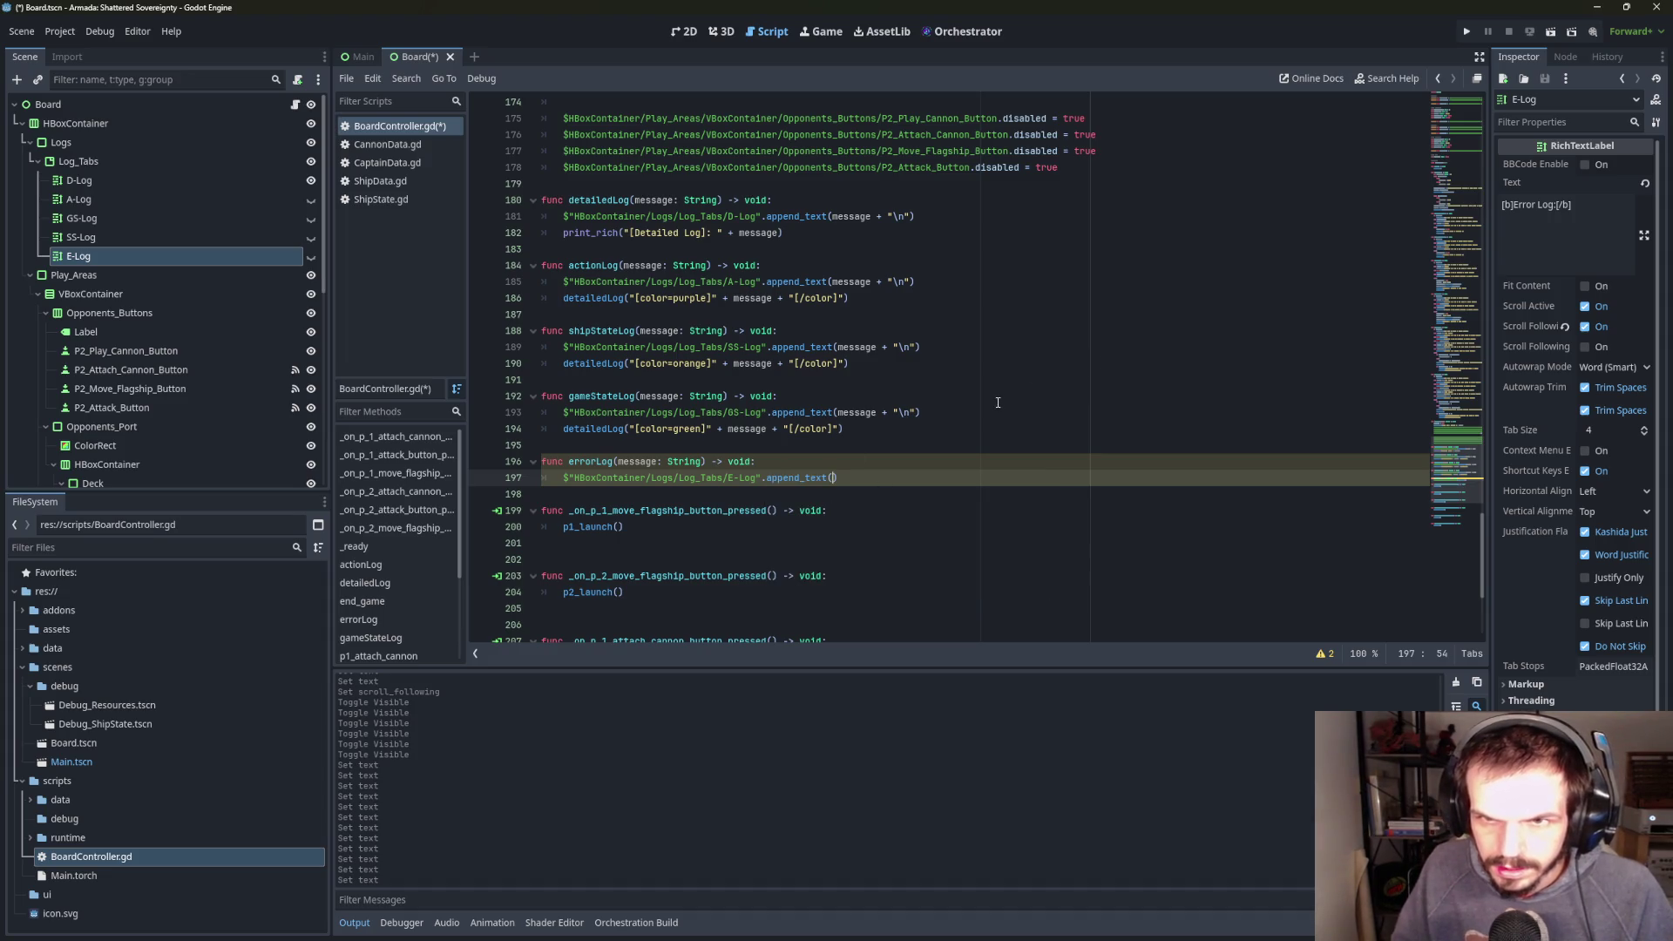
{"action": "type", "text": "message + \\n"}
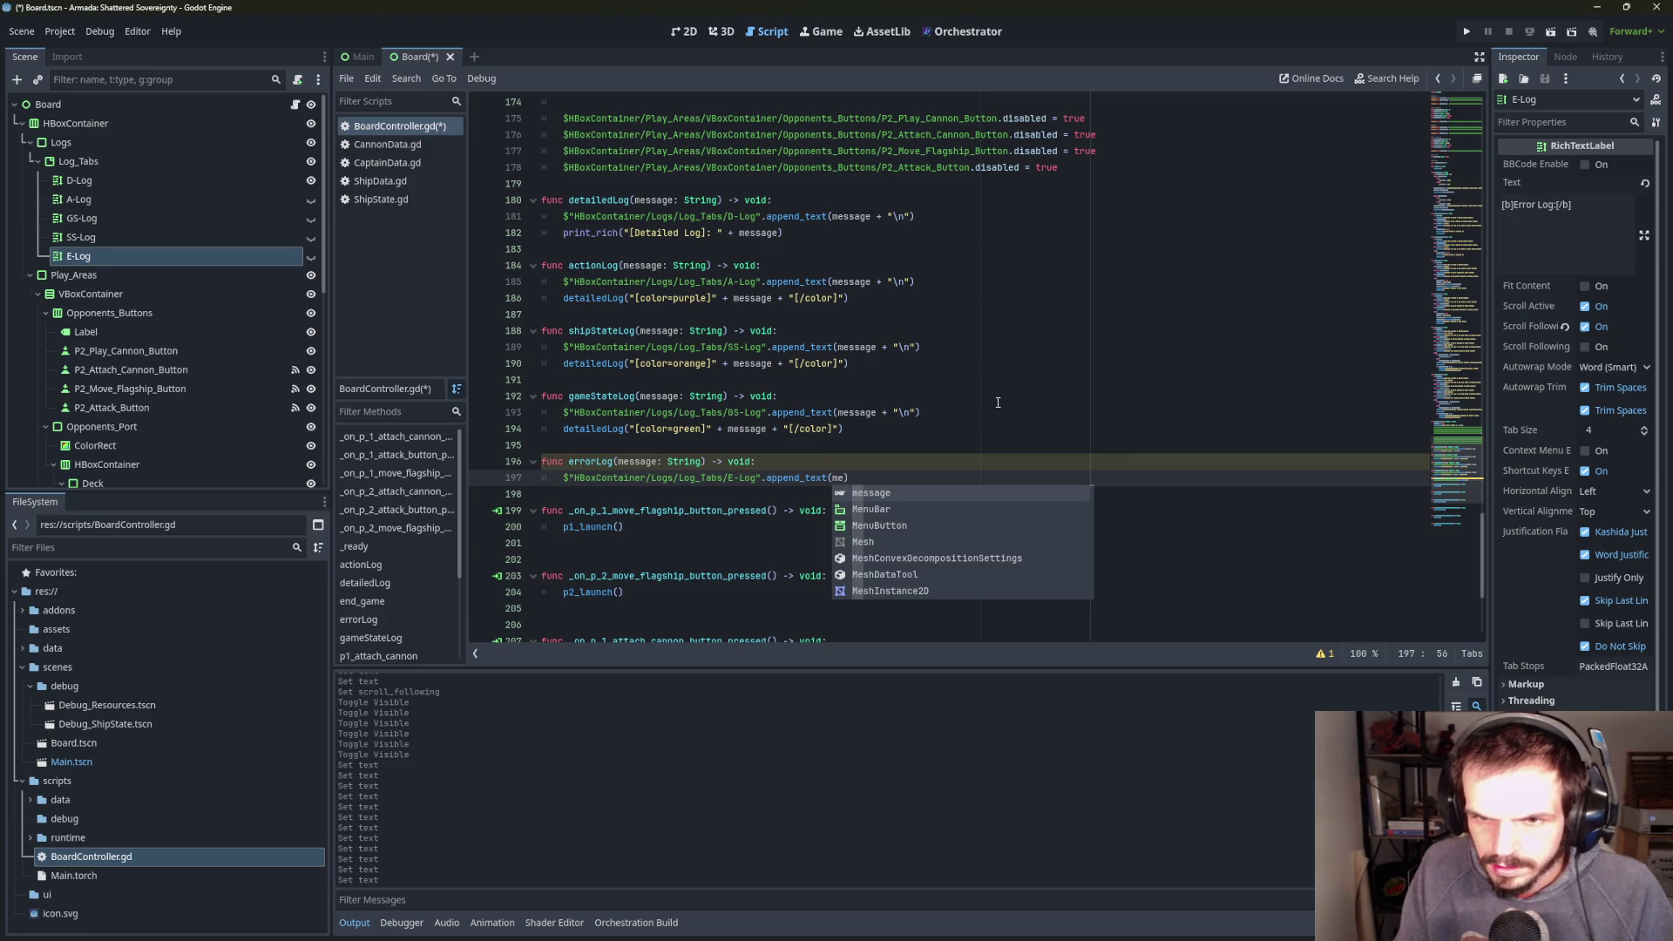
{"action": "key", "text": "Return"}
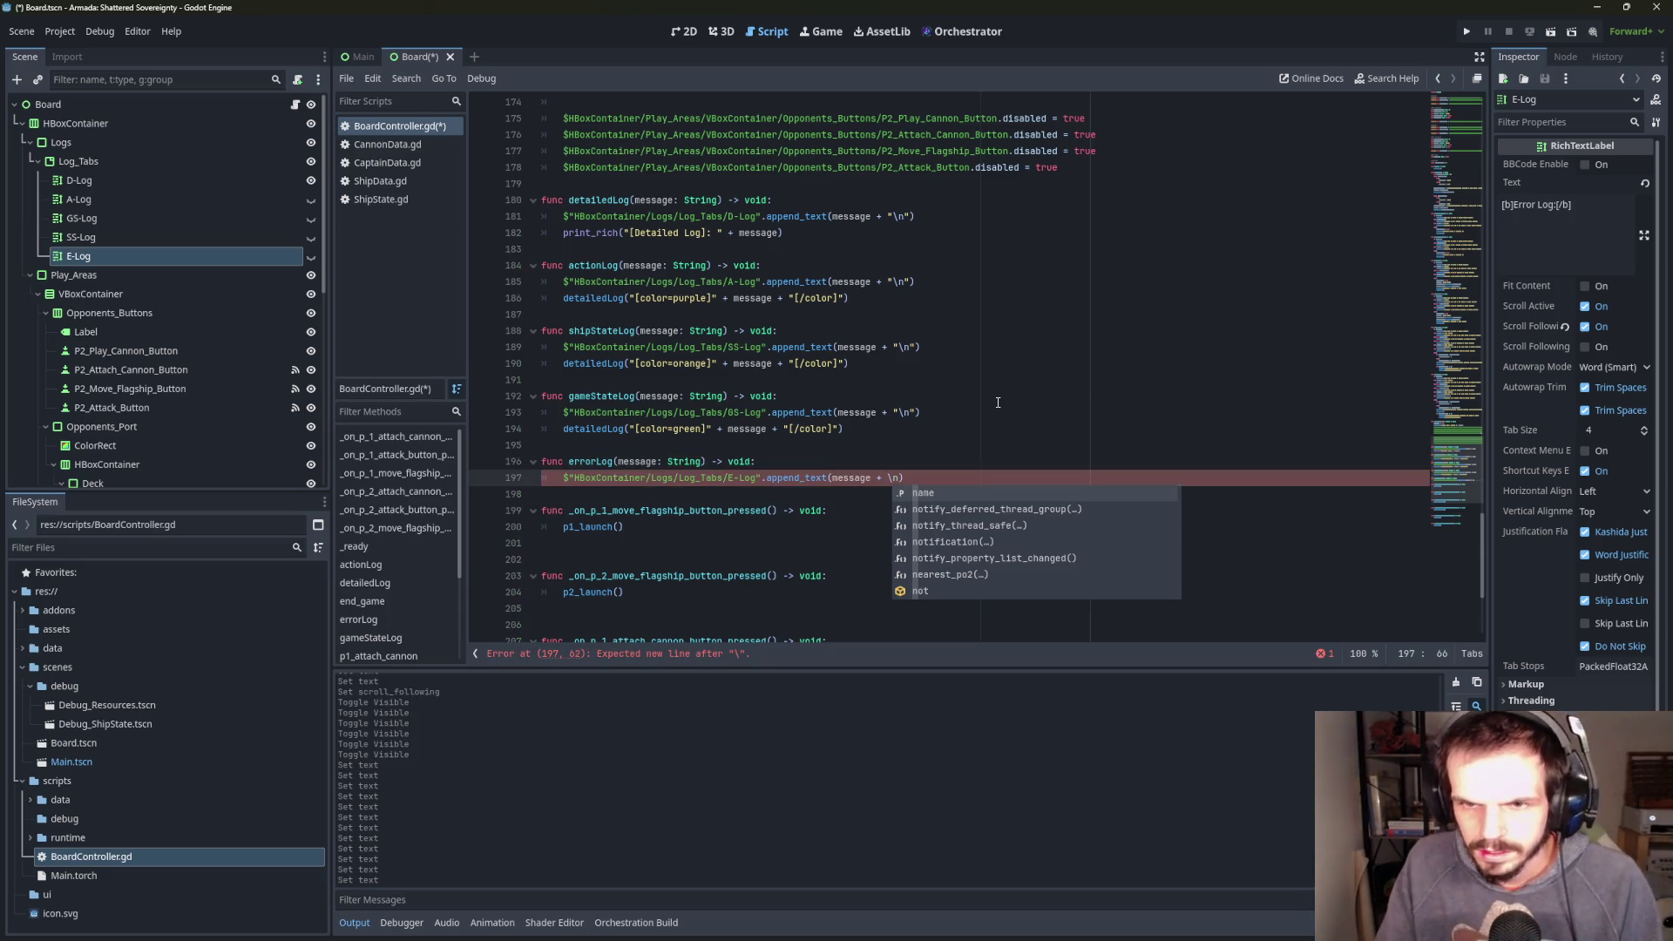
{"action": "key", "text": "shift+Left"}
{"action": "key", "text": "shift+Left"}
{"action": "type", "text": "\""}
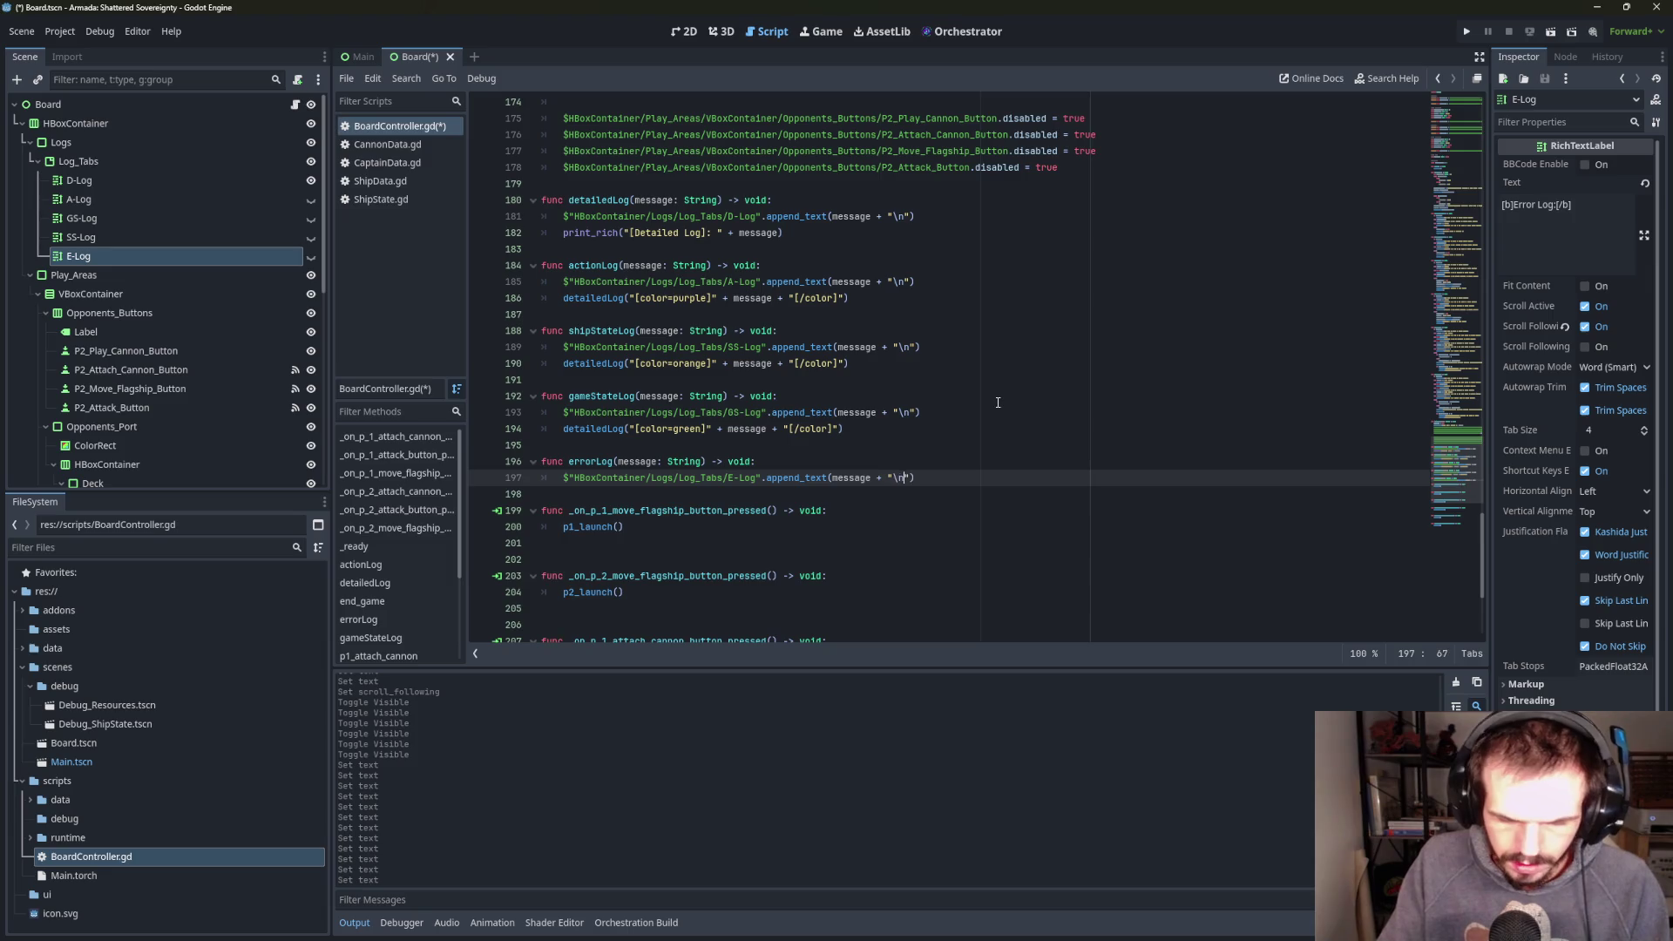
{"action": "key", "text": "Return"}
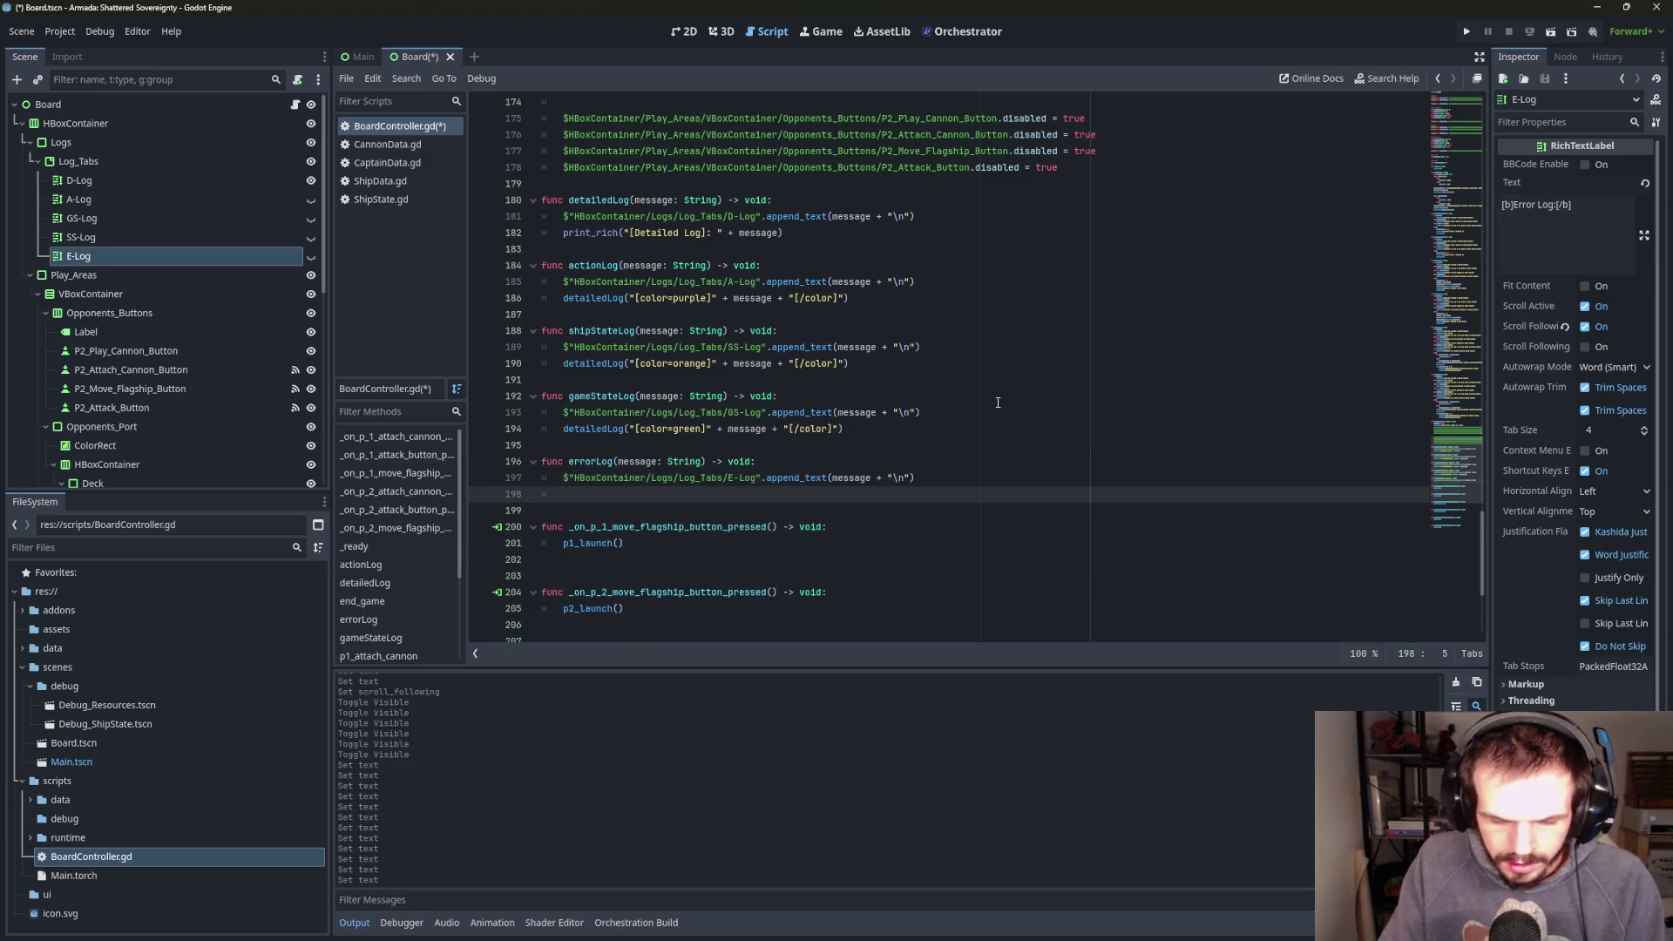
{"action": "type", "text": "pr"}
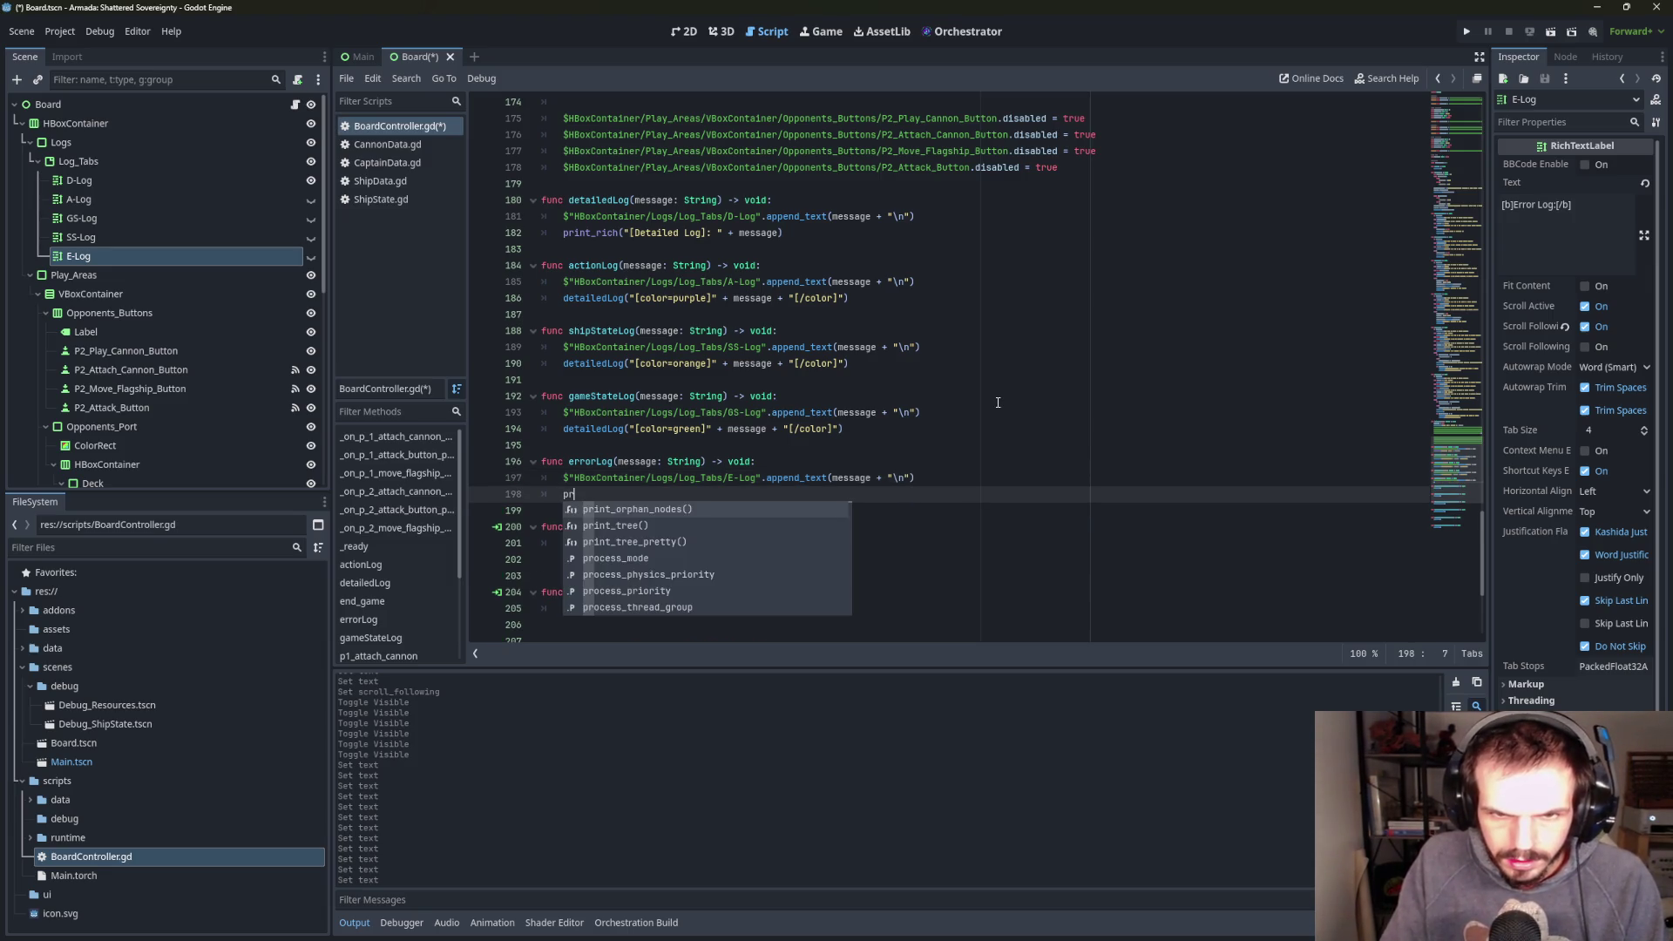
{"action": "type", "text": "int_r"}
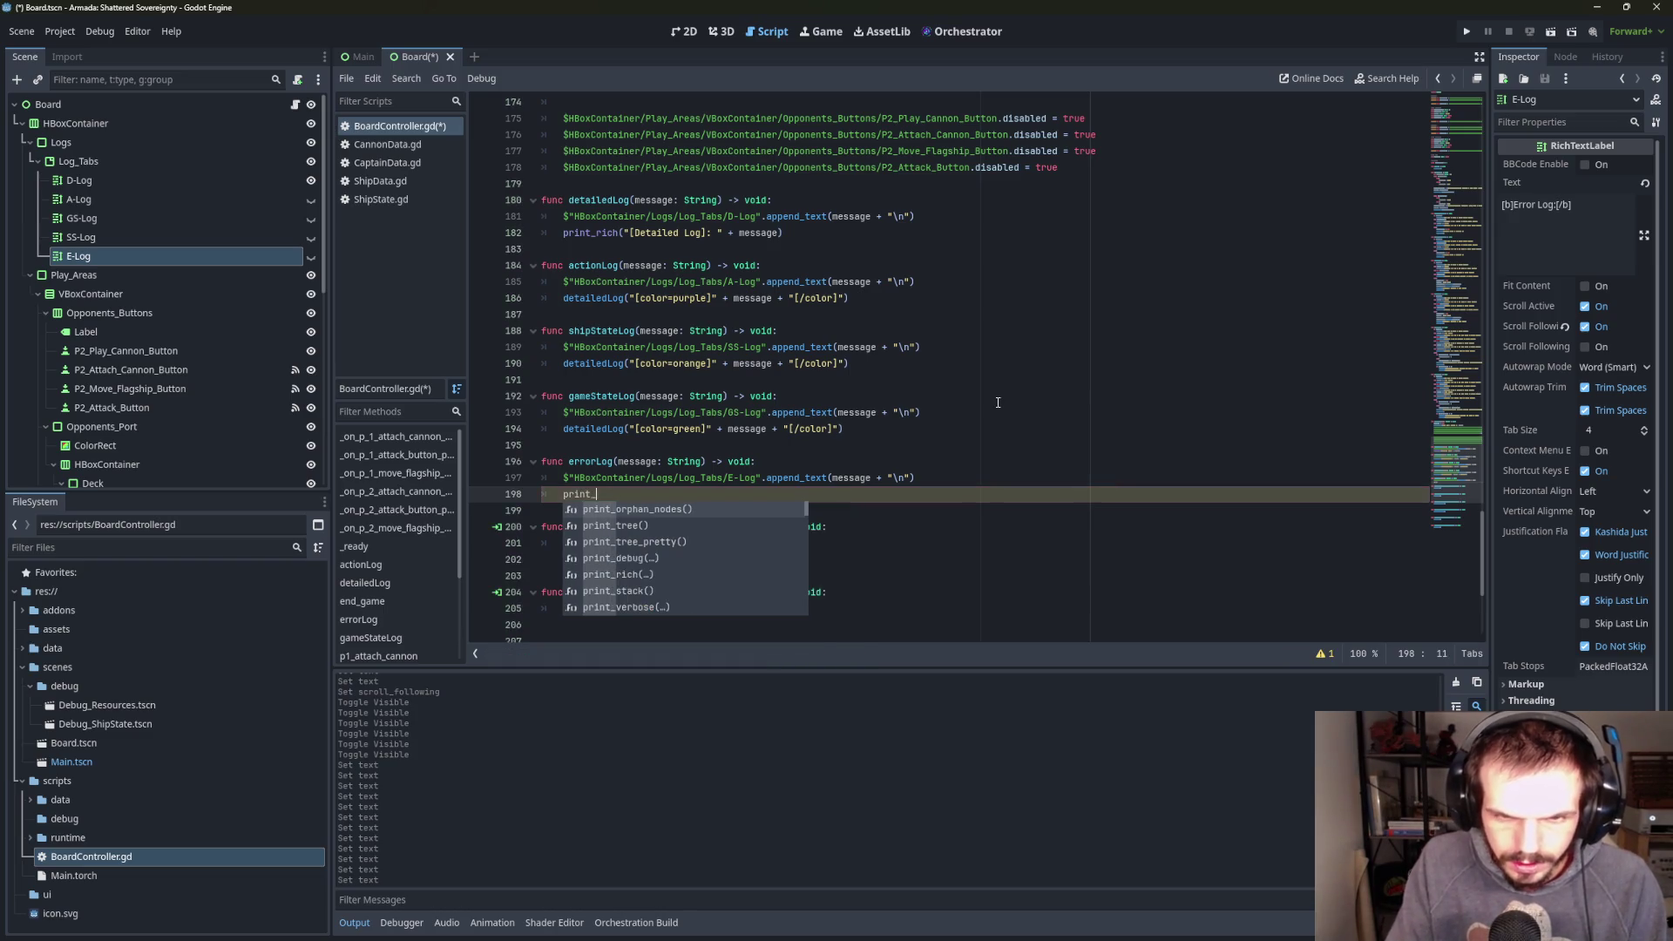
- Complete the line as print_rich("[color=webmaroon]" + message + "[/color]")
{"action": "key", "text": "Return"}
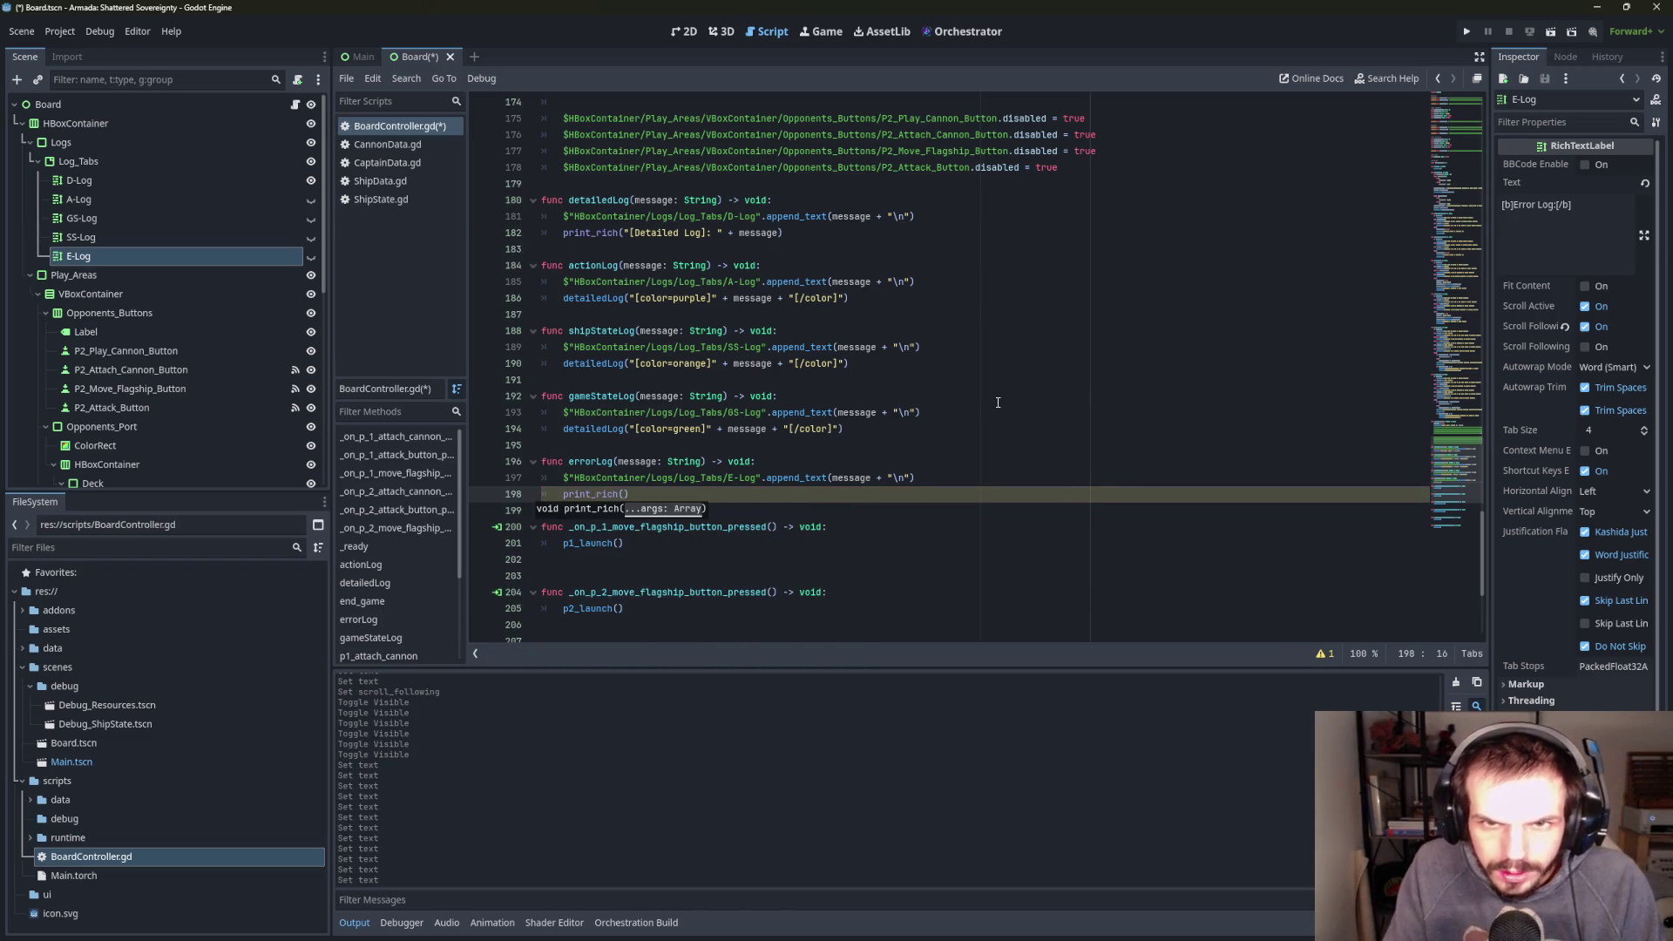
{"action": "type", "text": "\""}
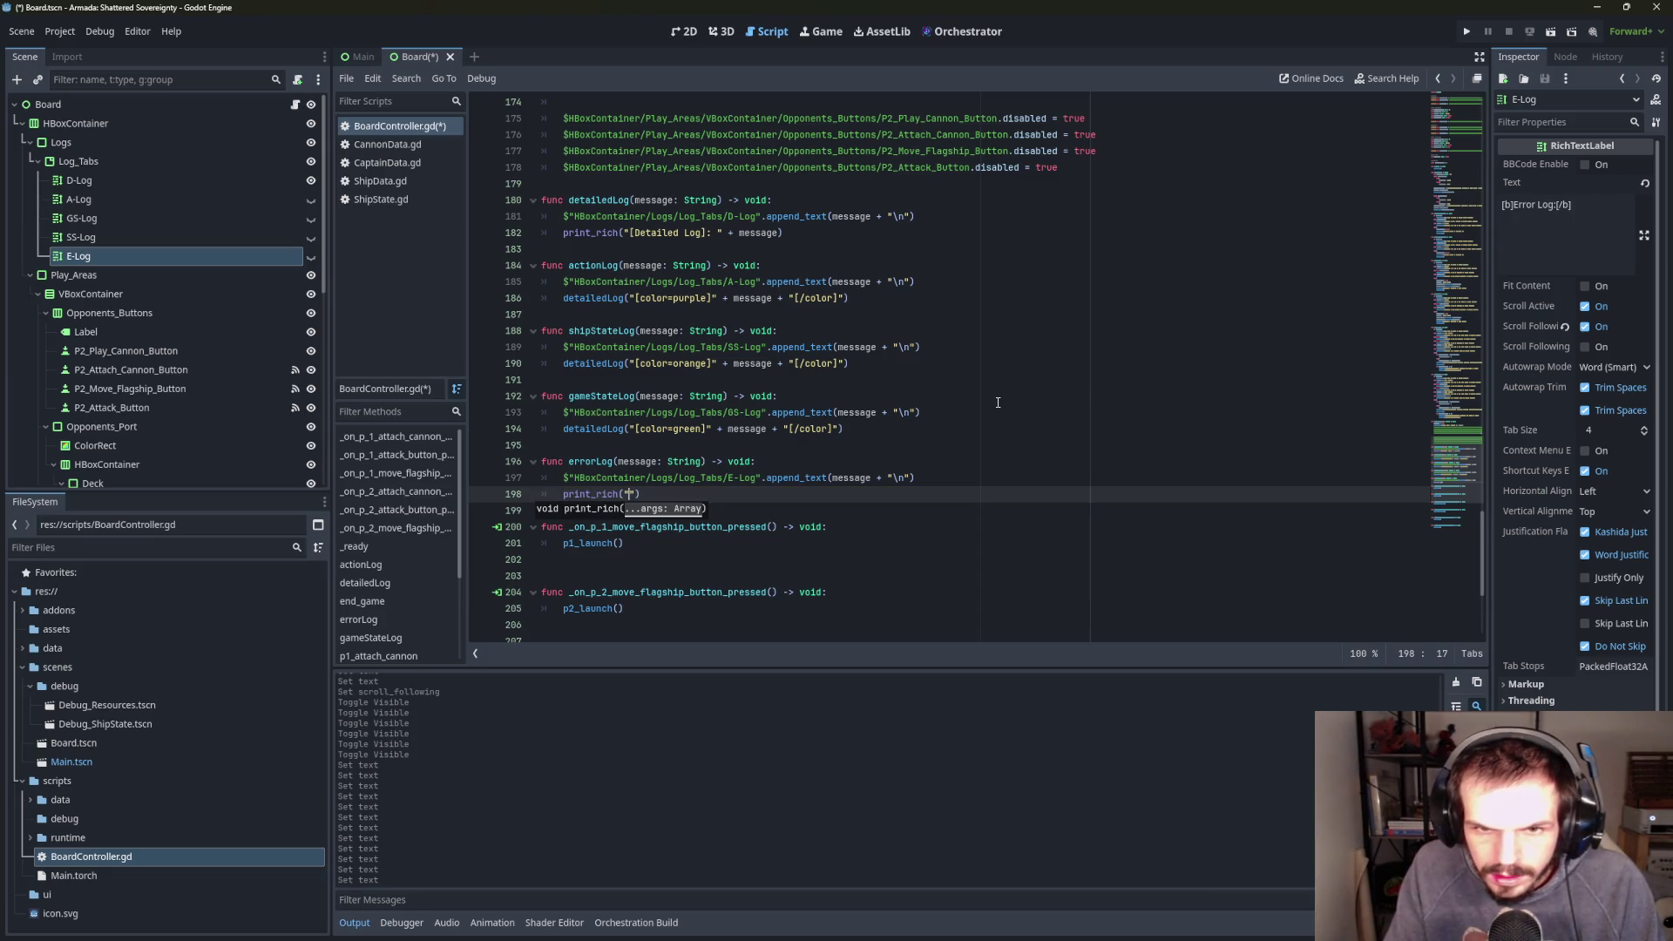
{"action": "type", "text": "[color"}
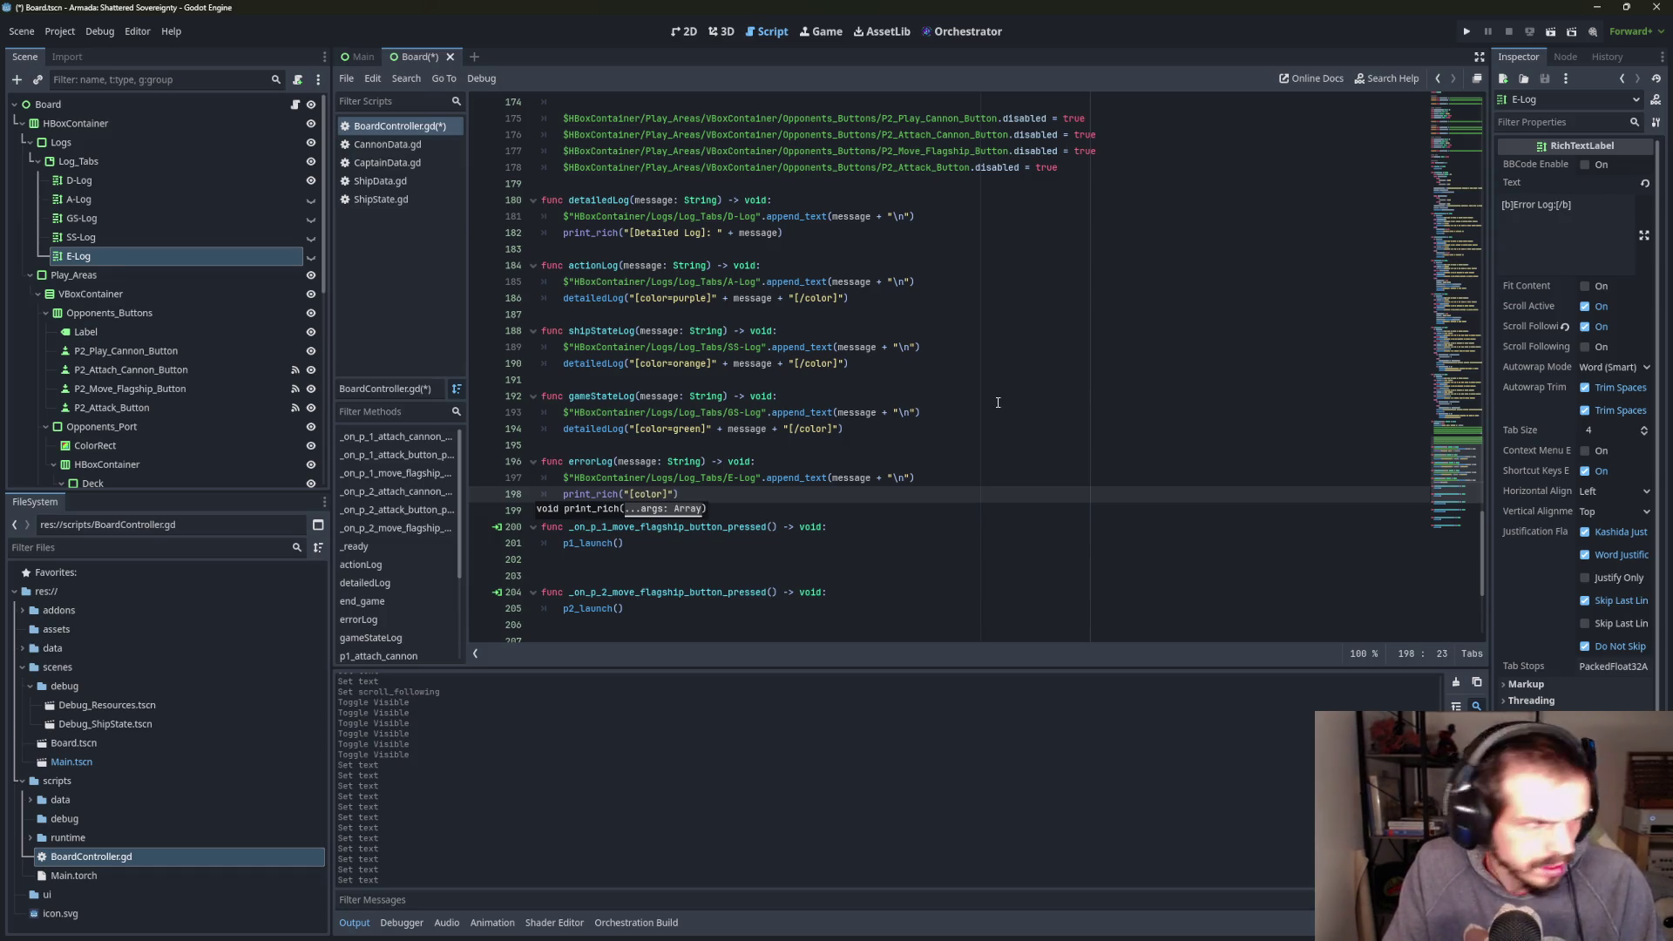
{"action": "type", "text": "=webmaroon"}
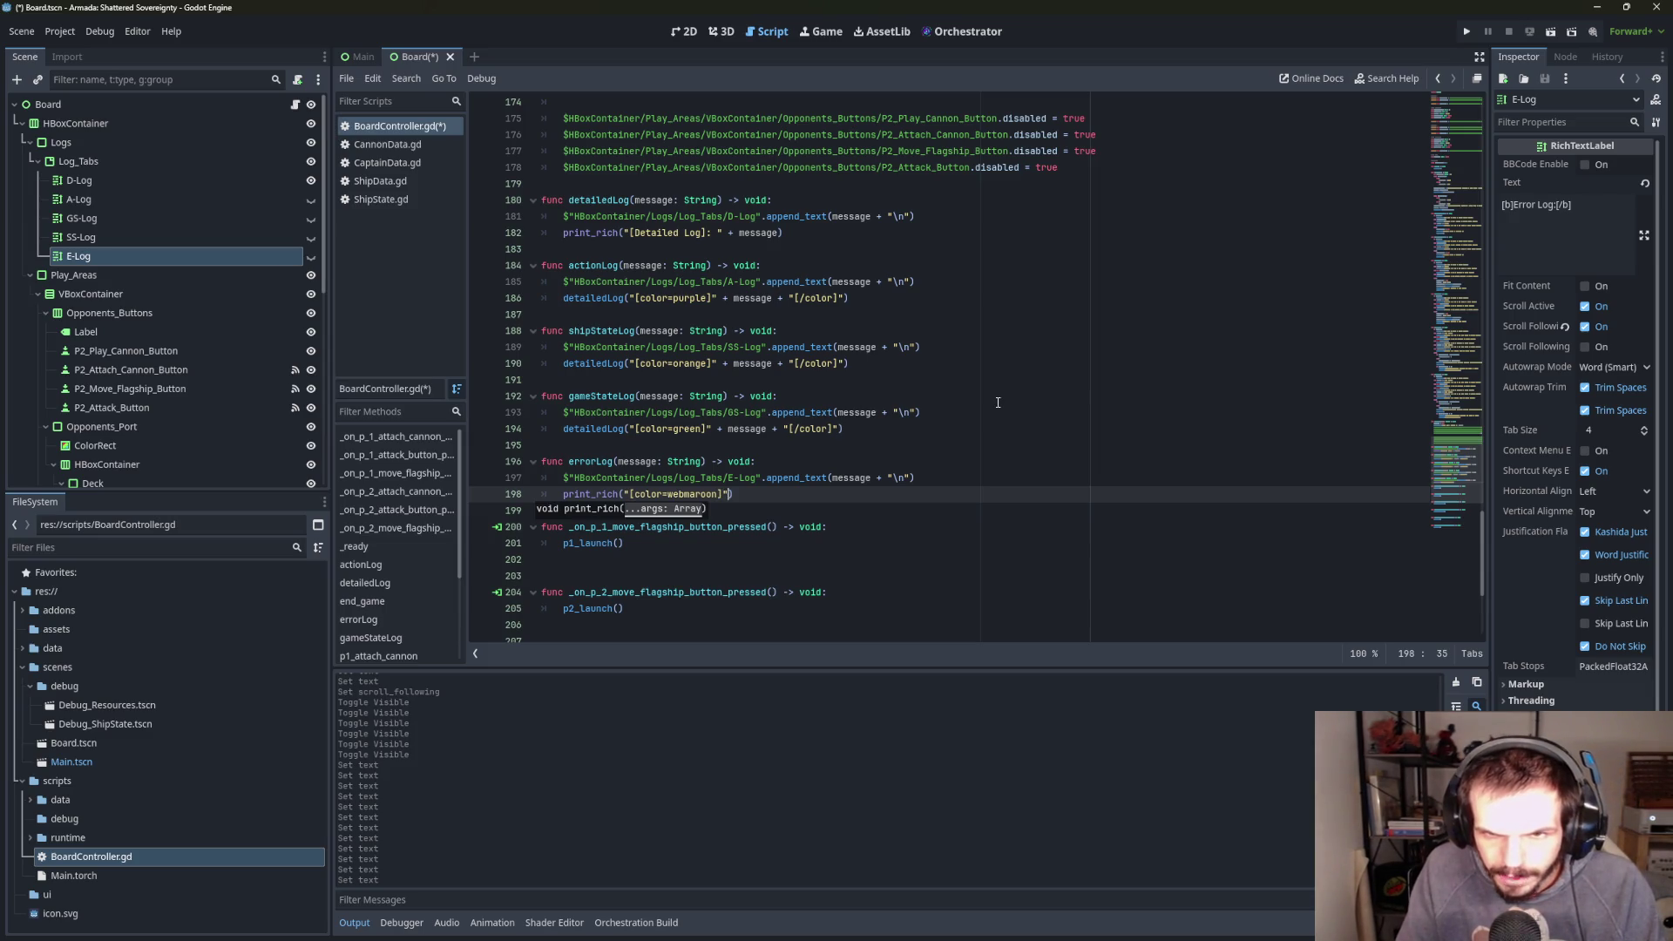
{"action": "type", "text": "message + "}
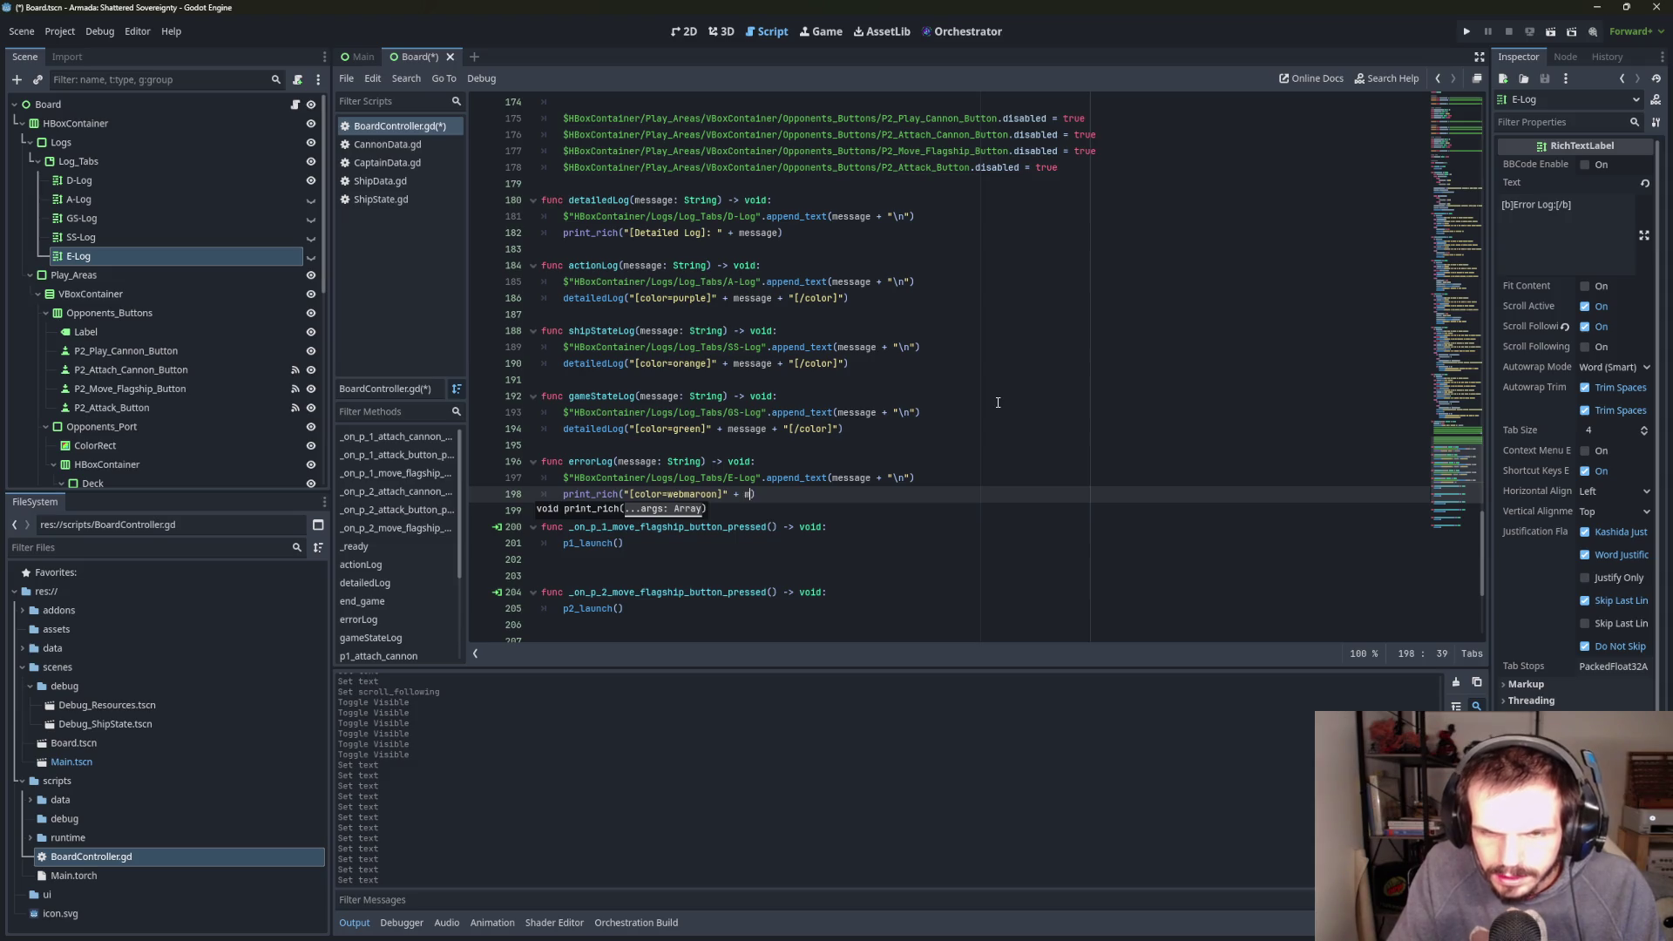
{"action": "type", "text": "\"[/color"}
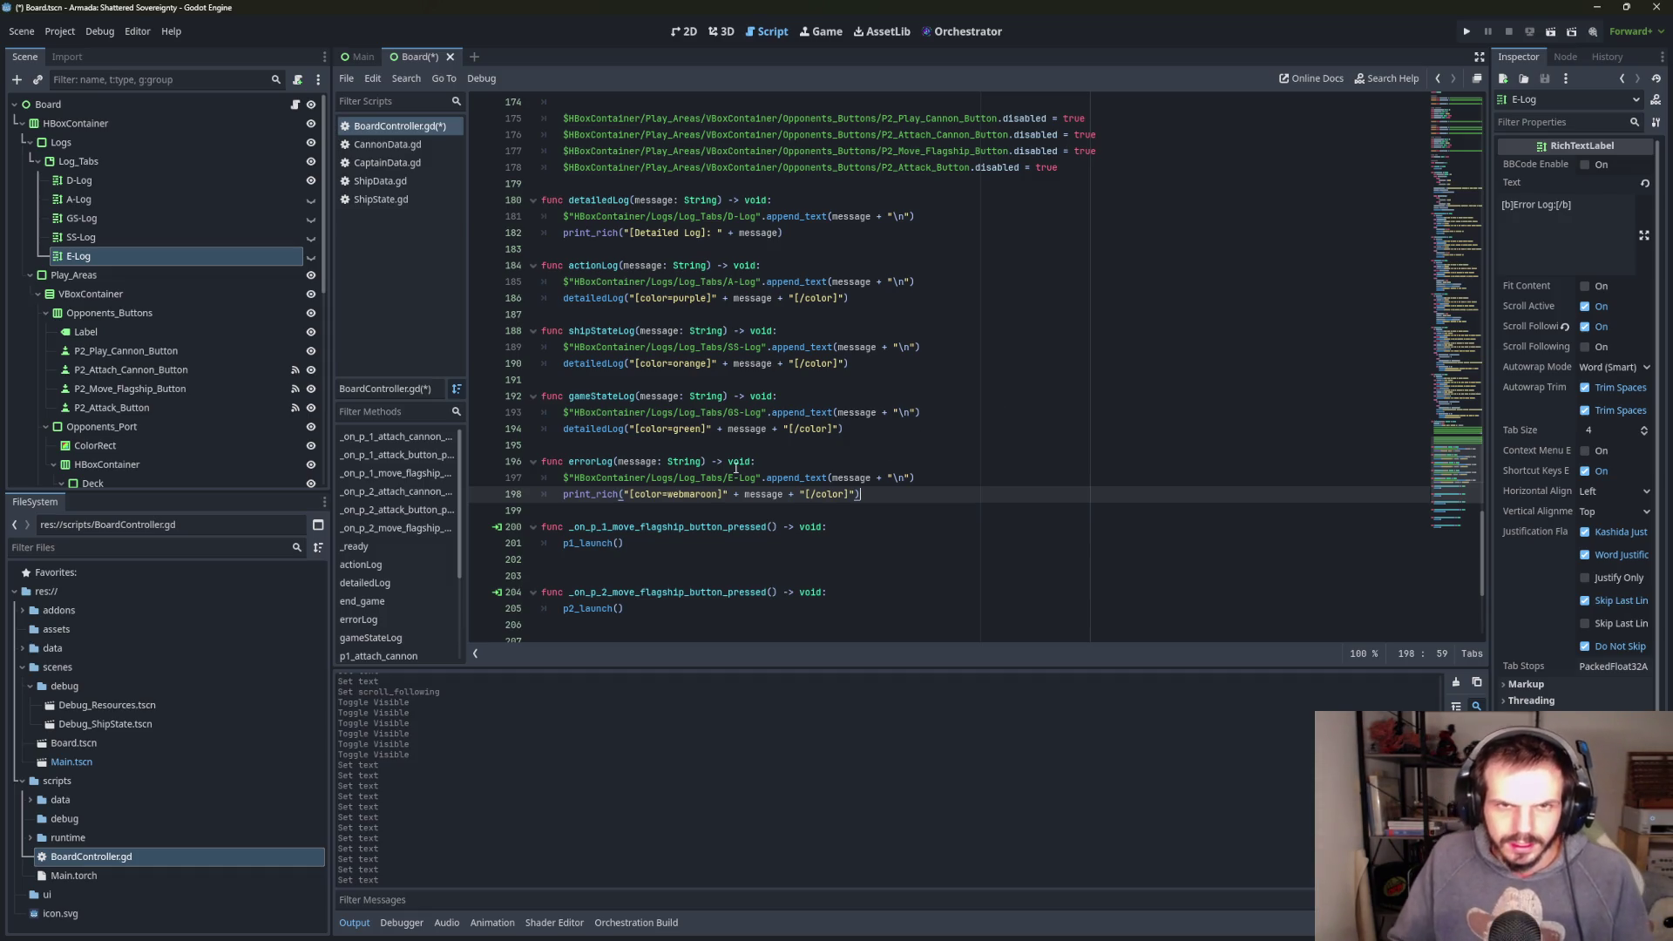
{"action": "scroll", "coordinate": [742, 404], "scroll_direction": "up", "scroll_amount": 4}
{"action": "scroll", "coordinate": [742, 403], "scroll_direction": "up", "scroll_amount": 7}
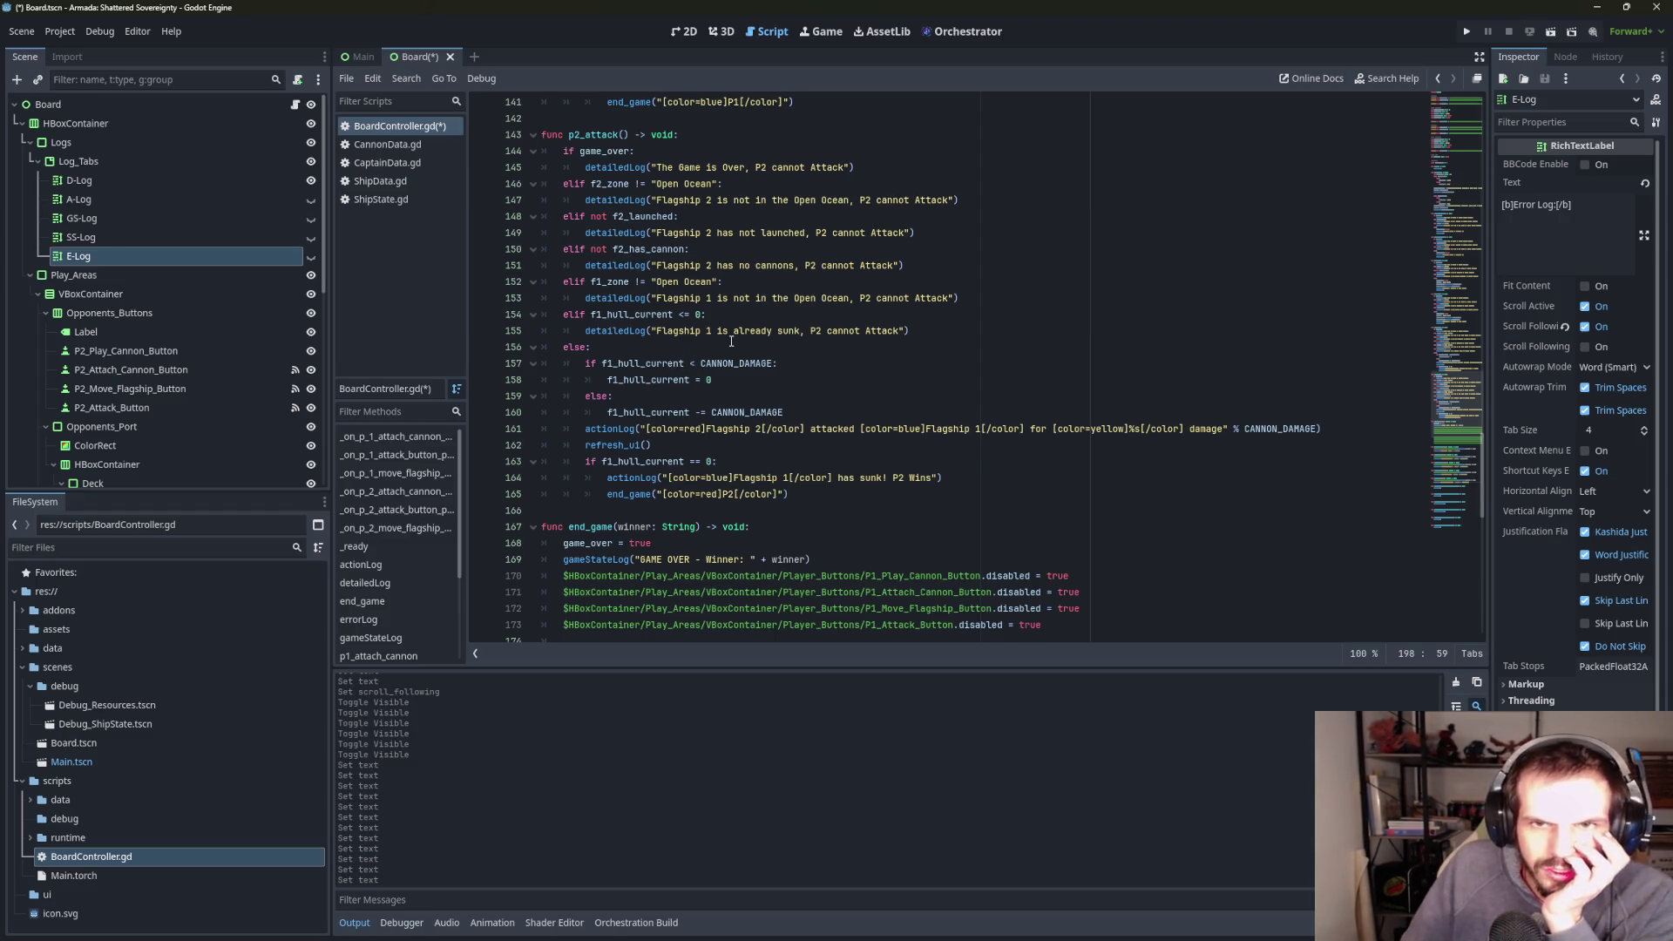
- Switch the detailedLog calls on lines 145, 147 and 149 of p2_attack to errorLog
{"action": "scroll", "coordinate": [731, 342], "scroll_direction": "up", "scroll_amount": 1}
{"action": "double_click", "coordinate": [605, 216]}
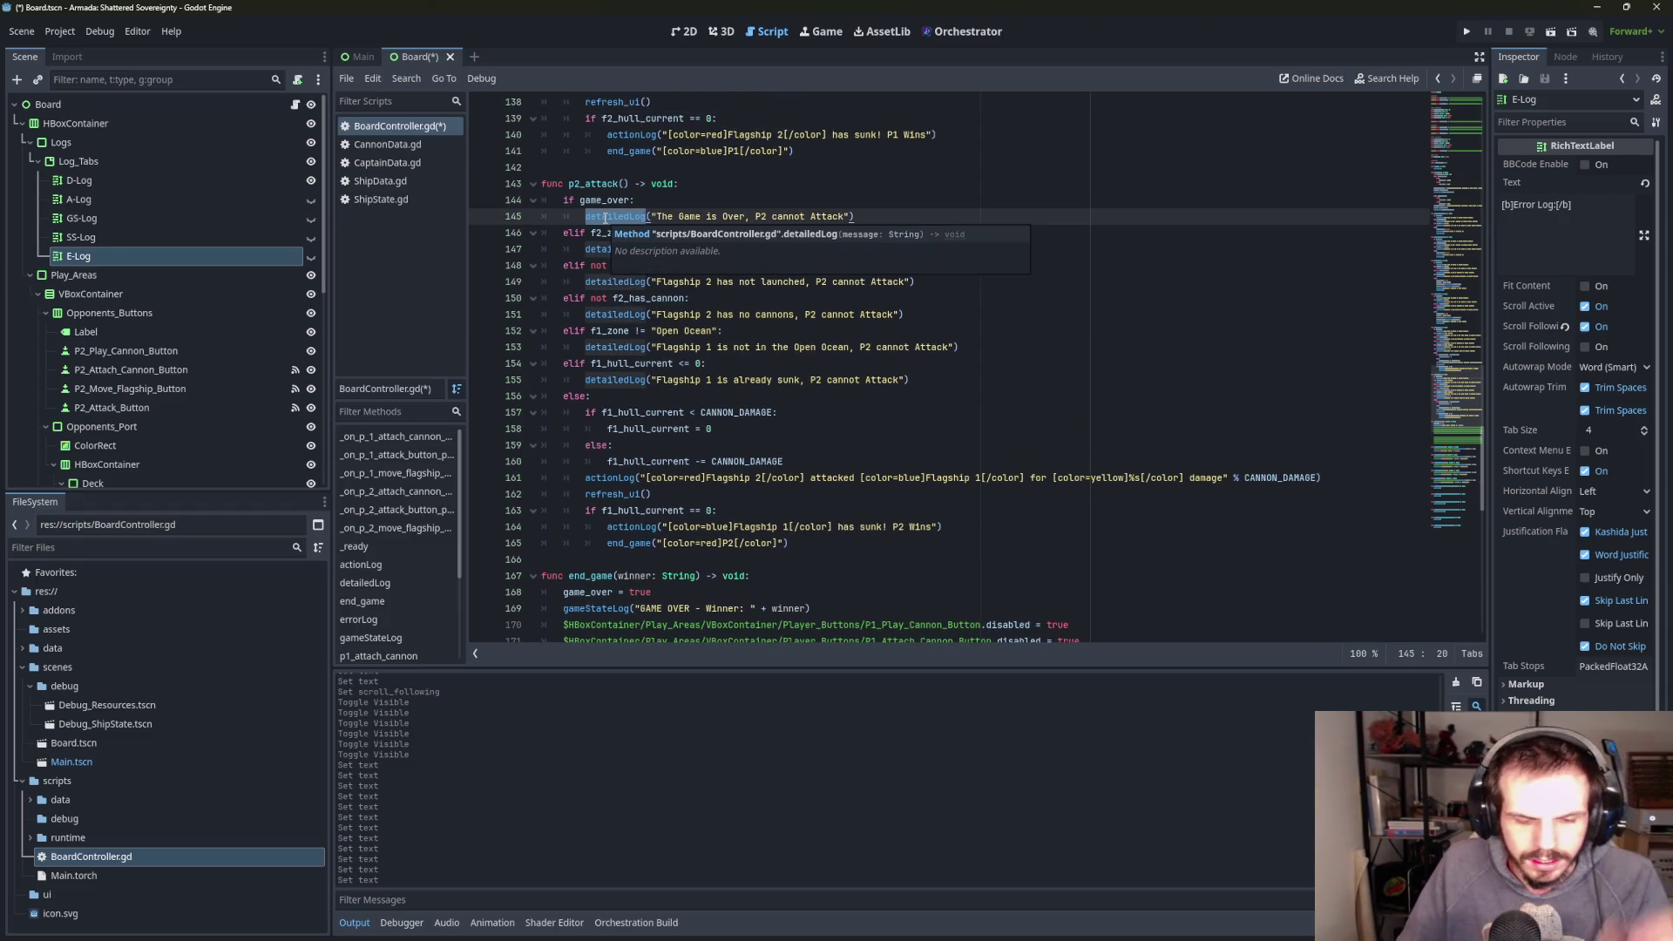
{"action": "type", "text": "error"}
{"action": "key", "text": "Return"}
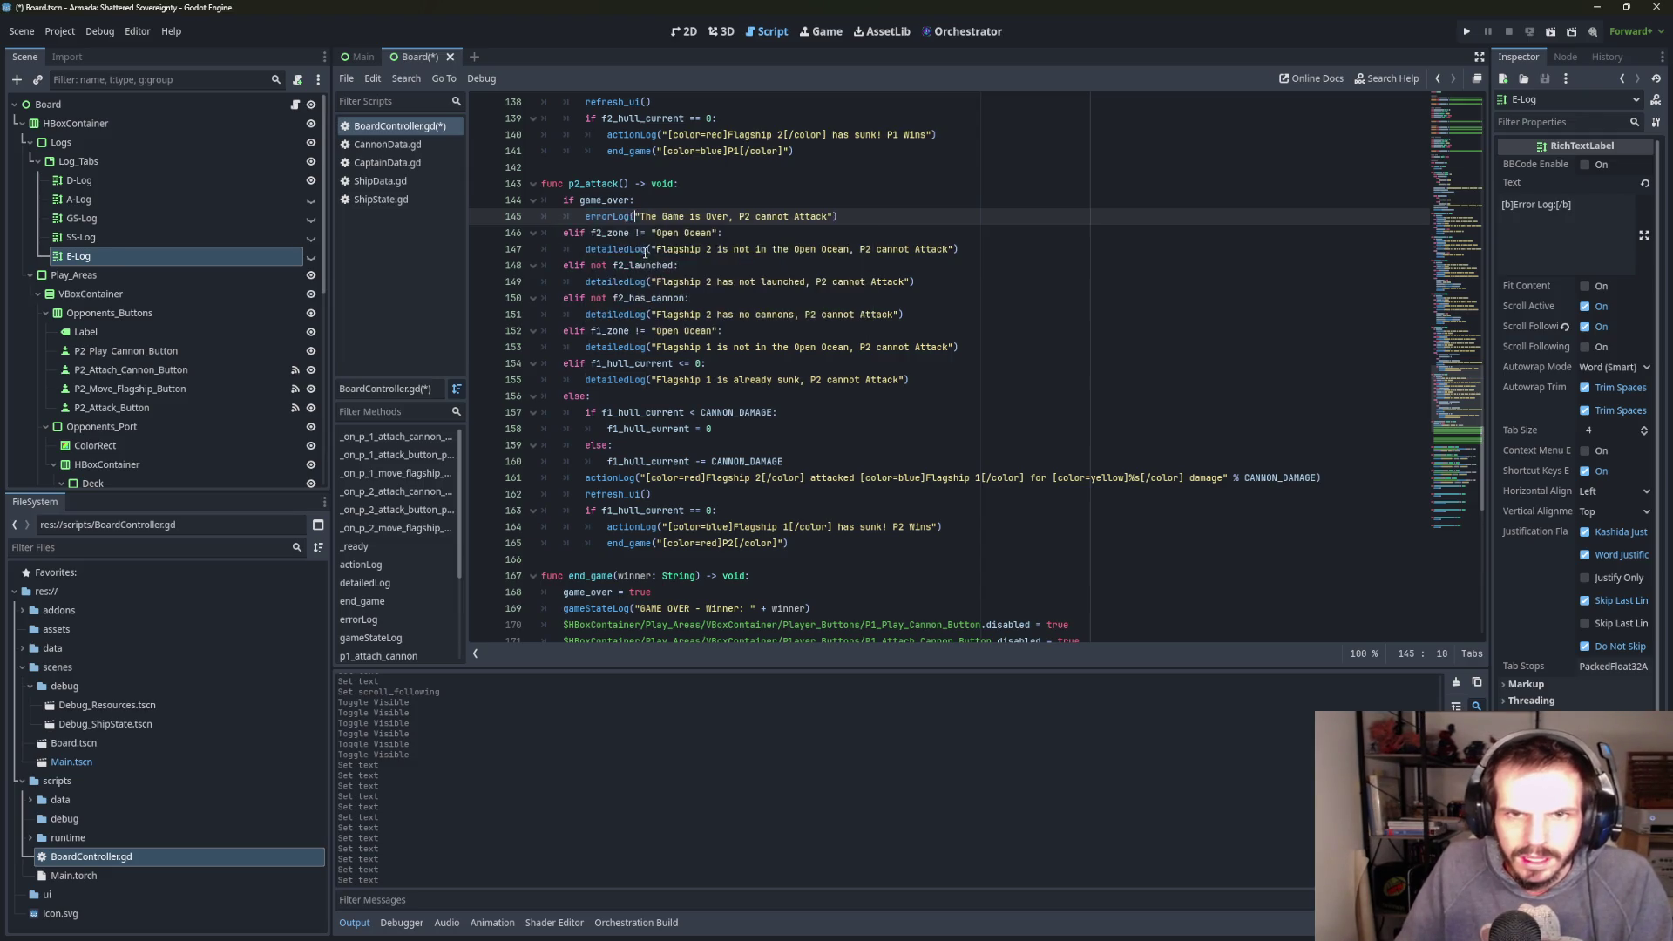
{"action": "double_click", "coordinate": [616, 248]}
{"action": "type", "text": "error"}
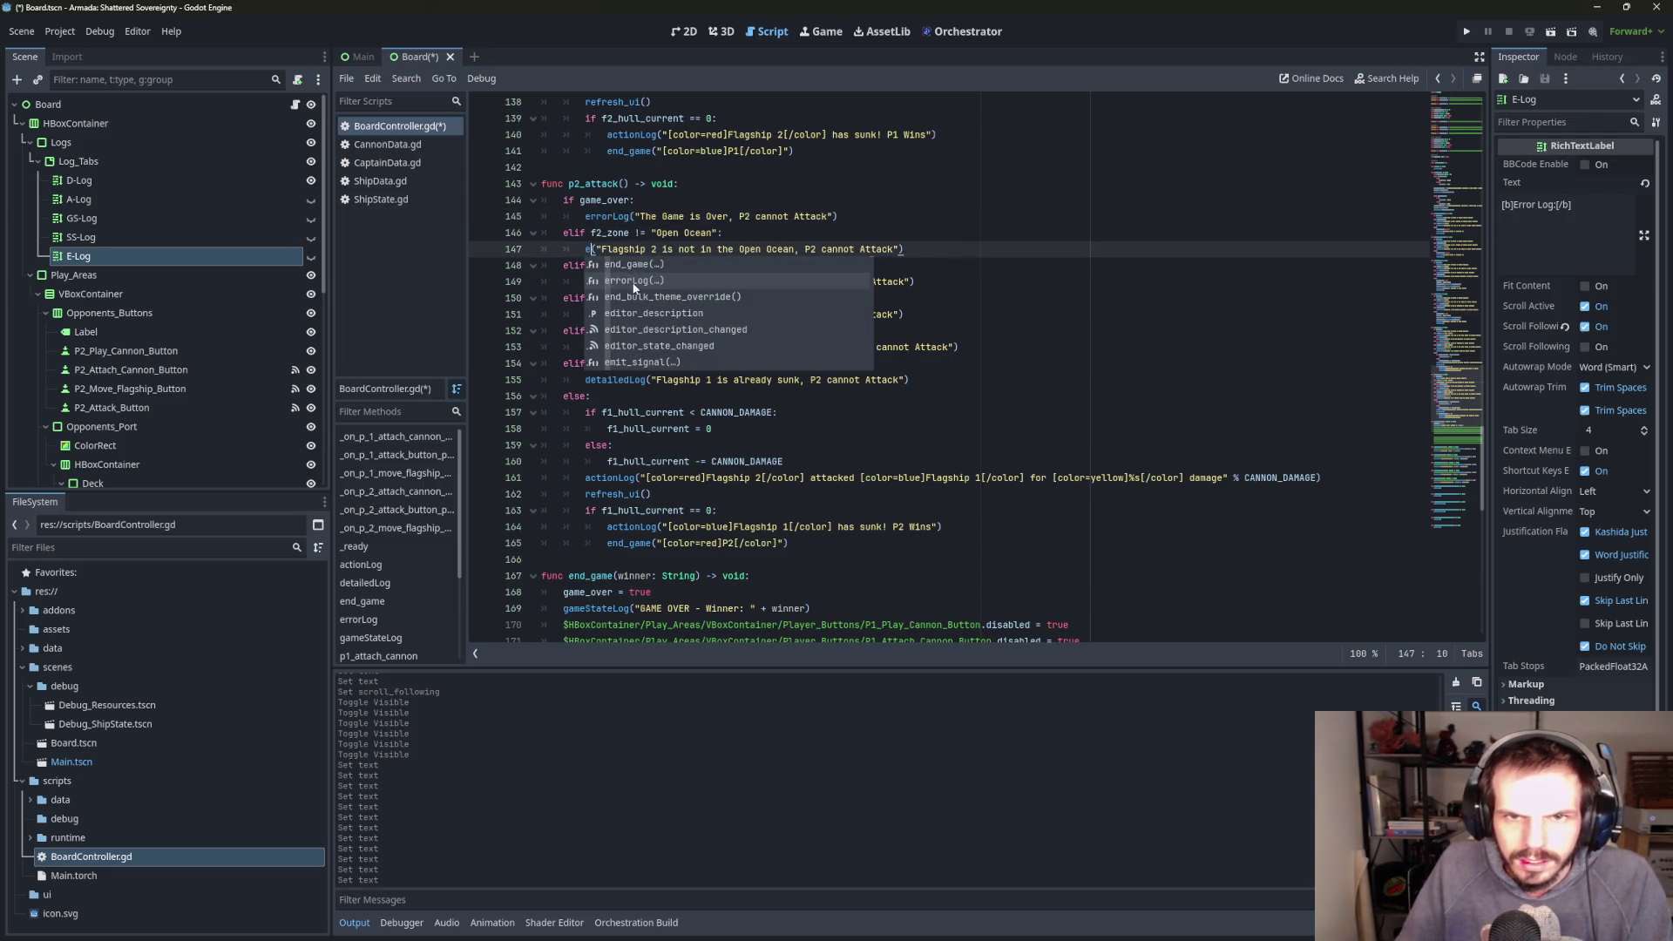
{"action": "key", "text": "Return"}
{"action": "double_click", "coordinate": [613, 283]}
{"action": "type", "text": "e"}
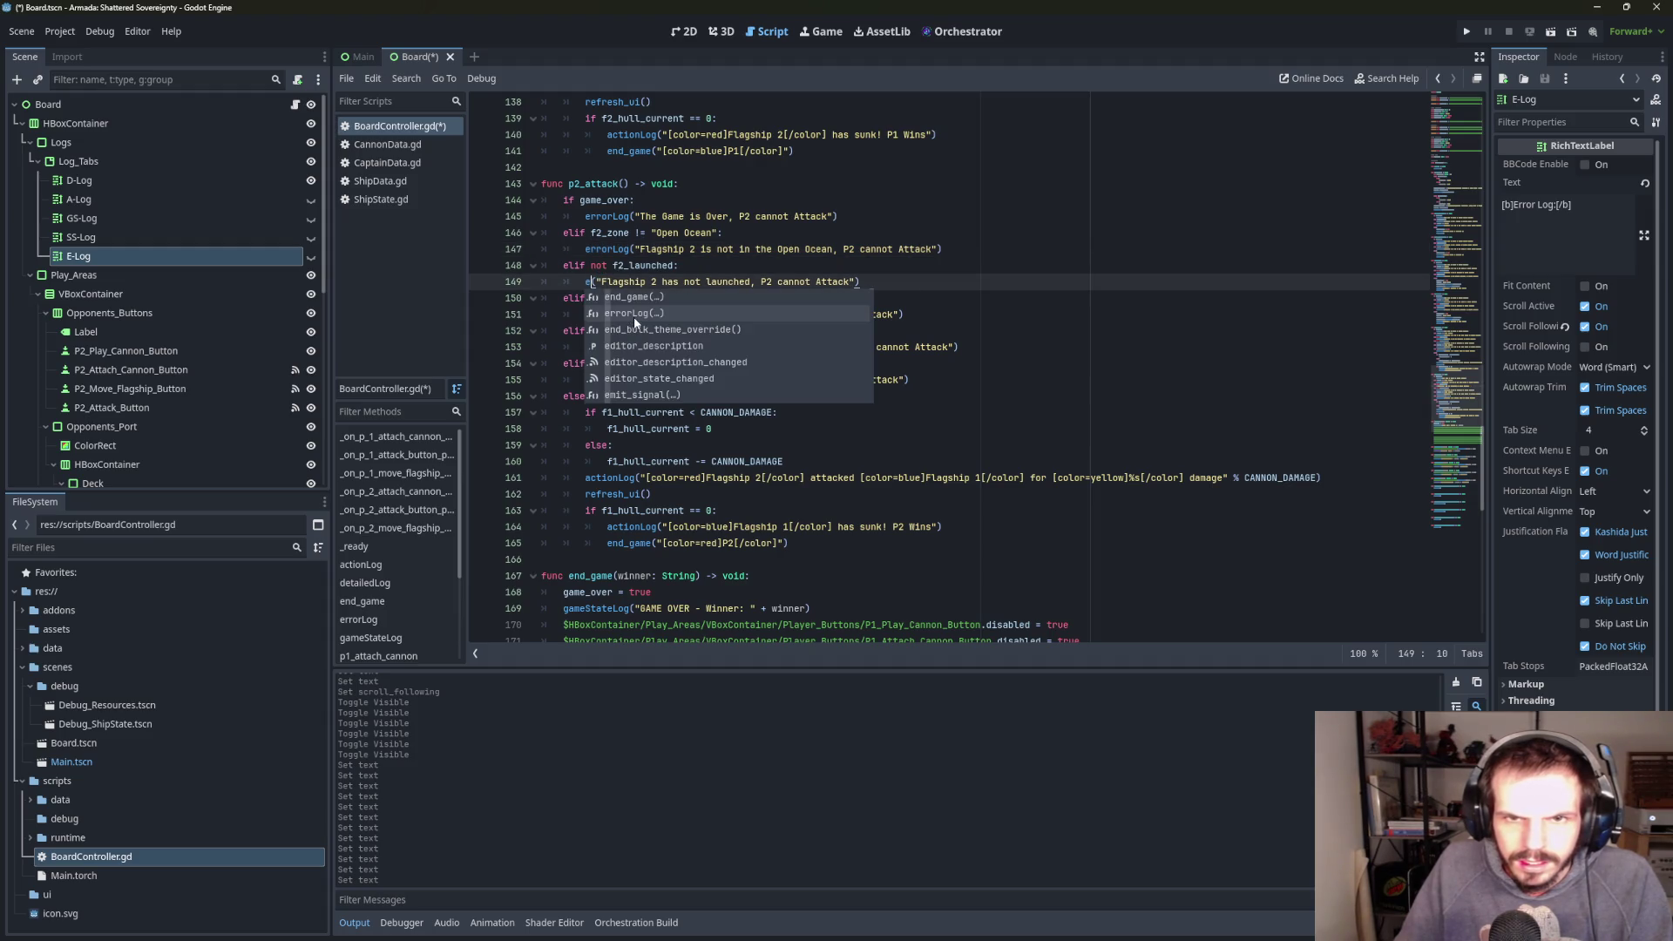
{"action": "key", "text": "Return"}
- Switch lines 151, 153 and 155 to errorLog, clearing an accidental multi-line selection along the way
{"action": "double_click", "coordinate": [634, 315]}
{"action": "type", "text": "e"}
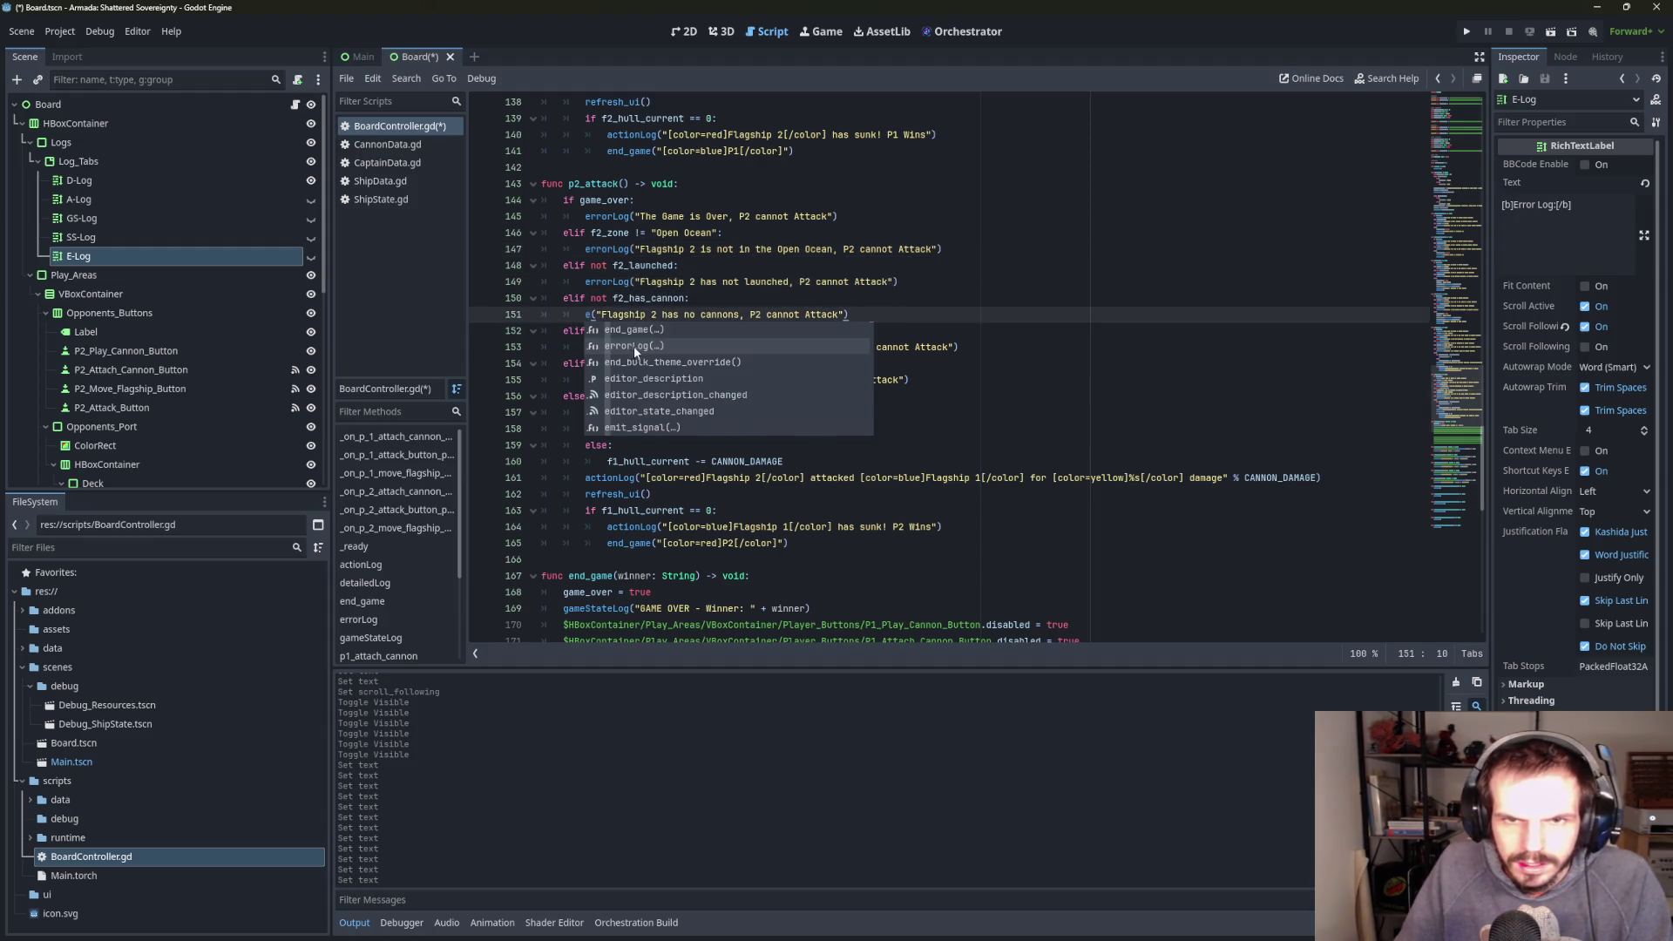
{"action": "double_click", "coordinate": [634, 347]}
{"action": "left_click", "coordinate": [688, 381]}
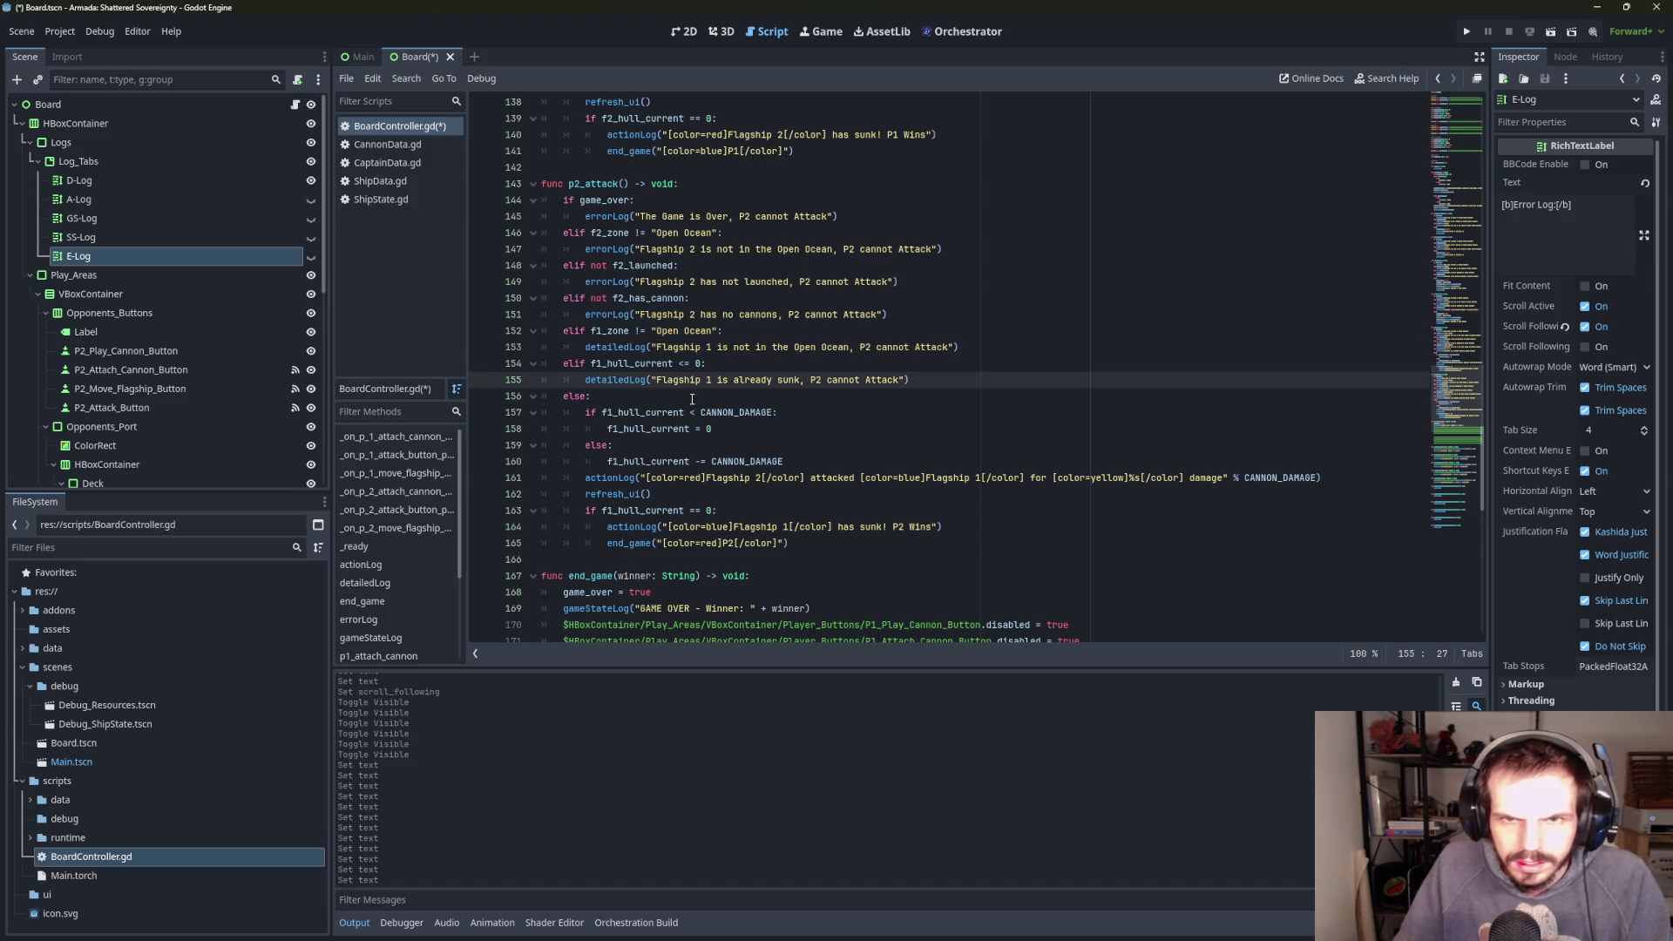
{"action": "double_click", "coordinate": [620, 348]}
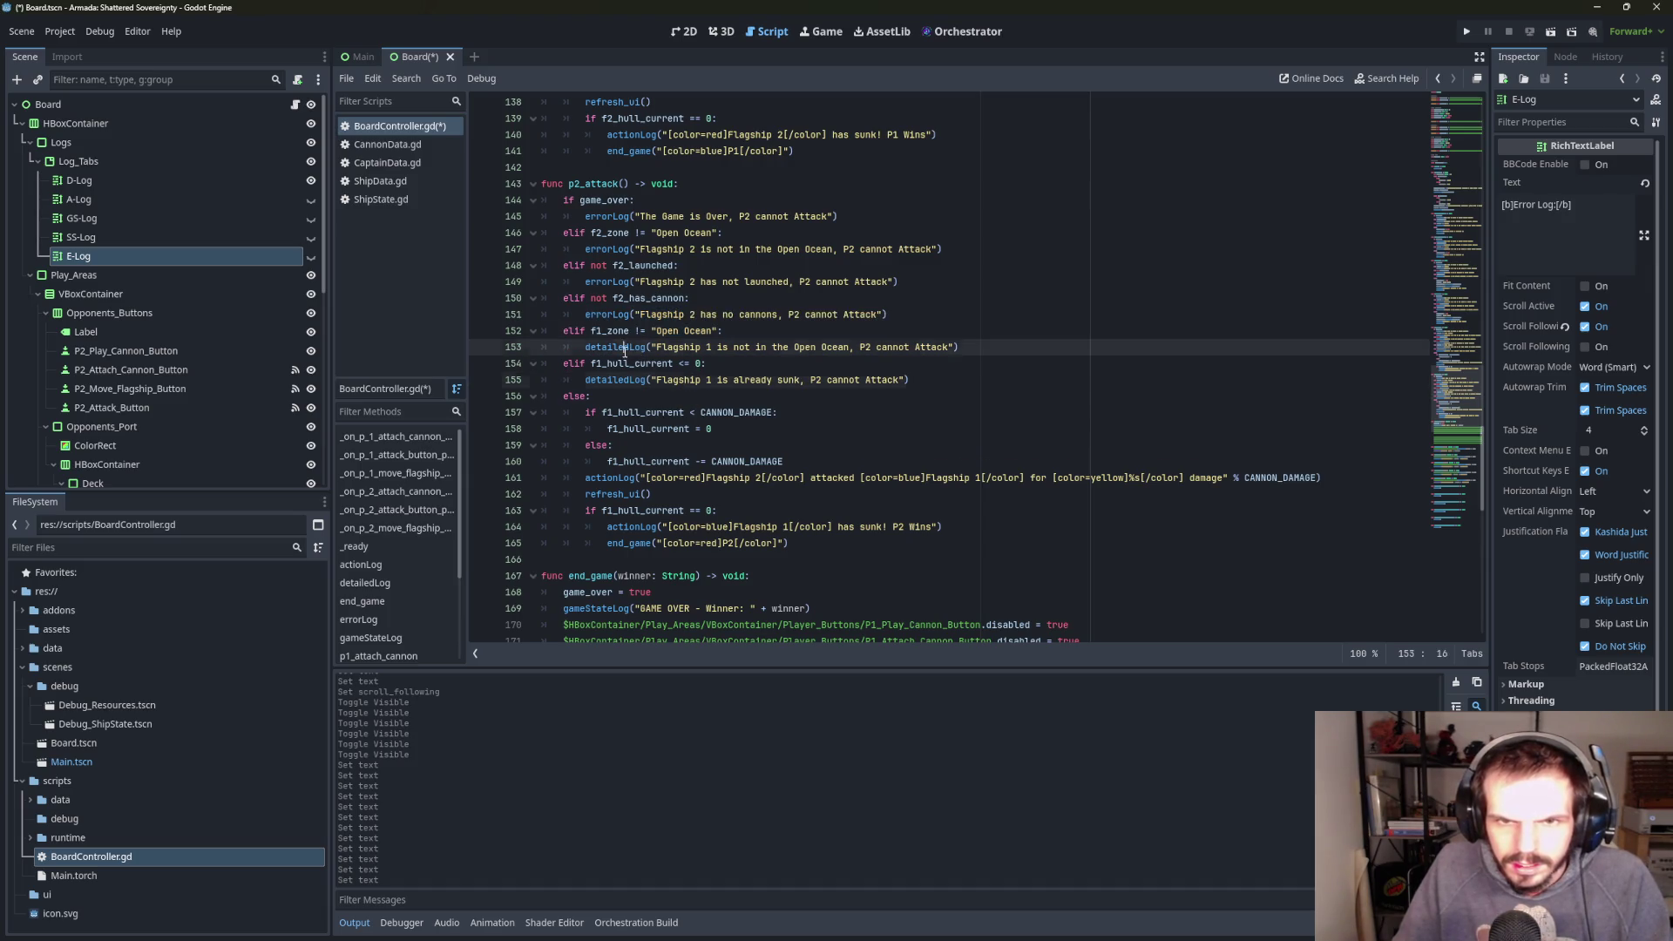
{"action": "type", "text": "e"}
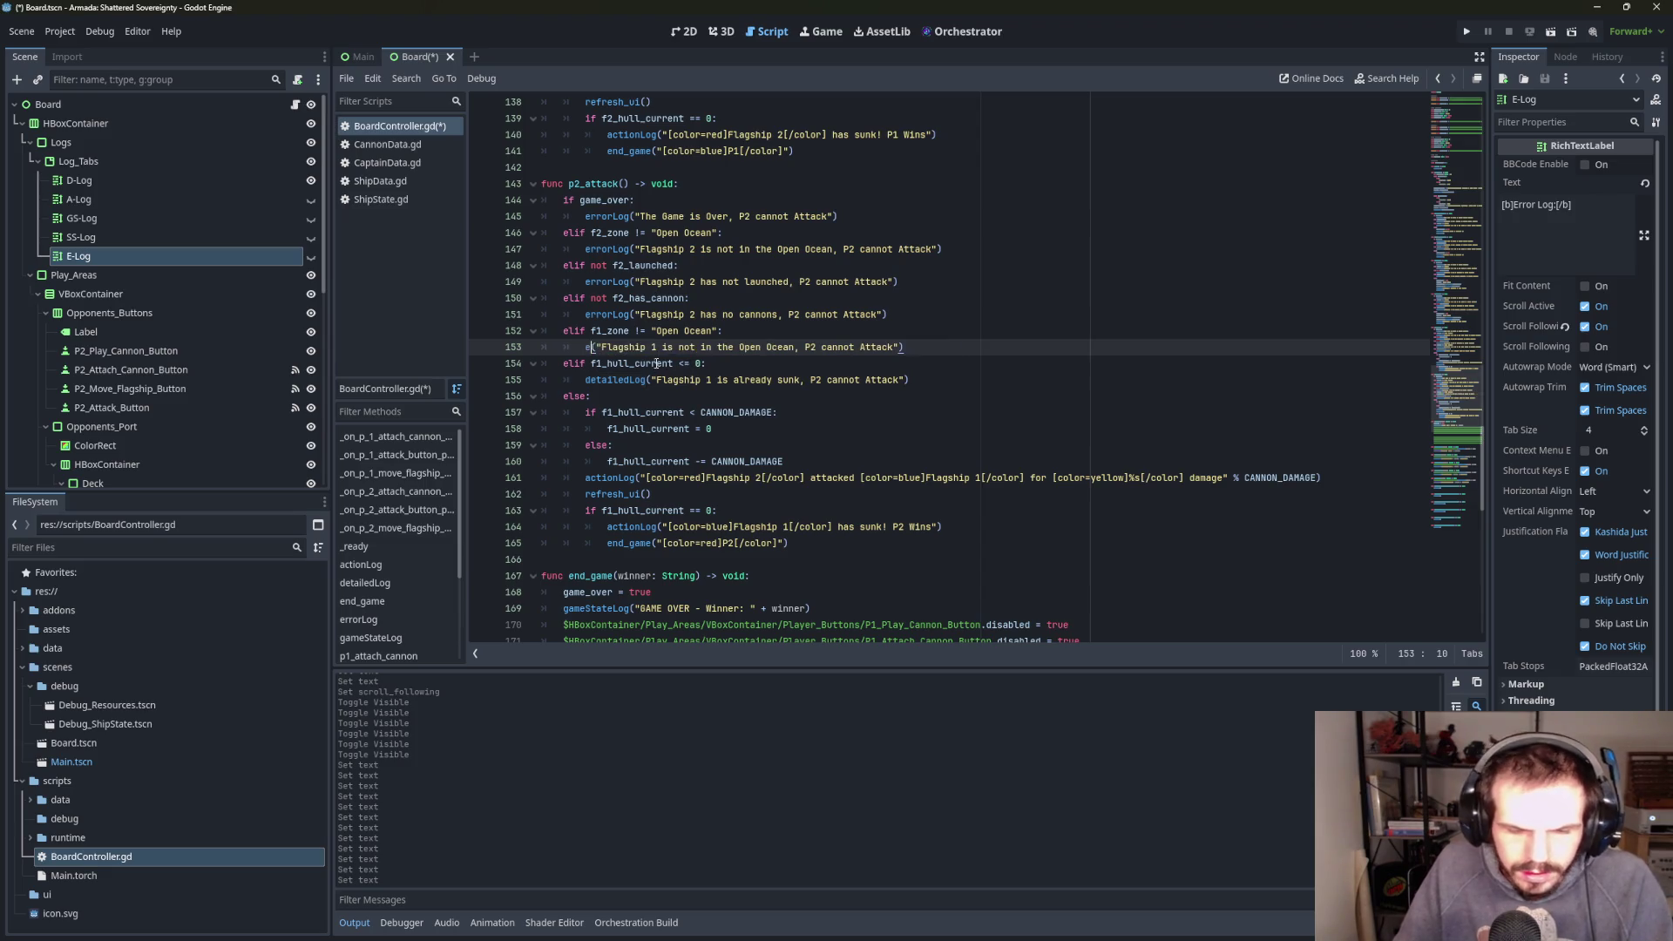
{"action": "left_click", "coordinate": [655, 380]}
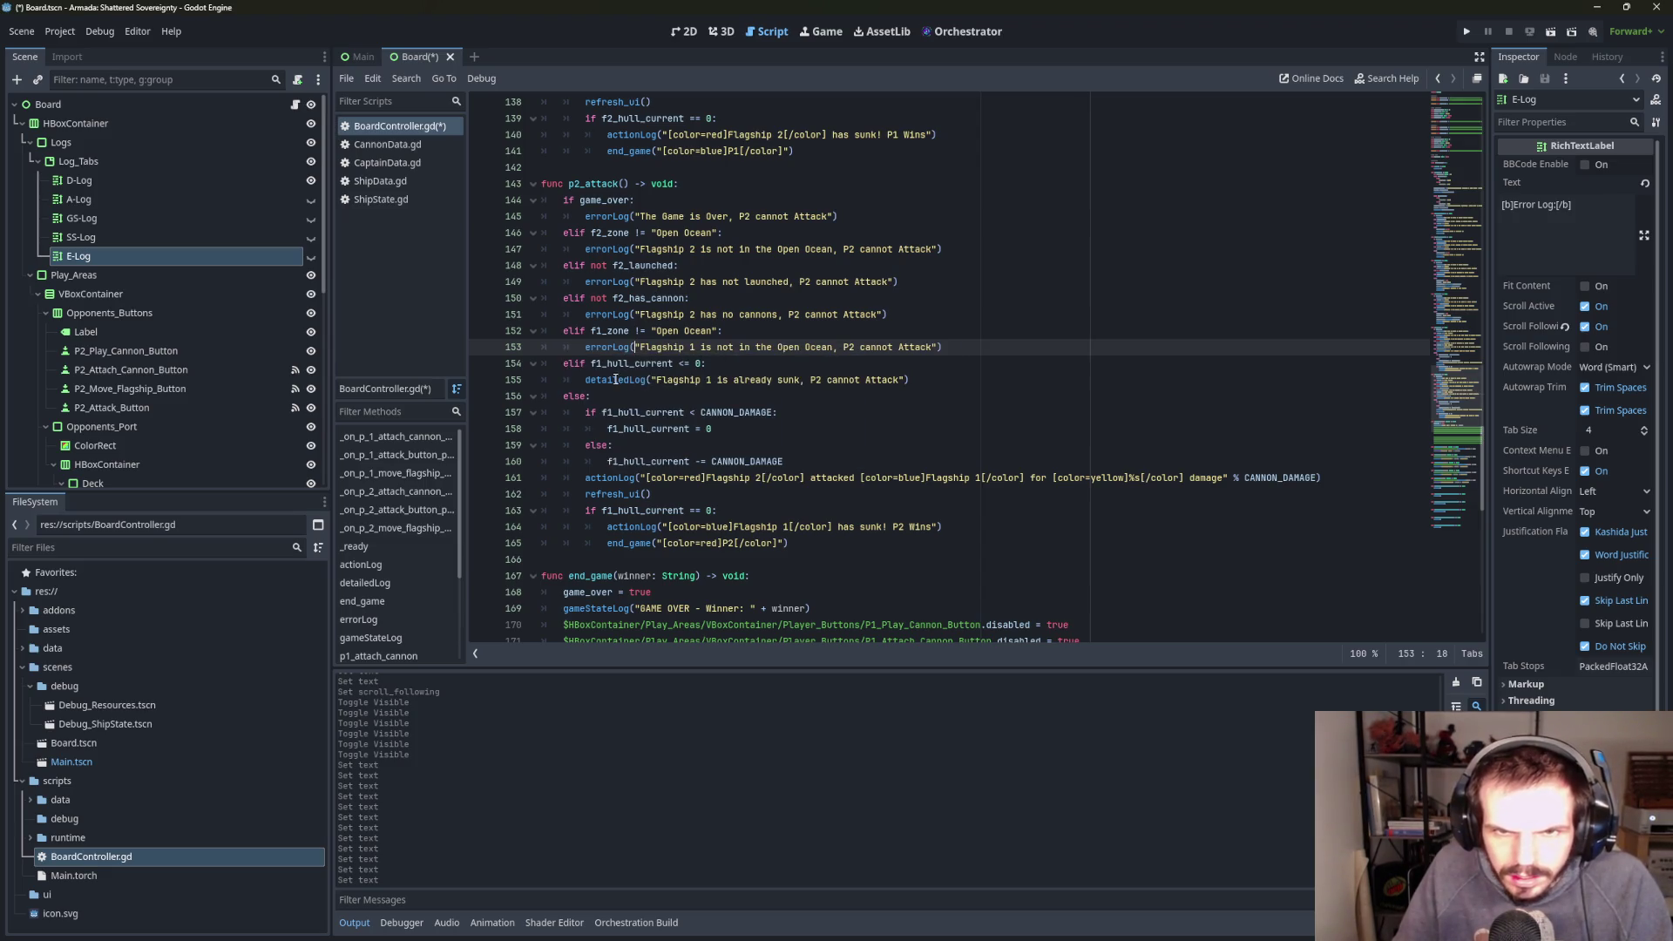
{"action": "double_click", "coordinate": [615, 381]}
{"action": "type", "text": "e"}
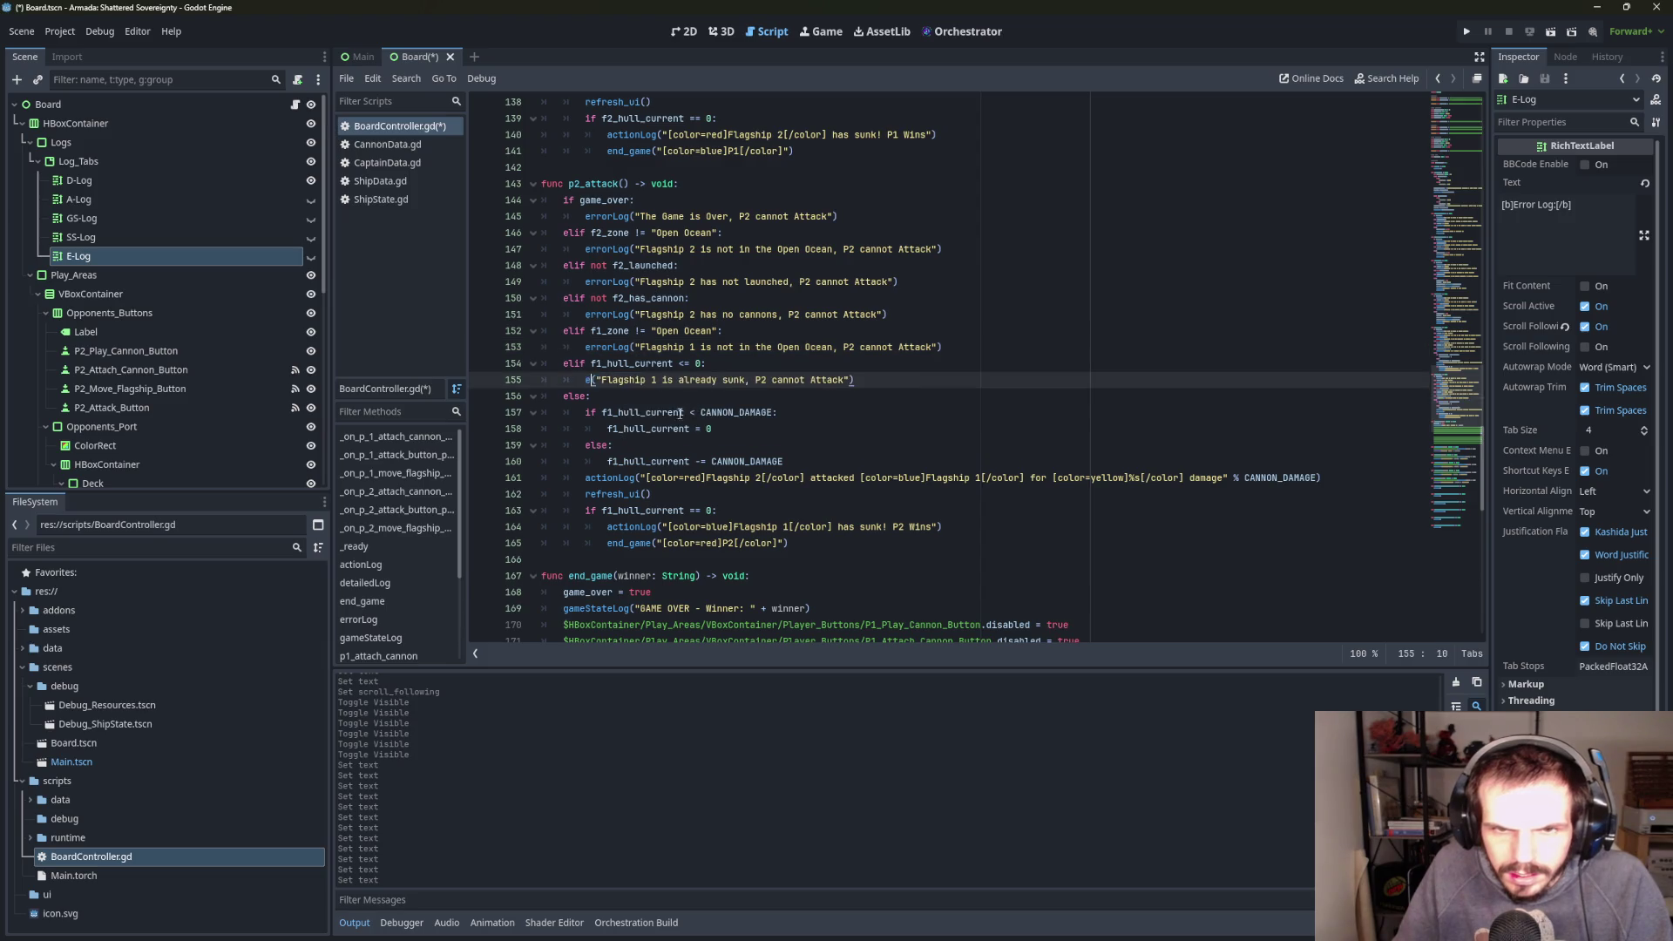
{"action": "left_click", "coordinate": [641, 413]}
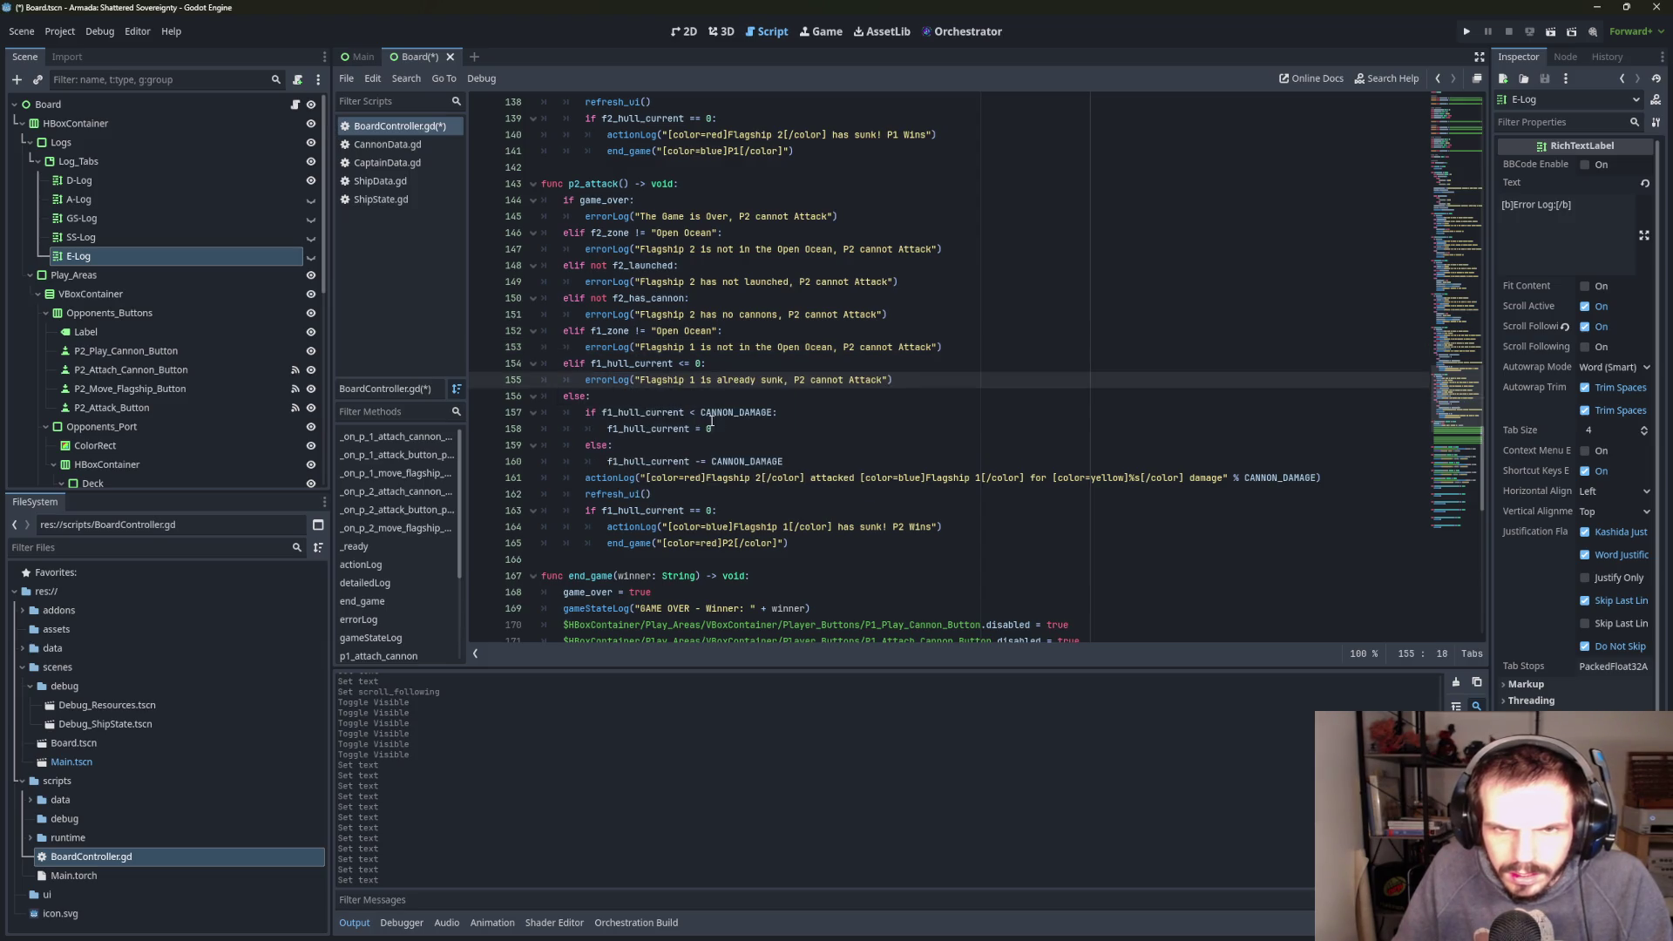
{"action": "left_click", "coordinate": [815, 402]}
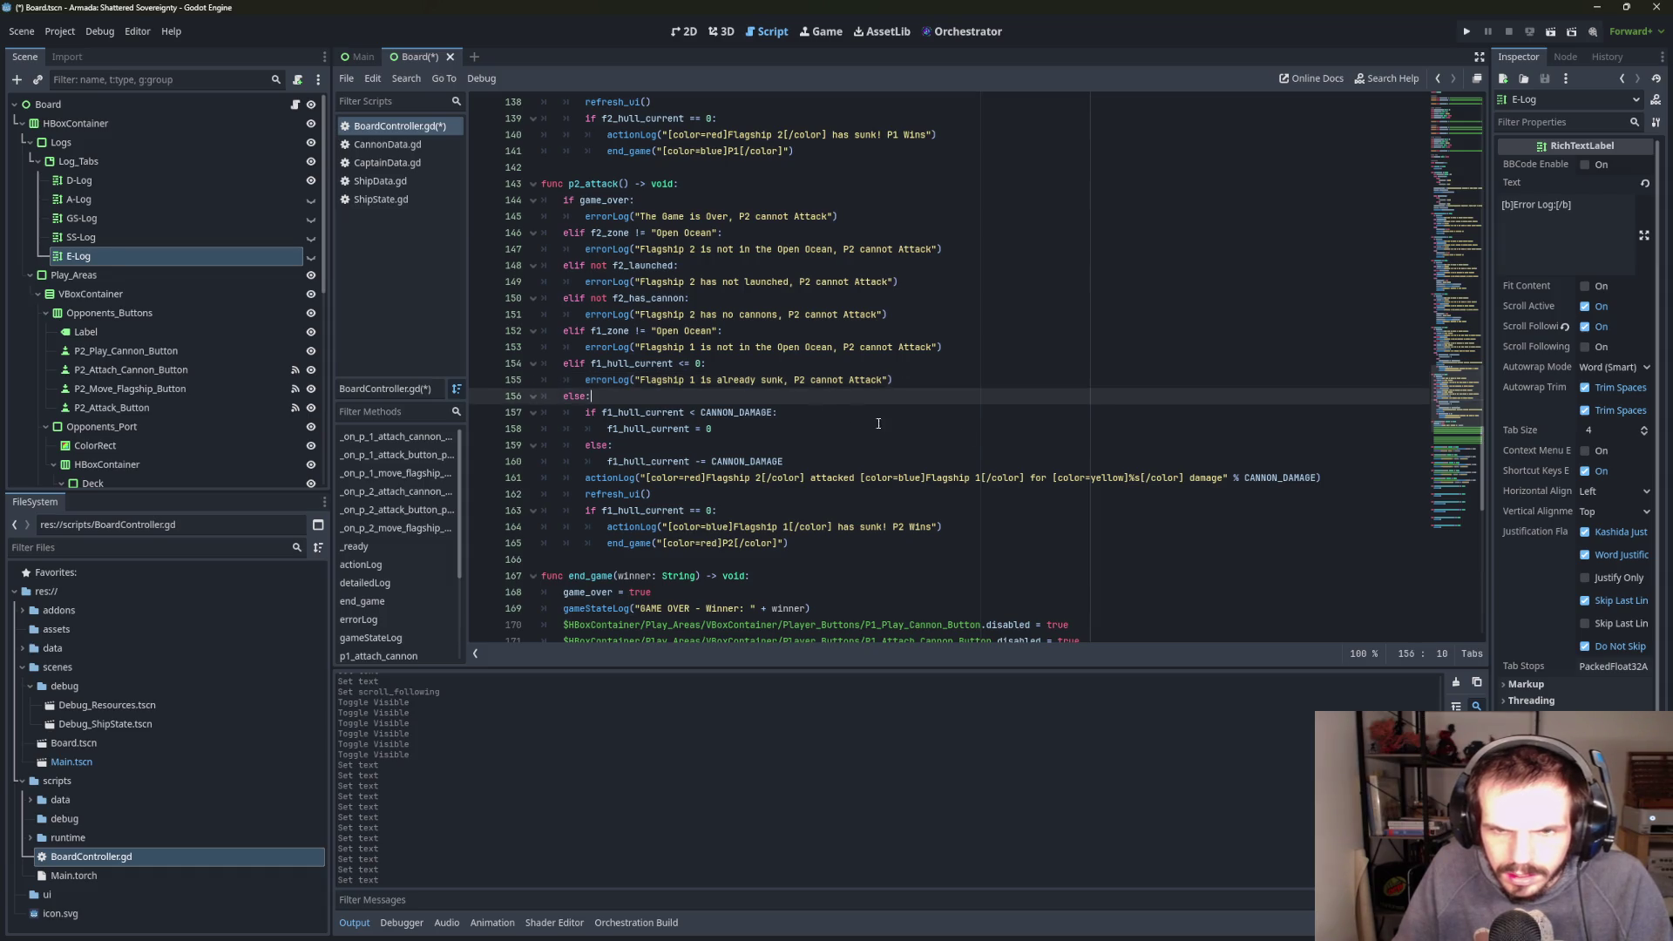
{"action": "scroll", "coordinate": [981, 437], "scroll_direction": "up", "scroll_amount": 6}
- Change the detailedLog calls on lines 131, 129 and 127 of p1_attack to errorLog, redoing a misfired completion
{"action": "scroll", "coordinate": [830, 426], "scroll_direction": "up", "scroll_amount": 2}
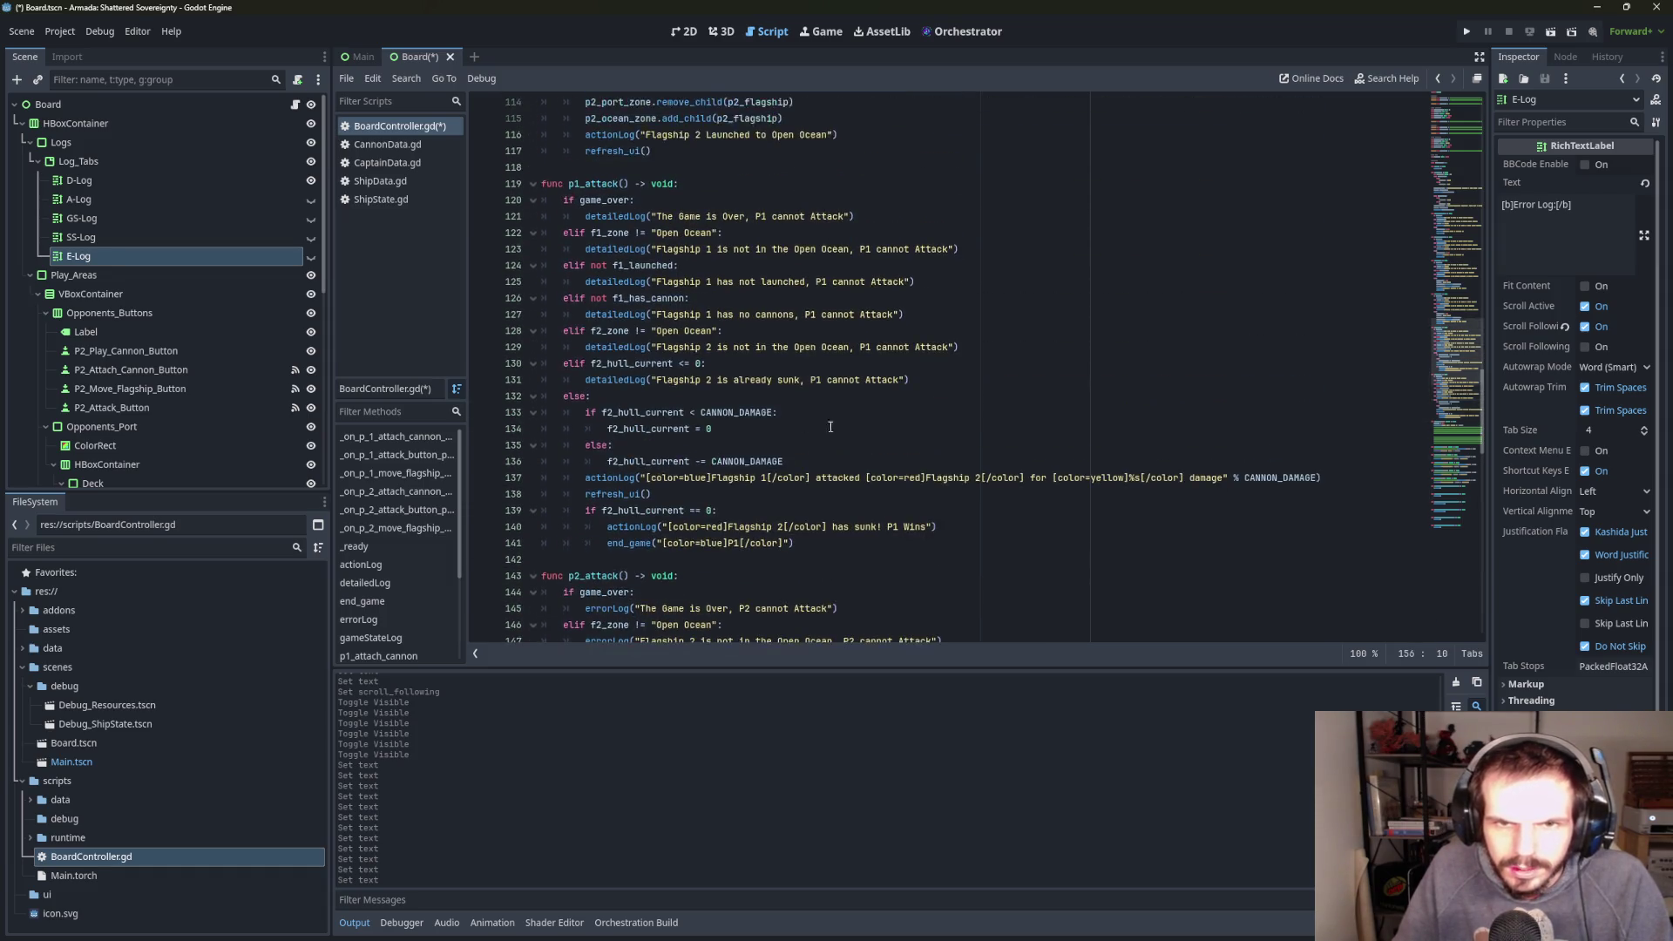
{"action": "double_click", "coordinate": [621, 380]}
{"action": "type", "text": "e"}
{"action": "left_click", "coordinate": [645, 412]}
{"action": "double_click", "coordinate": [621, 346]}
{"action": "type", "text": "e"}
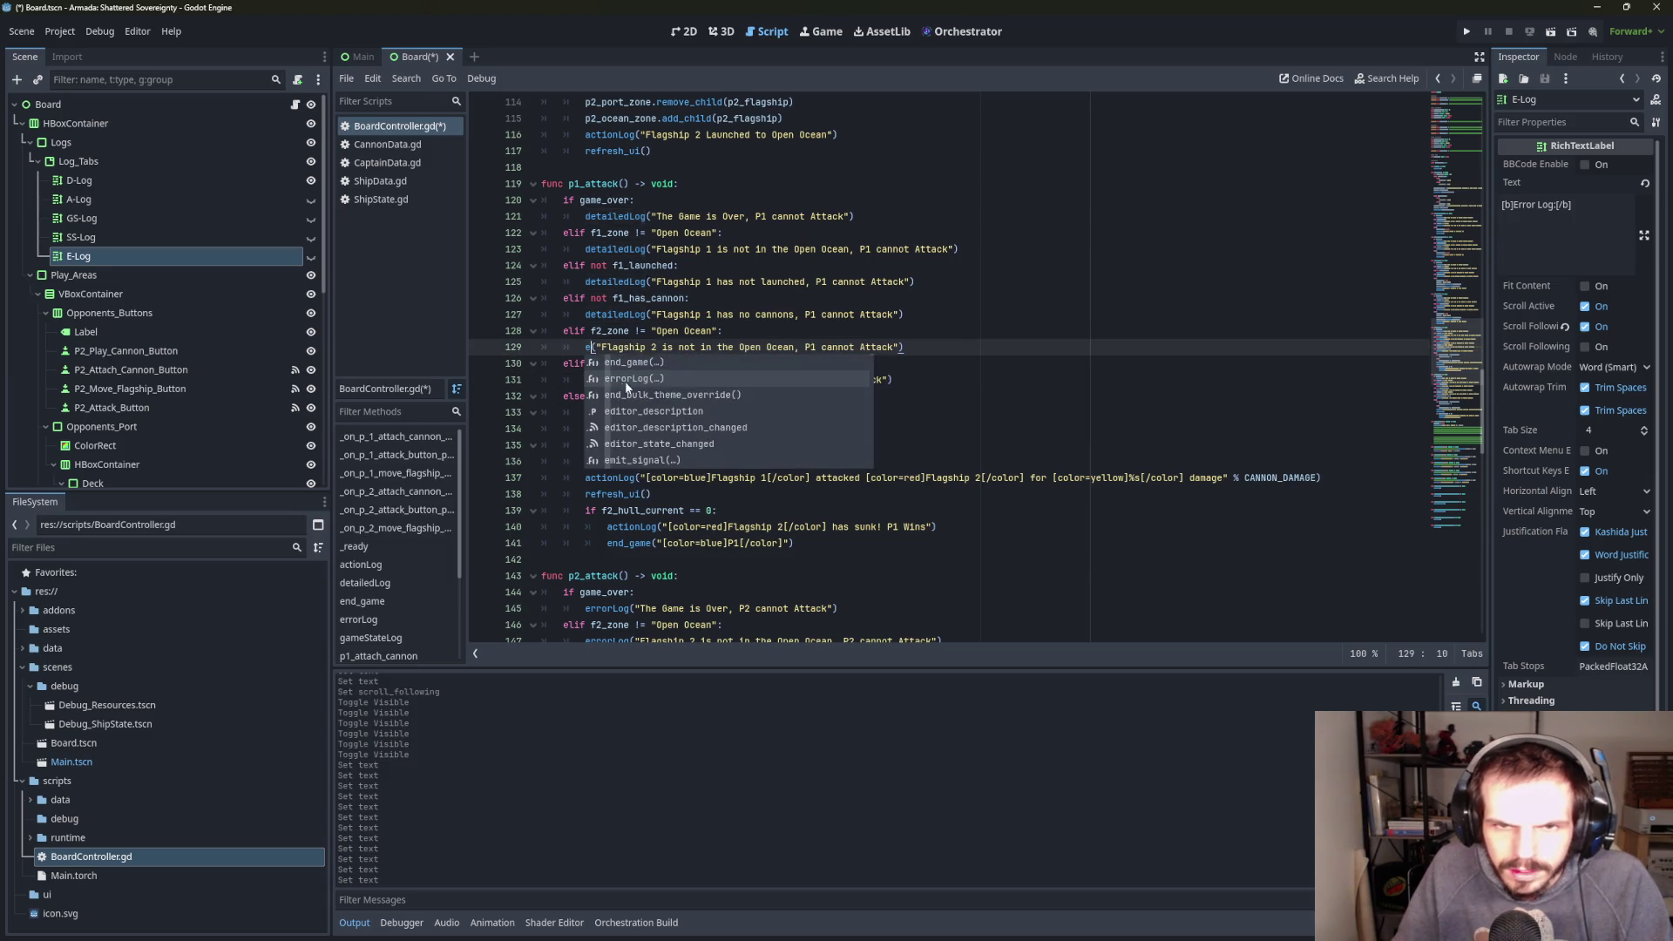
{"action": "left_click", "coordinate": [641, 379]}
{"action": "left_click", "coordinate": [612, 315]}
{"action": "double_click", "coordinate": [621, 315]}
{"action": "type", "text": "e"}
{"action": "left_click", "coordinate": [631, 346]}
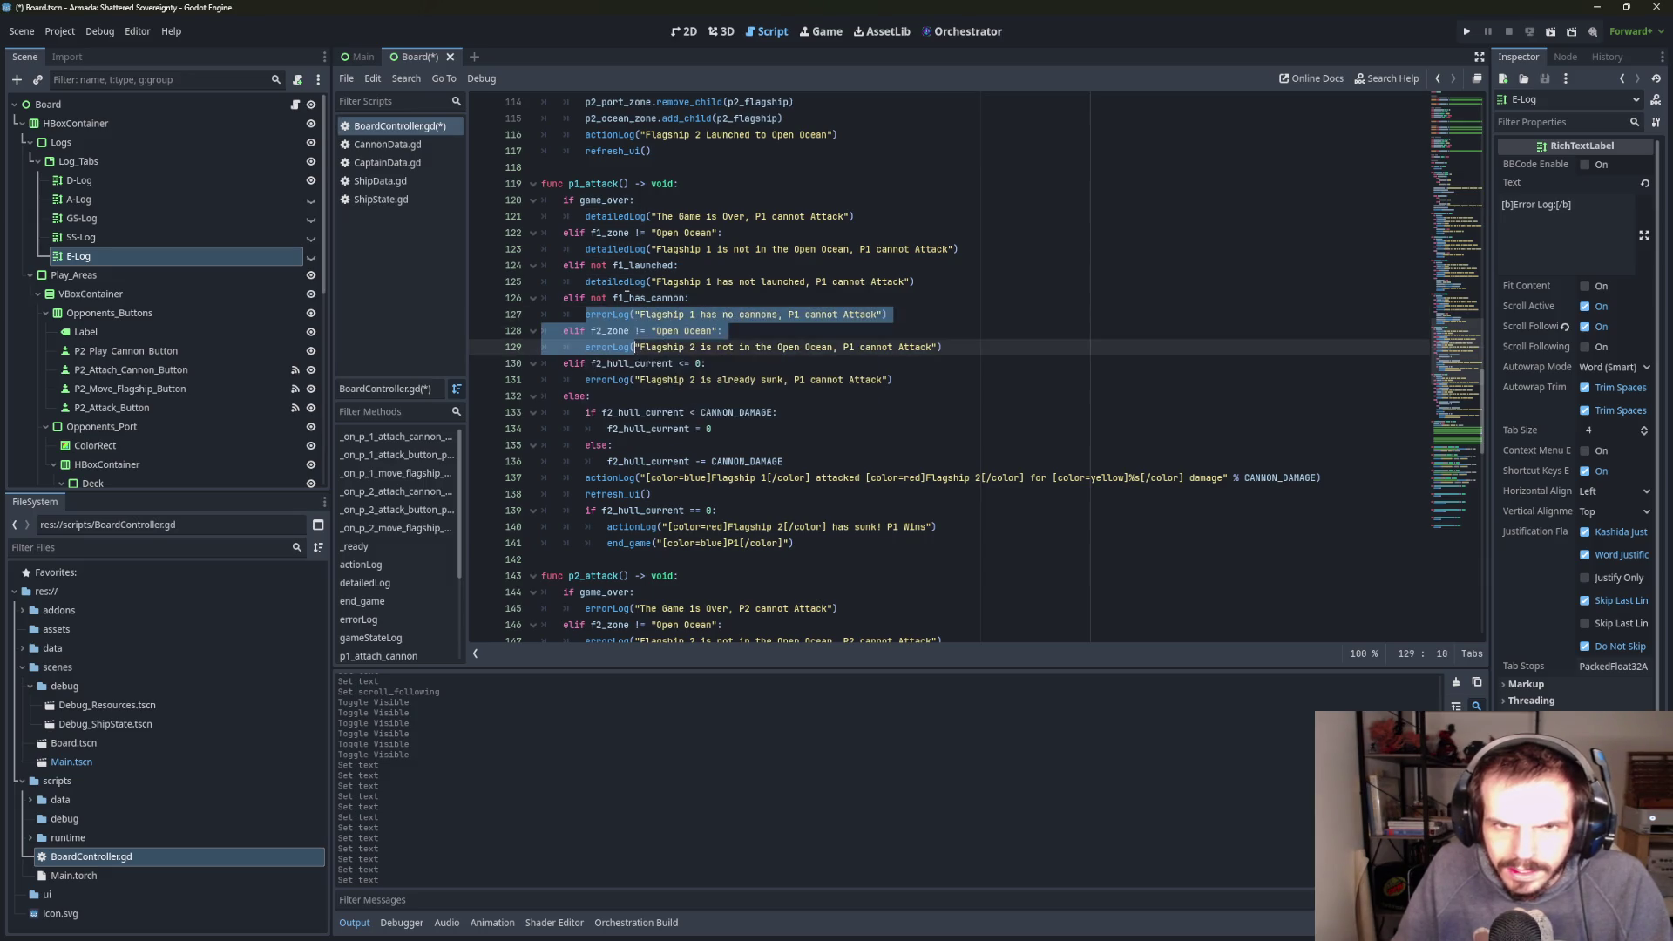
{"action": "left_click", "coordinate": [764, 266]}
{"action": "key", "text": "ctrl+z"}
{"action": "type", "text": "d"}
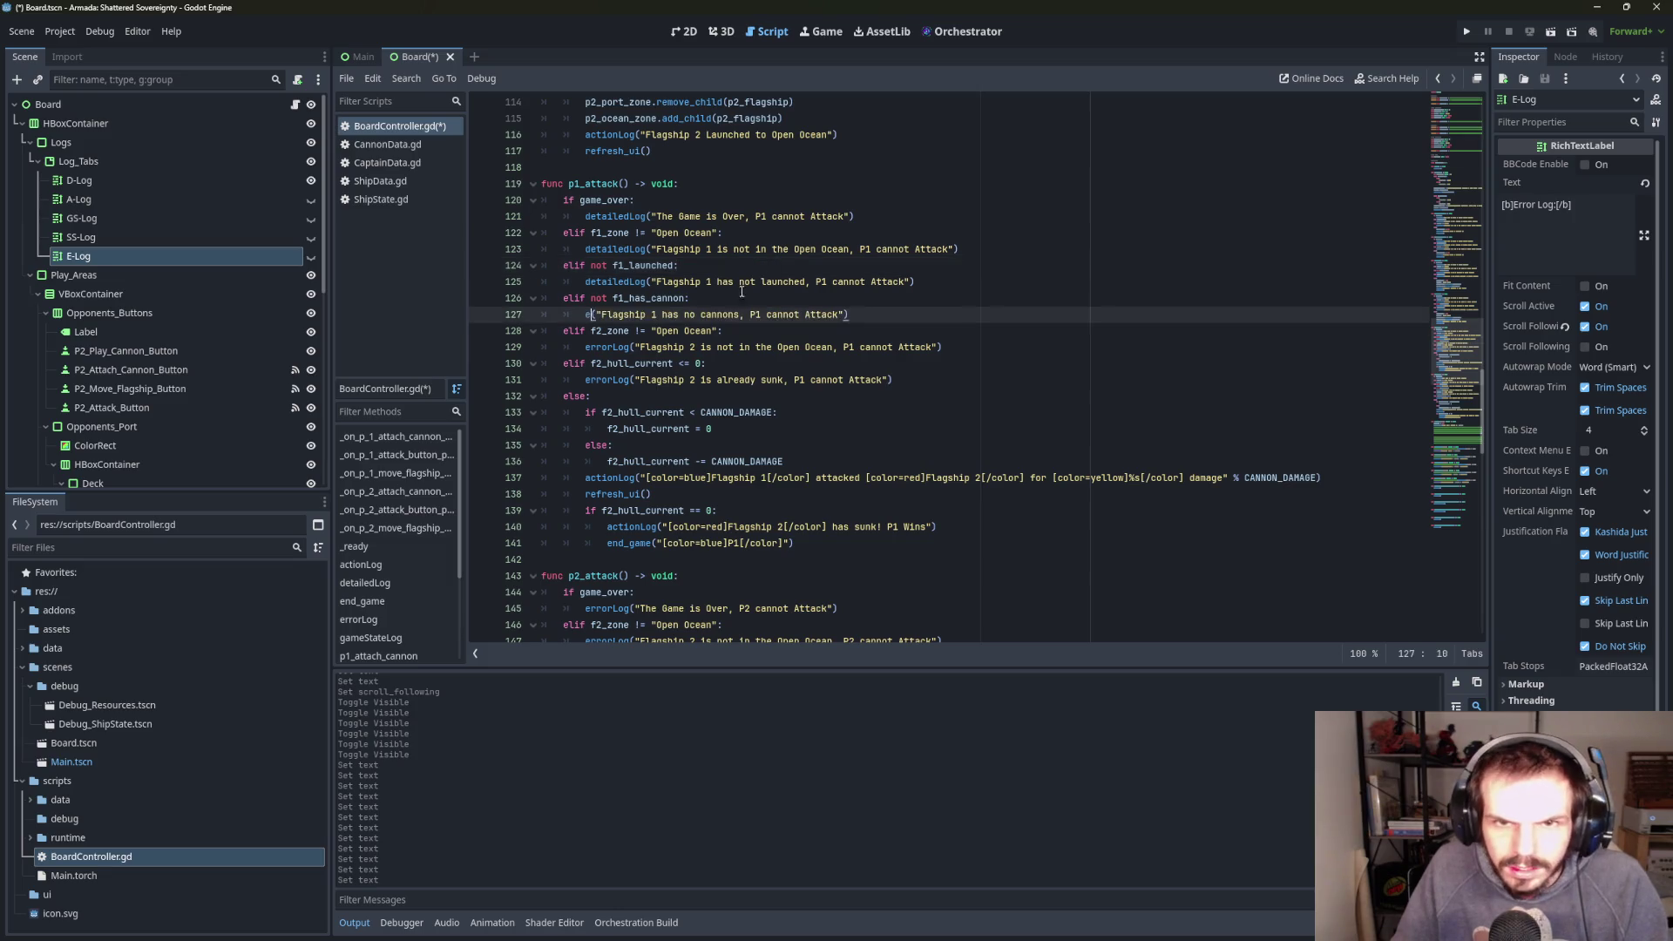
{"action": "type", "text": "r"}
{"action": "left_click", "coordinate": [637, 333]}
- Change the remaining calls on lines 125, 123 and 121 to errorLog
{"action": "type", "text": "e"}
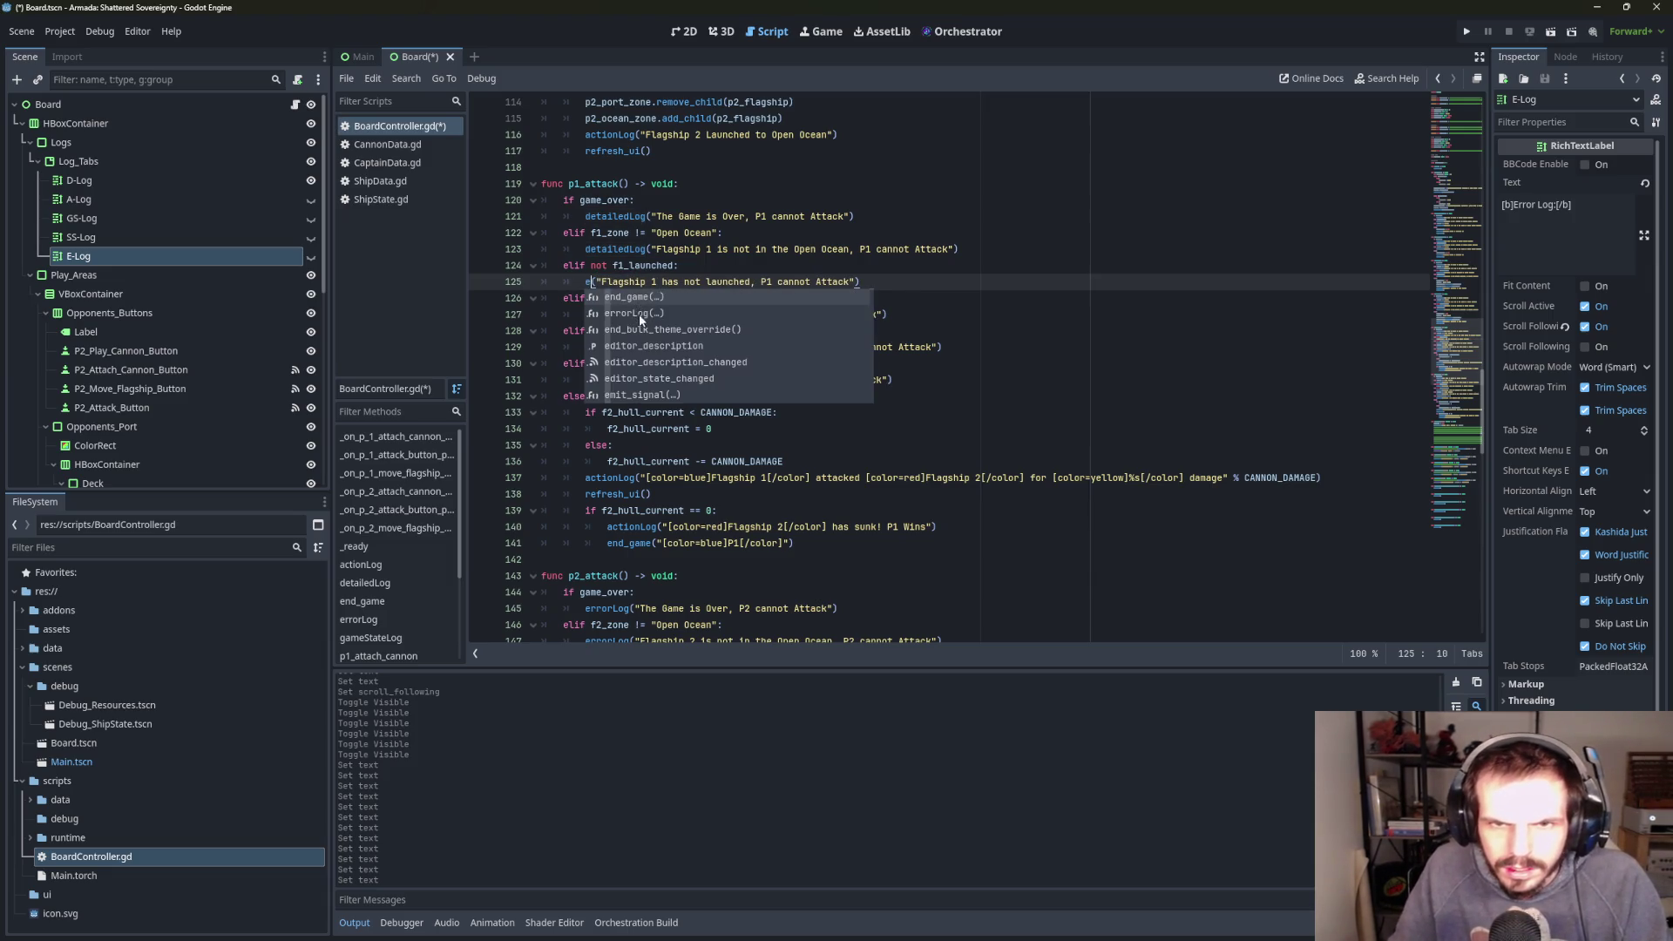
{"action": "double_click", "coordinate": [639, 313]}
{"action": "double_click", "coordinate": [619, 254]}
{"action": "type", "text": "e"}
{"action": "double_click", "coordinate": [628, 264]}
{"action": "double_click", "coordinate": [616, 217]}
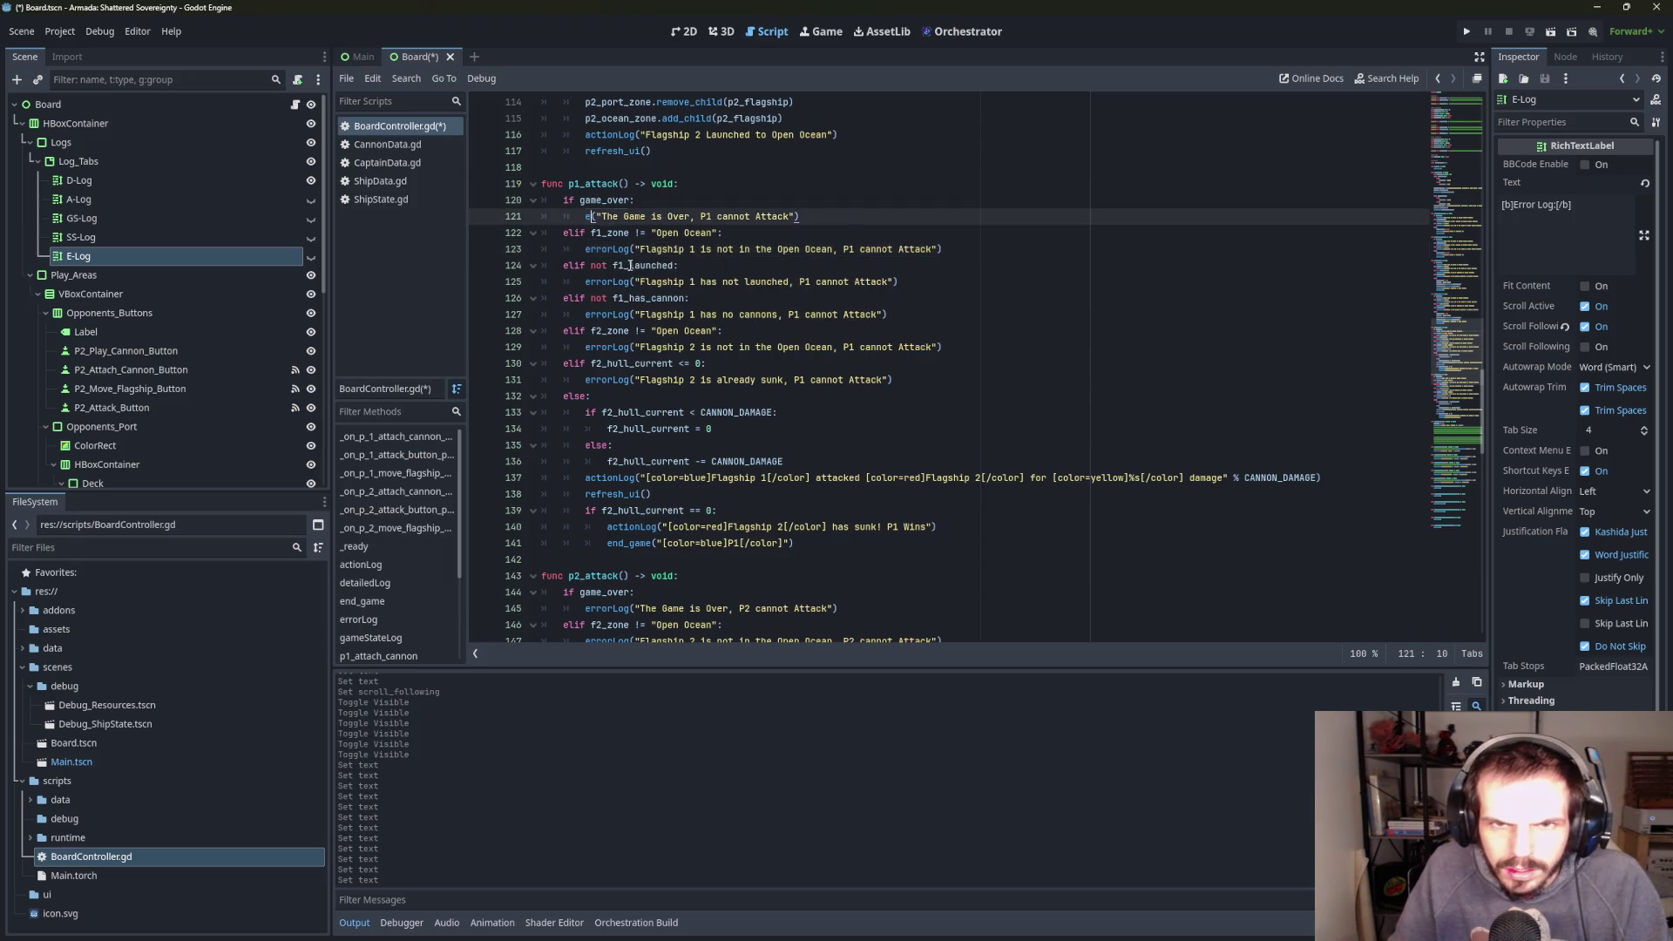
{"action": "type", "text": "e"}
{"action": "double_click", "coordinate": [621, 248]}
{"action": "scroll", "coordinate": [656, 227], "scroll_direction": "up", "scroll_amount": 7}
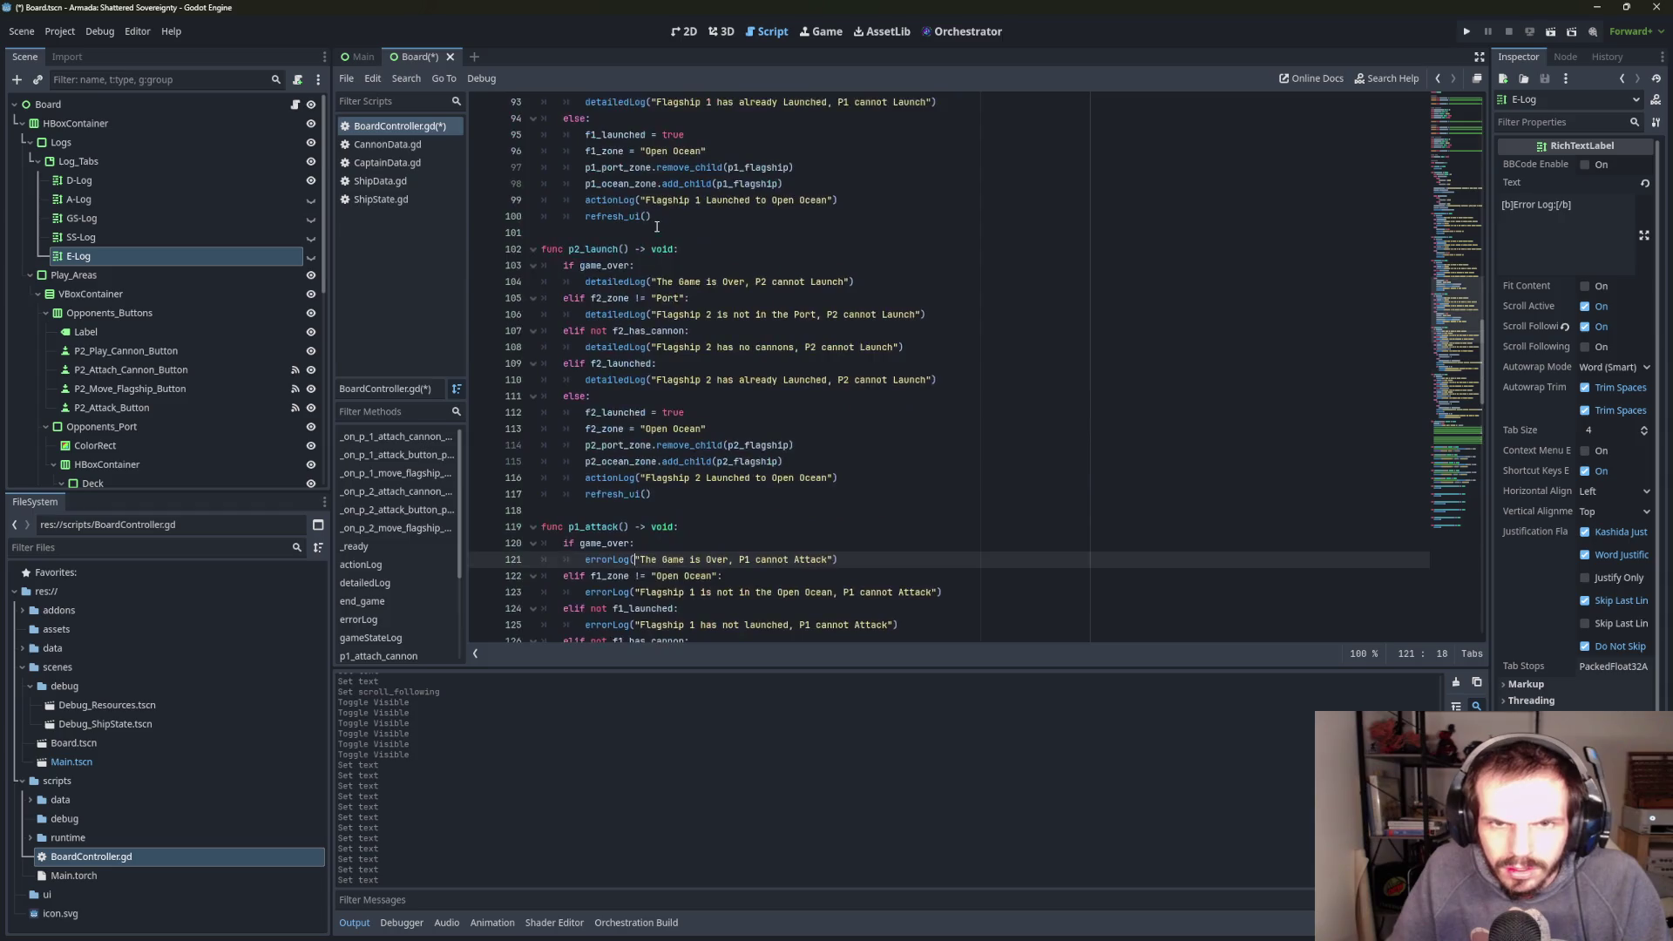
- Replace detailedLog with errorLog on lines 110, 108, 106 and 104
{"action": "double_click", "coordinate": [610, 380]}
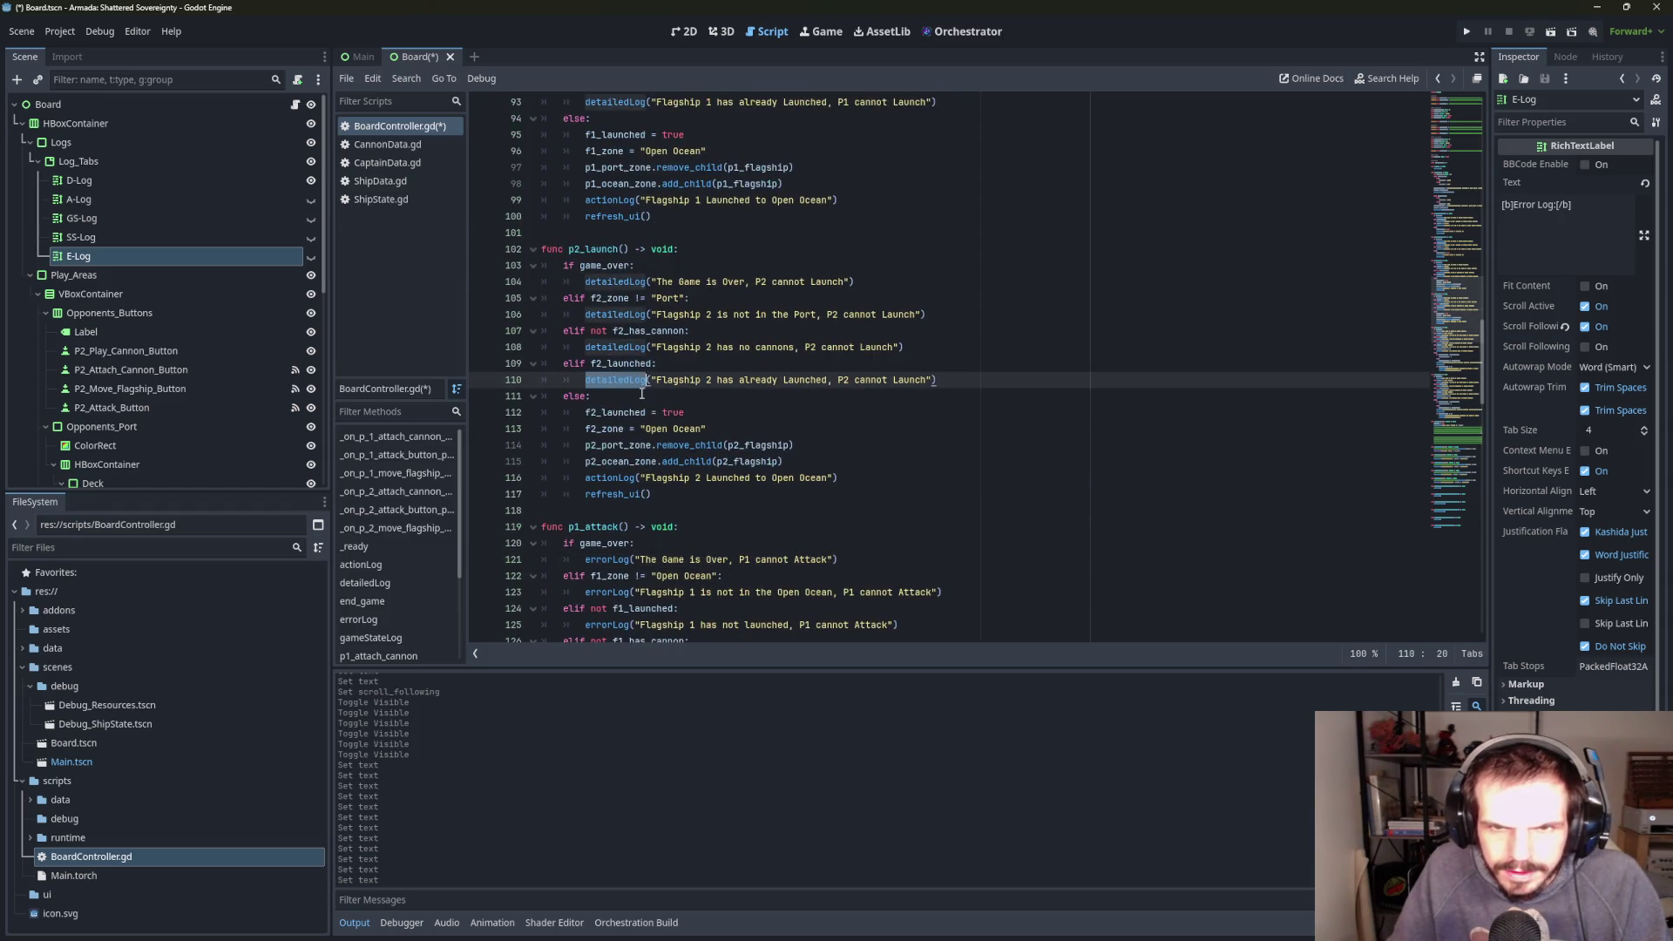
{"action": "type", "text": "e"}
{"action": "key", "text": "Return"}
{"action": "double_click", "coordinate": [619, 346]}
{"action": "type", "text": "e"}
{"action": "key", "text": "Return"}
{"action": "double_click", "coordinate": [617, 315]}
{"action": "type", "text": "e"}
{"action": "key", "text": "Return"}
{"action": "double_click", "coordinate": [615, 281]}
{"action": "type", "text": "e"}
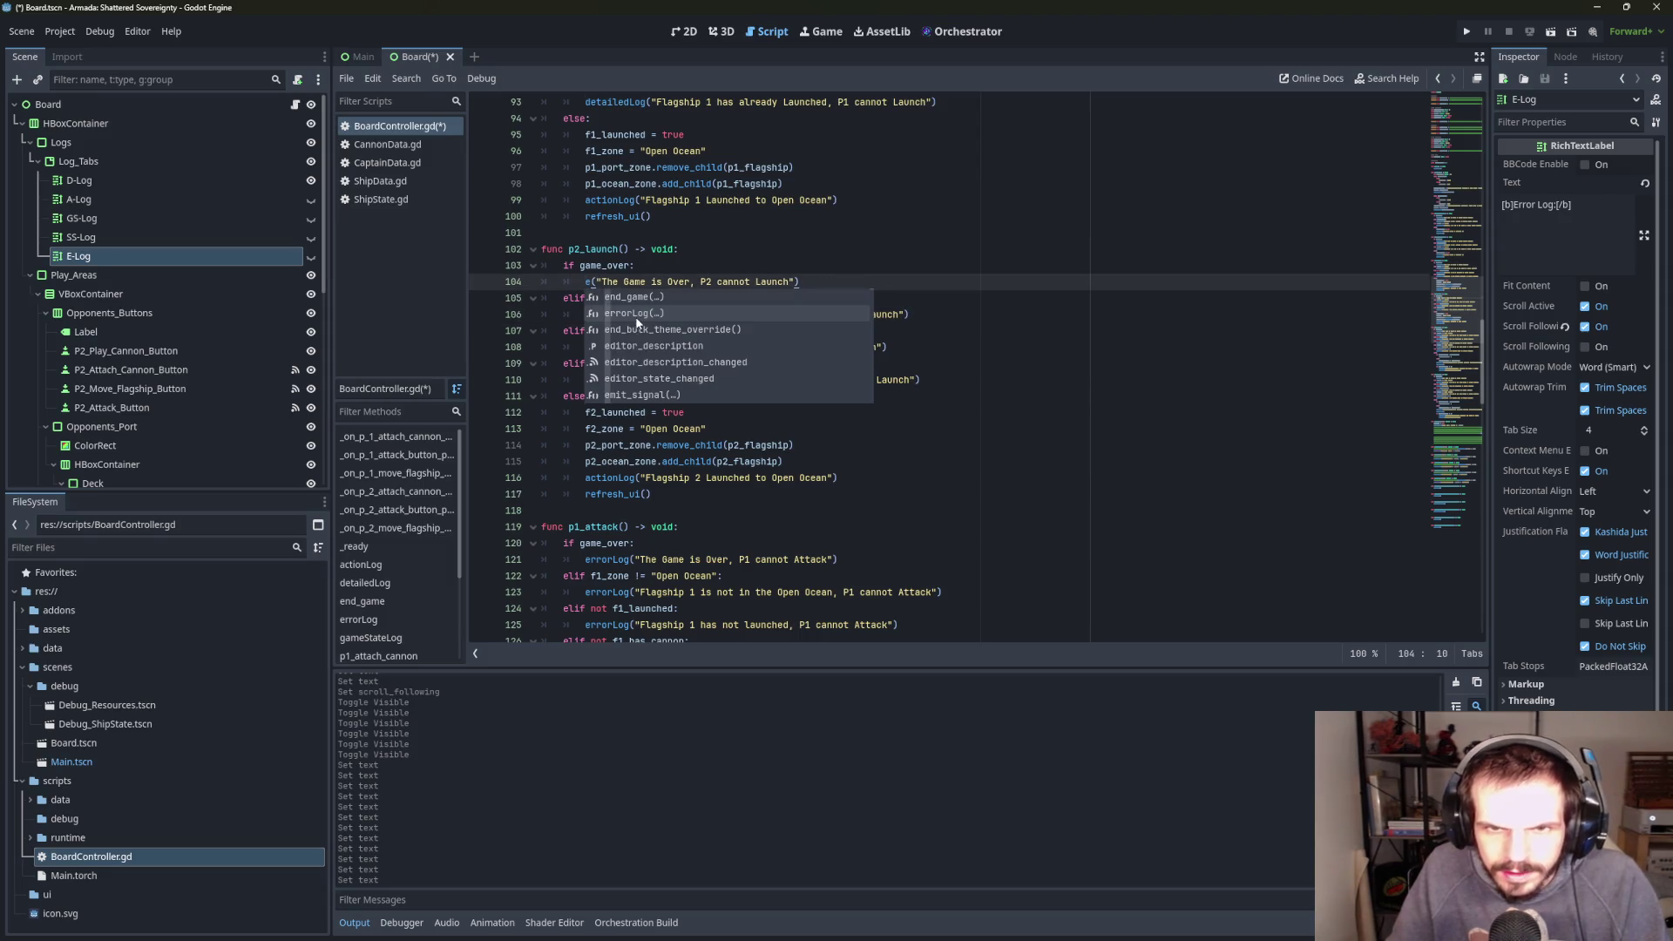
{"action": "key", "text": "Return"}
- Replace detailedLog with errorLog on lines 93, 91, 89 and 87 further up
{"action": "scroll", "coordinate": [644, 318], "scroll_direction": "up", "scroll_amount": 3}
{"action": "scroll", "coordinate": [667, 373], "scroll_direction": "up", "scroll_amount": 2}
{"action": "double_click", "coordinate": [614, 347]}
{"action": "type", "text": "e"}
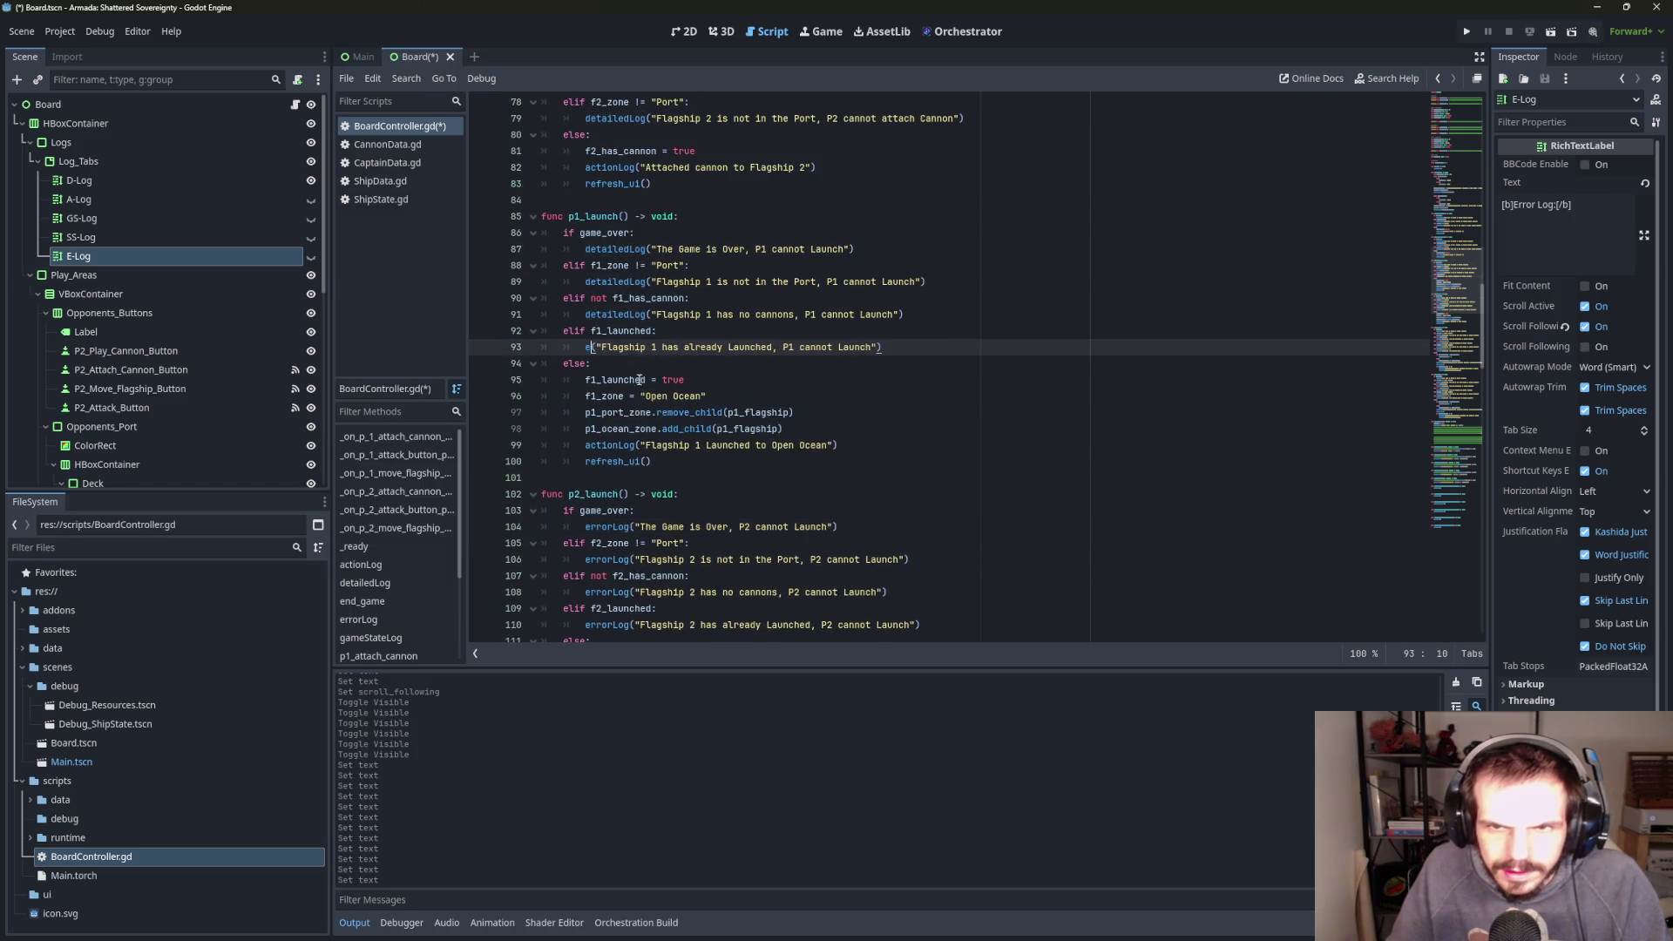
{"action": "key", "text": "Return"}
{"action": "double_click", "coordinate": [606, 313]}
{"action": "type", "text": "e"}
{"action": "key", "text": "Return"}
{"action": "double_click", "coordinate": [610, 282]}
{"action": "type", "text": "e"}
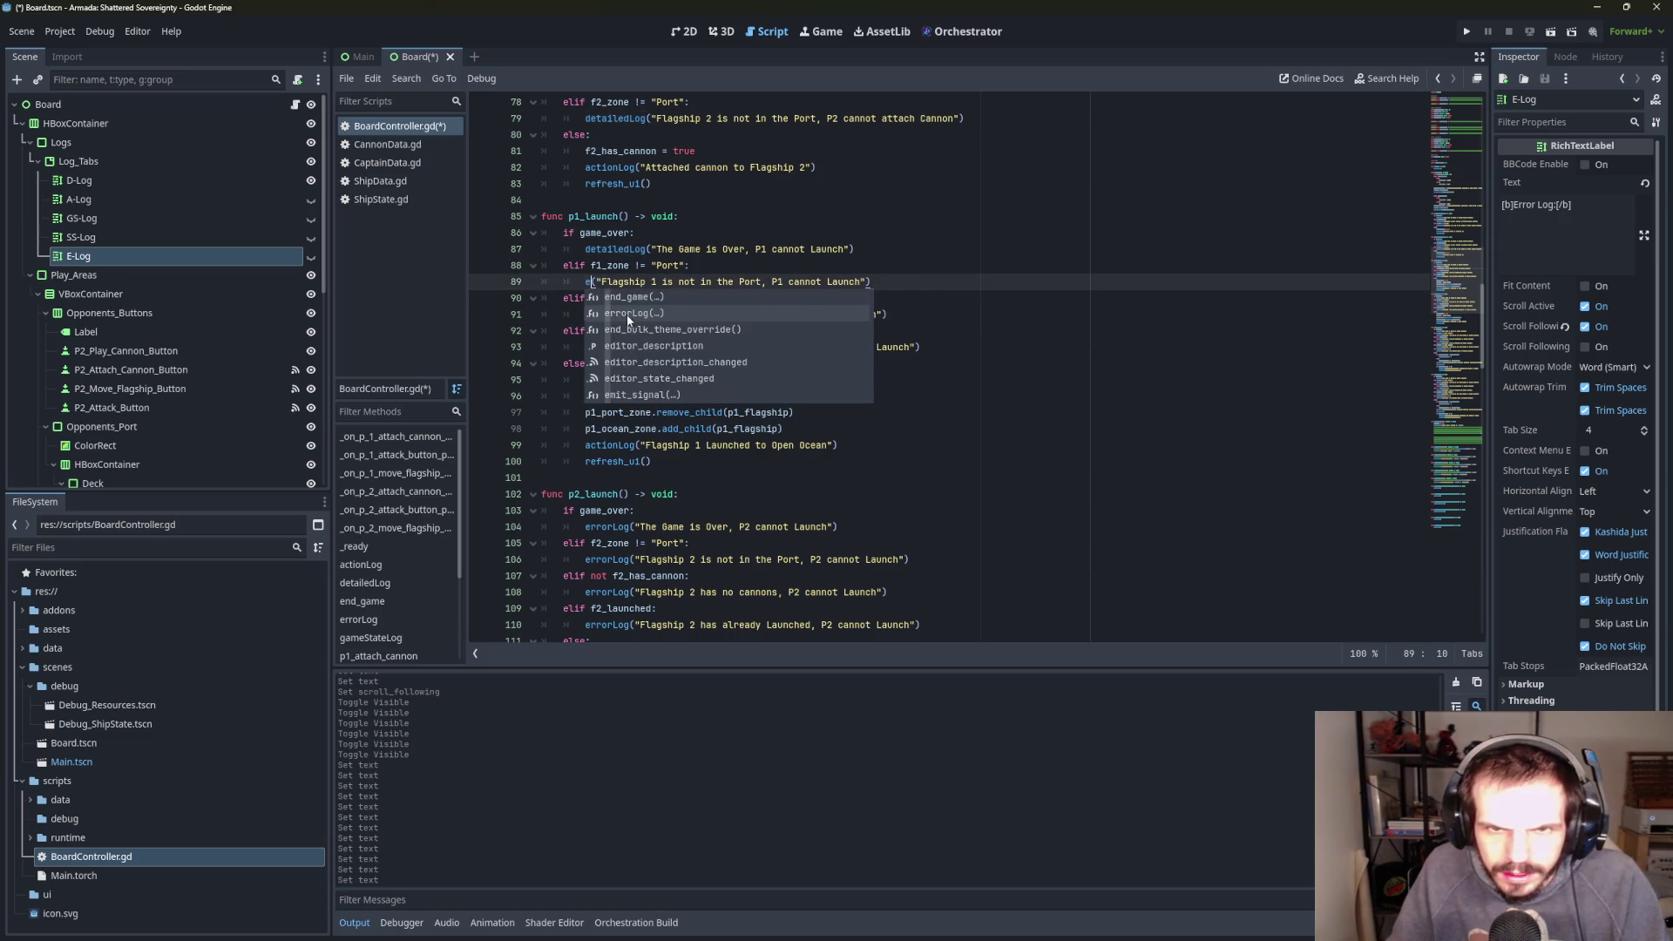
{"action": "key", "text": "Return"}
{"action": "double_click", "coordinate": [609, 250]}
{"action": "type", "text": "e"}
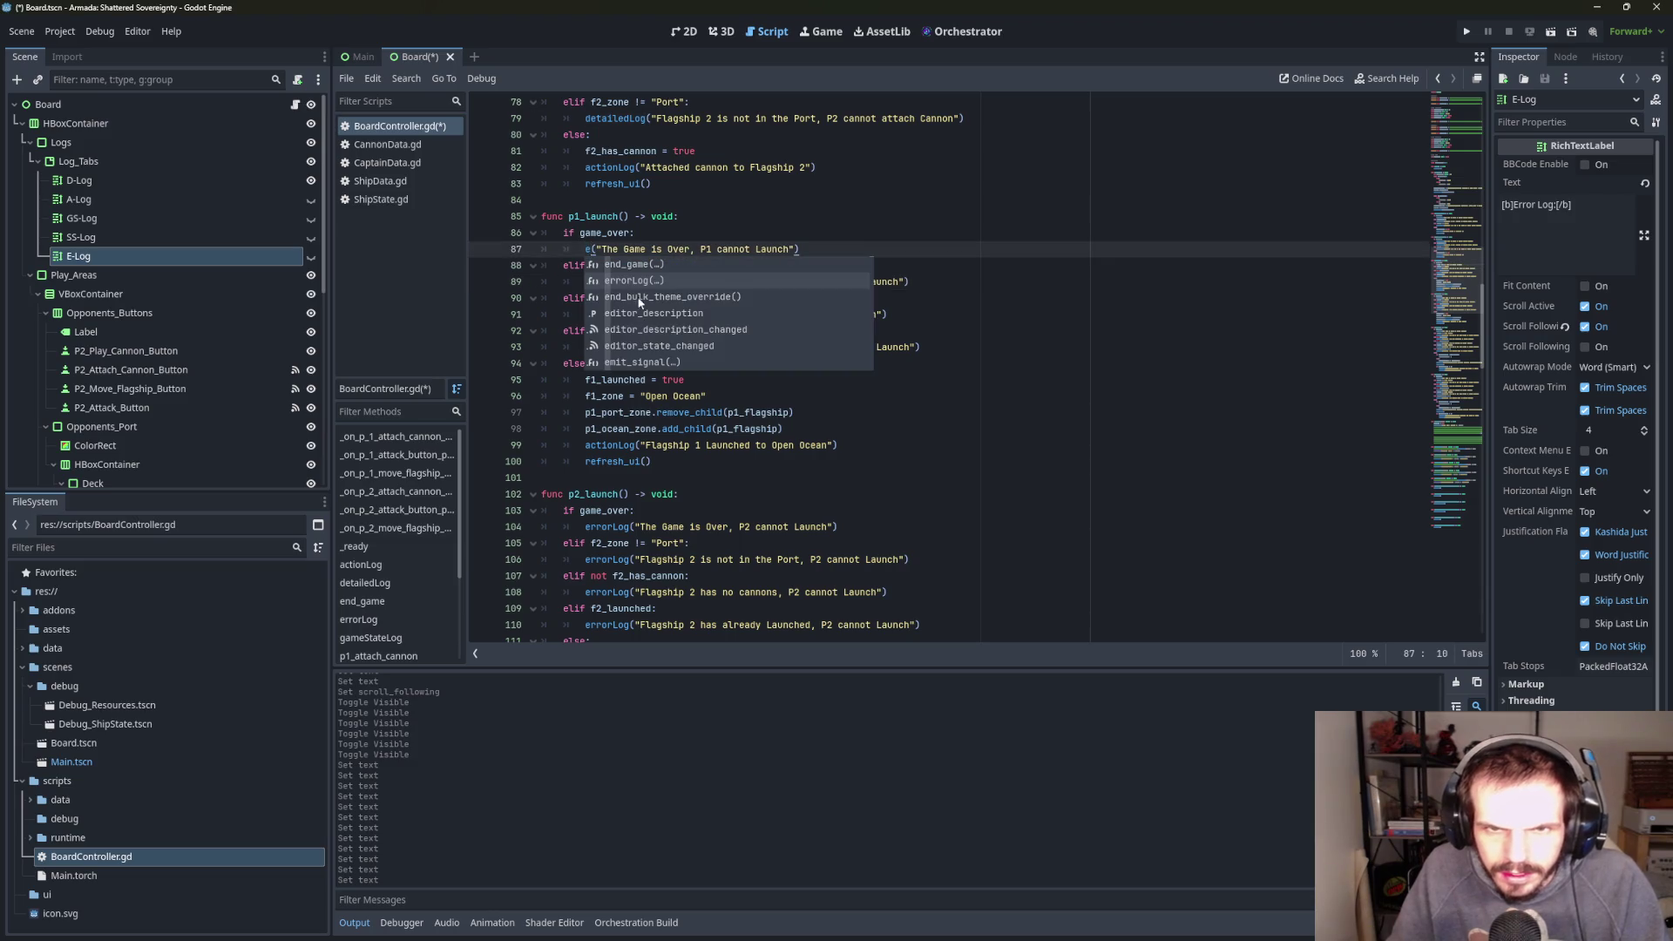
{"action": "key", "text": "Return"}
{"action": "scroll", "coordinate": [649, 295], "scroll_direction": "up", "scroll_amount": 2}
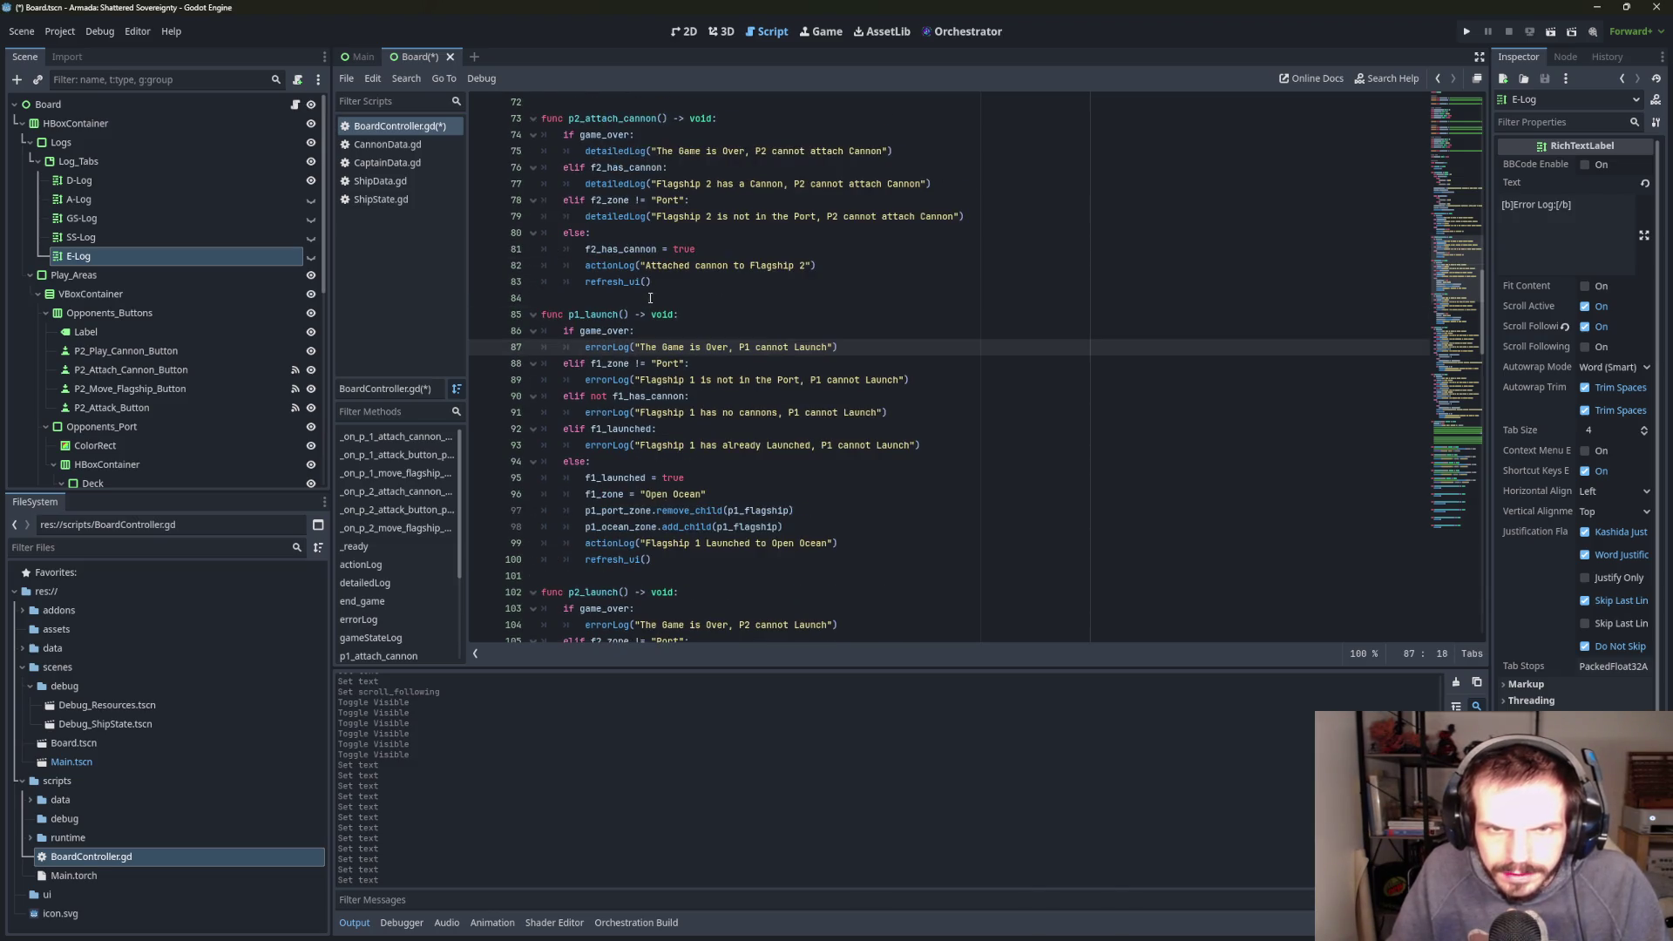
- Switch the detailedLog calls on lines 79, 77 and 75 in p2_attach_cannon to errorLog
{"action": "scroll", "coordinate": [649, 298], "scroll_direction": "up", "scroll_amount": 2}
{"action": "double_click", "coordinate": [615, 314]}
{"action": "type", "text": "e"}
{"action": "key", "text": "Return"}
{"action": "double_click", "coordinate": [611, 282]}
{"action": "type", "text": "e"}
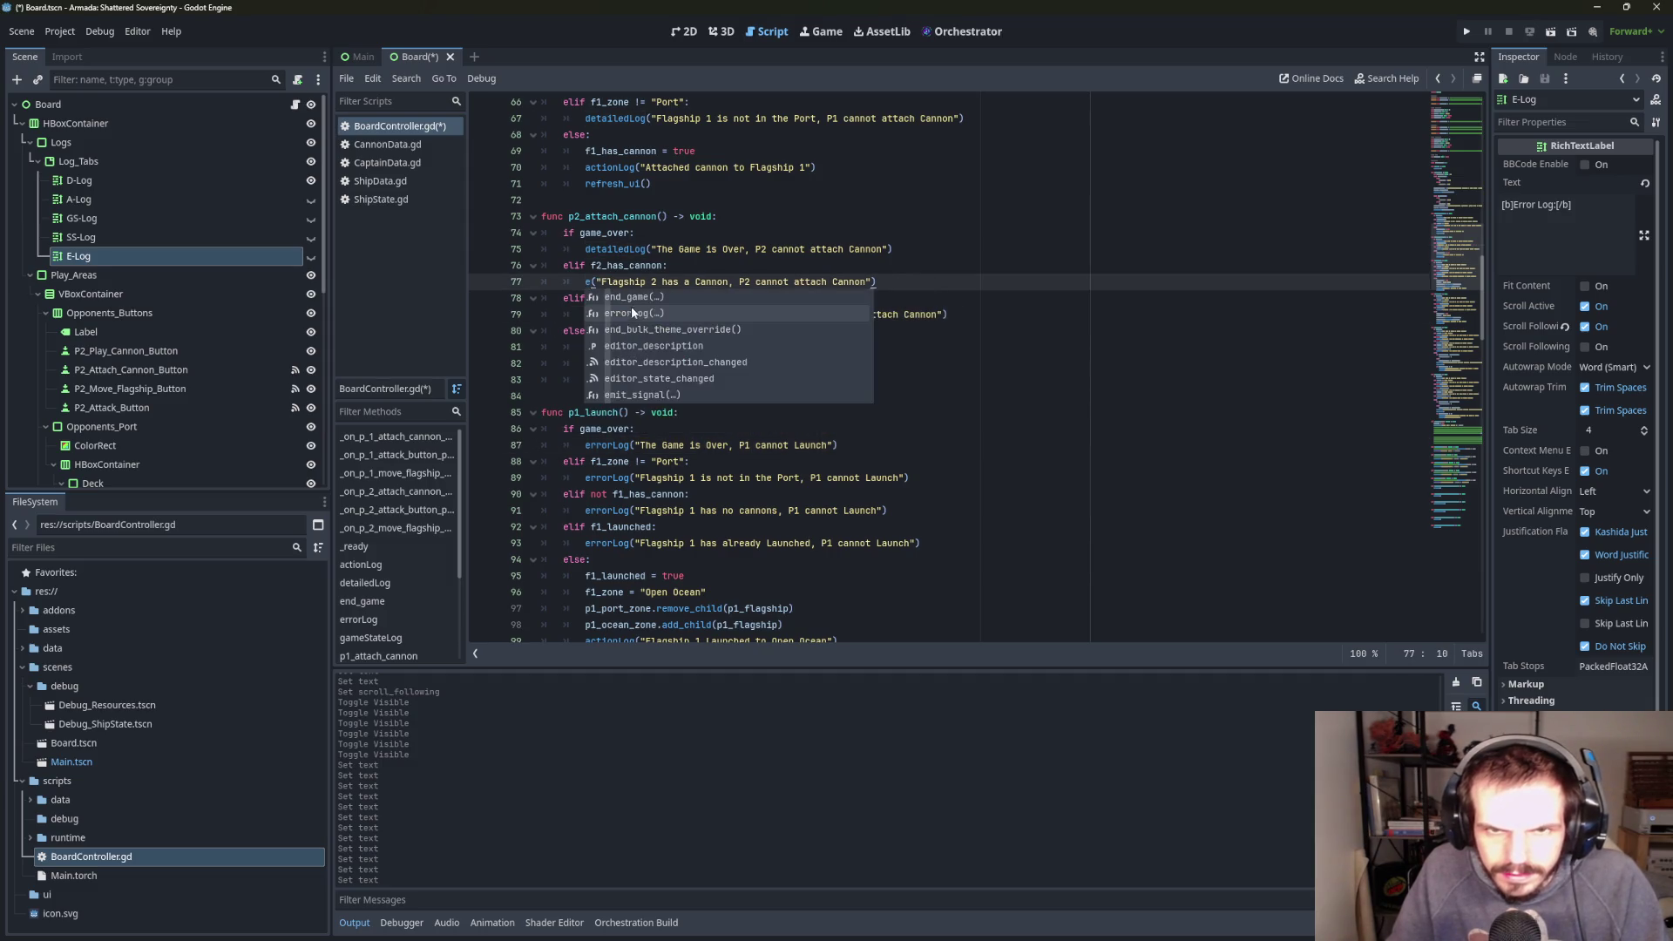
{"action": "left_click", "coordinate": [635, 313]}
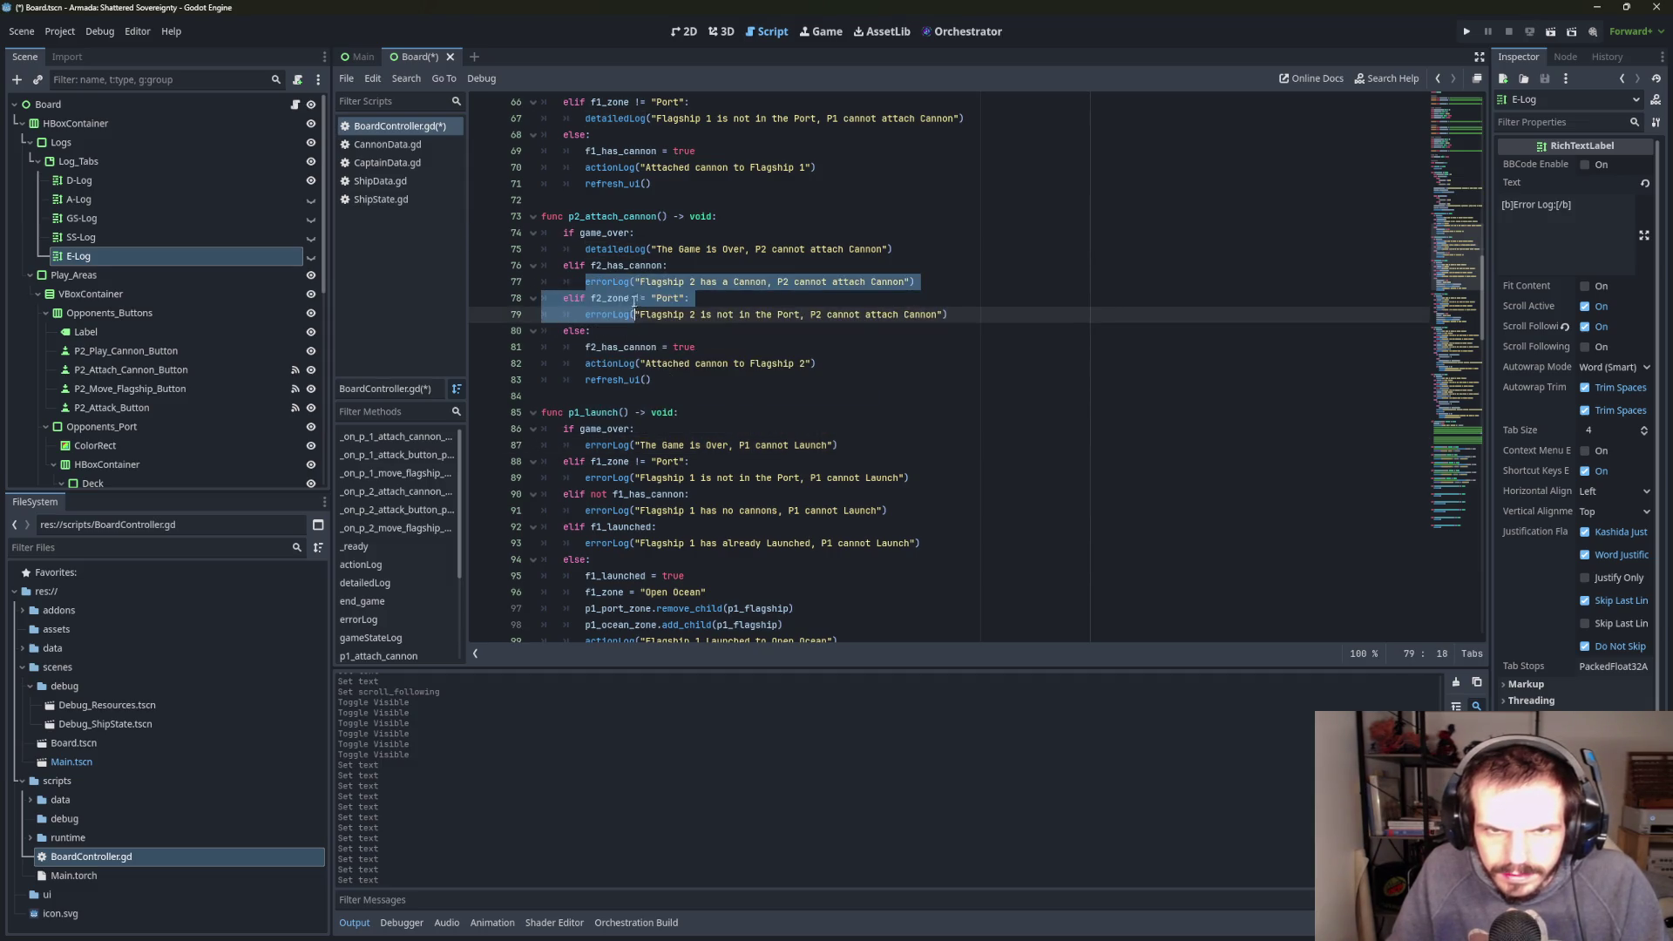
{"action": "double_click", "coordinate": [614, 249]}
{"action": "type", "text": "e"}
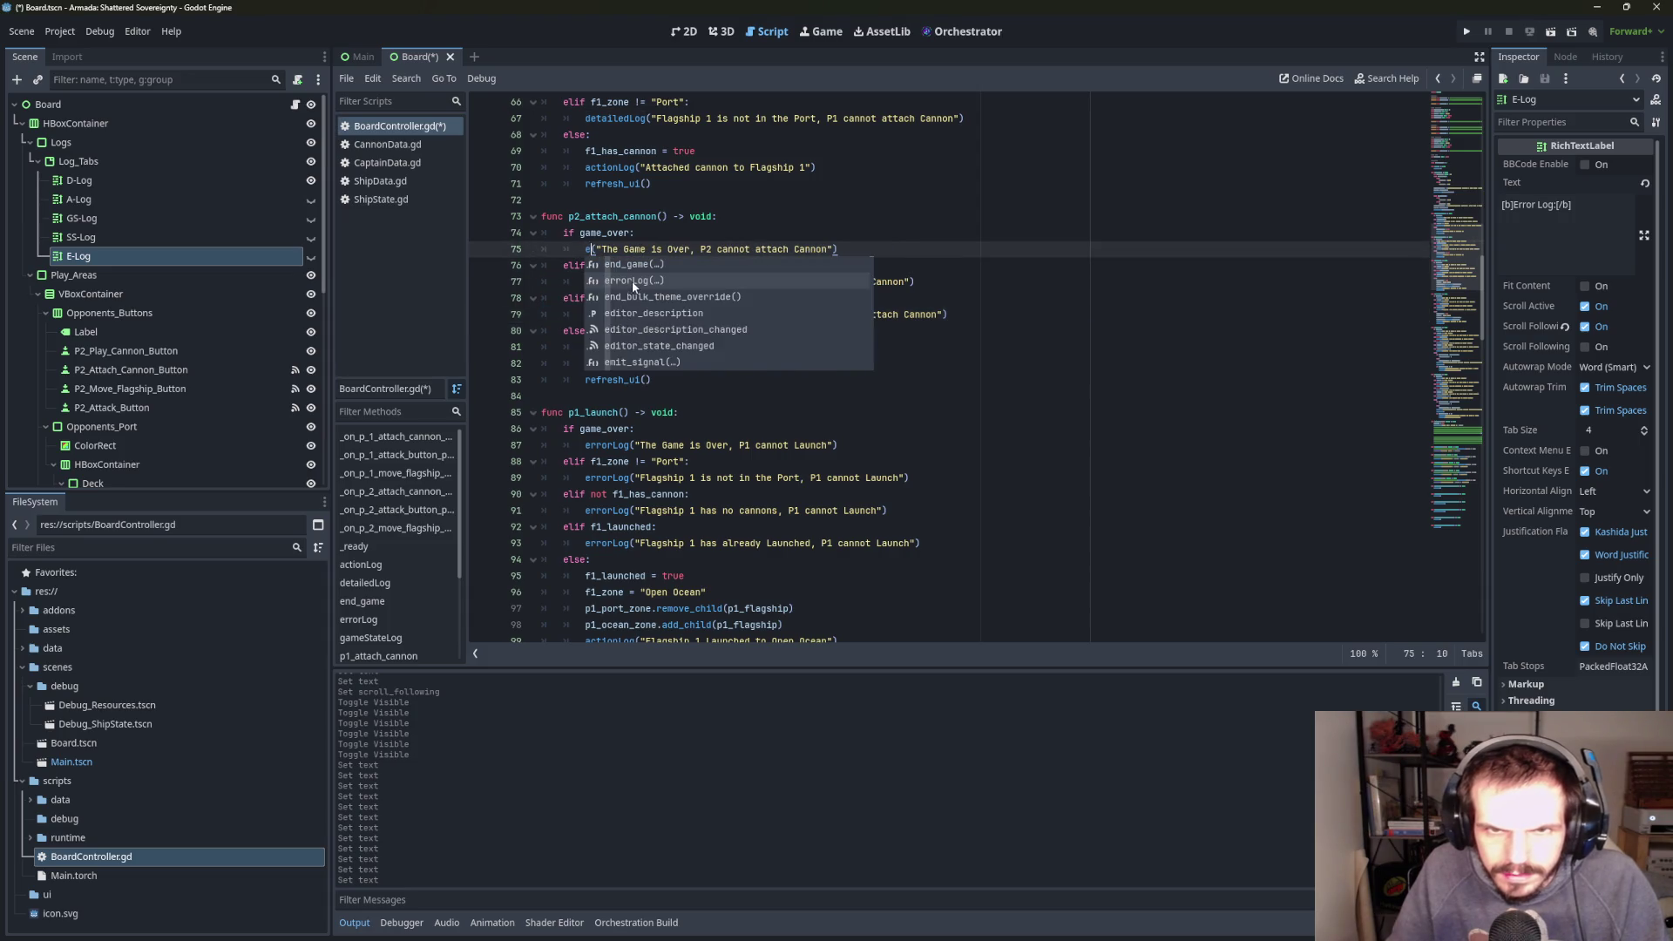
{"action": "left_click", "coordinate": [633, 280]}
- Switch lines 67, 65 and 63 in p1_attach_cannon to errorLog, then scroll back to the top
{"action": "scroll", "coordinate": [657, 249], "scroll_direction": "up", "scroll_amount": 2}
{"action": "scroll", "coordinate": [644, 307], "scroll_direction": "up", "scroll_amount": 2}
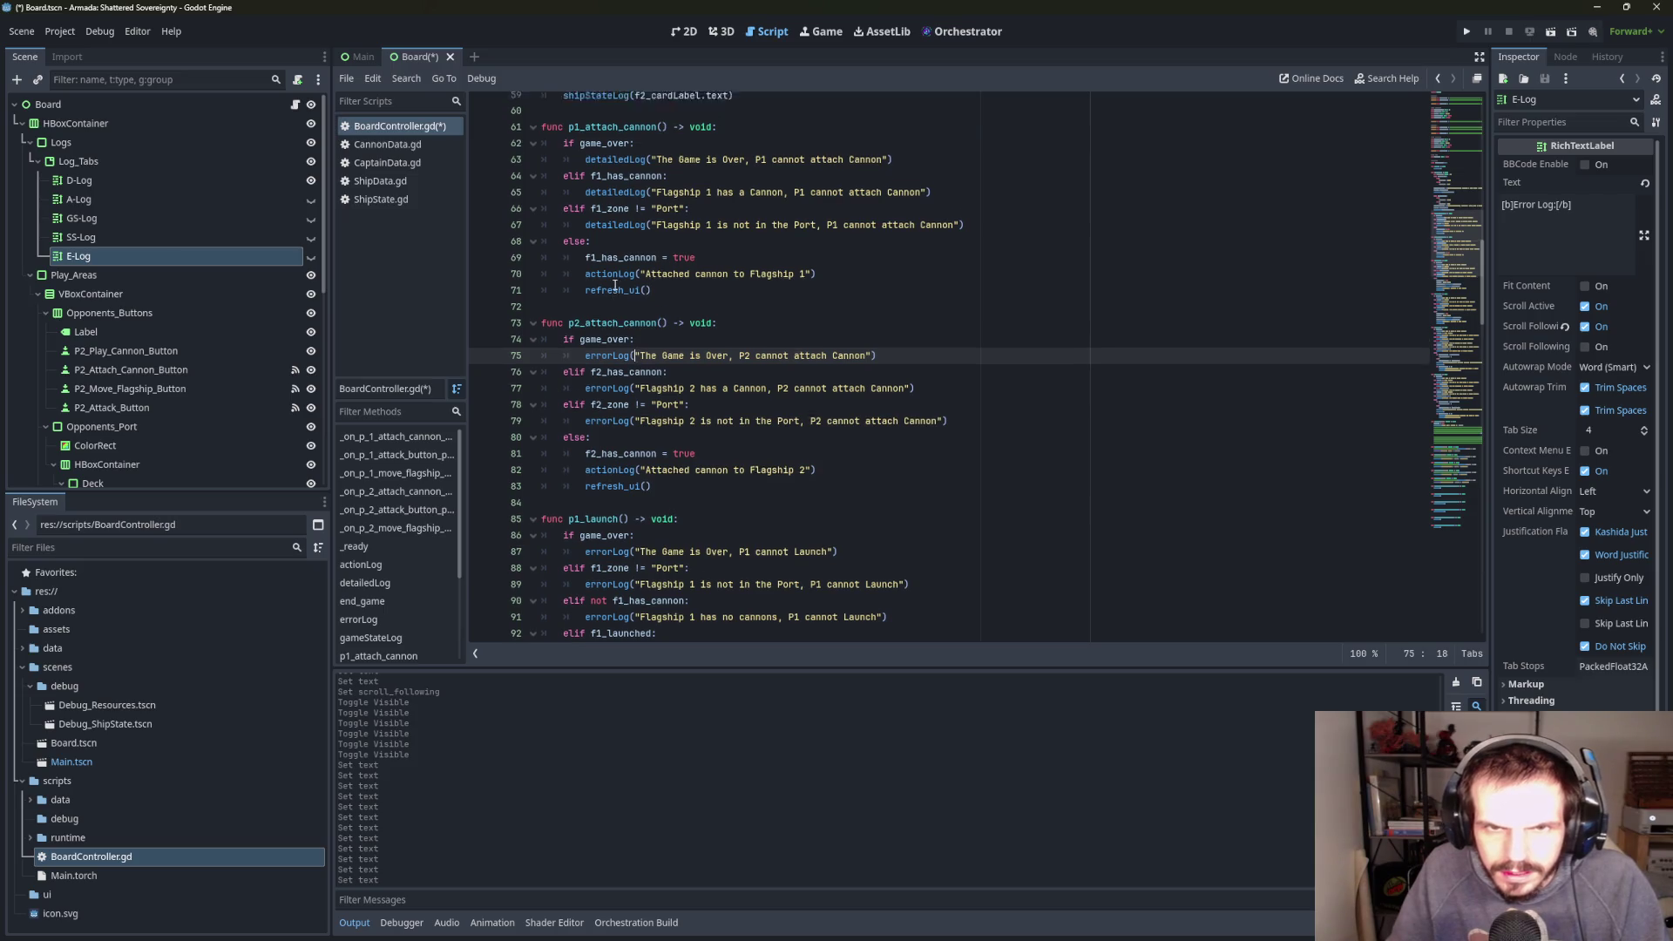
{"action": "double_click", "coordinate": [620, 315]}
{"action": "type", "text": "e"}
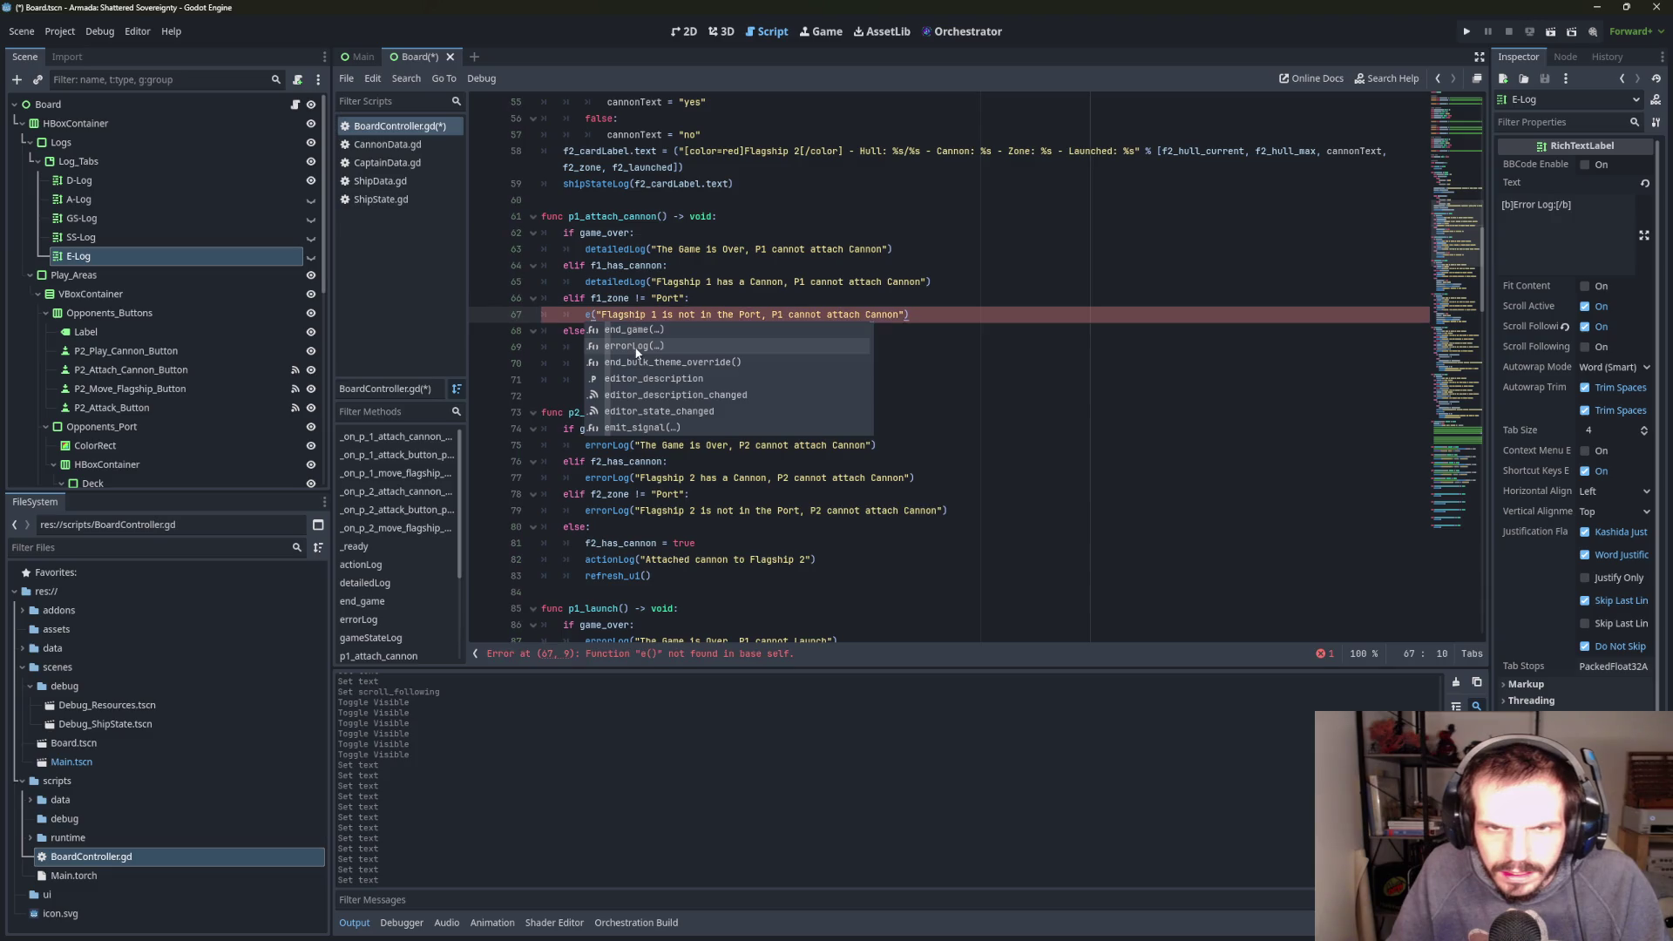
{"action": "left_click", "coordinate": [635, 345]}
{"action": "double_click", "coordinate": [621, 282]}
{"action": "type", "text": "e"}
{"action": "left_click", "coordinate": [619, 314]}
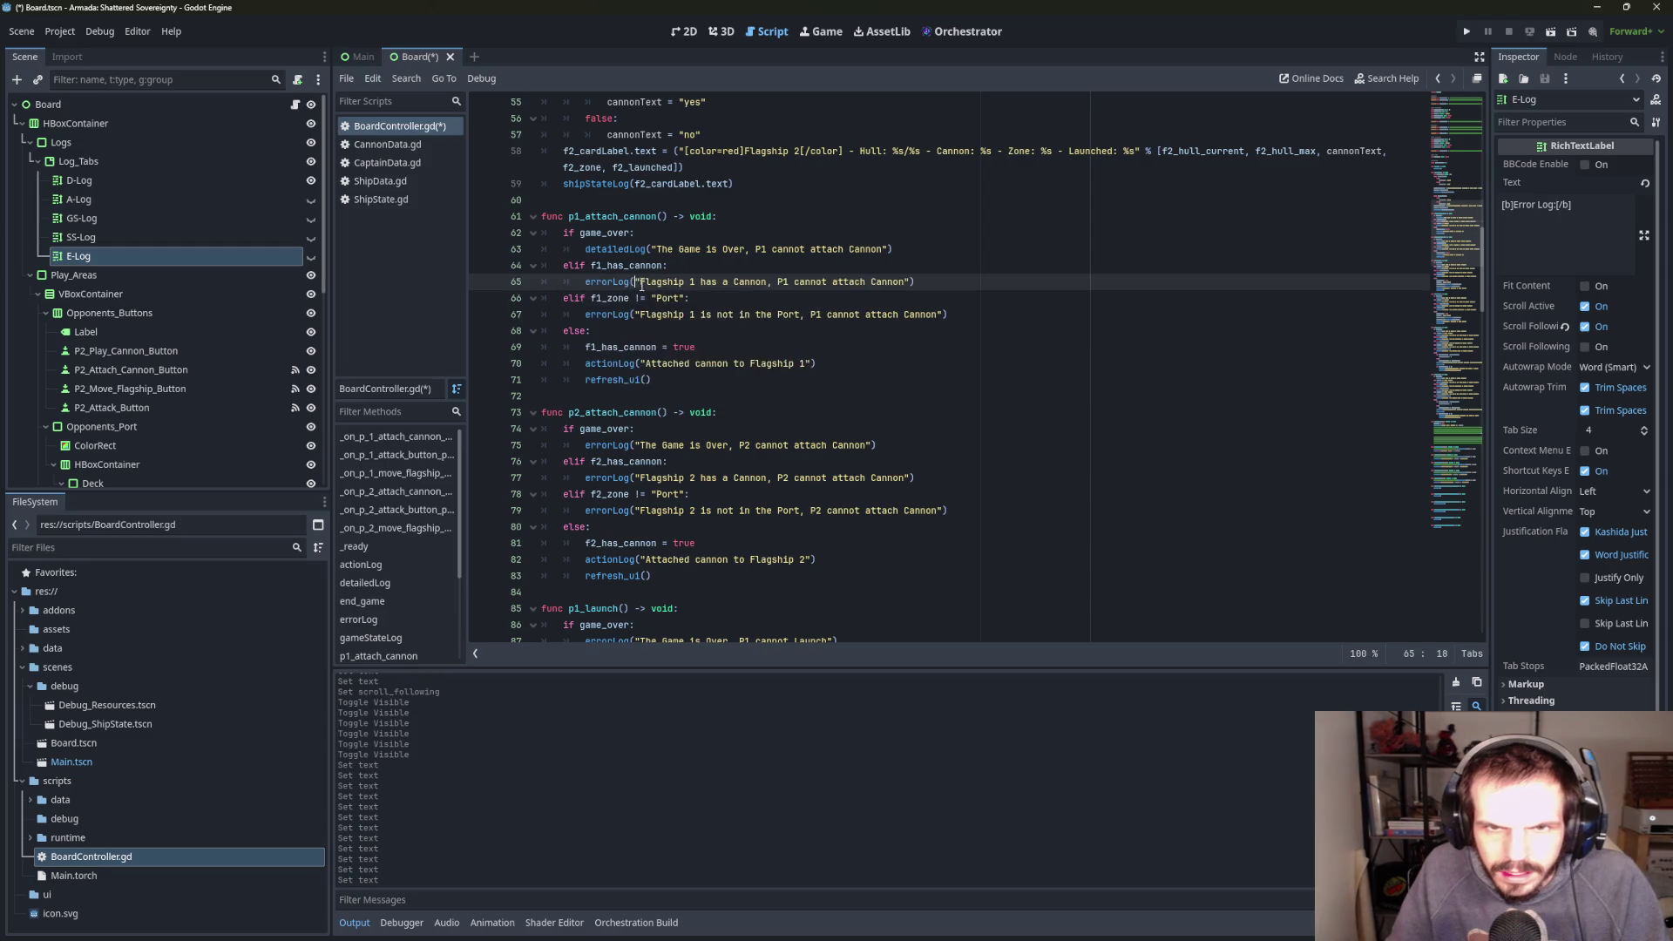
{"action": "key", "text": "Up"}
{"action": "key", "text": "Up"}
{"action": "key", "text": "ctrl+d"}
{"action": "type", "text": "e"}
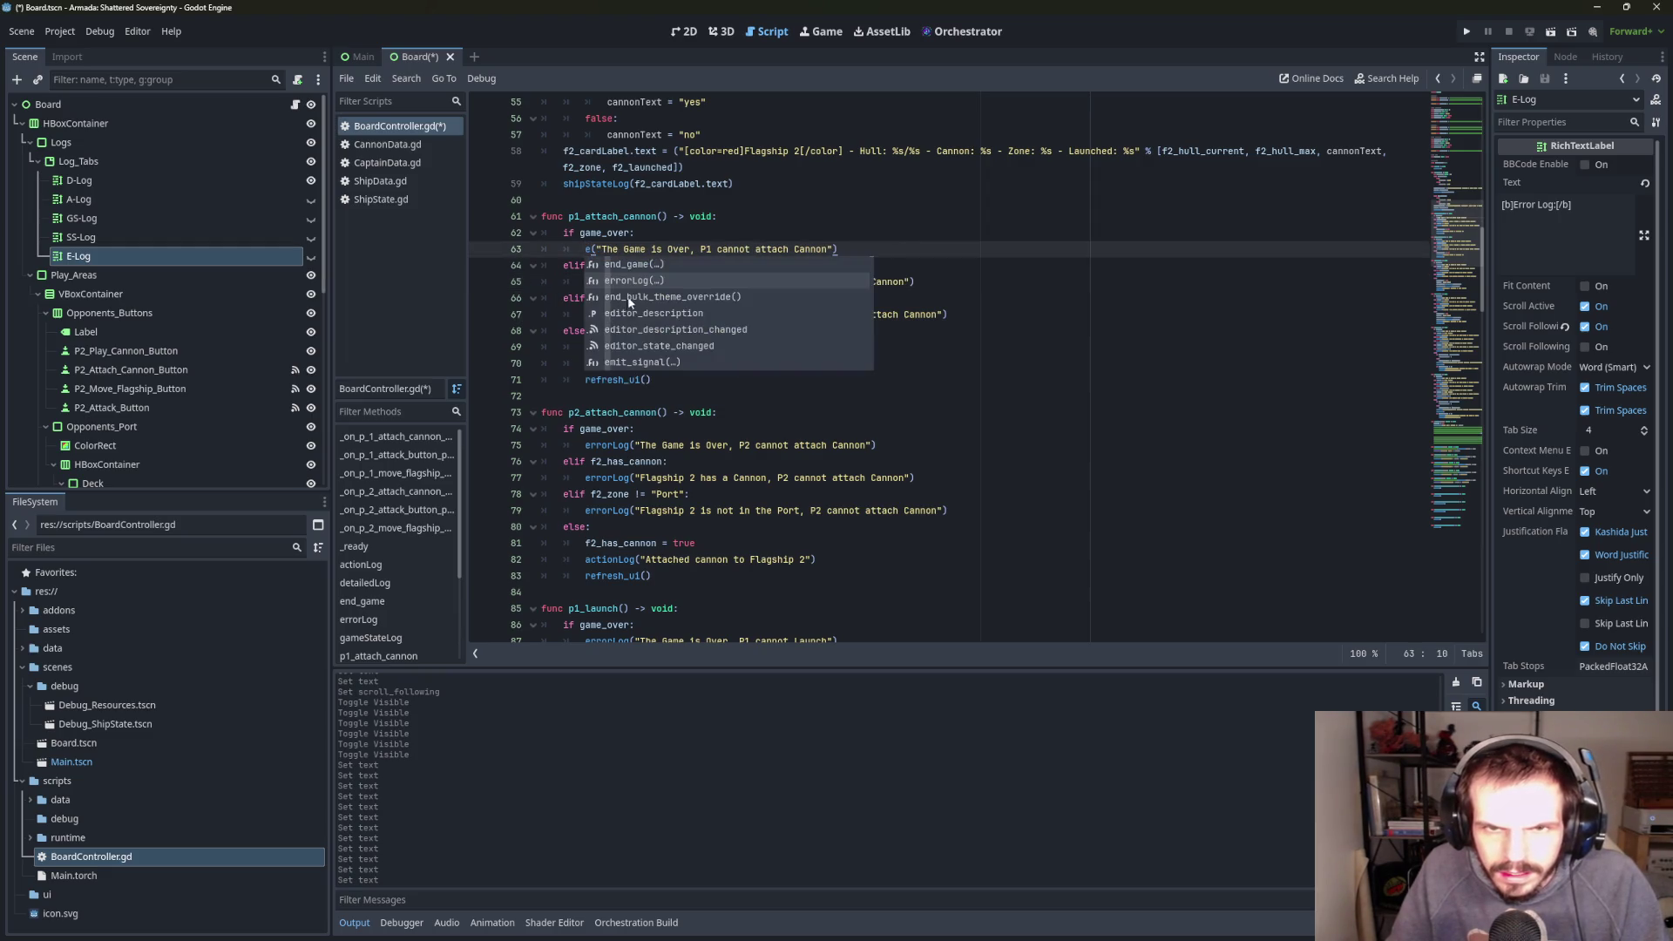
{"action": "left_click", "coordinate": [635, 280]}
{"action": "scroll", "coordinate": [687, 320], "scroll_direction": "up", "scroll_amount": 7}
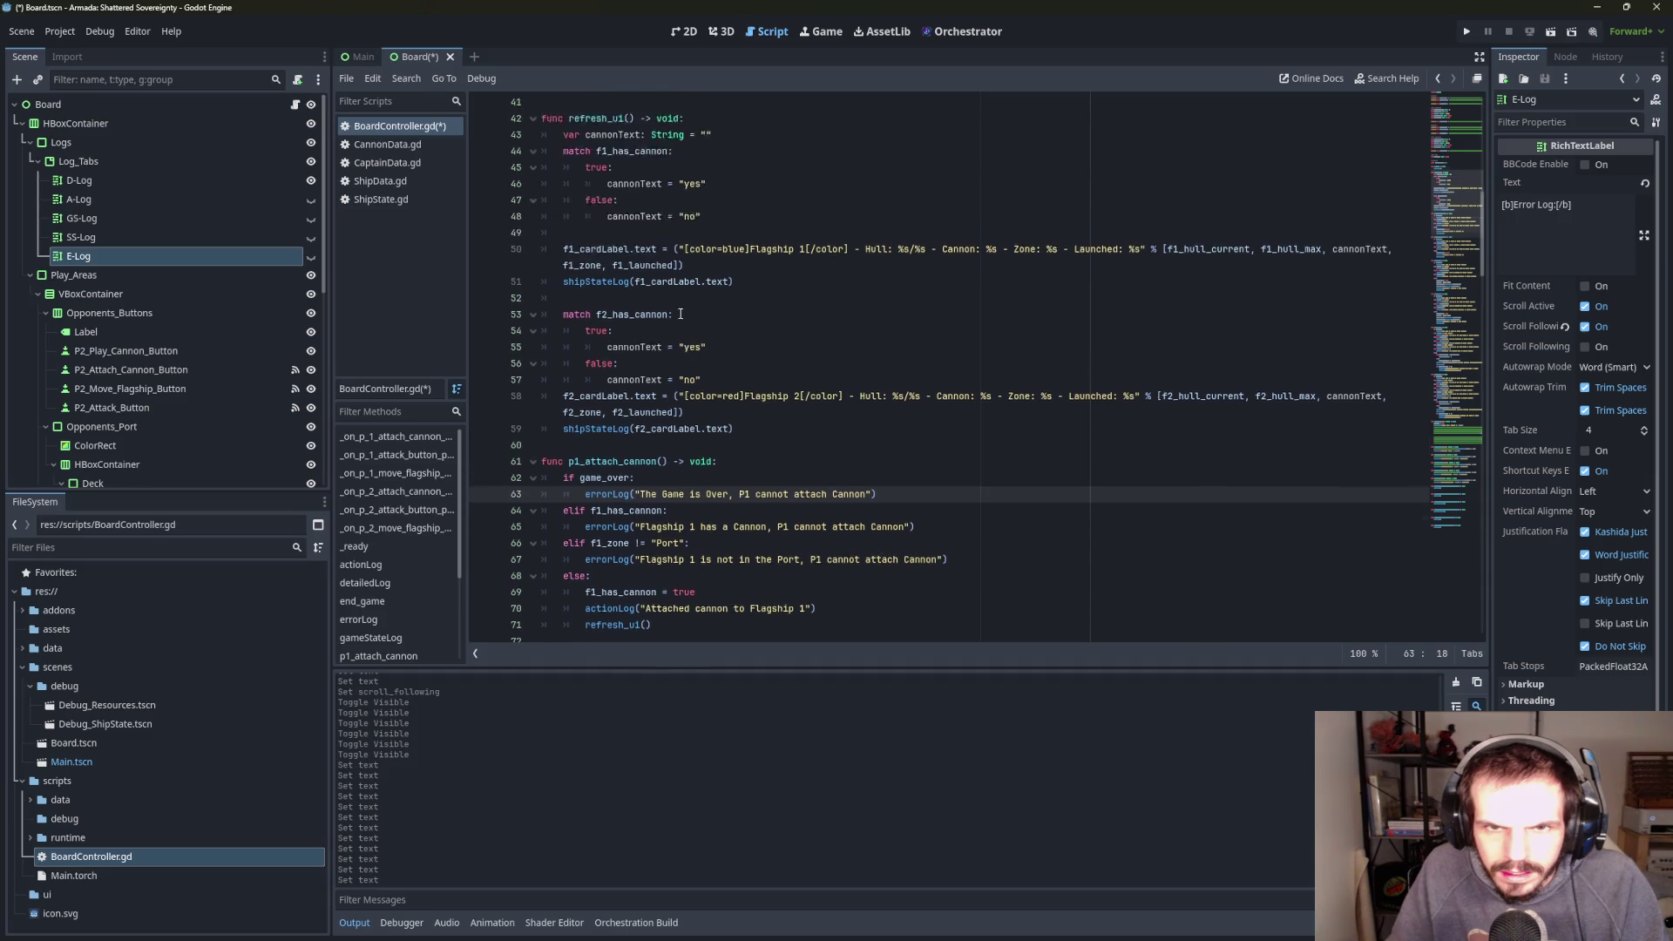
{"action": "scroll", "coordinate": [687, 320], "scroll_direction": "down", "scroll_amount": 5}
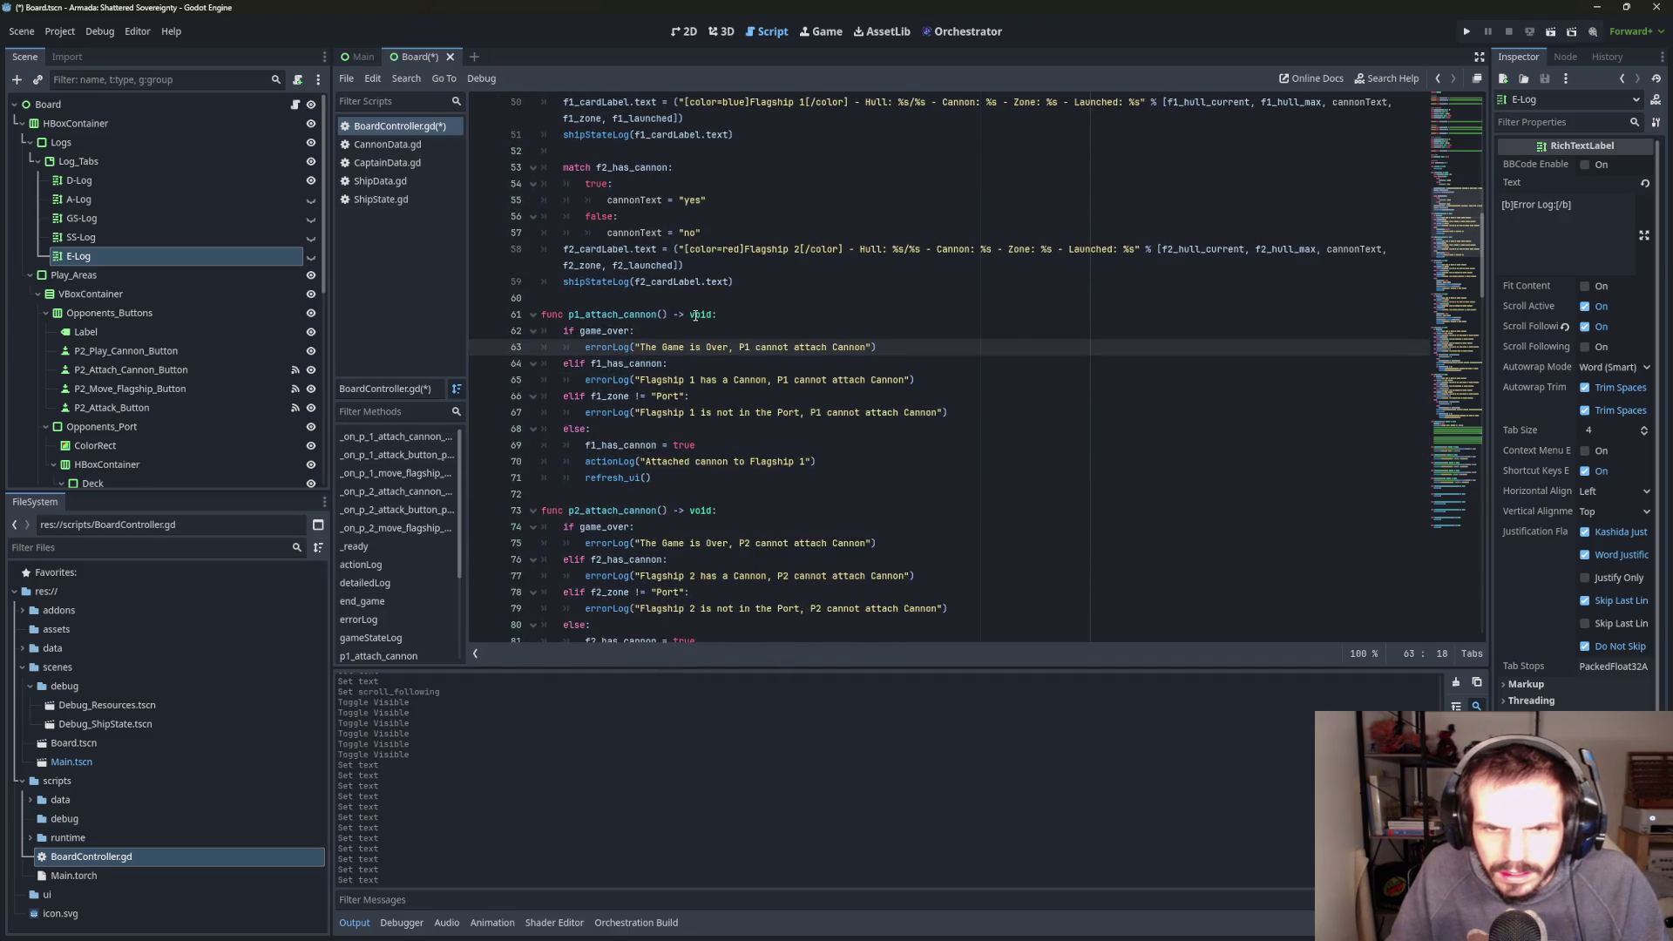
{"action": "scroll", "coordinate": [695, 315], "scroll_direction": "up", "scroll_amount": 1}
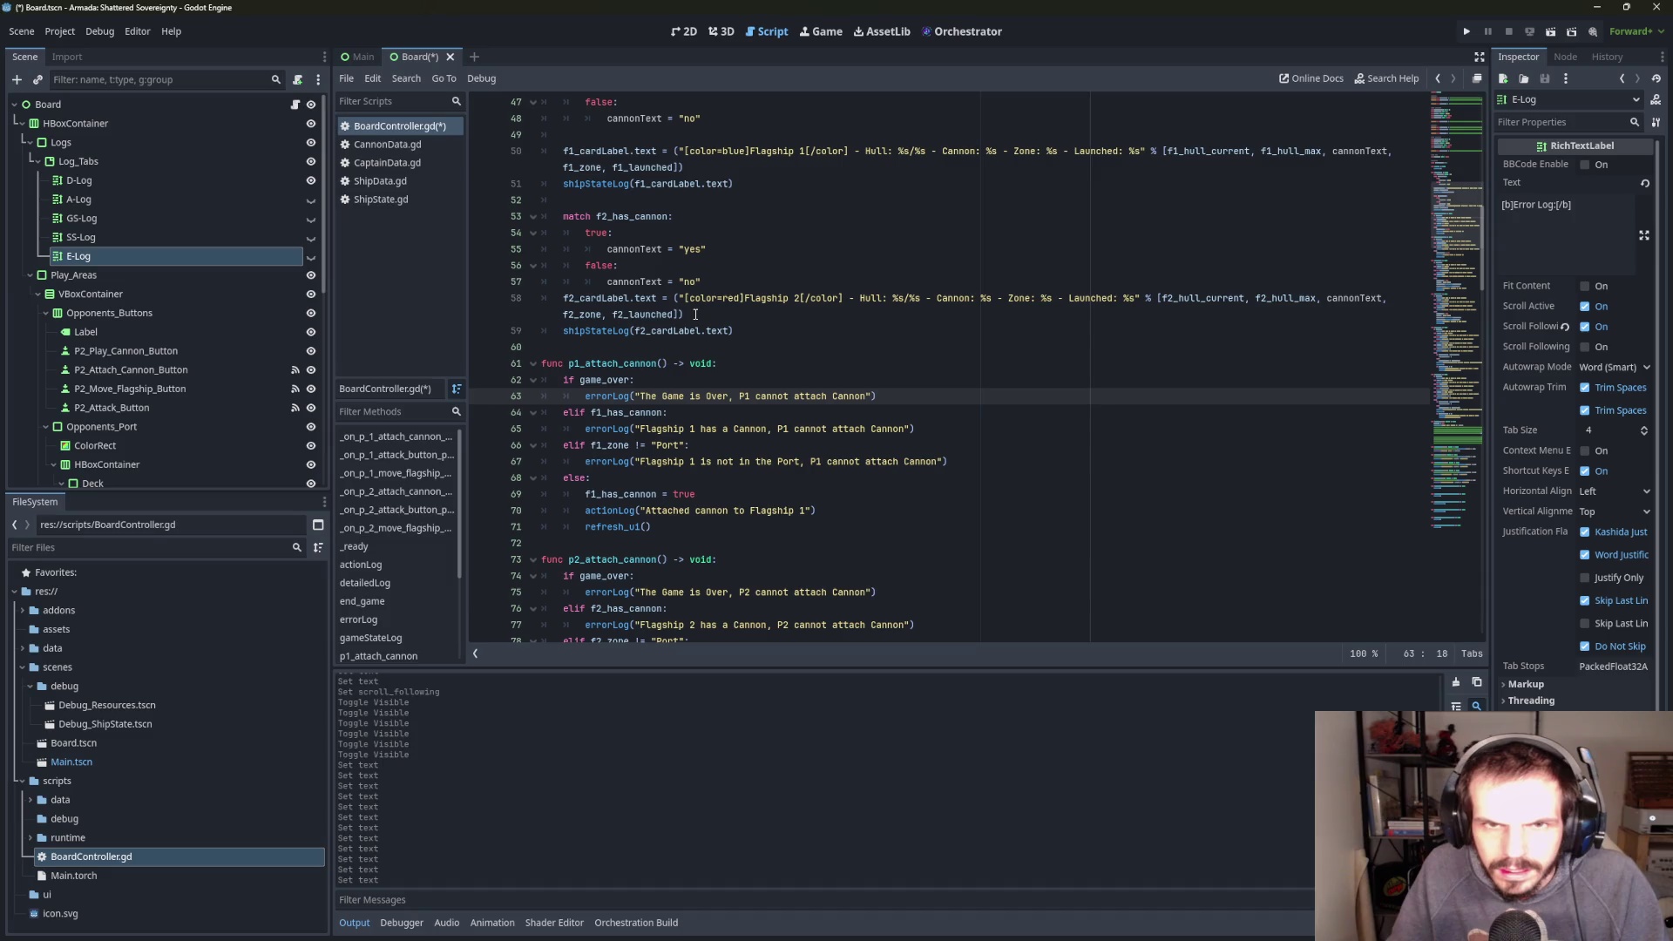
{"action": "scroll", "coordinate": [695, 314], "scroll_direction": "up", "scroll_amount": 3}
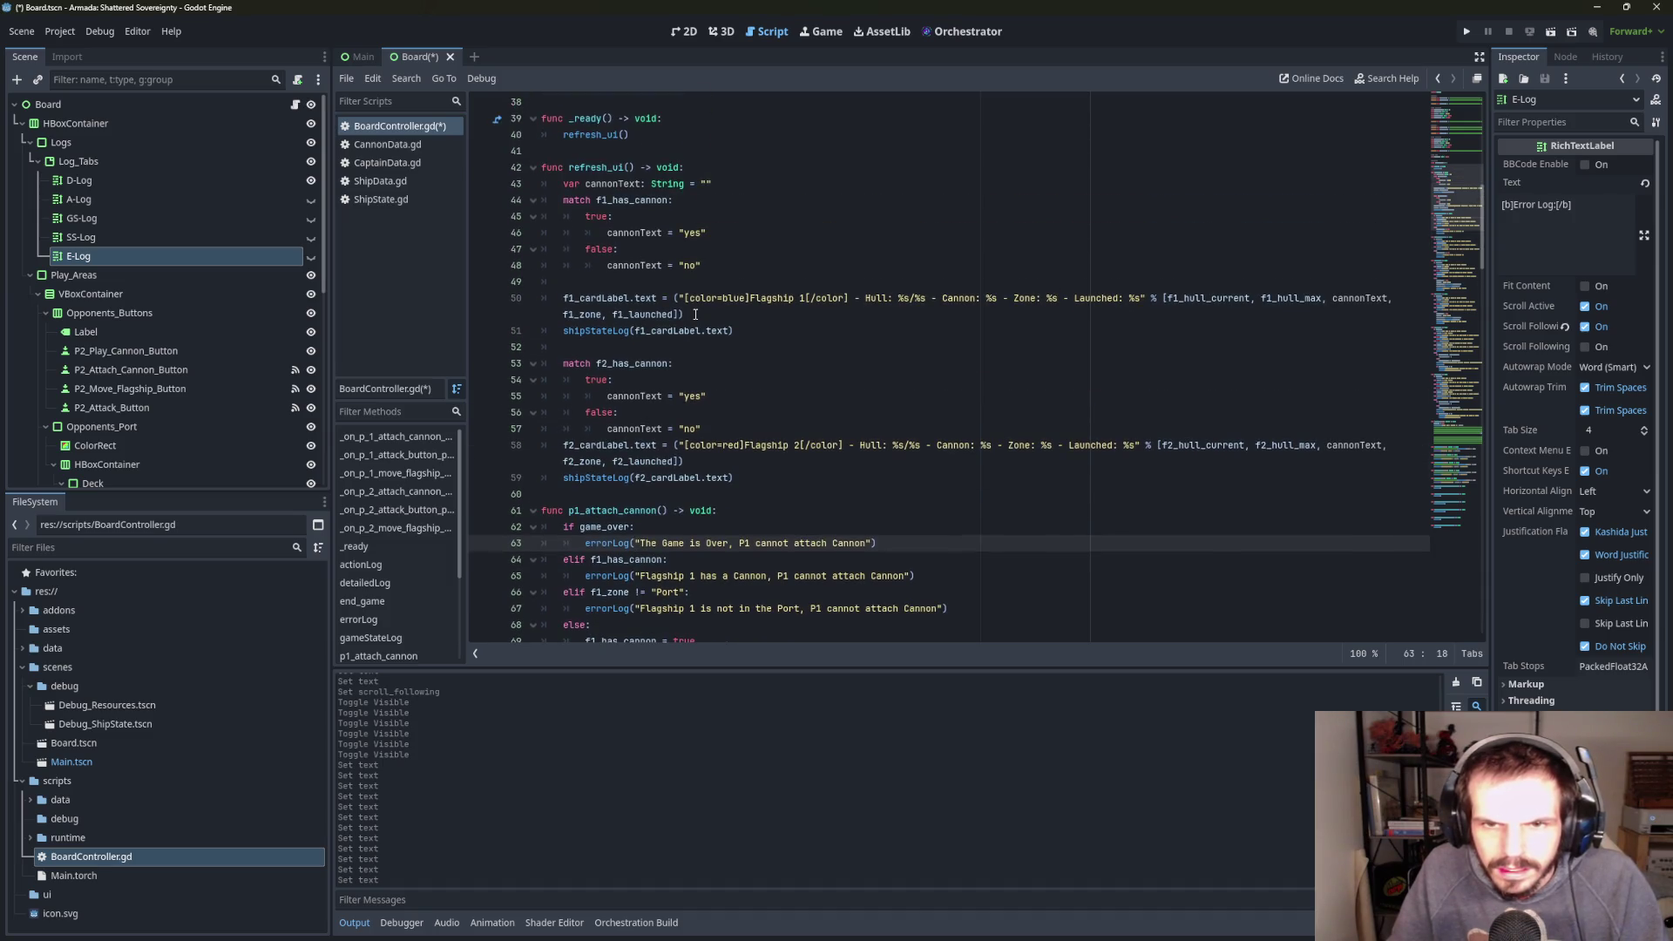
{"action": "scroll", "coordinate": [694, 314], "scroll_direction": "down", "scroll_amount": 6}
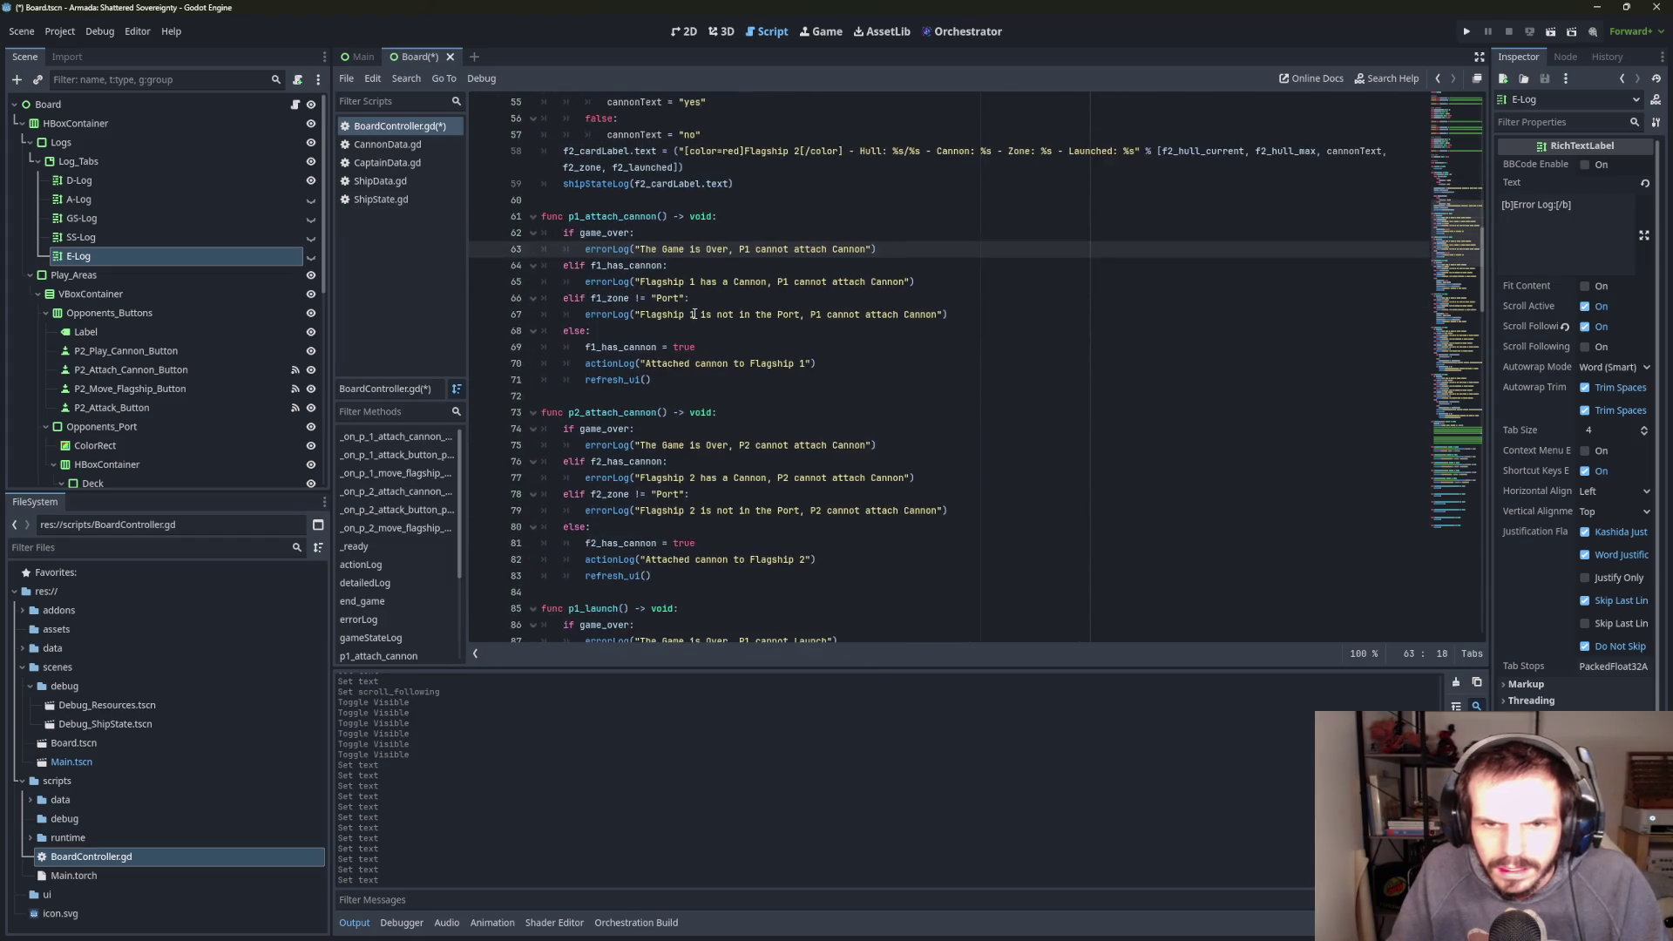
{"action": "scroll", "coordinate": [958, 348], "scroll_direction": "up", "scroll_amount": 12}
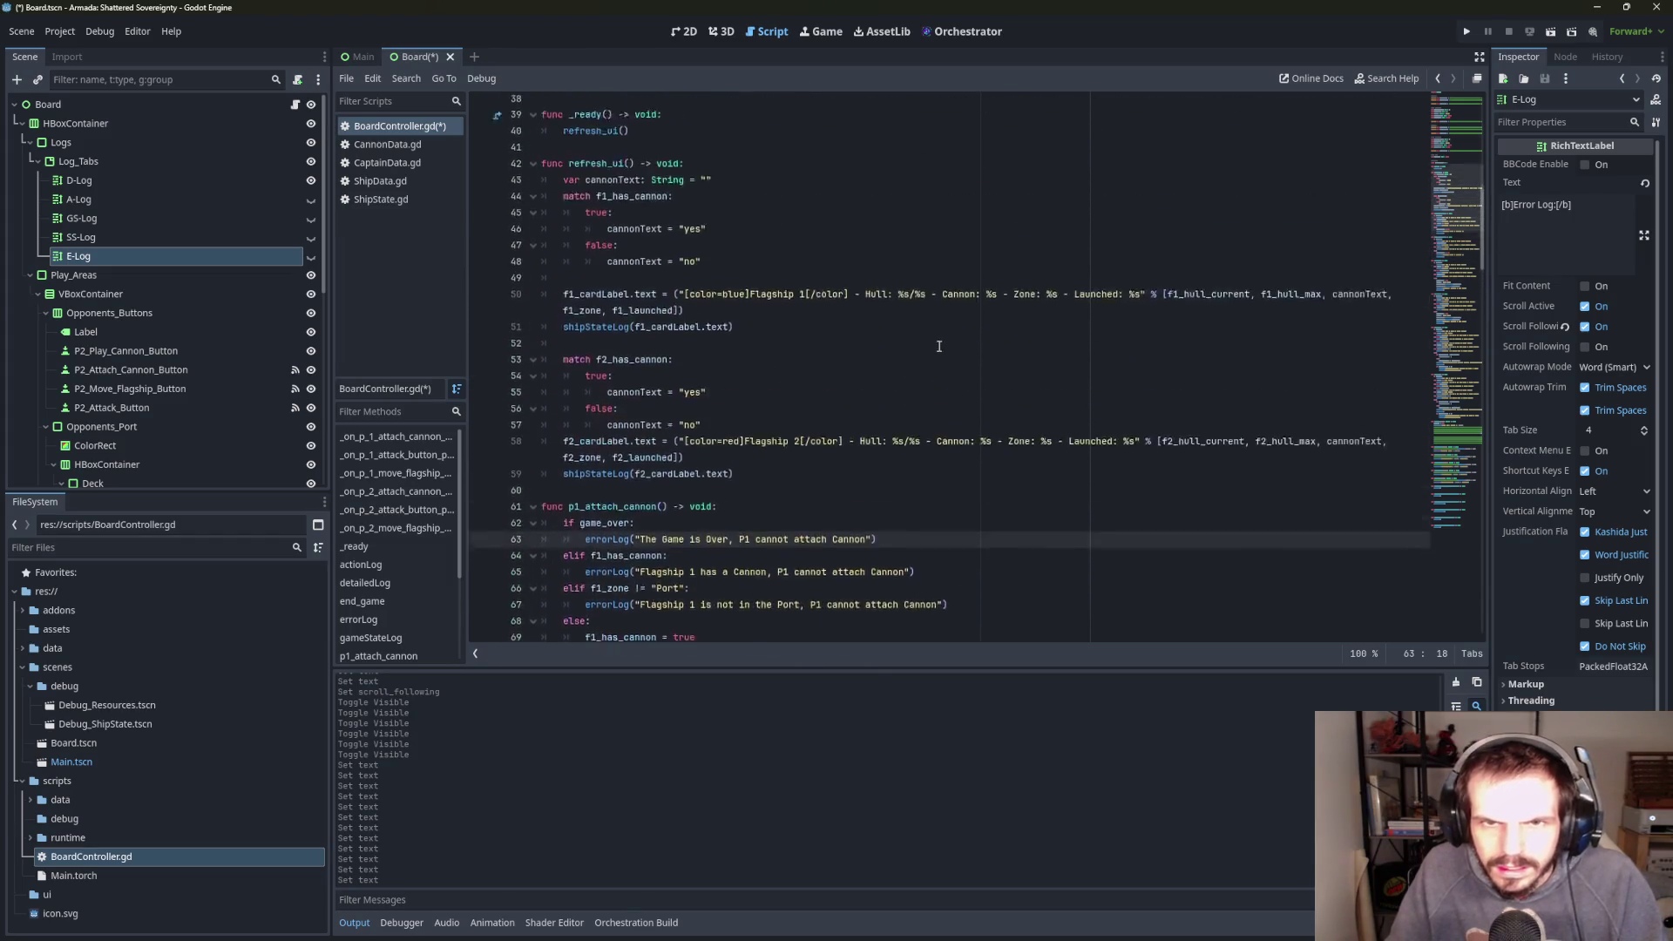
{"action": "scroll", "coordinate": [939, 346], "scroll_direction": "up", "scroll_amount": 5}
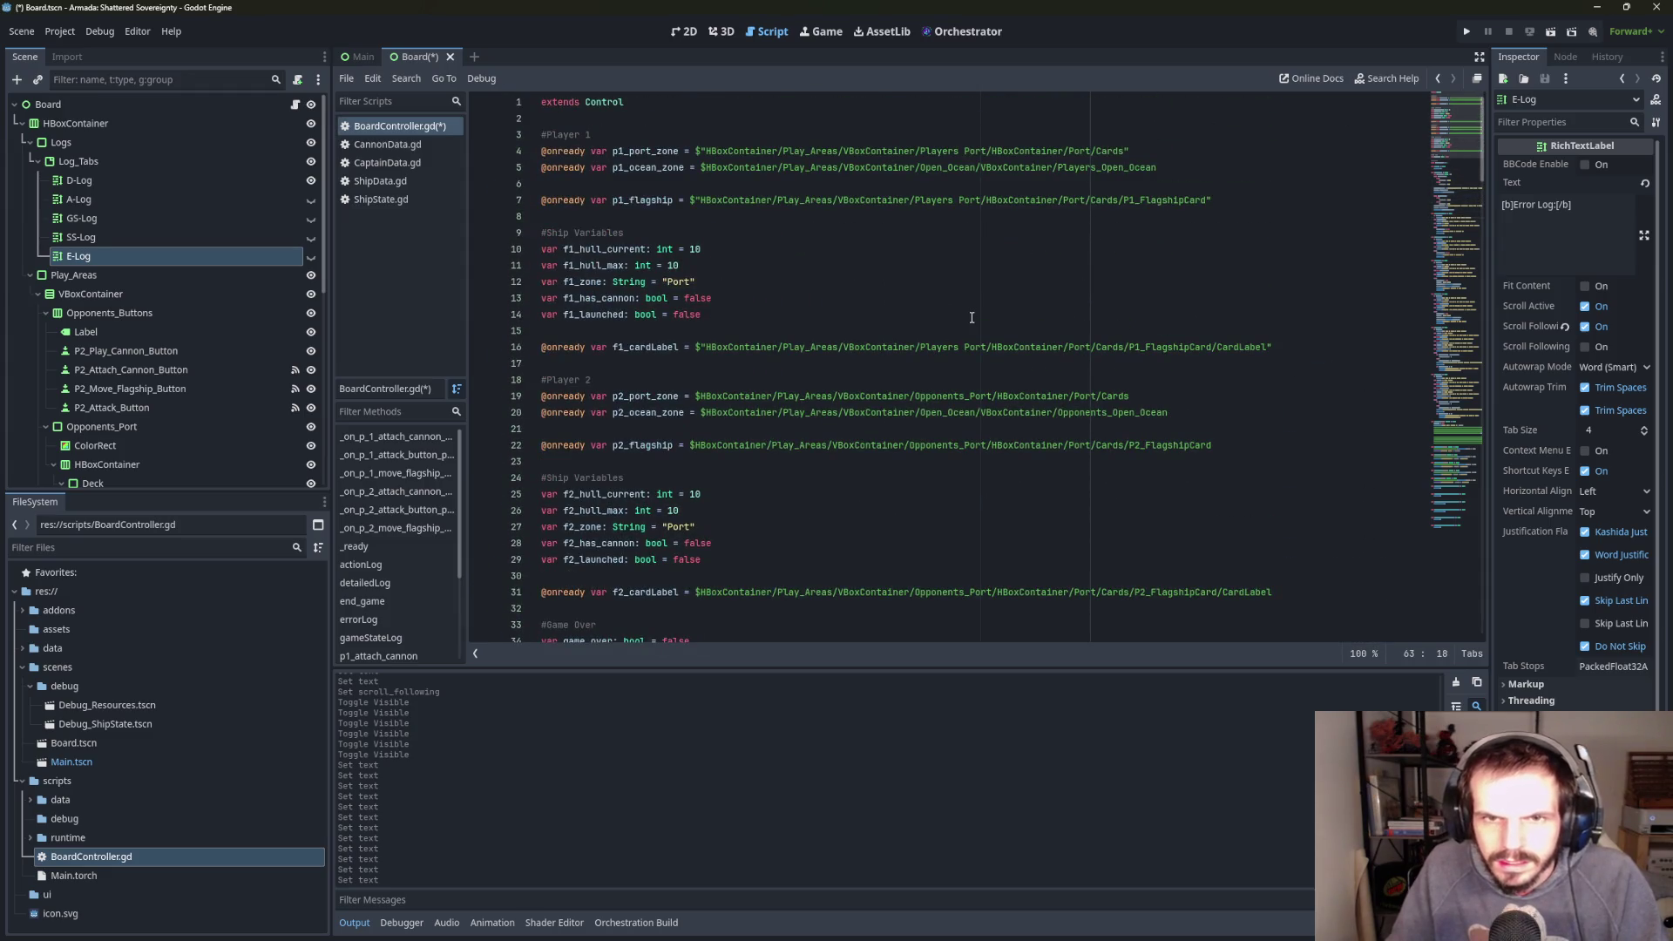
- Run the game, try Move Flagship without cannons, confirm the 'P1 cannot Launch' error in E-Log, then close it
{"action": "left_click", "coordinate": [1464, 32]}
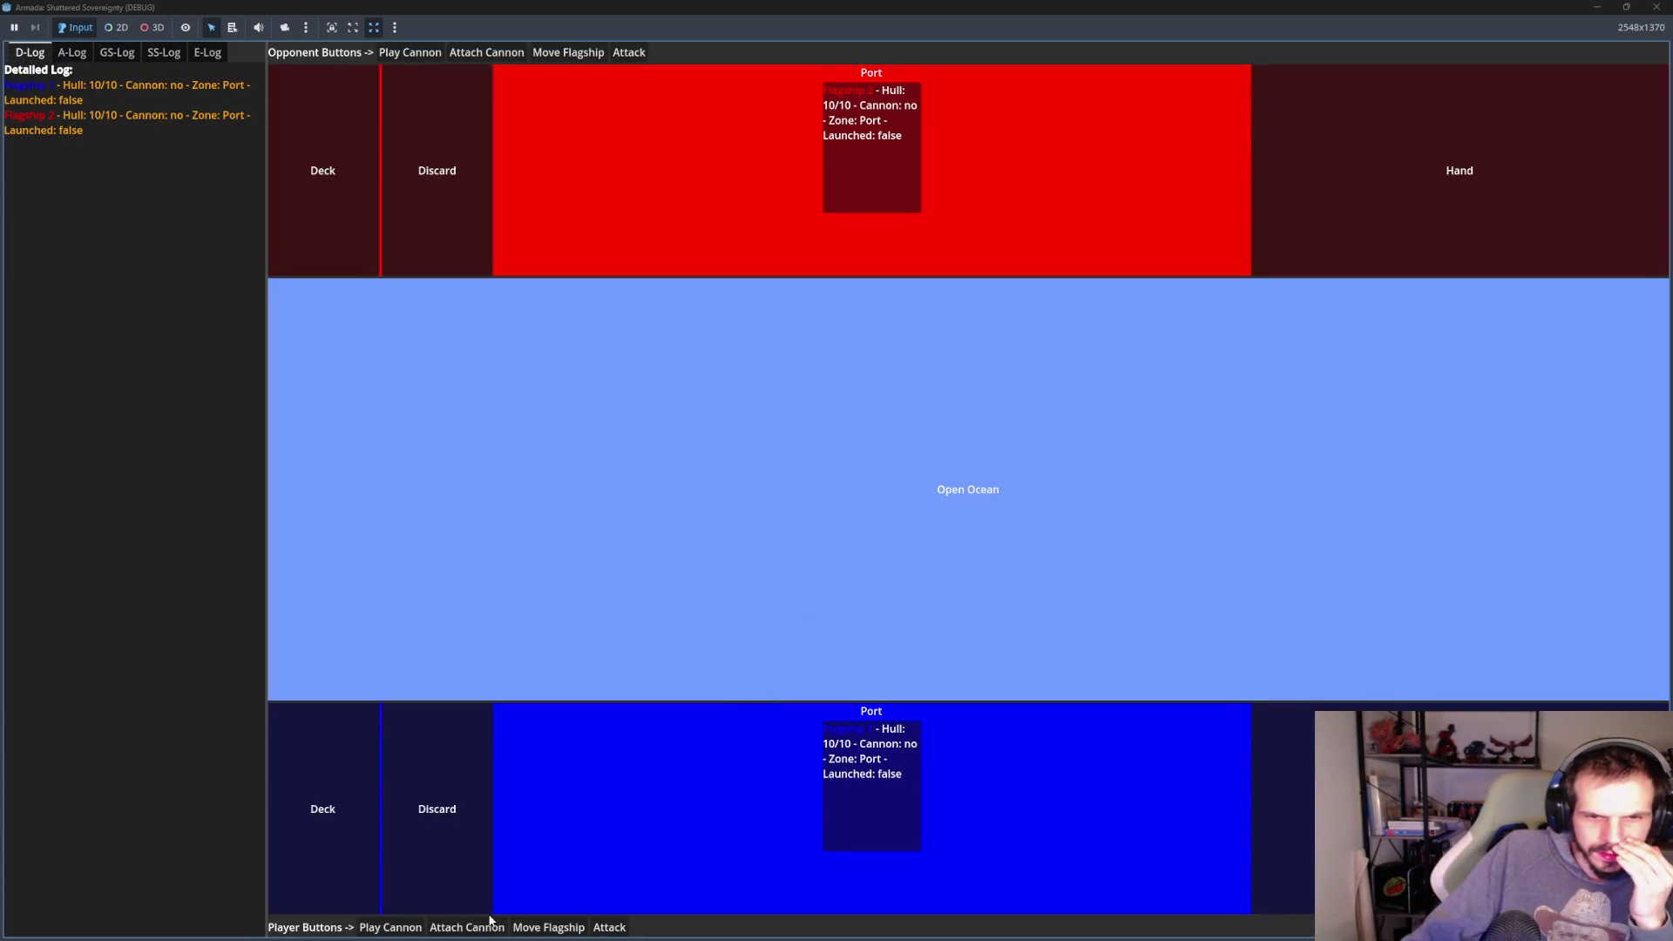
{"action": "left_click", "coordinate": [551, 927]}
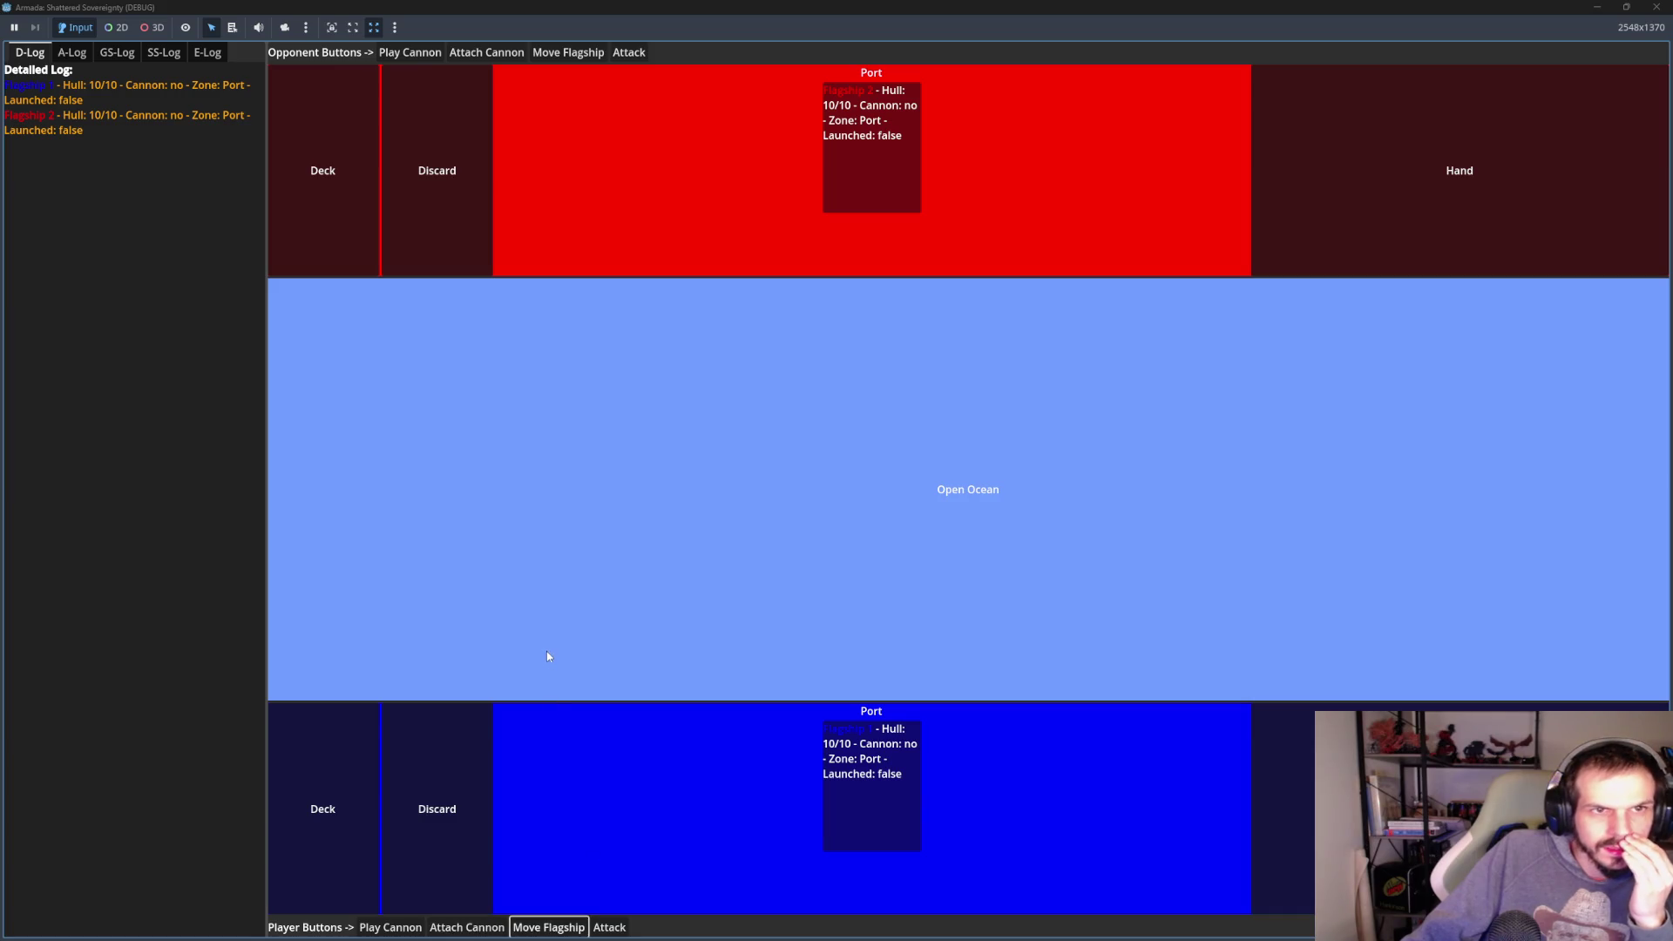
{"action": "left_click", "coordinate": [206, 57]}
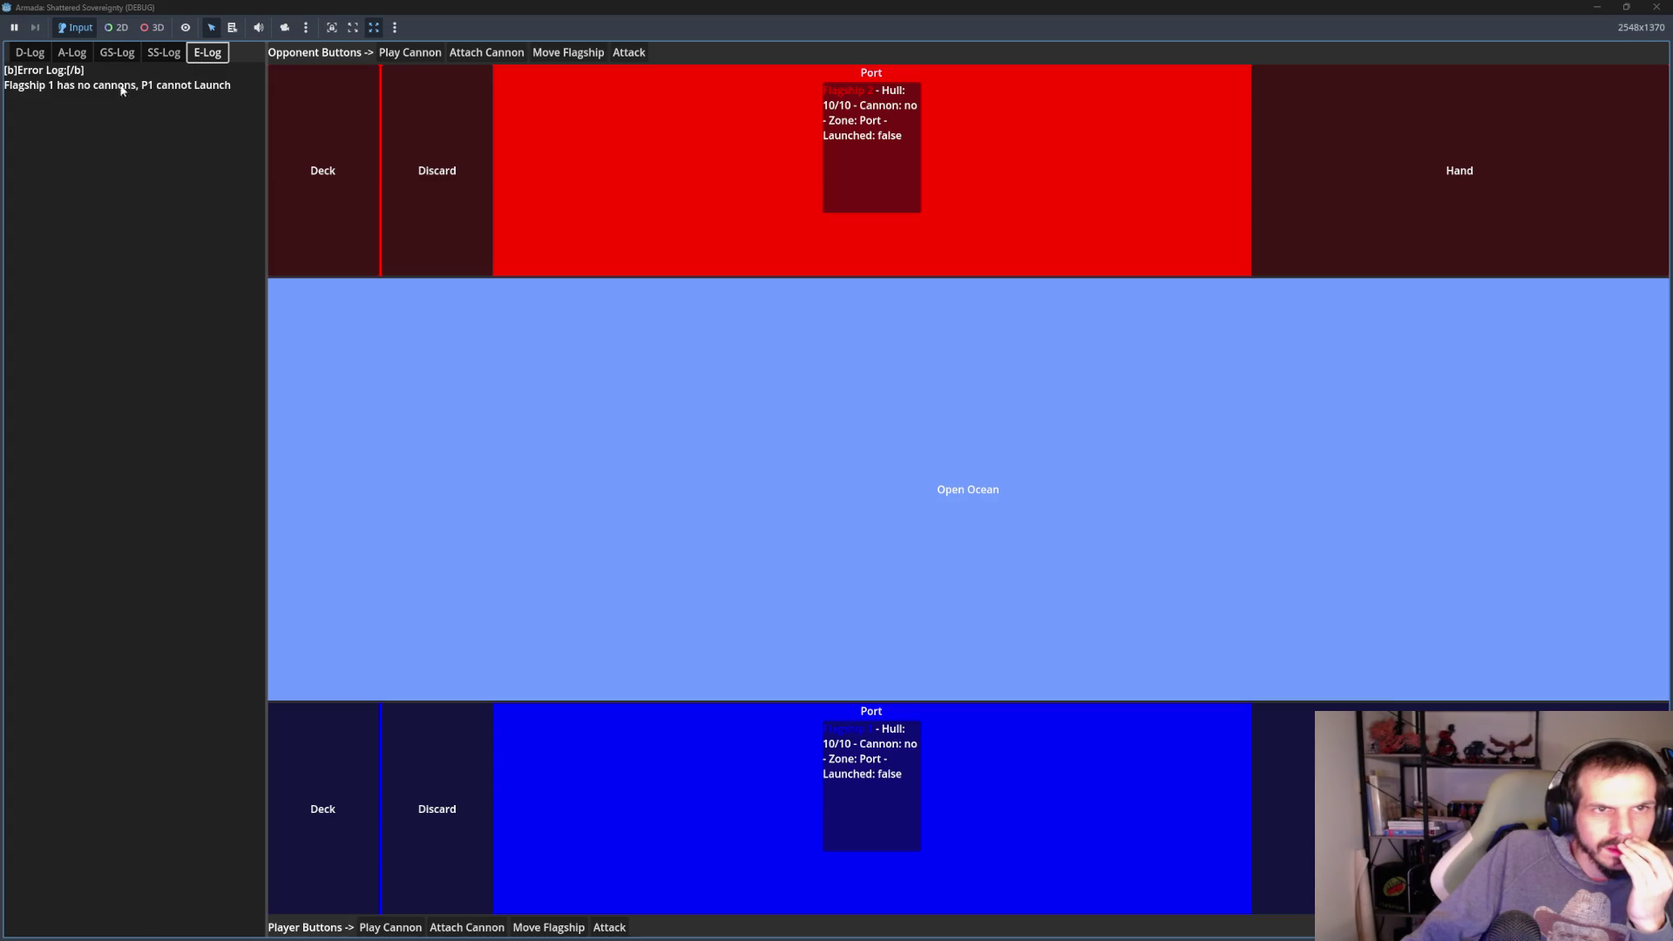
{"action": "left_click", "coordinate": [29, 53]}
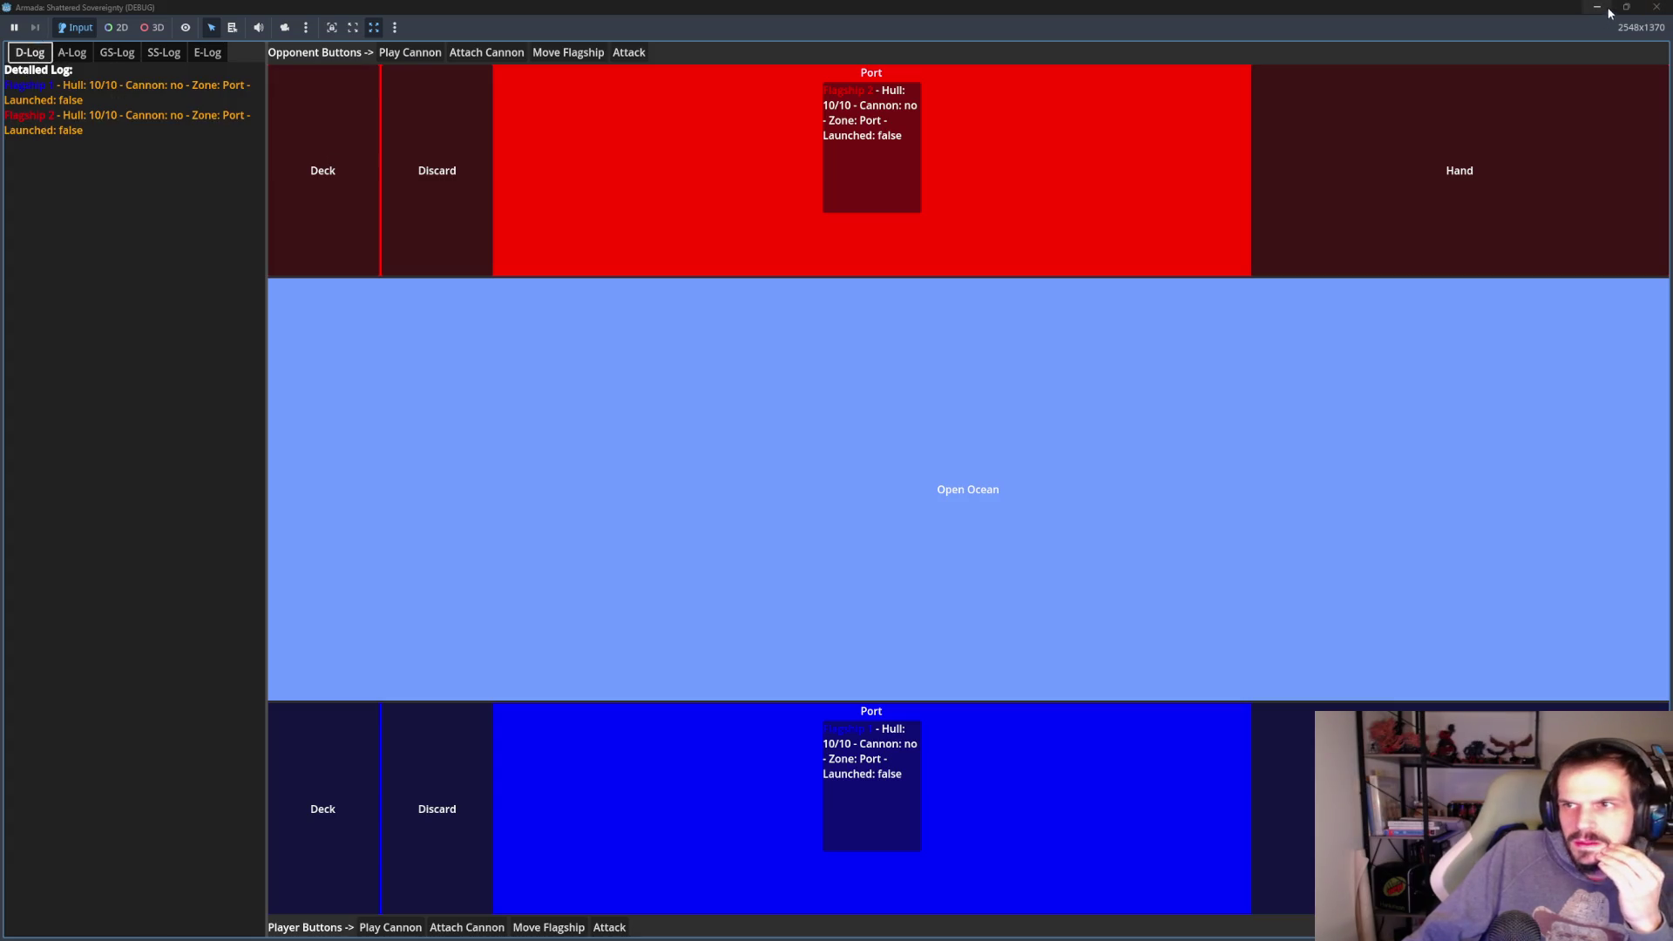
{"action": "left_click", "coordinate": [1664, 7]}
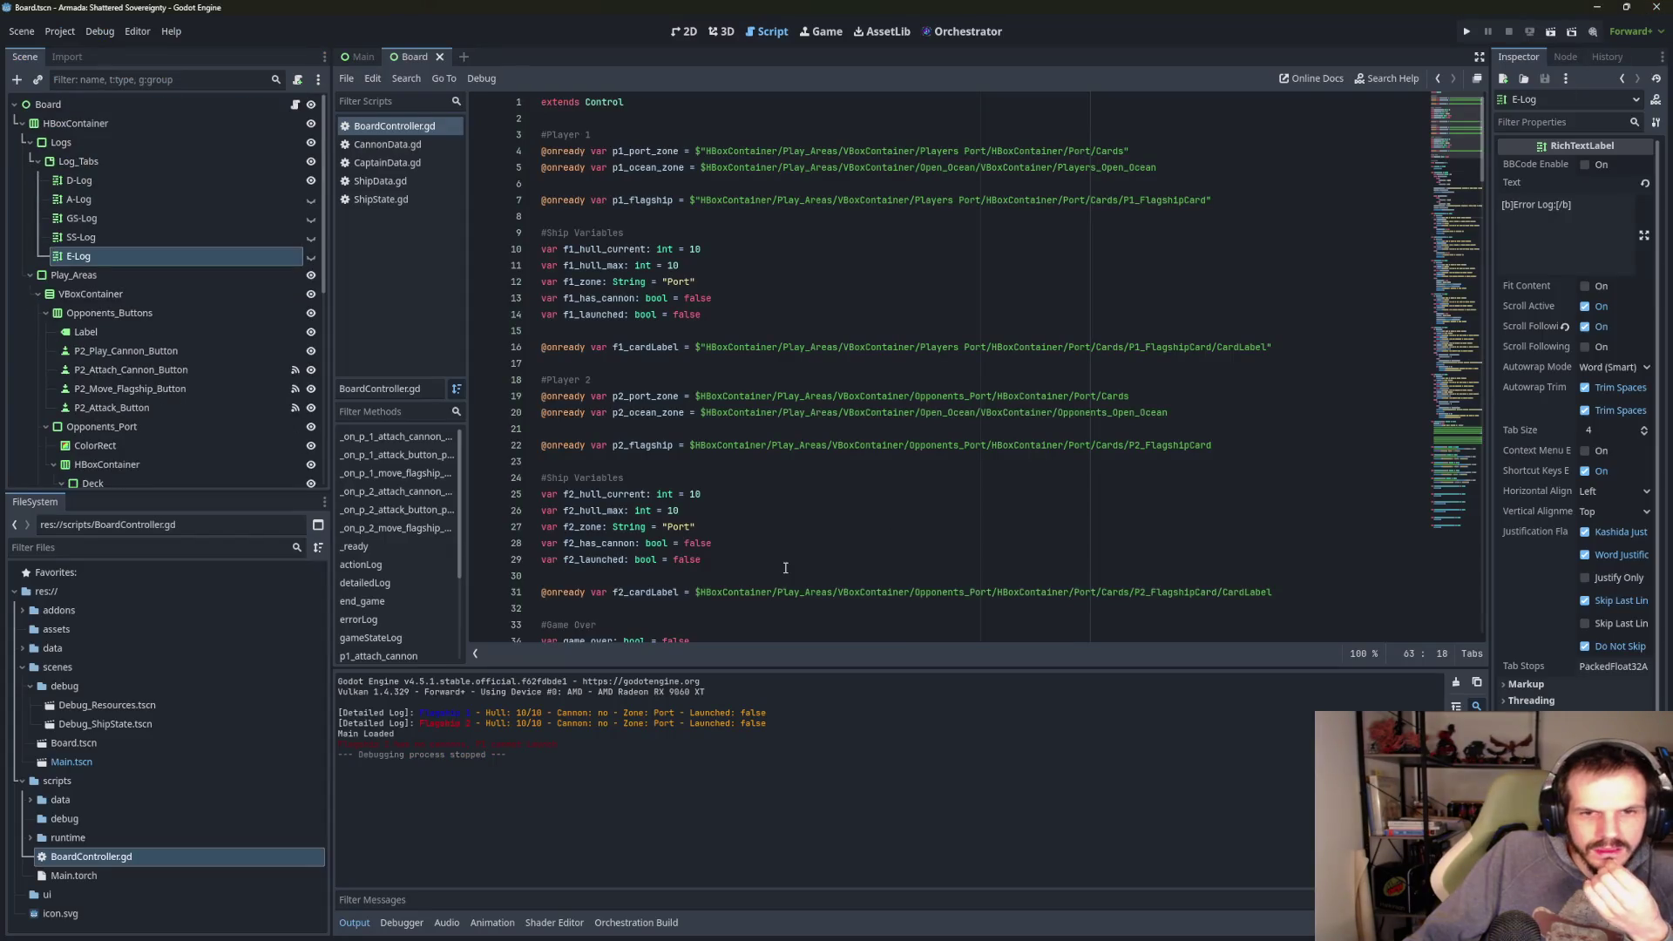
- Replace the print_rich call on line 198 of errorLog with detailedLog
{"action": "scroll", "coordinate": [410, 593], "scroll_direction": "down", "scroll_amount": 3}
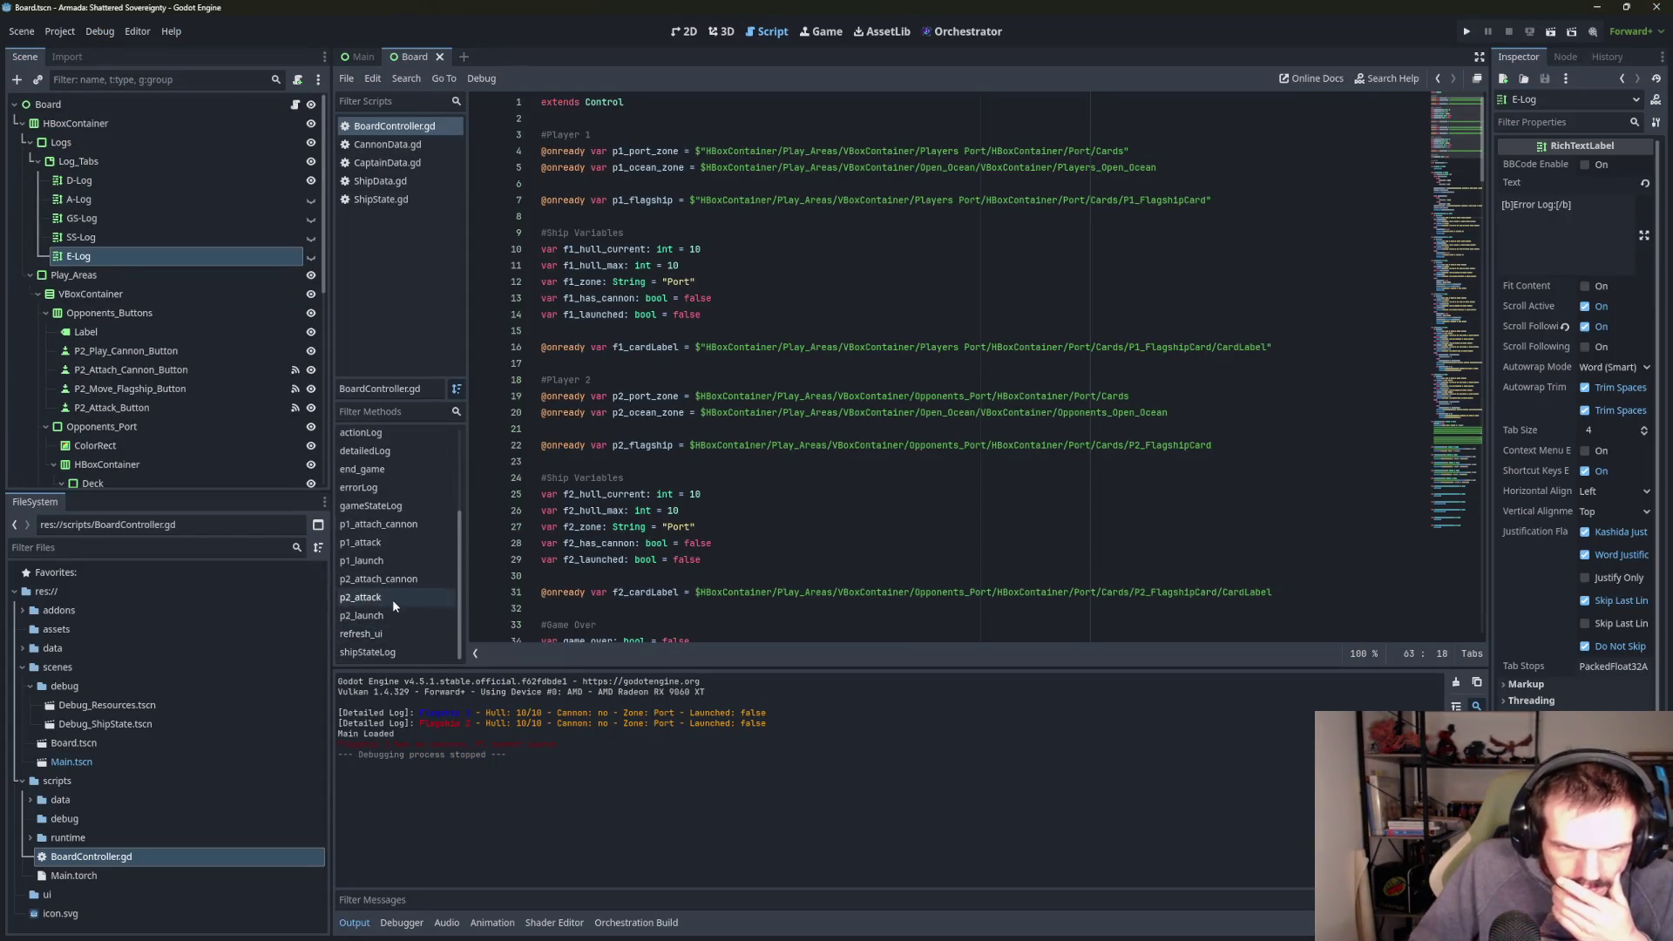
{"action": "left_click", "coordinate": [384, 488]}
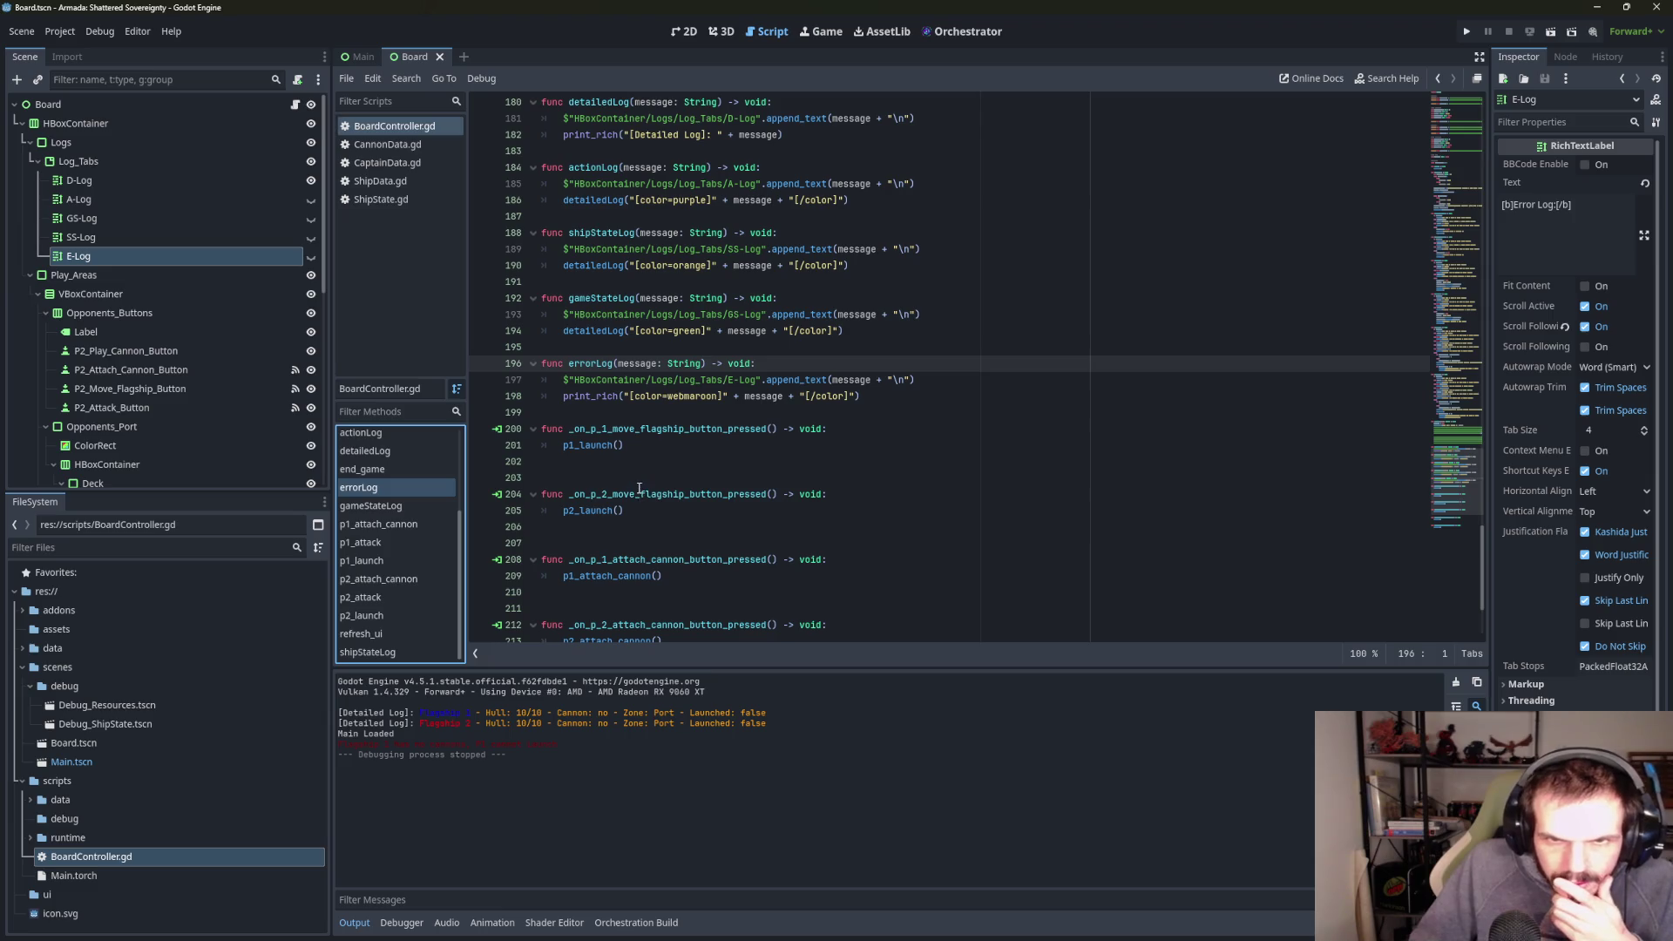
{"action": "double_click", "coordinate": [592, 396]}
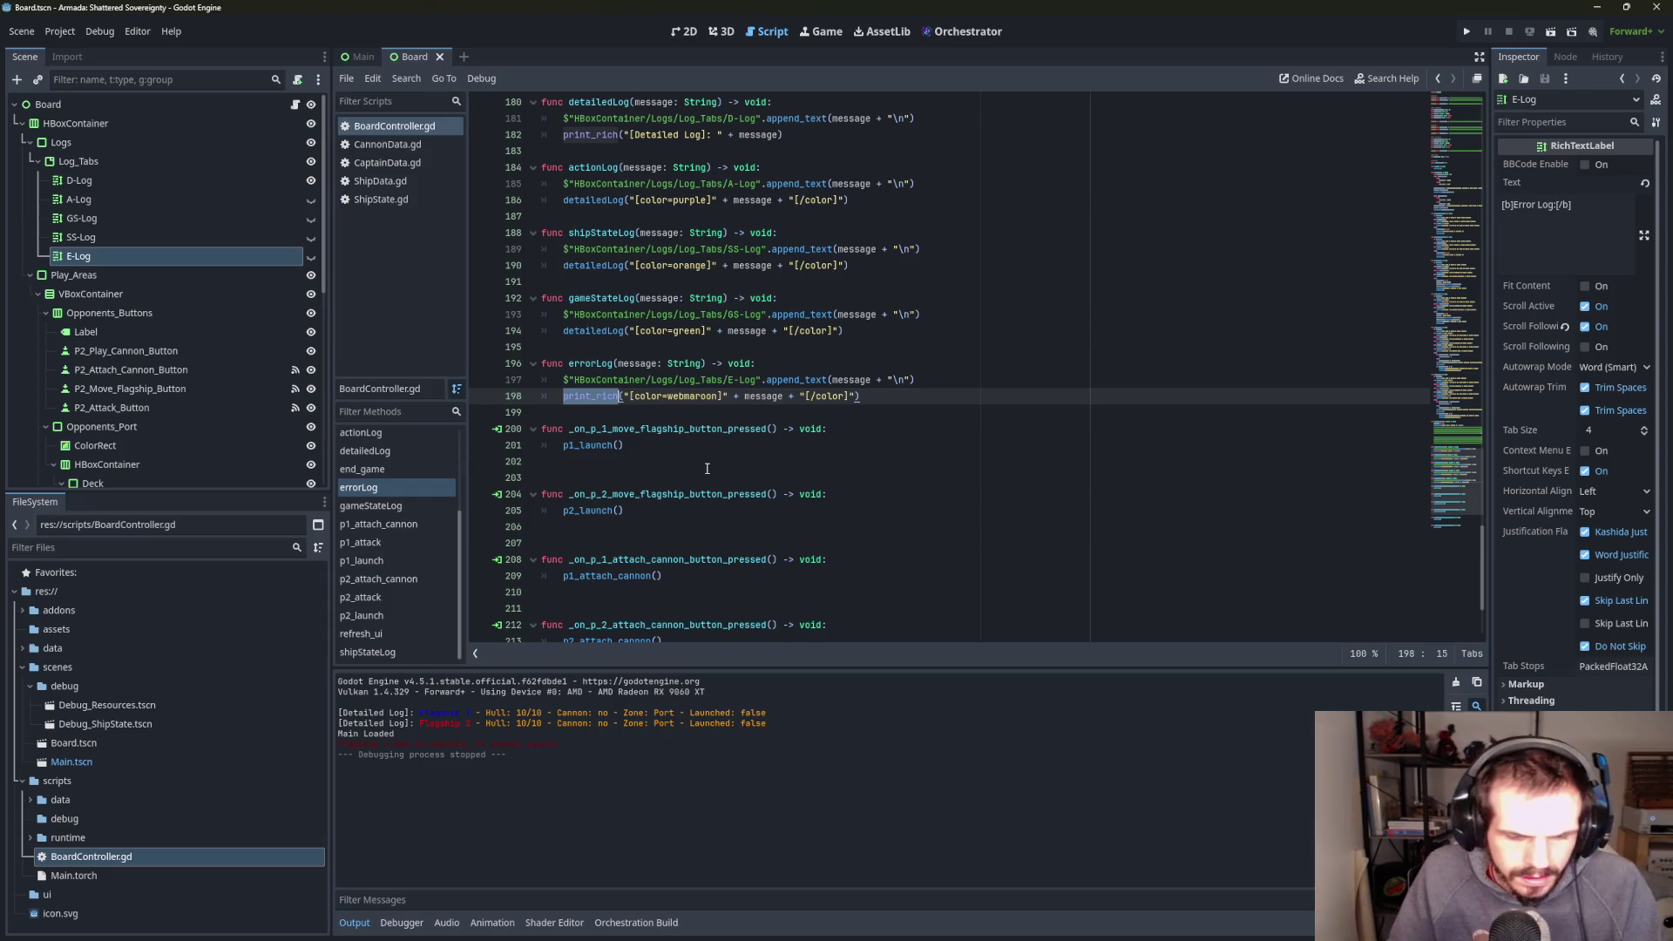
{"action": "type", "text": "d"}
{"action": "left_click", "coordinate": [621, 412]}
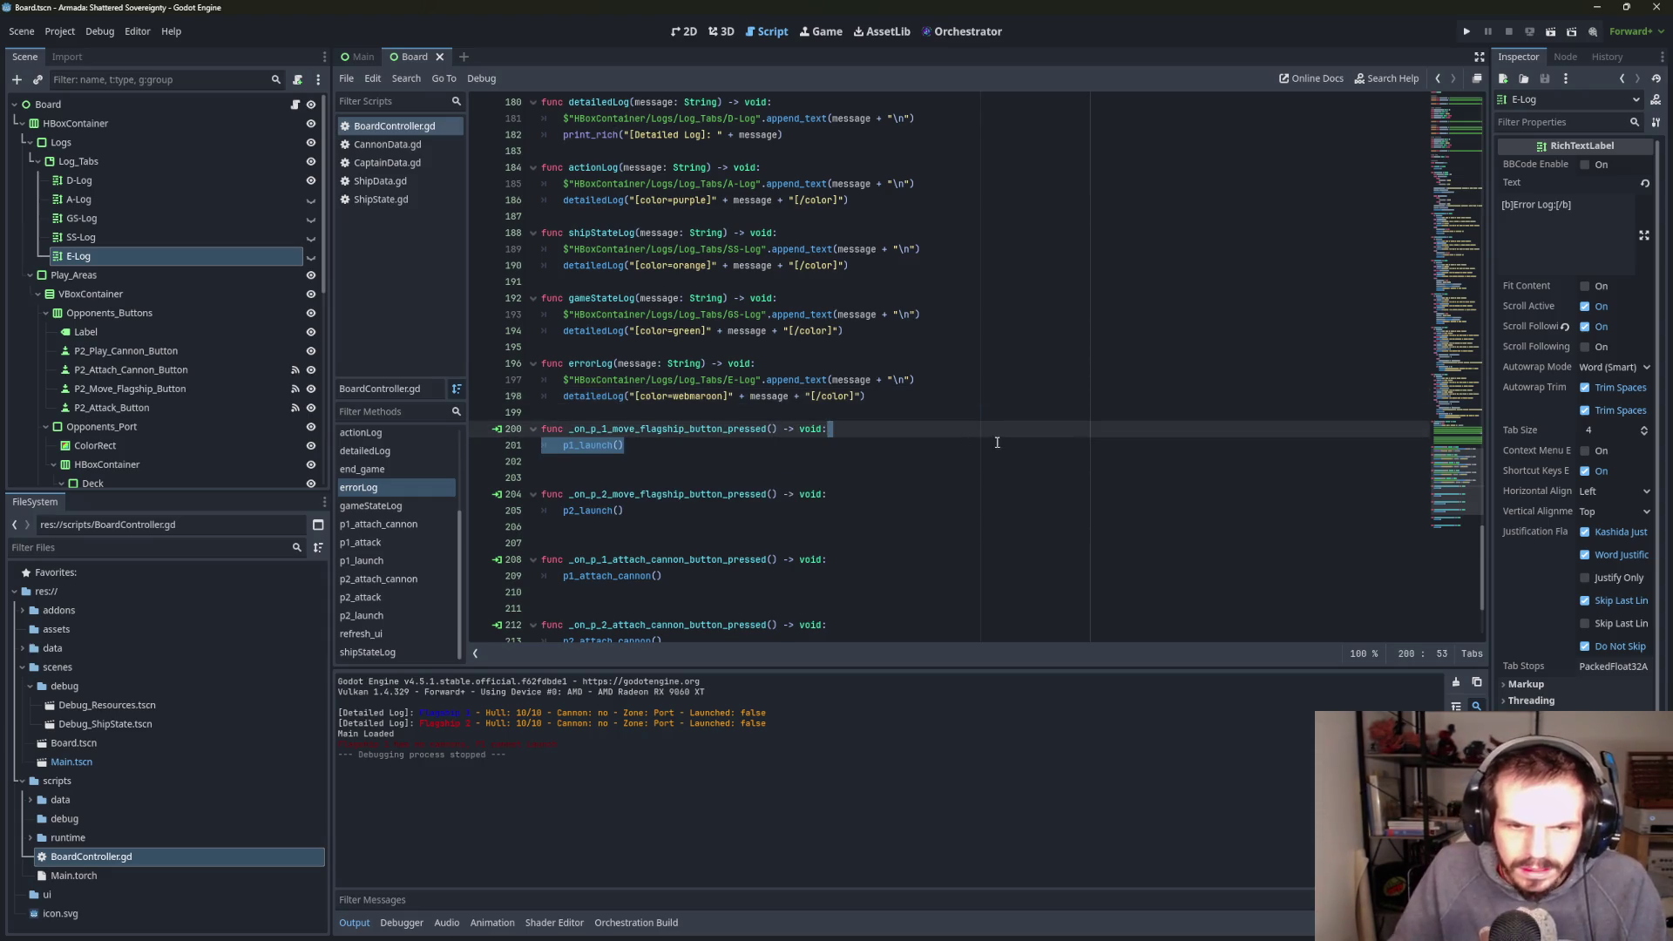